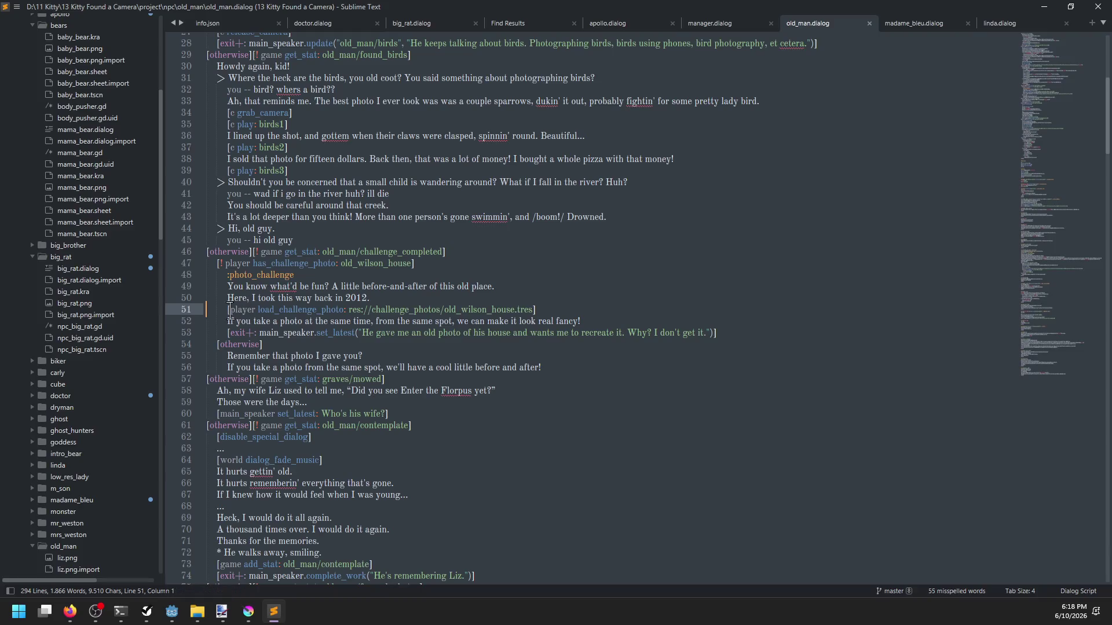
Step: Rewrite old_man.dialog line 51 as [await: #player.load_challenge_photo('res://...old_wilson_house.tres')] and save it
{"action": "type", "text": "await "}
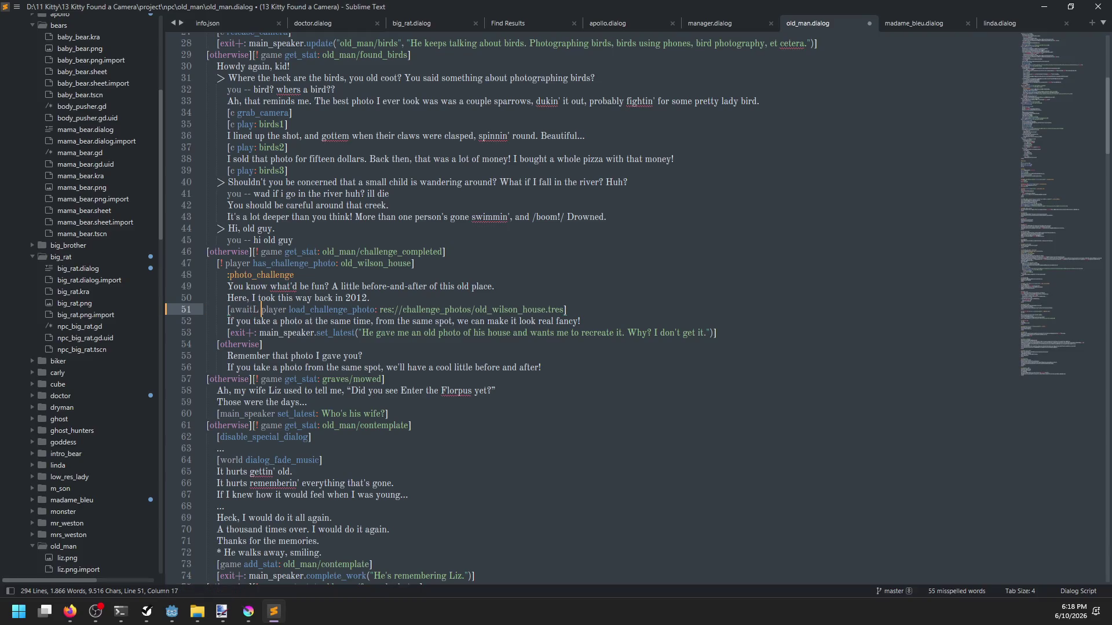
{"action": "type", "text": ":"}
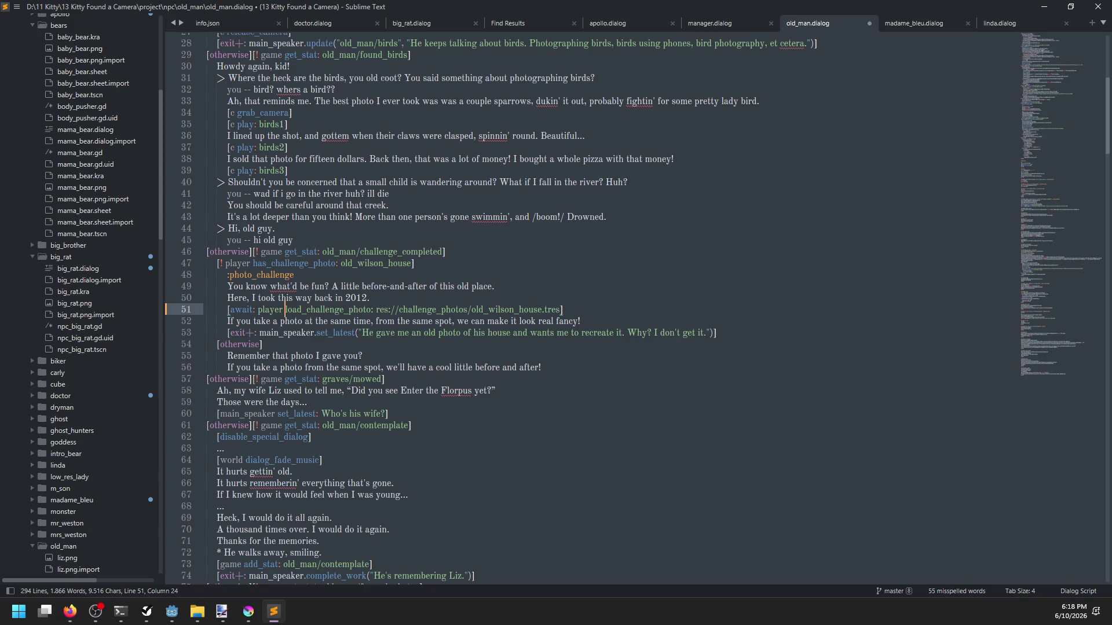
{"action": "type", "text": "#"}
{"action": "key", "text": "ctrl+Right"}
{"action": "key", "text": "Delete"}
{"action": "type", "text": "."}
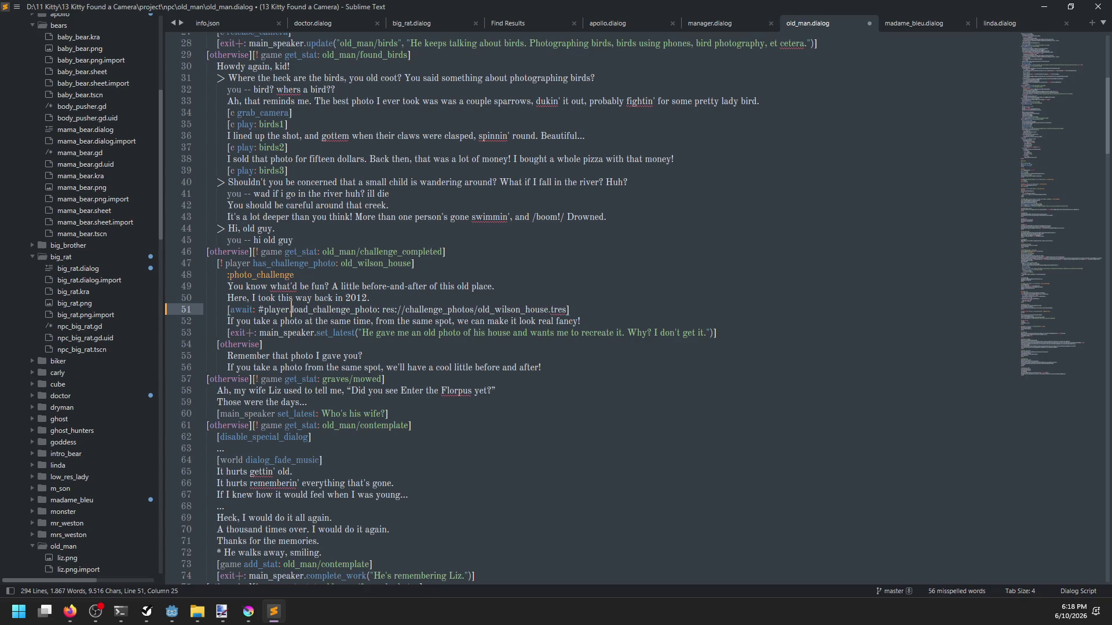
{"action": "key", "text": "BackSpace"}
{"action": "key", "text": "BackSpace"}
{"action": "type", "text": "('"}
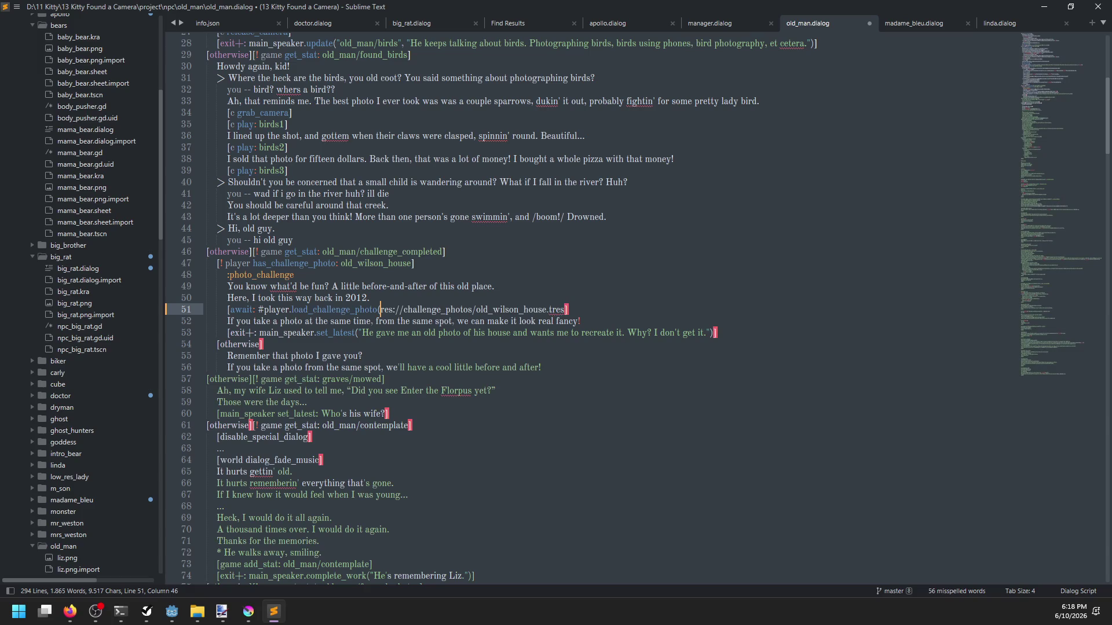
{"action": "key", "text": "ctrl+Right"}
{"action": "type", "text": "')"}
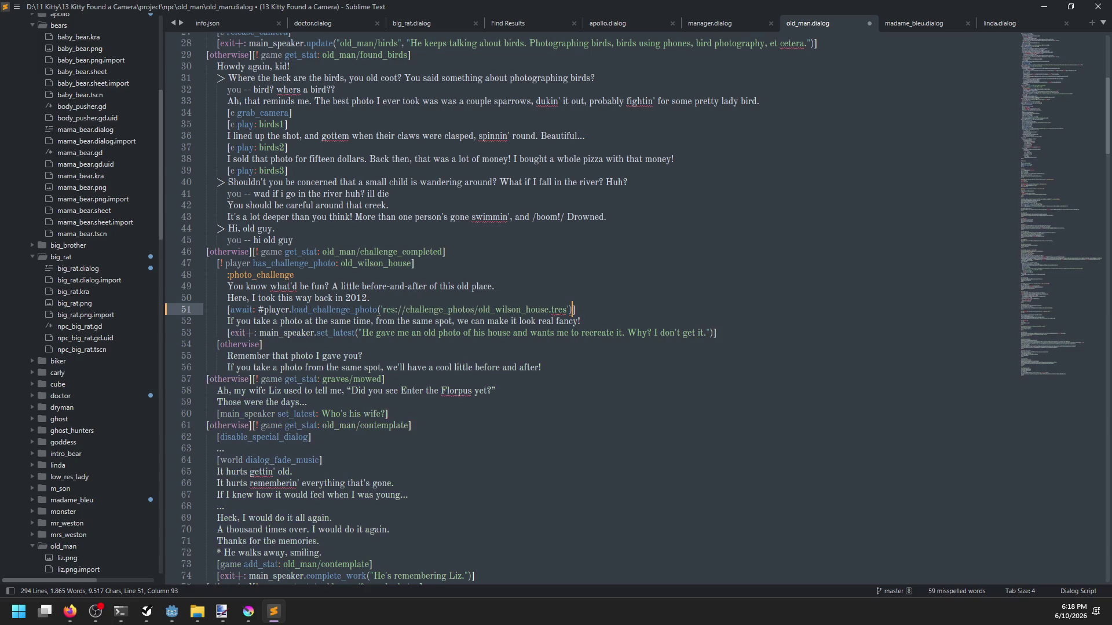
{"action": "key", "text": "ctrl+s"}
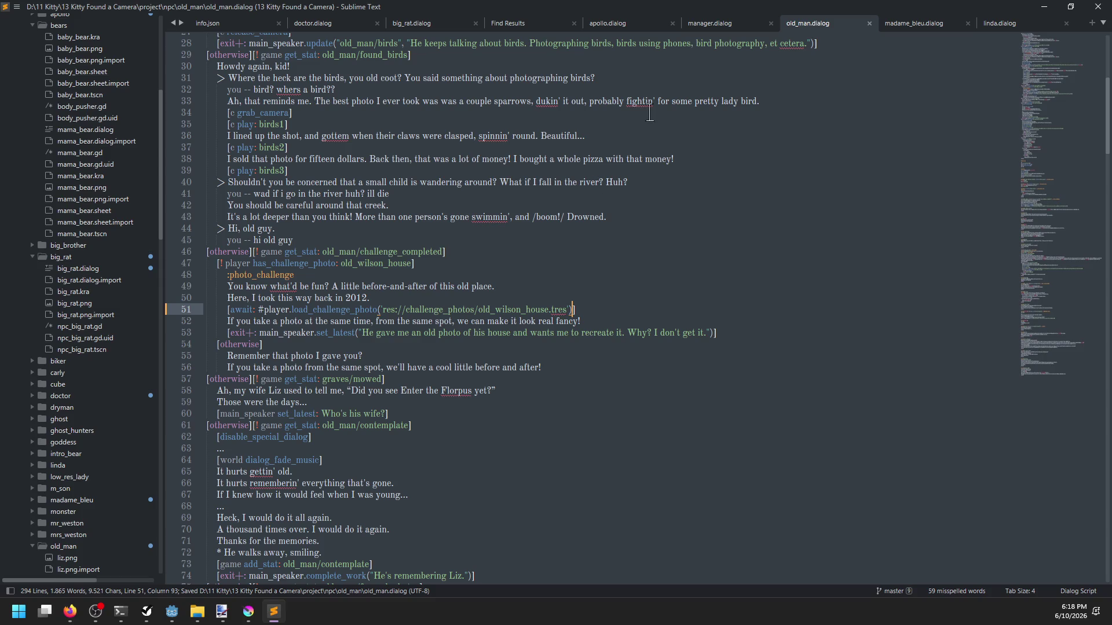
{"action": "left_click", "coordinate": [729, 23]}
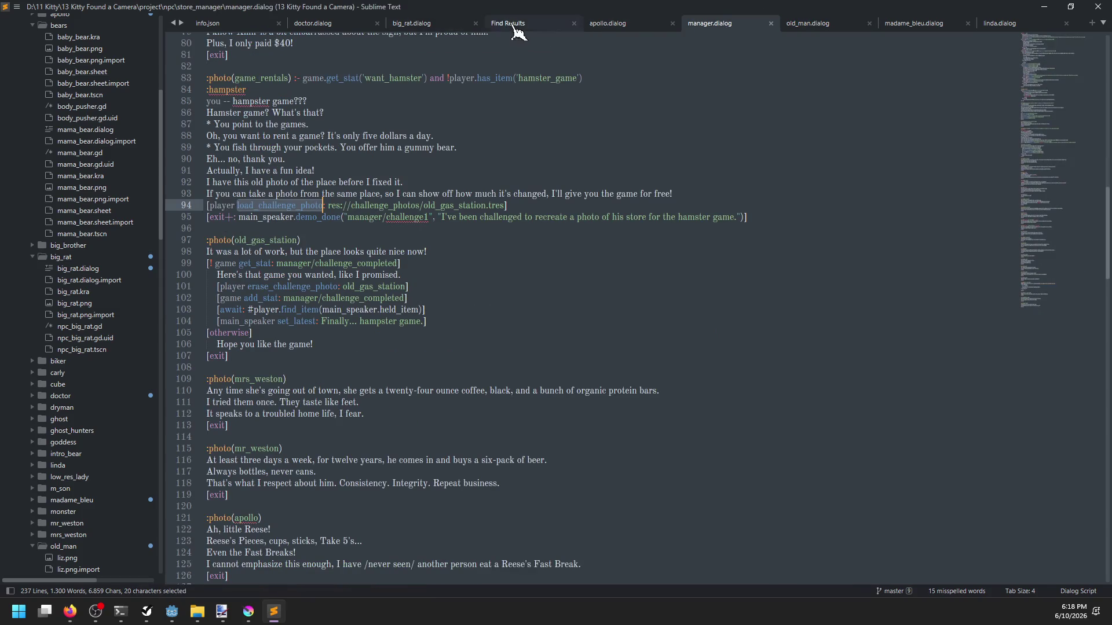
Step: Rewrite manager.dialog line 94 as [await: #player.load_challenge_photo('res://challenge_photos/old_gas_station.tres')] and save it
{"action": "left_click", "coordinate": [513, 27]}
{"action": "double_click", "coordinate": [374, 263]}
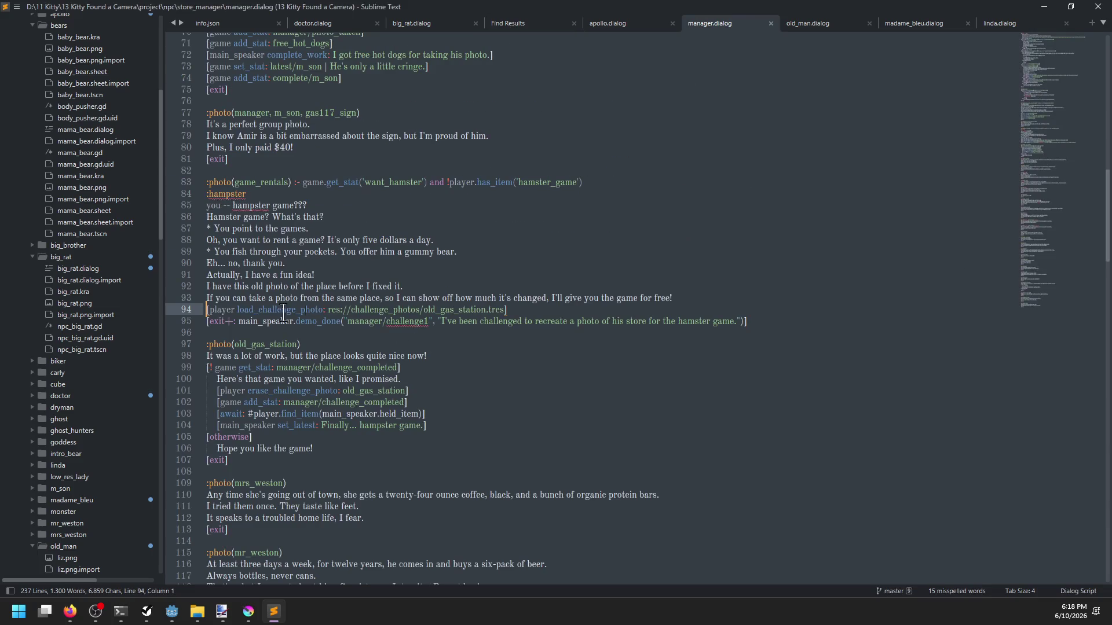
{"action": "type", "text": "await: #"}
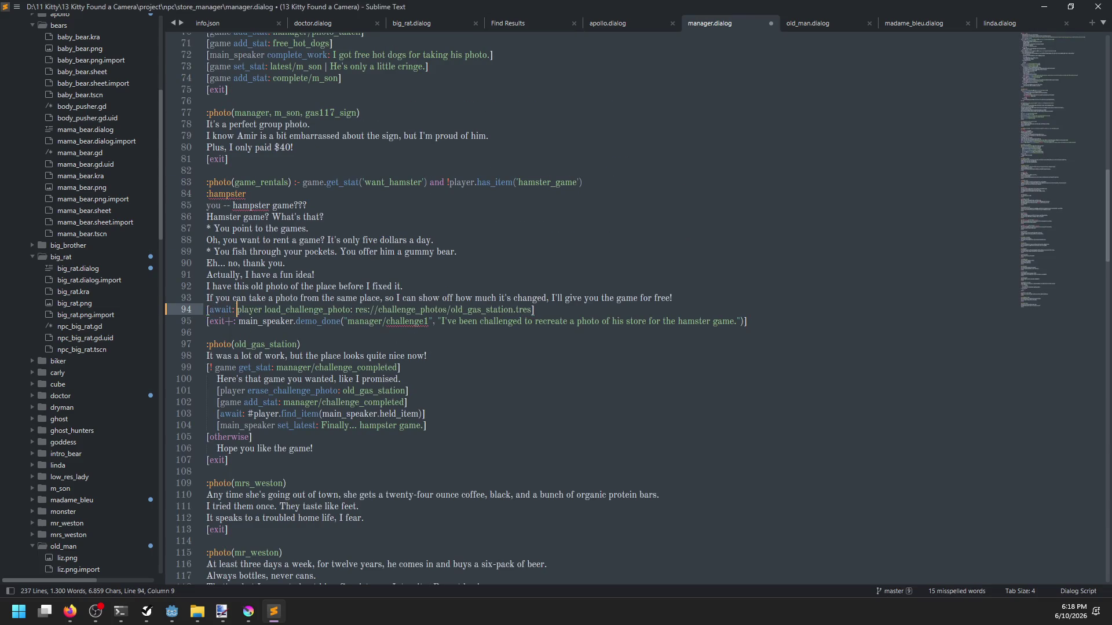
{"action": "key", "text": "ctrl+Right"}
{"action": "key", "text": "BackSpace"}
{"action": "type", "text": "/"}
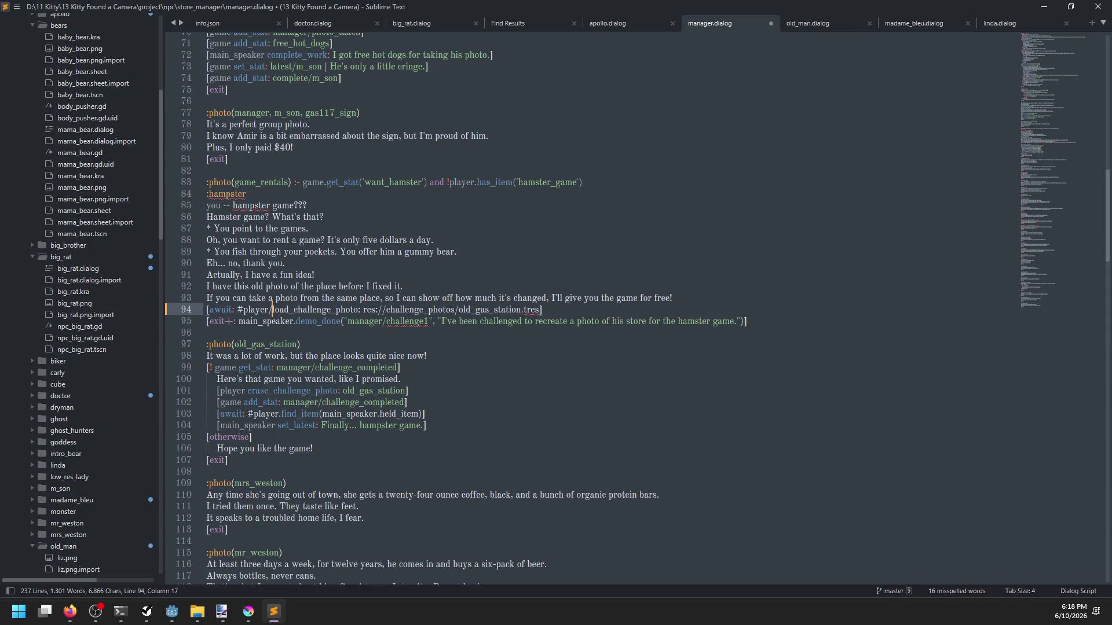
{"action": "key", "text": "BackSpace"}
{"action": "type", "text": "."}
{"action": "key", "text": "BackSpace"}
{"action": "type", "text": "("}
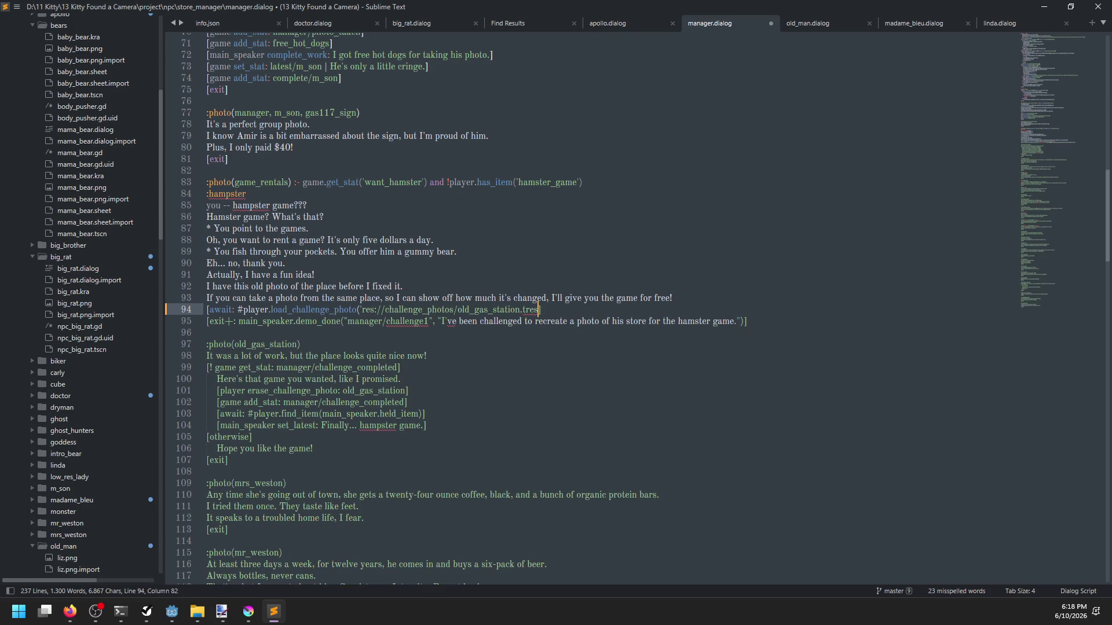
{"action": "type", "text": "')"}
{"action": "key", "text": "ctrl+s"}
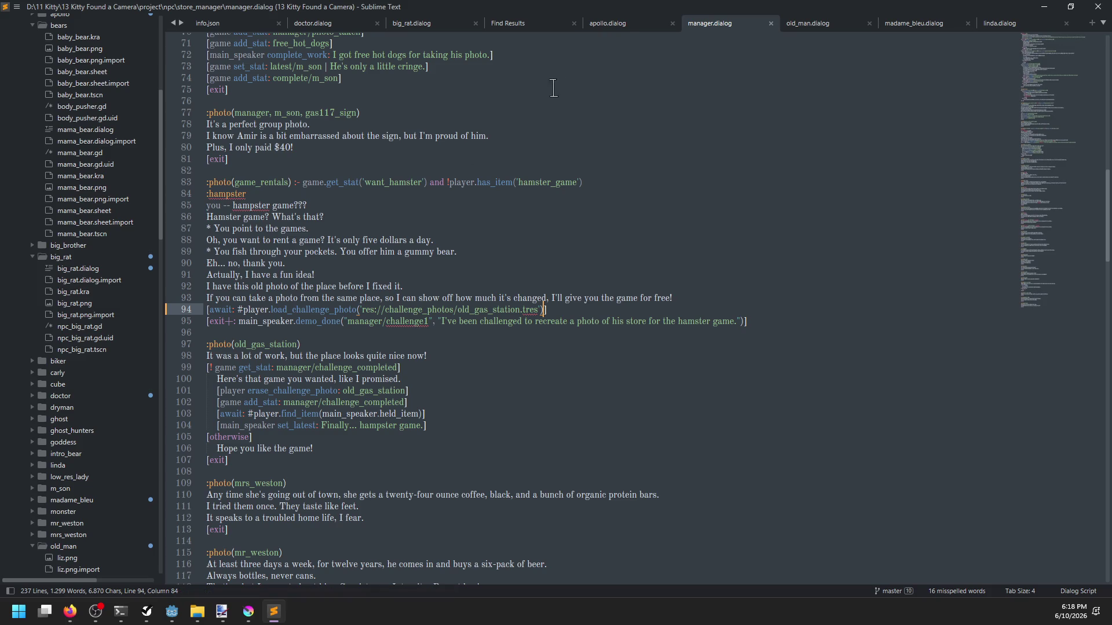
{"action": "left_click", "coordinate": [620, 27]}
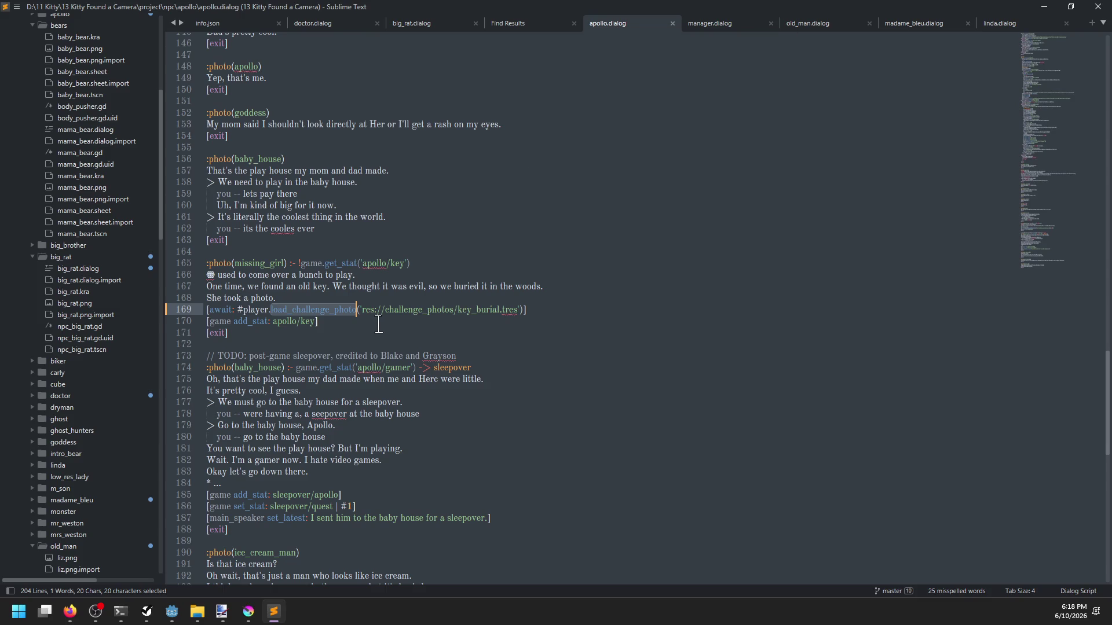
Step: Move to the [exit] line in apollo.dialog, briefly bring up Godot, then return to Sublime Text
{"action": "left_click", "coordinate": [347, 324]}
{"action": "key", "text": "Down"}
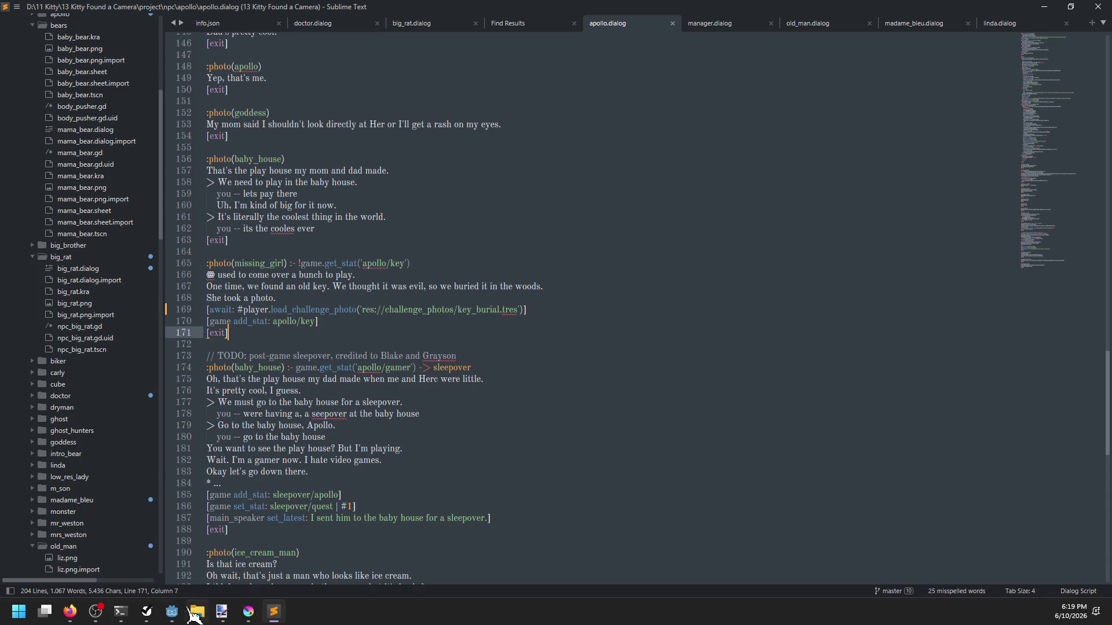
{"action": "left_click", "coordinate": [172, 612]}
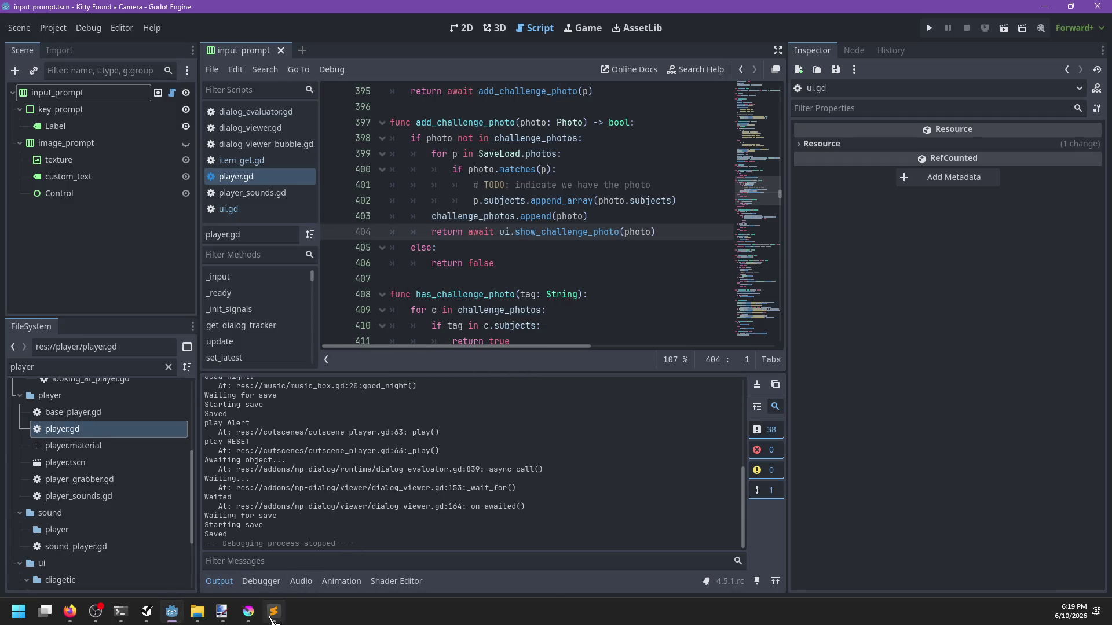
{"action": "mouse_move", "coordinate": [274, 611]}
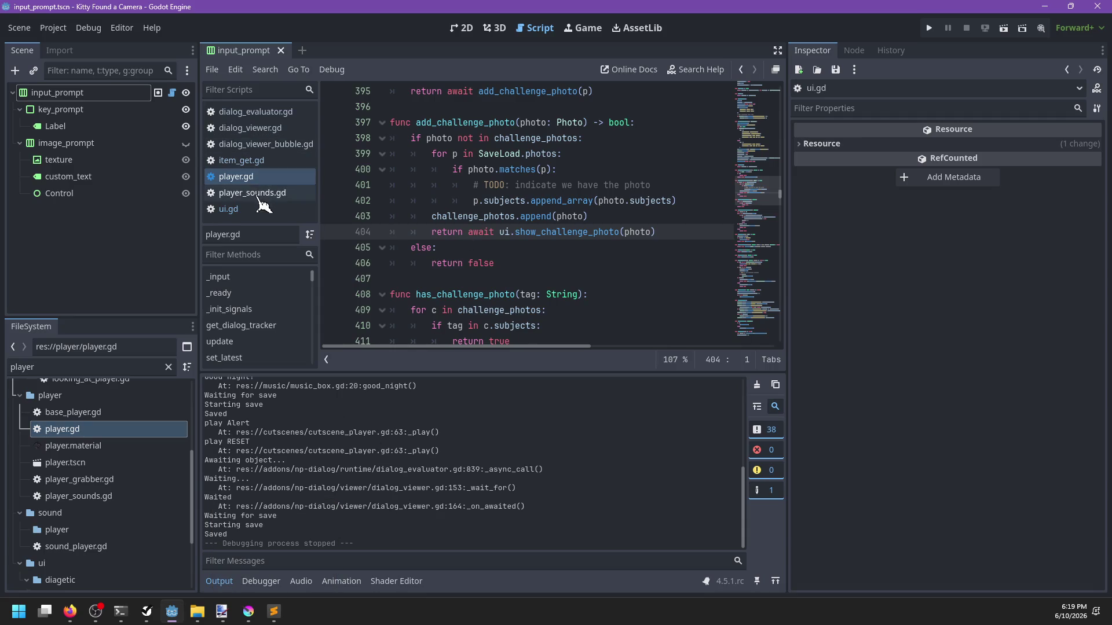
{"action": "left_click", "coordinate": [274, 612]}
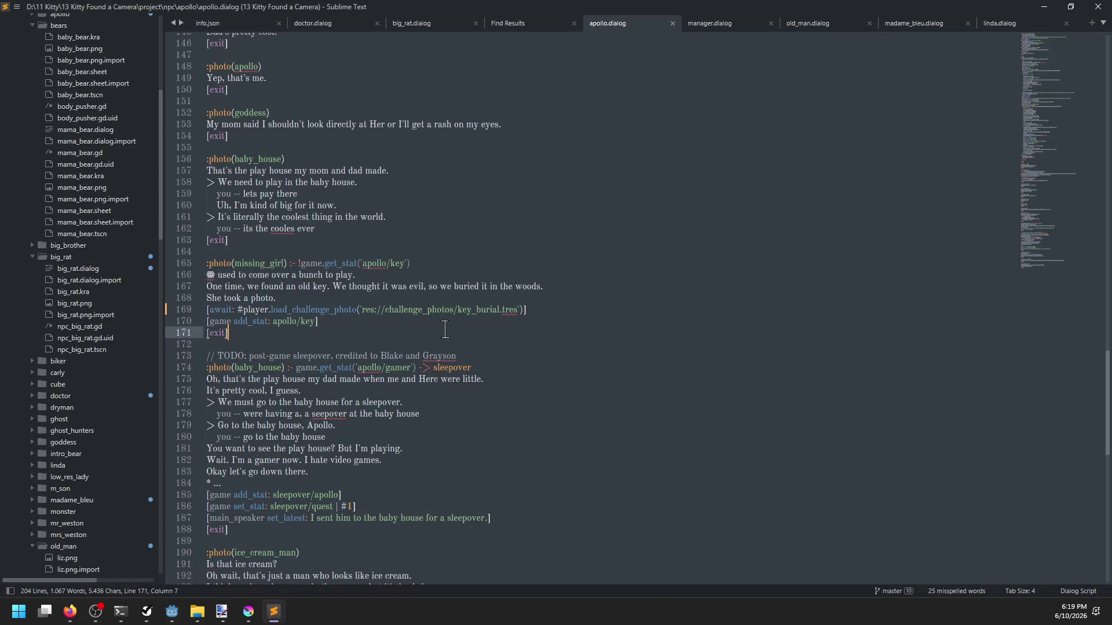
Step: Find every find_sticker use across the .dialog files and open big_rat.dialog's line 43 match
{"action": "type", "text": "find_sticke"}
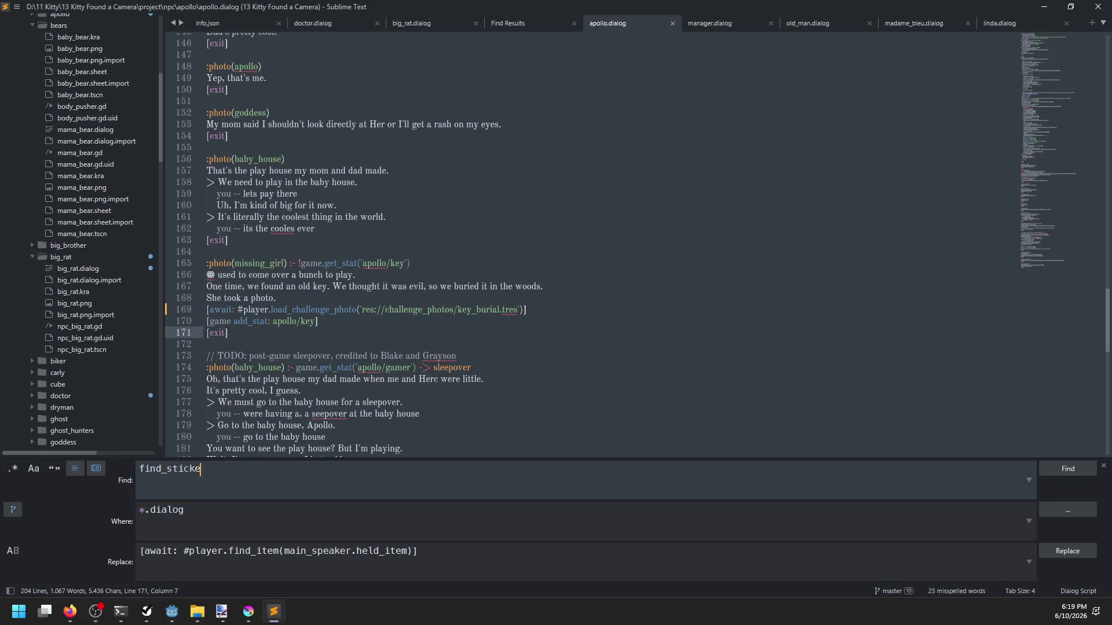
{"action": "type", "text": "r"}
{"action": "key", "text": "Return"}
{"action": "double_click", "coordinate": [290, 107]}
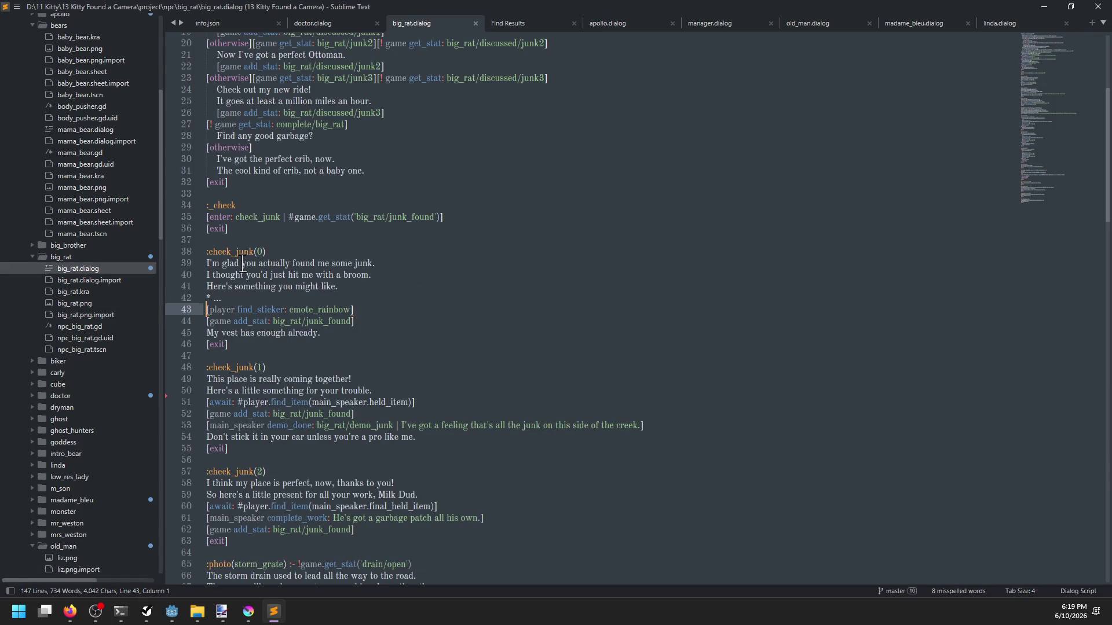
Step: Change line 43 to [await: #player.find_sticker('emote_rainbow')] and save big_rat.dialog
{"action": "key", "text": "Right"}
{"action": "type", "text": "await:"}
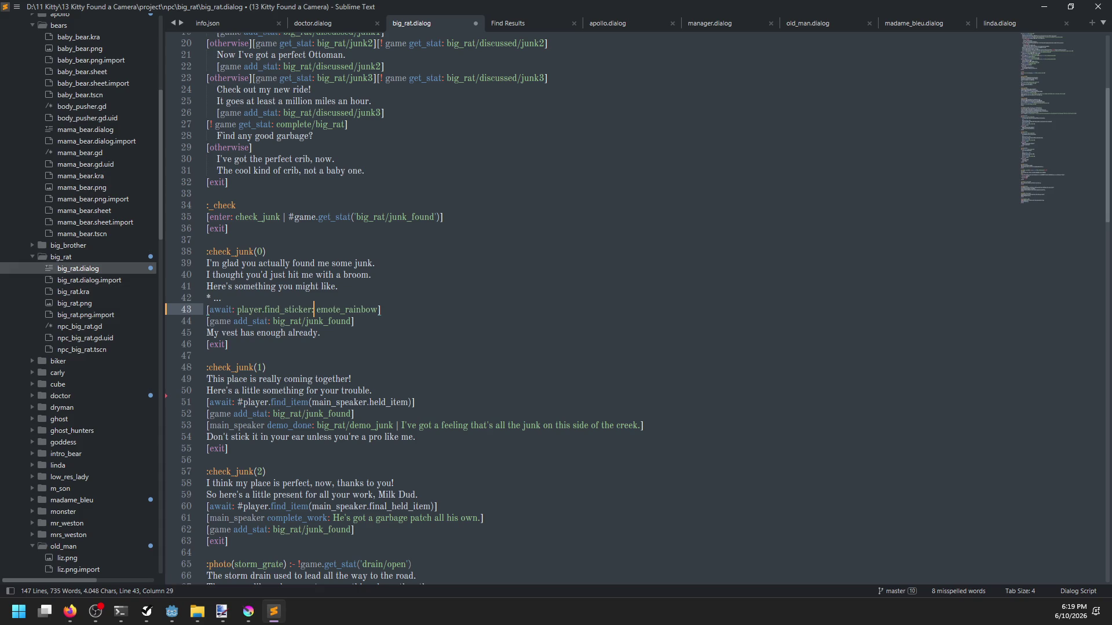
{"action": "key", "text": "BackSpace"}
{"action": "key", "text": "BackSpace"}
{"action": "type", "text": "("}
{"action": "left_click", "coordinate": [237, 309]}
{"action": "type", "text": "#"}
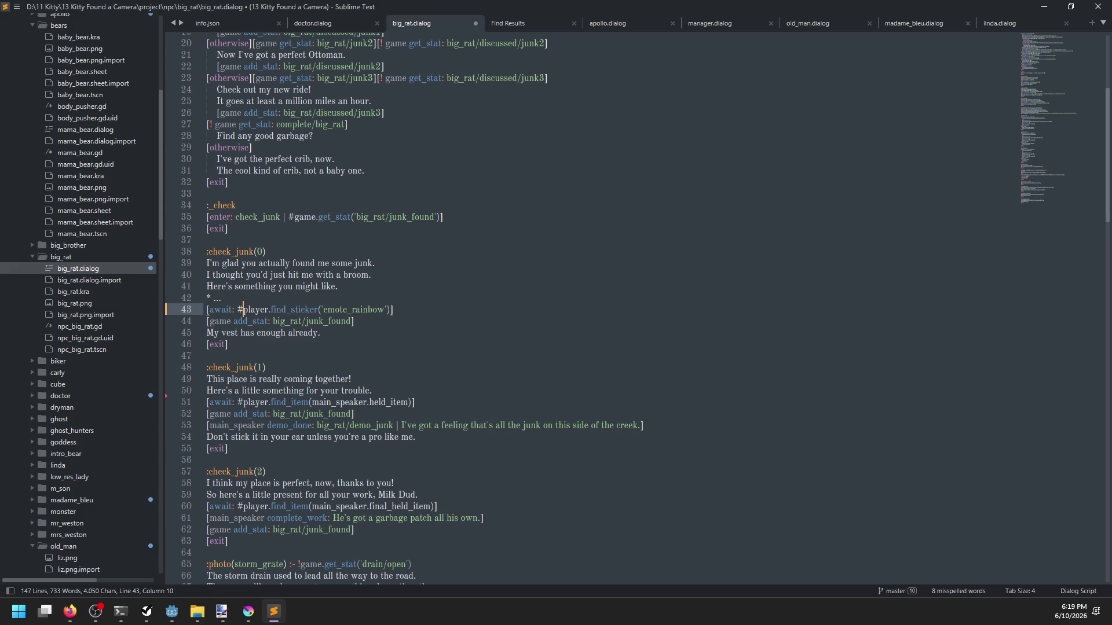
{"action": "key", "text": "ctrl+s"}
{"action": "key", "text": "alt+Tab"}
Step: Run the game, walk to the security camera and stick a heart sticker on it
{"action": "key", "text": "F5"}
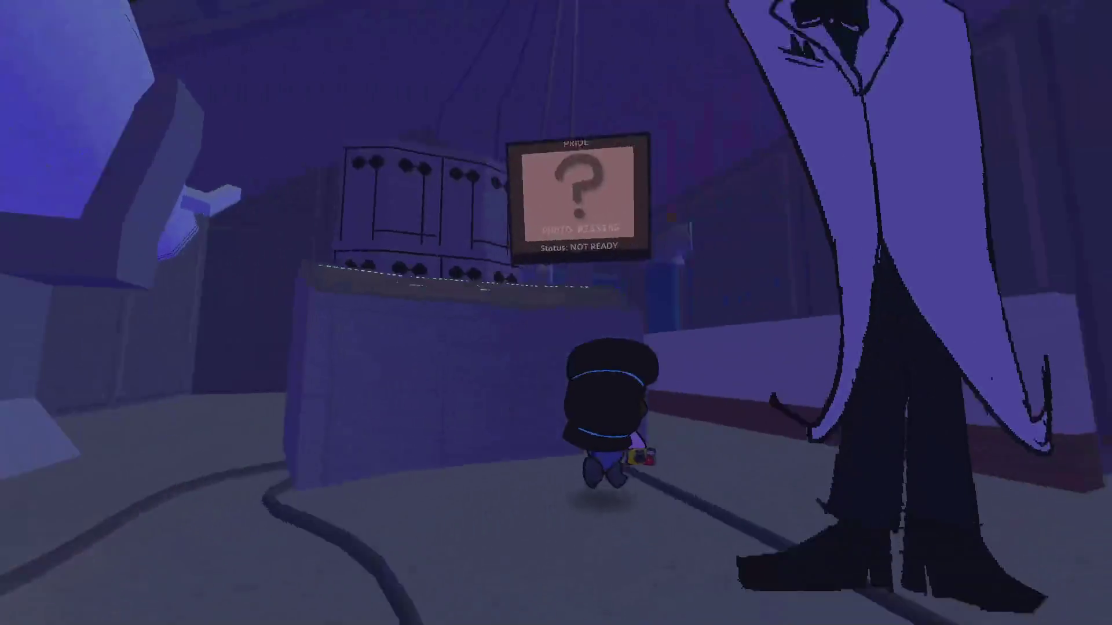
{"action": "key", "text": "w"}
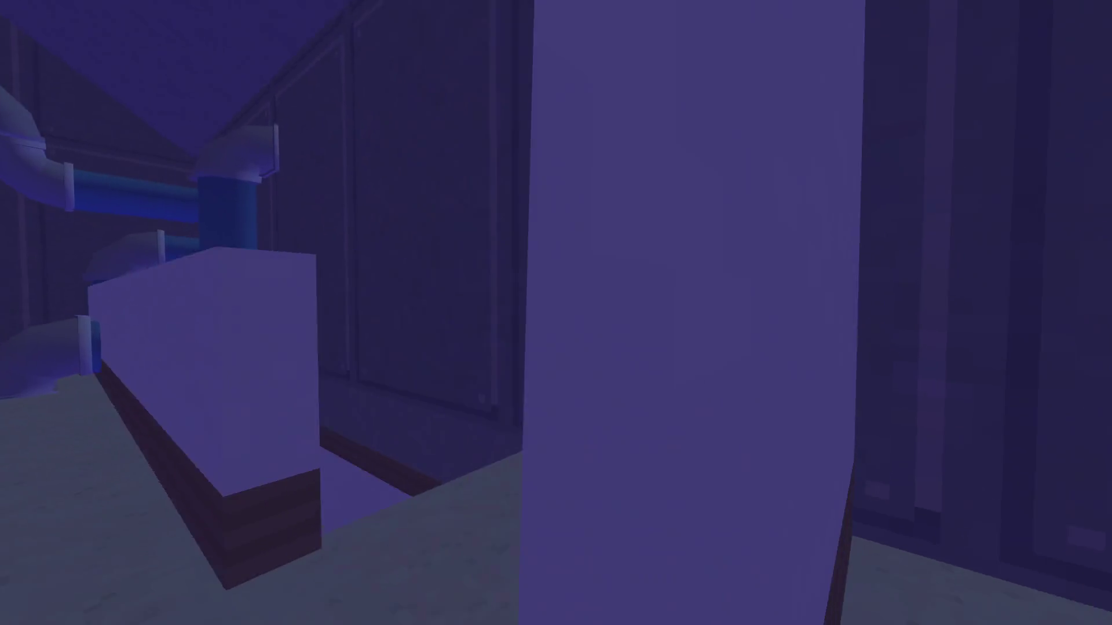
{"action": "key", "text": "w"}
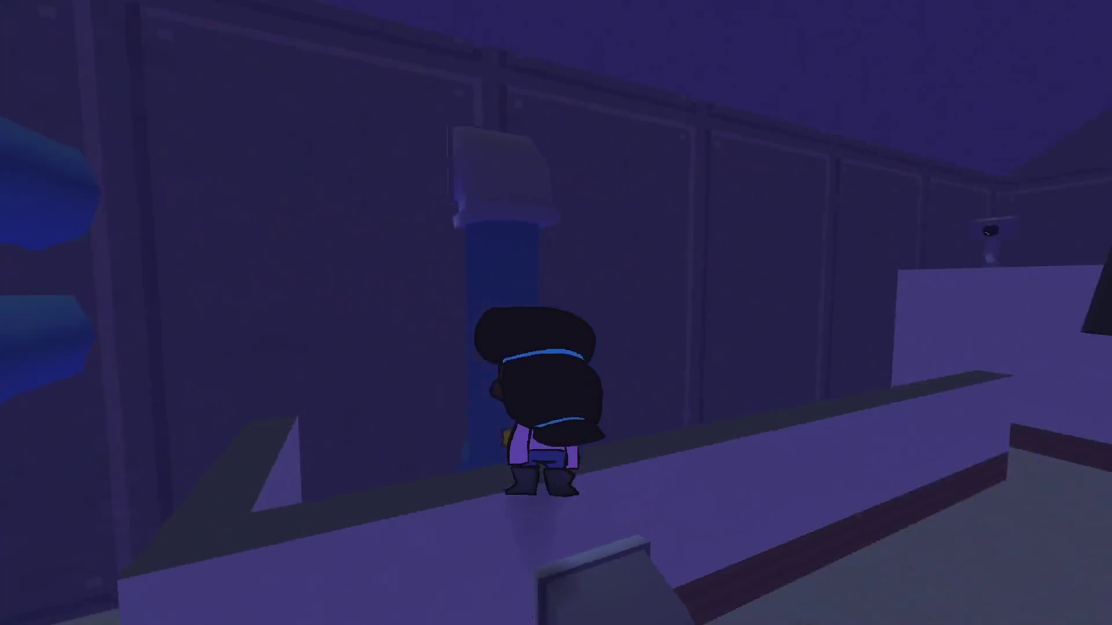
{"action": "key", "text": "Tab"}
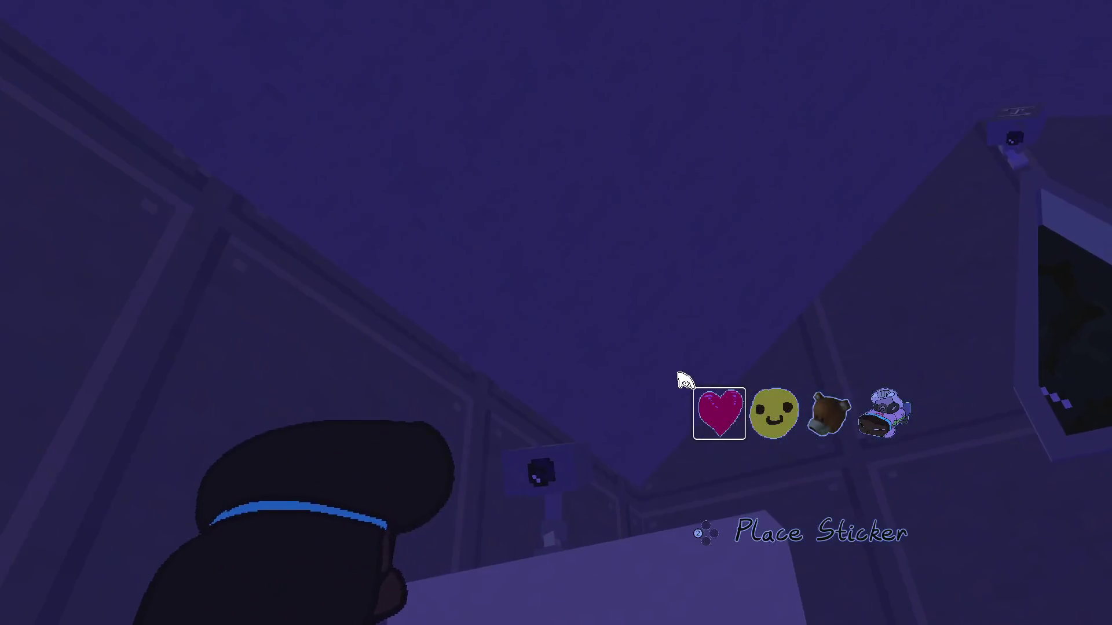
{"action": "left_click", "coordinate": [683, 380]}
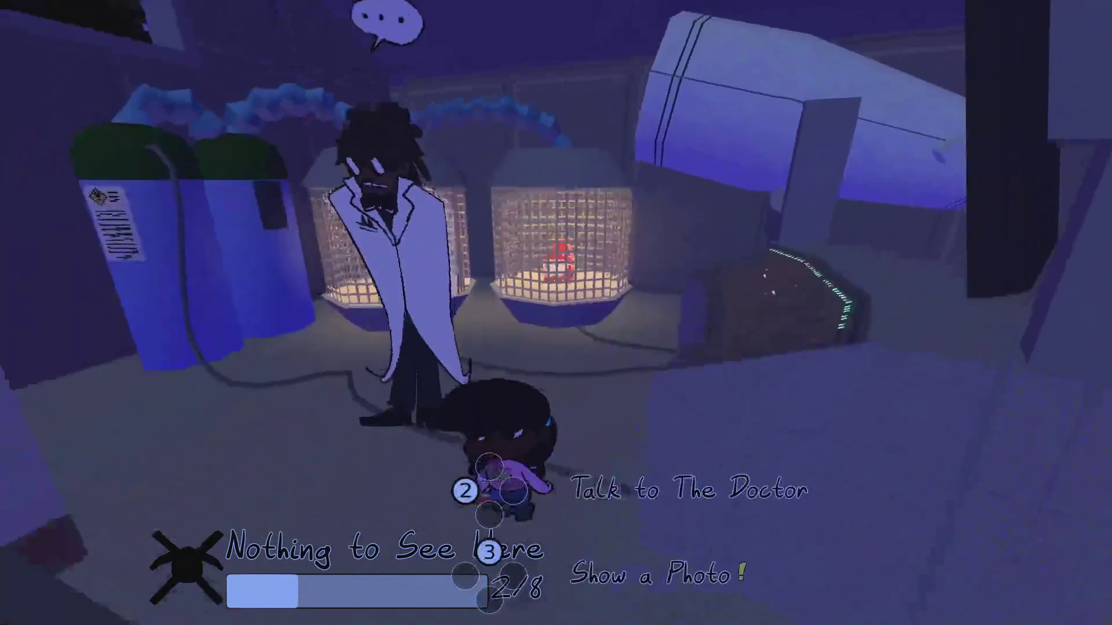
Step: Show The Doctor a photo from the gallery to trigger his reply
{"action": "key", "text": "3"}
{"action": "left_click", "coordinate": [220, 145]}
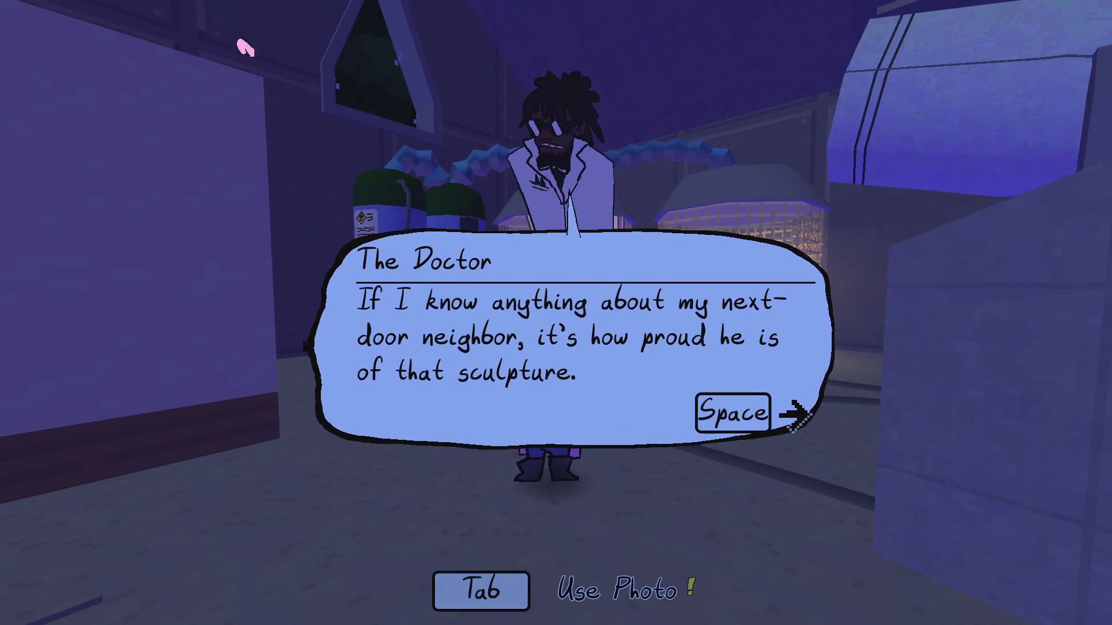
{"action": "key", "text": "alt+Tab"}
Step: Locate the show_context call by searching in ui.gd and then player.gd
{"action": "left_click", "coordinate": [228, 209]}
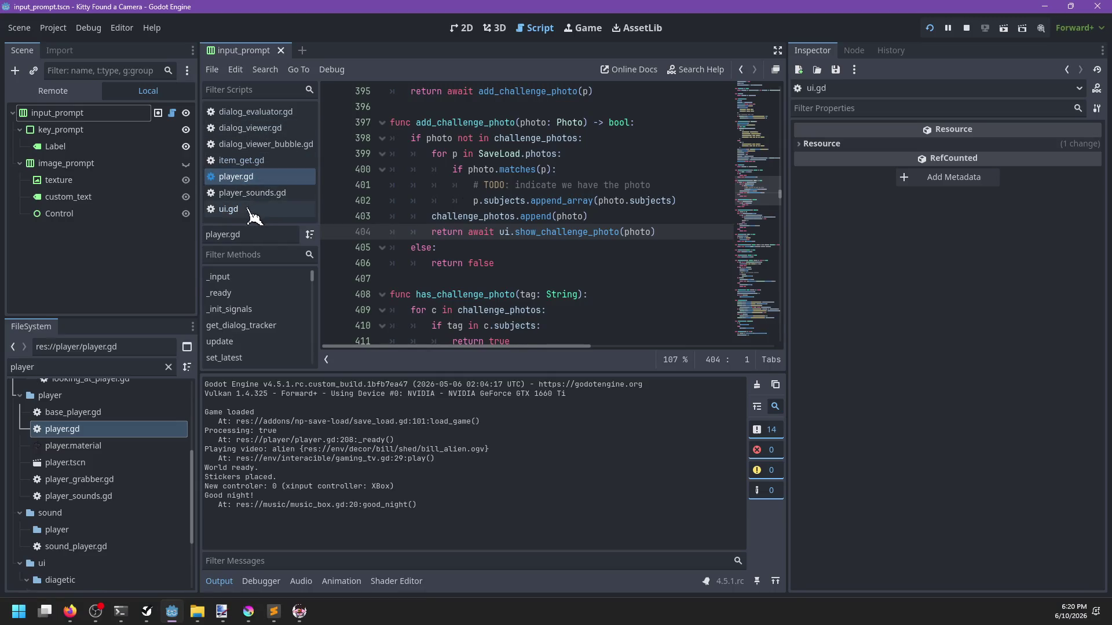
{"action": "key", "text": "ctrl+f"}
{"action": "type", "text": "show_context"}
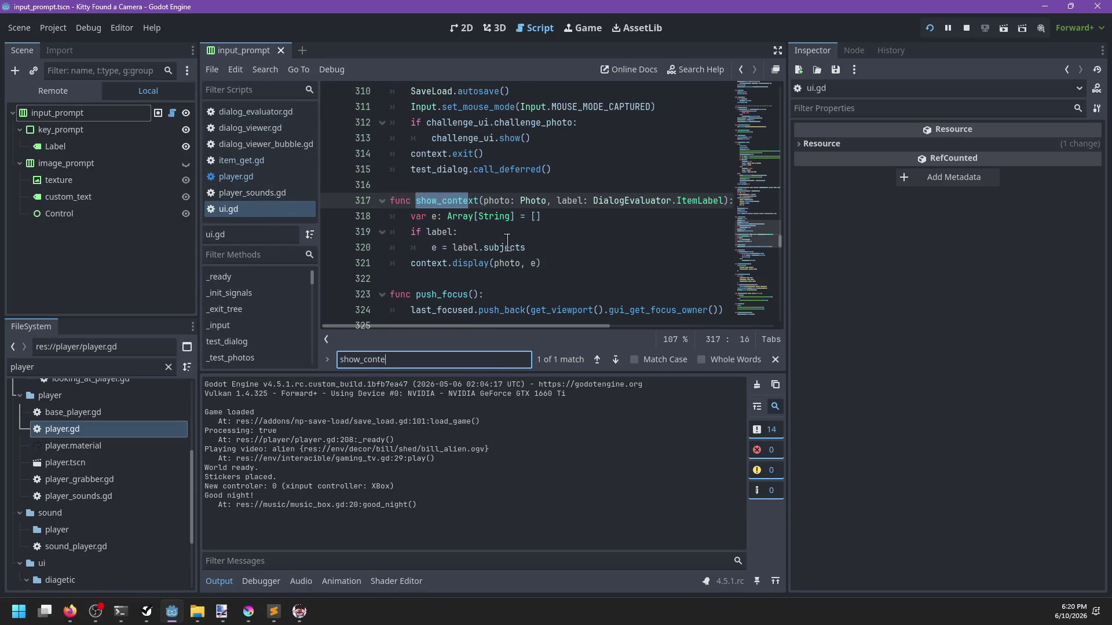
{"action": "key", "text": "Escape"}
{"action": "key", "text": "ctrl+f"}
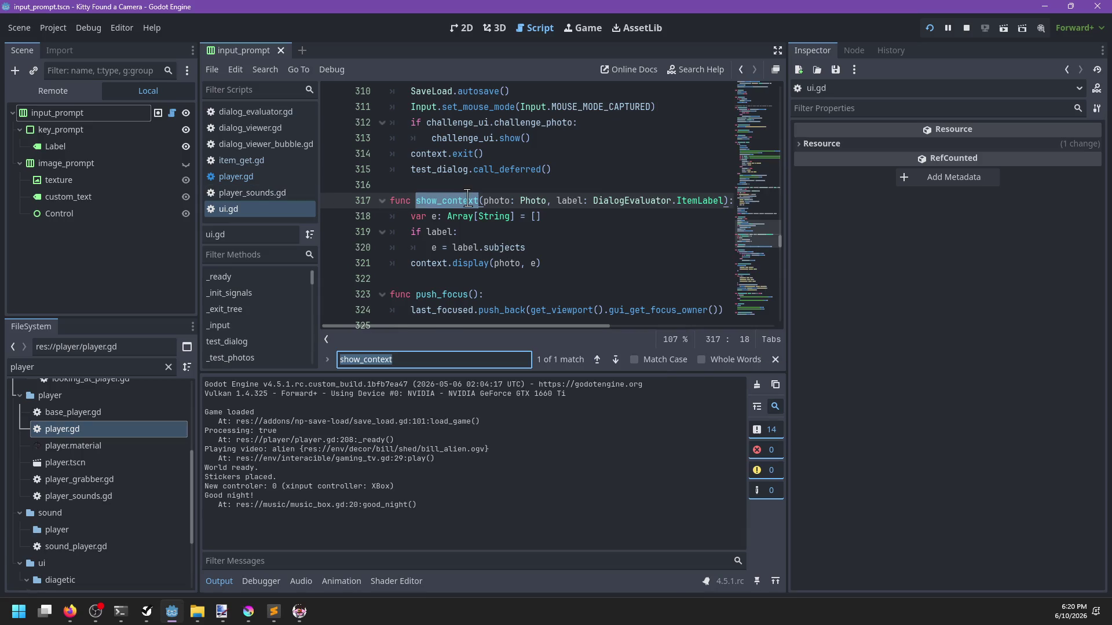
{"action": "left_click", "coordinate": [284, 180]}
{"action": "key", "text": "Return"}
{"action": "key", "text": "Escape"}
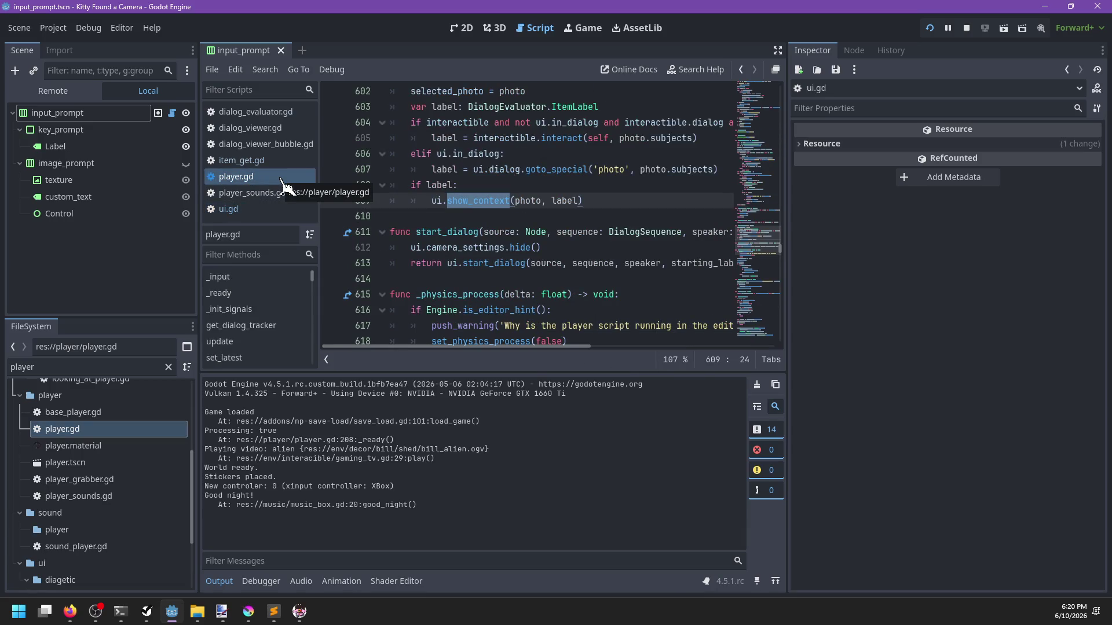
{"action": "key", "text": "Up"}
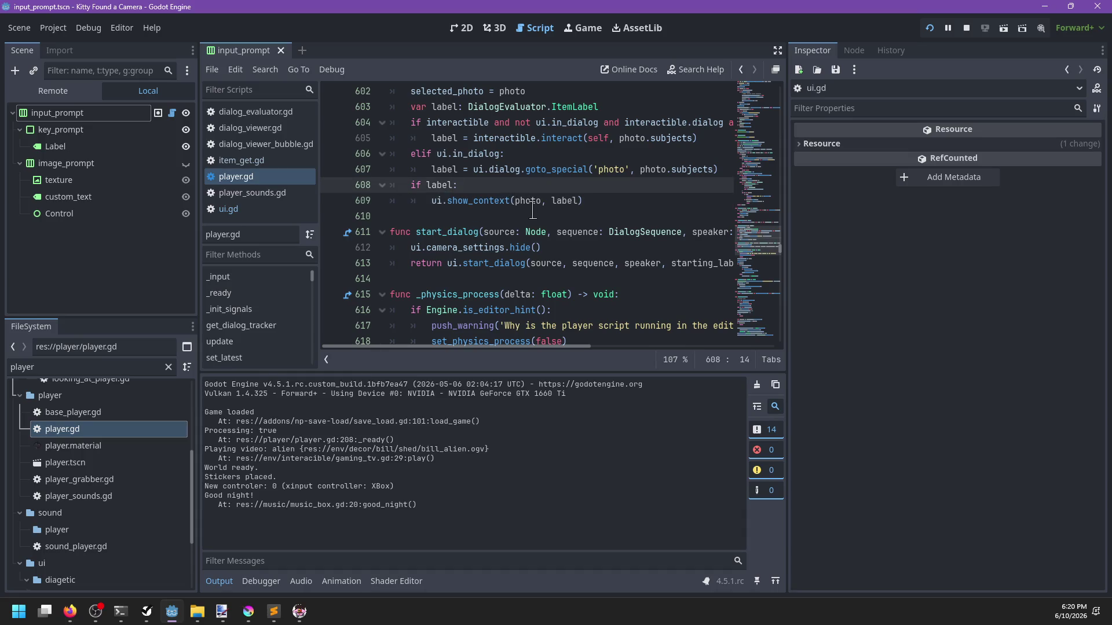
Step: Open interact() in interactible.gd and cut the interacted.emit() line for repositioning
{"action": "left_click", "coordinate": [565, 145], "text": "ctrl"}
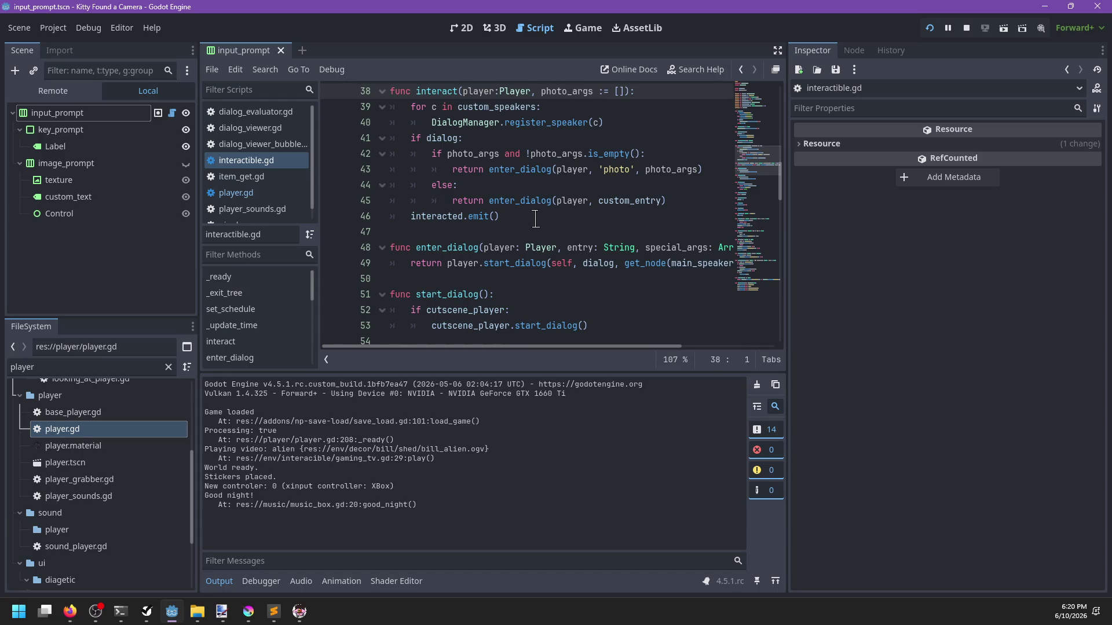
{"action": "left_click", "coordinate": [535, 216]}
{"action": "left_click", "coordinate": [687, 203], "text": "shift"}
{"action": "key", "text": "BackSpace"}
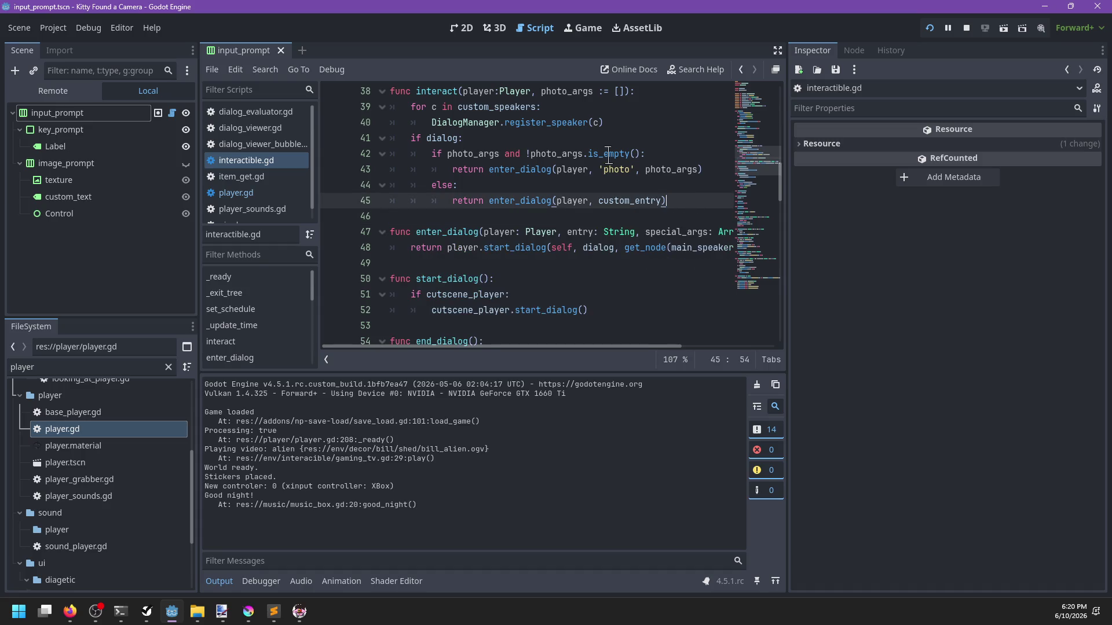
{"action": "left_click", "coordinate": [627, 123]}
{"action": "type", "text": "interacted.emit()"}
{"action": "key", "text": "ctrl+z"}
{"action": "key", "text": "ctrl+z"}
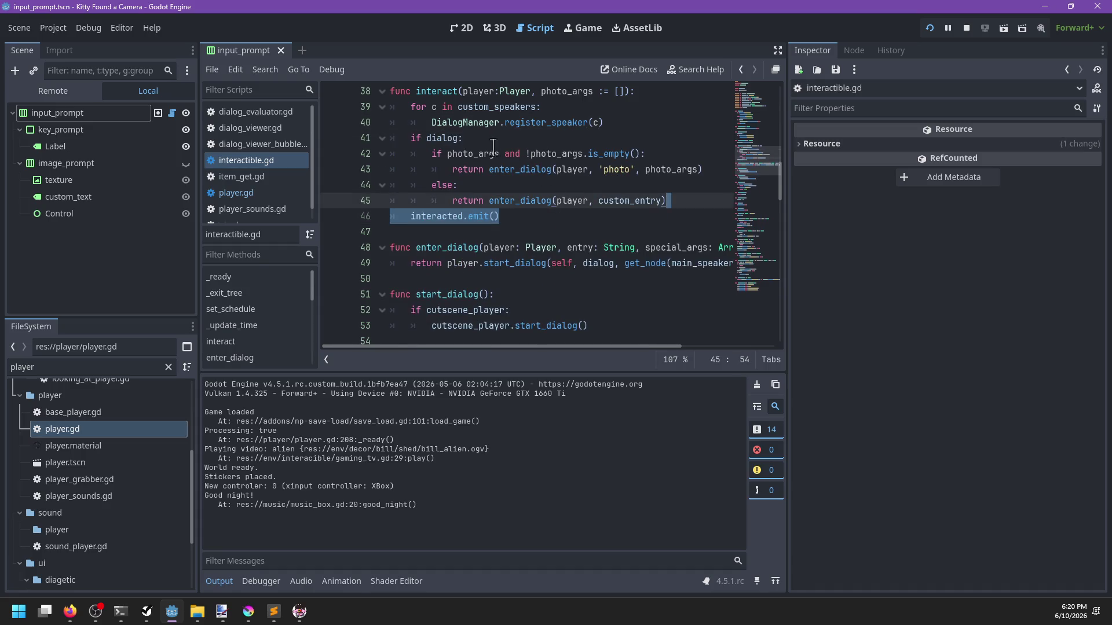
{"action": "left_click", "coordinate": [488, 169]}
{"action": "left_click", "coordinate": [627, 123]}
Step: Declare var l : DialogEvaluator.ItemLabel on a new line after line 40
{"action": "key", "text": "Return"}
{"action": "type", "text": "v"}
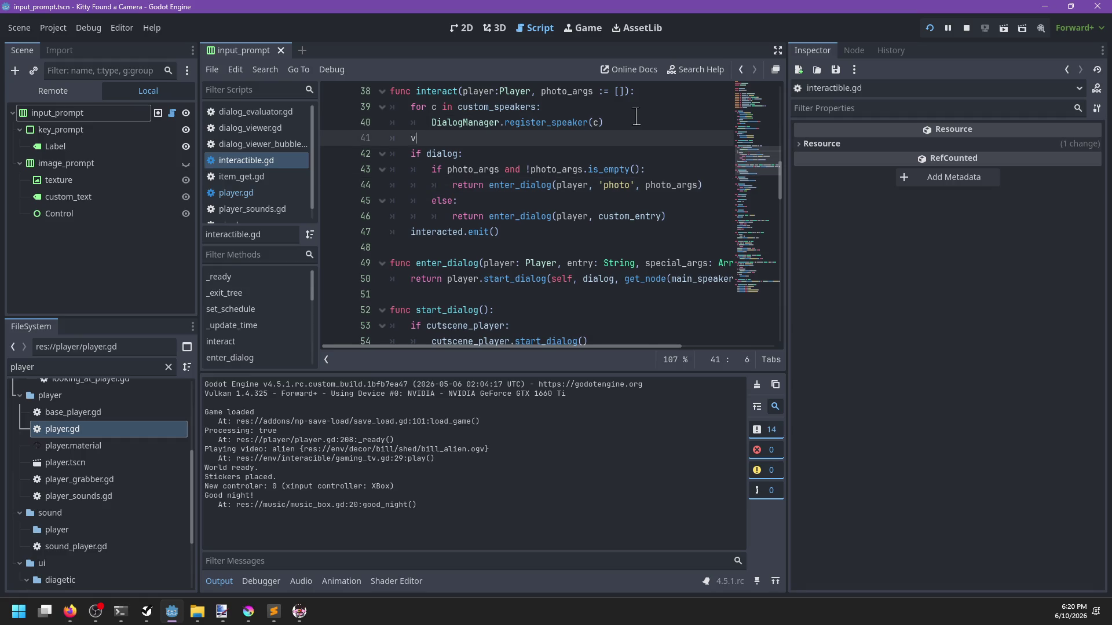
{"action": "key", "text": "BackSpace"}
{"action": "key", "text": "BackSpace"}
{"action": "type", "text": "D"}
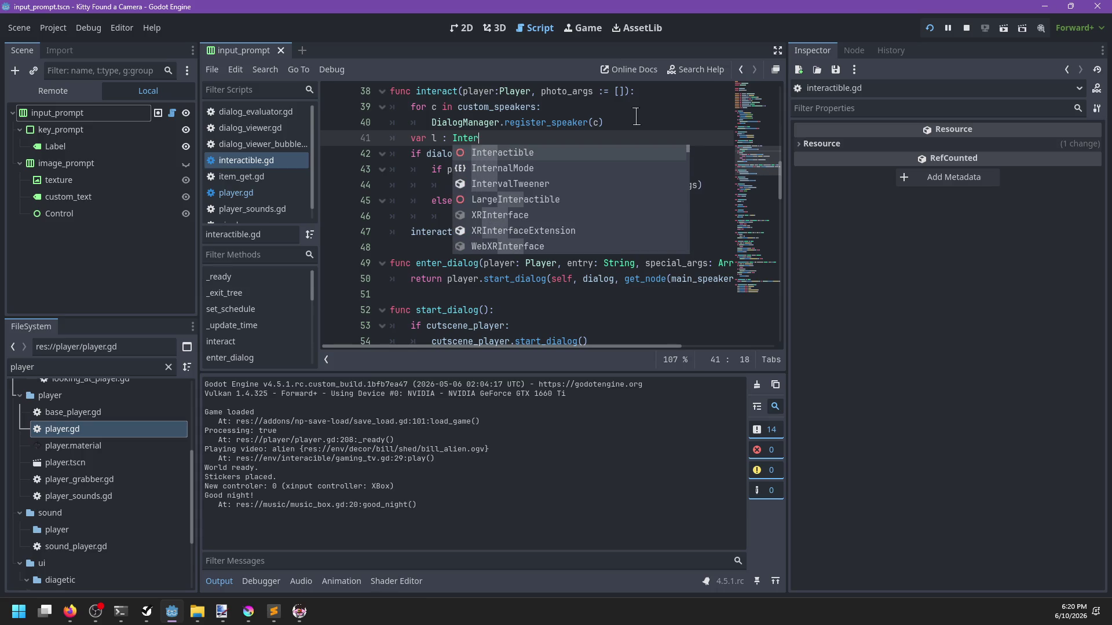
{"action": "type", "text": "ialogE"}
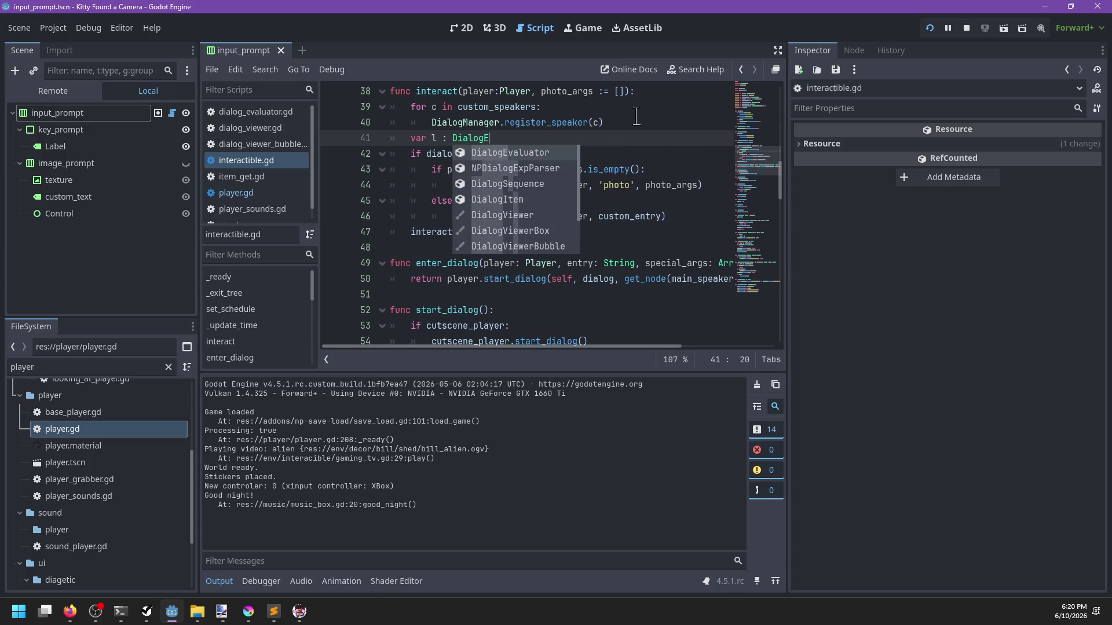
{"action": "key", "text": "Return"}
{"action": "type", "text": "."}
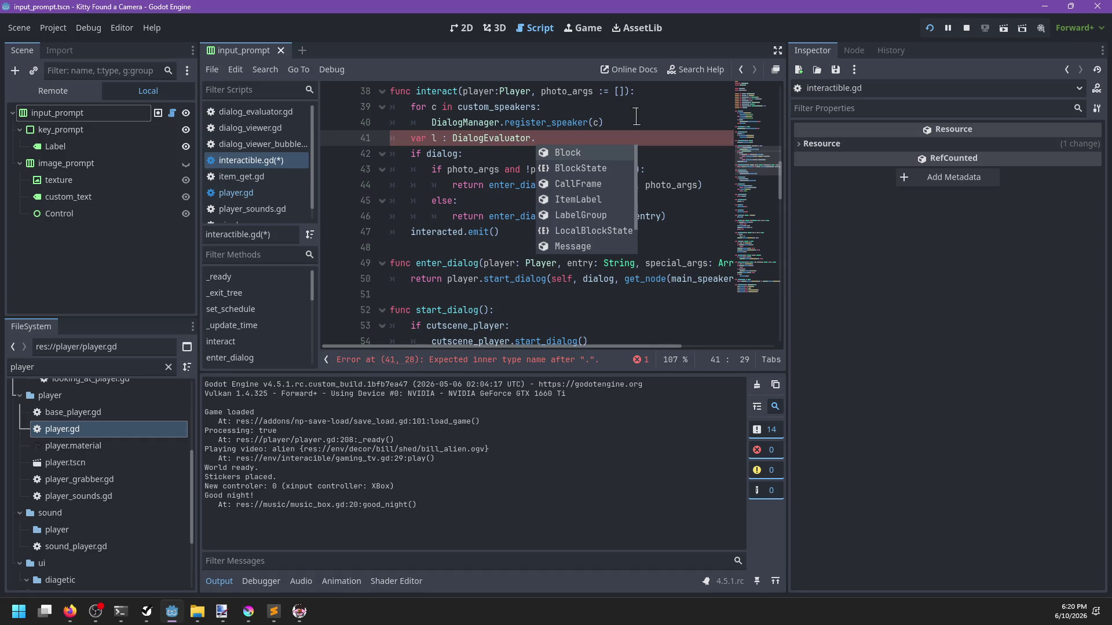
{"action": "type", "text": "Item"}
{"action": "key", "text": "Return"}
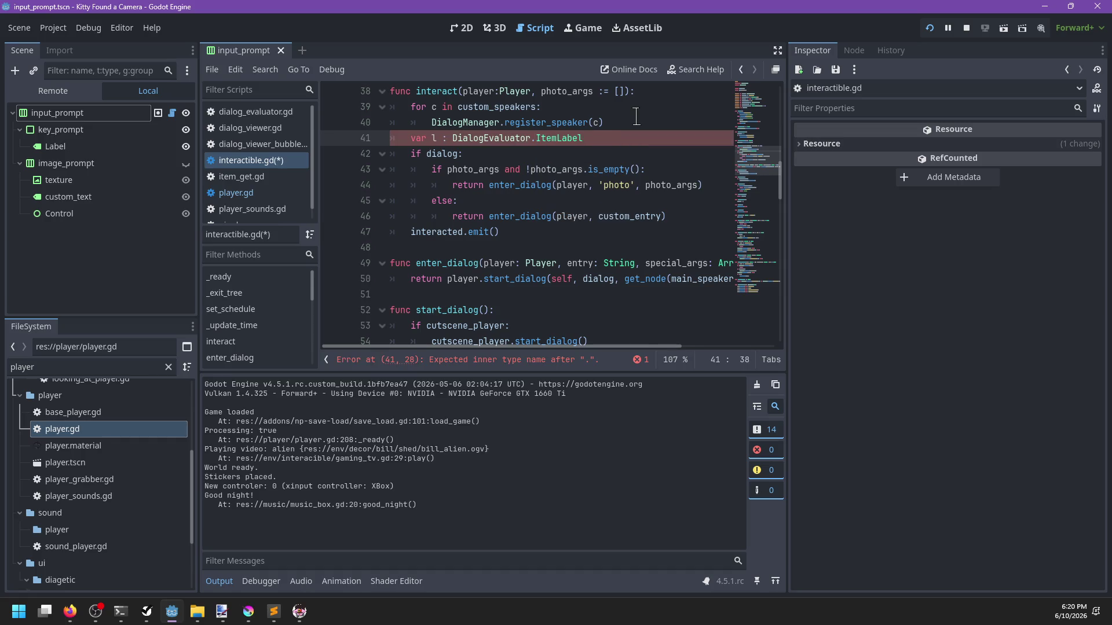
{"action": "key", "text": "ctrl+shift+Left"}
{"action": "key", "text": "ctrl+shift+Left"}
{"action": "key", "text": "ctrl+shift+Left"}
{"action": "key", "text": "ctrl+shift+Right"}
{"action": "key", "text": "ctrl+shift+Right"}
{"action": "key", "text": "ctrl+shift+Right"}
{"action": "key", "text": "ctrl+shift+Left"}
{"action": "key", "text": "ctrl+shift+Left"}
{"action": "key", "text": "ctrl+c"}
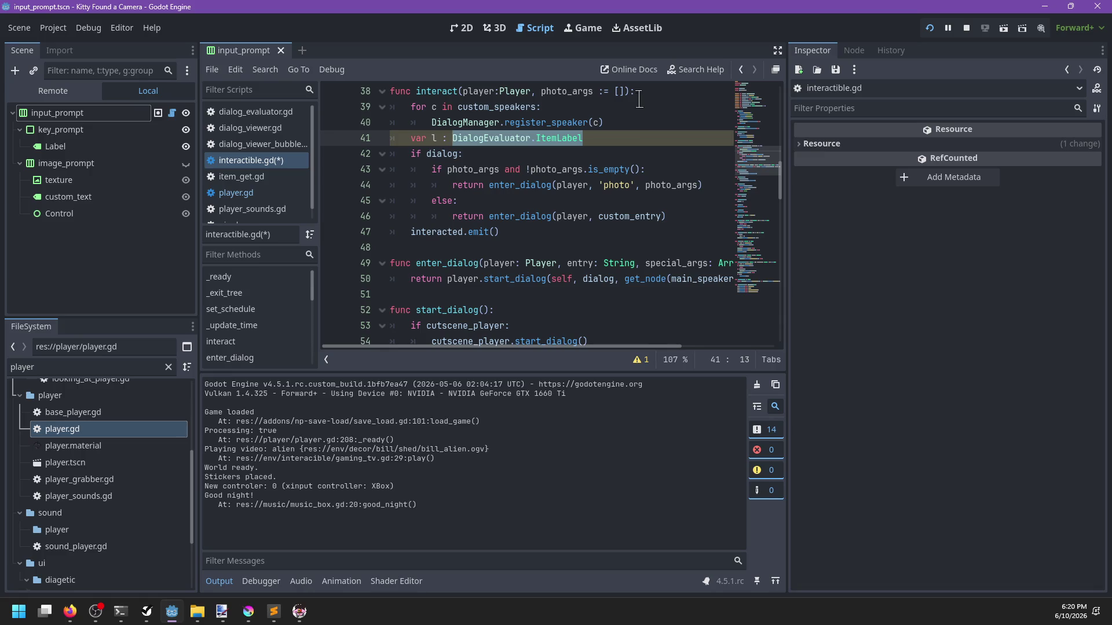
Step: Give interact() a DialogEvaluator.ItemLabel return type, assign both enter_dialog results to l, and return l
{"action": "left_click", "coordinate": [632, 92]}
{"action": "key", "text": "ctrl+v"}
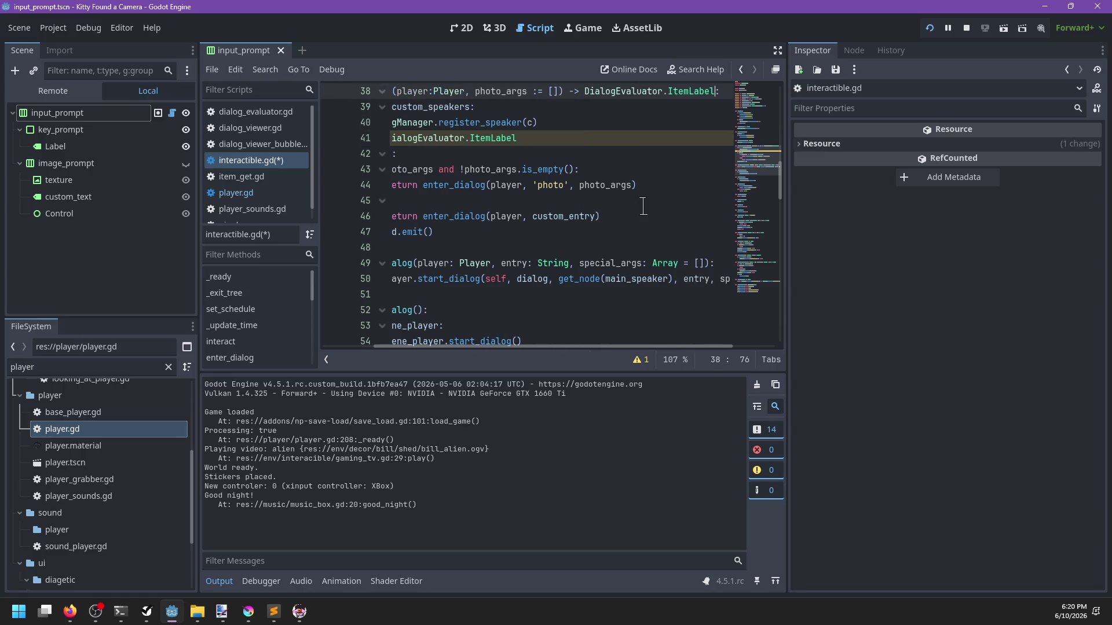
{"action": "left_click", "coordinate": [623, 137]}
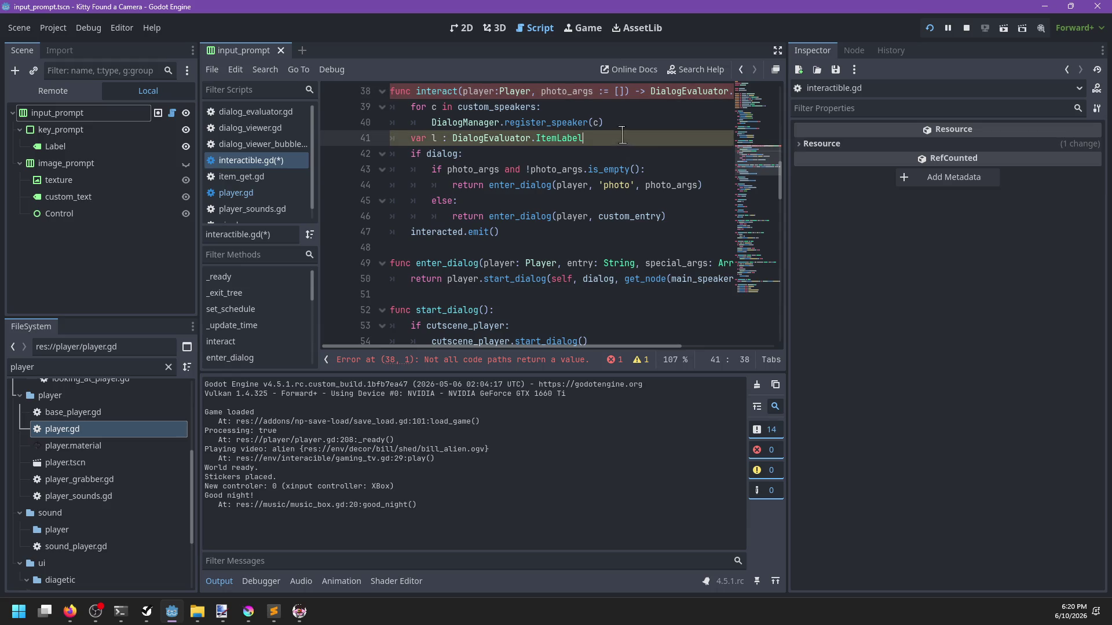
{"action": "double_click", "coordinate": [470, 185]}
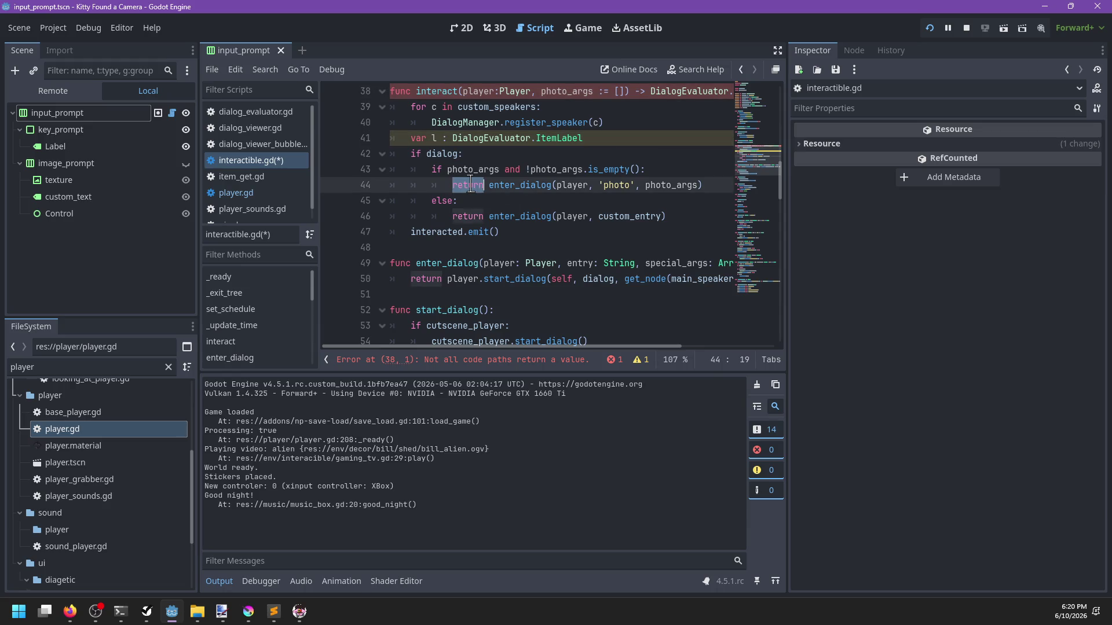
{"action": "key", "text": "ctrl+d"}
{"action": "type", "text": ";"}
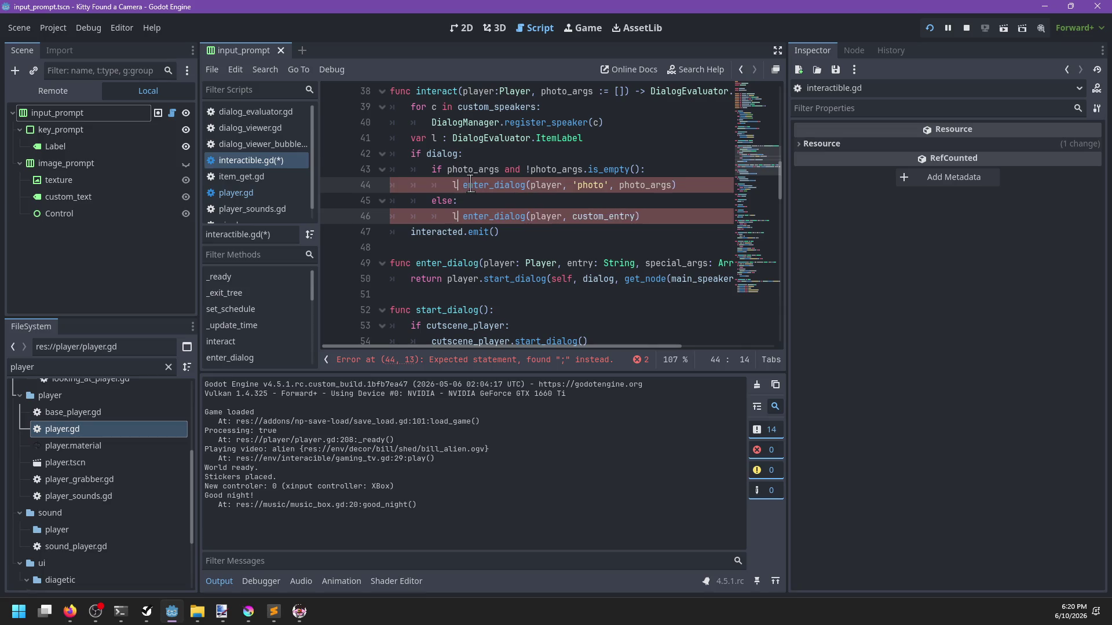
{"action": "key", "text": "BackSpace"}
{"action": "type", "text": "l ="}
{"action": "left_click", "coordinate": [547, 232]}
{"action": "key", "text": "Return"}
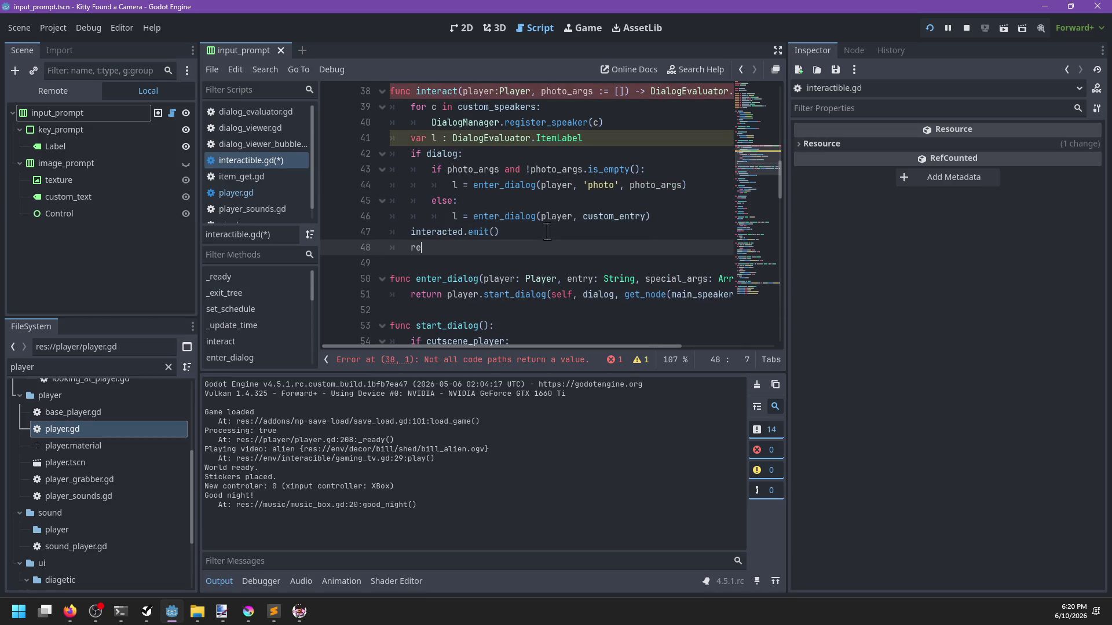
{"action": "type", "text": "return l"}
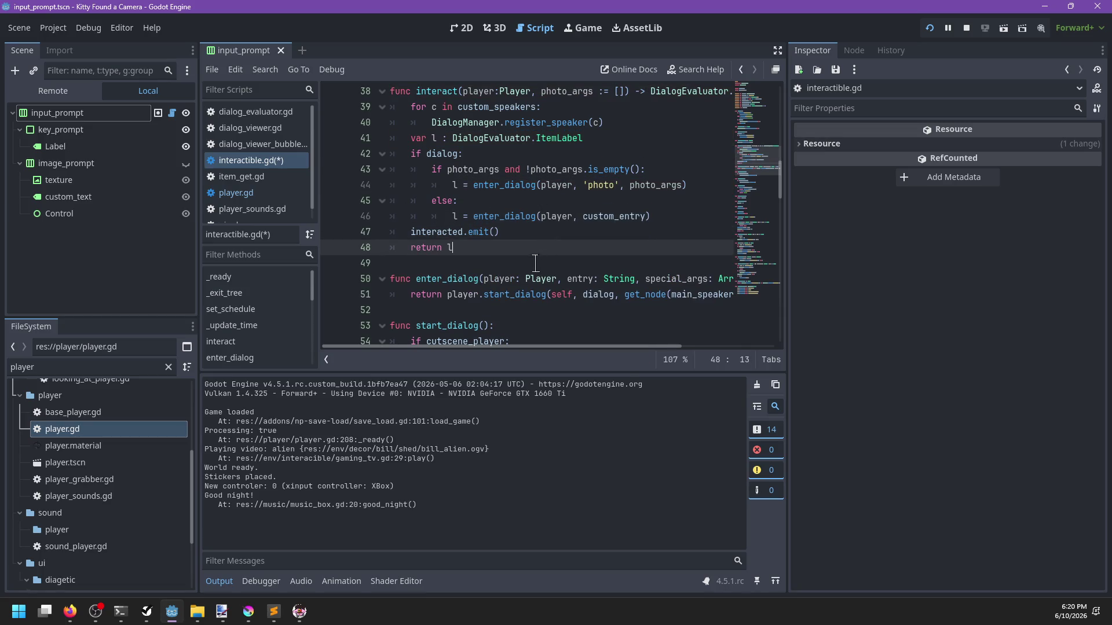
Step: Give enter_dialog() the DialogEvaluator.ItemLabel return type as well
{"action": "scroll", "coordinate": [472, 288], "scroll_direction": "right", "scroll_amount": 5}
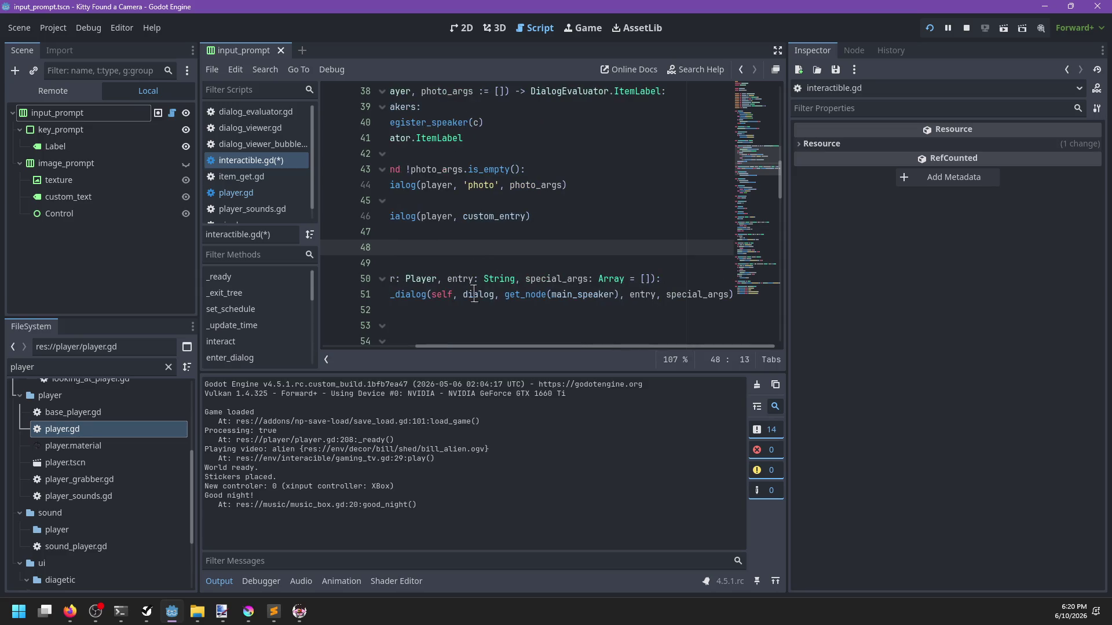
{"action": "left_click", "coordinate": [657, 279]}
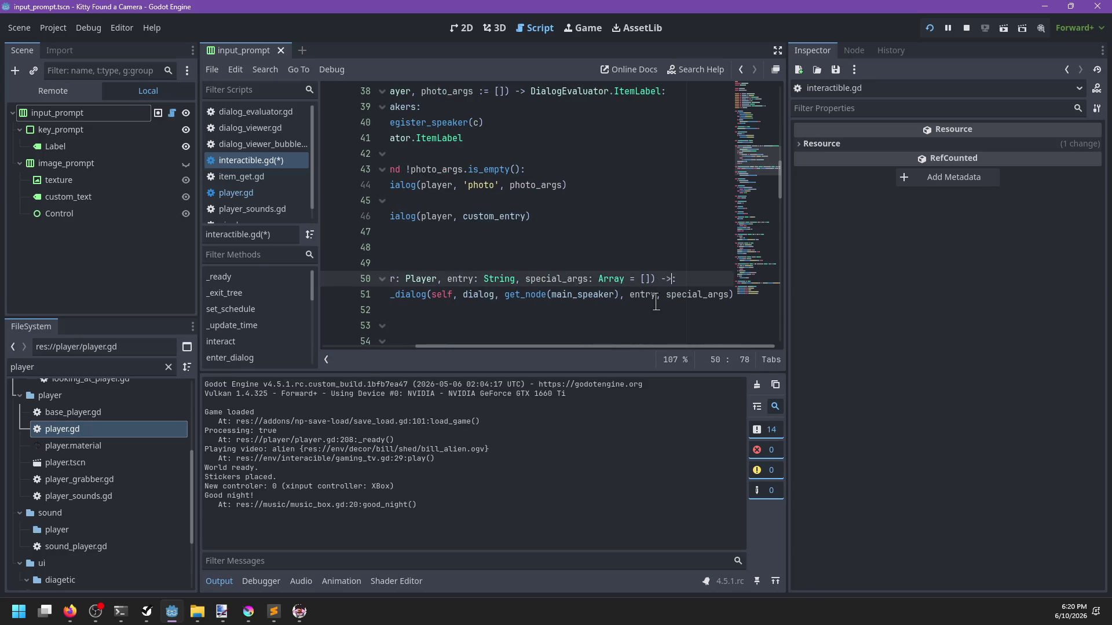
{"action": "key", "text": "ctrl+v"}
{"action": "scroll", "coordinate": [625, 297], "scroll_direction": "left", "scroll_amount": 8}
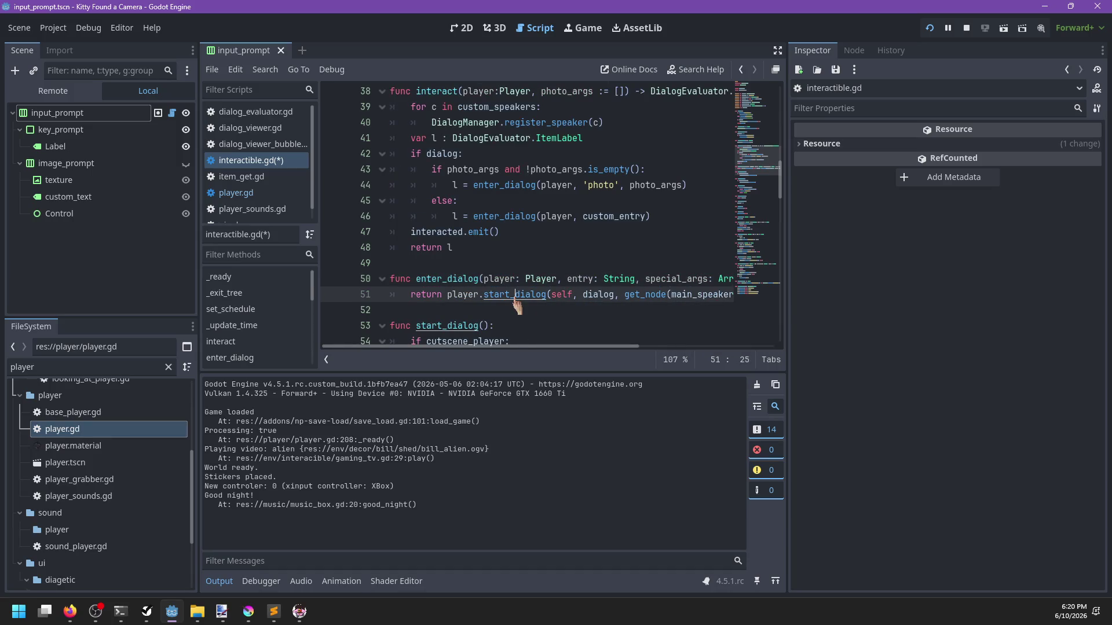
{"action": "left_click", "coordinate": [515, 296], "text": "ctrl"}
{"action": "scroll", "coordinate": [720, 155], "scroll_direction": "right", "scroll_amount": 5}
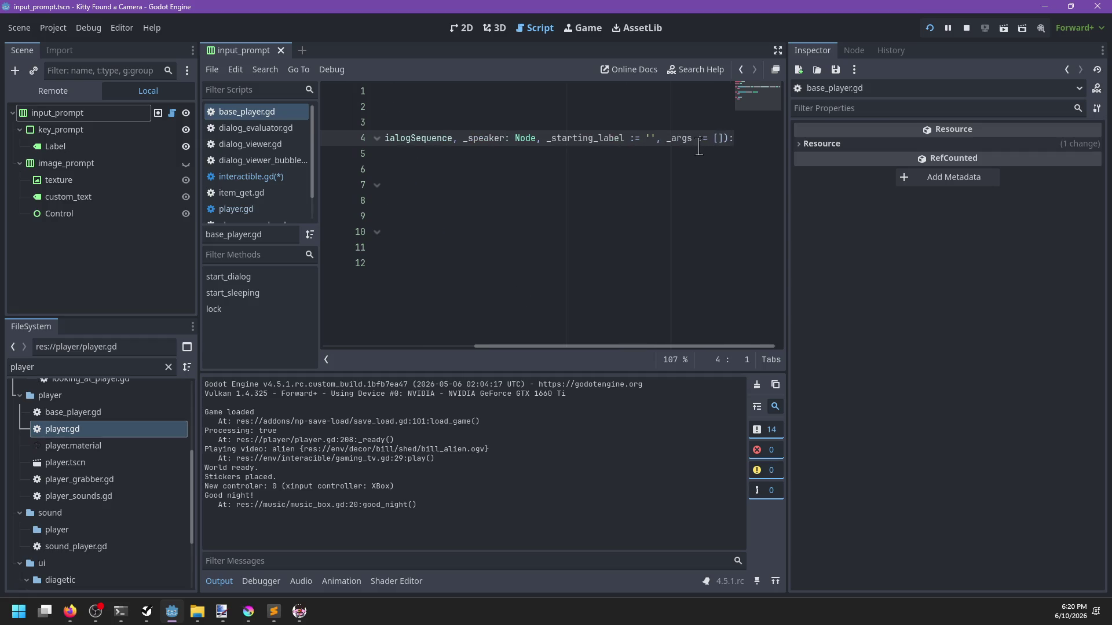
Step: Add a return type to base_player.gd's start_dialog, replace pass with return null, and save
{"action": "left_click", "coordinate": [729, 140]}
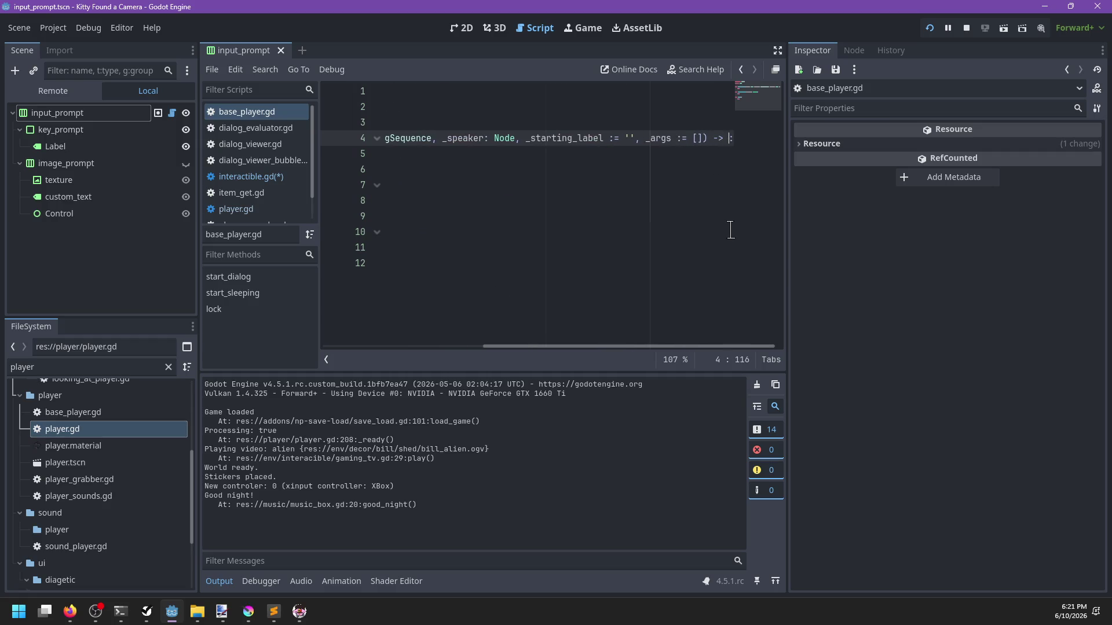
{"action": "scroll", "coordinate": [635, 226], "scroll_direction": "left", "scroll_amount": 6}
{"action": "left_click", "coordinate": [466, 154]}
{"action": "key", "text": "BackSpace"}
{"action": "key", "text": "BackSpace"}
{"action": "key", "text": "BackSpace"}
{"action": "type", "text": "return null"}
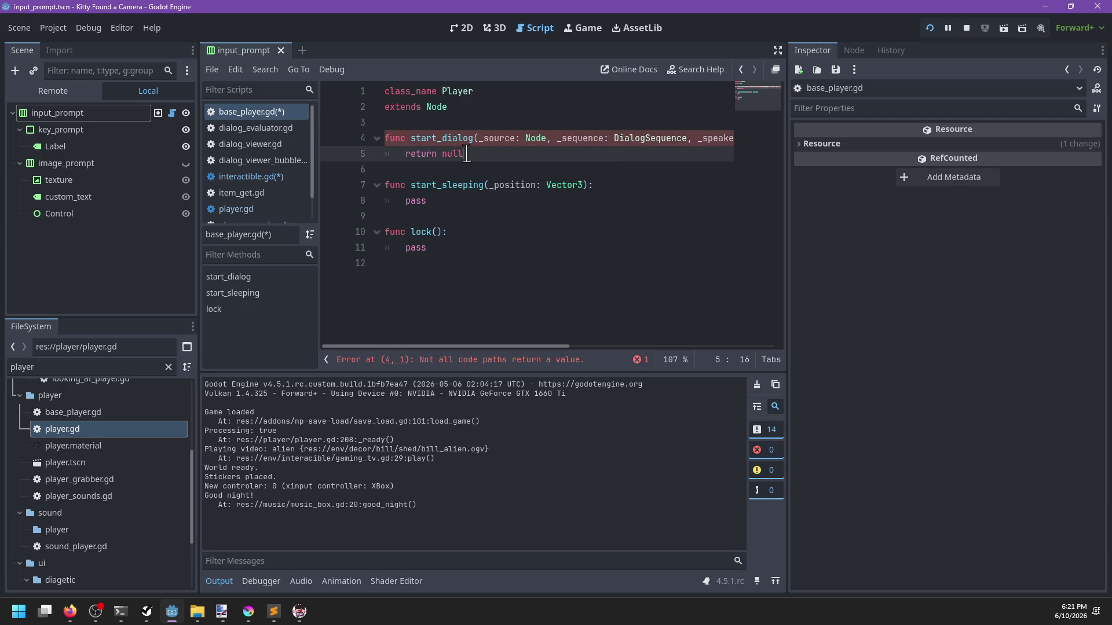
{"action": "key", "text": "ctrl+s"}
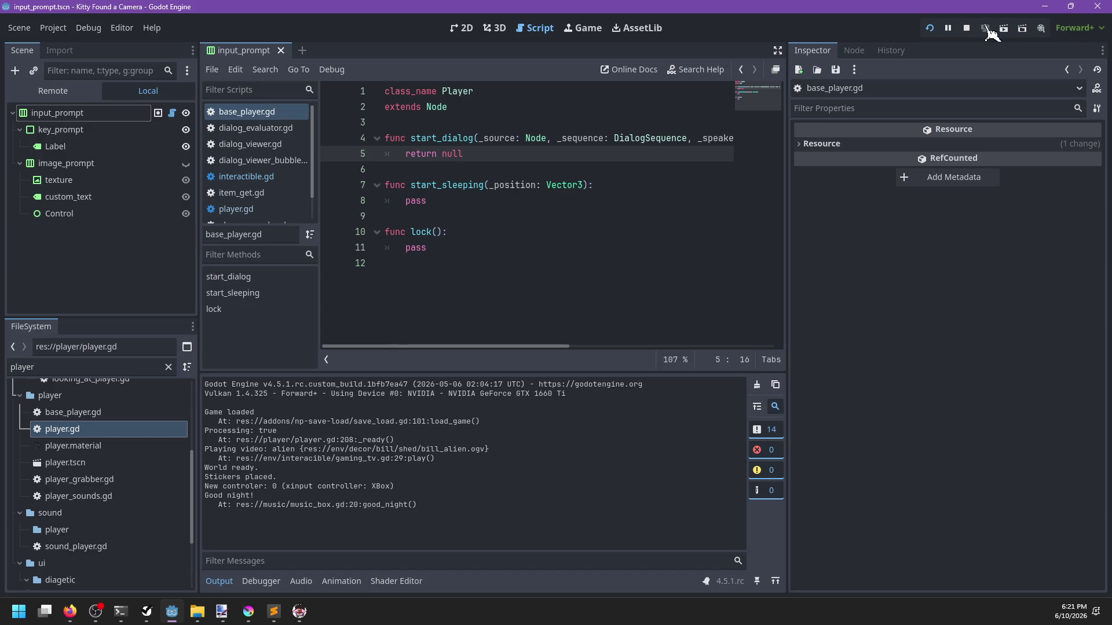
Step: Stop the running game and cycle through the edited scripts before returning to player.gd
{"action": "left_click", "coordinate": [967, 29]}
{"action": "left_click", "coordinate": [266, 161]}
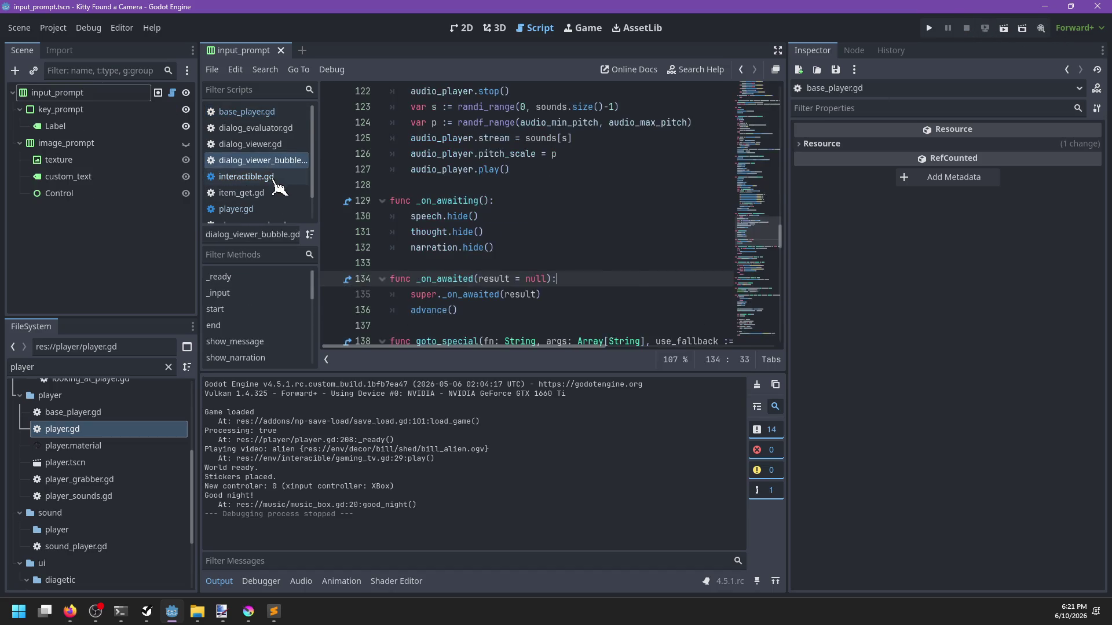
{"action": "left_click", "coordinate": [279, 177]}
{"action": "left_click", "coordinate": [243, 112]}
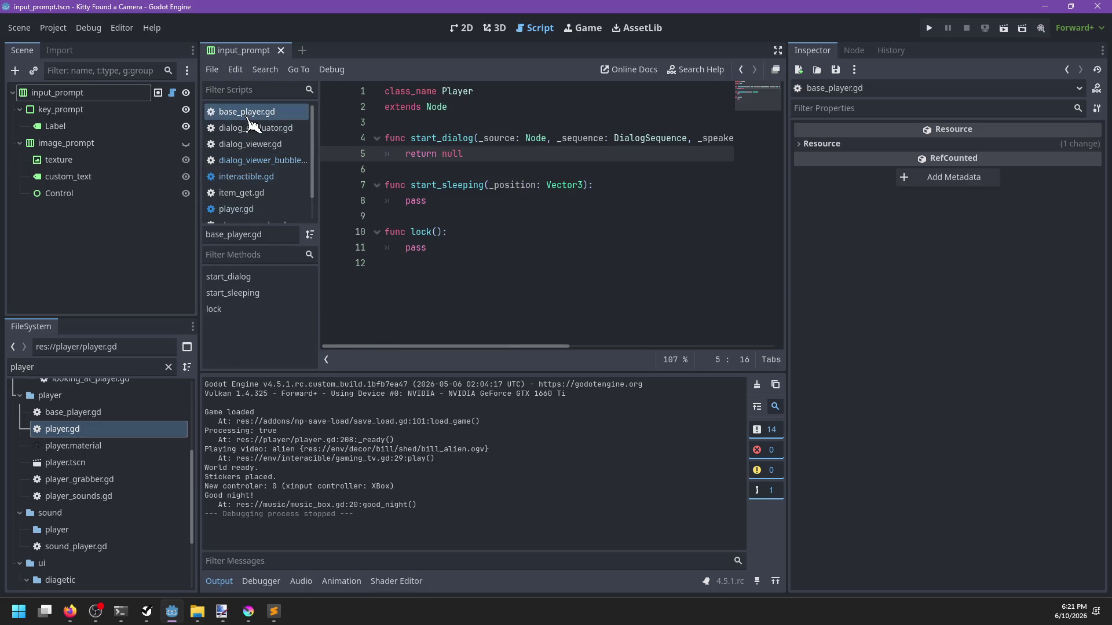
{"action": "left_click", "coordinate": [266, 161]}
{"action": "left_click", "coordinate": [273, 177]}
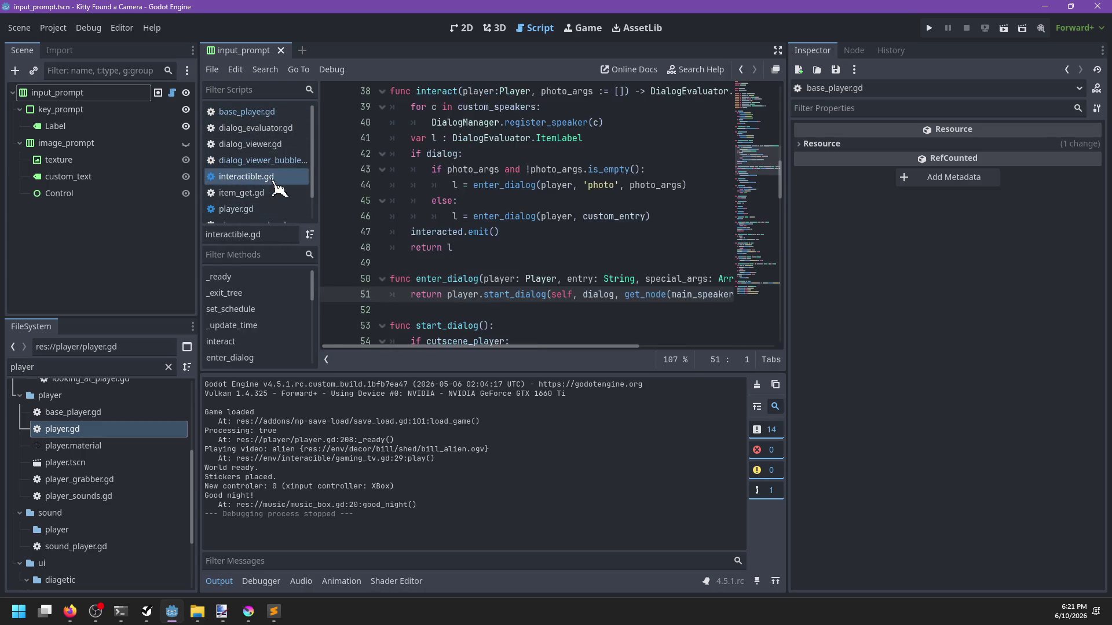
{"action": "scroll", "coordinate": [539, 234], "scroll_direction": "right", "scroll_amount": 3}
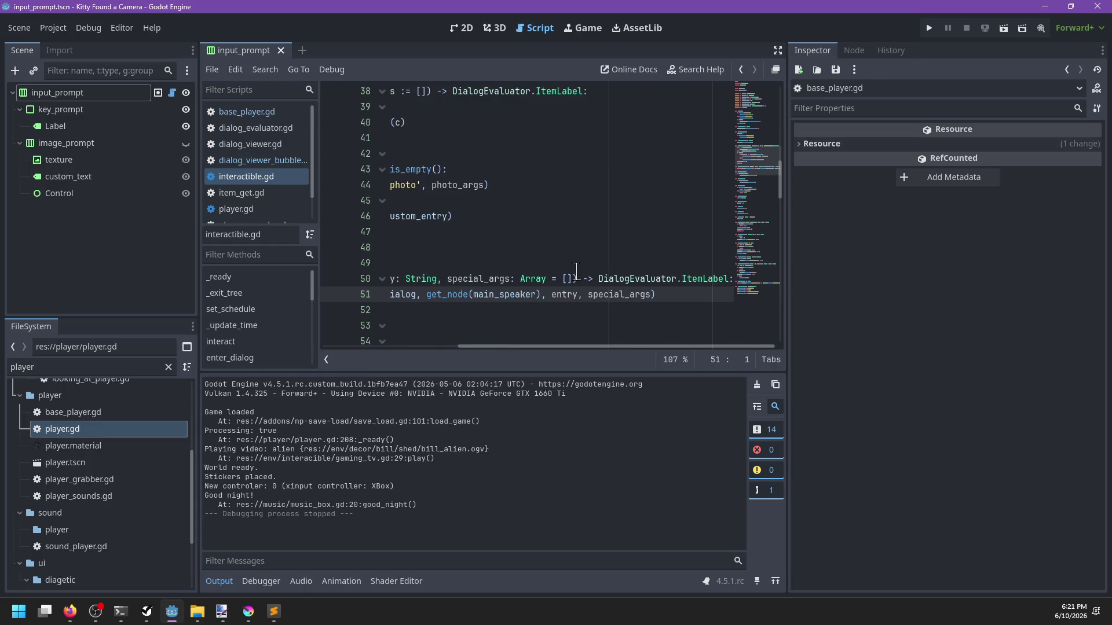
{"action": "scroll", "coordinate": [576, 270], "scroll_direction": "left", "scroll_amount": 3}
{"action": "left_click", "coordinate": [517, 295], "text": "ctrl"}
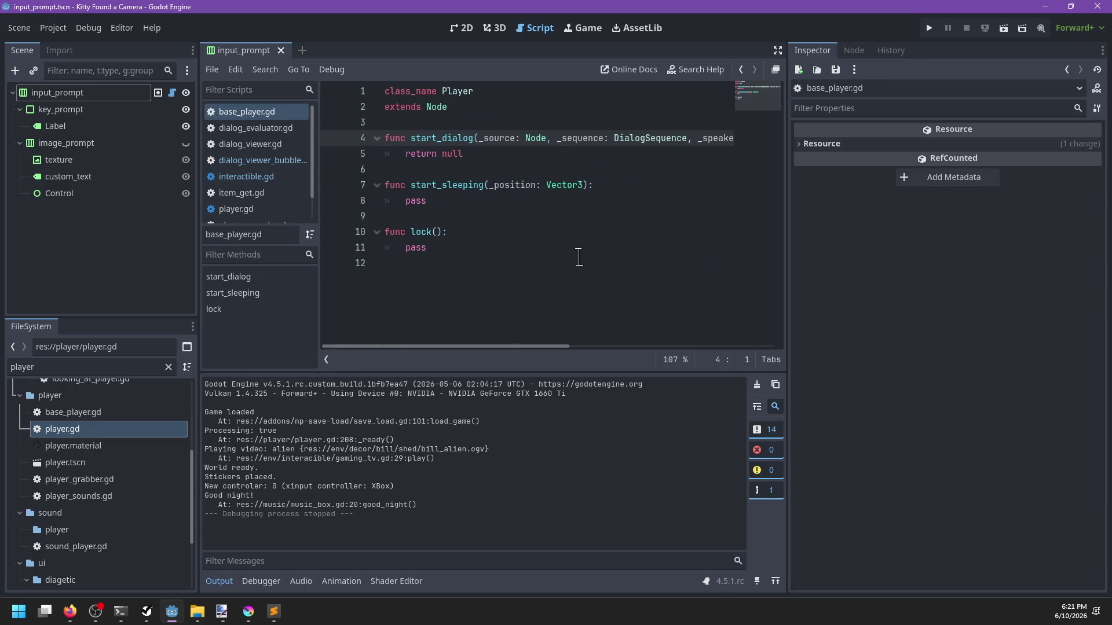
{"action": "scroll", "coordinate": [291, 197], "scroll_direction": "down", "scroll_amount": 1}
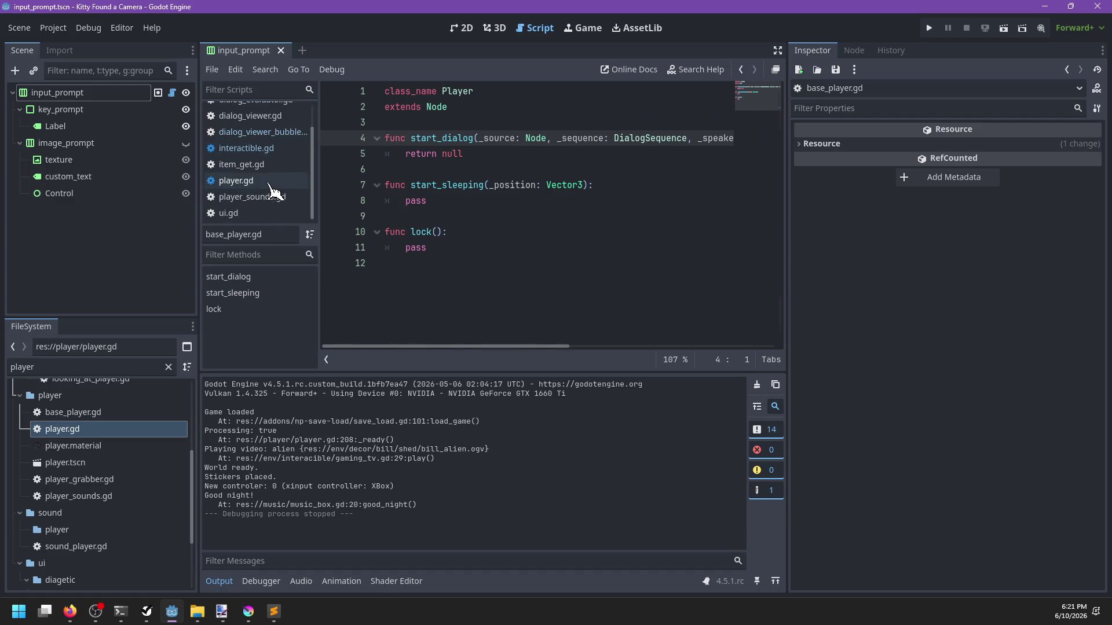
{"action": "left_click", "coordinate": [276, 181]}
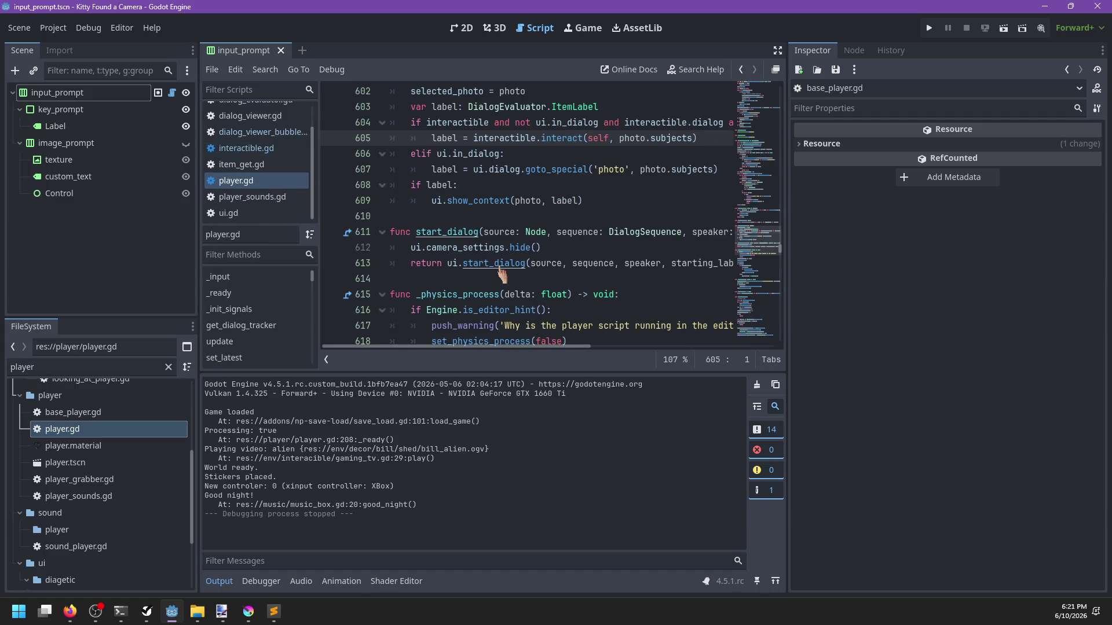
Step: Add the DialogEvaluator.Execution return type to ui.gd's start_dialog signature on line 290
{"action": "left_click", "coordinate": [495, 263], "text": "ctrl"}
{"action": "scroll", "coordinate": [452, 224], "scroll_direction": "right", "scroll_amount": 4}
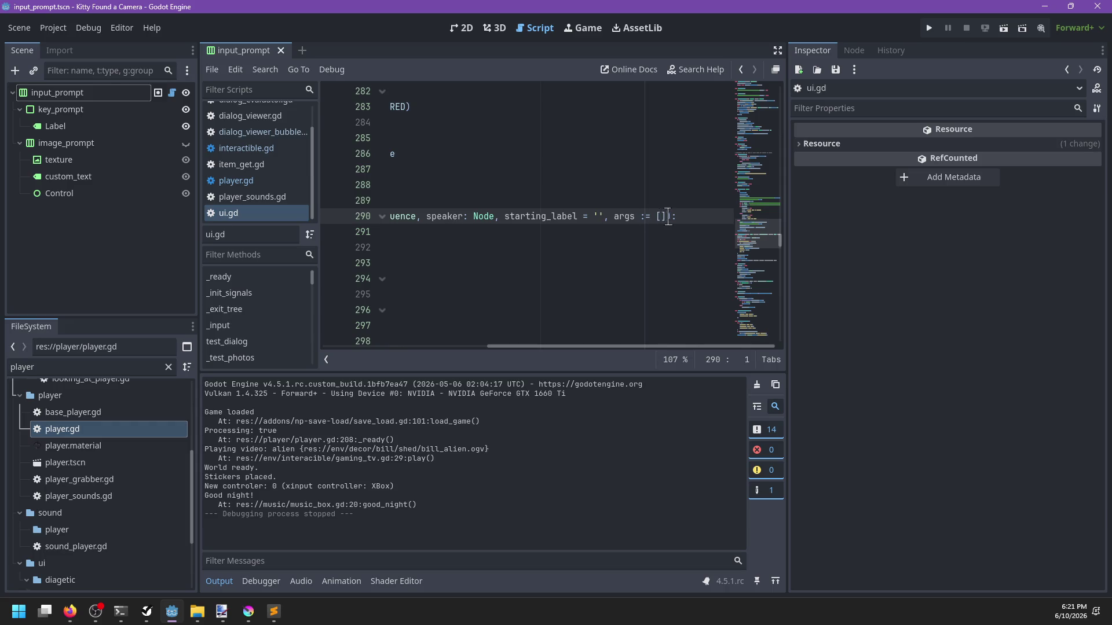
{"action": "left_click", "coordinate": [667, 218]}
{"action": "type", "text": "DialogEvaluator.Execution"}
{"action": "scroll", "coordinate": [602, 238], "scroll_direction": "left", "scroll_amount": 4}
{"action": "scroll", "coordinate": [570, 239], "scroll_direction": "down", "scroll_amount": 3}
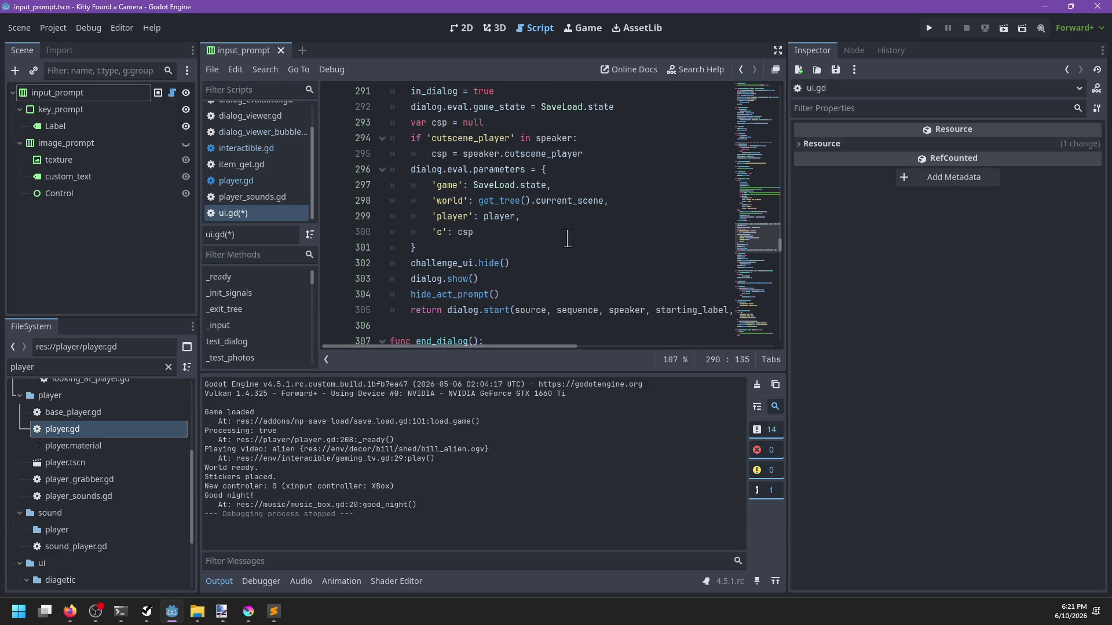
Step: Give dialog_viewer_bubble.gd's start function a -> DialogEvaluator.ItemLabel return type
{"action": "left_click", "coordinate": [497, 311], "text": "ctrl"}
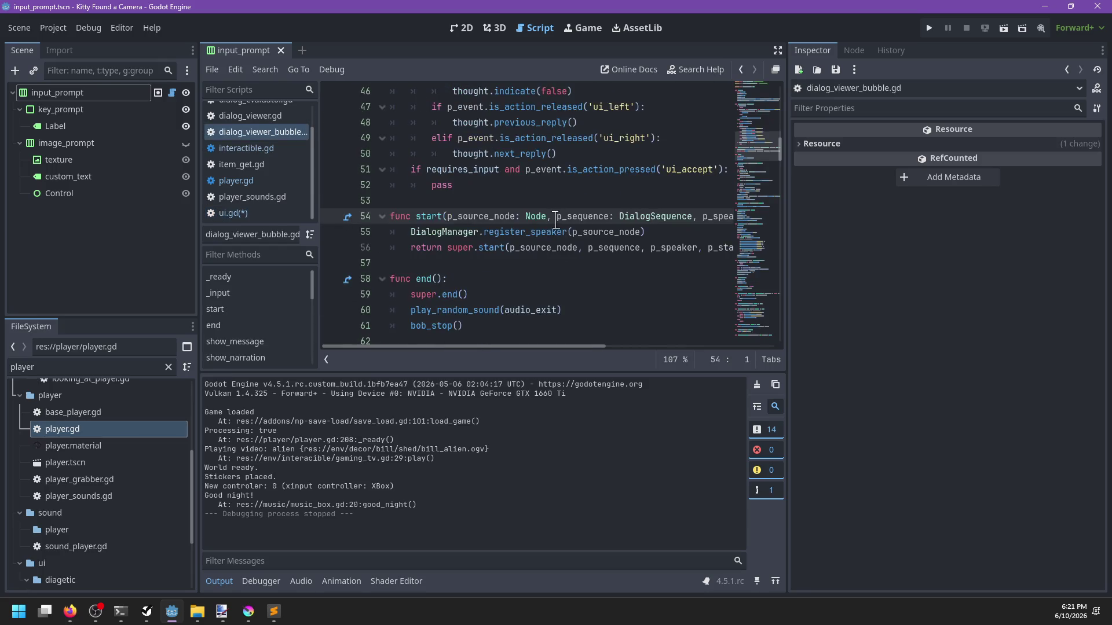
{"action": "scroll", "coordinate": [664, 216], "scroll_direction": "right", "scroll_amount": 4}
{"action": "left_click", "coordinate": [725, 216]}
{"action": "type", "text": "-> DialogEvaluator.ItemLabel"}
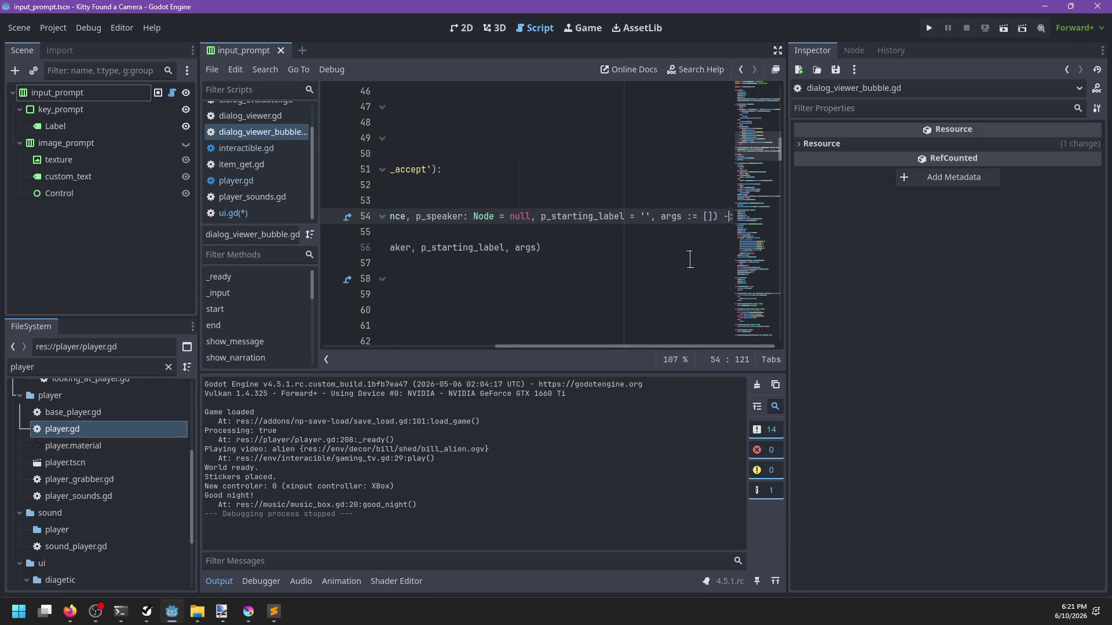
{"action": "scroll", "coordinate": [675, 255], "scroll_direction": "left", "scroll_amount": 5}
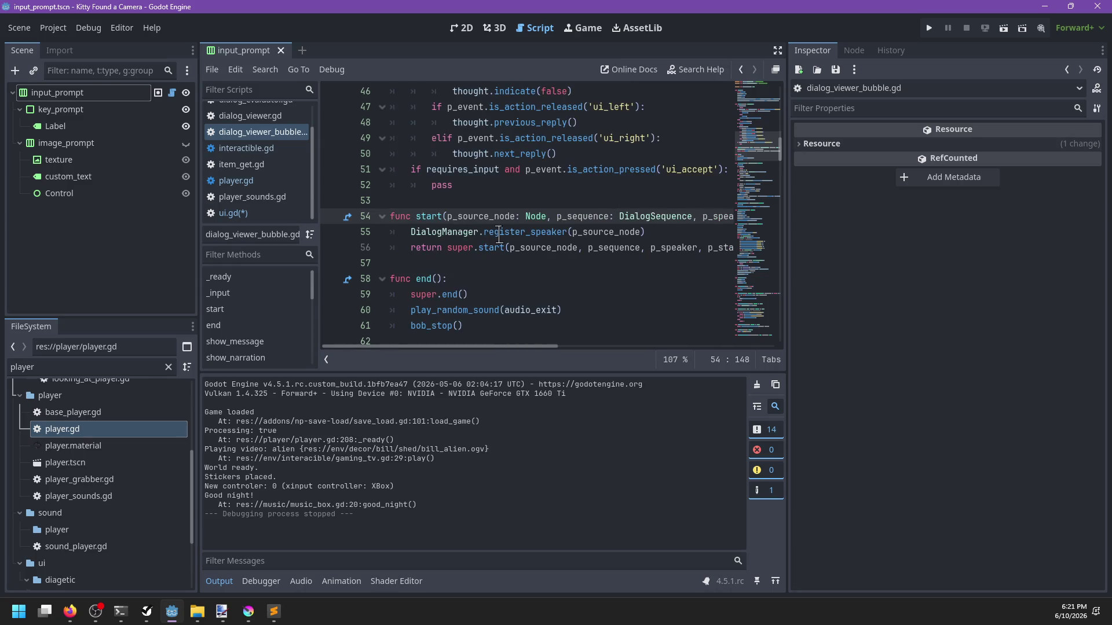
{"action": "scroll", "coordinate": [498, 237], "scroll_direction": "right", "scroll_amount": 3}
{"action": "scroll", "coordinate": [498, 243], "scroll_direction": "left", "scroll_amount": 3}
Step: Add the same DialogEvaluator.ItemLabel return type to dialog_viewer.gd's start on line 82
{"action": "left_click", "coordinate": [497, 248], "text": "ctrl"}
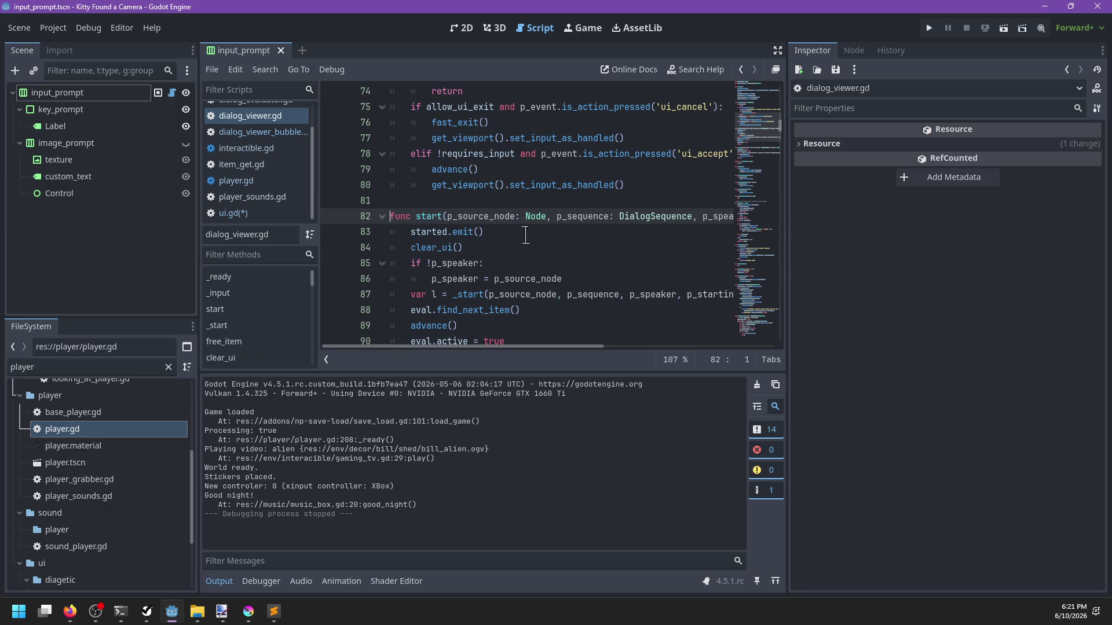
{"action": "scroll", "coordinate": [526, 235], "scroll_direction": "right", "scroll_amount": 4}
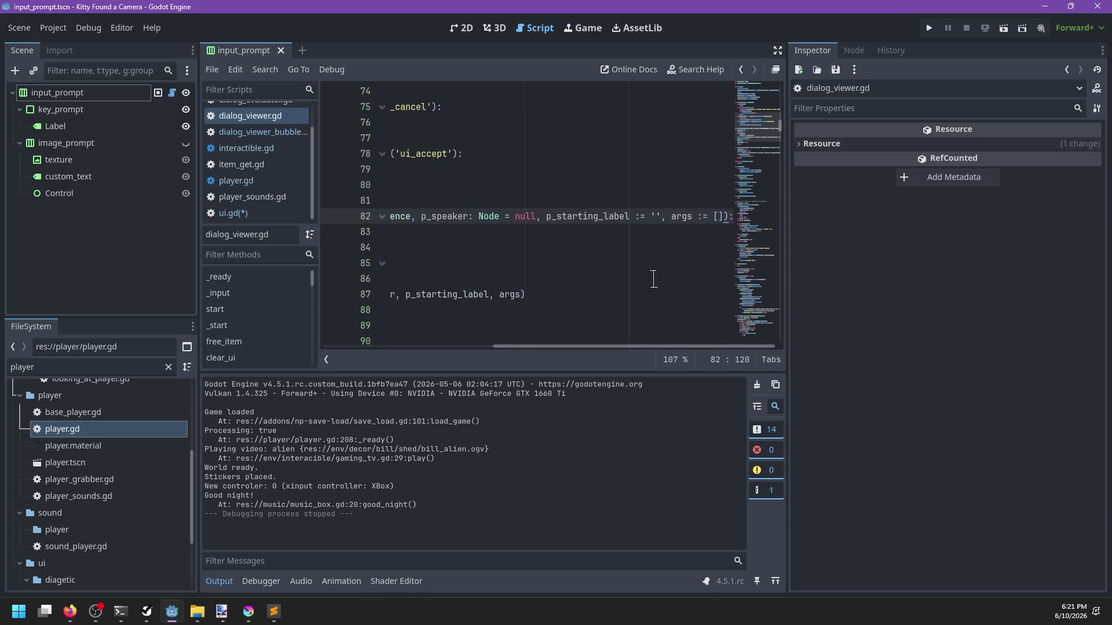
{"action": "key", "text": "End"}
{"action": "scroll", "coordinate": [601, 278], "scroll_direction": "left", "scroll_amount": 5}
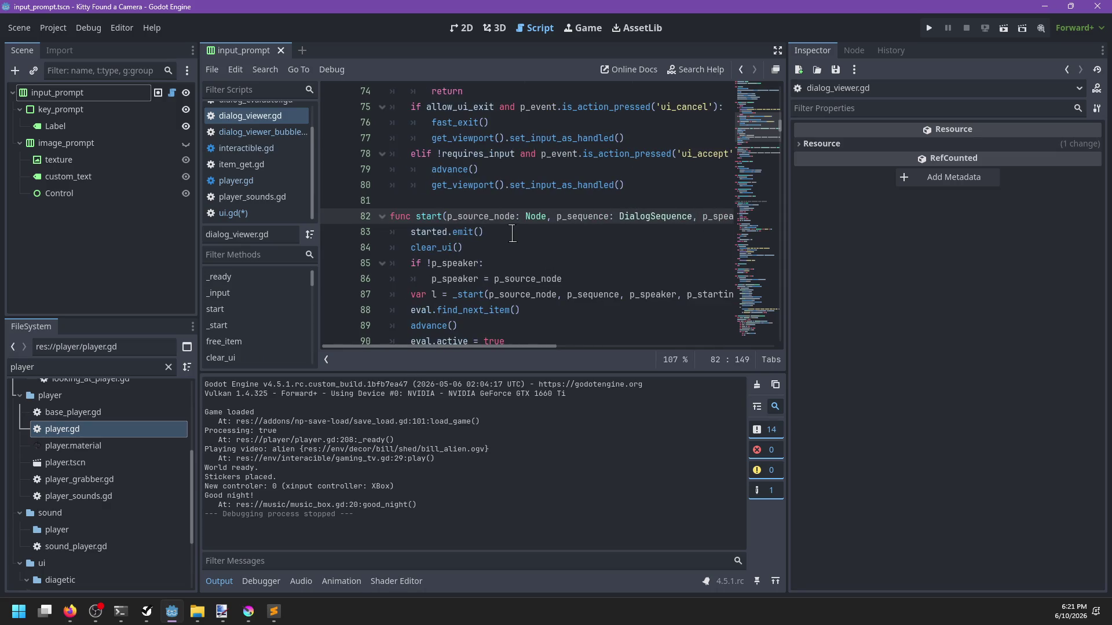
{"action": "scroll", "coordinate": [502, 238], "scroll_direction": "down", "scroll_amount": 3}
{"action": "scroll", "coordinate": [502, 238], "scroll_direction": "up", "scroll_amount": 1}
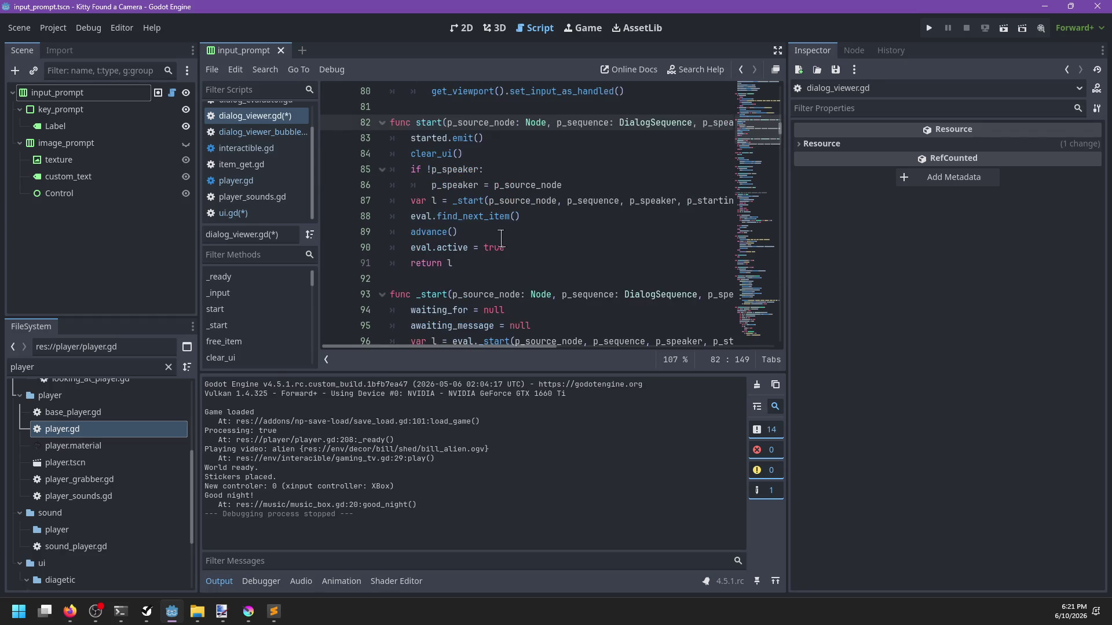
Step: Give the _start function on line 93 a DialogEvaluator.Sequencer return type
{"action": "left_click", "coordinate": [427, 262]}
{"action": "key", "text": "Down"}
{"action": "key", "text": "Down"}
{"action": "scroll", "coordinate": [474, 220], "scroll_direction": "down", "scroll_amount": 2}
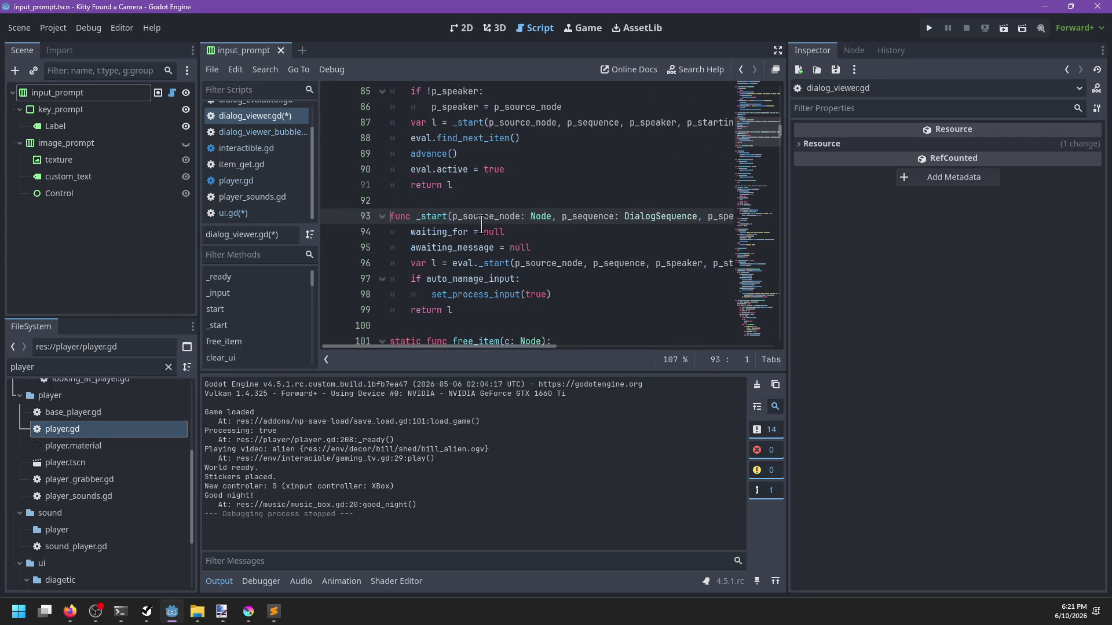
{"action": "scroll", "coordinate": [495, 245], "scroll_direction": "right", "scroll_amount": 5}
{"action": "scroll", "coordinate": [495, 245], "scroll_direction": "right", "scroll_amount": 2}
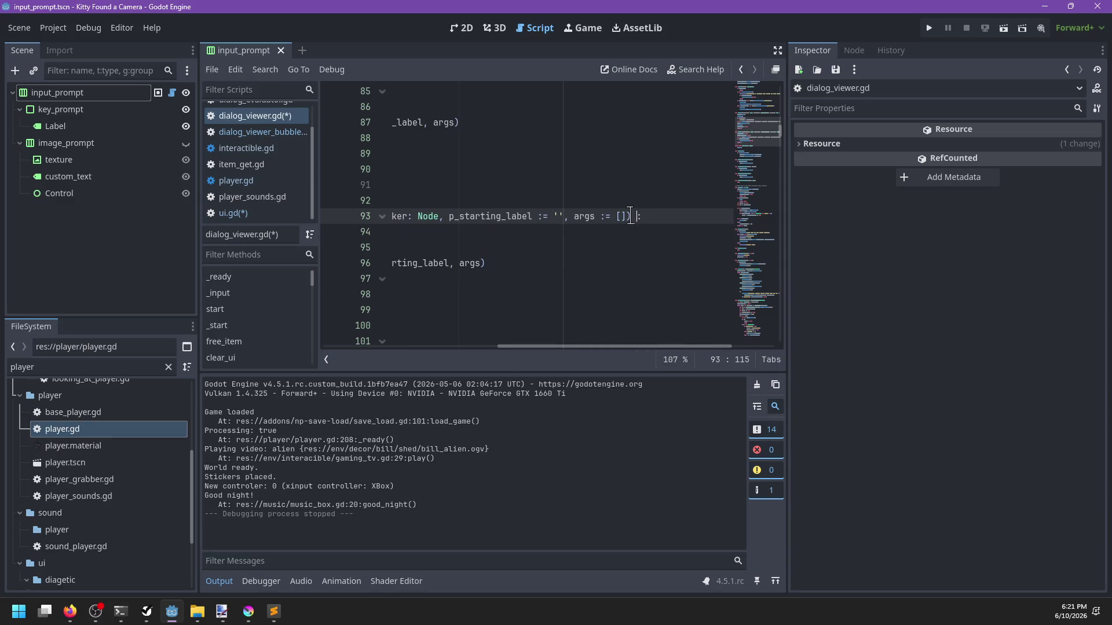
{"action": "type", "text": "DialogEvaluator.Sequencer"}
{"action": "scroll", "coordinate": [602, 217], "scroll_direction": "left", "scroll_amount": 5}
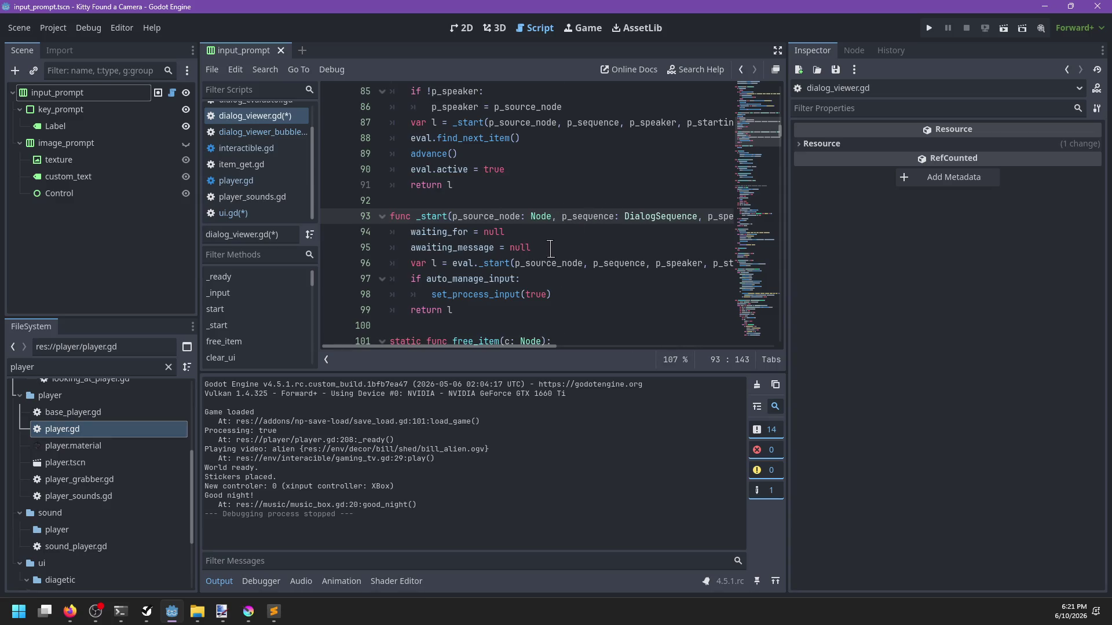
{"action": "scroll", "coordinate": [550, 249], "scroll_direction": "down", "scroll_amount": 1}
{"action": "left_click", "coordinate": [496, 218], "text": "ctrl"}
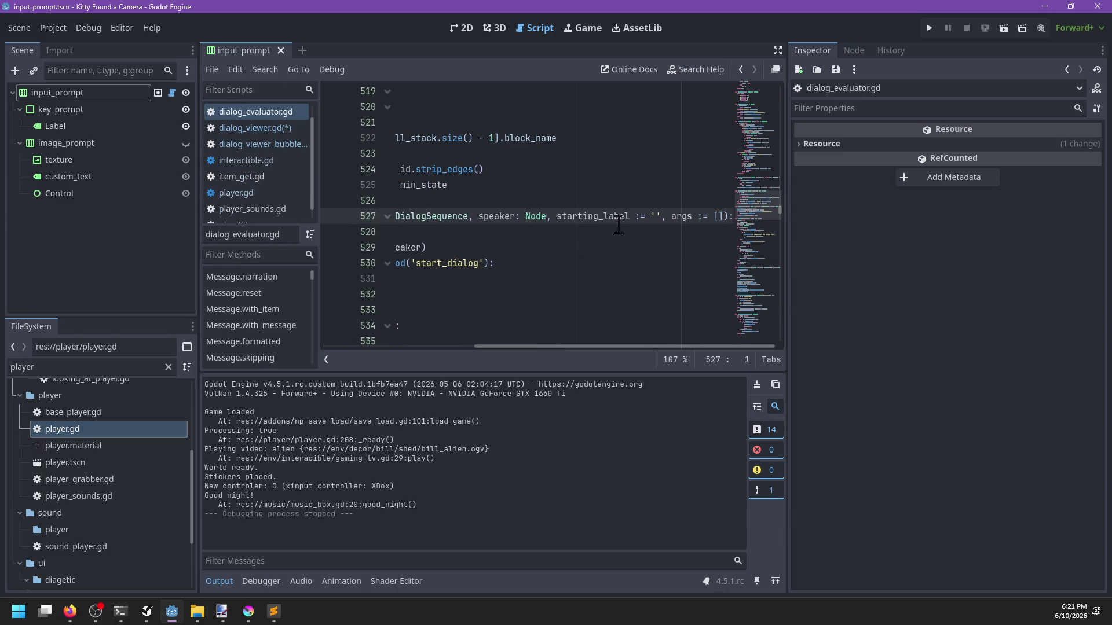
Step: Give _start a DialogEvaluator return type and _enter a DialogEvaluator.ItemLabel return type
{"action": "left_click", "coordinate": [727, 217]}
{"action": "type", "text": "-> DialogEvaluato"}
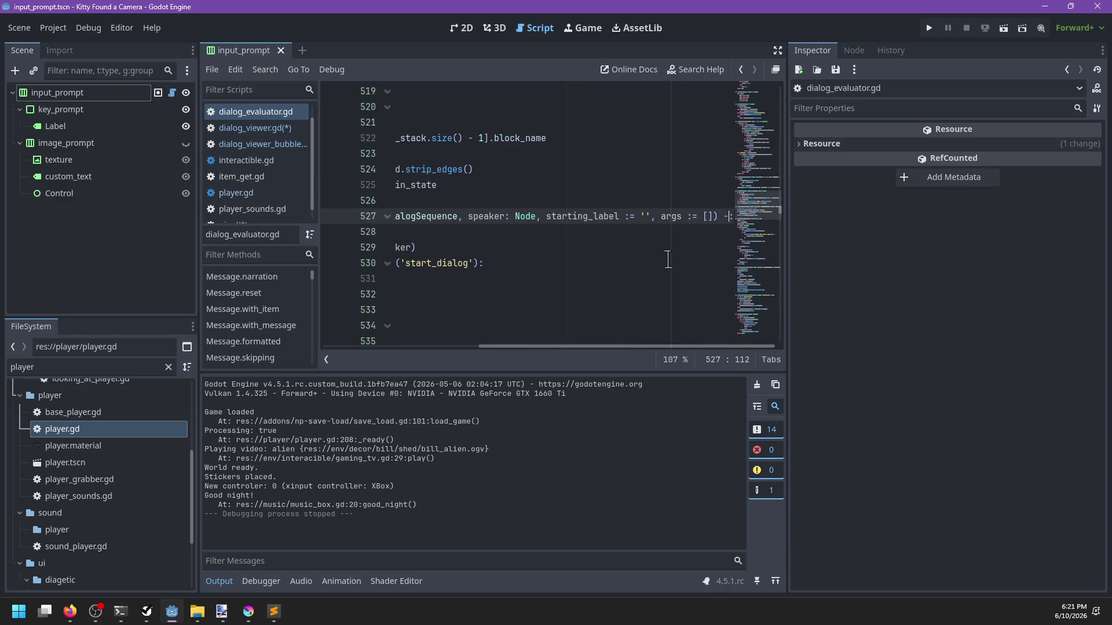
{"action": "scroll", "coordinate": [603, 233], "scroll_direction": "left", "scroll_amount": 5}
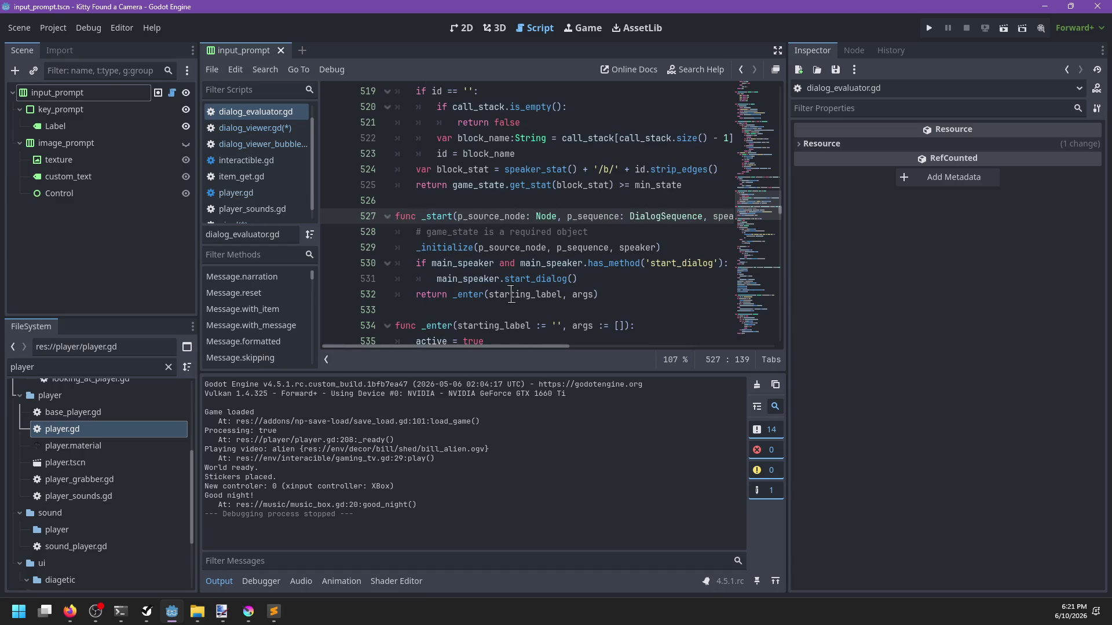
{"action": "left_click", "coordinate": [469, 295], "text": "ctrl"}
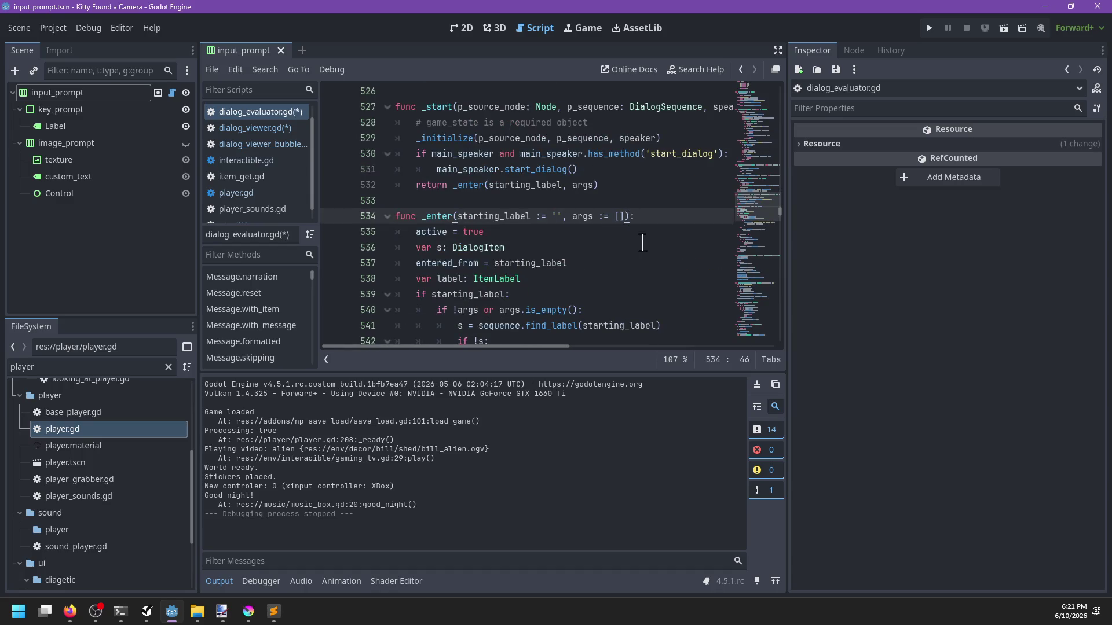
{"action": "type", "text": "DialogEvaluator.ItemLabel"}
Step: Follow find_label on line 541 to its definition in sequence.gd
{"action": "scroll", "coordinate": [614, 243], "scroll_direction": "down", "scroll_amount": 7}
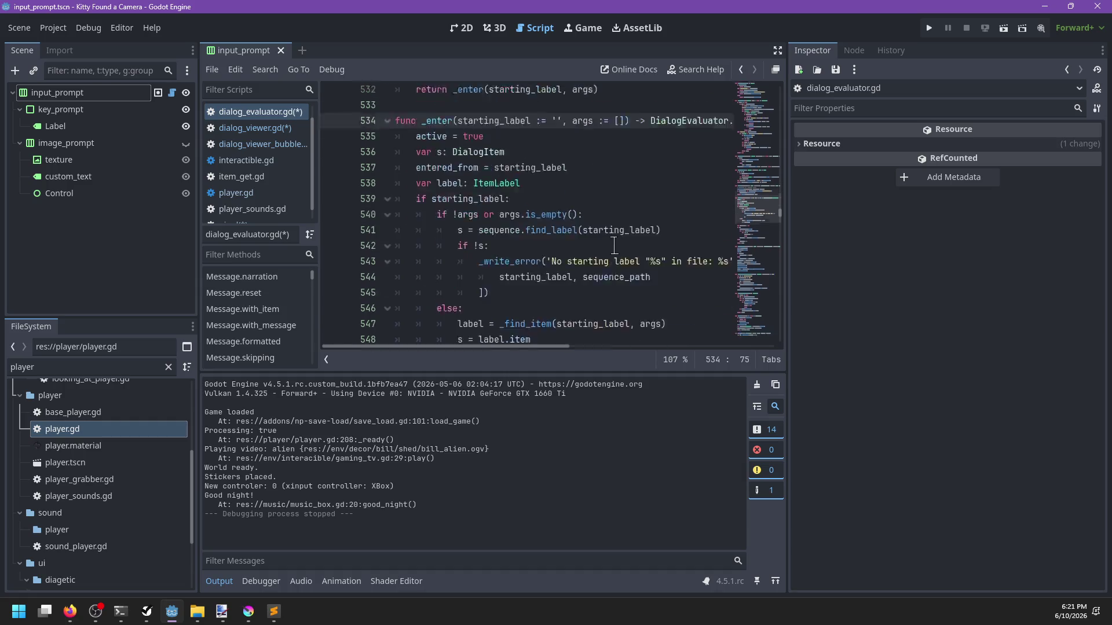
{"action": "scroll", "coordinate": [582, 258], "scroll_direction": "up", "scroll_amount": 6}
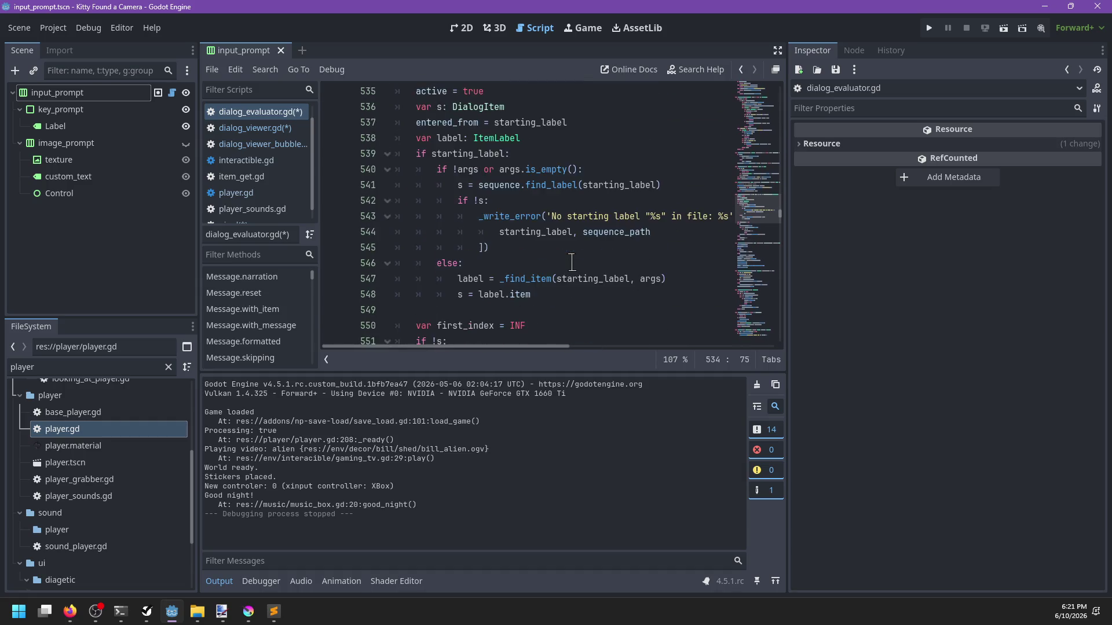
{"action": "scroll", "coordinate": [576, 261], "scroll_direction": "down", "scroll_amount": 5}
{"action": "scroll", "coordinate": [573, 262], "scroll_direction": "up", "scroll_amount": 2}
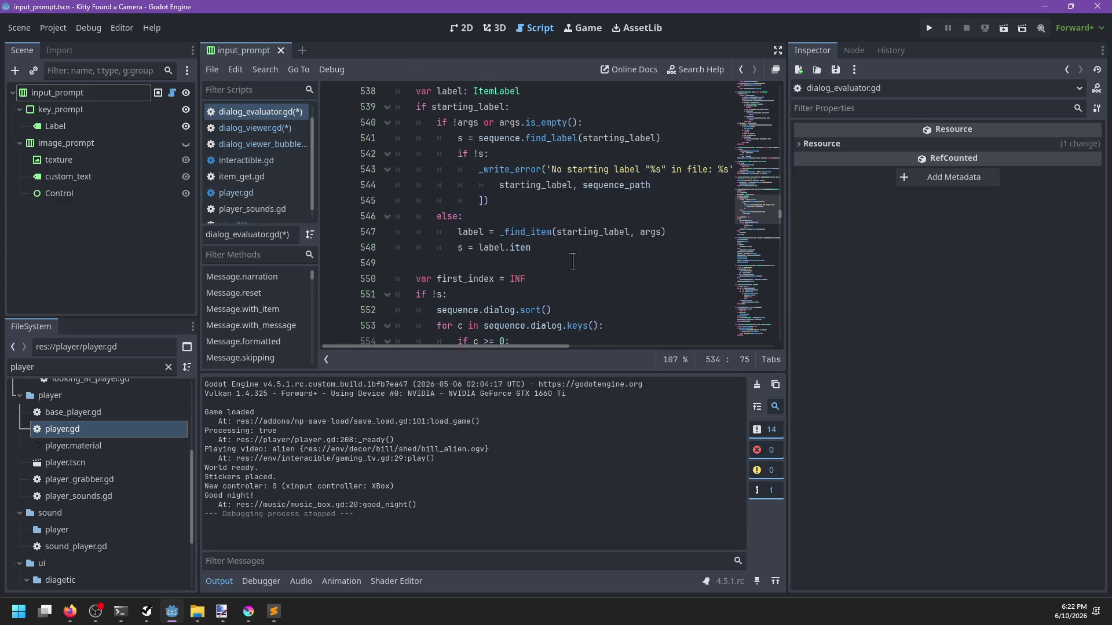
{"action": "scroll", "coordinate": [487, 234], "scroll_direction": "up", "scroll_amount": 1}
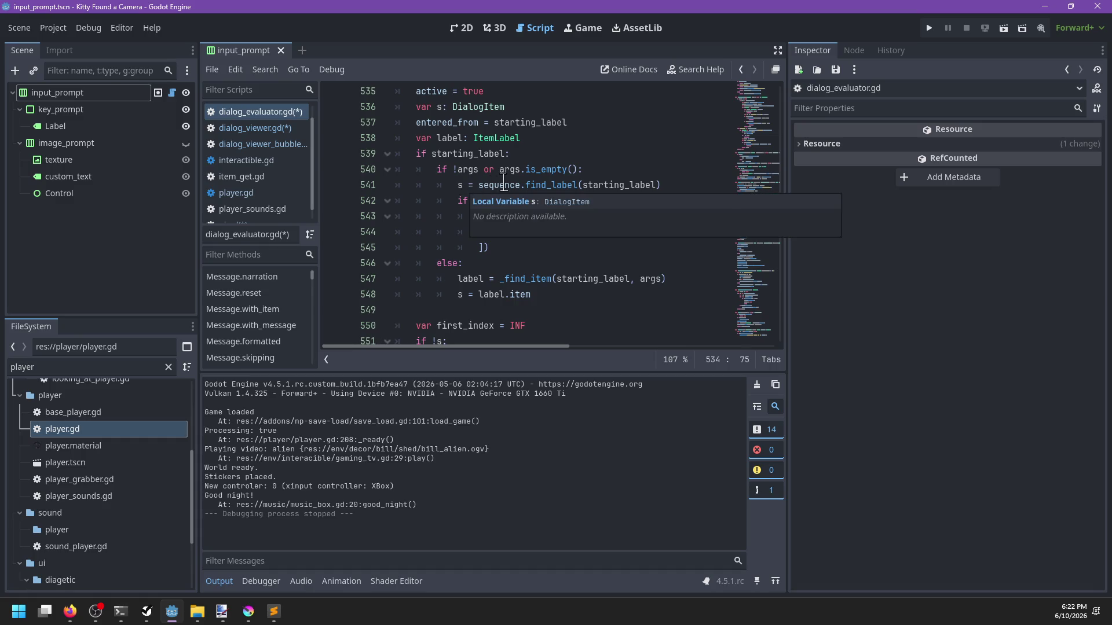
{"action": "mouse_move", "coordinate": [504, 185]}
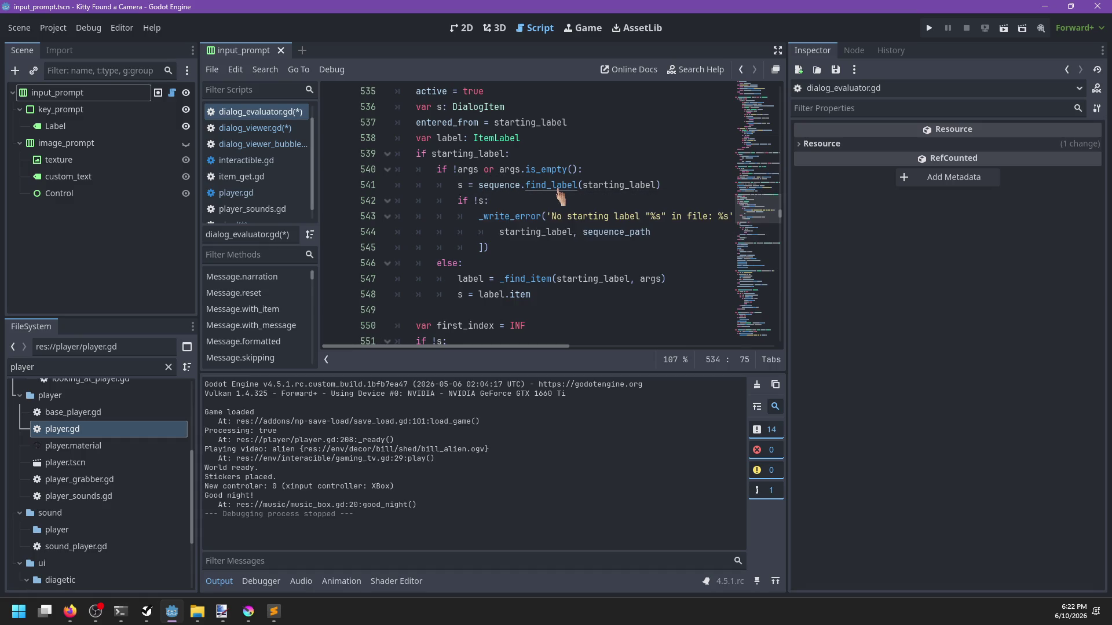
{"action": "left_click", "coordinate": [559, 192], "text": "ctrl"}
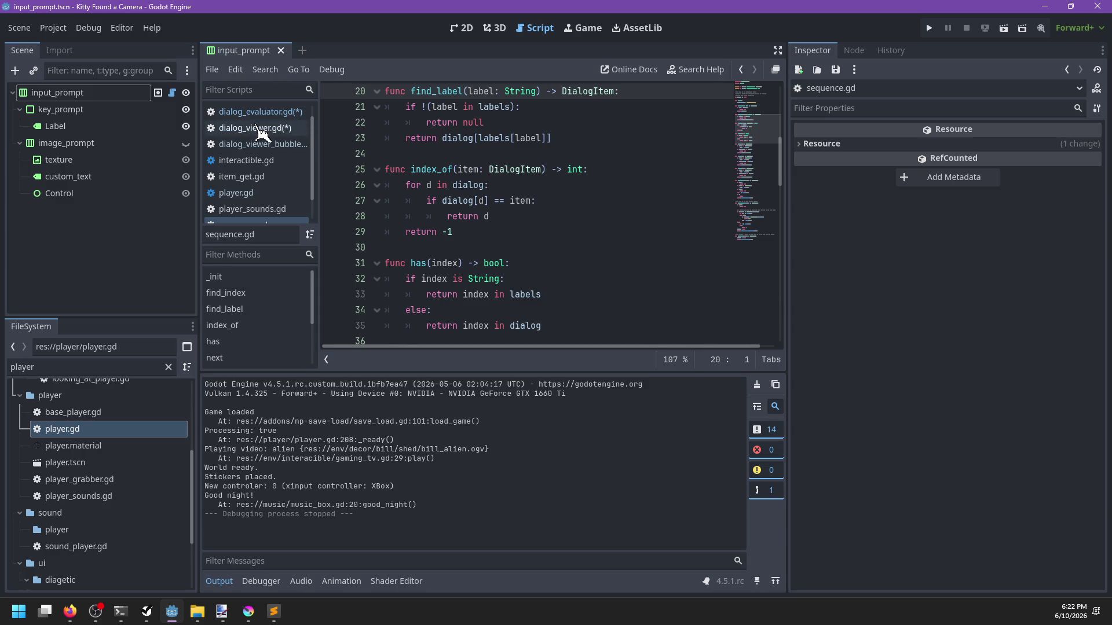
Step: Under line 540 of dialog_evaluator.gd, add a label variable looked up from labels by the starting label
{"action": "left_click", "coordinate": [260, 128]}
{"action": "left_click", "coordinate": [259, 116]}
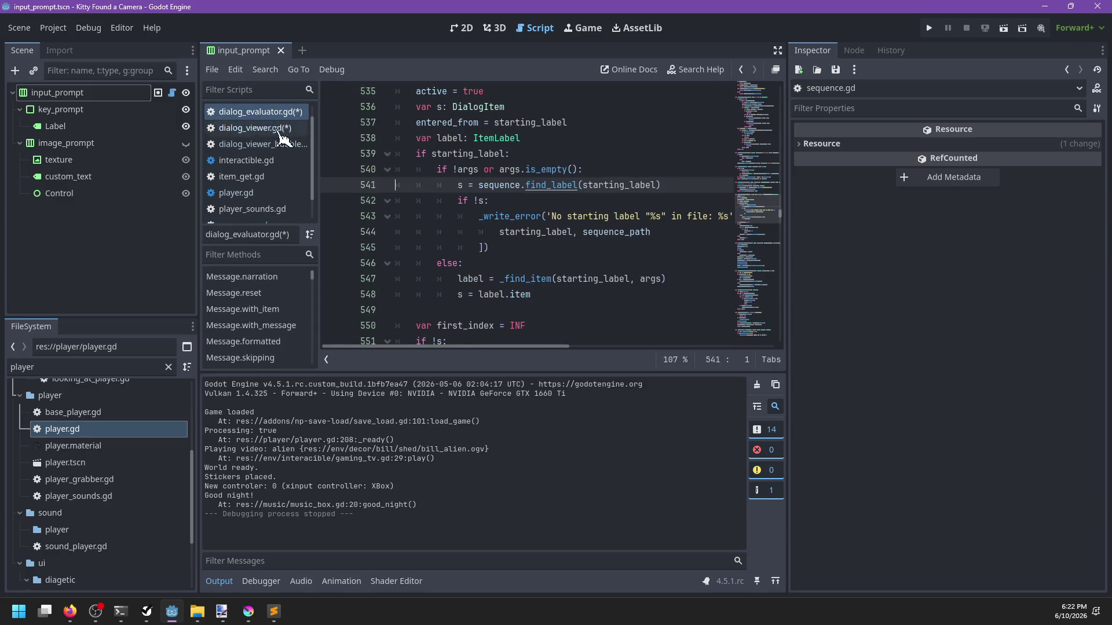
{"action": "left_click", "coordinate": [627, 170]}
{"action": "key", "text": "Return"}
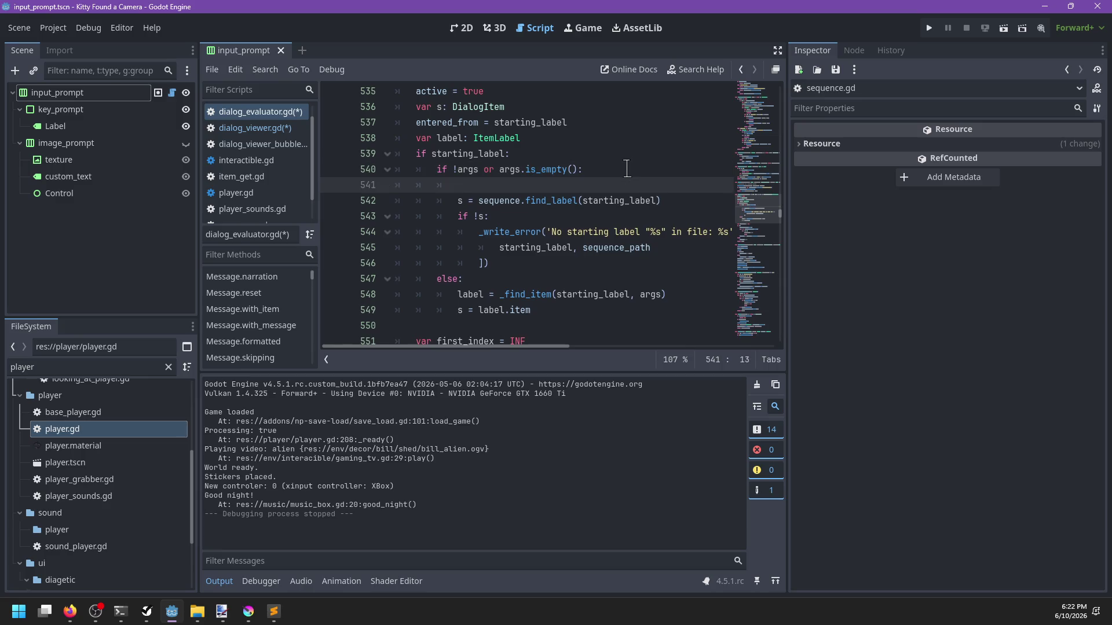
{"action": "type", "text": "l = "}
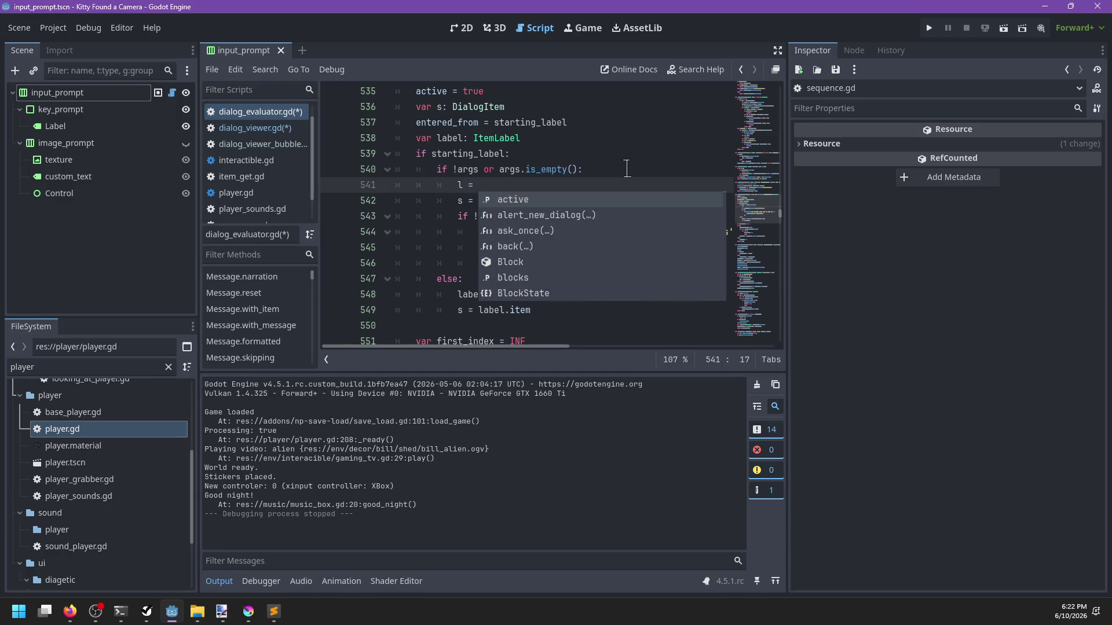
{"action": "type", "text": "labels[label"}
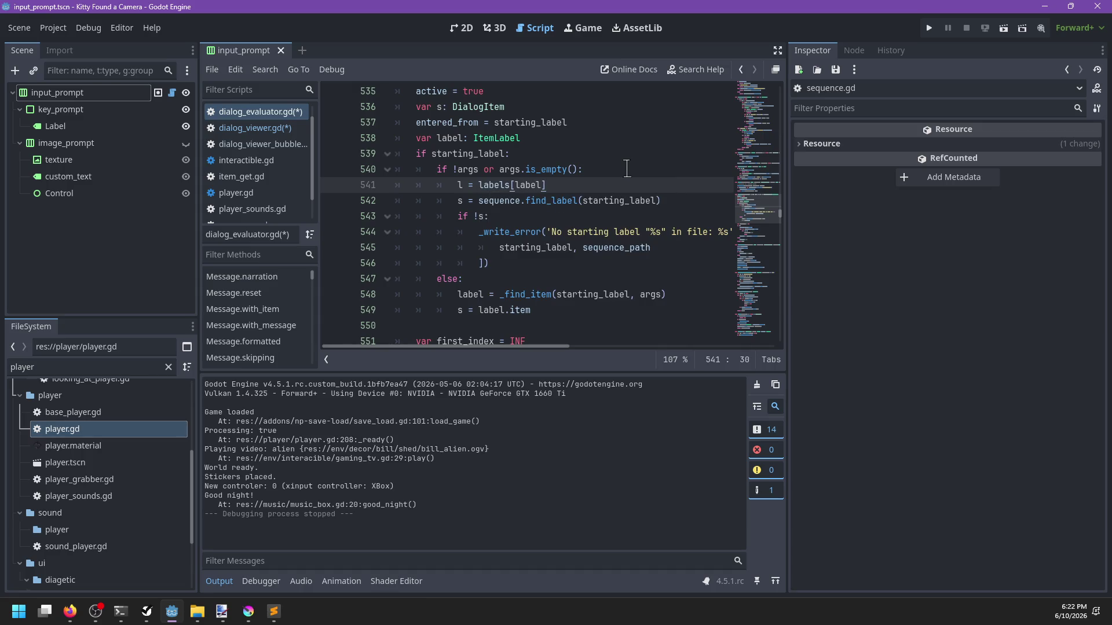
{"action": "key", "text": "ctrl+BackSpace"}
{"action": "type", "text": "starting_"}
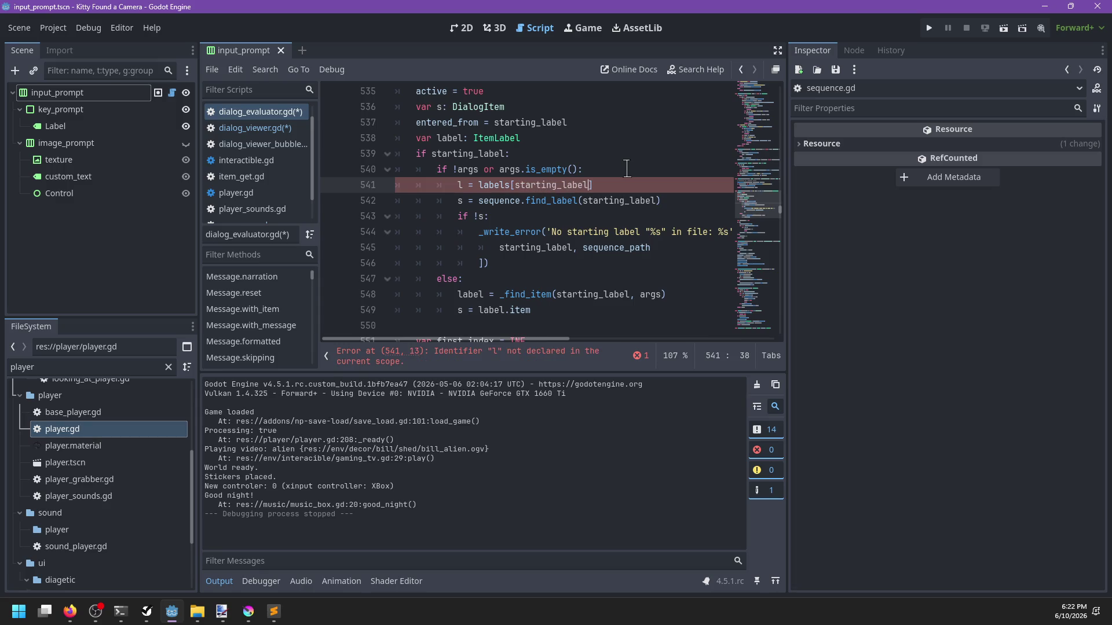
{"action": "double_click", "coordinate": [461, 185]}
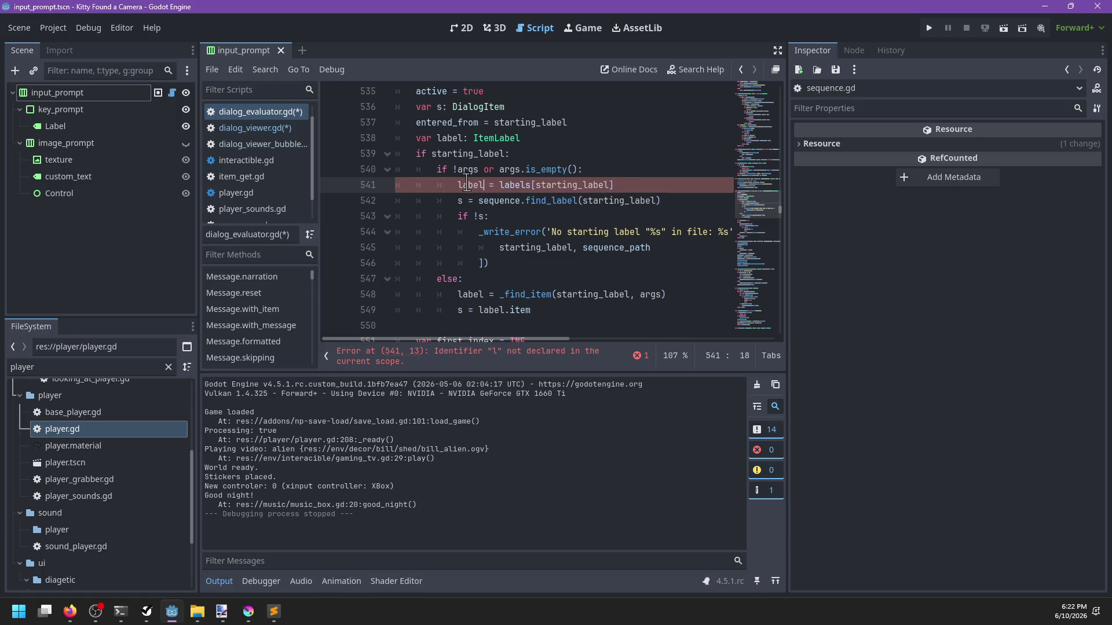
{"action": "type", "text": "label"}
Step: Check the other uses of starting_label and jump to where labels is defined
{"action": "scroll", "coordinate": [464, 220], "scroll_direction": "down", "scroll_amount": 2}
{"action": "scroll", "coordinate": [464, 220], "scroll_direction": "down", "scroll_amount": 3}
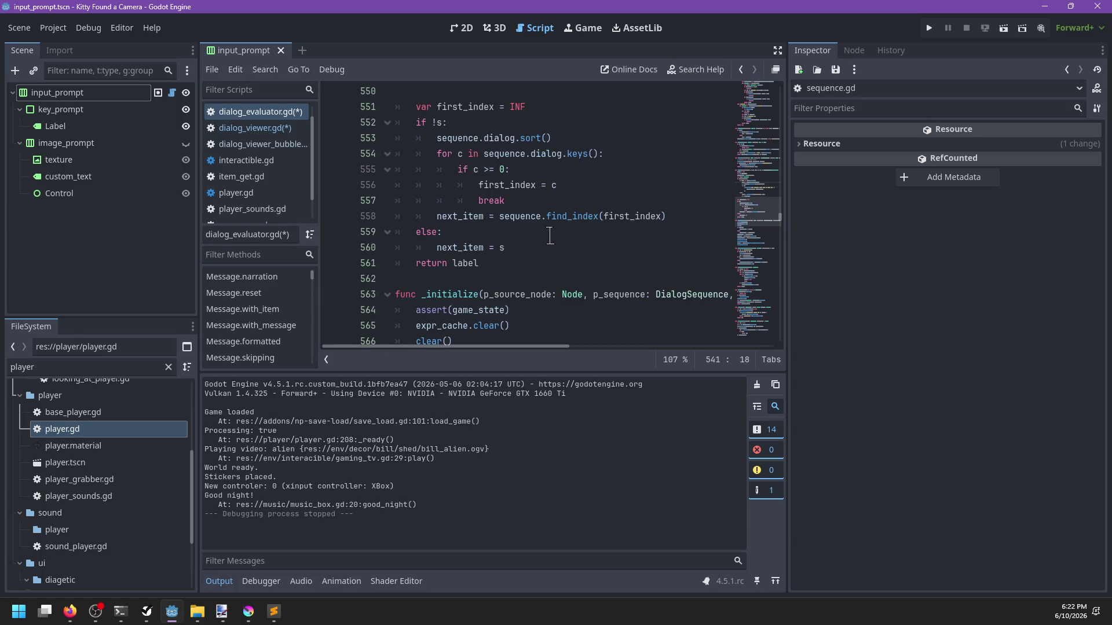
{"action": "scroll", "coordinate": [505, 259], "scroll_direction": "up", "scroll_amount": 4}
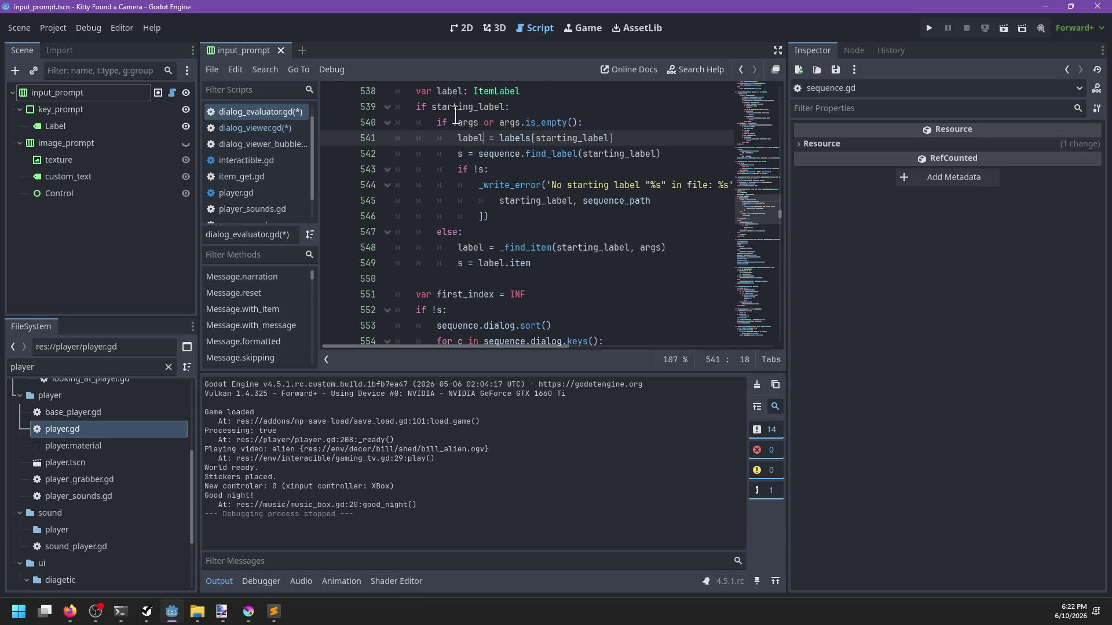
{"action": "double_click", "coordinate": [454, 107]}
{"action": "left_click", "coordinate": [471, 139]}
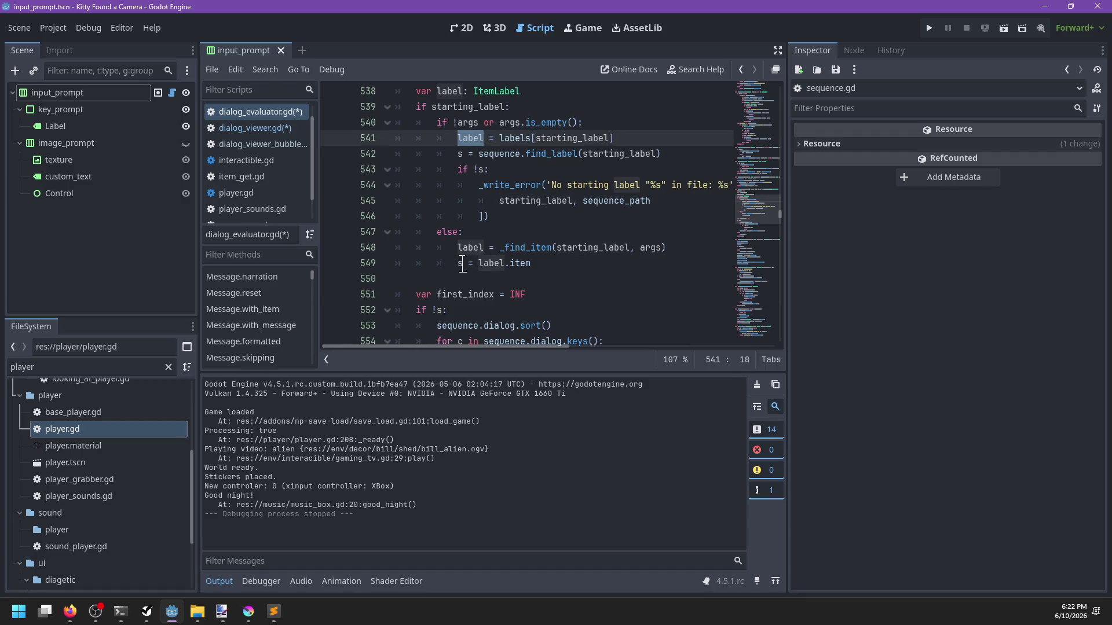
{"action": "left_click", "coordinate": [463, 263]}
{"action": "mouse_move", "coordinate": [473, 136]}
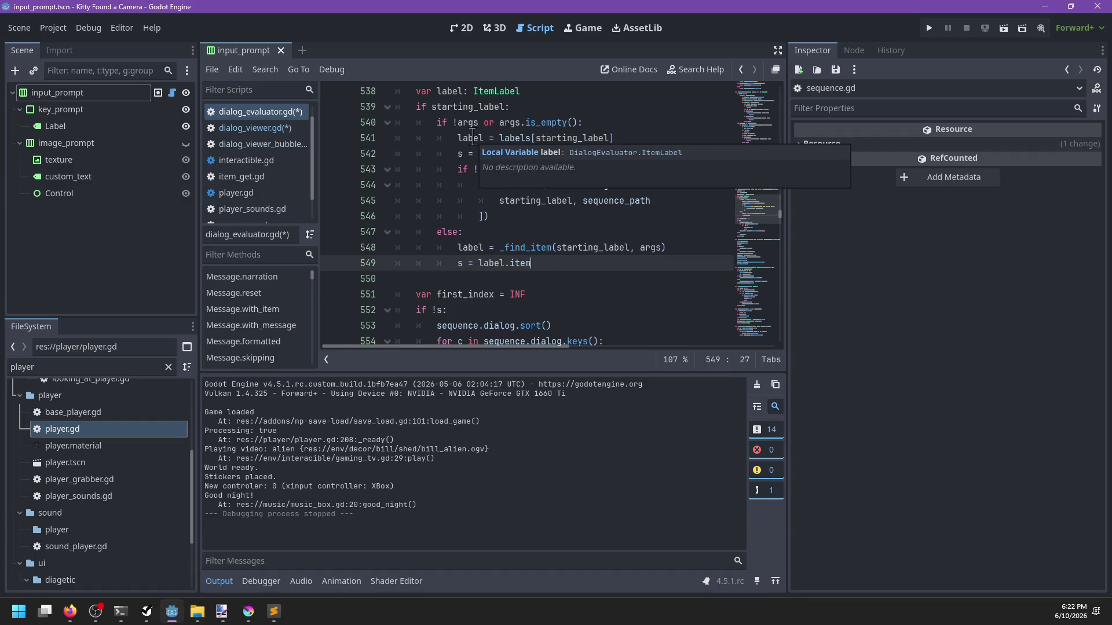
{"action": "left_click", "coordinate": [651, 134]}
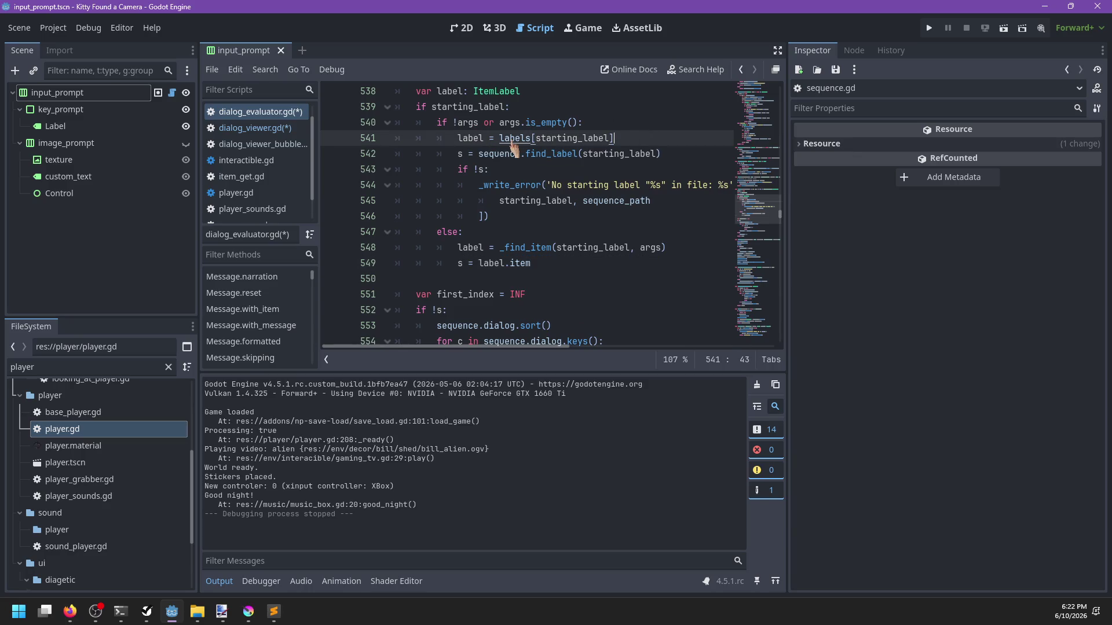
{"action": "left_click", "coordinate": [513, 145], "text": "ctrl"}
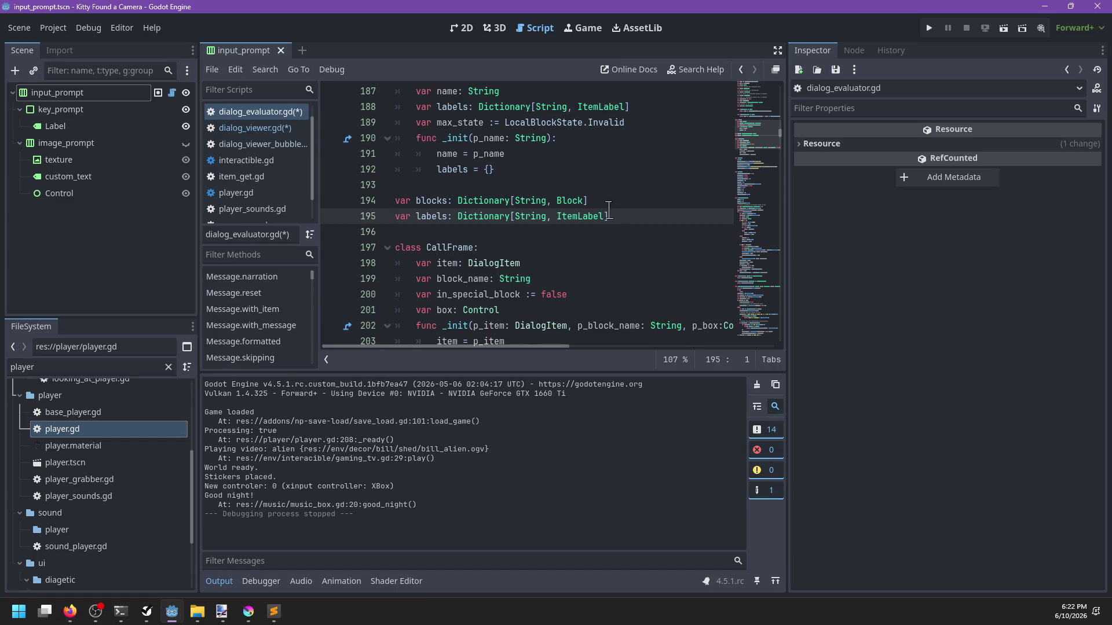
Step: Save all edited scripts and run the game from dialog_viewer.gd with F5
{"action": "left_click", "coordinate": [295, 129]}
{"action": "left_click", "coordinate": [280, 114]}
{"action": "key", "text": "ctrl+s"}
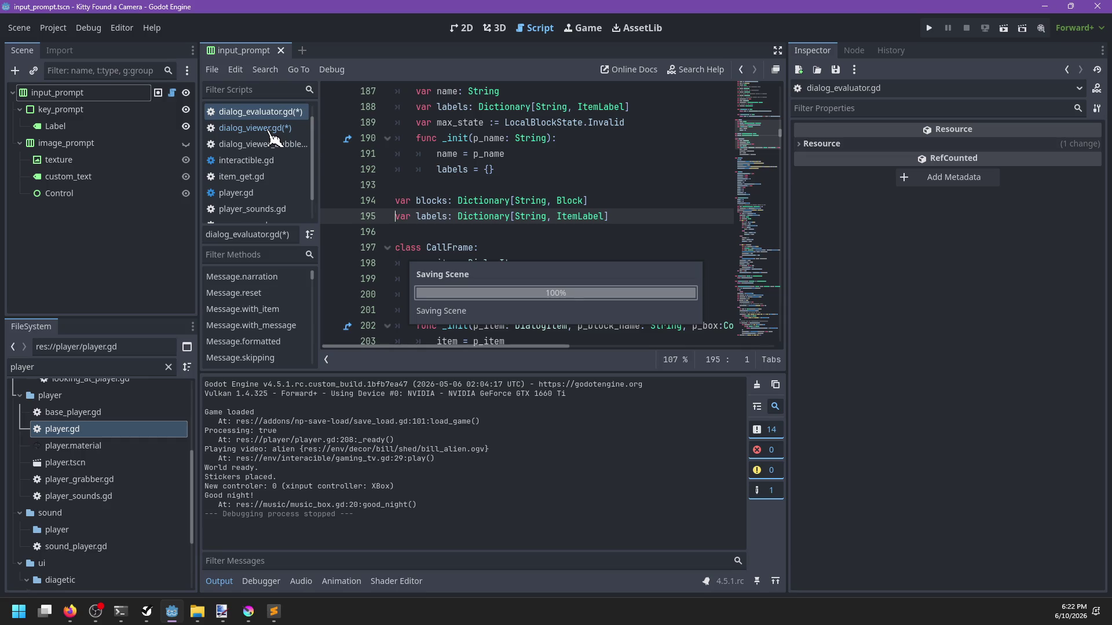
{"action": "left_click", "coordinate": [270, 132]}
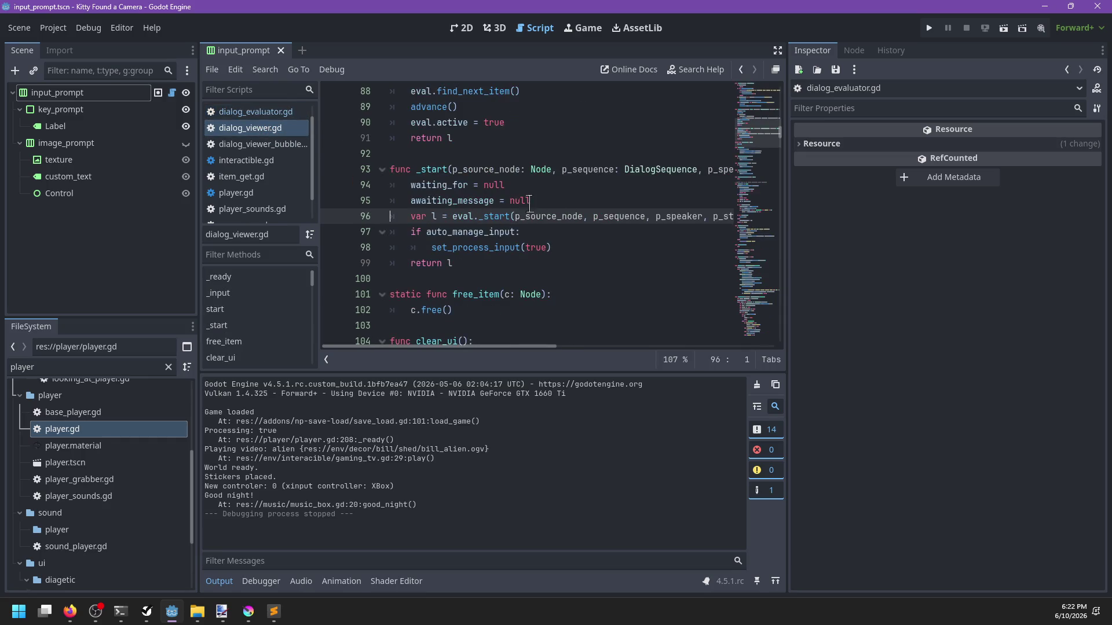
{"action": "key", "text": "F5"}
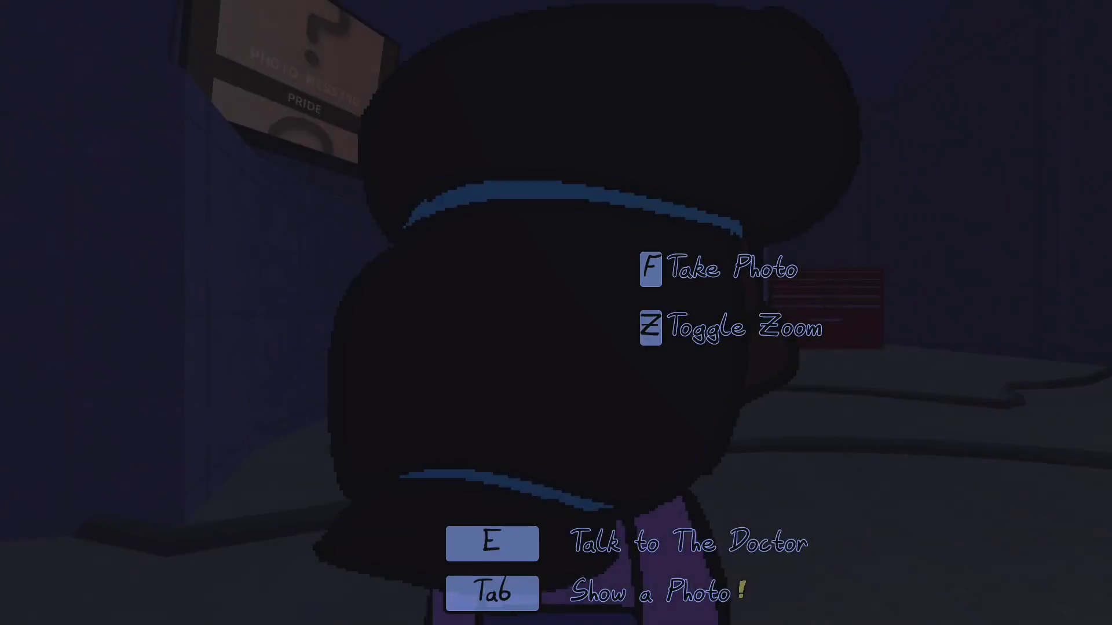
Step: Start a New Game from the pause menu, confirm the reset, and play the intro dialogue
{"action": "key", "text": "Escape"}
{"action": "key", "text": "Down"}
{"action": "key", "text": "Down"}
{"action": "key", "text": "Down"}
{"action": "key", "text": "Down"}
{"action": "key", "text": "Return"}
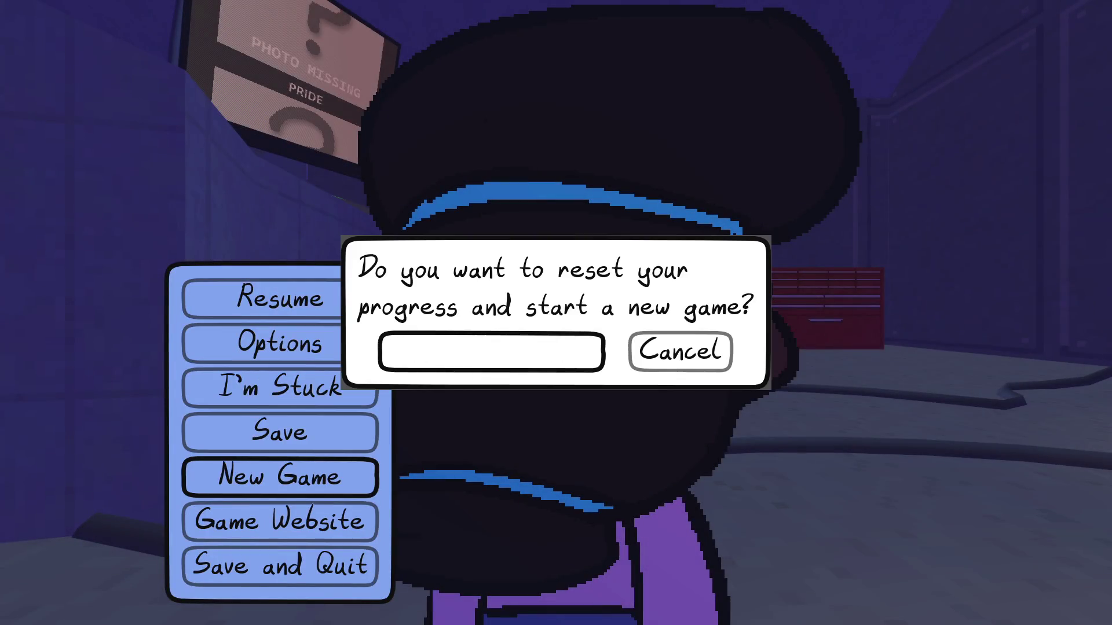
{"action": "key", "text": "Return"}
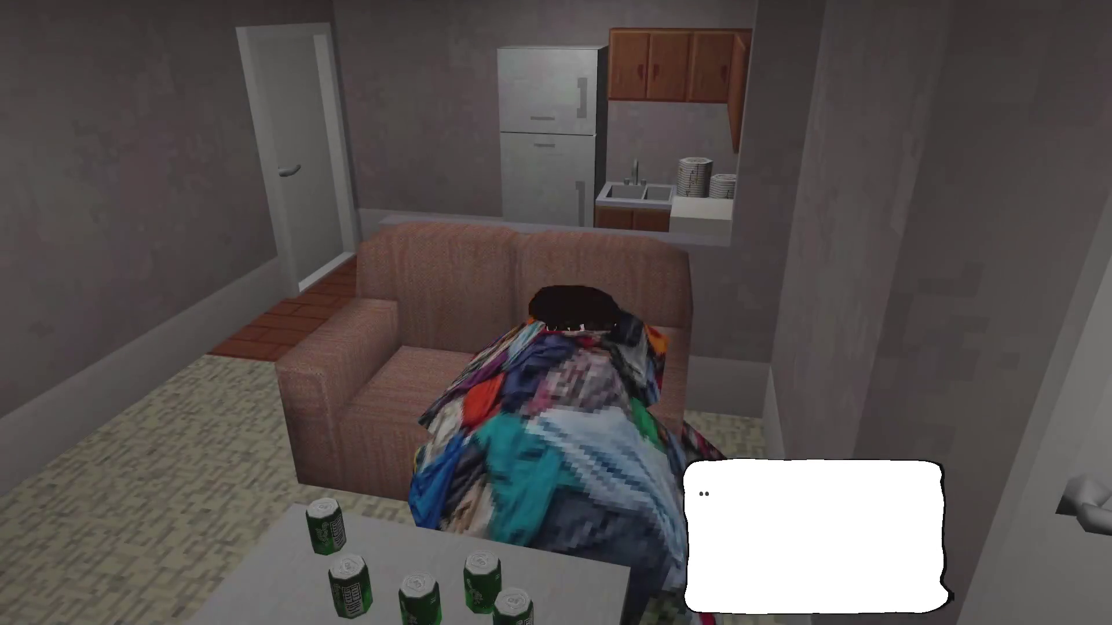
{"action": "key", "text": "Return"}
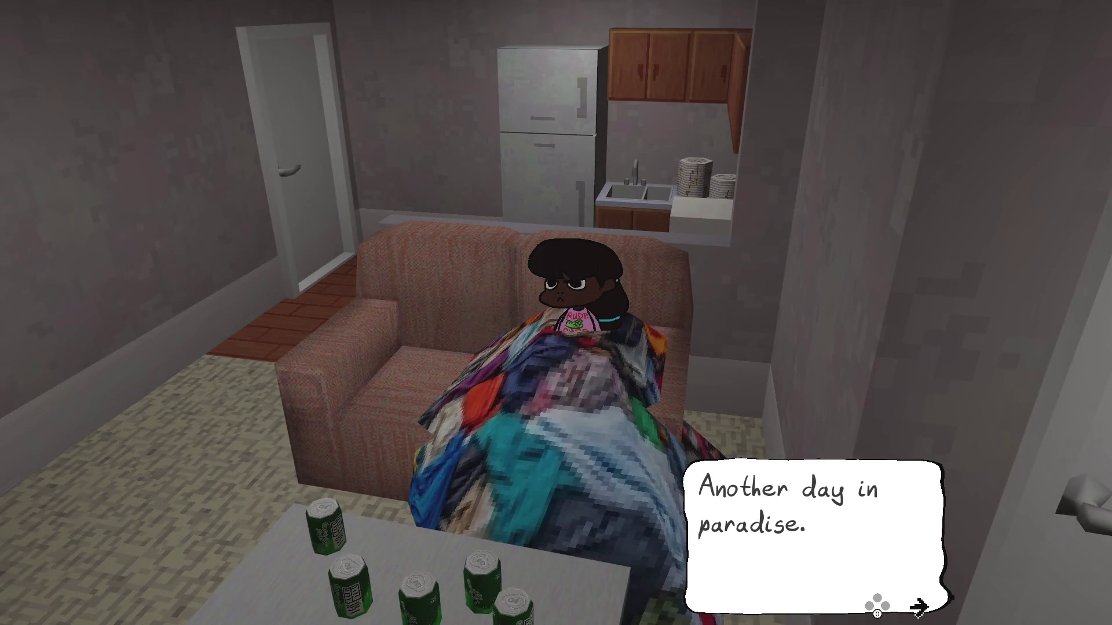
{"action": "key", "text": "Return"}
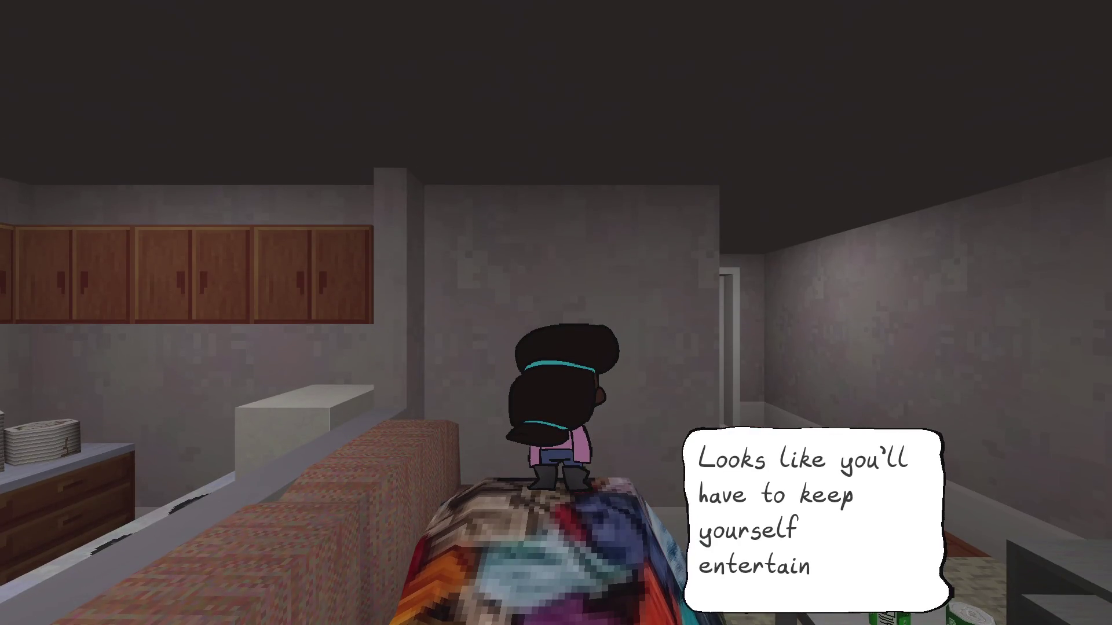
{"action": "key", "text": "Return"}
{"action": "key", "text": "Escape"}
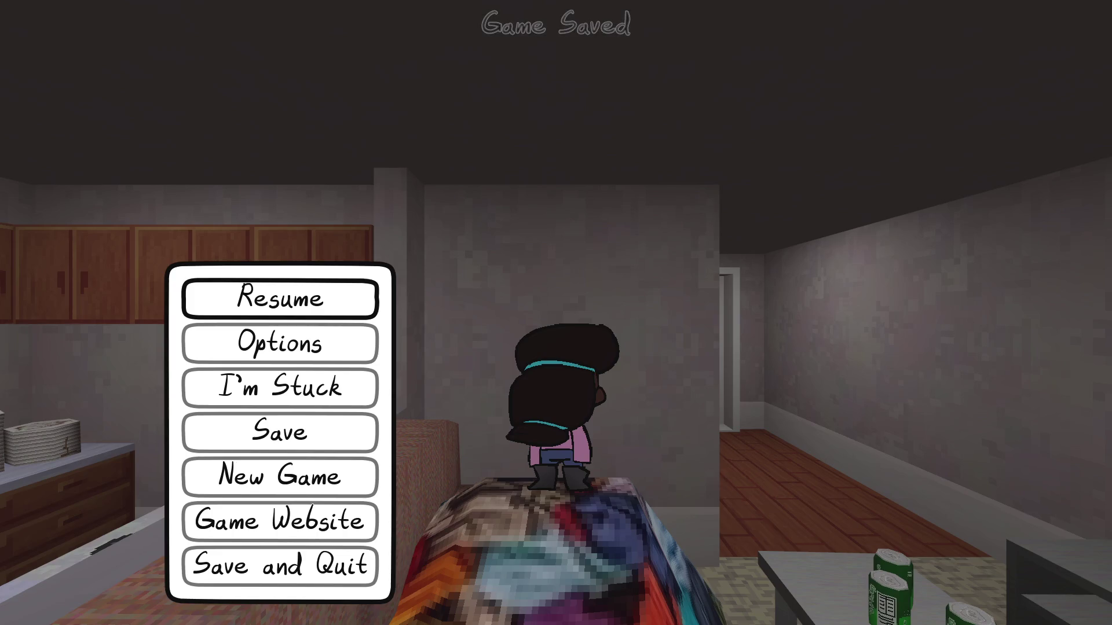
{"action": "key", "text": "alt+Tab"}
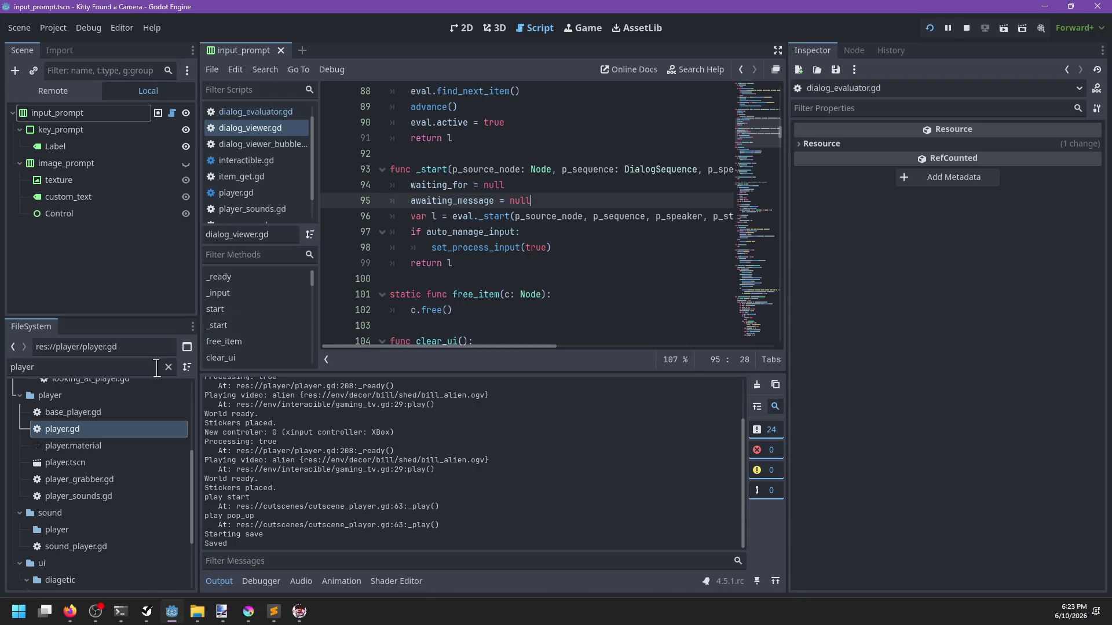
Step: Open the world.tscn scene and view it in 3D
{"action": "double_click", "coordinate": [158, 368]}
{"action": "type", "text": "world"}
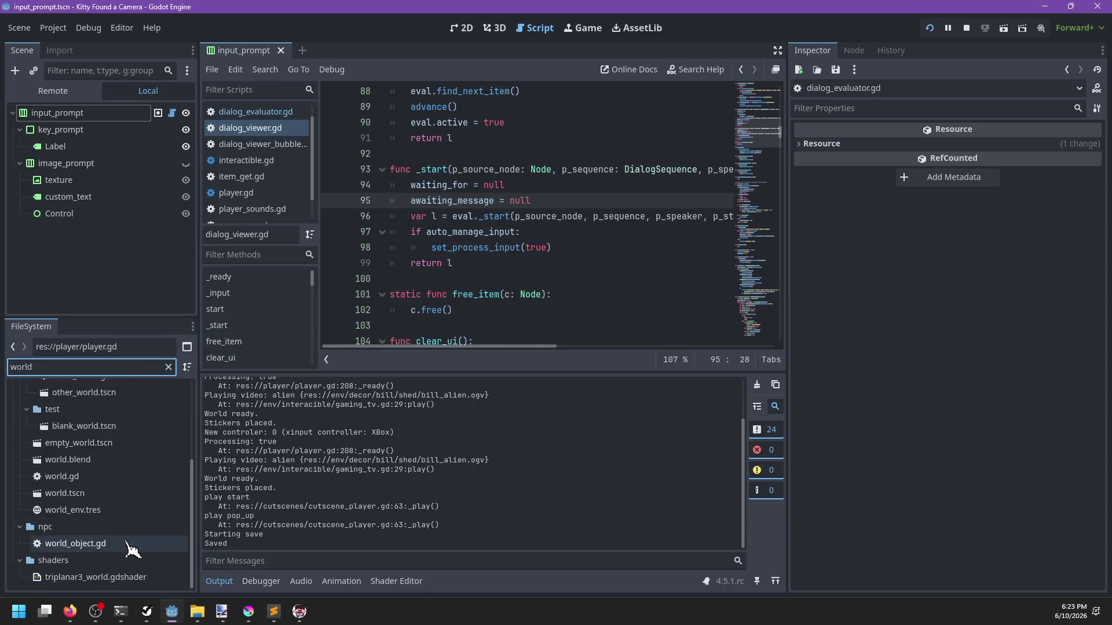
{"action": "left_click", "coordinate": [142, 493]}
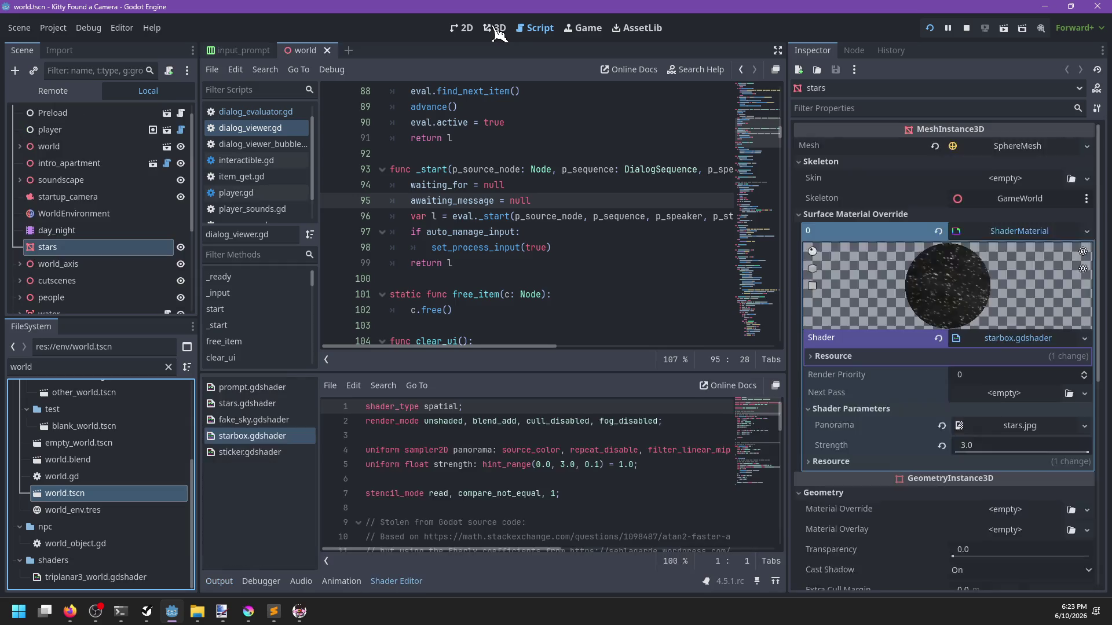
{"action": "left_click", "coordinate": [495, 28]}
{"action": "scroll", "coordinate": [524, 249], "scroll_direction": "up", "scroll_amount": 5}
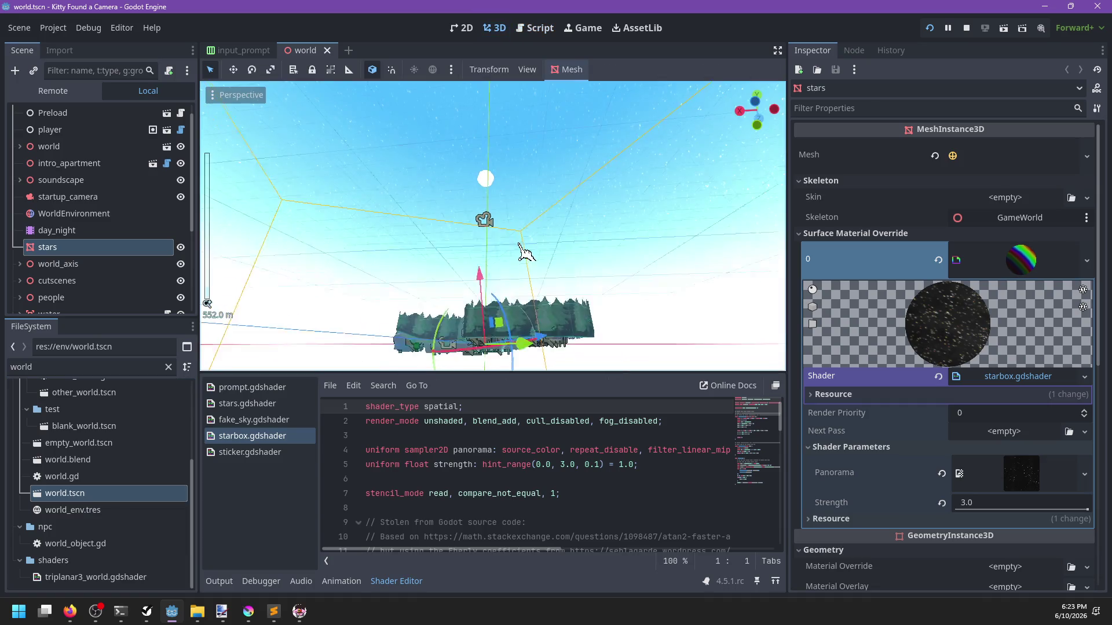
{"action": "scroll", "coordinate": [87, 209], "scroll_direction": "down", "scroll_amount": 2}
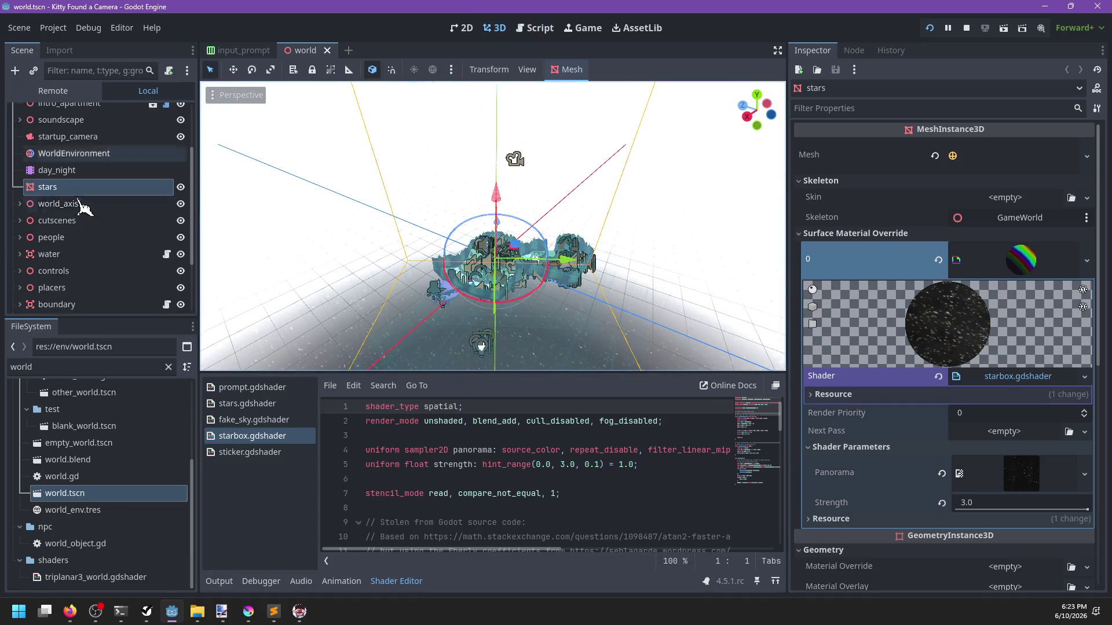
{"action": "scroll", "coordinate": [75, 194], "scroll_direction": "up", "scroll_amount": 1}
Step: Select startup_camera and move it down and over the tree-covered area
{"action": "left_click", "coordinate": [68, 165]}
{"action": "scroll", "coordinate": [561, 223], "scroll_direction": "up", "scroll_amount": 2}
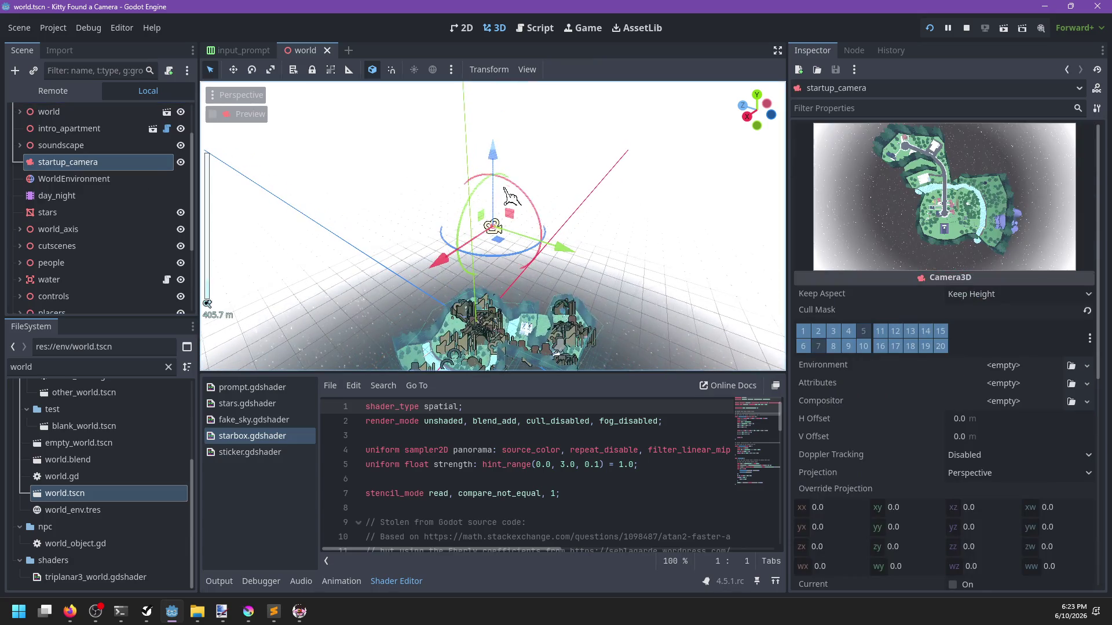
{"action": "mouse_move", "coordinate": [495, 174]}
{"action": "left_mouse_down"}
{"action": "mouse_move", "coordinate": [507, 295]}
{"action": "mouse_move", "coordinate": [497, 325]}
{"action": "mouse_move", "coordinate": [452, 313]}
{"action": "mouse_move", "coordinate": [478, 309]}
{"action": "left_mouse_up"}
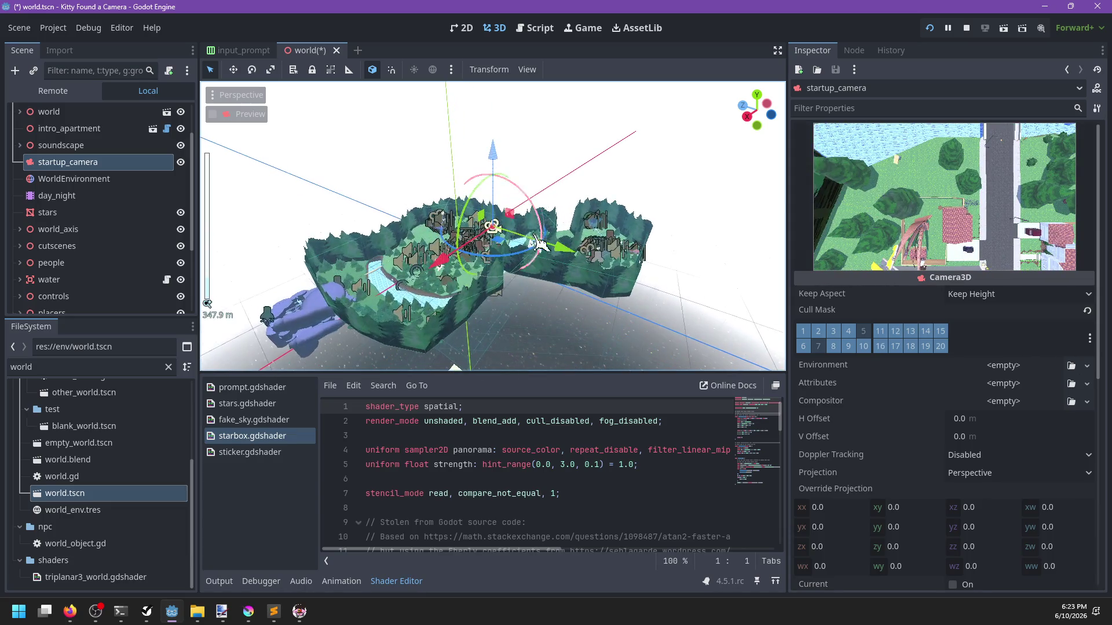
{"action": "scroll", "coordinate": [508, 264], "scroll_direction": "up", "scroll_amount": 2}
{"action": "mouse_move", "coordinate": [509, 264]}
{"action": "left_mouse_down"}
{"action": "mouse_move", "coordinate": [478, 301]}
{"action": "mouse_move", "coordinate": [460, 253]}
{"action": "mouse_move", "coordinate": [461, 200]}
{"action": "mouse_move", "coordinate": [377, 228]}
{"action": "left_mouse_up"}
{"action": "scroll", "coordinate": [451, 217], "scroll_direction": "up", "scroll_amount": 2}
{"action": "left_click_drag", "start_coordinate": [462, 173], "coordinate": [461, 170]}
{"action": "key", "text": "ctrl+z"}
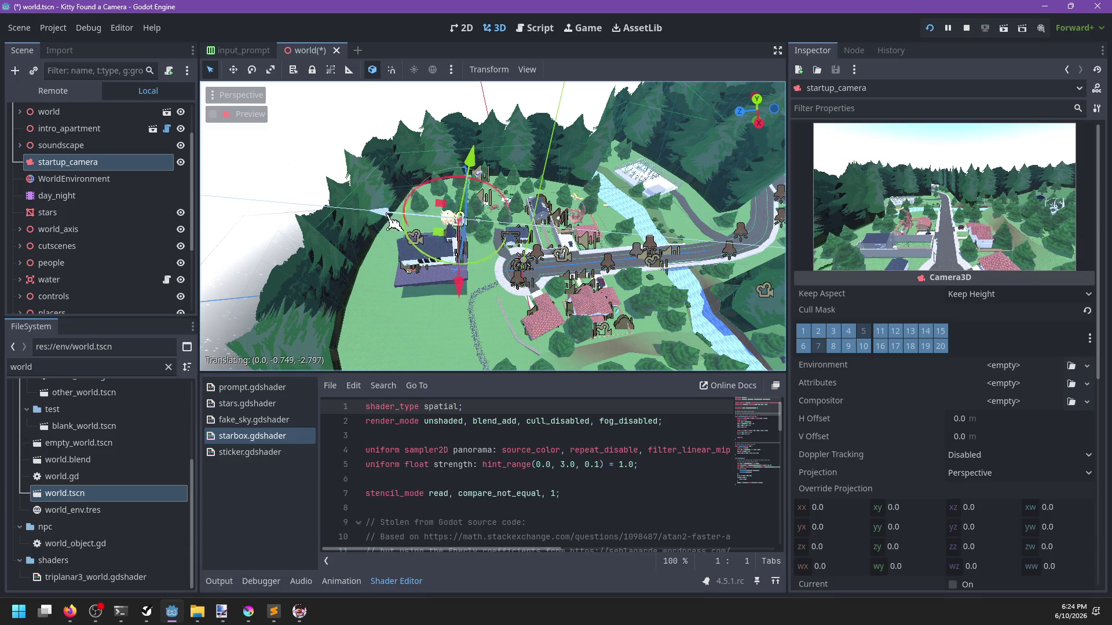
{"action": "scroll", "coordinate": [354, 286], "scroll_direction": "up", "scroll_amount": 3}
{"action": "left_click_drag", "start_coordinate": [354, 286], "coordinate": [417, 267]}
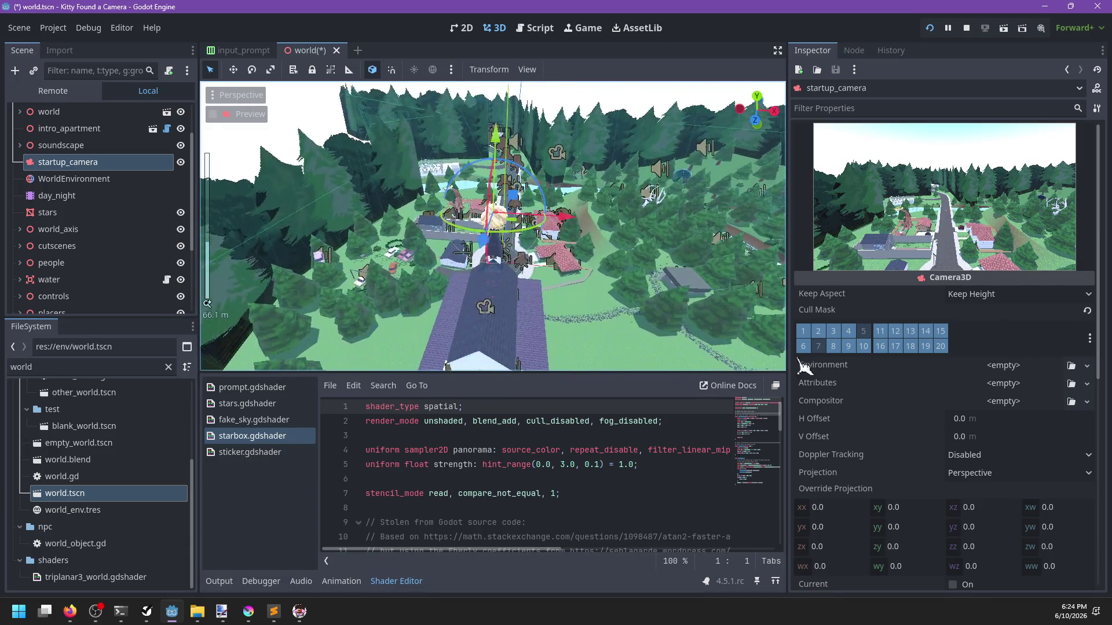
{"action": "scroll", "coordinate": [962, 443], "scroll_direction": "down", "scroll_amount": 5}
Step: Set the camera's FOV to 100, turn off cull mask layer 5, and save the scene
{"action": "left_click", "coordinate": [991, 432]}
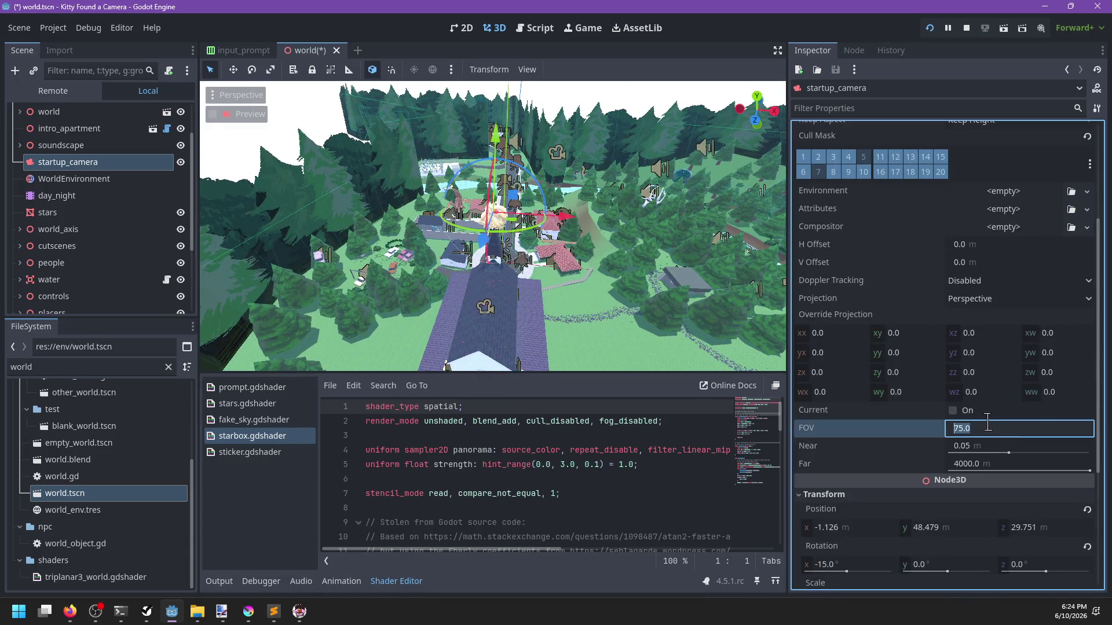
{"action": "type", "text": "100"}
{"action": "key", "text": "Return"}
{"action": "scroll", "coordinate": [869, 325], "scroll_direction": "up", "scroll_amount": 5}
{"action": "left_click", "coordinate": [863, 331]}
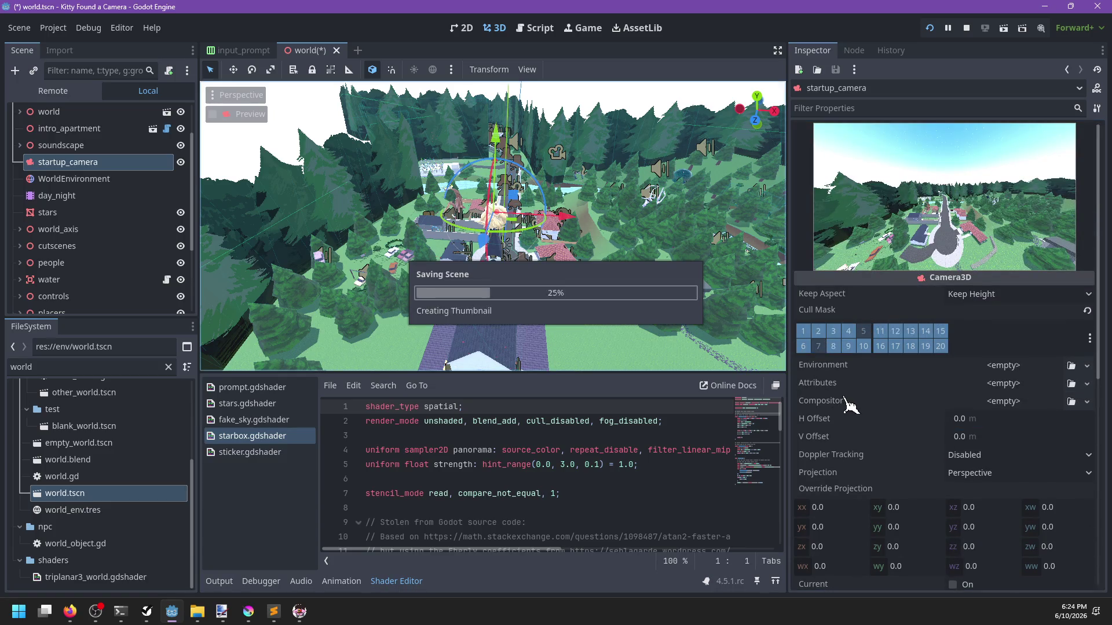
{"action": "key", "text": "ctrl+s"}
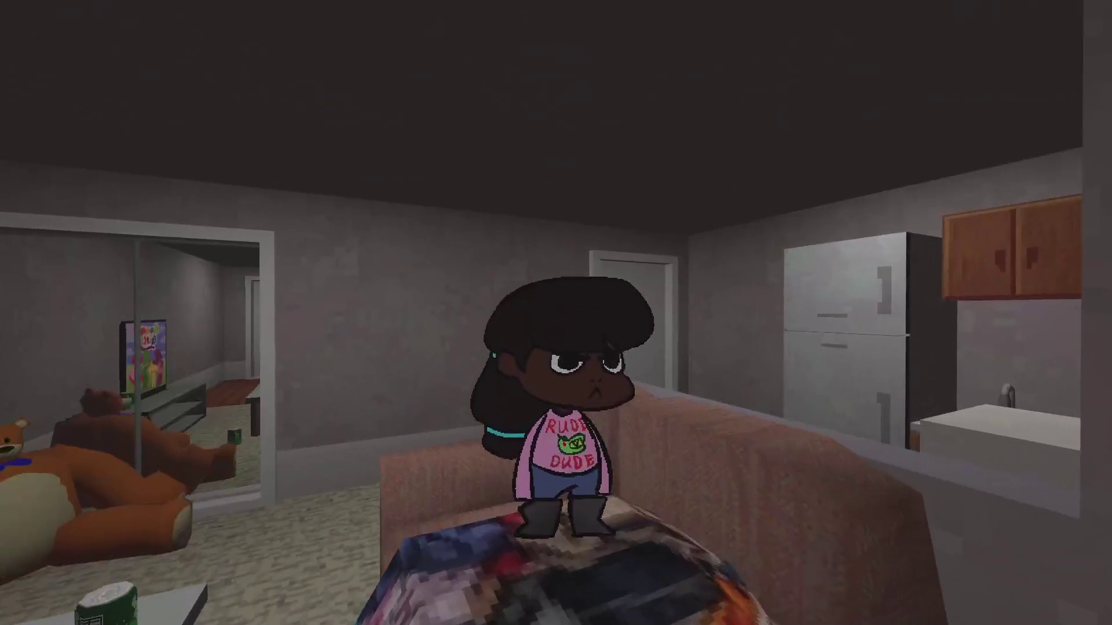
Step: Collect the sticker from the stove and stick smiley stickers on the fridge
{"action": "key", "text": "w"}
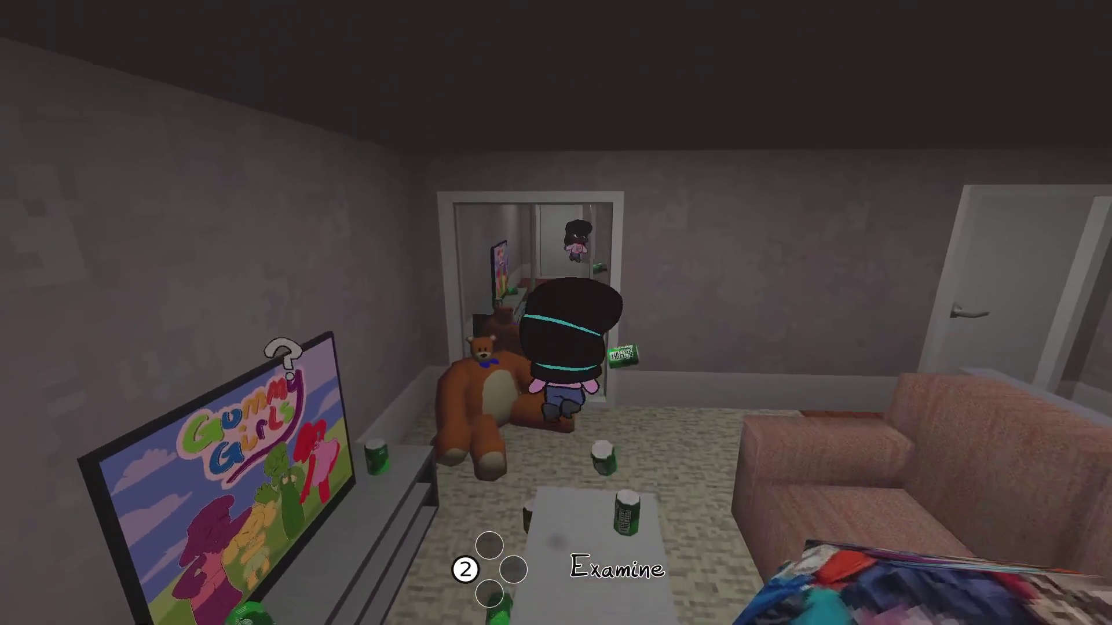
{"action": "key", "text": "s"}
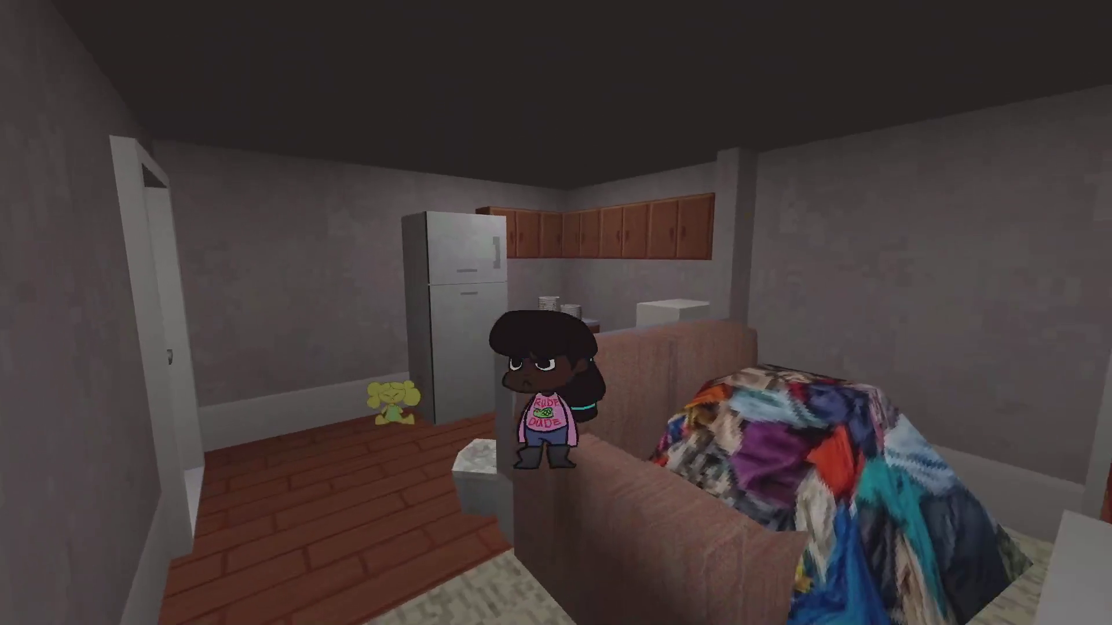
{"action": "key", "text": "w"}
{"action": "key", "text": "e"}
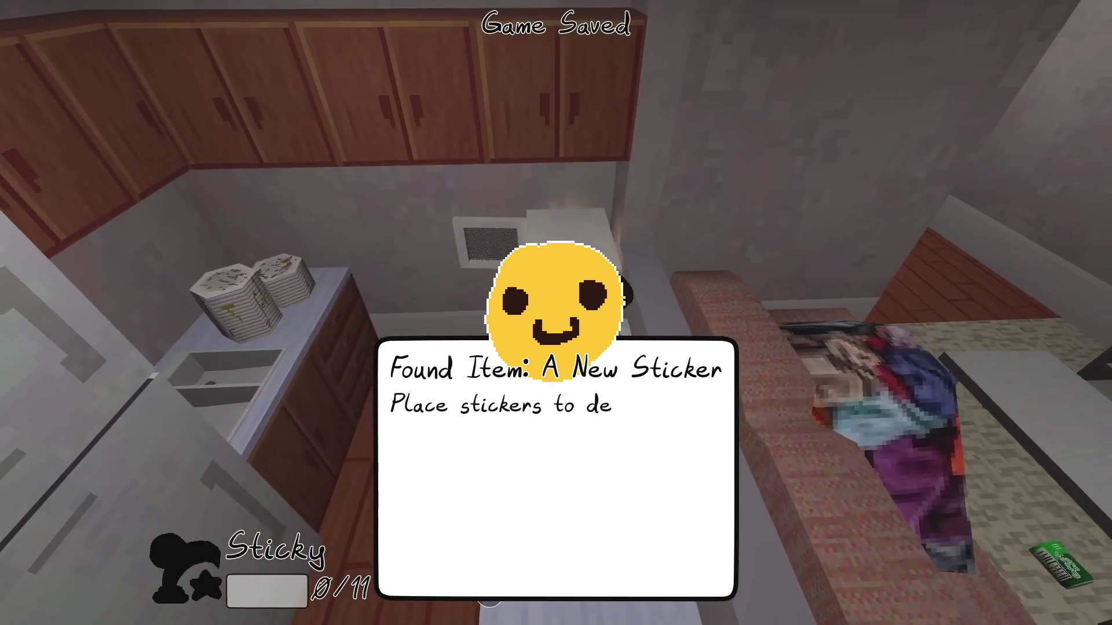
{"action": "key", "text": "e"}
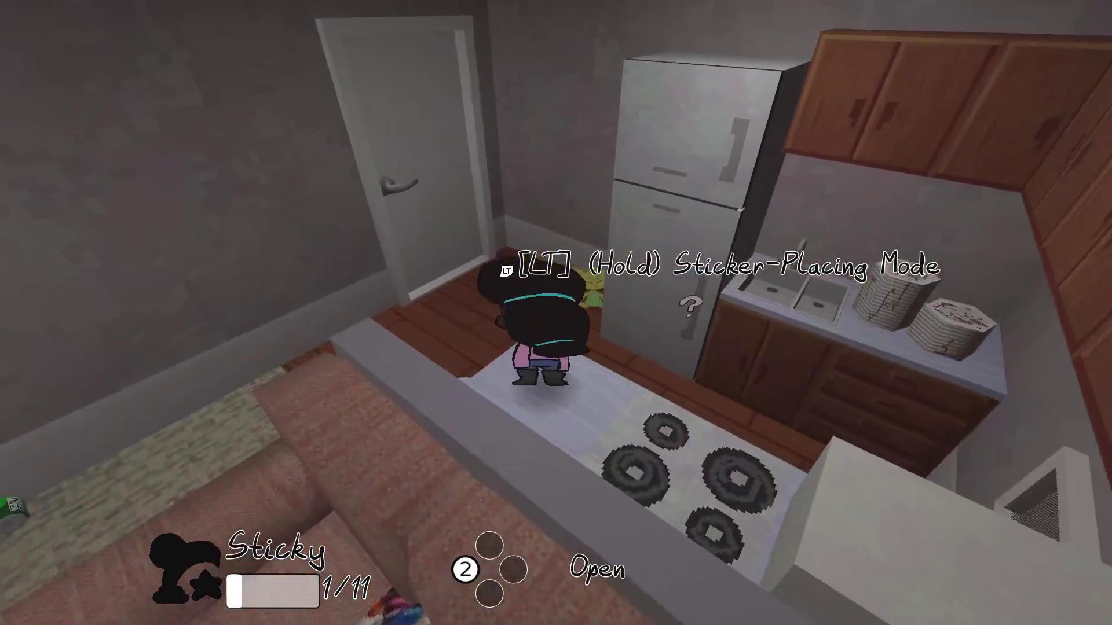
{"action": "right_click", "coordinate": [683, 379]}
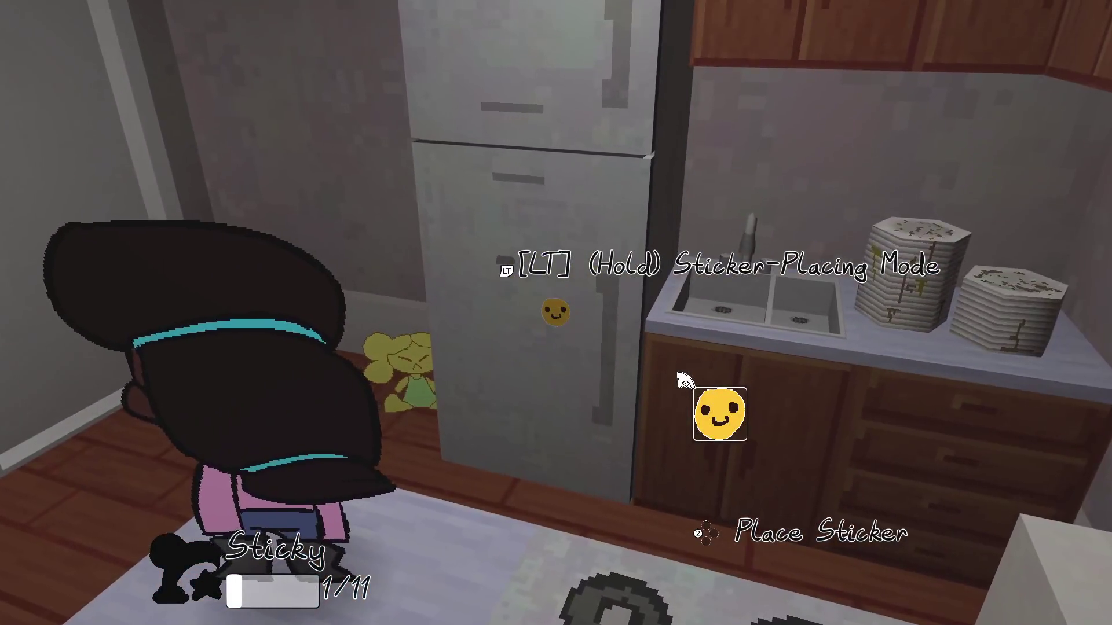
{"action": "left_click", "coordinate": [683, 379]}
{"action": "left_click", "coordinate": [684, 379]}
{"action": "left_click", "coordinate": [683, 379]}
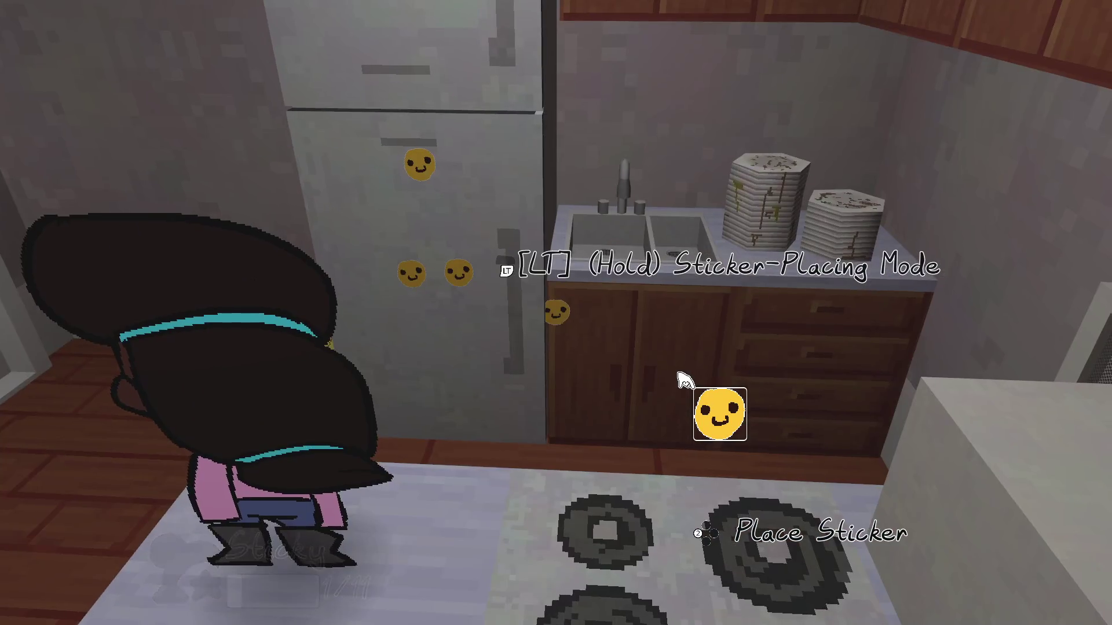
{"action": "left_click", "coordinate": [683, 380]}
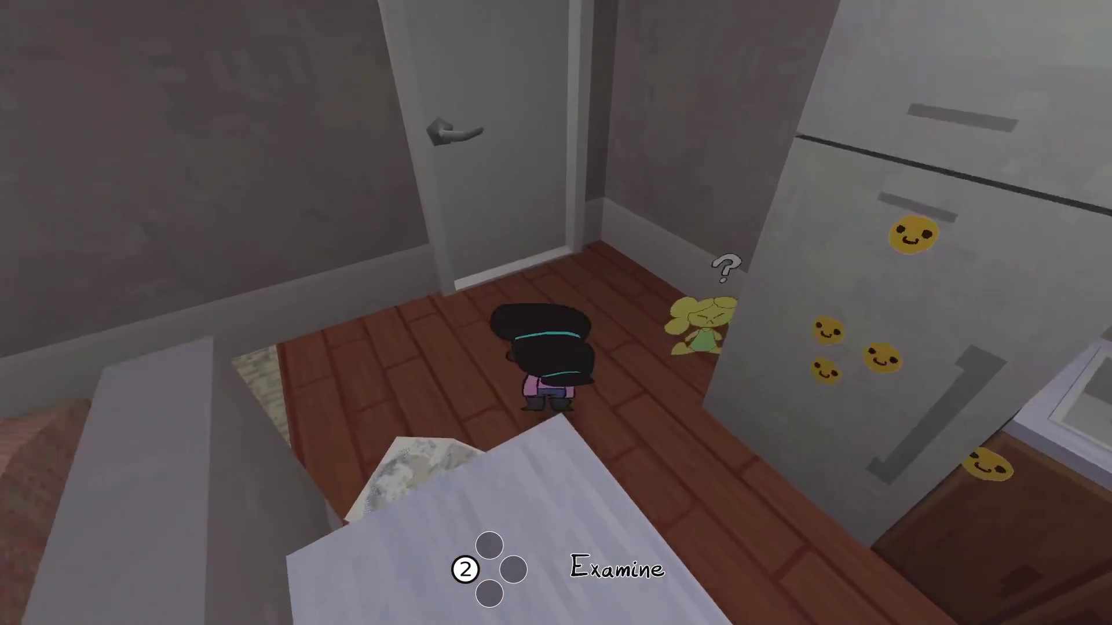
{"action": "left_click", "coordinate": [683, 380]}
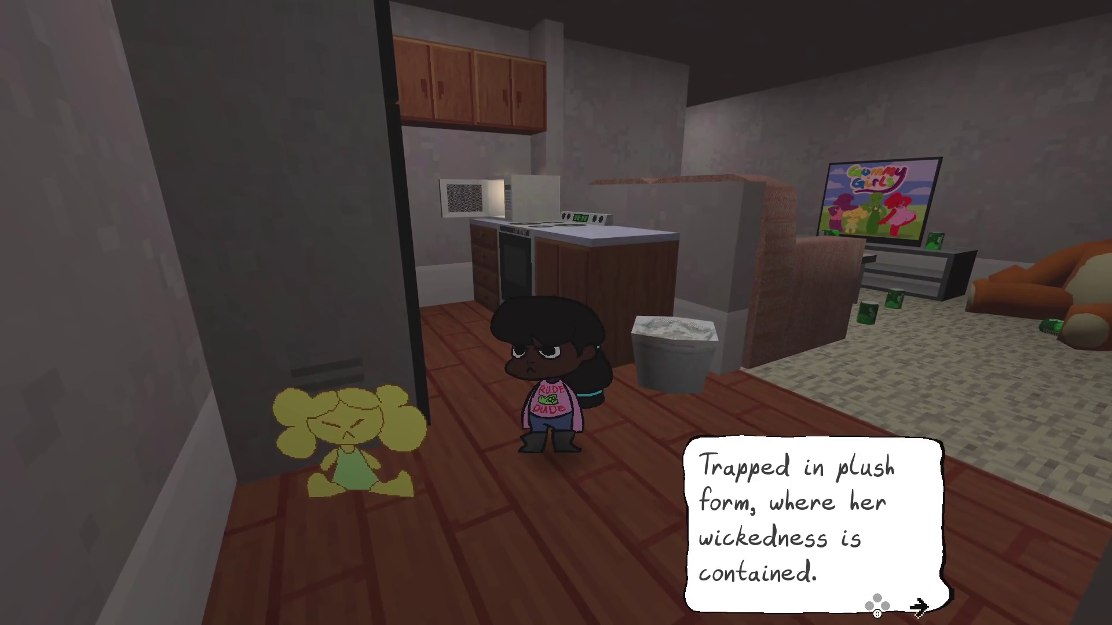
Step: Talk to Theodore Ursine, choose the 'I'm four' no-chores reply, finish the conversation, and pause
{"action": "key", "text": "w"}
{"action": "key", "text": "2"}
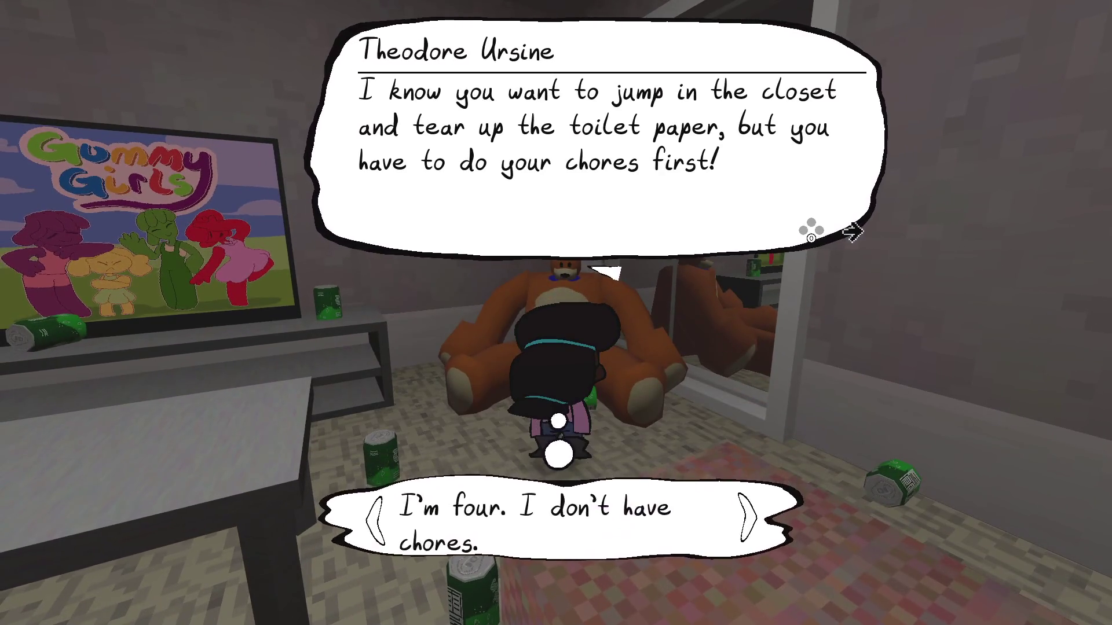
{"action": "key", "text": "Return"}
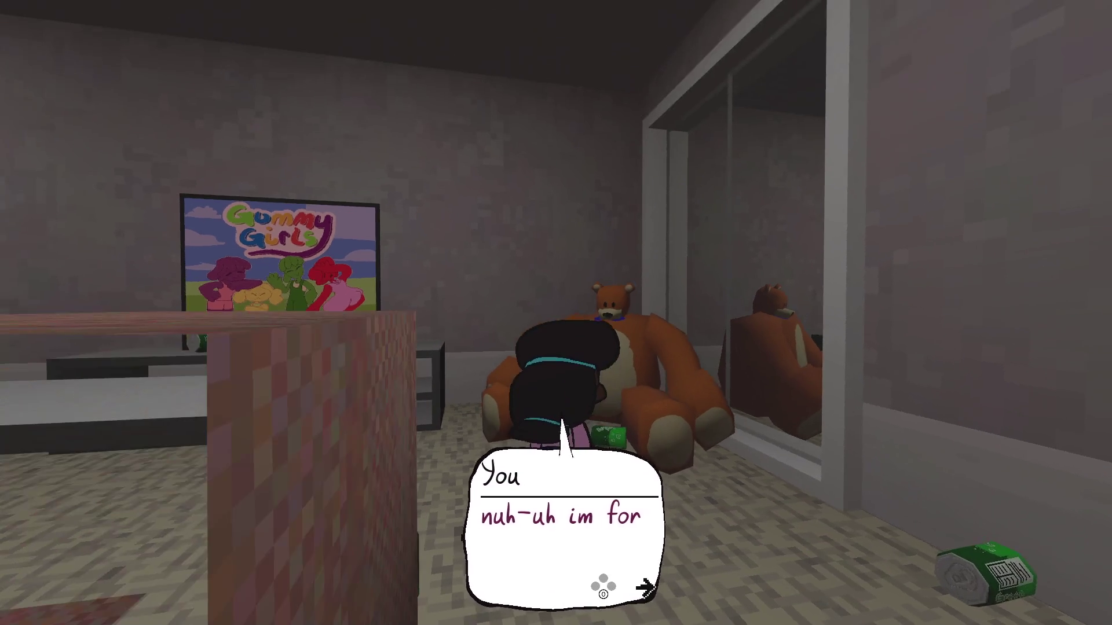
{"action": "key", "text": "Return"}
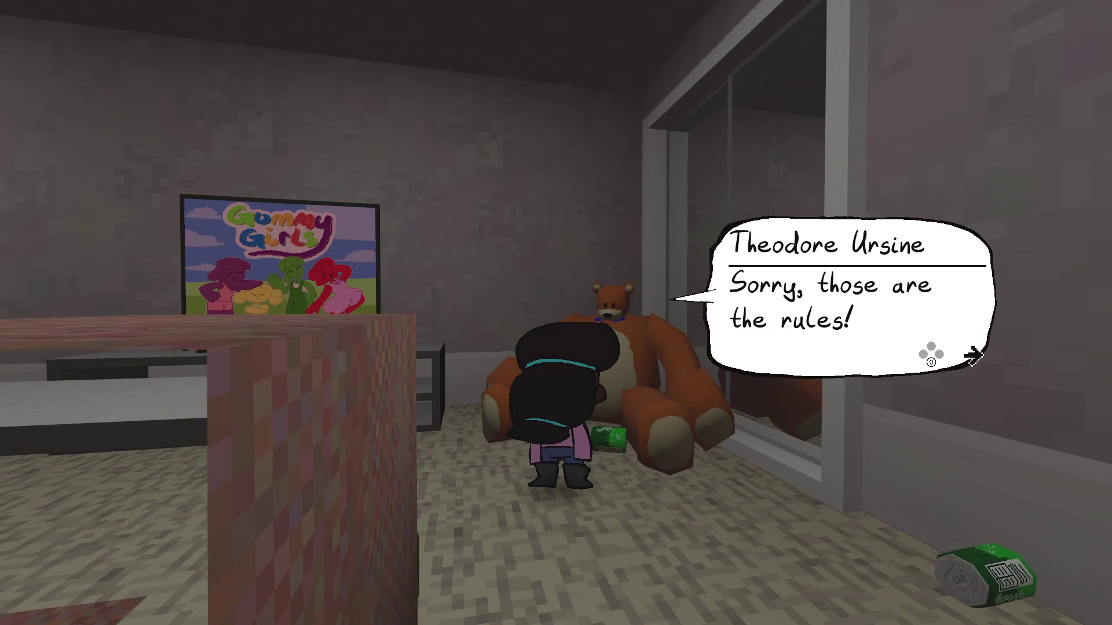
{"action": "key", "text": "Return"}
{"action": "key", "text": "Return"}
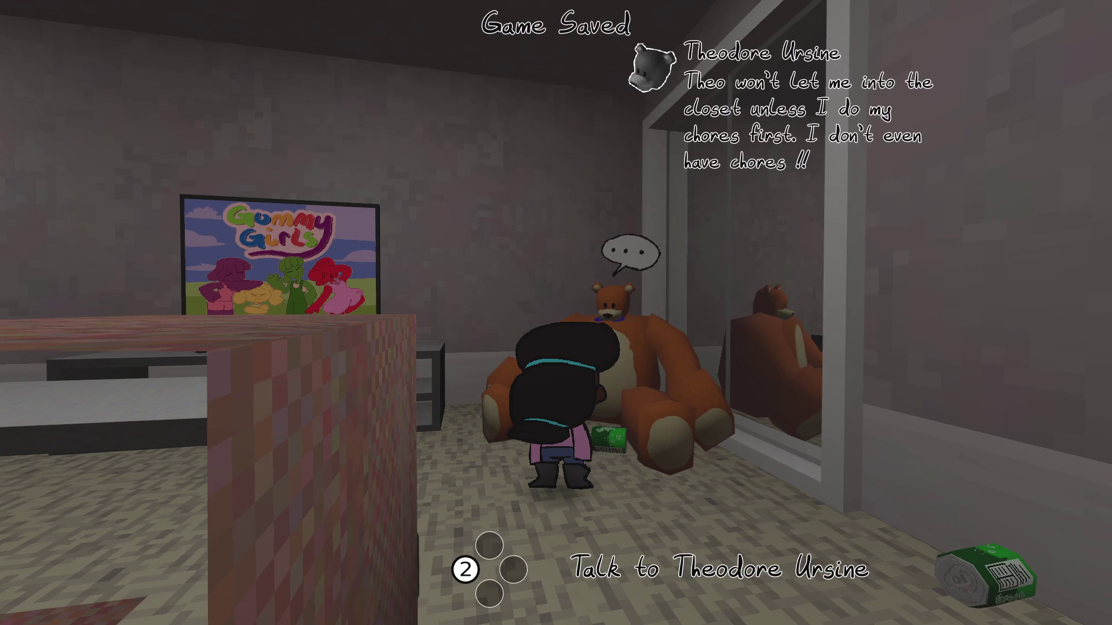
{"action": "key", "text": "Escape"}
Step: Search the dialog script for 'nuh', then close the running game
{"action": "key", "text": "alt+Tab"}
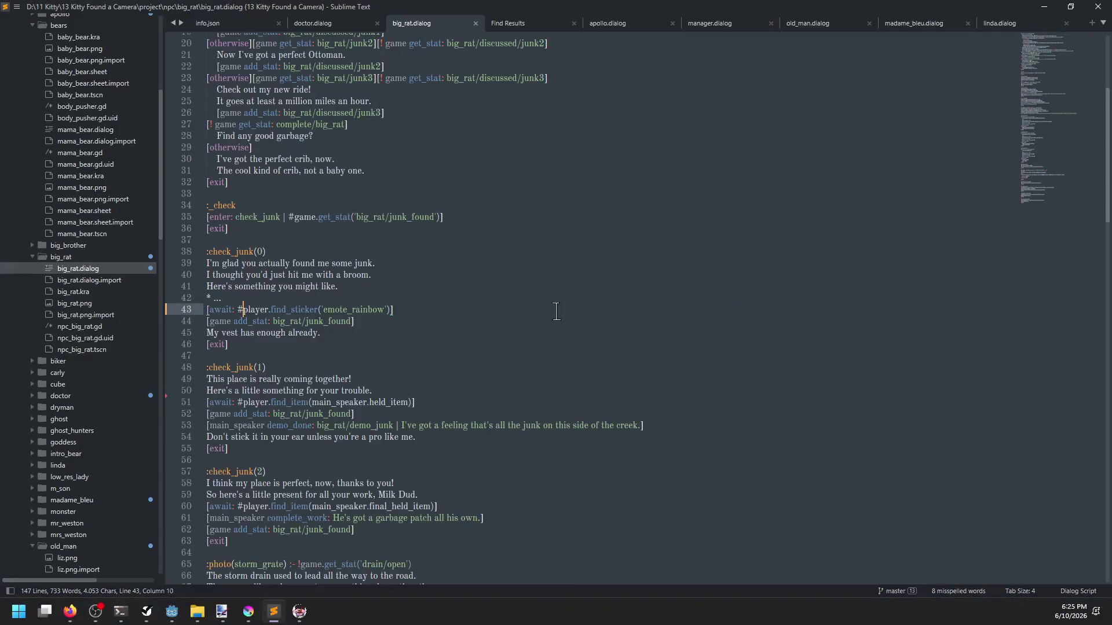
{"action": "key", "text": "ctrl+f"}
{"action": "type", "text": "nuh-"}
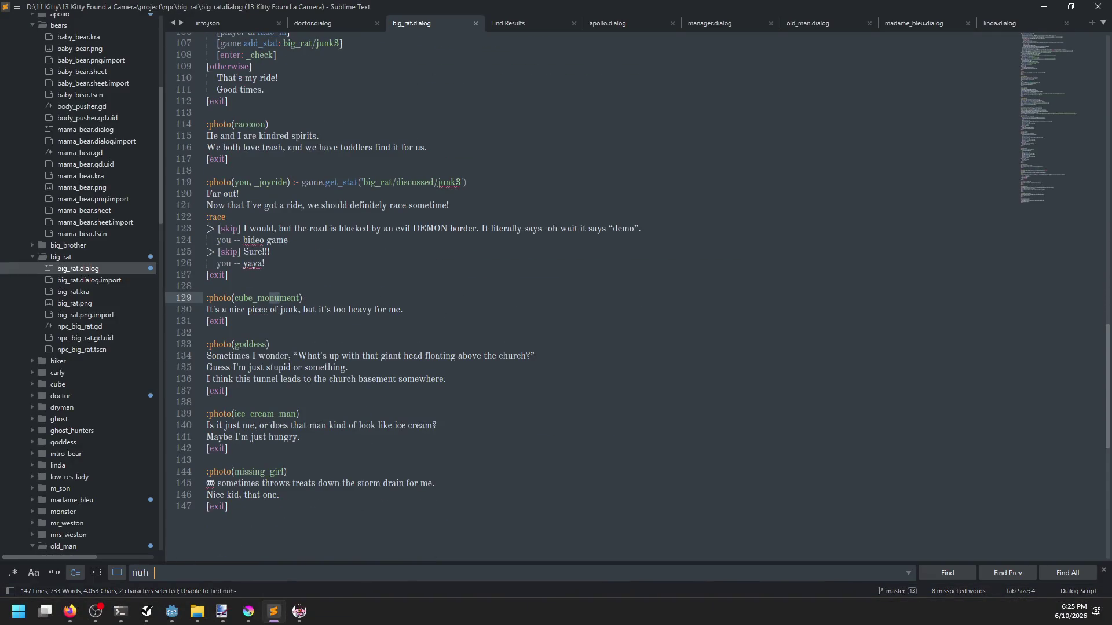
{"action": "key", "text": "Escape"}
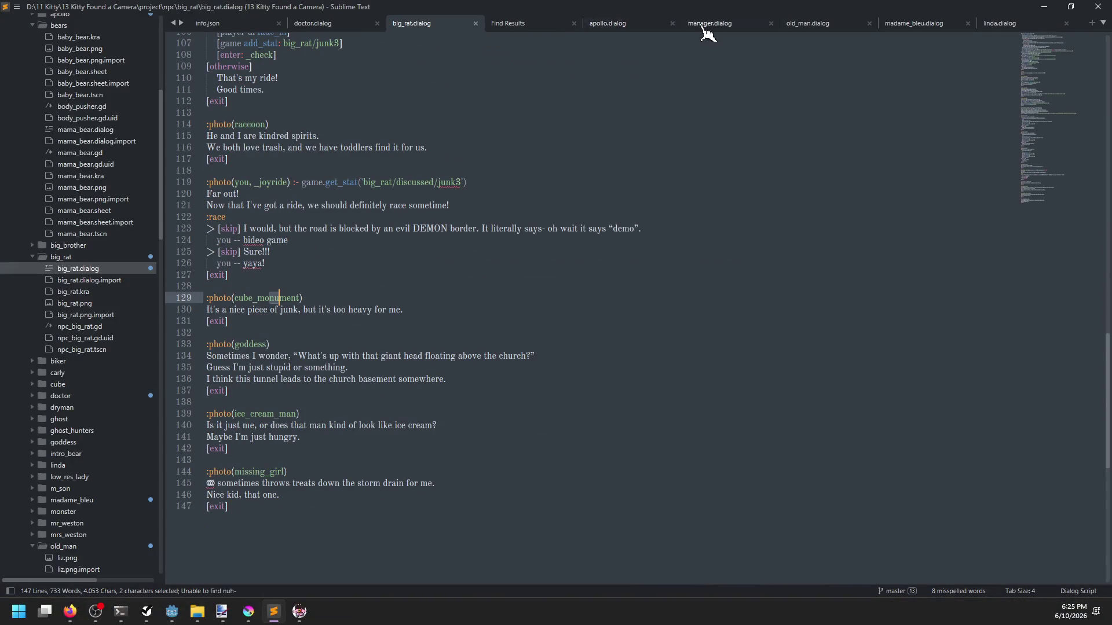
{"action": "key", "text": "alt+Tab"}
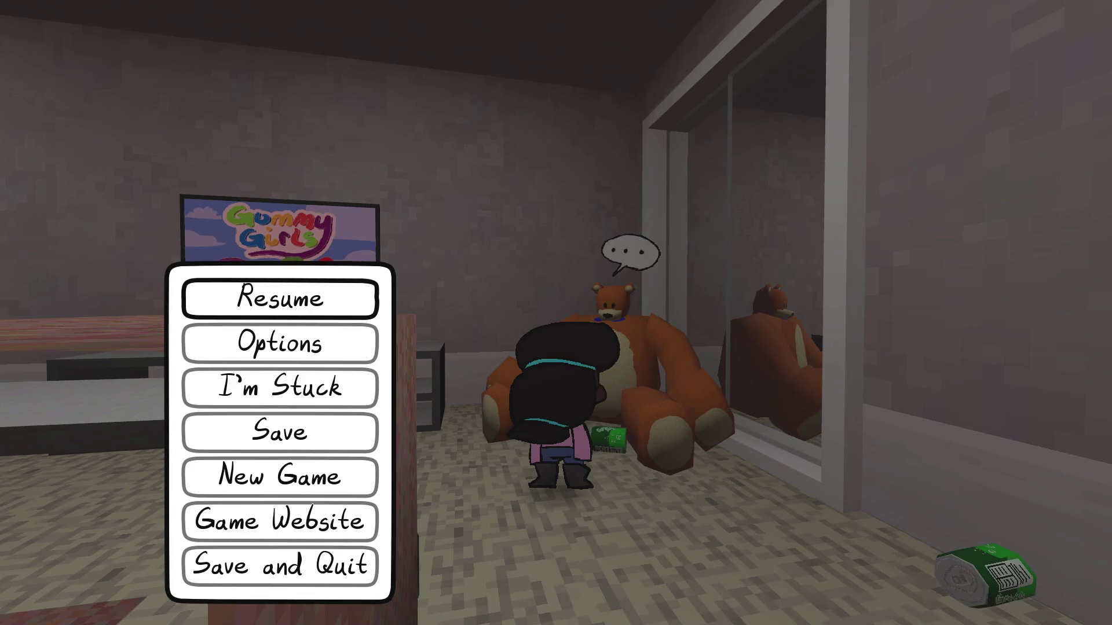
{"action": "key", "text": "alt+F4"}
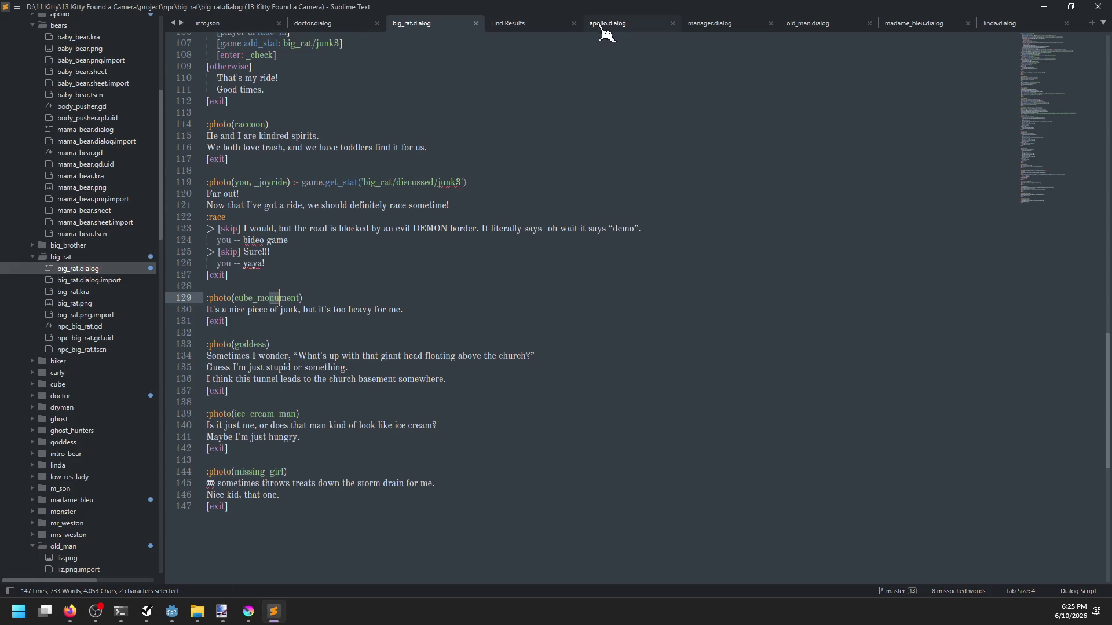
Step: In info.json, delete the intro_bear journal line and the bear_chores line, then save
{"action": "left_click", "coordinate": [219, 25]}
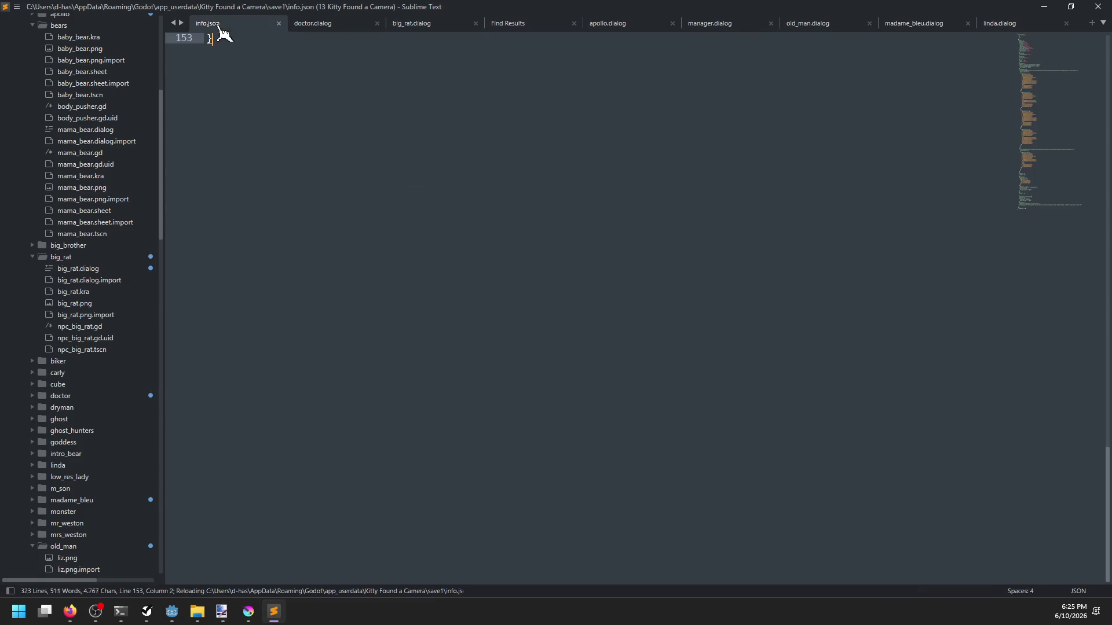
{"action": "scroll", "coordinate": [397, 246], "scroll_direction": "up", "scroll_amount": 15}
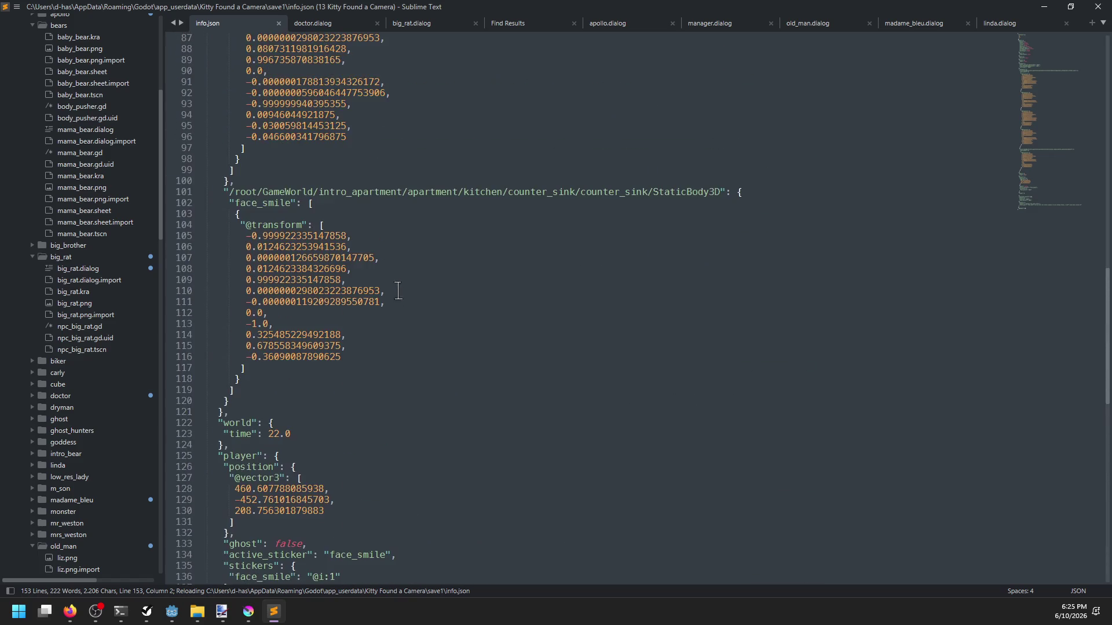
{"action": "scroll", "coordinate": [397, 291], "scroll_direction": "up", "scroll_amount": 5}
{"action": "scroll", "coordinate": [371, 336], "scroll_direction": "down", "scroll_amount": 15}
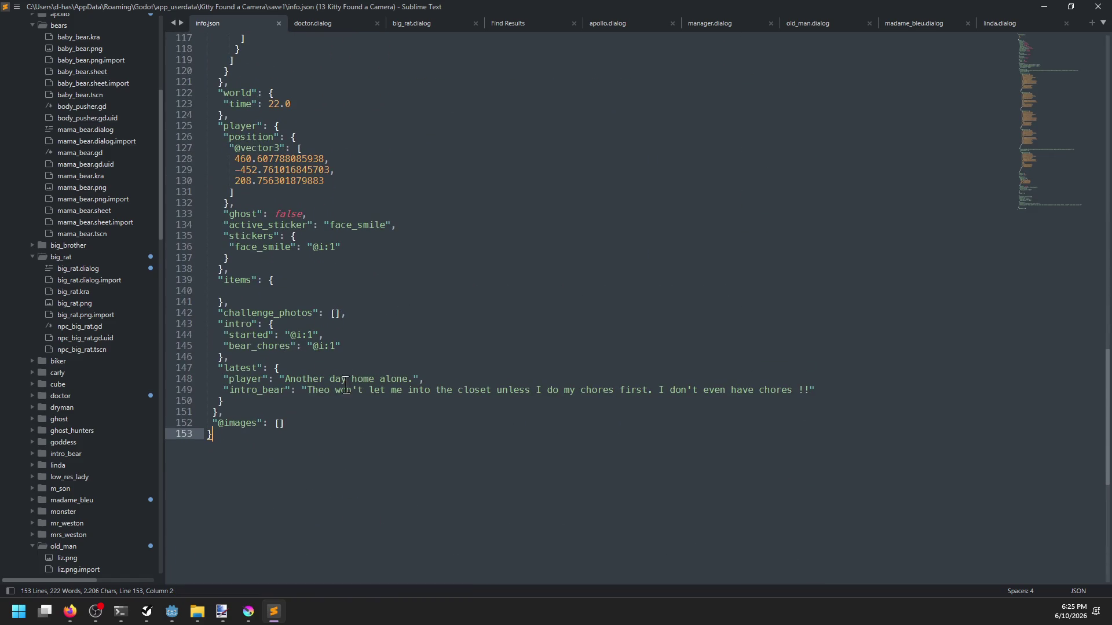
{"action": "triple_click", "coordinate": [346, 390]}
{"action": "key", "text": "BackSpace"}
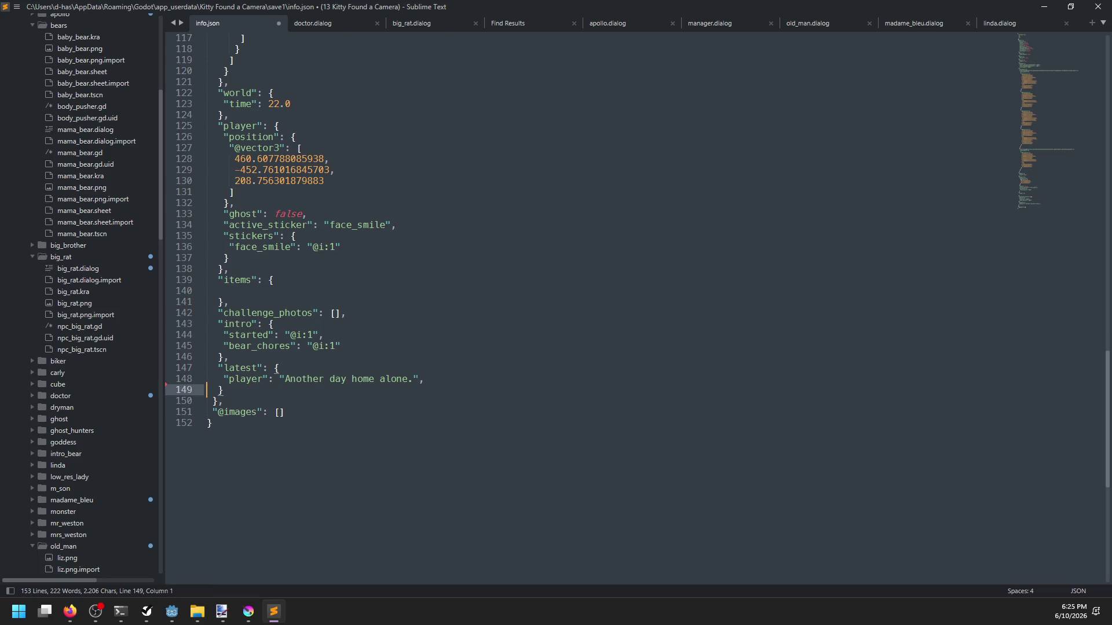
{"action": "scroll", "coordinate": [336, 366], "scroll_direction": "up", "scroll_amount": 6}
{"action": "scroll", "coordinate": [335, 366], "scroll_direction": "down", "scroll_amount": 3}
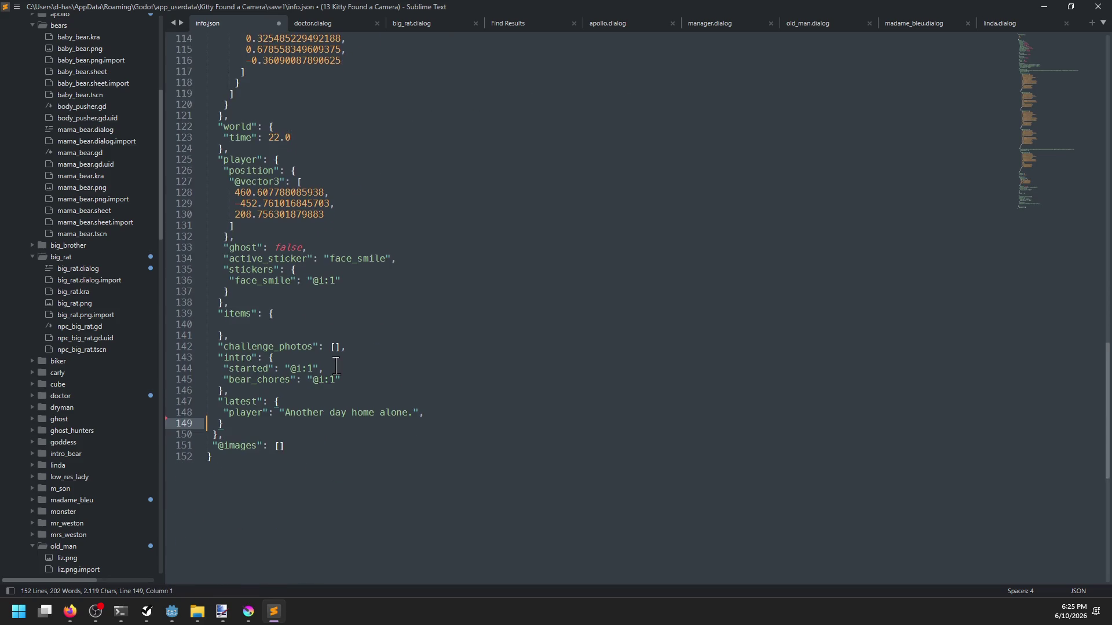
{"action": "scroll", "coordinate": [336, 366], "scroll_direction": "up", "scroll_amount": 1}
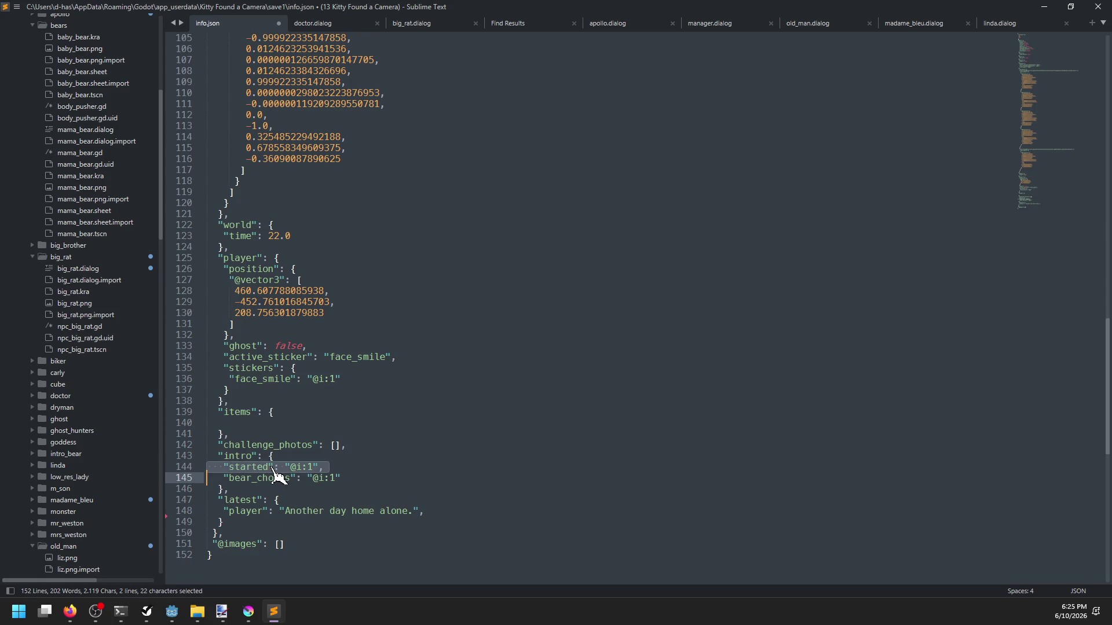
{"action": "triple_click", "coordinate": [270, 477]}
{"action": "key", "text": "BackSpace"}
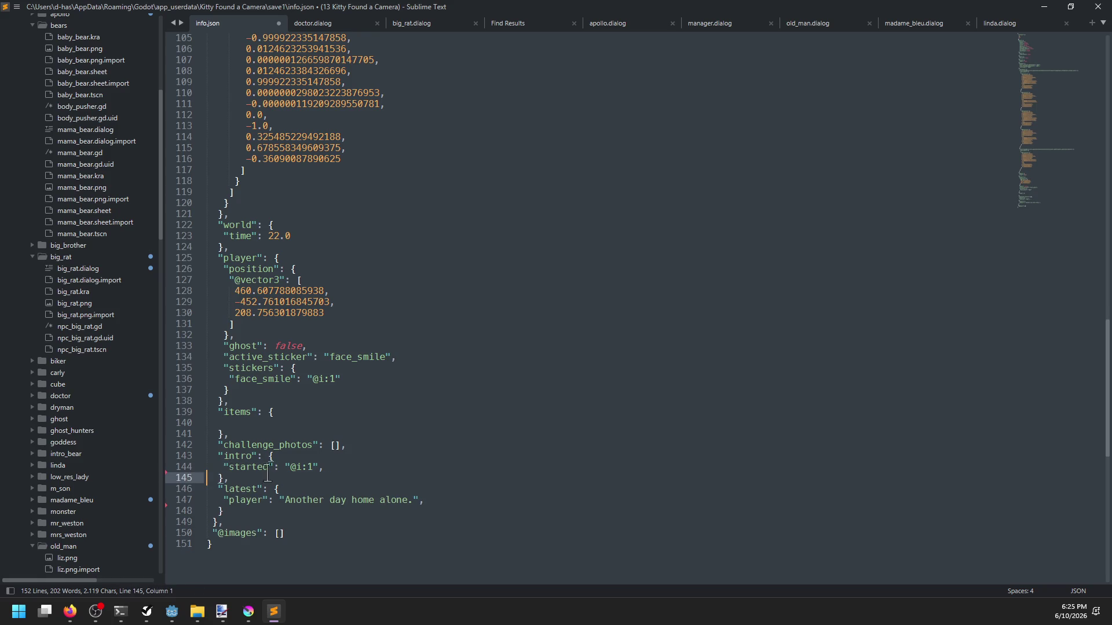
{"action": "key", "text": "ctrl+s"}
Step: Scroll through info.json to inspect the saved sticker data
{"action": "scroll", "coordinate": [360, 427], "scroll_direction": "up", "scroll_amount": 20}
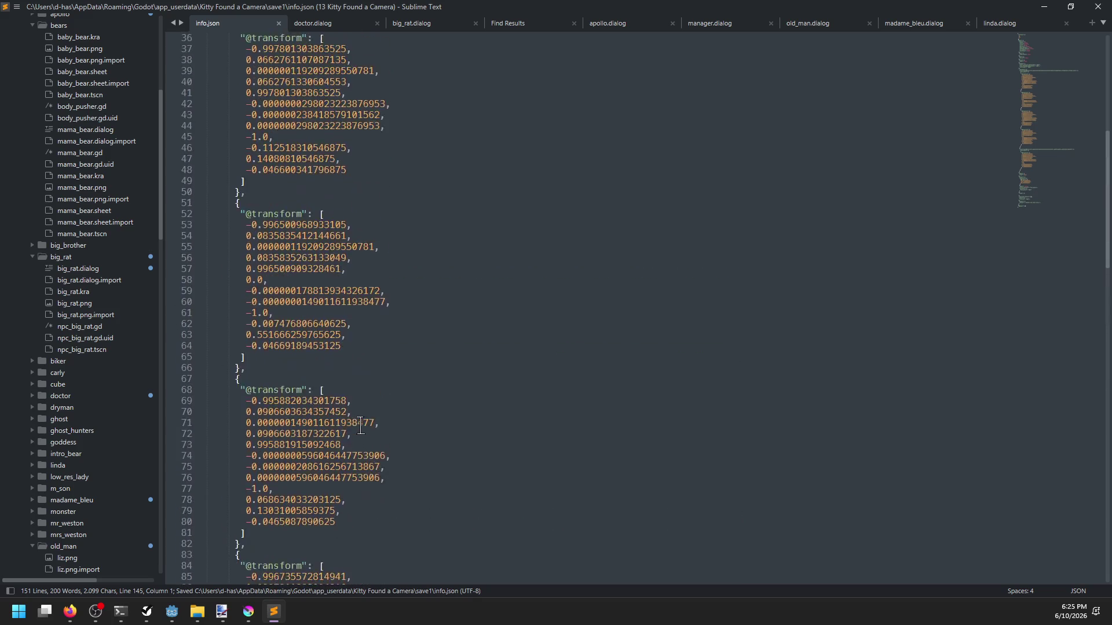
{"action": "scroll", "coordinate": [360, 426], "scroll_direction": "up", "scroll_amount": 12}
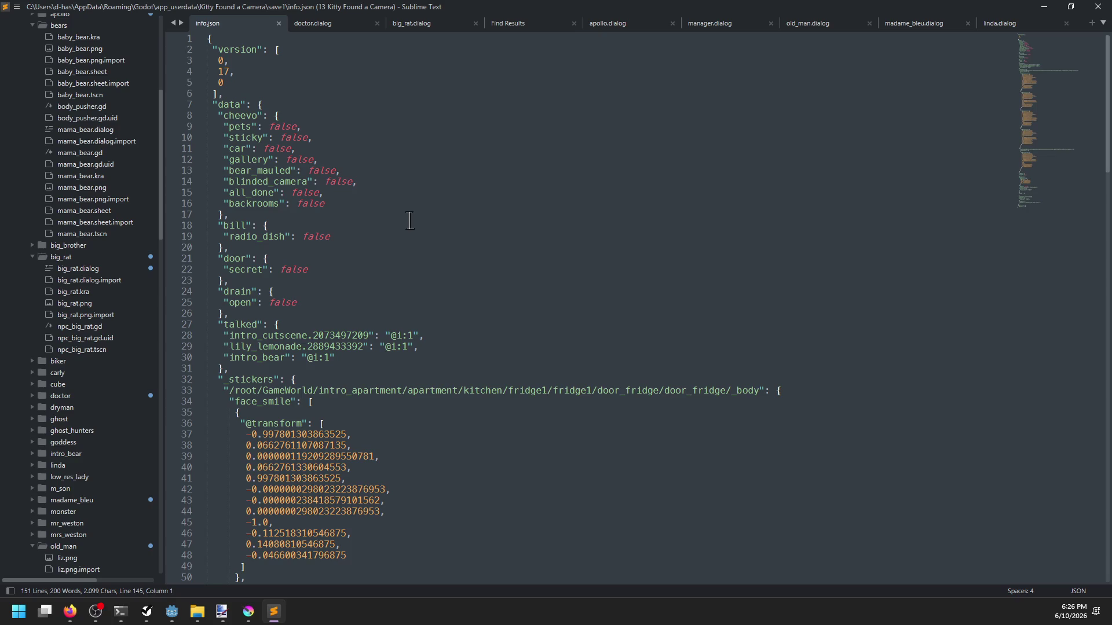
{"action": "scroll", "coordinate": [410, 221], "scroll_direction": "down", "scroll_amount": 6}
{"action": "scroll", "coordinate": [409, 221], "scroll_direction": "up", "scroll_amount": 6}
{"action": "scroll", "coordinate": [409, 220], "scroll_direction": "down", "scroll_amount": 20}
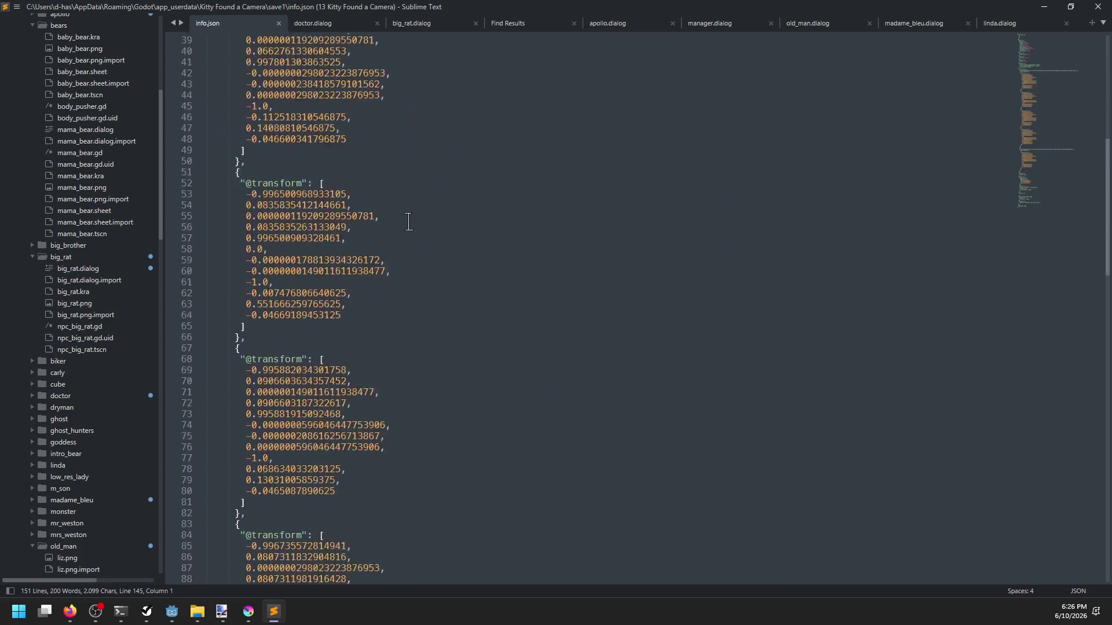
{"action": "scroll", "coordinate": [409, 222], "scroll_direction": "down", "scroll_amount": 7}
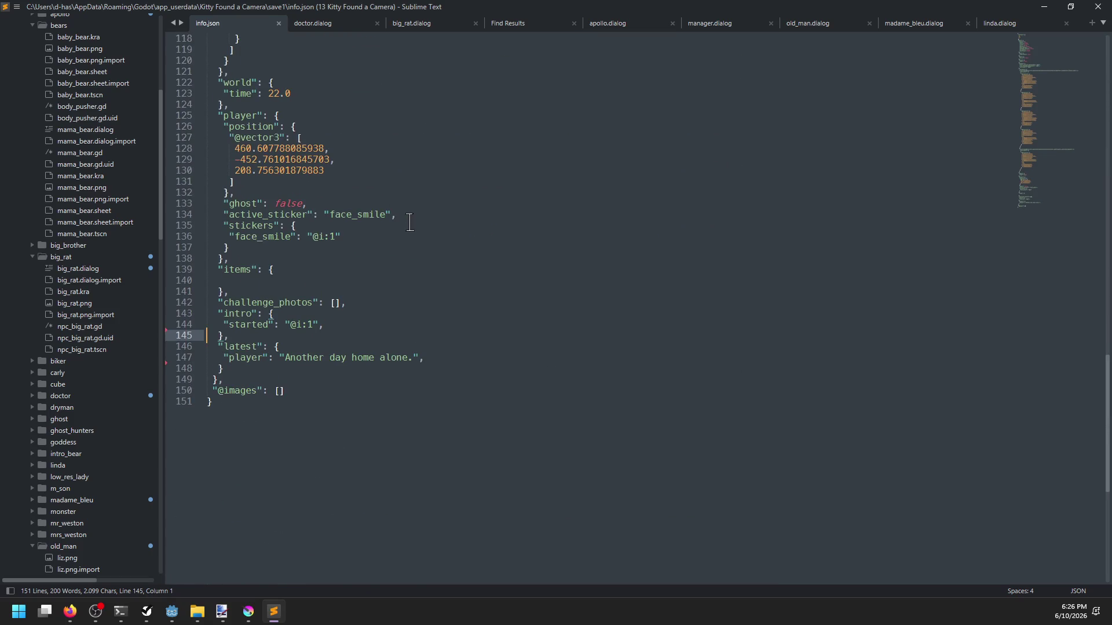
{"action": "scroll", "coordinate": [410, 221], "scroll_direction": "up", "scroll_amount": 20}
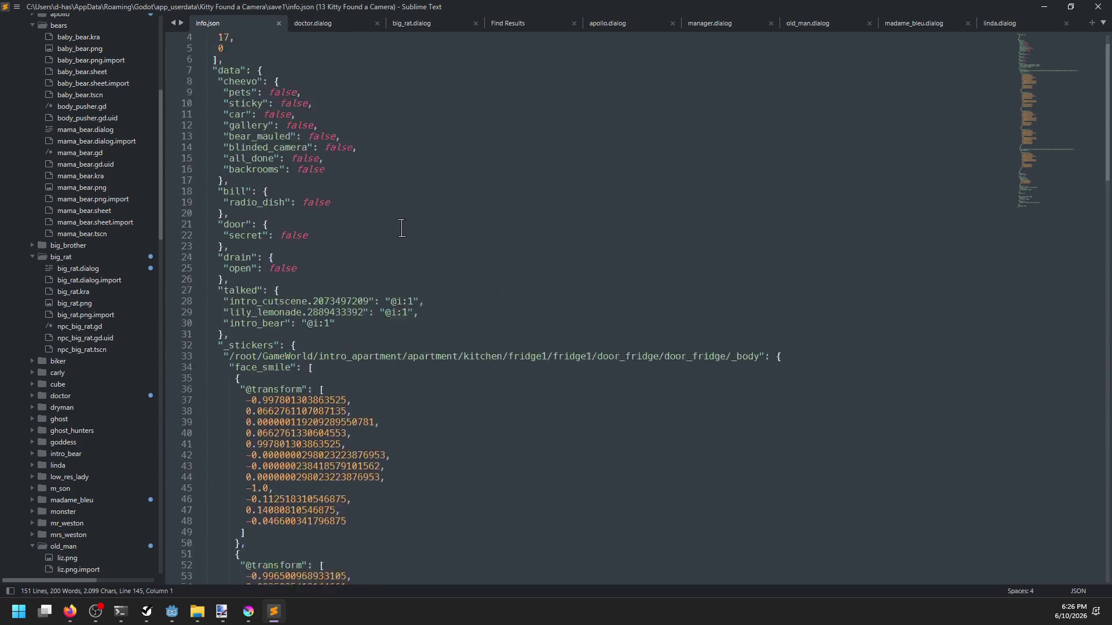
{"action": "scroll", "coordinate": [402, 227], "scroll_direction": "up", "scroll_amount": 1}
Step: Run the project from Godot with F5, then switch back to the text editor while it loads
{"action": "key", "text": "alt+Tab"}
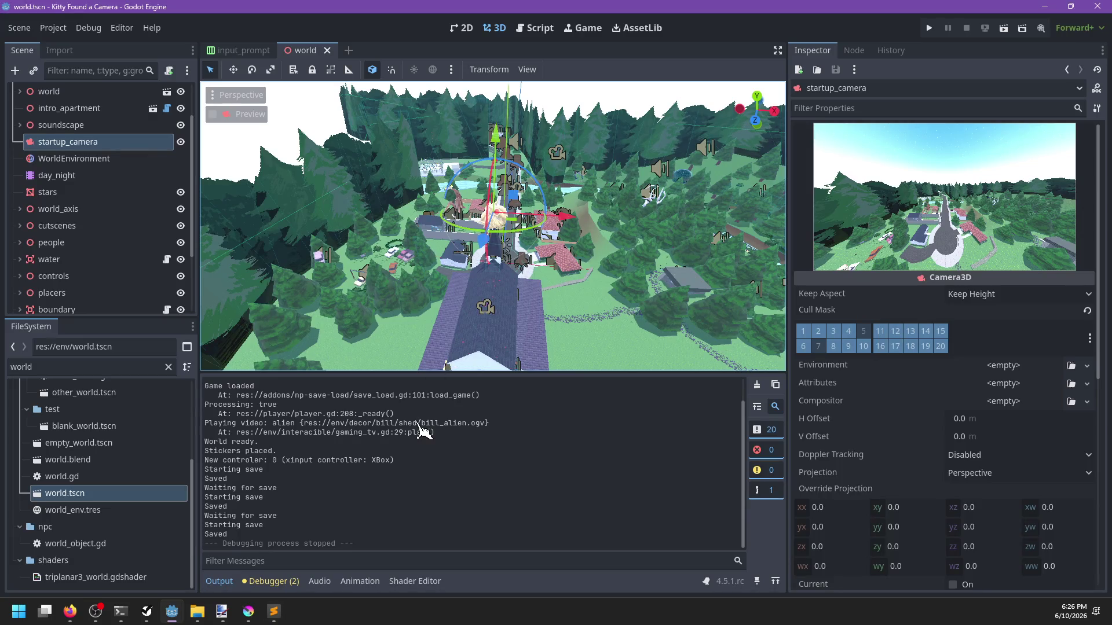
{"action": "key", "text": "F5"}
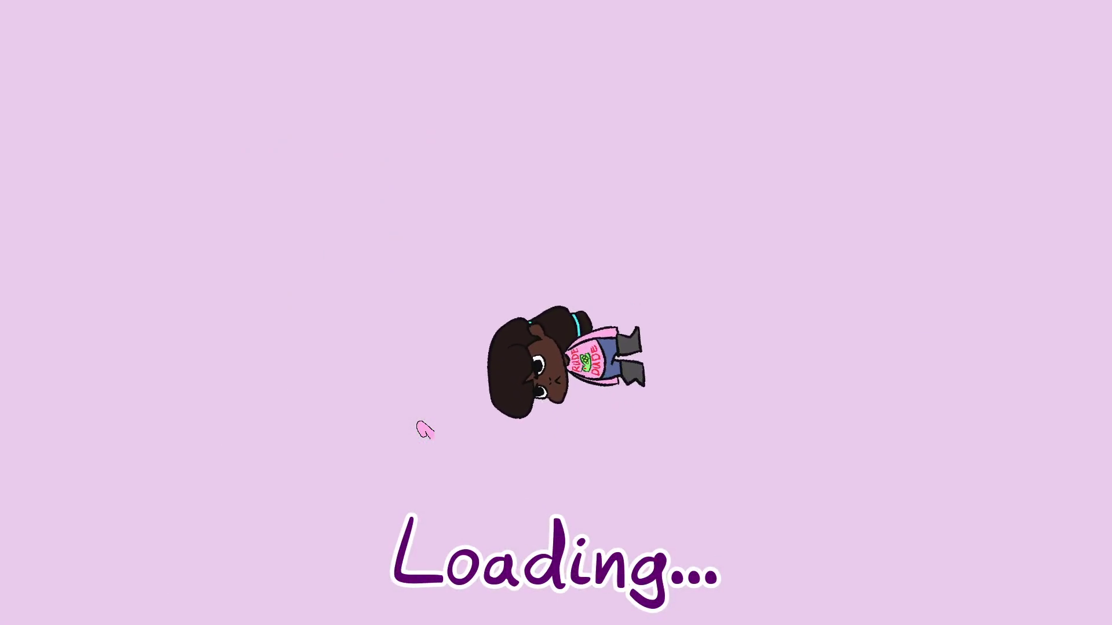
{"action": "key", "text": "alt+Tab"}
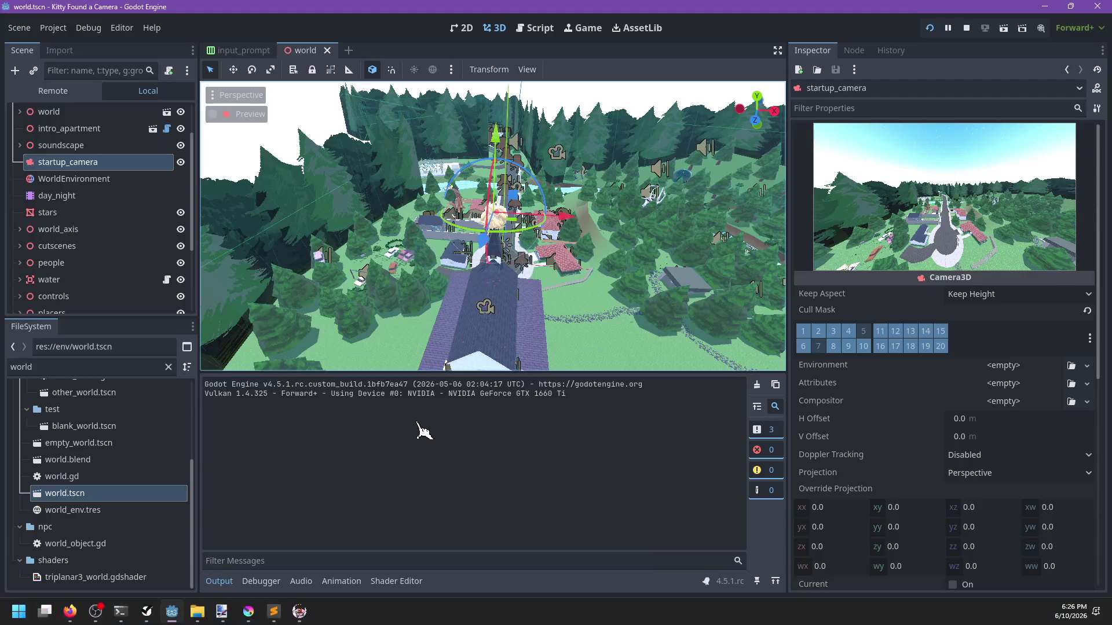
{"action": "key", "text": "alt+Tab"}
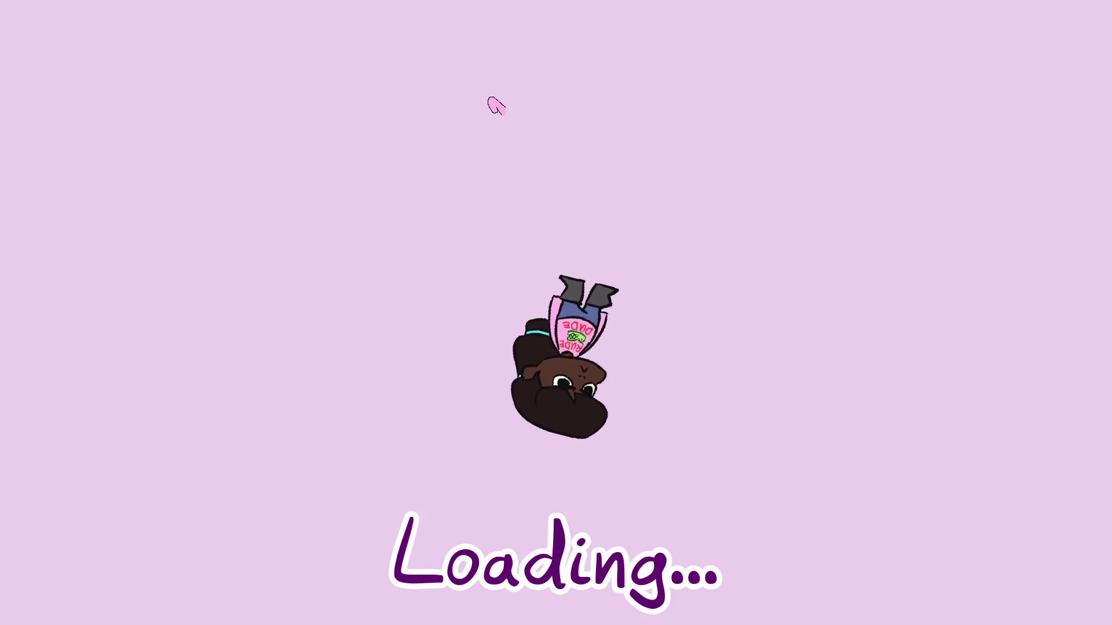
{"action": "key", "text": "alt+Tab"}
Step: Collapse the languages, npc and player folders in the sidebar and expand the cutscenes folder
{"action": "scroll", "coordinate": [82, 212], "scroll_direction": "up", "scroll_amount": 8}
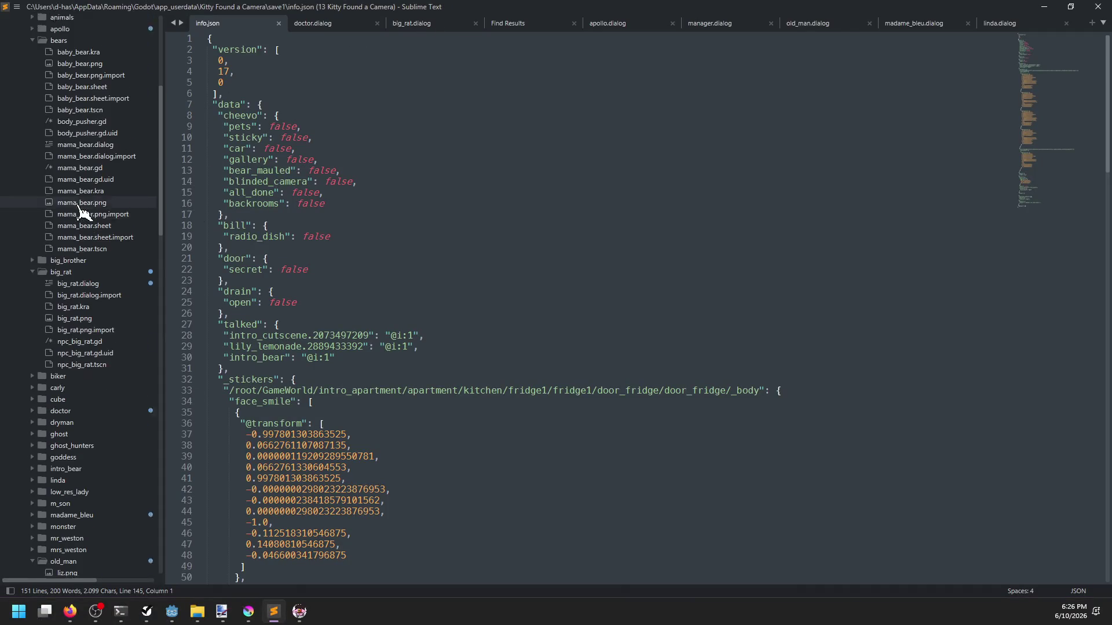
{"action": "left_click", "coordinate": [27, 211]}
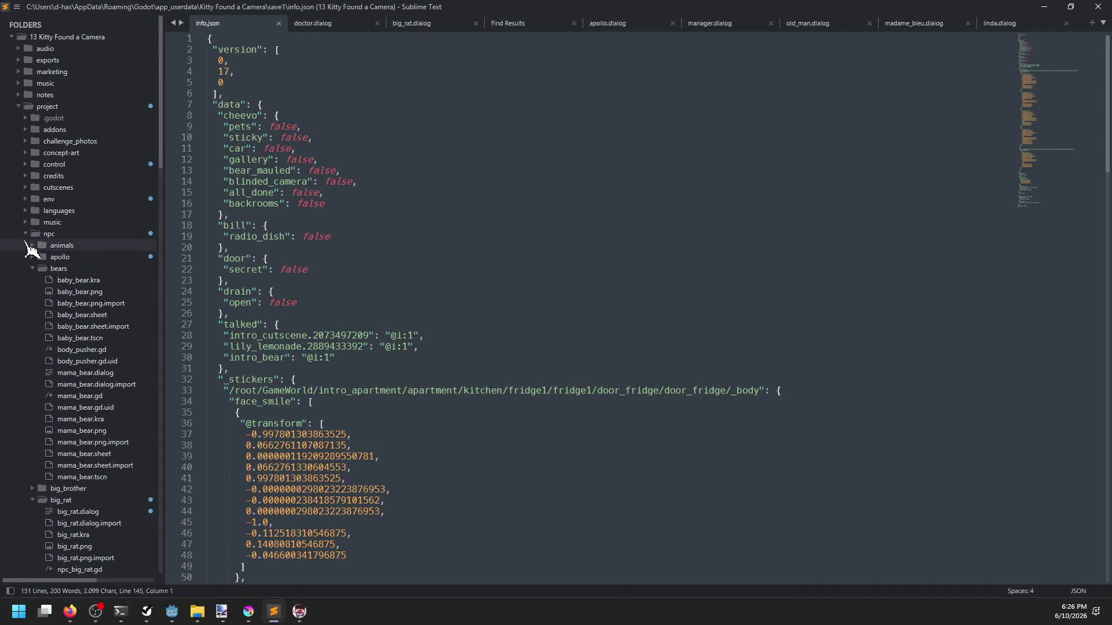
{"action": "left_click", "coordinate": [27, 234]}
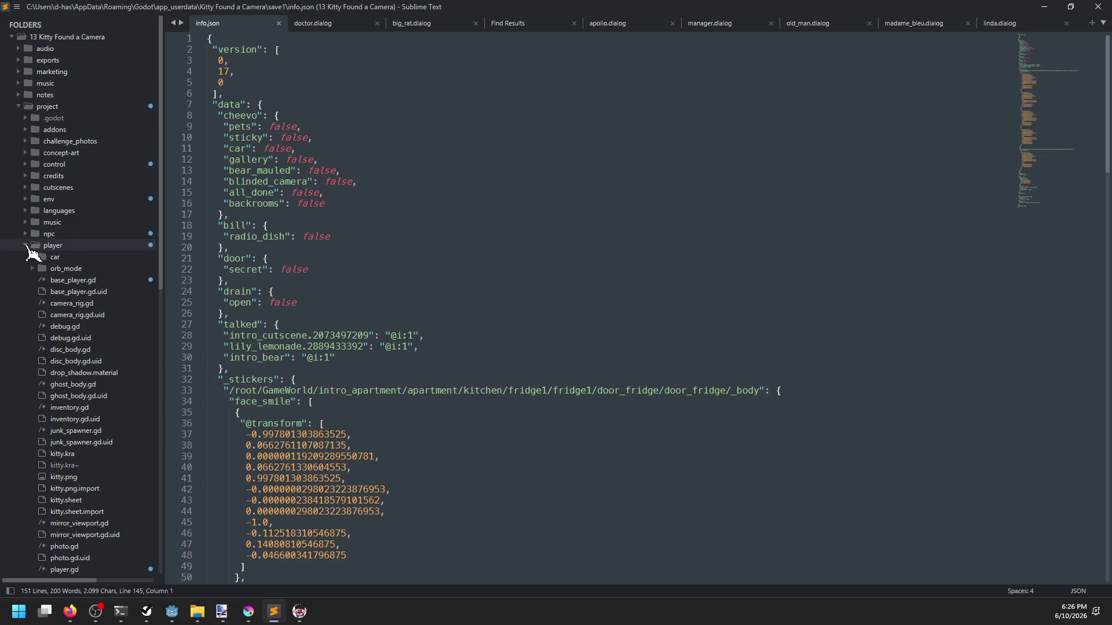
{"action": "left_click", "coordinate": [26, 245]}
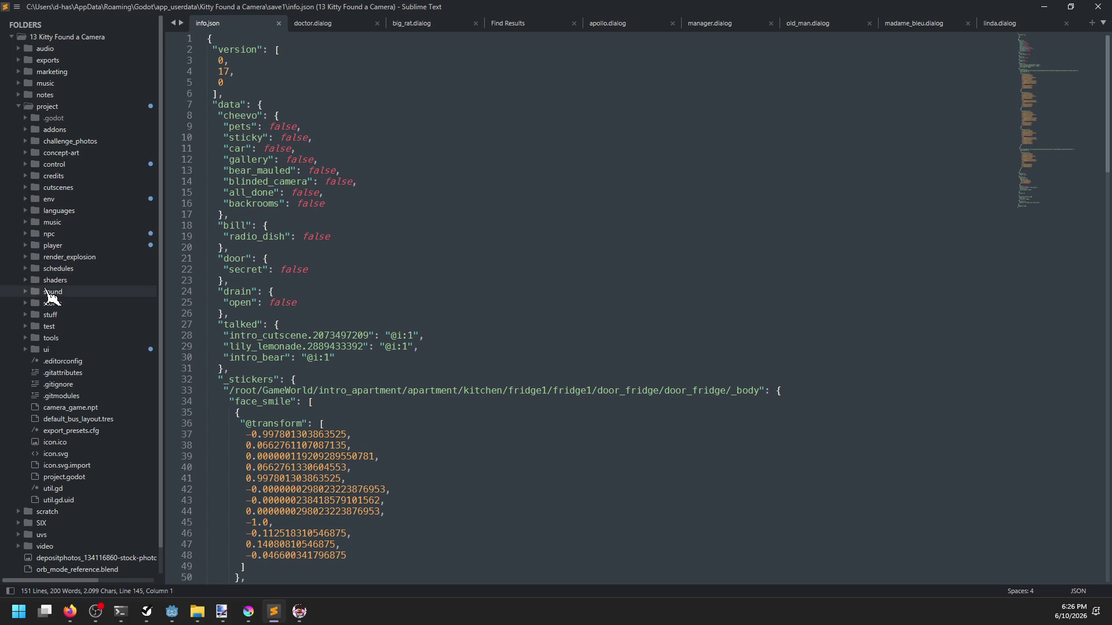
{"action": "scroll", "coordinate": [87, 300], "scroll_direction": "down", "scroll_amount": 1}
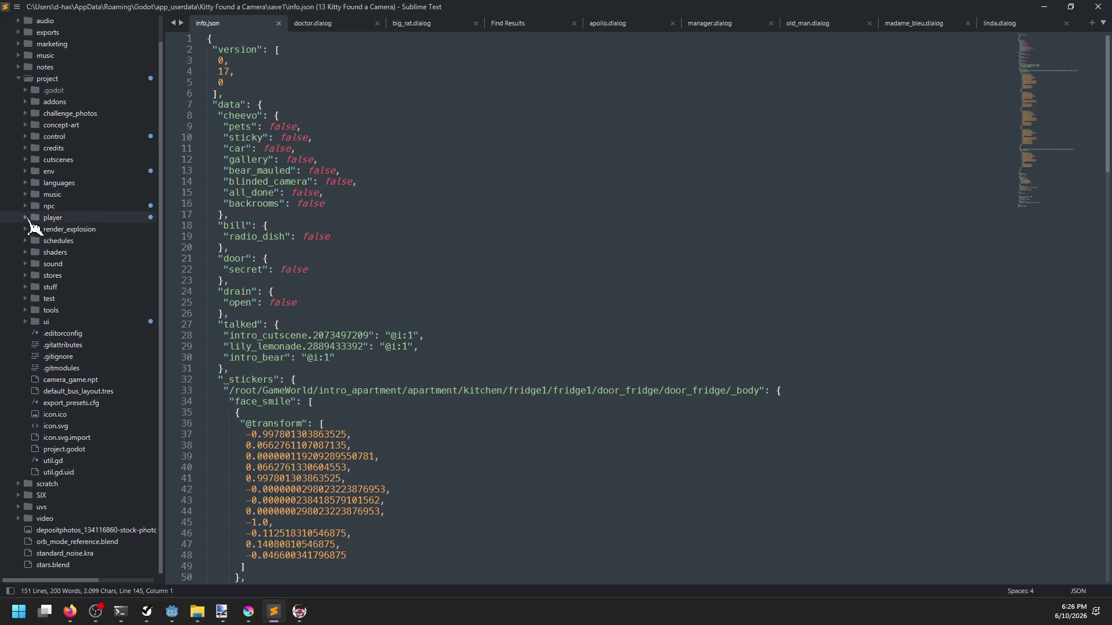
{"action": "left_click", "coordinate": [26, 206]}
{"action": "left_click", "coordinate": [33, 241]}
{"action": "left_click", "coordinate": [33, 241]}
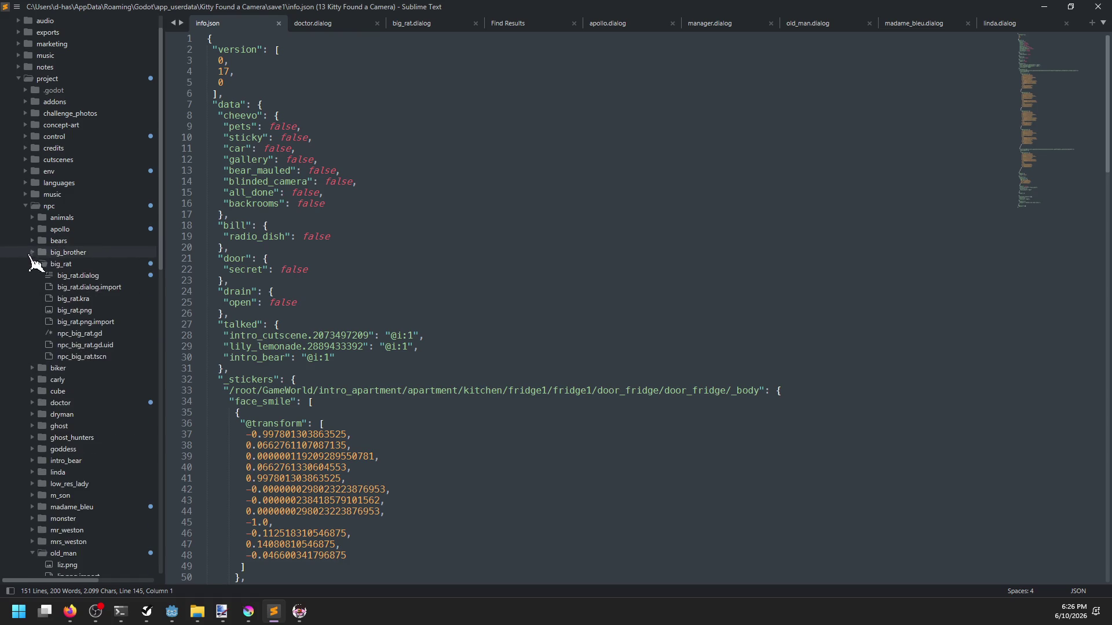
{"action": "left_click", "coordinate": [33, 264]}
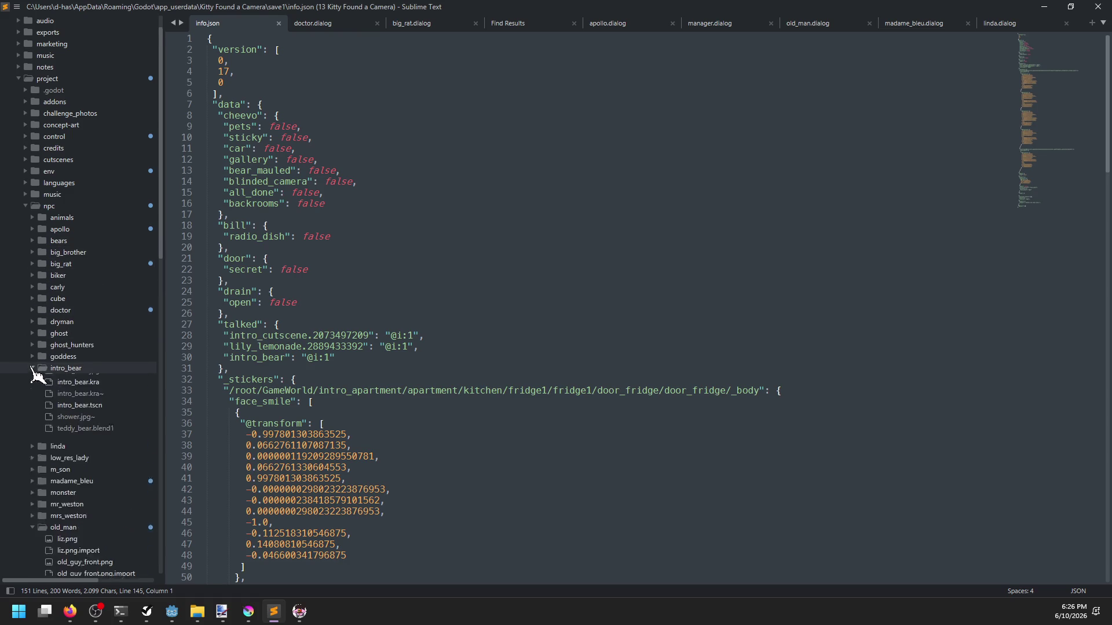
{"action": "left_click", "coordinate": [33, 368]}
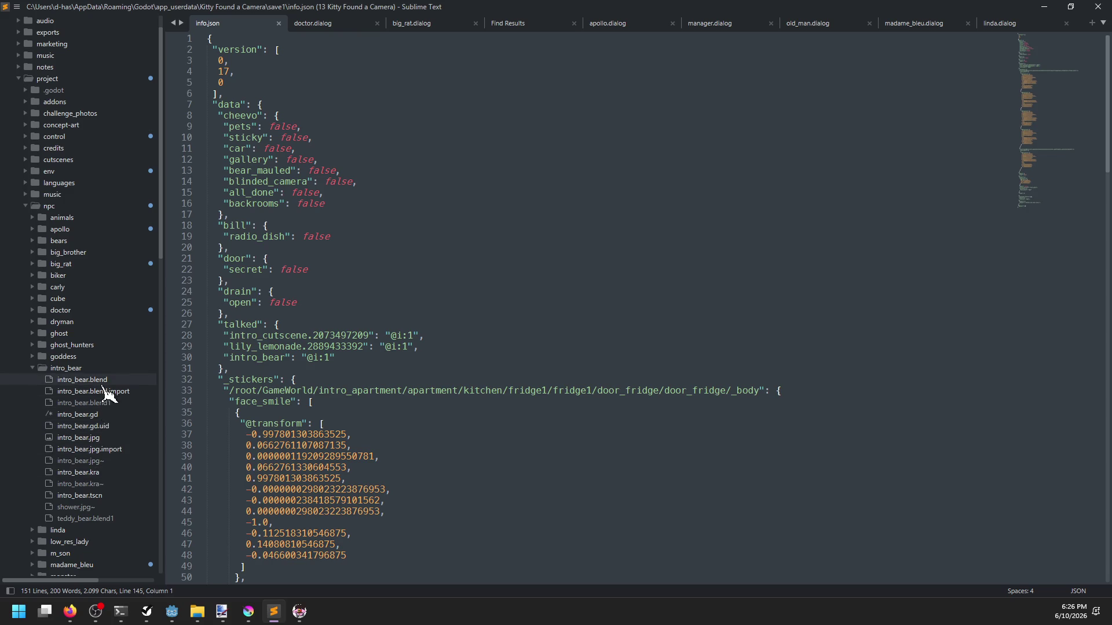
{"action": "scroll", "coordinate": [119, 472], "scroll_direction": "up", "scroll_amount": 1}
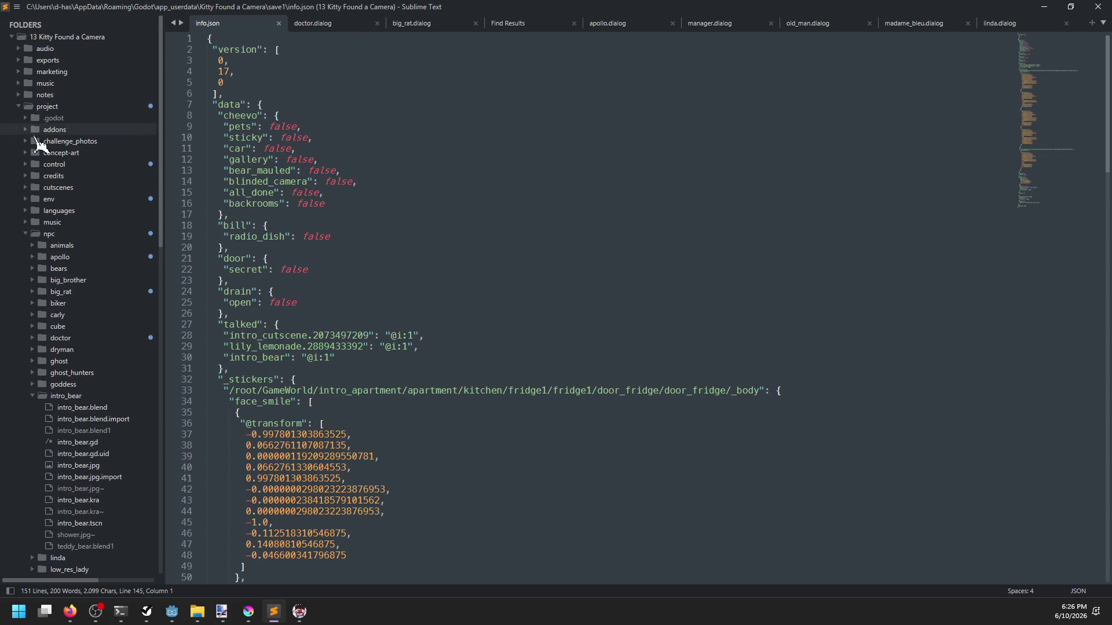
{"action": "left_click", "coordinate": [29, 187]}
{"action": "scroll", "coordinate": [94, 318], "scroll_direction": "down", "scroll_amount": 3}
{"action": "scroll", "coordinate": [95, 315], "scroll_direction": "down", "scroll_amount": 3}
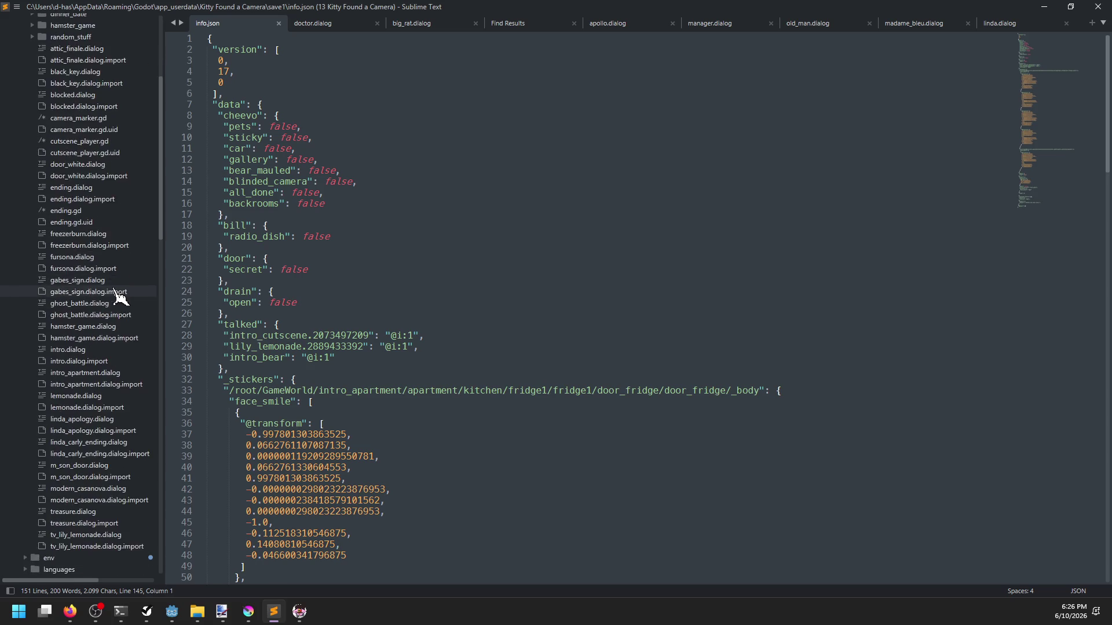
Step: Open intro_apartment.dialog and review the intro_bear reply 'I'm four. I don't have chores.'
{"action": "left_click", "coordinate": [77, 374]}
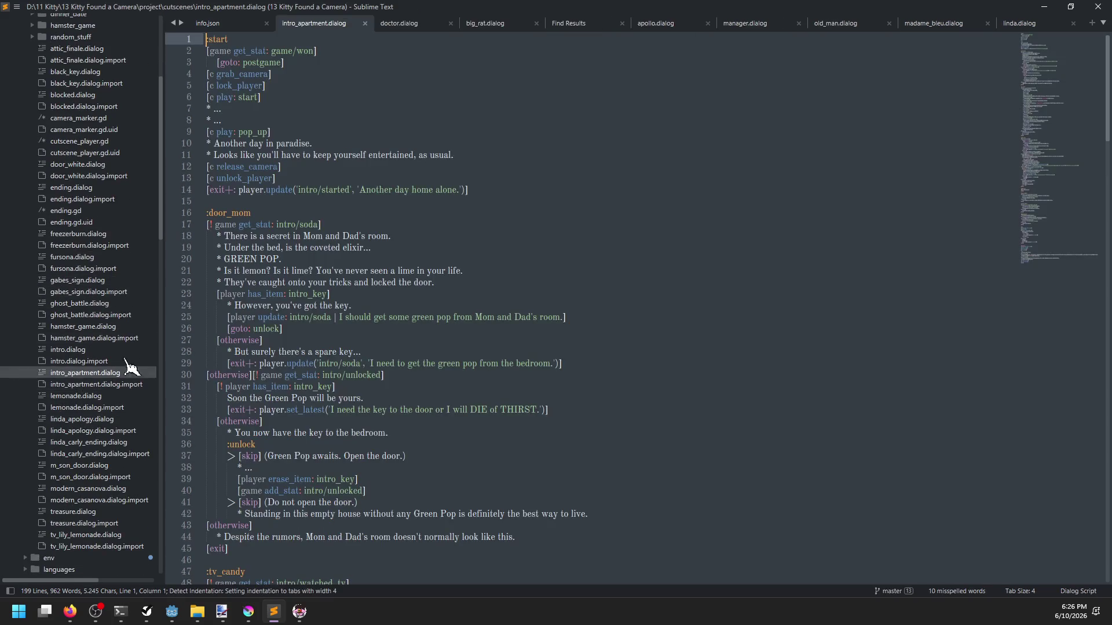
{"action": "left_click", "coordinate": [574, 212]}
{"action": "scroll", "coordinate": [568, 208], "scroll_direction": "down", "scroll_amount": 9}
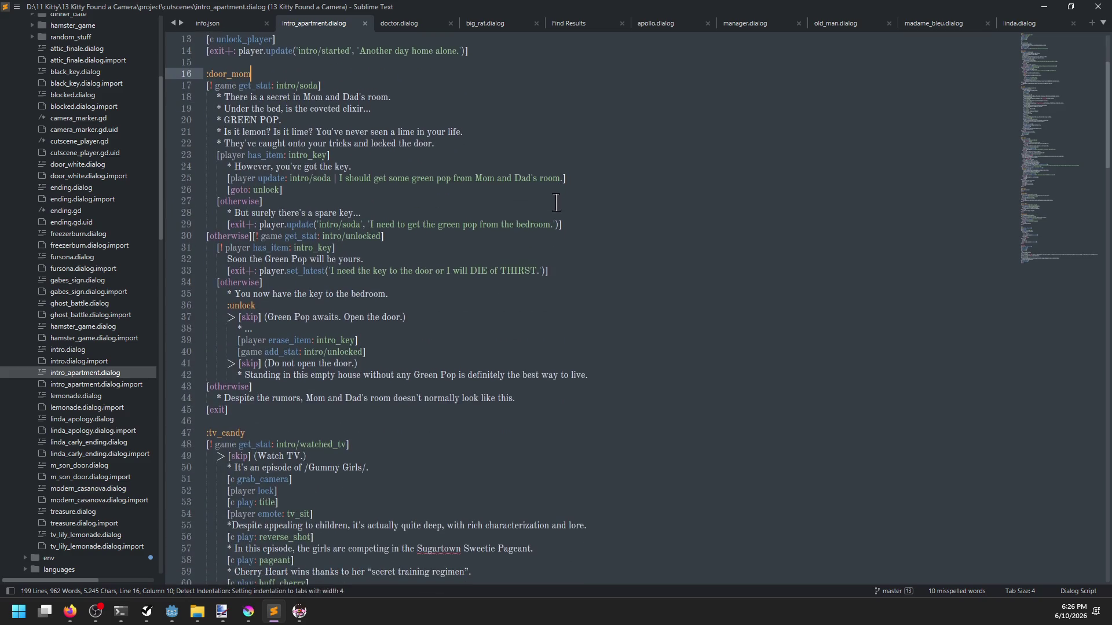
{"action": "scroll", "coordinate": [556, 204], "scroll_direction": "down", "scroll_amount": 19}
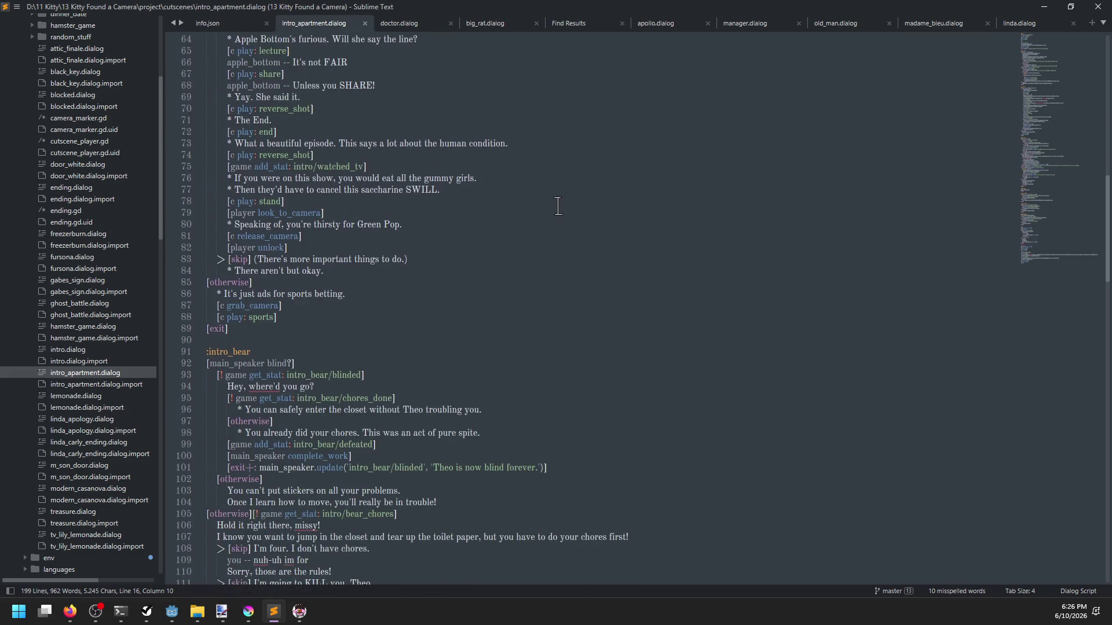
{"action": "left_click", "coordinate": [387, 139]}
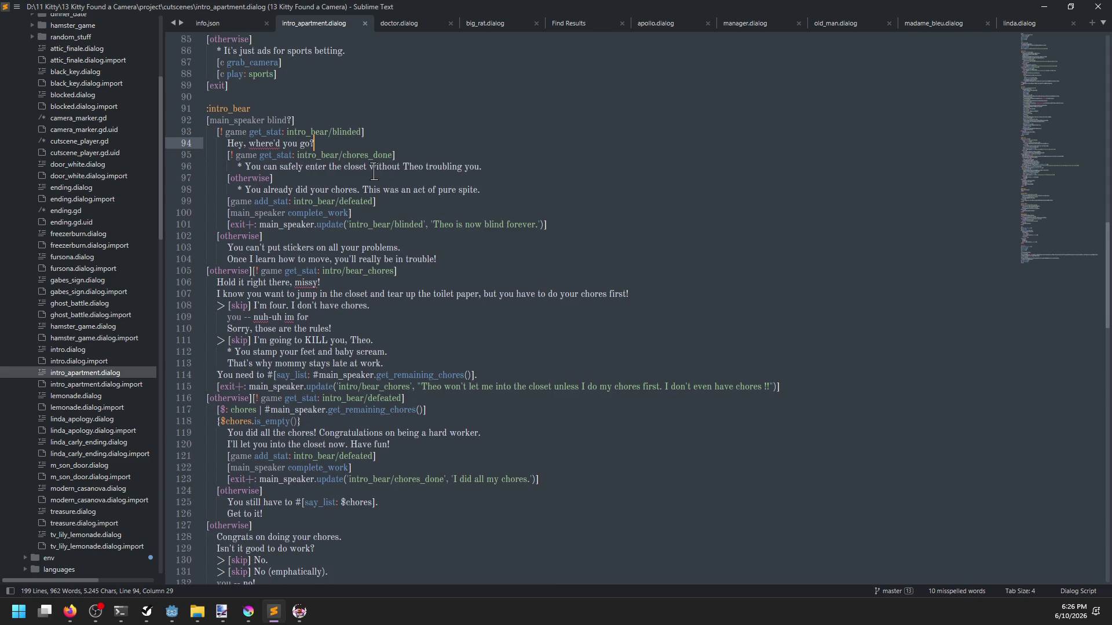
{"action": "scroll", "coordinate": [373, 171], "scroll_direction": "down", "scroll_amount": 3}
{"action": "left_click_drag", "start_coordinate": [253, 202], "coordinate": [373, 203]}
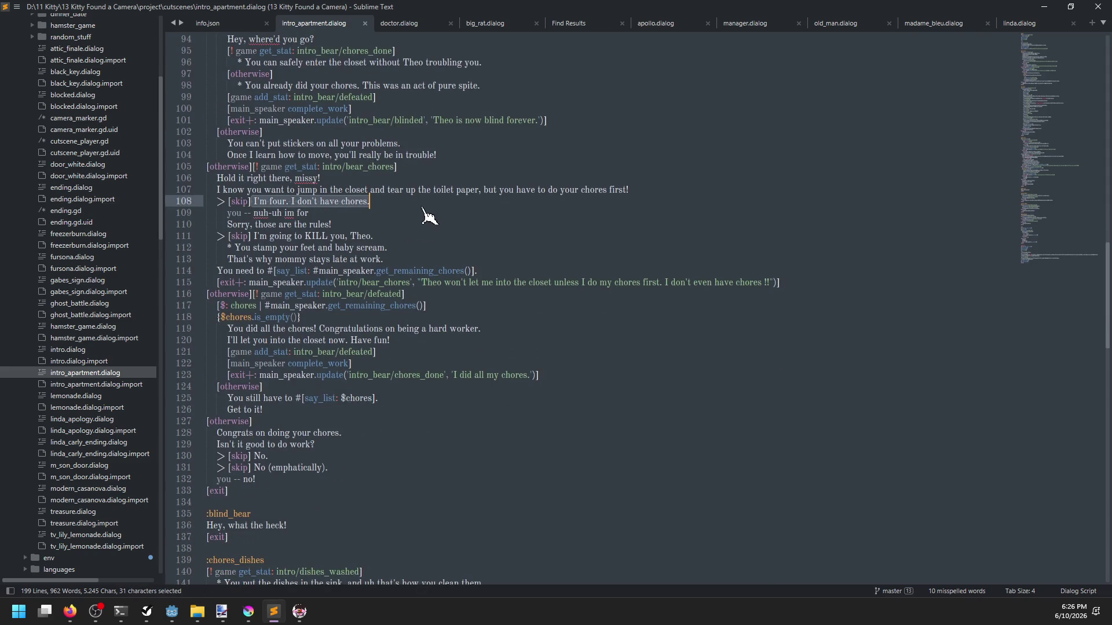
{"action": "left_click", "coordinate": [403, 224]}
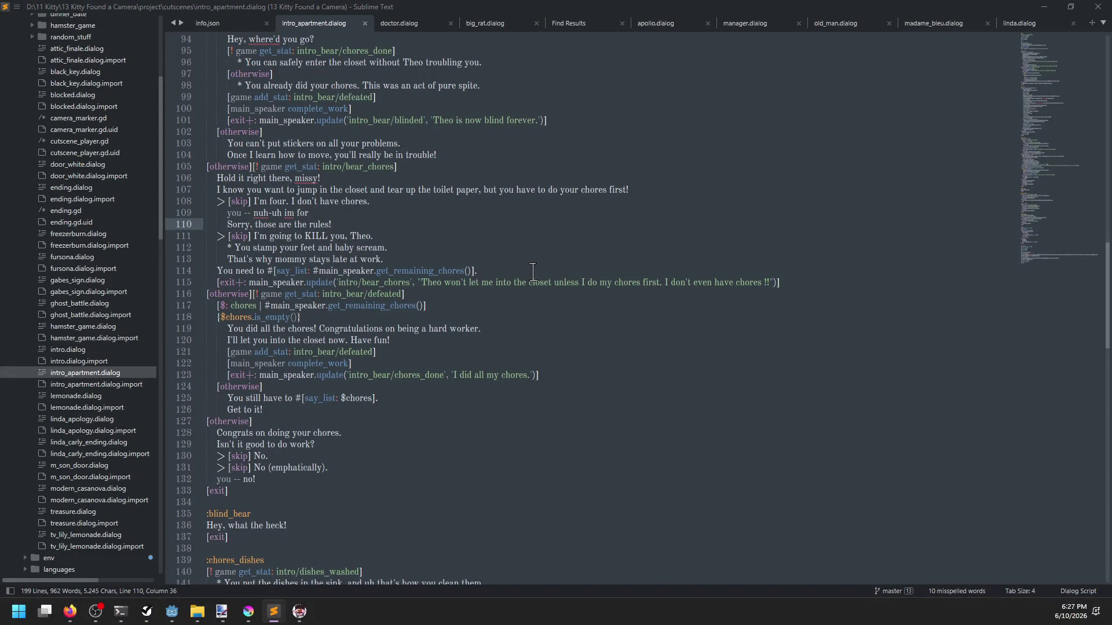
{"action": "key", "text": "alt+Tab"}
{"action": "left_click", "coordinate": [535, 28]}
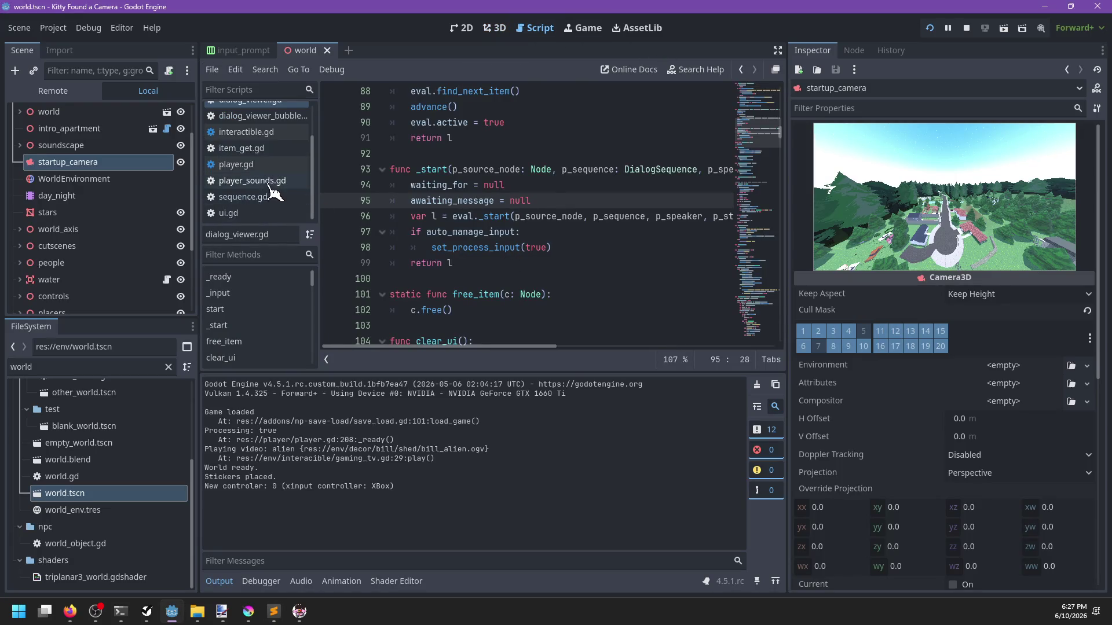
Step: Jump to _show_text's definition in dialog_viewer_bubble.gd, then advance the dialogue to the line 167 breakpoint
{"action": "scroll", "coordinate": [272, 185], "scroll_direction": "up", "scroll_amount": 1}
{"action": "scroll", "coordinate": [272, 185], "scroll_direction": "up", "scroll_amount": 1}
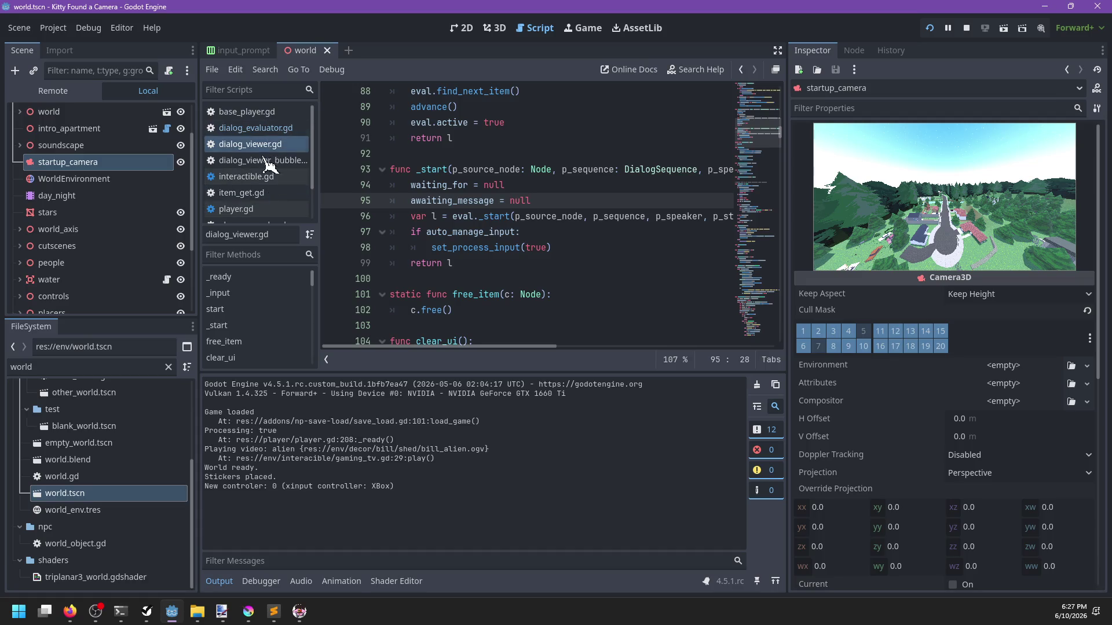
{"action": "left_click", "coordinate": [268, 162]}
{"action": "left_click", "coordinate": [589, 233]}
{"action": "key", "text": "ctrl+f"}
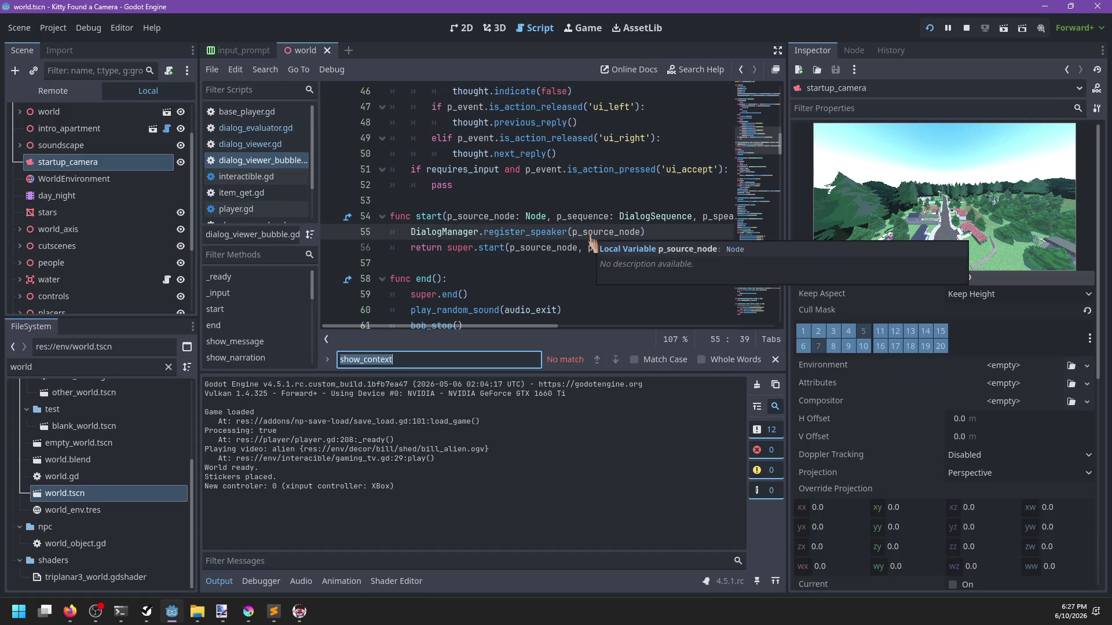
{"action": "type", "text": "_show_text"}
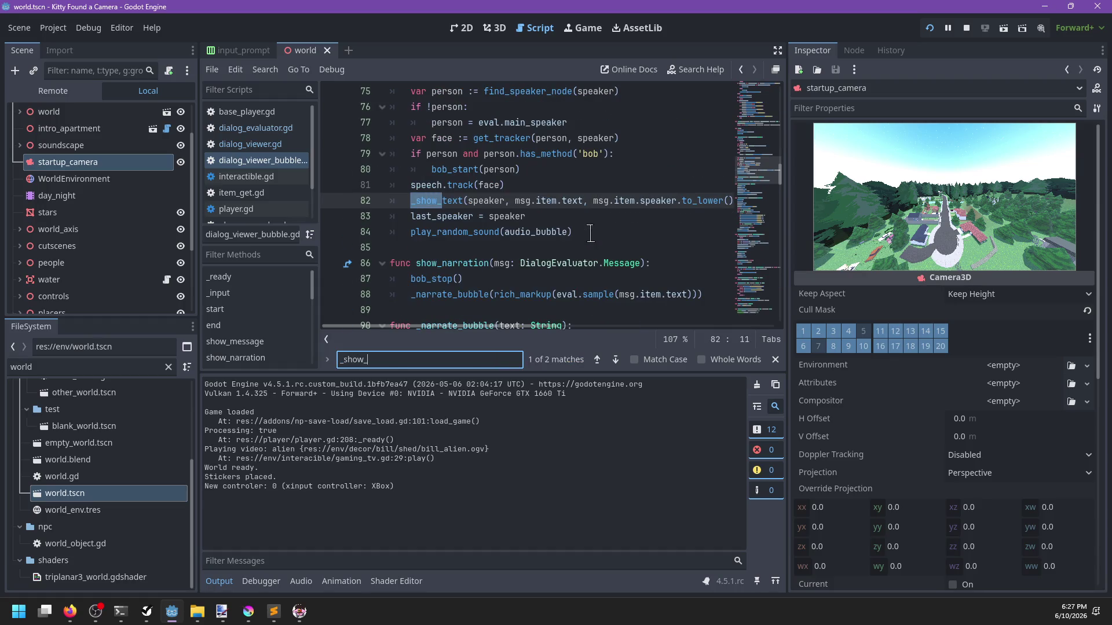
{"action": "key", "text": "Escape"}
{"action": "left_click", "coordinate": [437, 200], "text": "ctrl"}
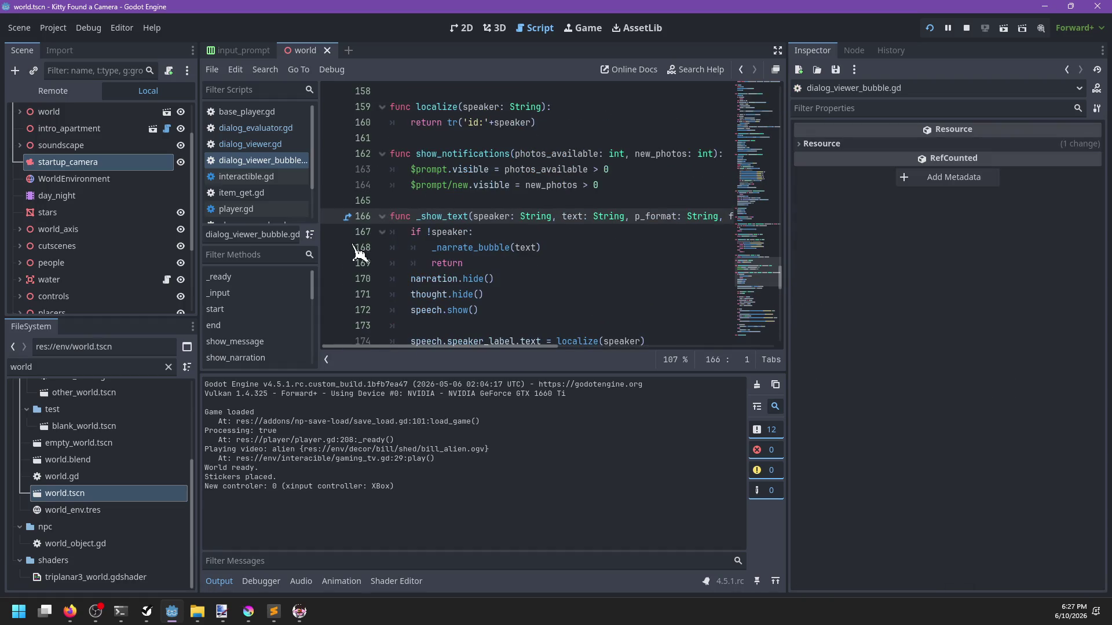
{"action": "key", "text": "alt+Tab"}
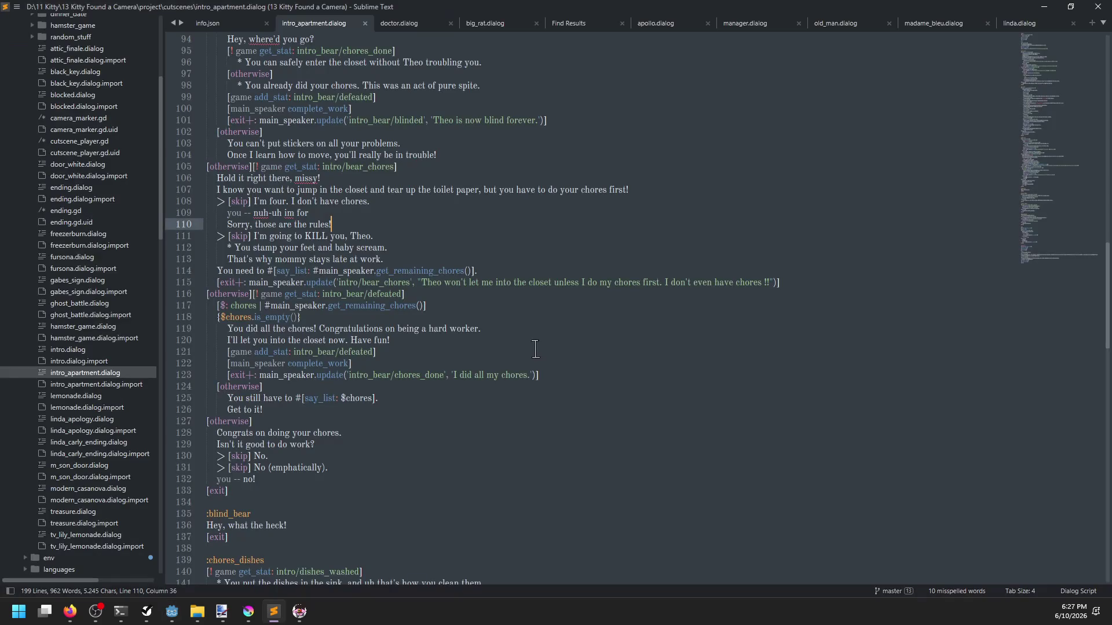
{"action": "key", "text": "alt+Tab"}
Step: Continue the dialogue, choose the reply to hit the breakpoint again, and step _show_text to line 171
{"action": "key", "text": "space"}
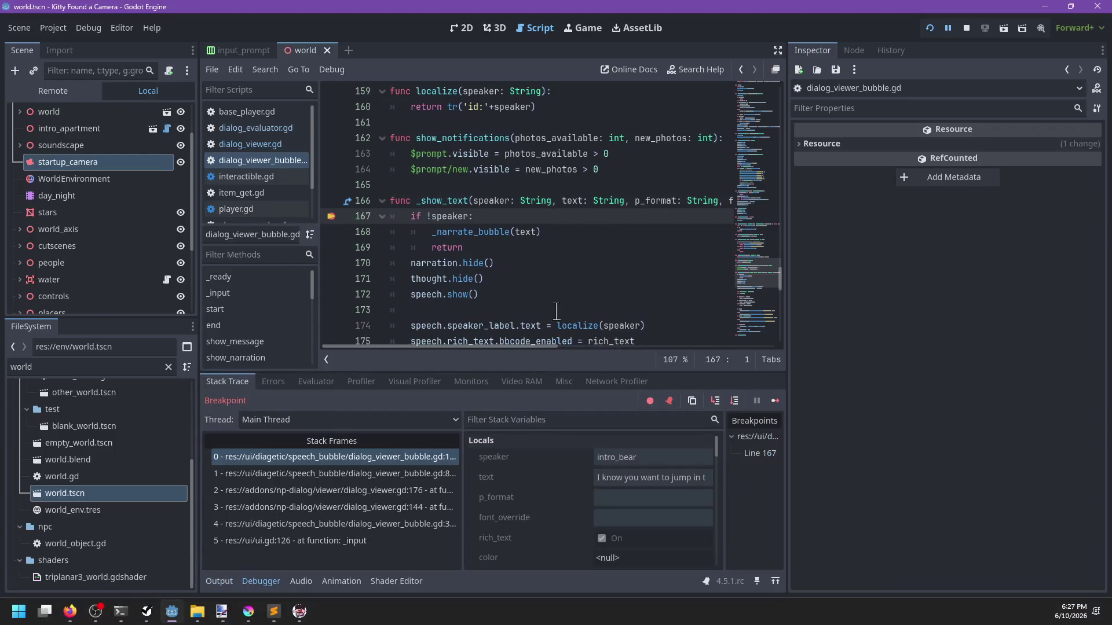
{"action": "key", "text": "F12"}
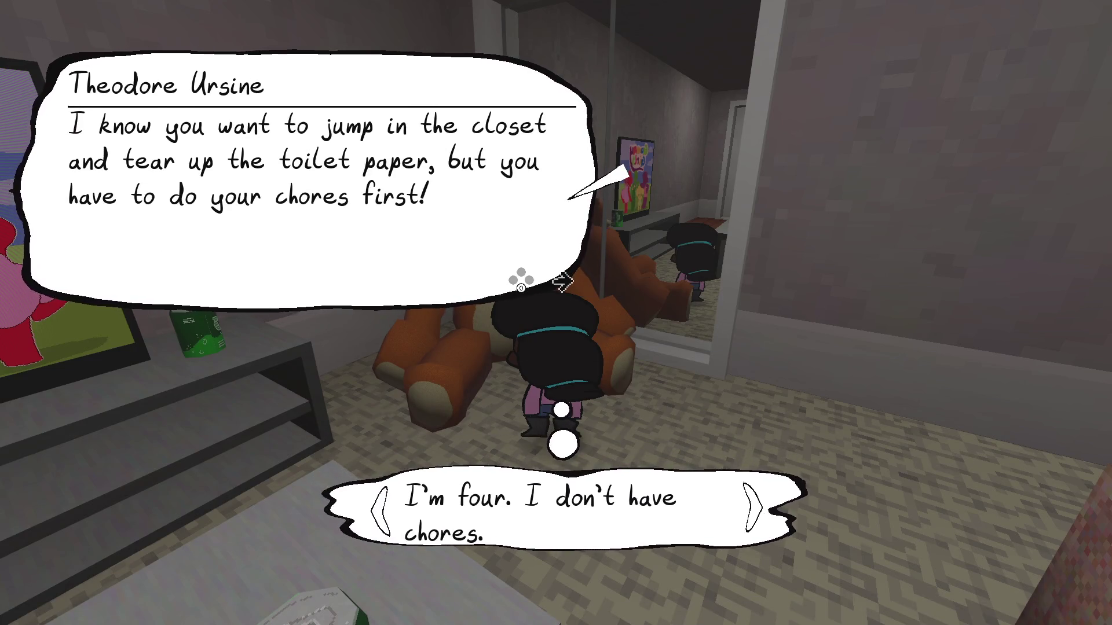
{"action": "key", "text": "space"}
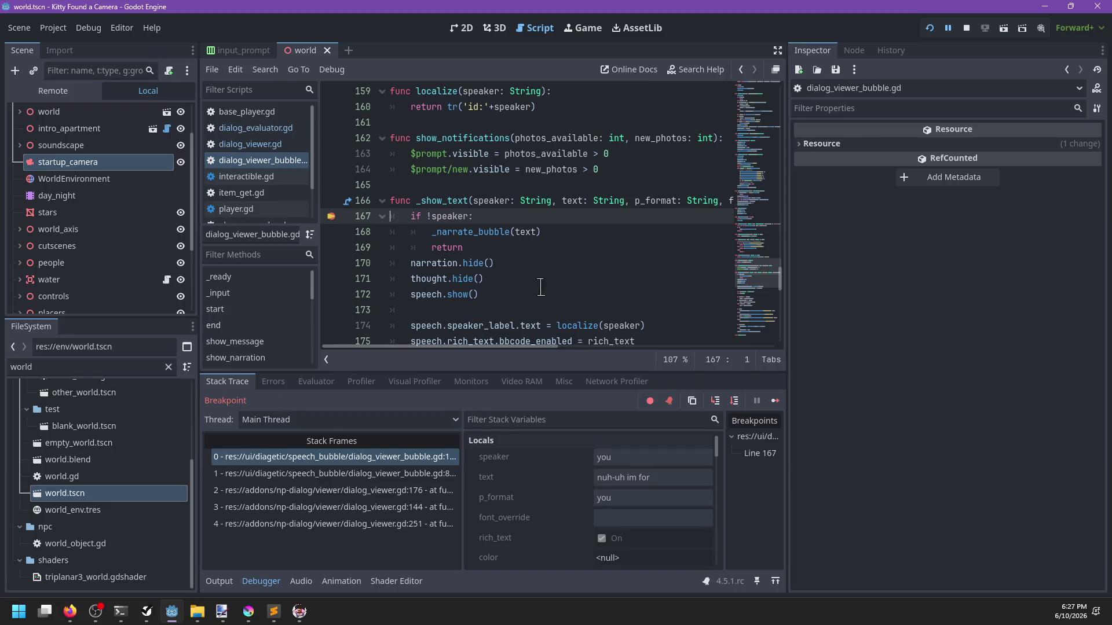
{"action": "mouse_move", "coordinate": [569, 203]}
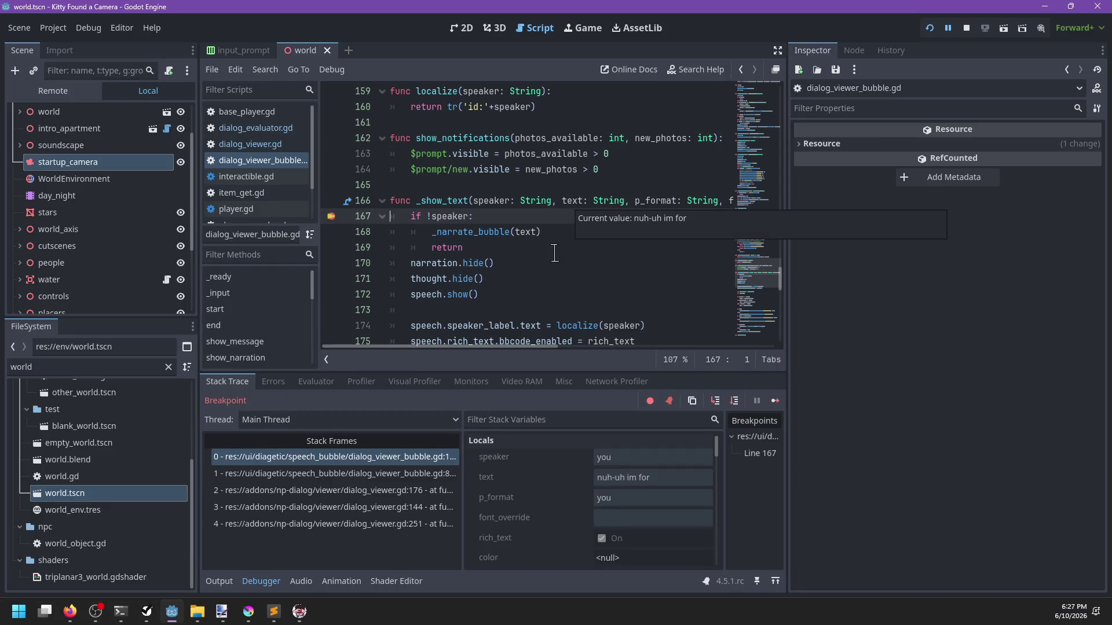
{"action": "key", "text": "F10"}
{"action": "key", "text": "F10"}
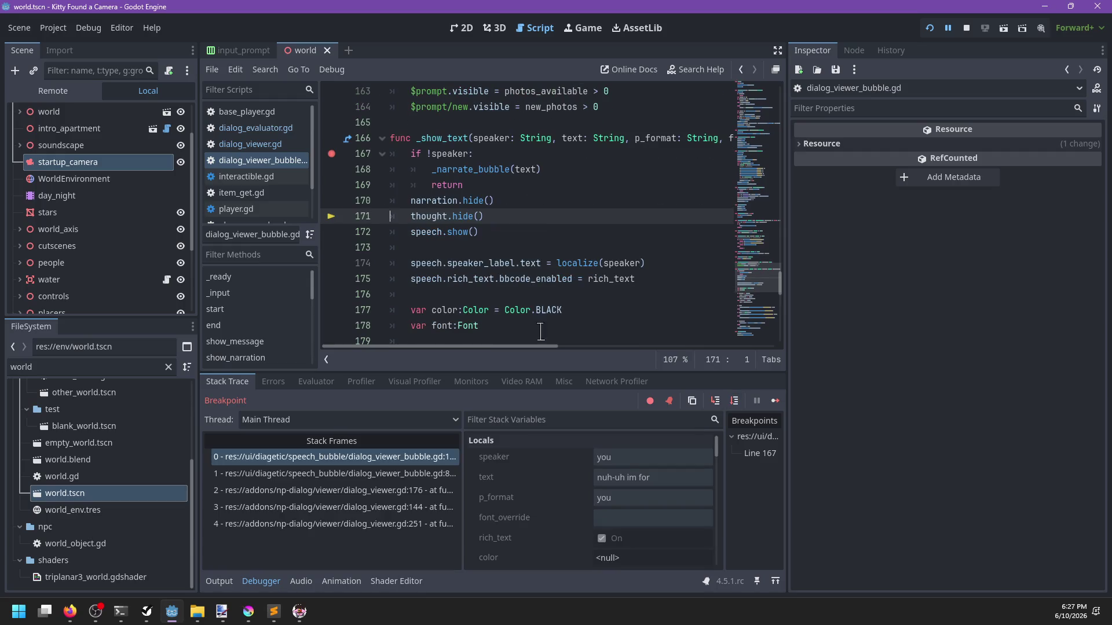
Step: Widen the stack frames list, compare show_message and _show_text frames, then resume to the next line-167 pause
{"action": "left_click_drag", "start_coordinate": [462, 470], "coordinate": [617, 470]}
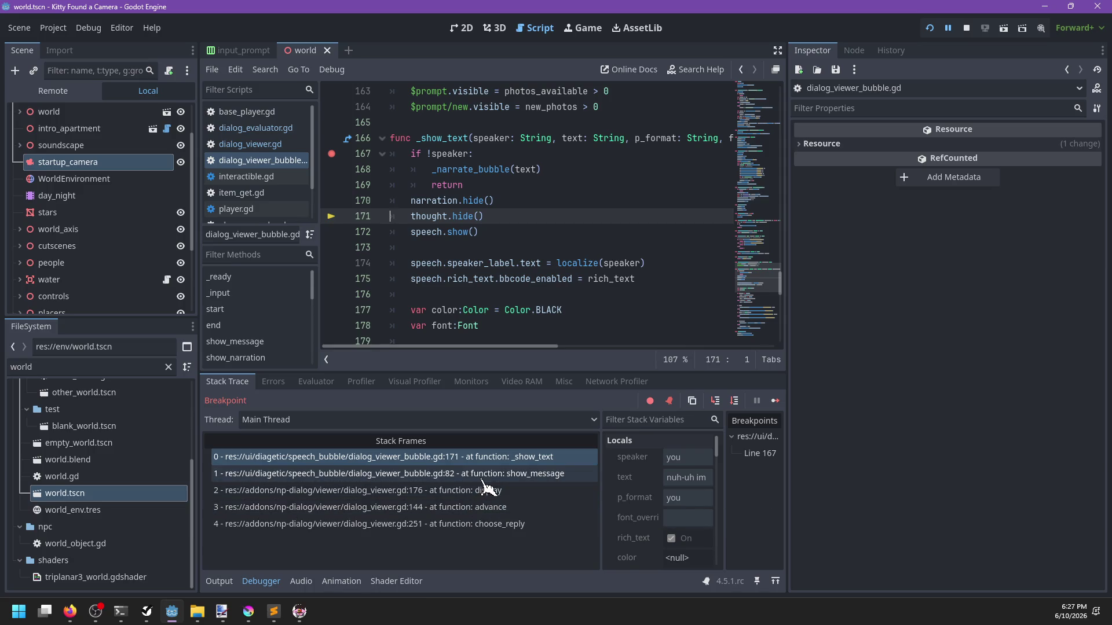
{"action": "left_click", "coordinate": [481, 475]}
{"action": "left_click", "coordinate": [481, 457]}
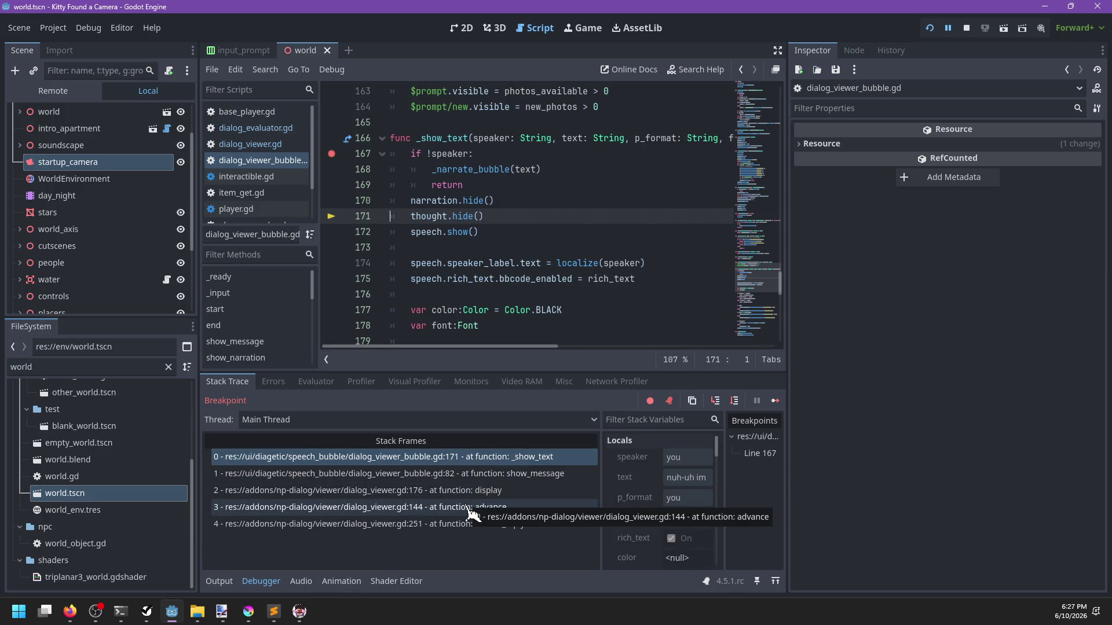
{"action": "key", "text": "F12"}
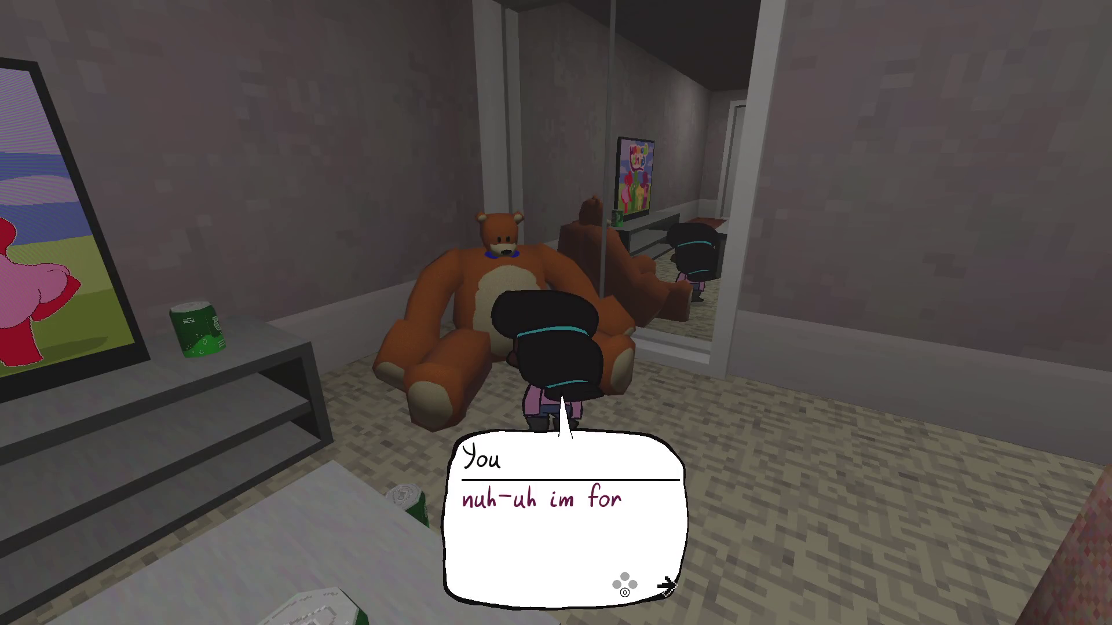
{"action": "left_click", "coordinate": [556, 311]}
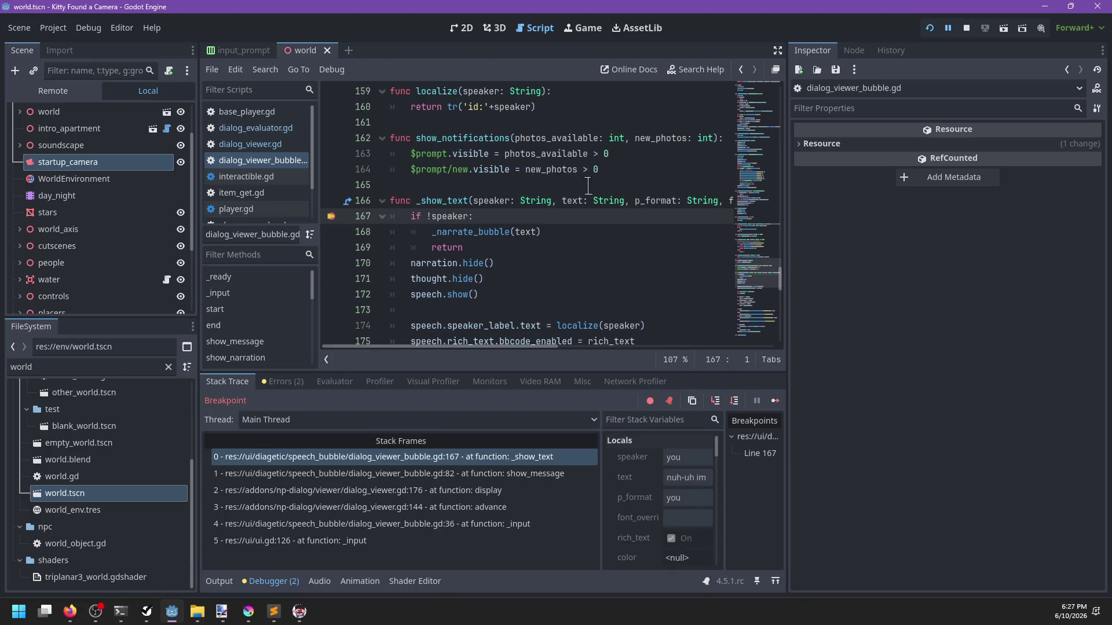
{"action": "mouse_move", "coordinate": [574, 197]}
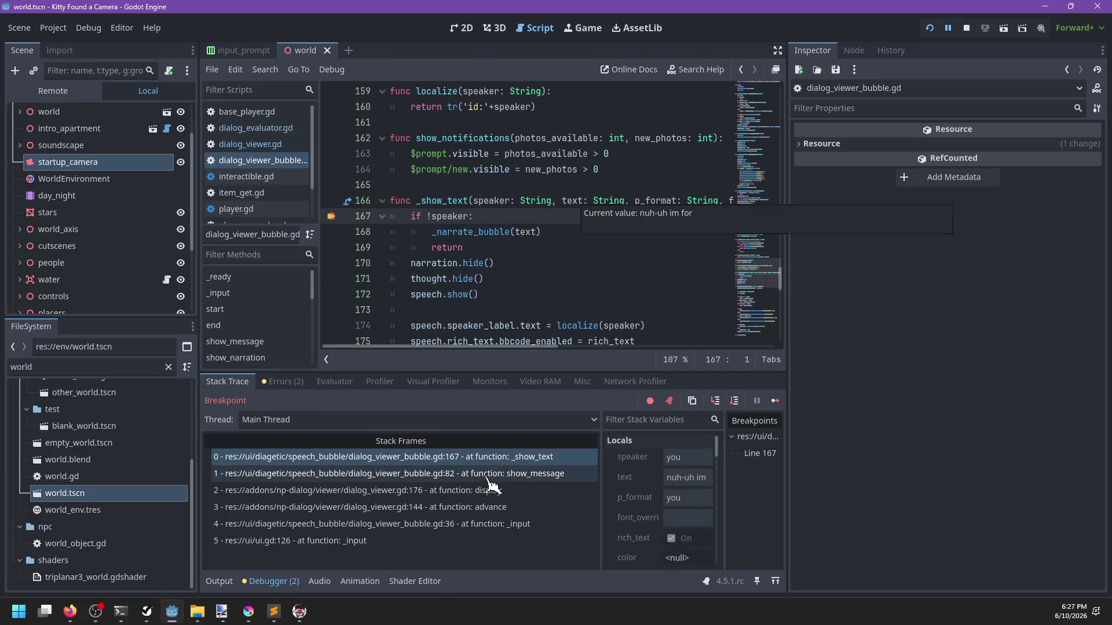
Step: Walk the stack frames from _input through advance, display, show_message and _show_text, ending on advance
{"action": "left_click", "coordinate": [498, 524]}
{"action": "left_click", "coordinate": [489, 507]}
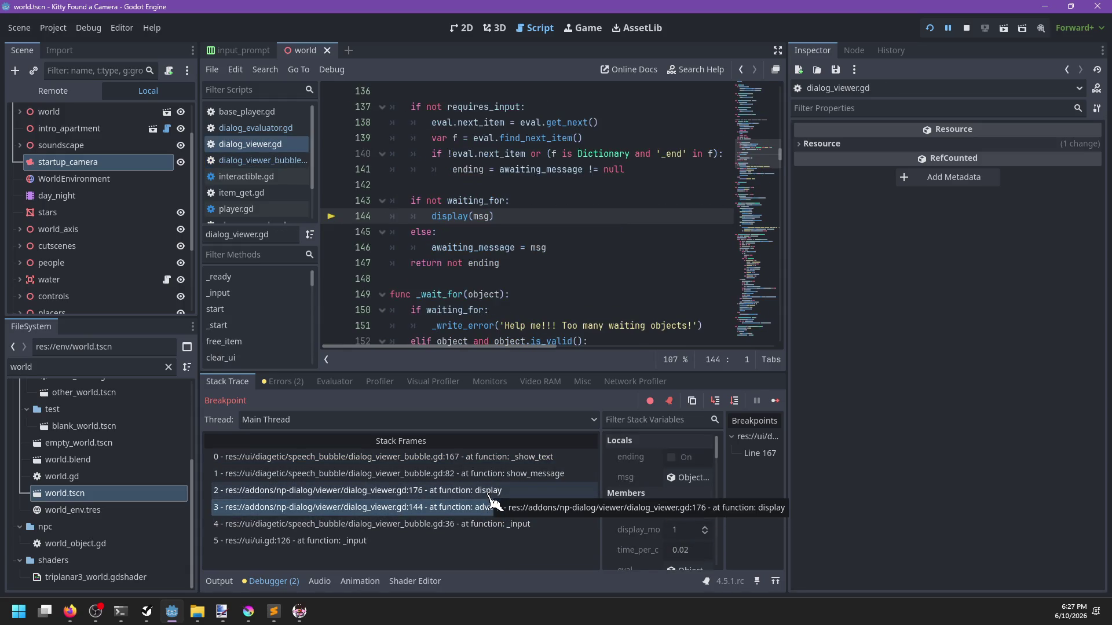
{"action": "scroll", "coordinate": [513, 230], "scroll_direction": "up", "scroll_amount": 2}
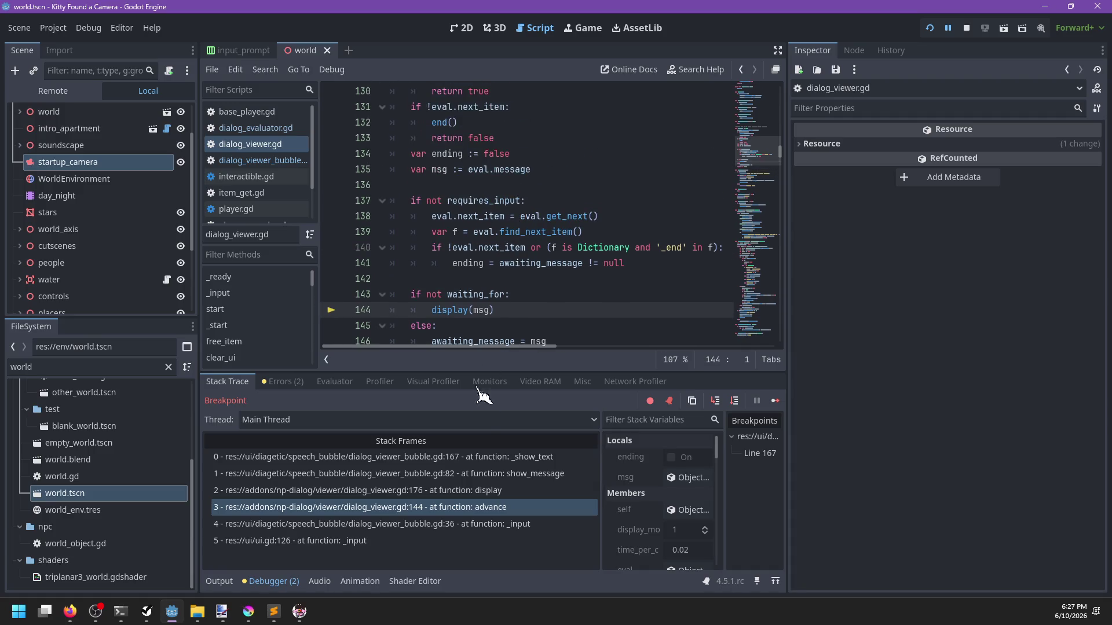
{"action": "left_click", "coordinate": [474, 492]}
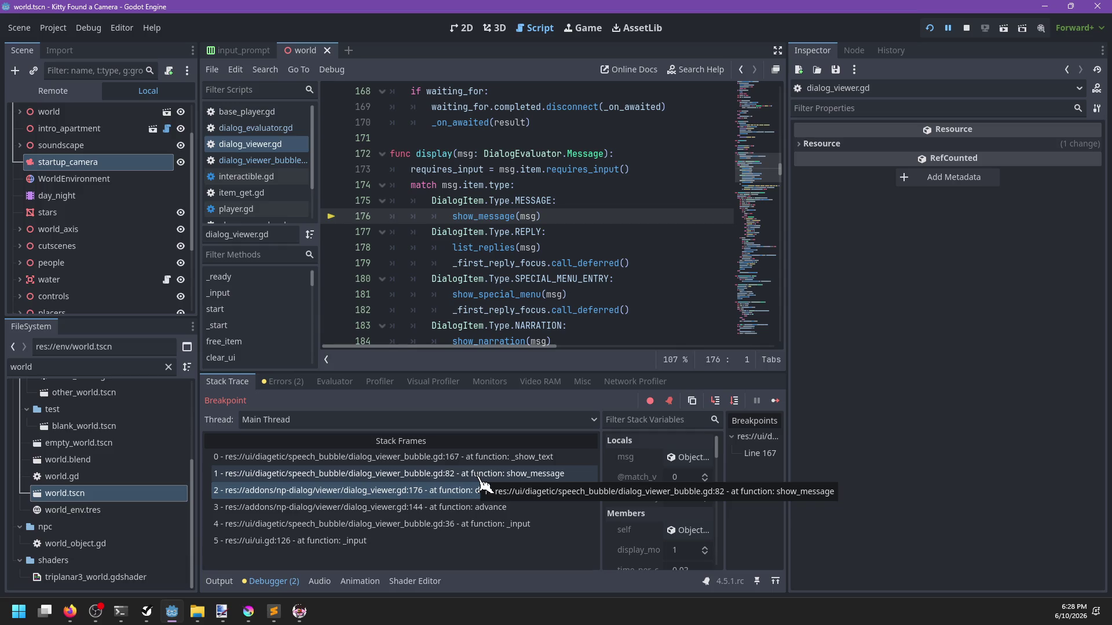
{"action": "left_click", "coordinate": [478, 481]}
{"action": "left_click", "coordinate": [479, 464]}
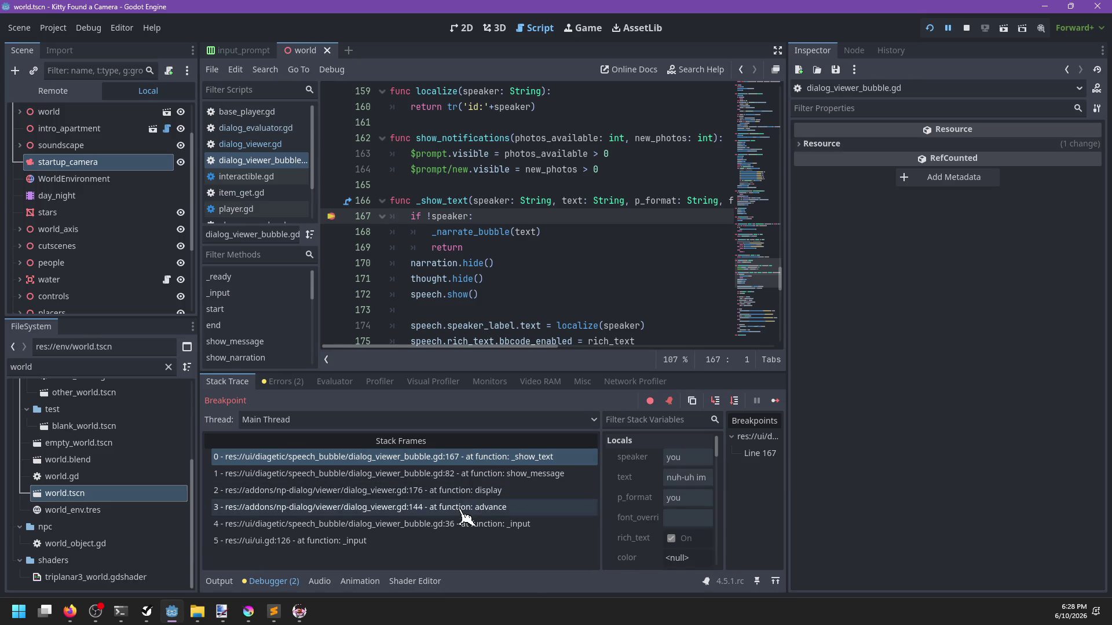
{"action": "left_click", "coordinate": [481, 507]}
Step: Follow 'message' in advance() to its declaration in dialog_evaluator.gd
{"action": "scroll", "coordinate": [534, 203], "scroll_direction": "up", "scroll_amount": 3}
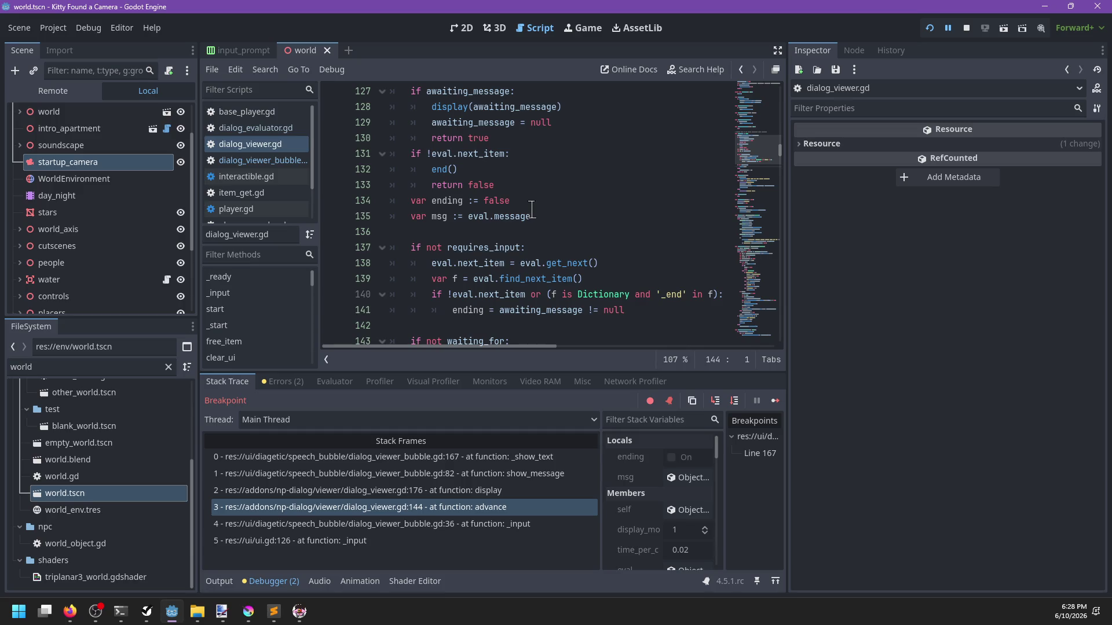
{"action": "double_click", "coordinate": [531, 216]}
{"action": "left_click", "coordinate": [466, 229]}
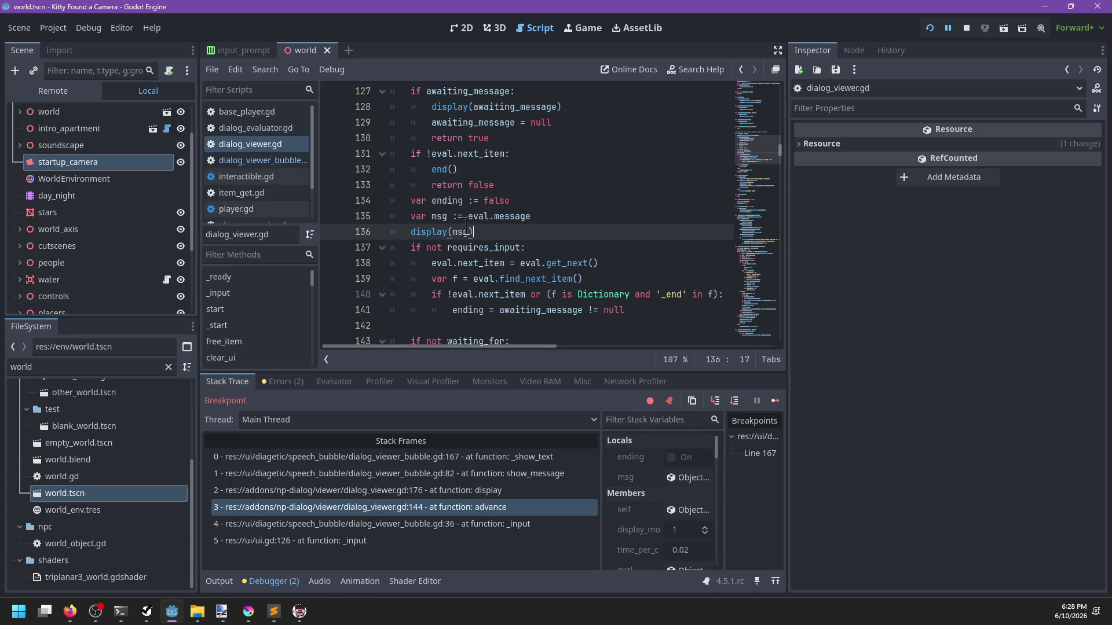
{"action": "left_click", "coordinate": [466, 223]}
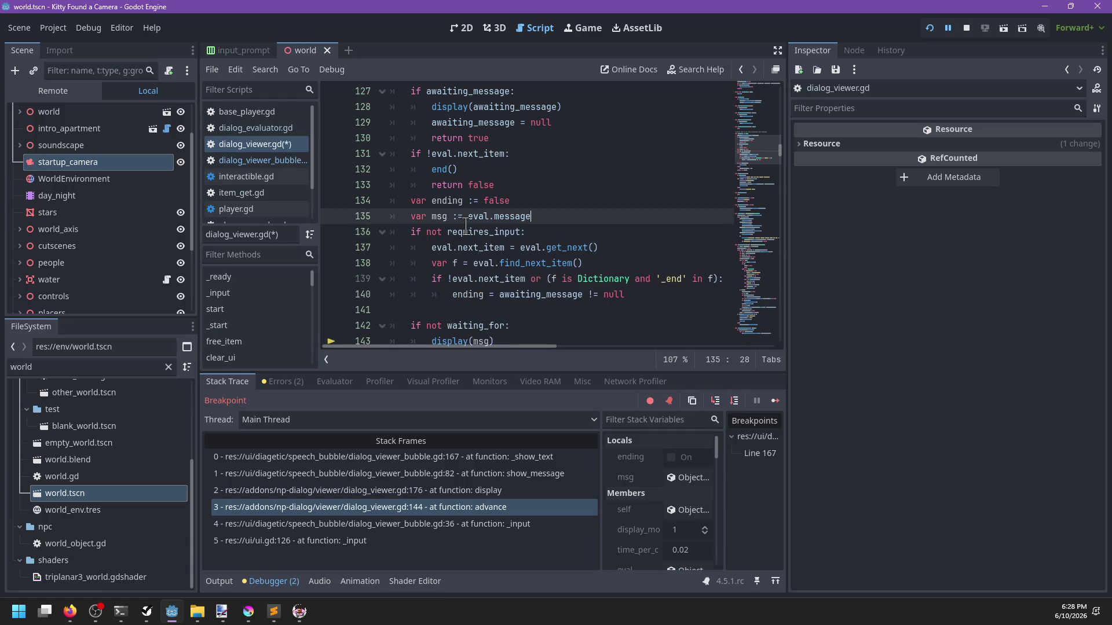
{"action": "left_click", "coordinate": [518, 216], "text": "ctrl"}
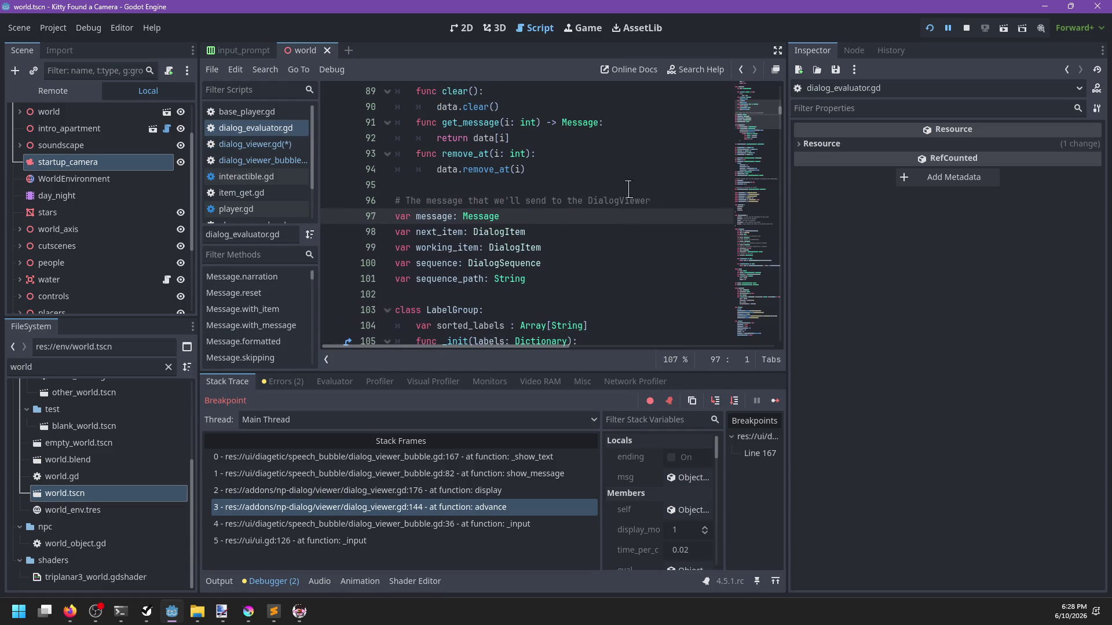
Step: Locate and select the message variable declaration in dialog_evaluator.gd, briefly checking dialog_viewer.gd
{"action": "scroll", "coordinate": [628, 189], "scroll_direction": "down", "scroll_amount": 1}
{"action": "key", "text": "ctrl+f"}
{"action": "key", "text": "Escape"}
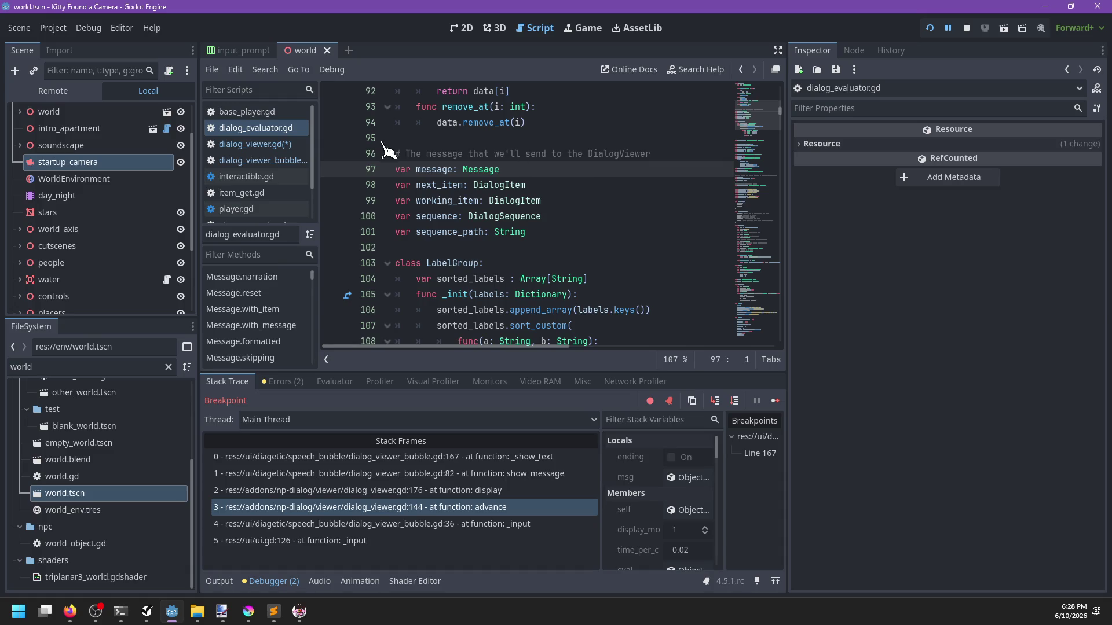
{"action": "double_click", "coordinate": [431, 170]}
{"action": "left_click", "coordinate": [240, 148]}
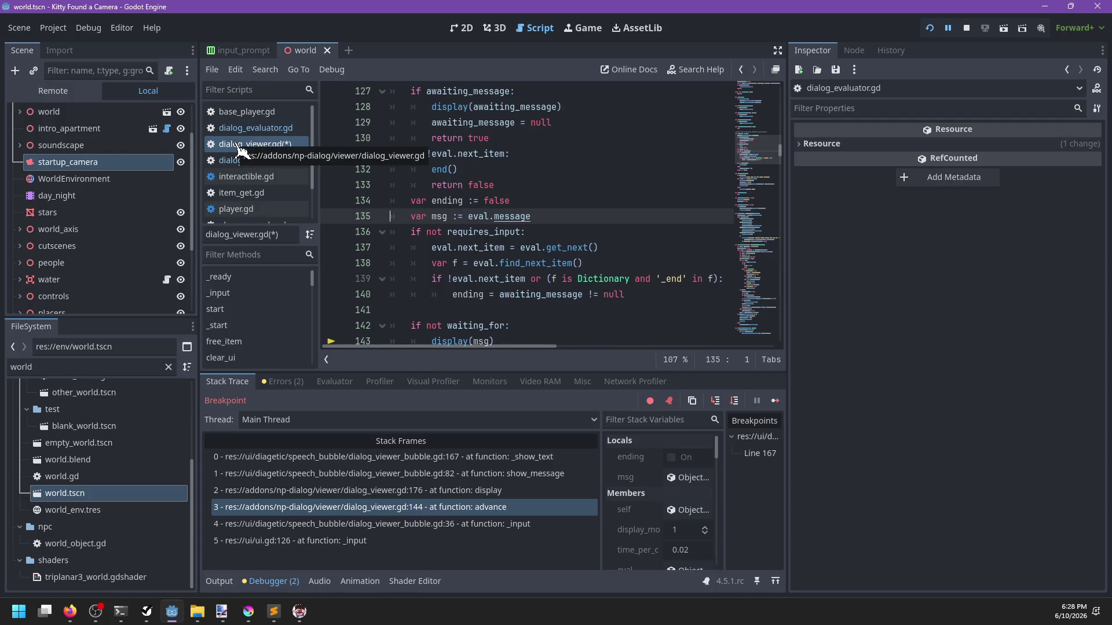
{"action": "left_click", "coordinate": [254, 128]}
{"action": "left_click", "coordinate": [586, 169]}
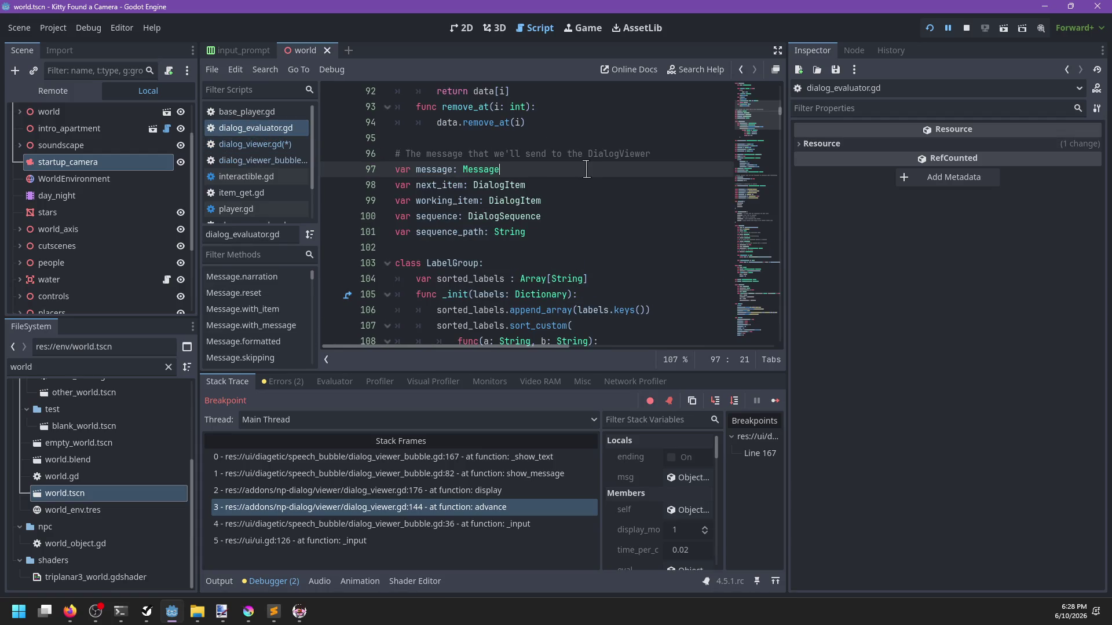
Step: Search dialog_evaluator.gd for 'message' and step through its assignments
{"action": "key", "text": "ctrl+f"}
{"action": "type", "text": "message ="}
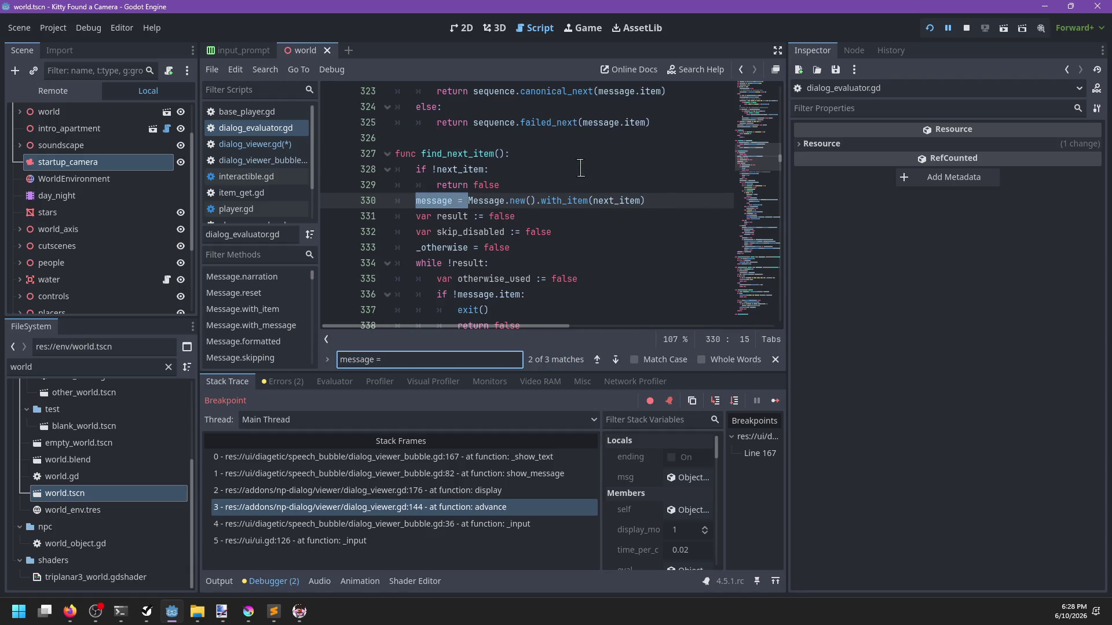
{"action": "key", "text": "Return"}
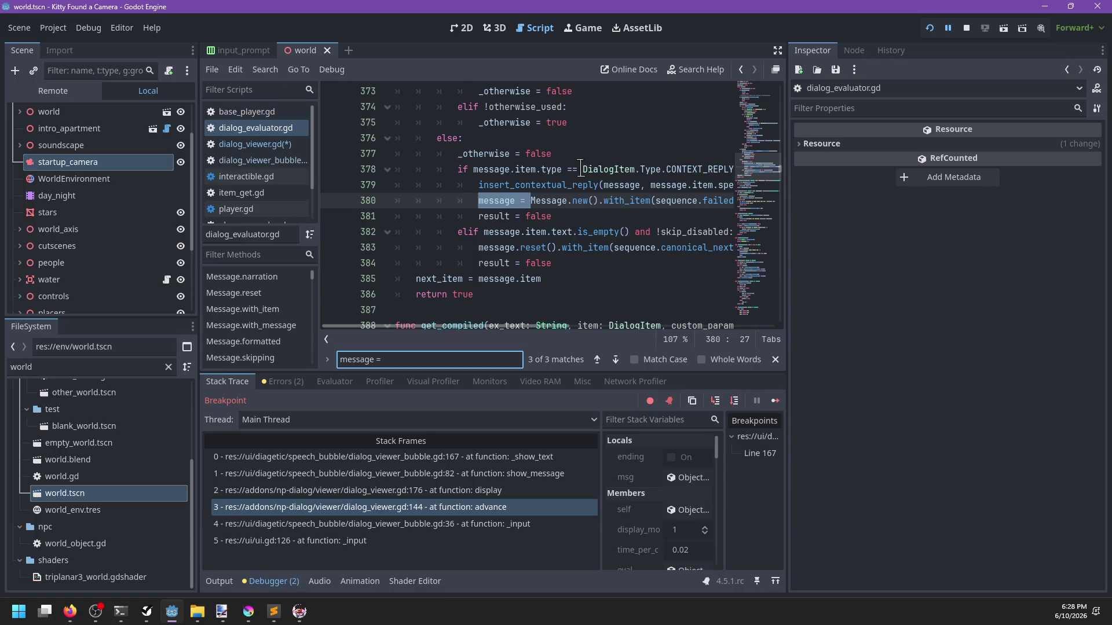
{"action": "key", "text": "Return"}
{"action": "key", "text": "Return"}
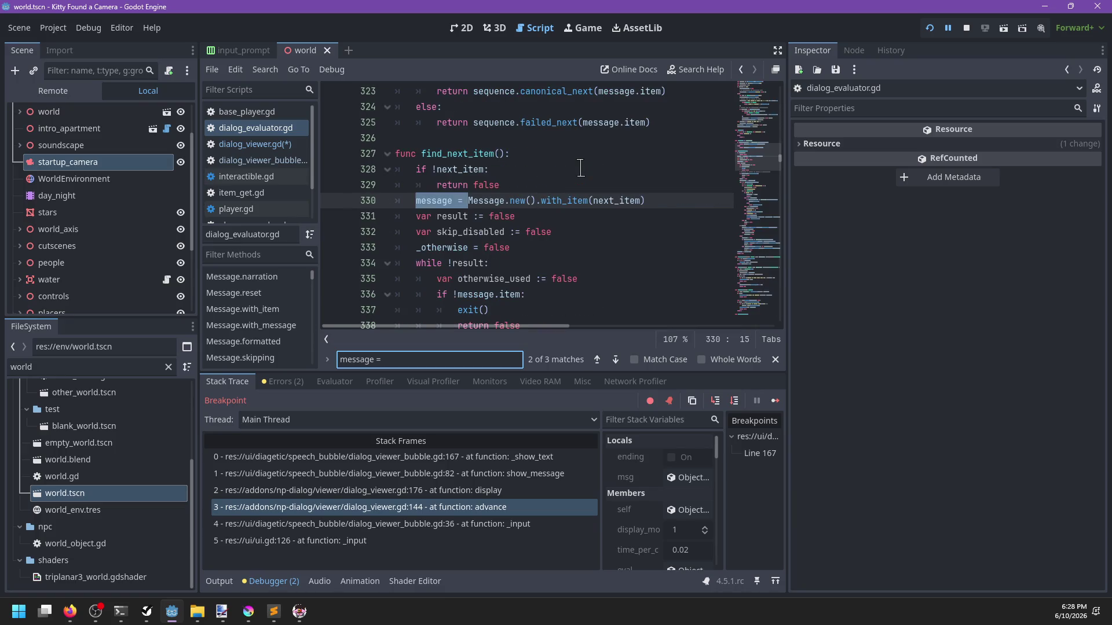
{"action": "key", "text": "Escape"}
Step: Jump to the Message class definition and place the caret after narration()'s return
{"action": "left_click", "coordinate": [488, 201], "text": "ctrl"}
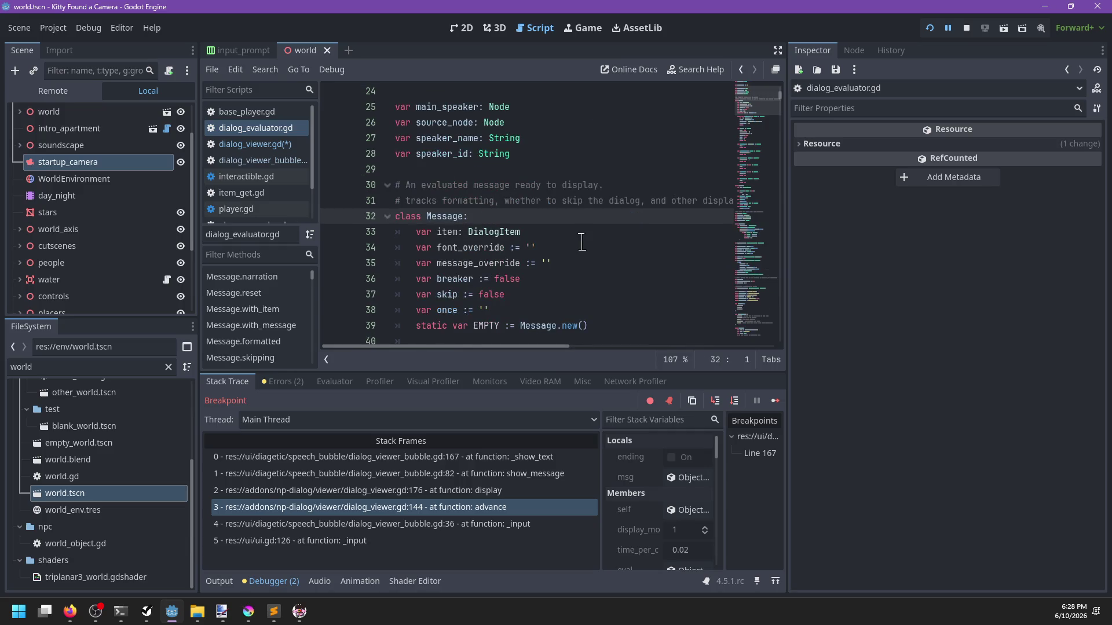
{"action": "scroll", "coordinate": [586, 241], "scroll_direction": "down", "scroll_amount": 3}
{"action": "scroll", "coordinate": [581, 239], "scroll_direction": "up", "scroll_amount": 2}
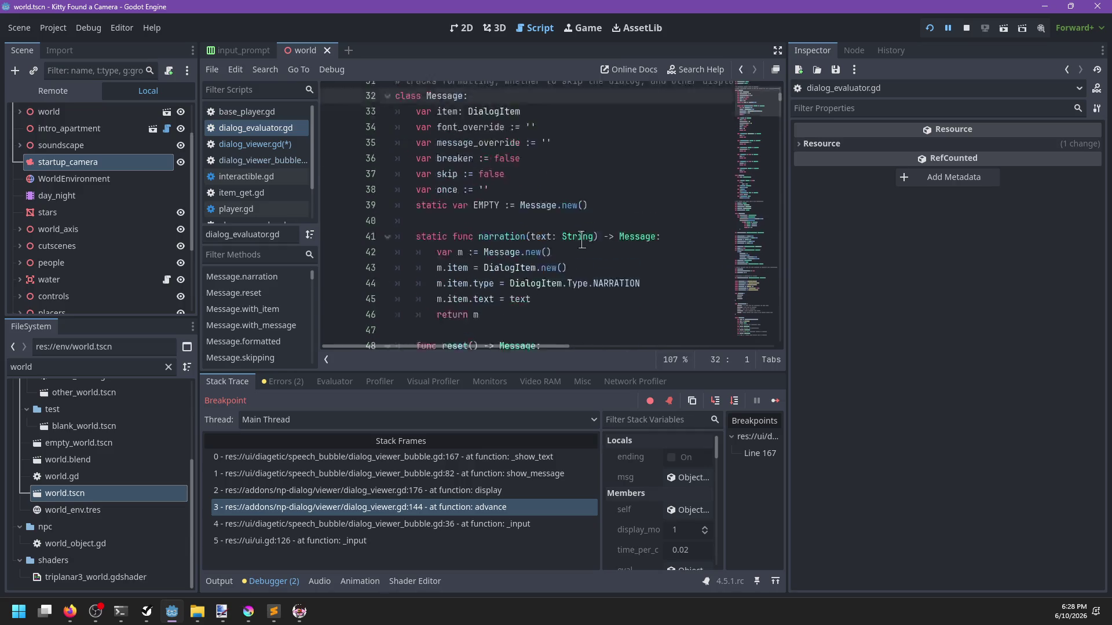
{"action": "scroll", "coordinate": [582, 240], "scroll_direction": "down", "scroll_amount": 6}
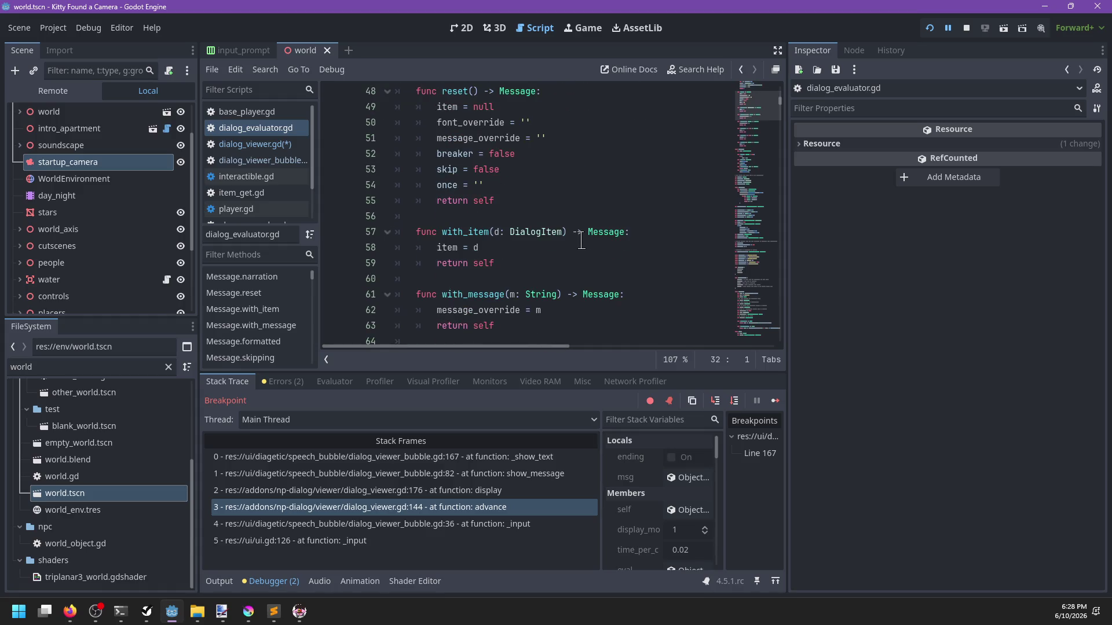
{"action": "scroll", "coordinate": [581, 241], "scroll_direction": "up", "scroll_amount": 7}
{"action": "scroll", "coordinate": [572, 255], "scroll_direction": "down", "scroll_amount": 2}
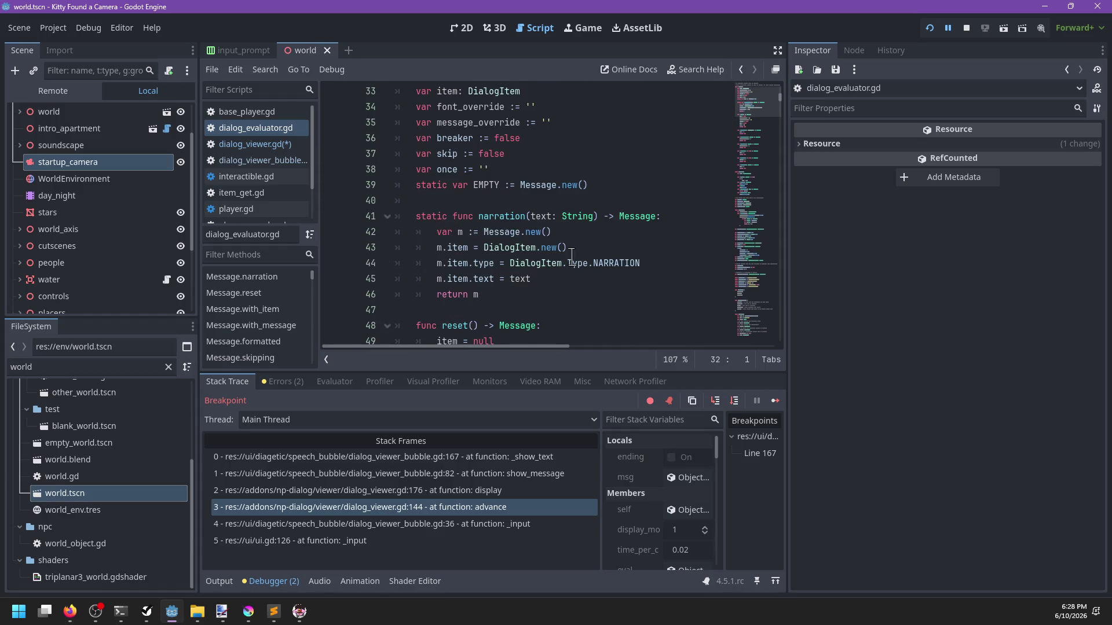
{"action": "left_click", "coordinate": [523, 292]}
Step: Start func copy() -> Message in the Message class with var m := Message.new()
{"action": "key", "text": "Return"}
{"action": "key", "text": "Return"}
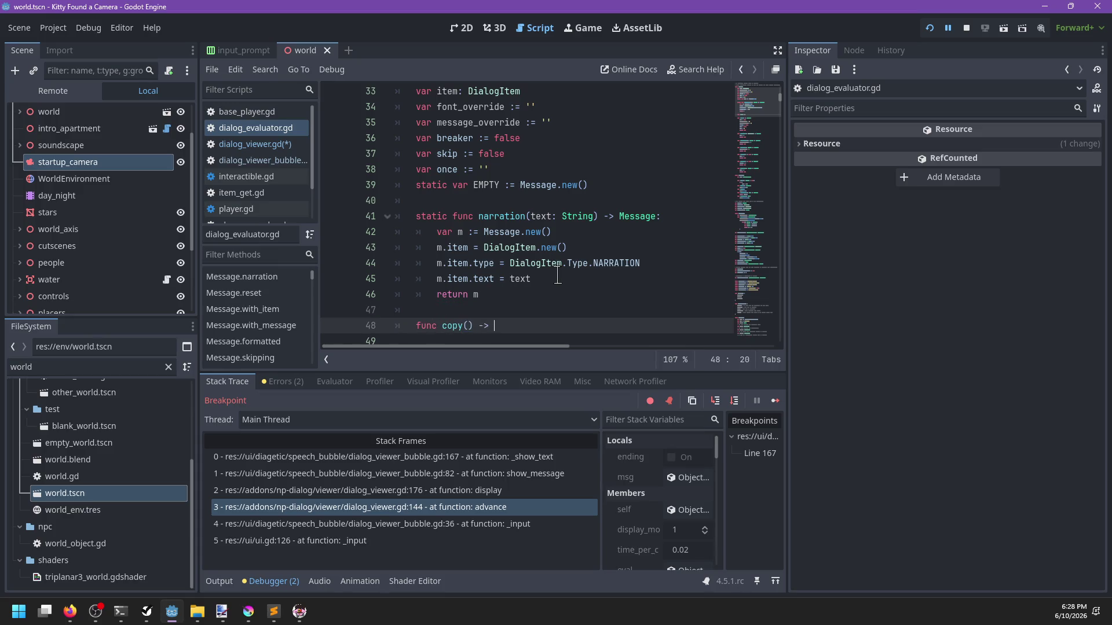
{"action": "type", "text": ":"}
{"action": "key", "text": "Return"}
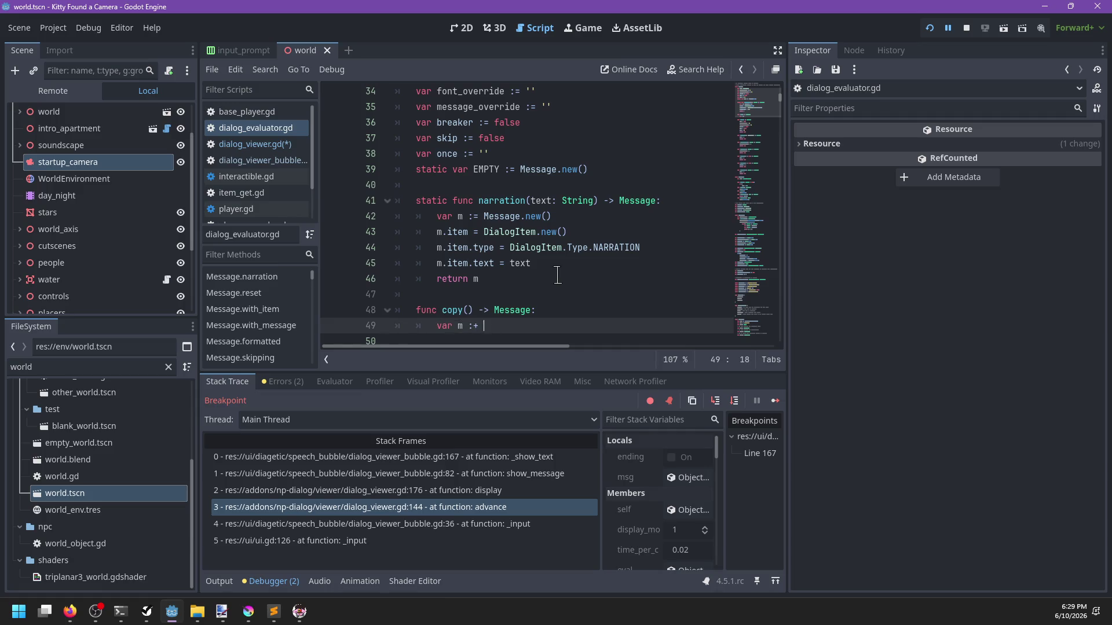
{"action": "type", "text": "es"}
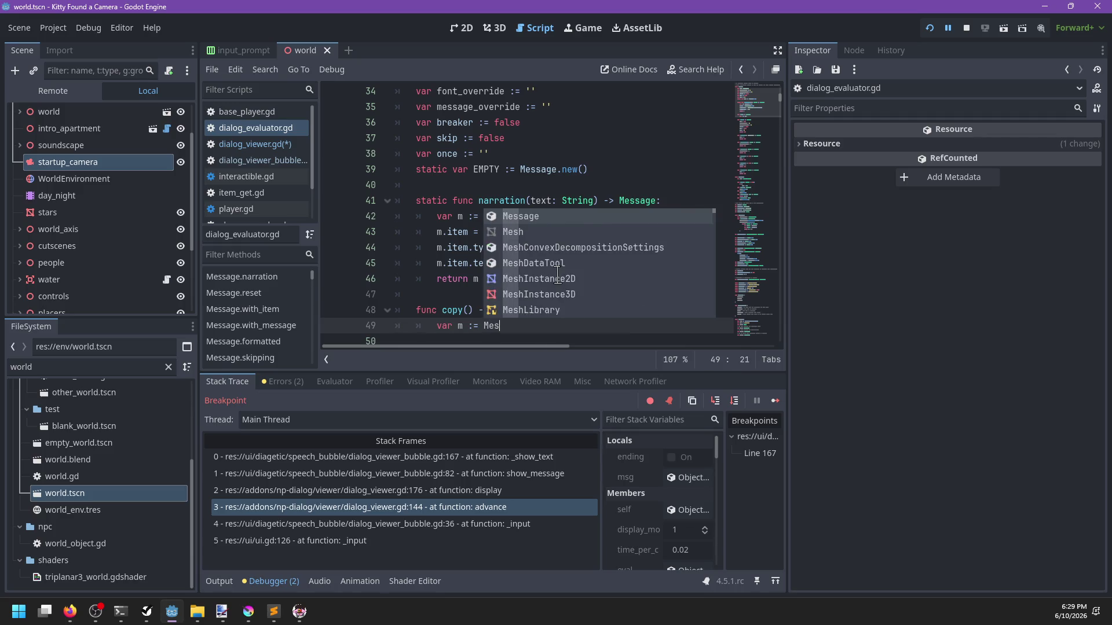
{"action": "key", "text": "Return"}
{"action": "type", "text": ".n"}
{"action": "key", "text": "Return"}
{"action": "key", "text": "Return"}
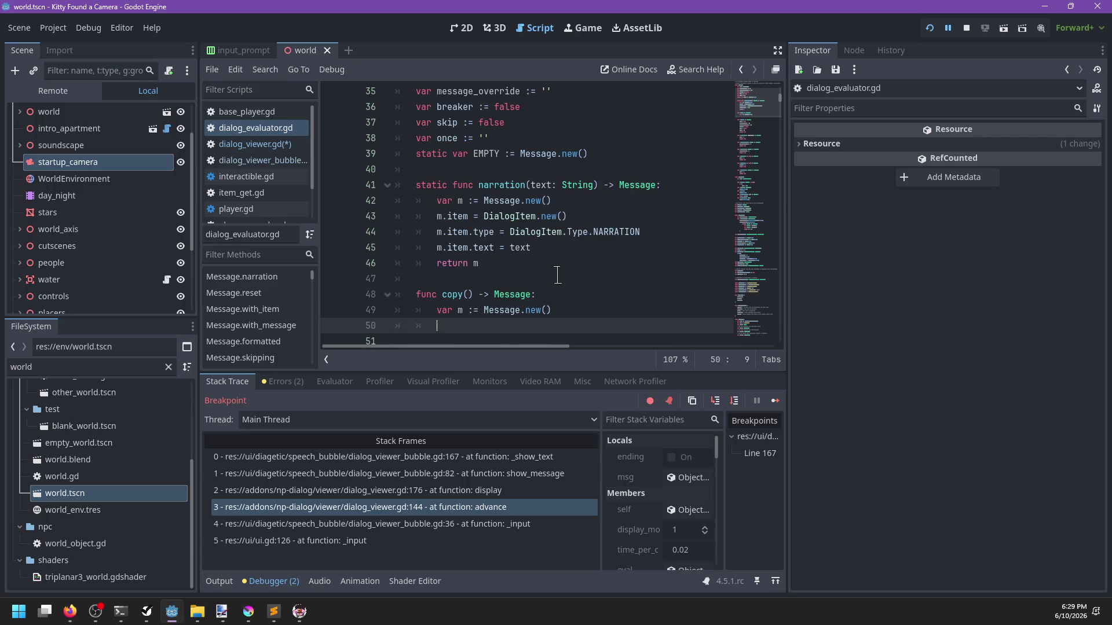
Step: Stop the game and change advance() in dialog_viewer.gd to use eval.message.copy(), then save
{"action": "left_click", "coordinate": [271, 581]}
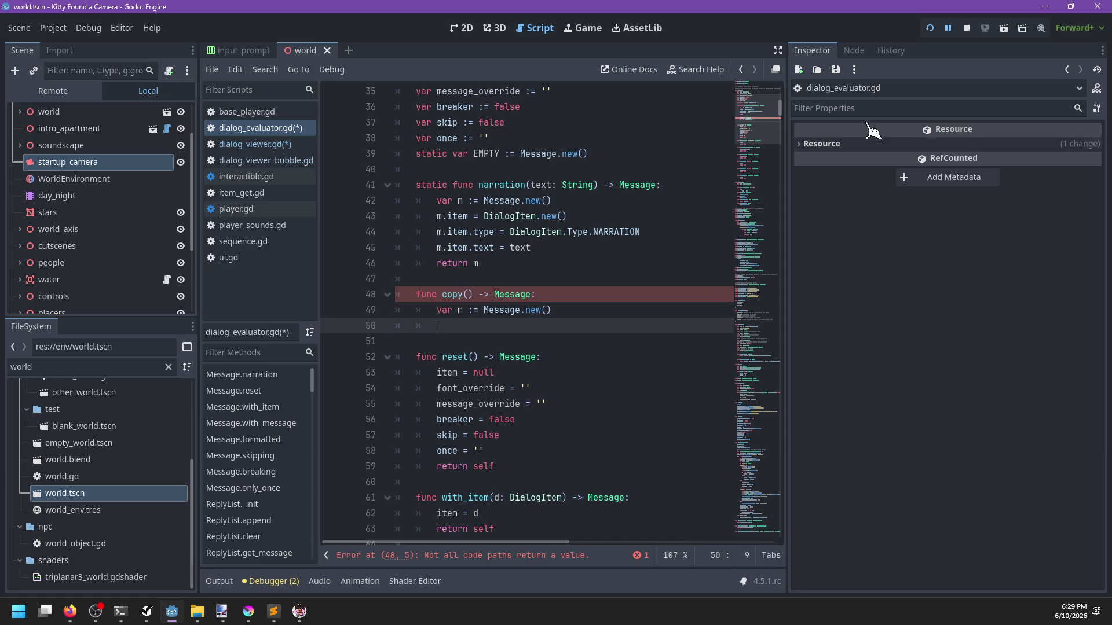
{"action": "left_click", "coordinate": [967, 28]}
{"action": "left_click", "coordinate": [263, 144]}
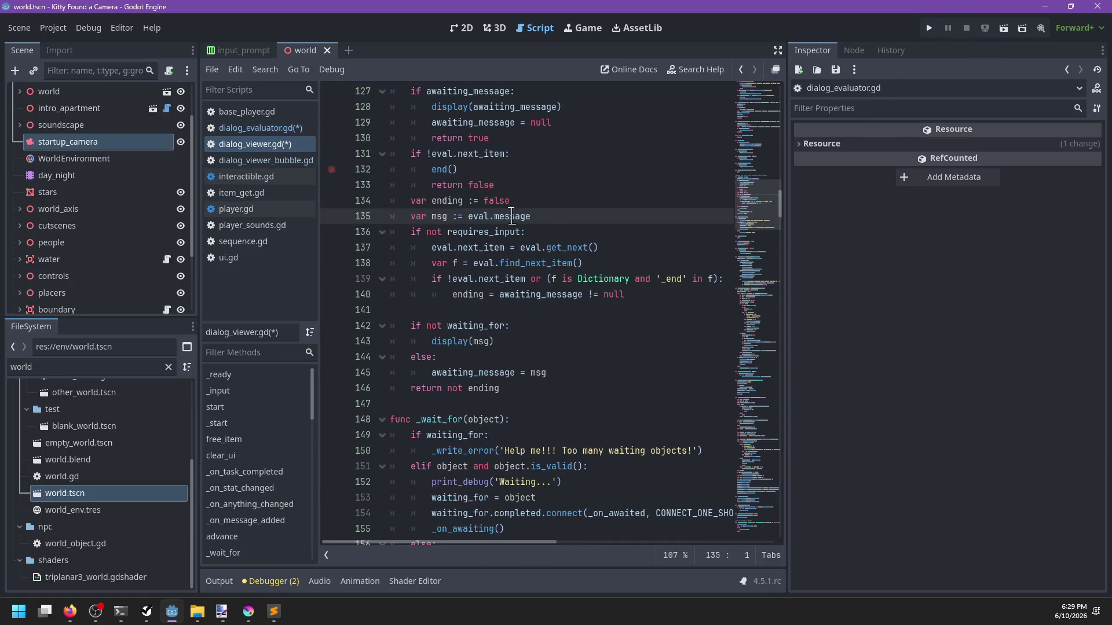
{"action": "type", "text": "y()"}
{"action": "key", "text": "ctrl+s"}
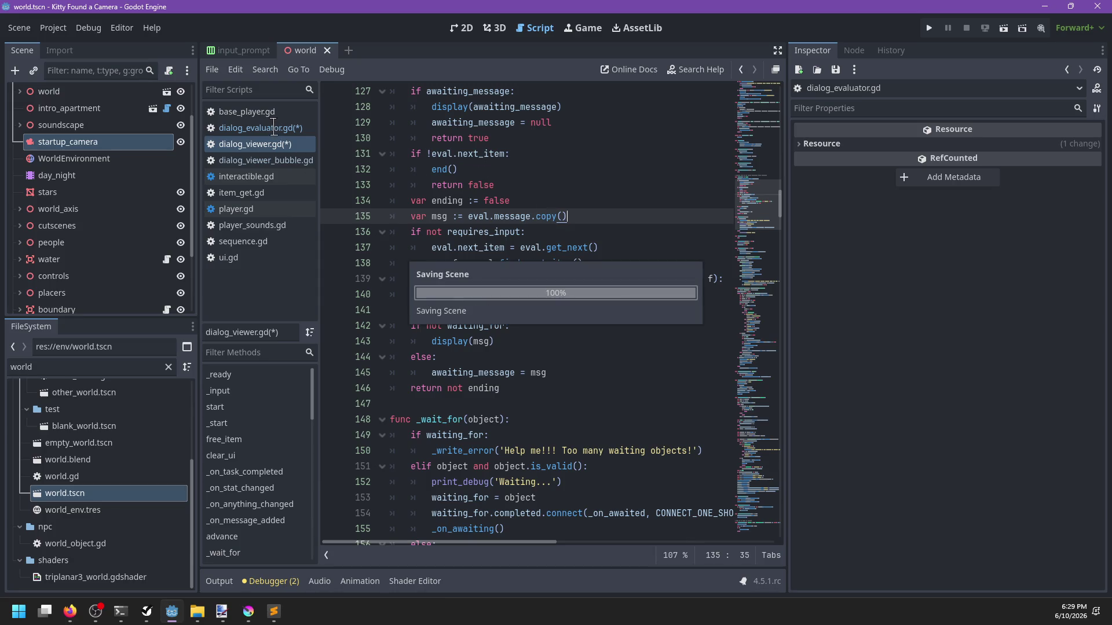
{"action": "left_click", "coordinate": [274, 128]}
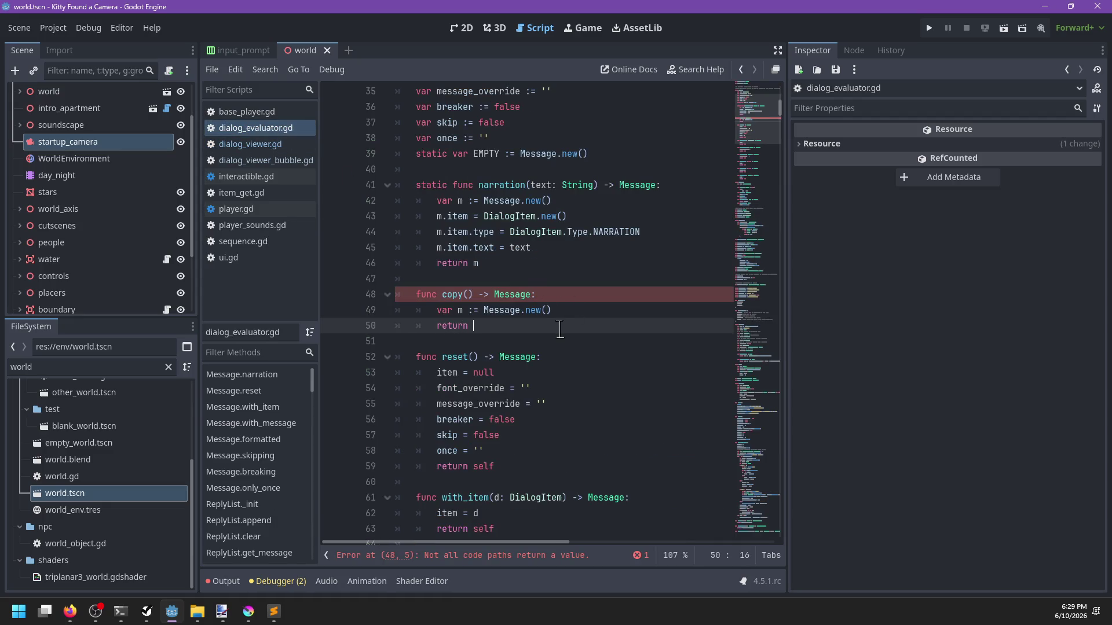
Step: In copy(), add m.item = item and m.font_override assignments
{"action": "key", "text": "Up"}
{"action": "key", "text": "Return"}
{"action": "scroll", "coordinate": [564, 331], "scroll_direction": "up", "scroll_amount": 2}
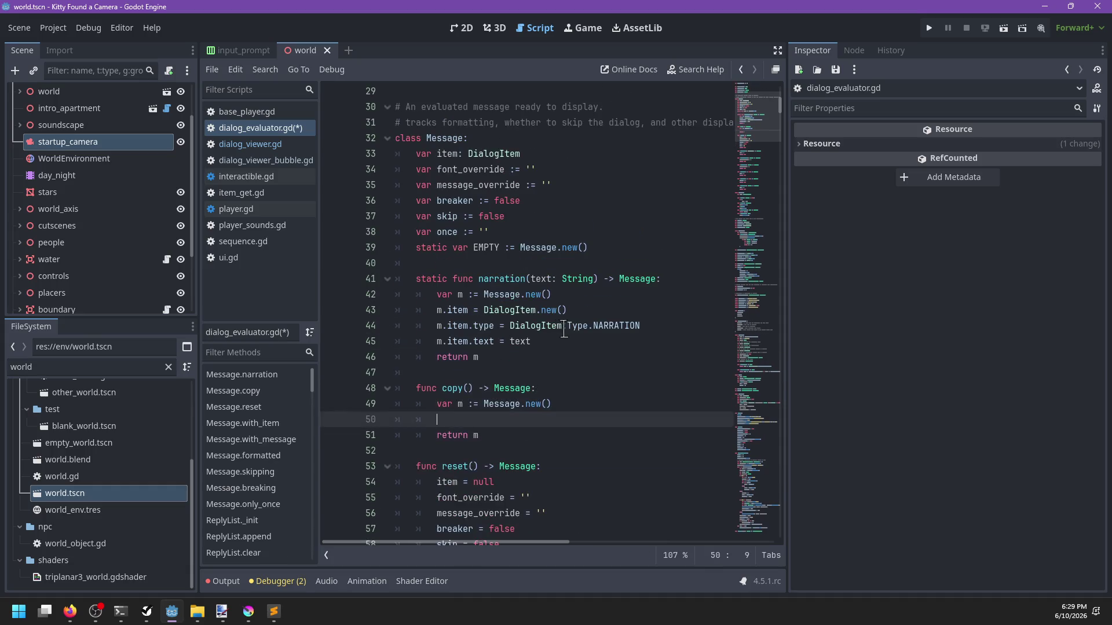
{"action": "type", "text": "m.item = item"}
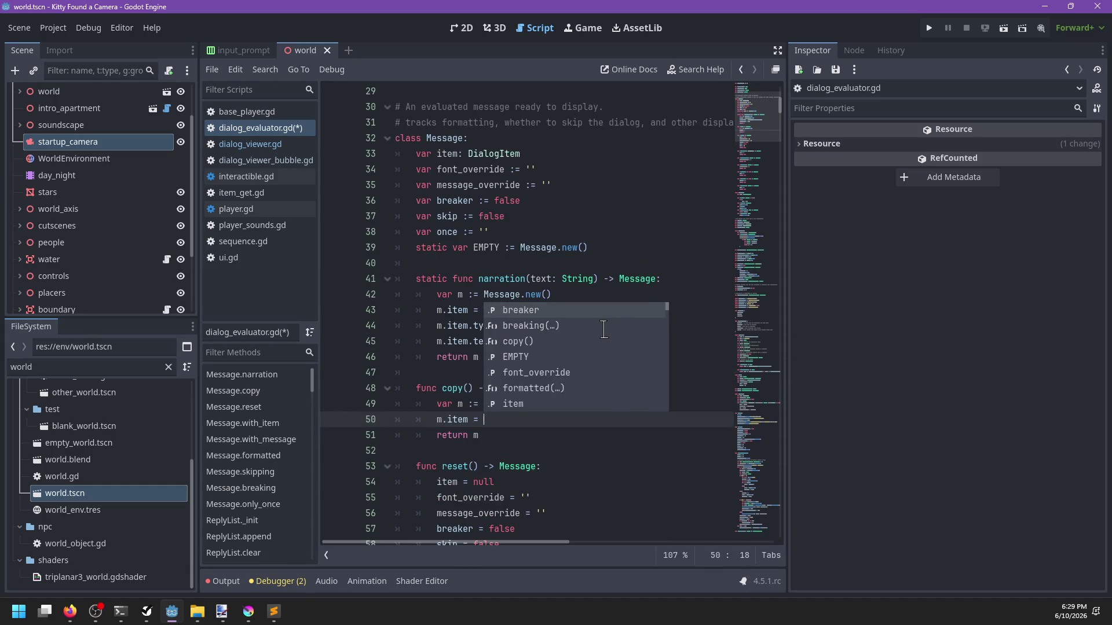
{"action": "key", "text": "Return"}
{"action": "key", "text": "Return"}
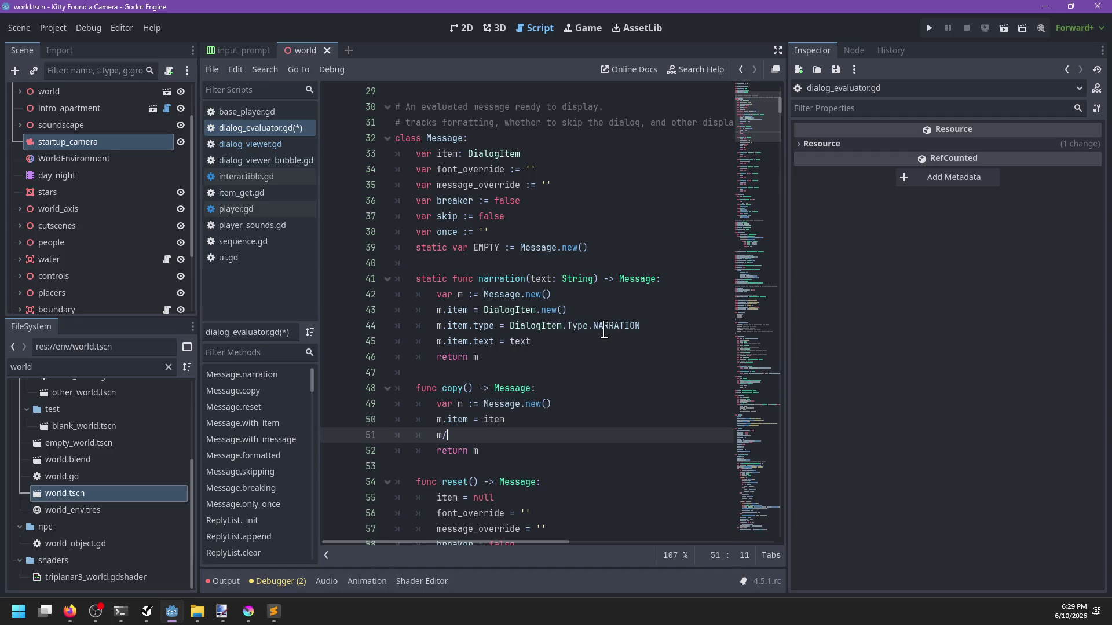
{"action": "key", "text": "BackSpace"}
{"action": "type", "text": ".font_override = font"}
{"action": "key", "text": "Return"}
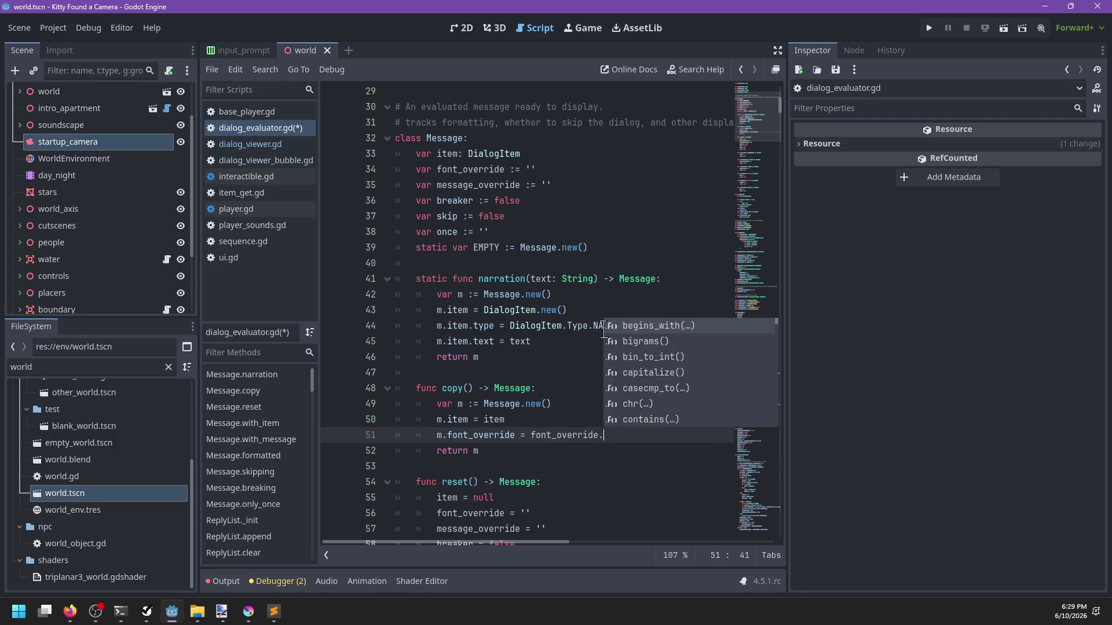
Step: Add m.message_override = message and m.breaker = breaker lines to copy()
{"action": "key", "text": "Return"}
{"action": "type", "text": "m.me"}
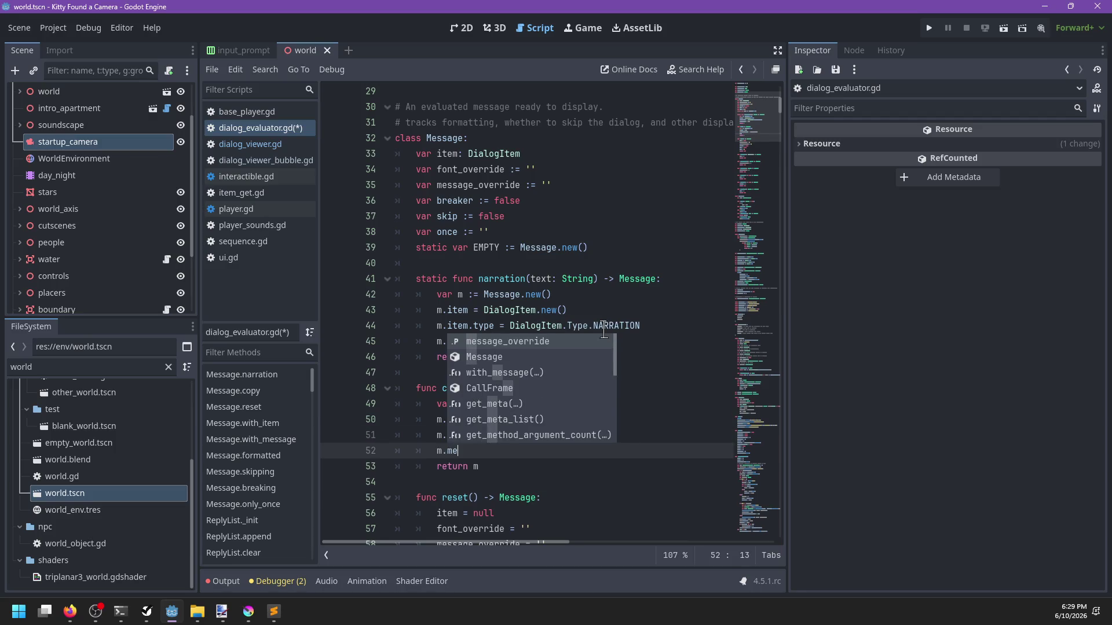
{"action": "key", "text": "Return"}
{"action": "type", "text": "= message"}
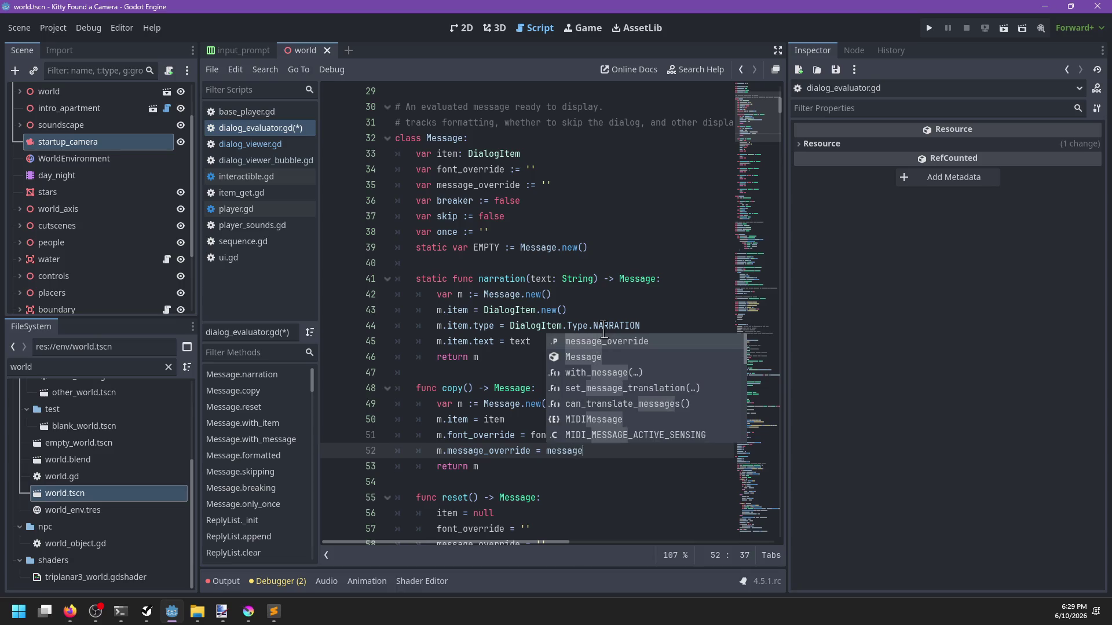
{"action": "key", "text": "Return"}
{"action": "key", "text": "Return"}
{"action": "type", "text": "br"}
{"action": "key", "text": "Return"}
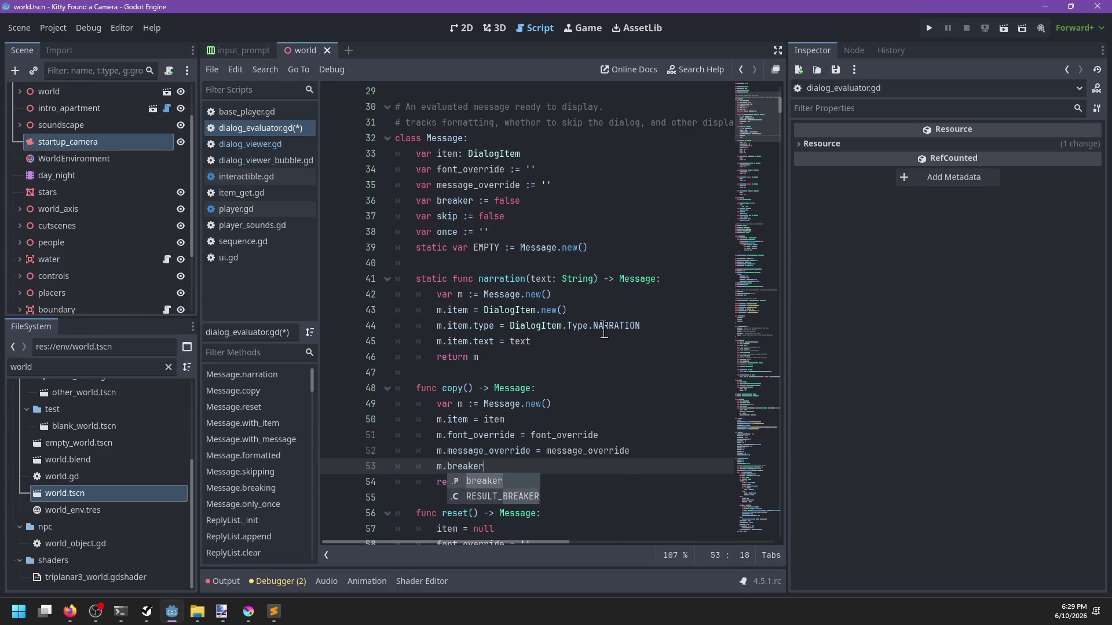
{"action": "type", "text": "= breaker"}
{"action": "key", "text": "Escape"}
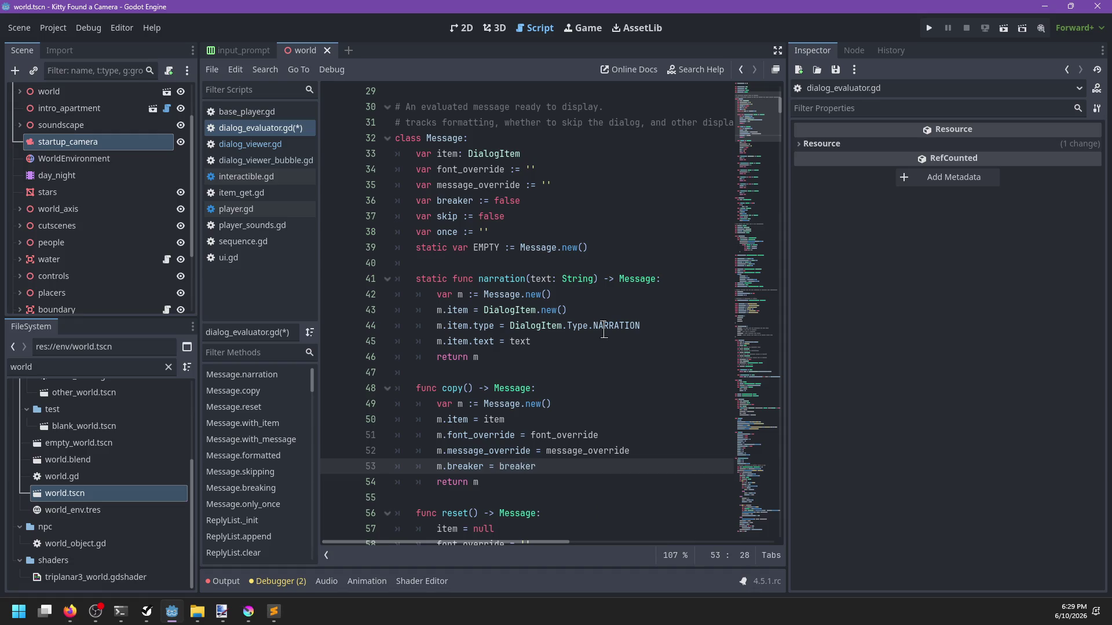
Step: Copy skip and once into m, save the script, and launch the game with F5
{"action": "key", "text": "Return"}
{"action": "type", "text": "m.sk"}
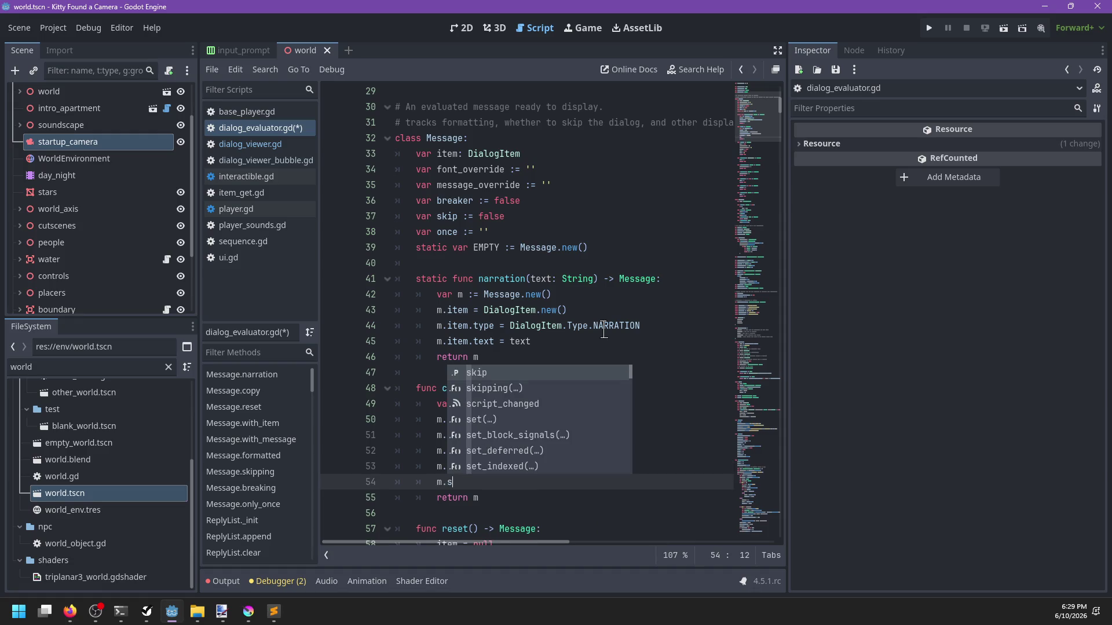
{"action": "key", "text": "Return"}
{"action": "type", "text": "= ski"}
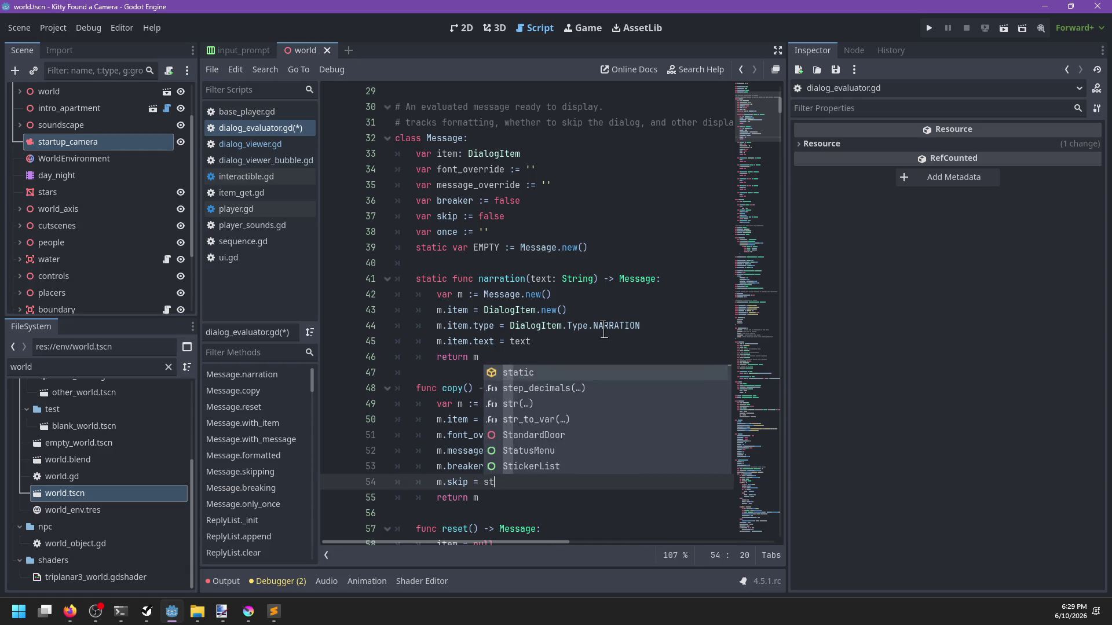
{"action": "type", "text": "p"}
{"action": "key", "text": "Escape"}
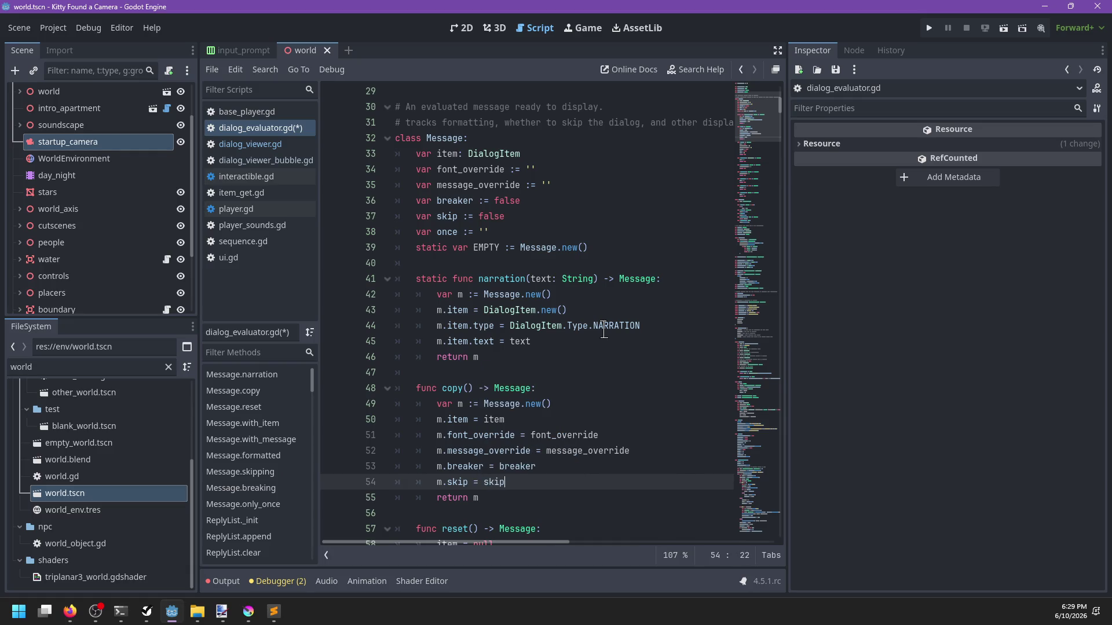
{"action": "key", "text": "Return"}
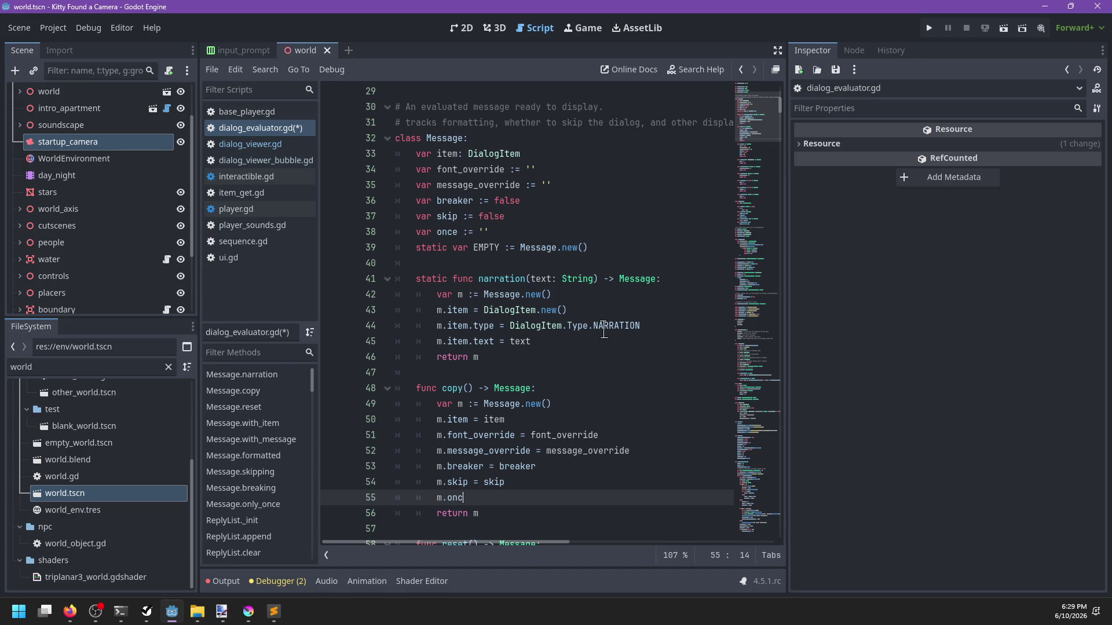
{"action": "key", "text": "ctrl+s"}
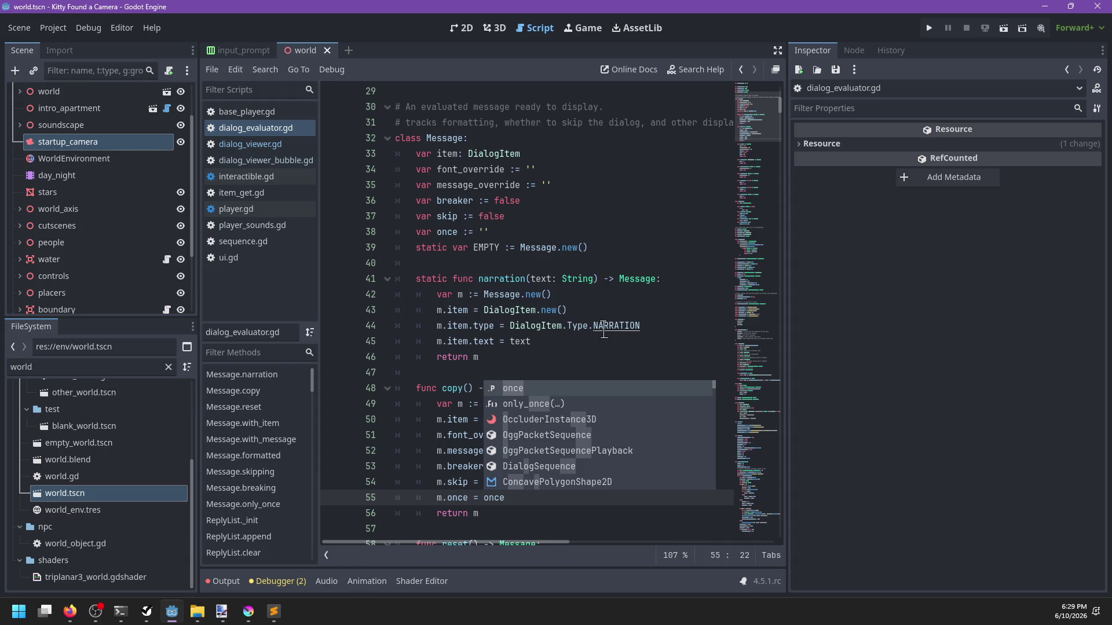
{"action": "left_click", "coordinate": [540, 352]}
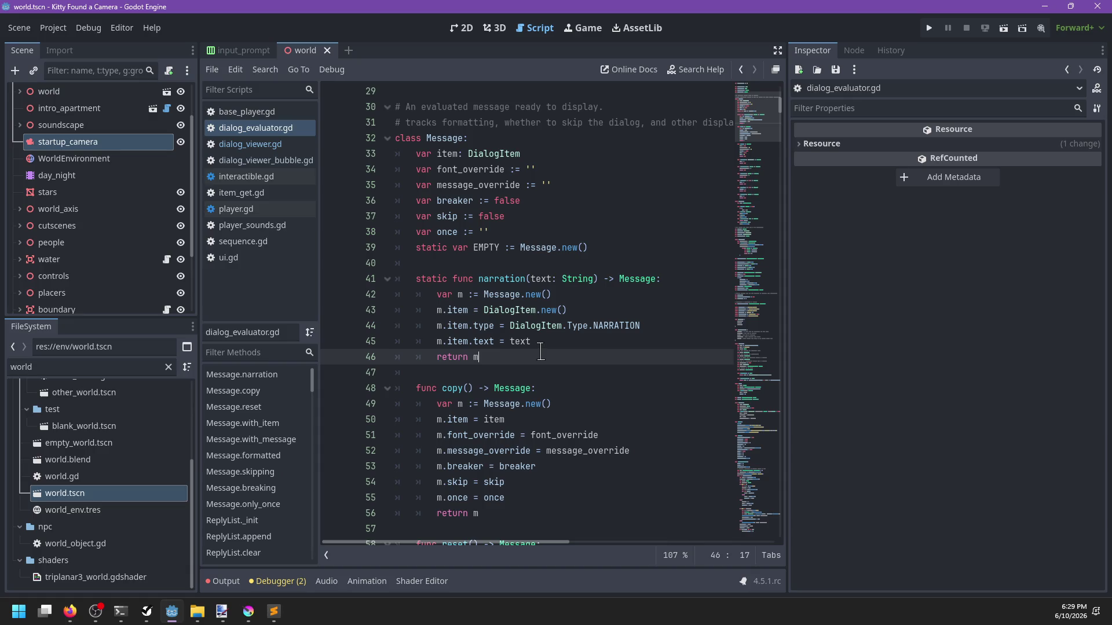
{"action": "key", "text": "F5"}
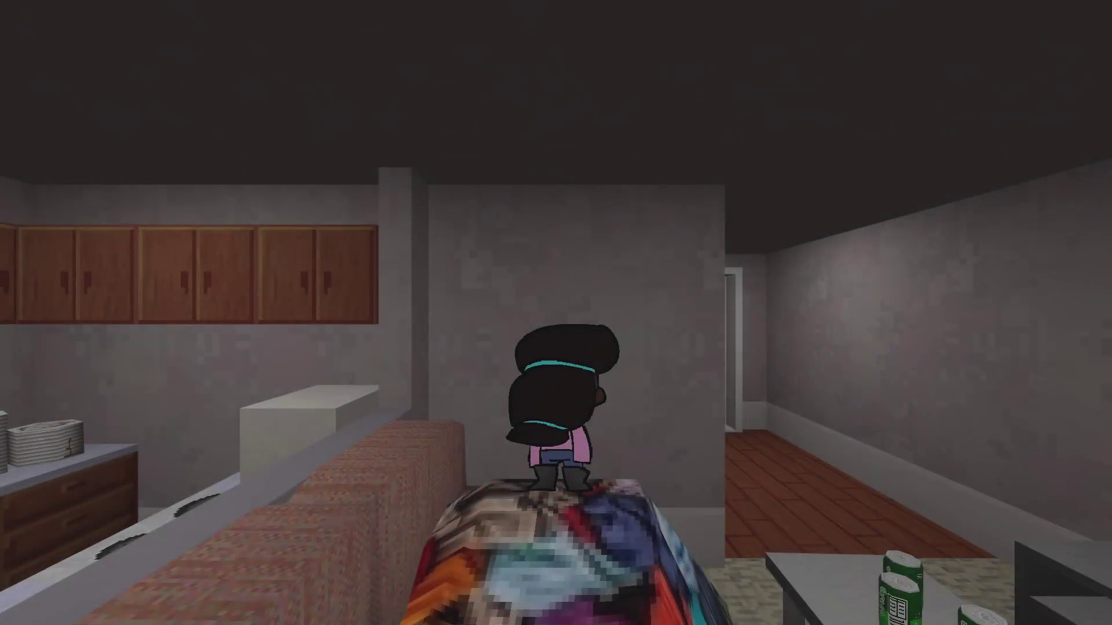
Step: Walk the girl to Theodore Ursine until the Talk prompt shows, then quit the game with Alt+F4
{"action": "key", "text": "w"}
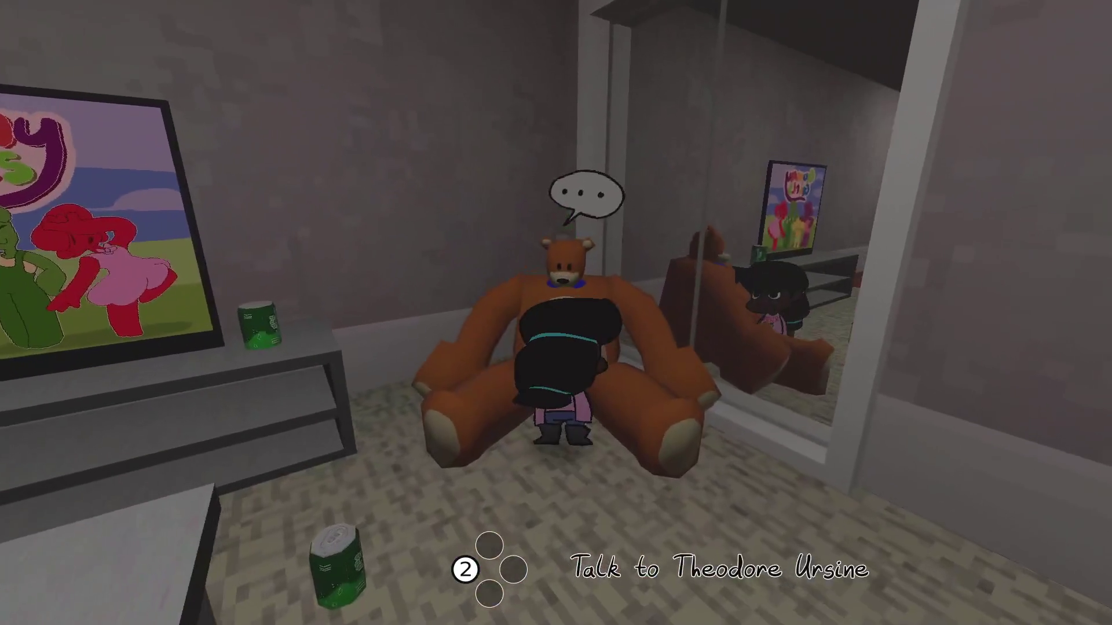
{"action": "key", "text": "alt+F4"}
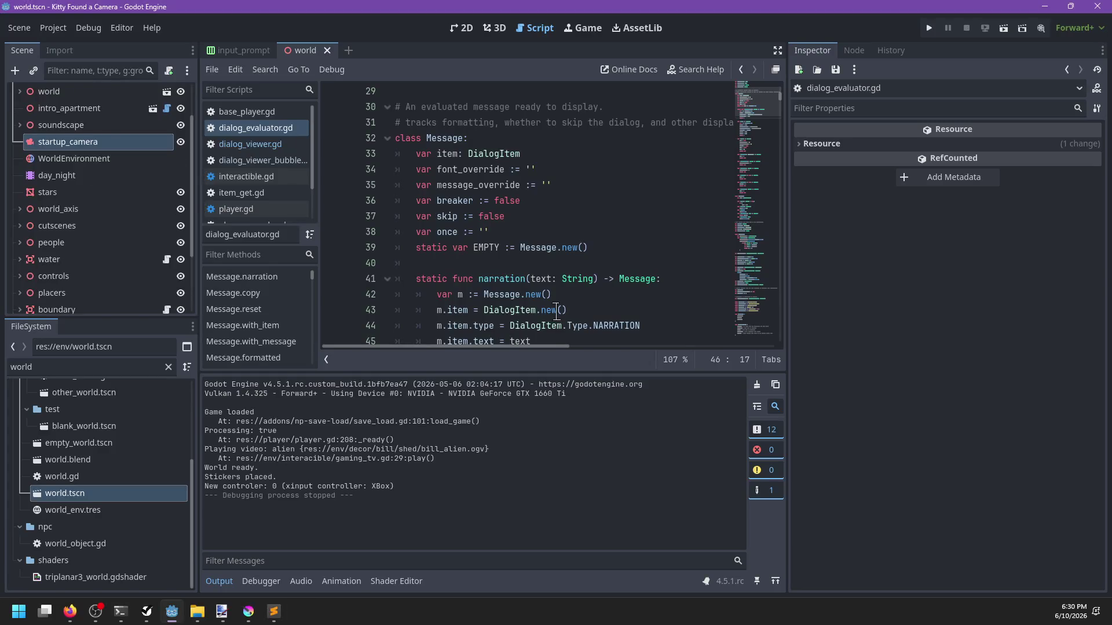
Step: Delete the bear_chores line from info.json in Sublime Text, save it, and relaunch the game with F5
{"action": "left_click", "coordinate": [274, 611]}
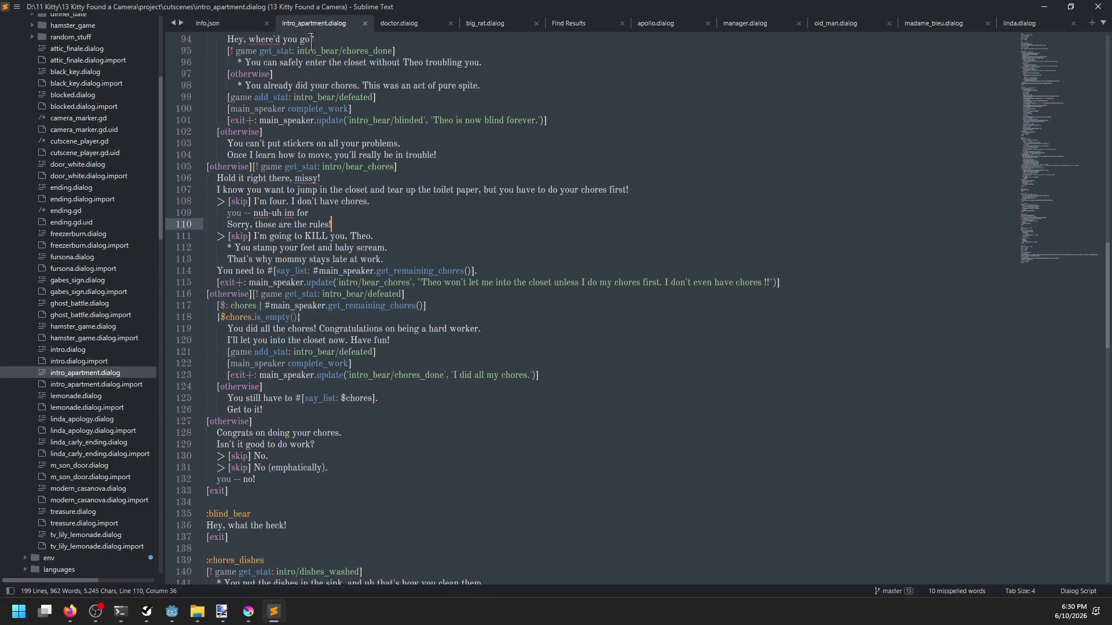
{"action": "left_click", "coordinate": [238, 24]}
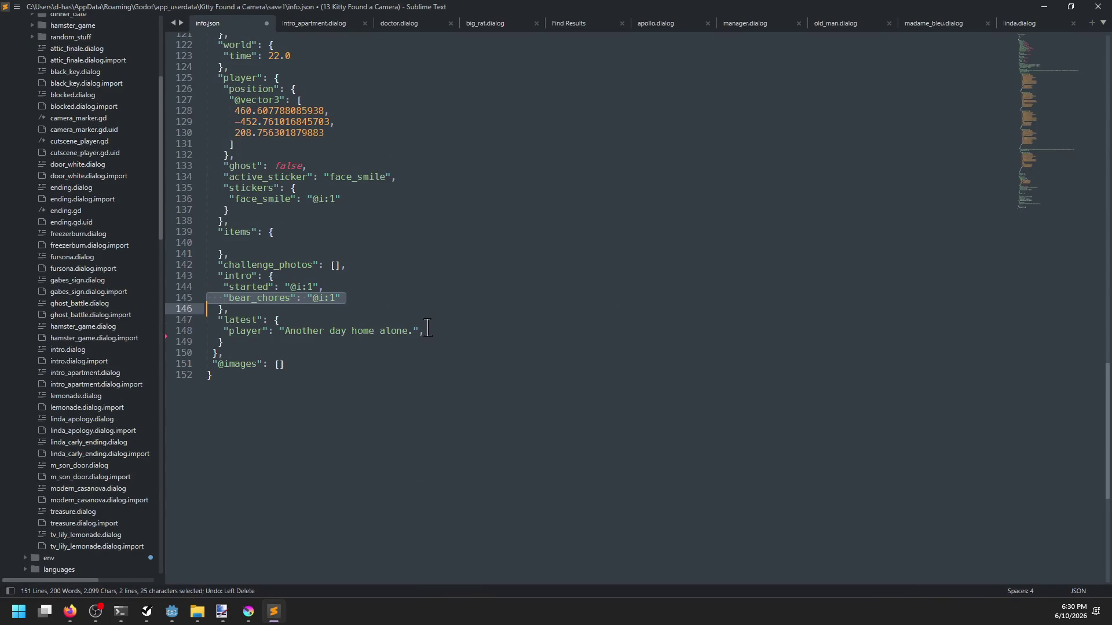
{"action": "key", "text": "BackSpace"}
{"action": "key", "text": "ctrl+s"}
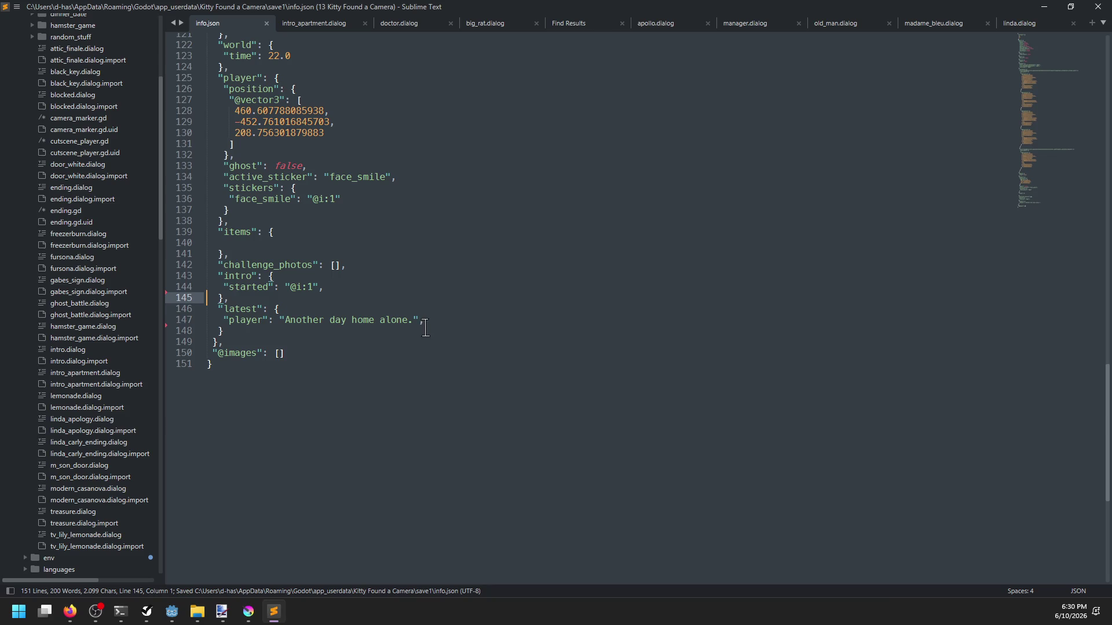
{"action": "key", "text": "alt+Tab"}
{"action": "key", "text": "F5"}
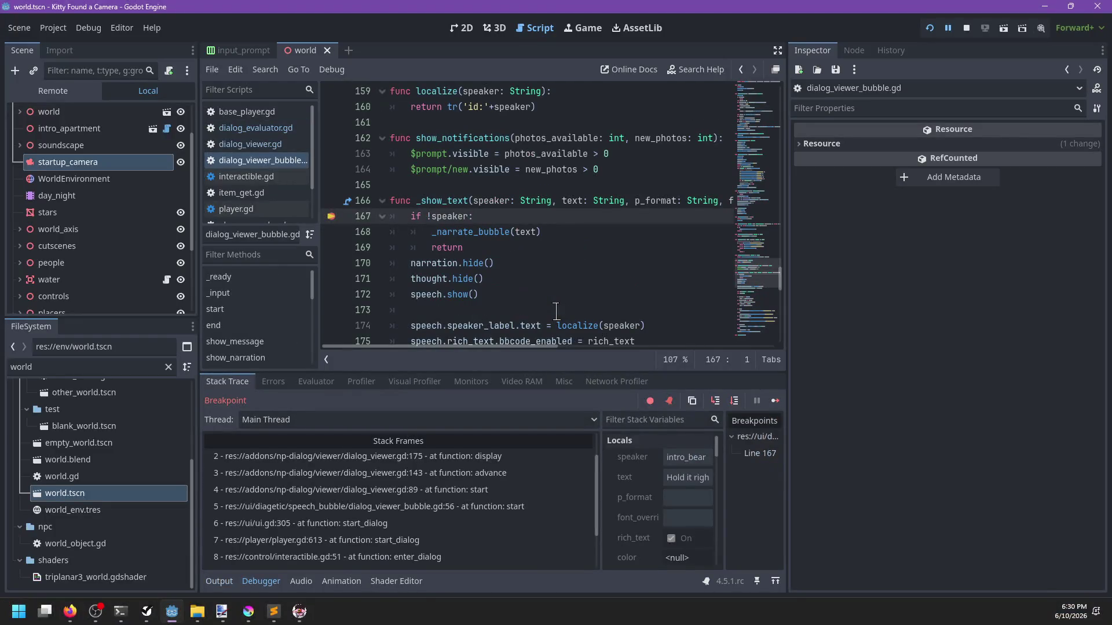
Step: Get past the bear's breakpoints, pick 'I'm four. I don't have chores.', and inspect text 'nuh-uh im for'
{"action": "key", "text": "F12"}
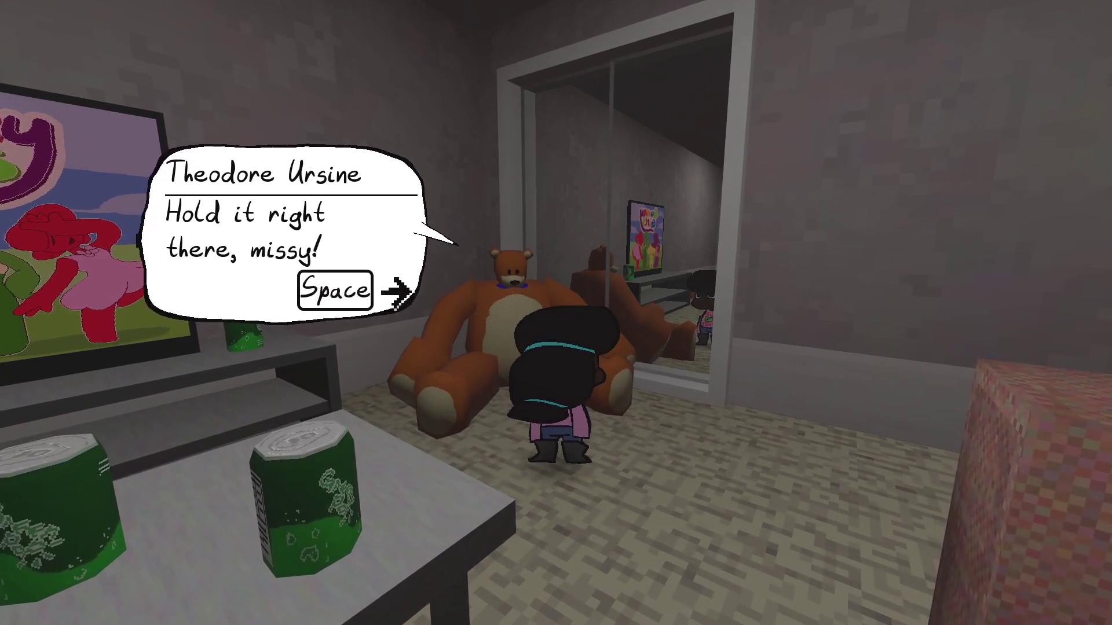
{"action": "key", "text": "space"}
{"action": "key", "text": "F12"}
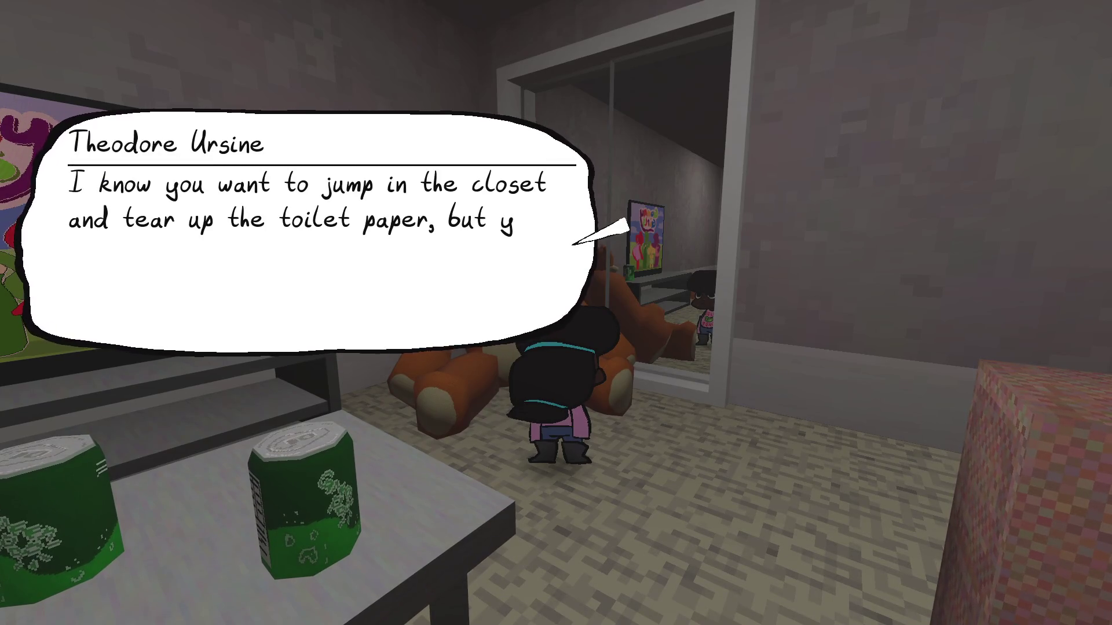
{"action": "key", "text": "space"}
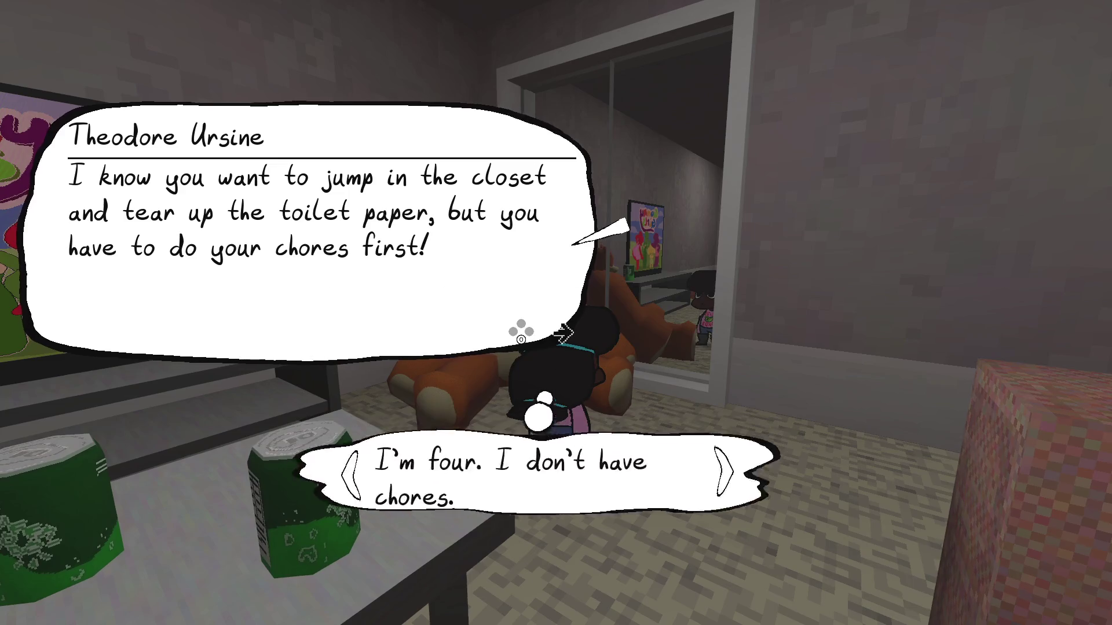
{"action": "key", "text": "space"}
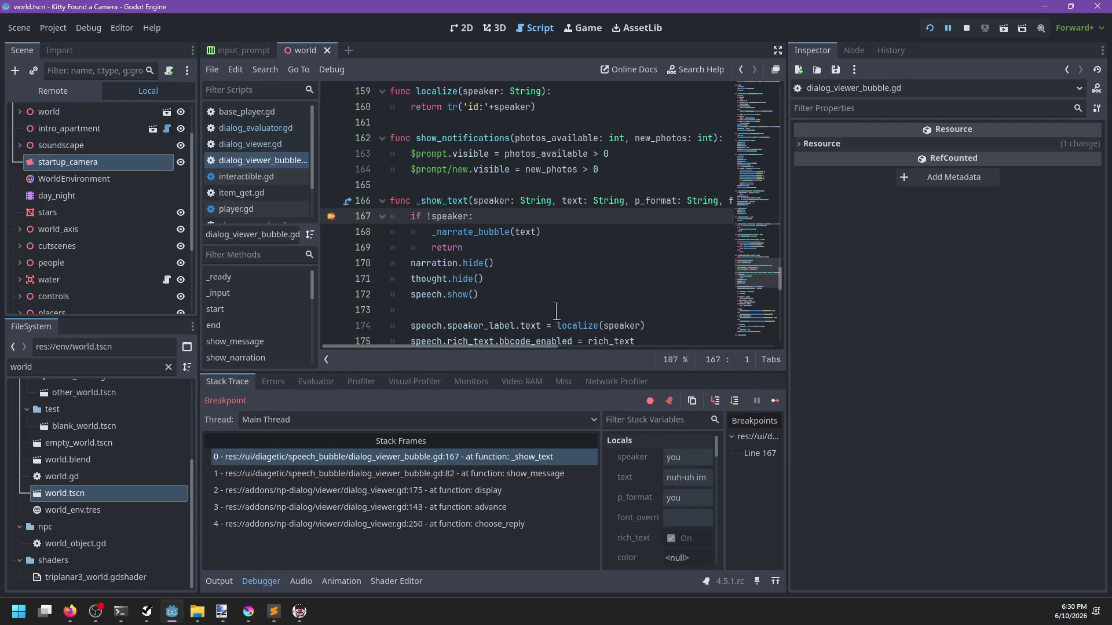
{"action": "mouse_move", "coordinate": [574, 201]}
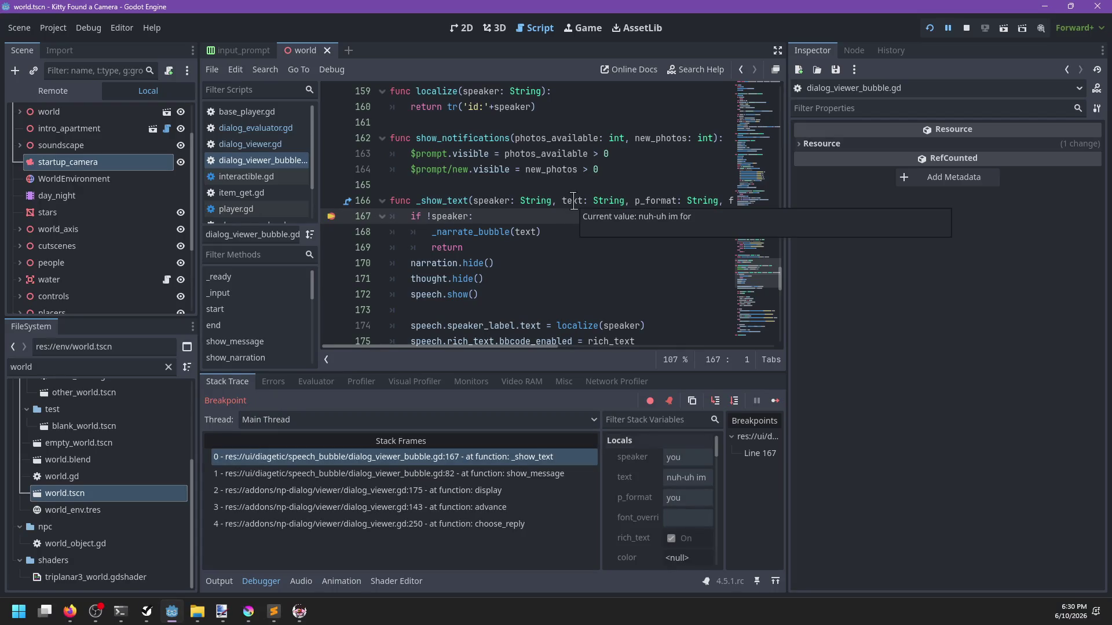
{"action": "key", "text": "F12"}
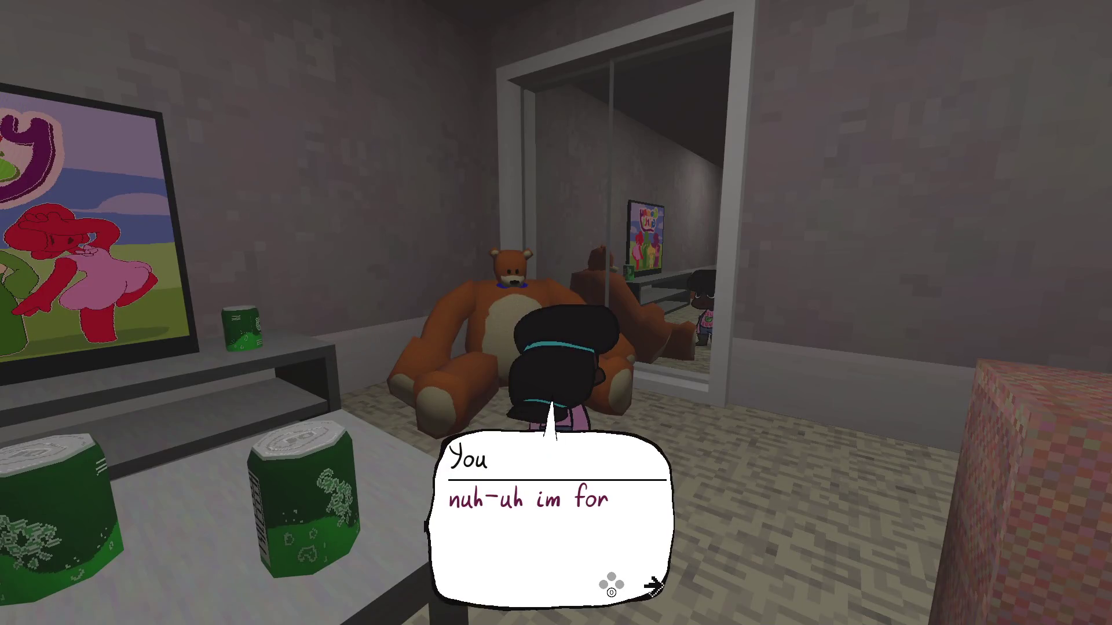
{"action": "key", "text": "alt+Tab"}
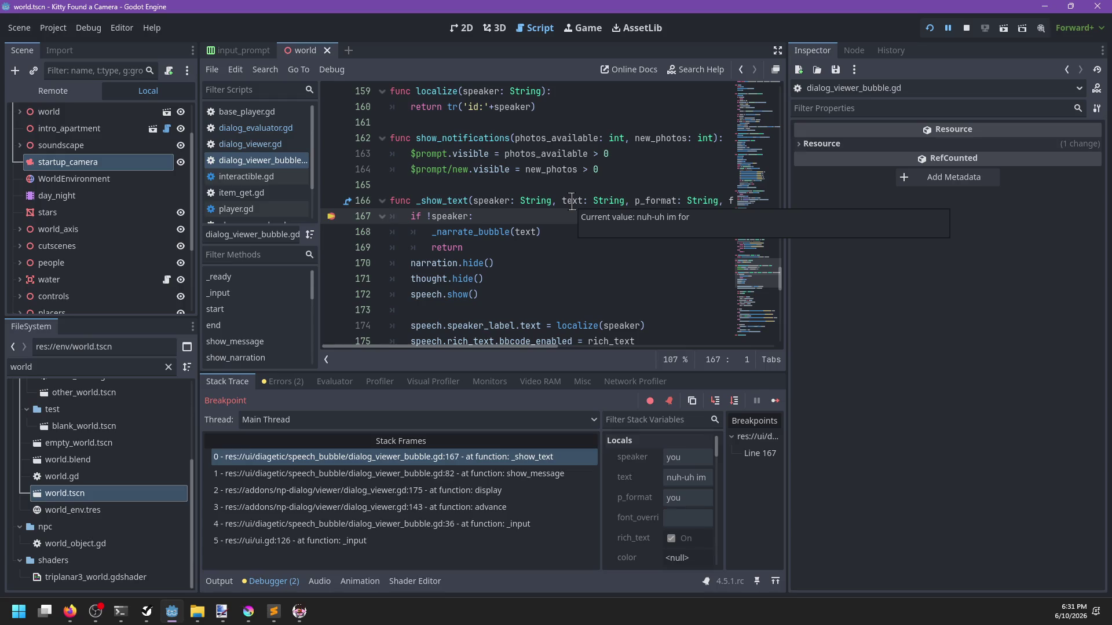
Step: Inspect the advance, display, show_message and _show_text frames for the wrong reply, then resume with F12
{"action": "left_click", "coordinate": [489, 508]}
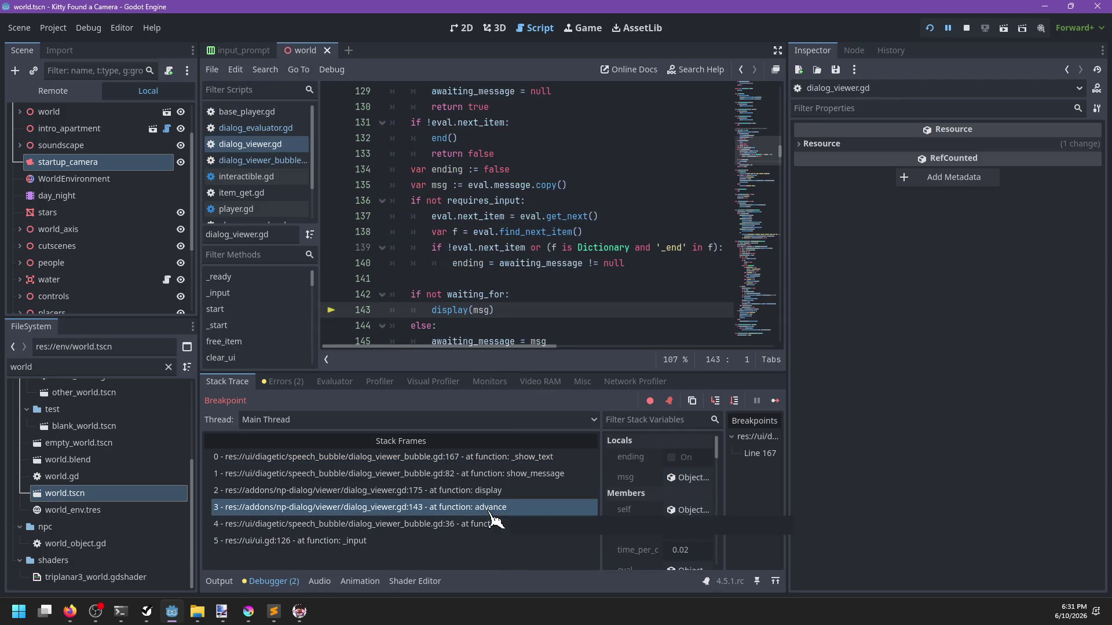
{"action": "left_click", "coordinate": [487, 492]}
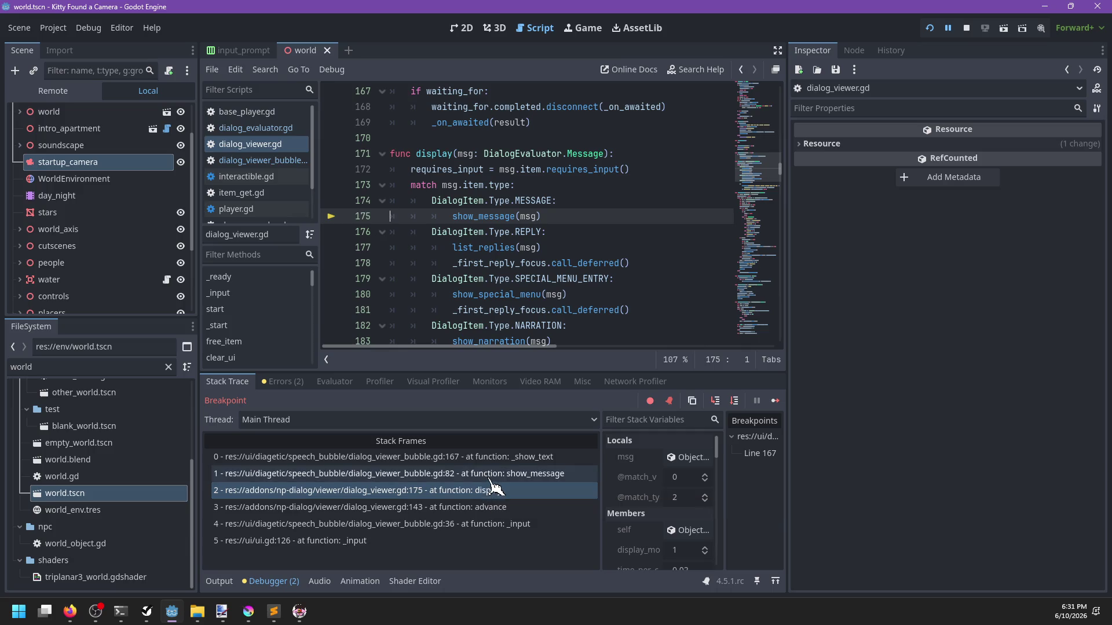
{"action": "left_click", "coordinate": [491, 474]}
{"action": "left_click", "coordinate": [497, 459]}
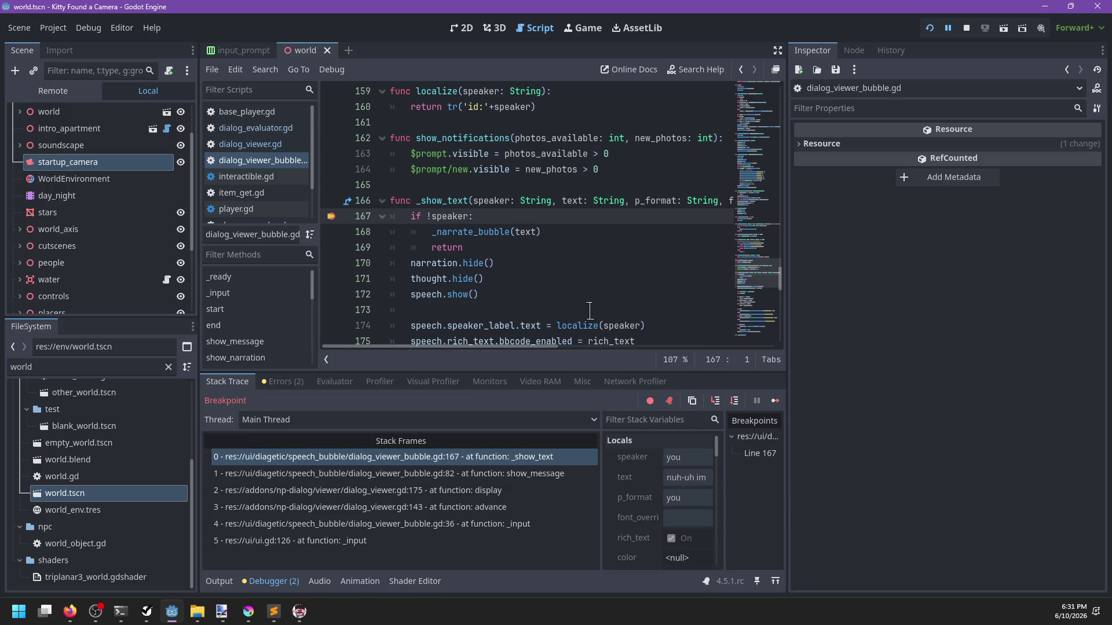
{"action": "key", "text": "F12"}
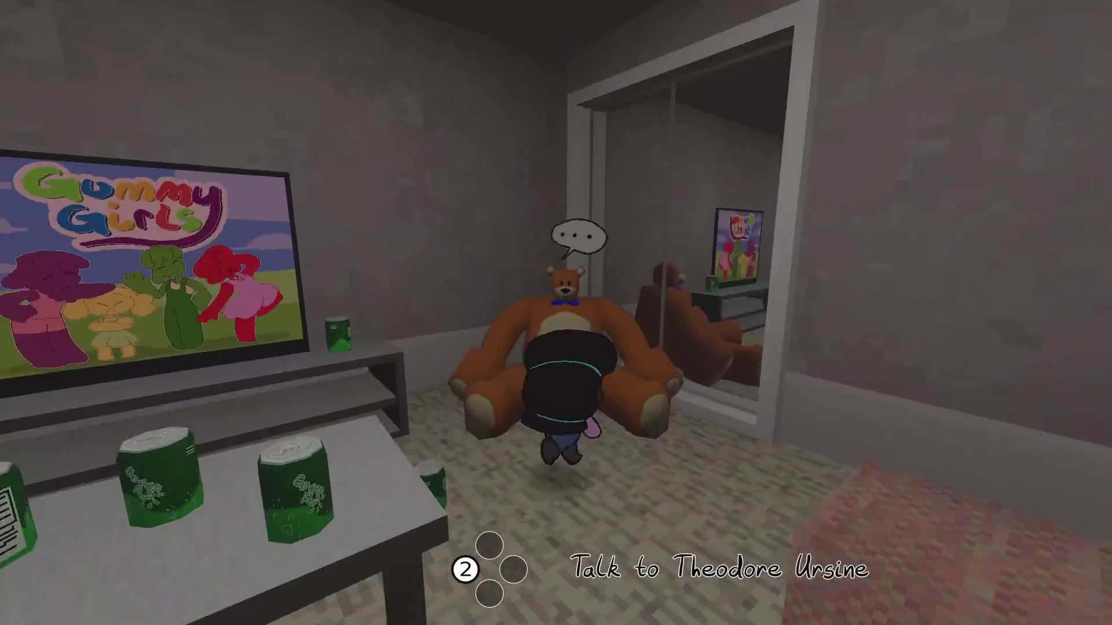
Step: Rerun the bear conversation choosing 'I'm four' and capture the stack frames list as an image
{"action": "key", "text": "F12"}
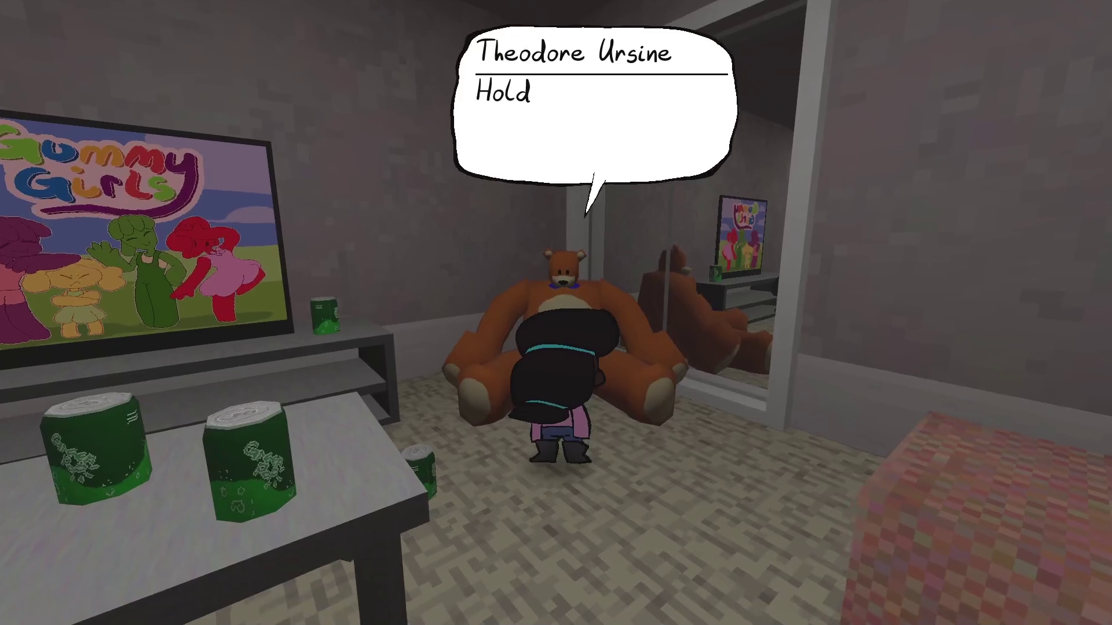
{"action": "key", "text": "space"}
{"action": "key", "text": "F12"}
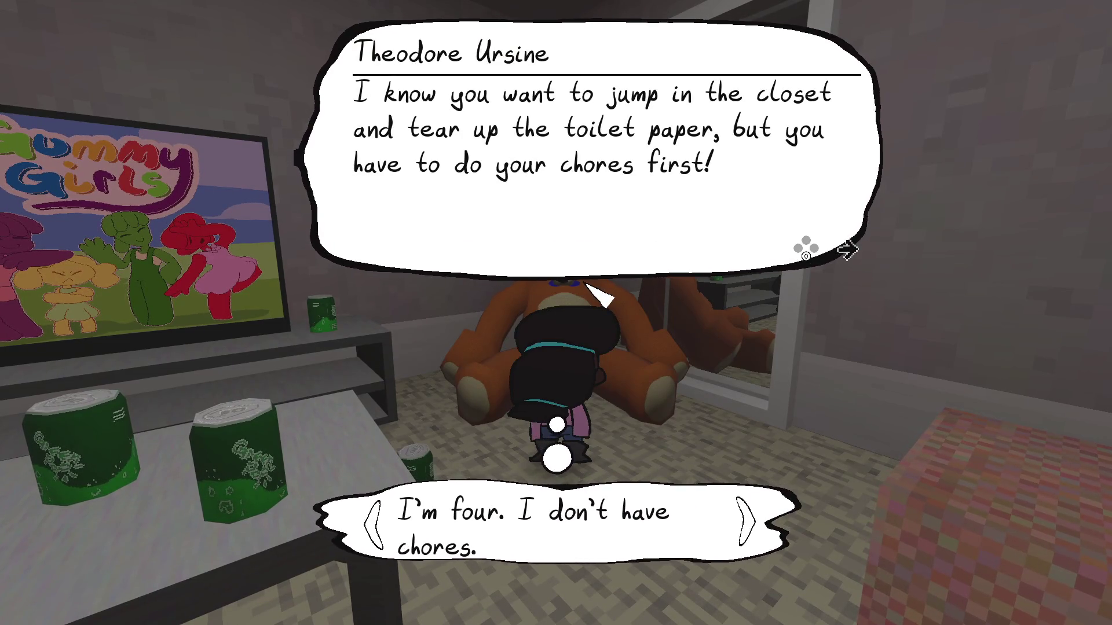
{"action": "key", "text": "space"}
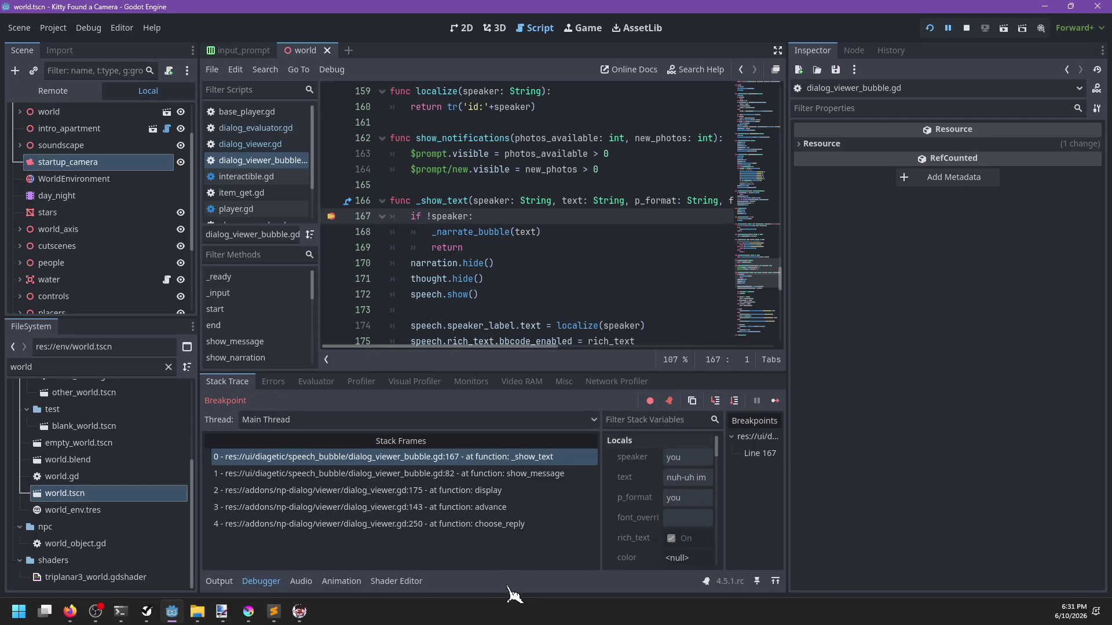
{"action": "key", "text": "F12"}
{"action": "left_click_drag", "start_coordinate": [579, 549], "coordinate": [203, 441]}
Step: In Paint.NET, paste the captured stack-frames list into a new image
{"action": "left_click", "coordinate": [222, 612]}
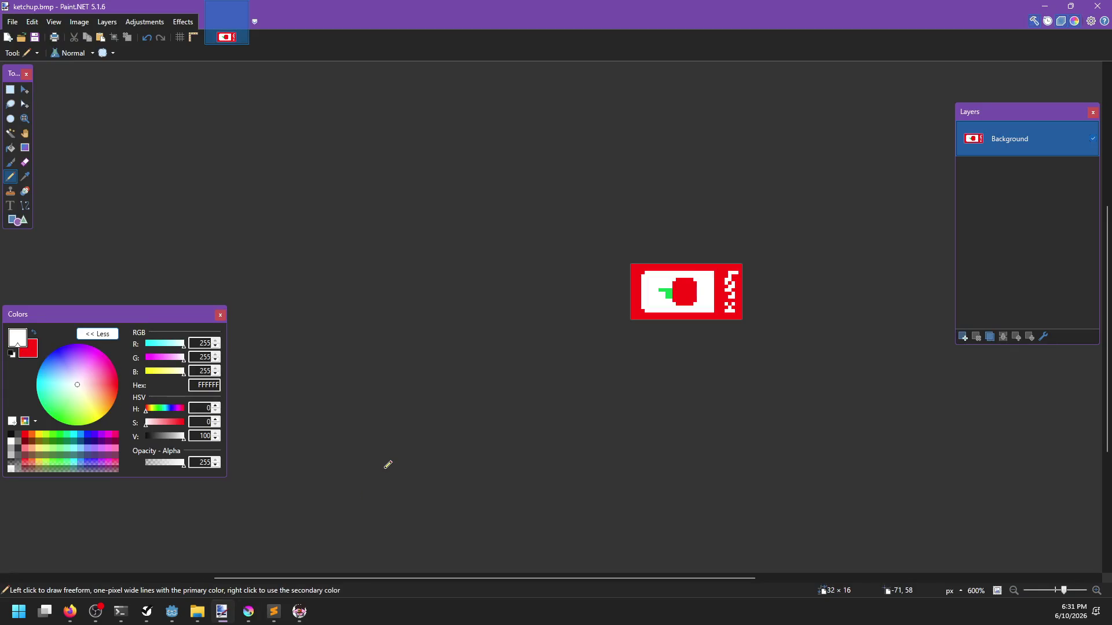
{"action": "key", "text": "ctrl+n"}
{"action": "key", "text": "ctrl+v"}
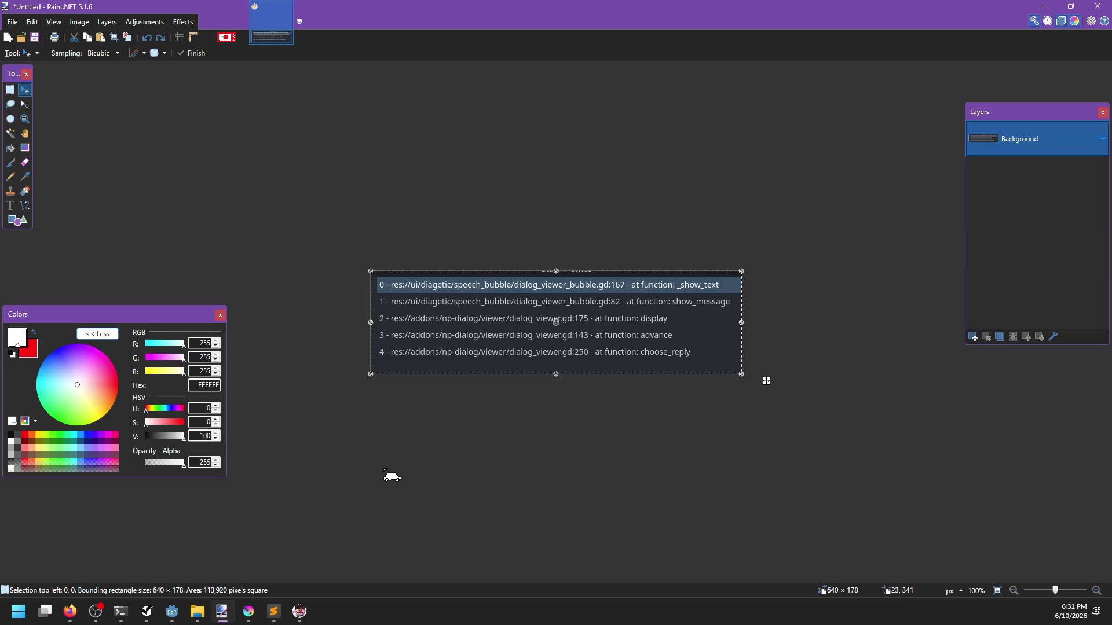
Step: Extend the canvas height to 400 (640×400), anchored at the top, then return to Godot
{"action": "key", "text": "ctrl+shift+r"}
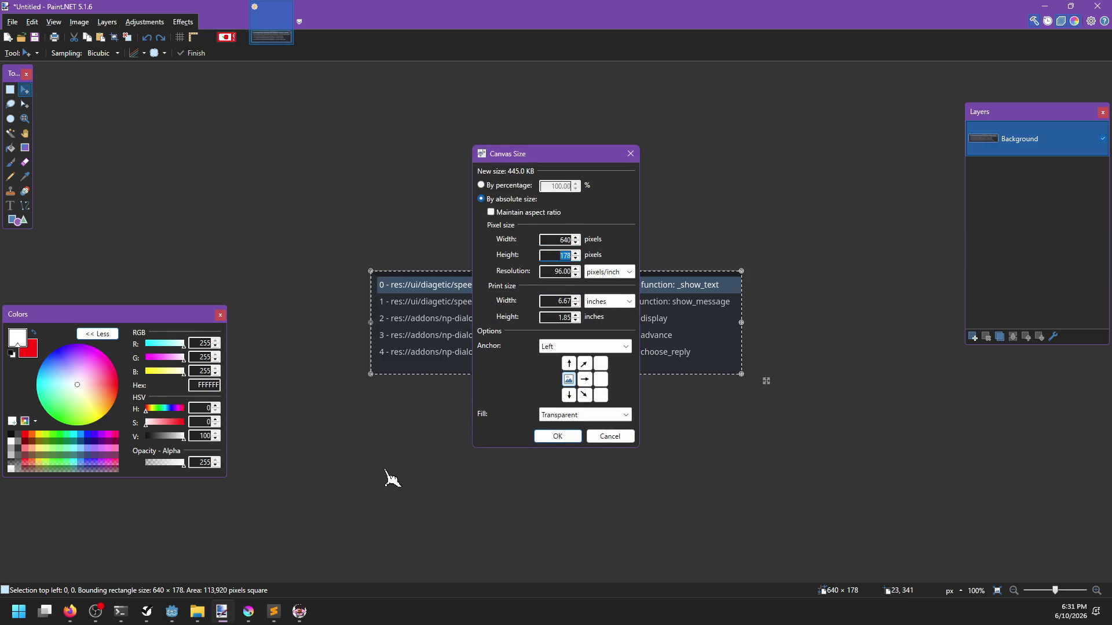
{"action": "type", "text": "400"}
{"action": "left_click", "coordinate": [585, 364]}
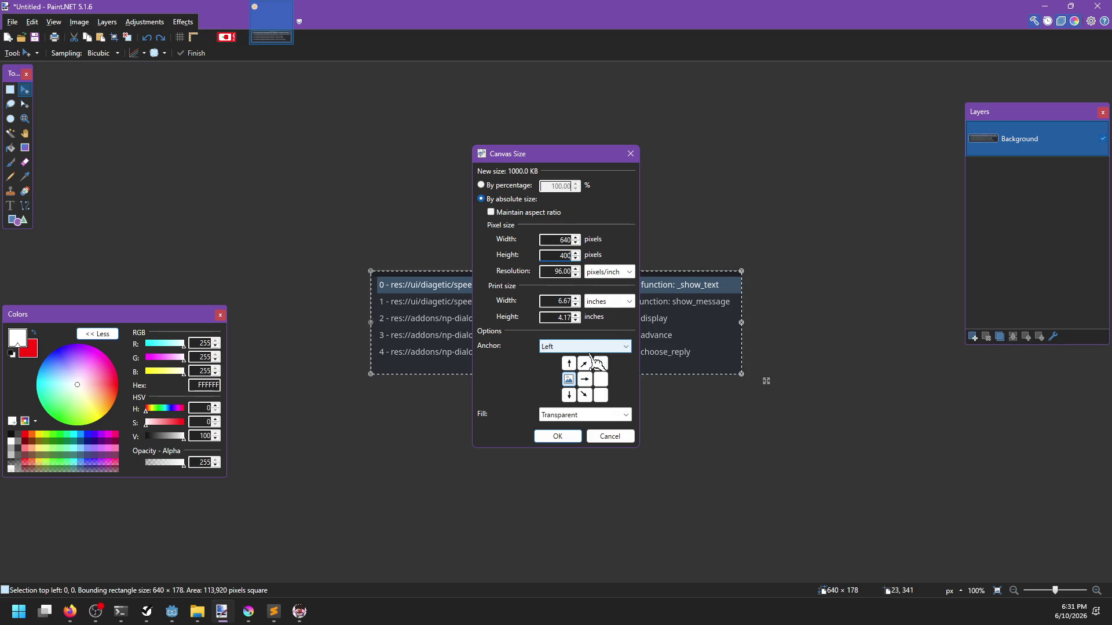
{"action": "left_click", "coordinate": [564, 437]}
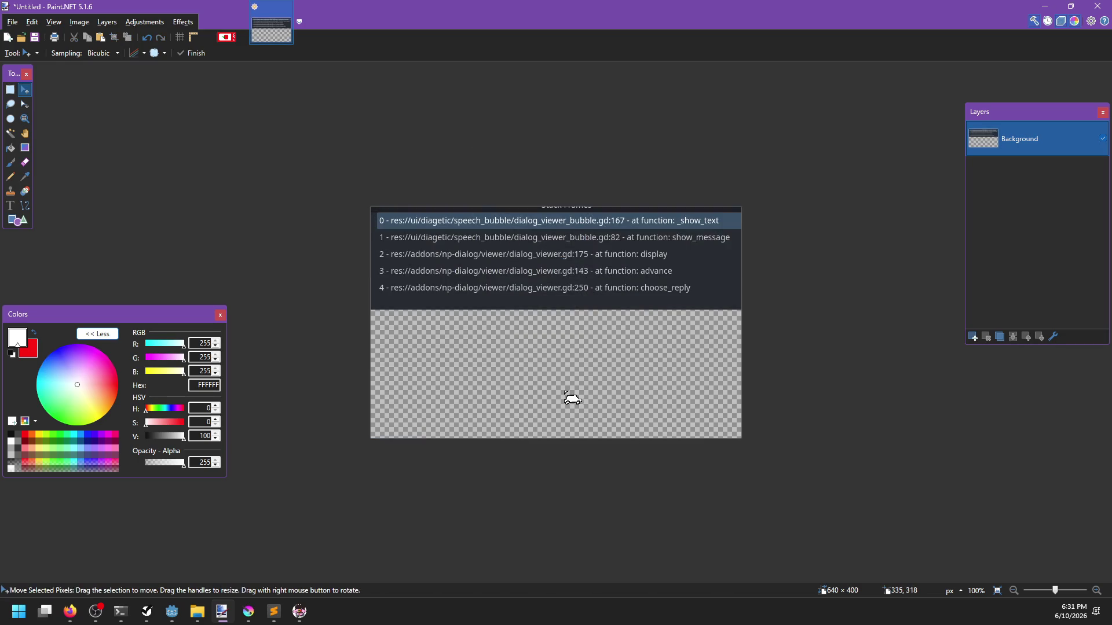
{"action": "key", "text": "alt+Tab"}
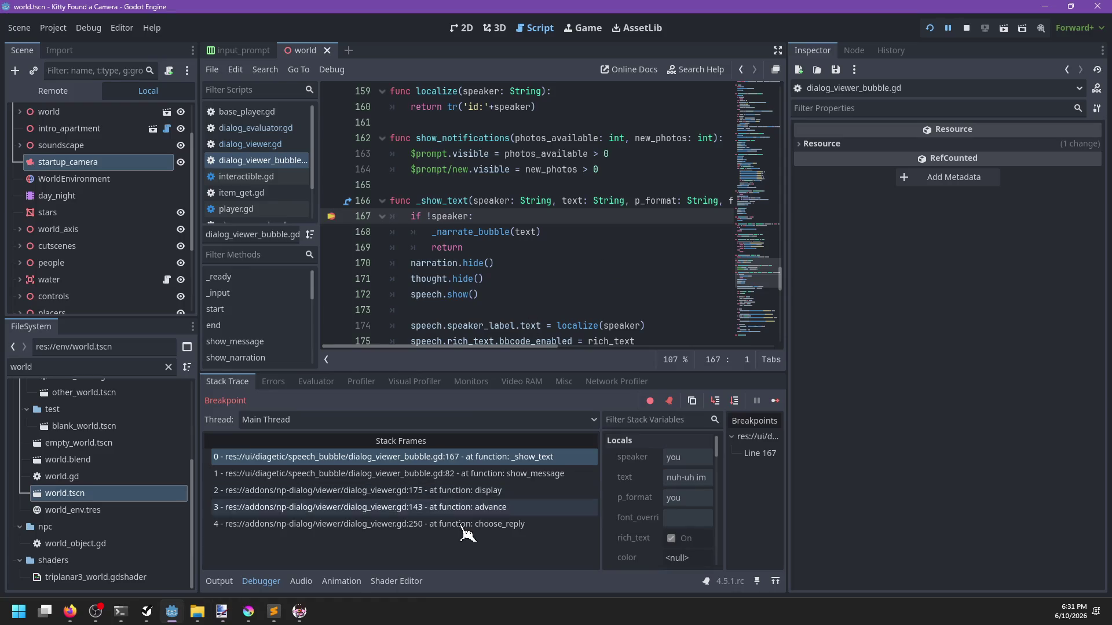
Step: Compare the choose_reply and advance stack frames, ending on advance's display(msg) in dialog_viewer.gd
{"action": "left_click", "coordinate": [466, 524]}
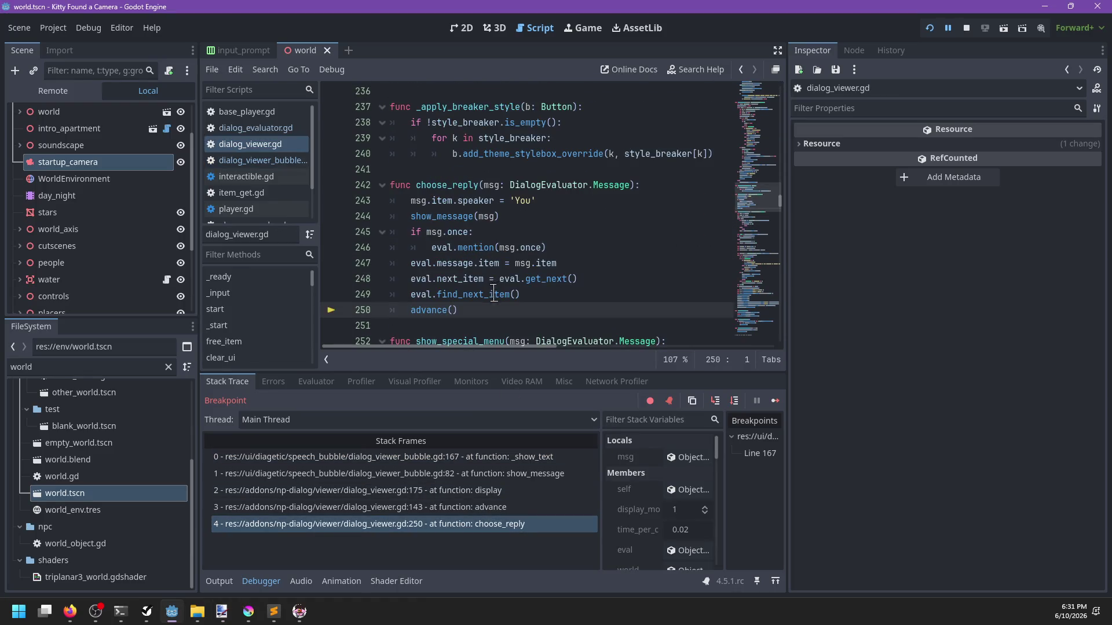
{"action": "double_click", "coordinate": [430, 309]}
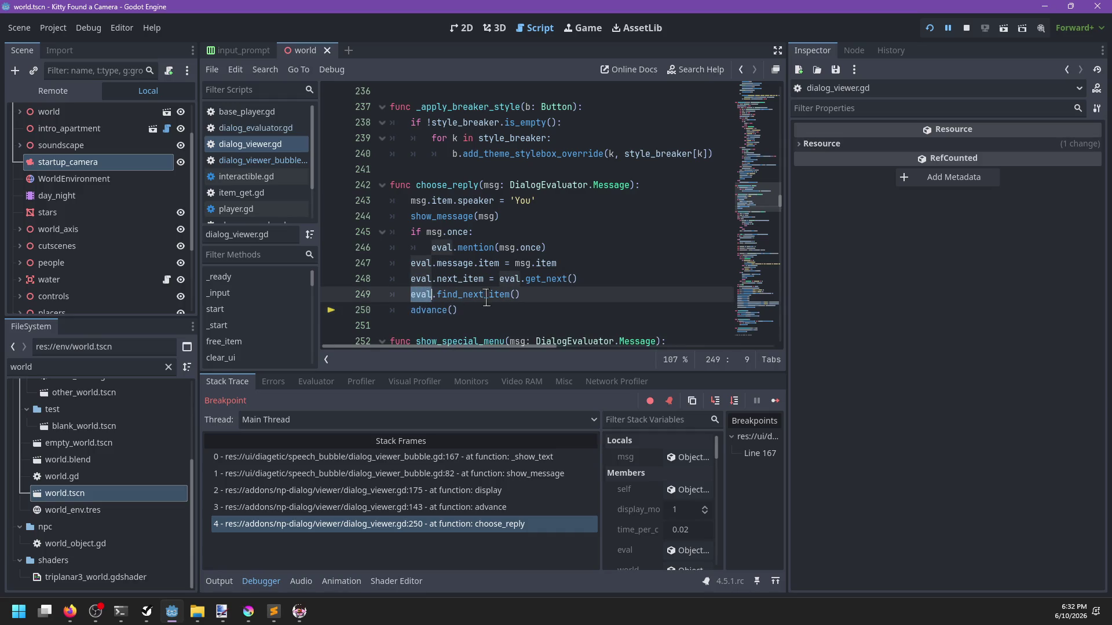
{"action": "left_click", "coordinate": [485, 311]}
{"action": "left_click", "coordinate": [478, 513]}
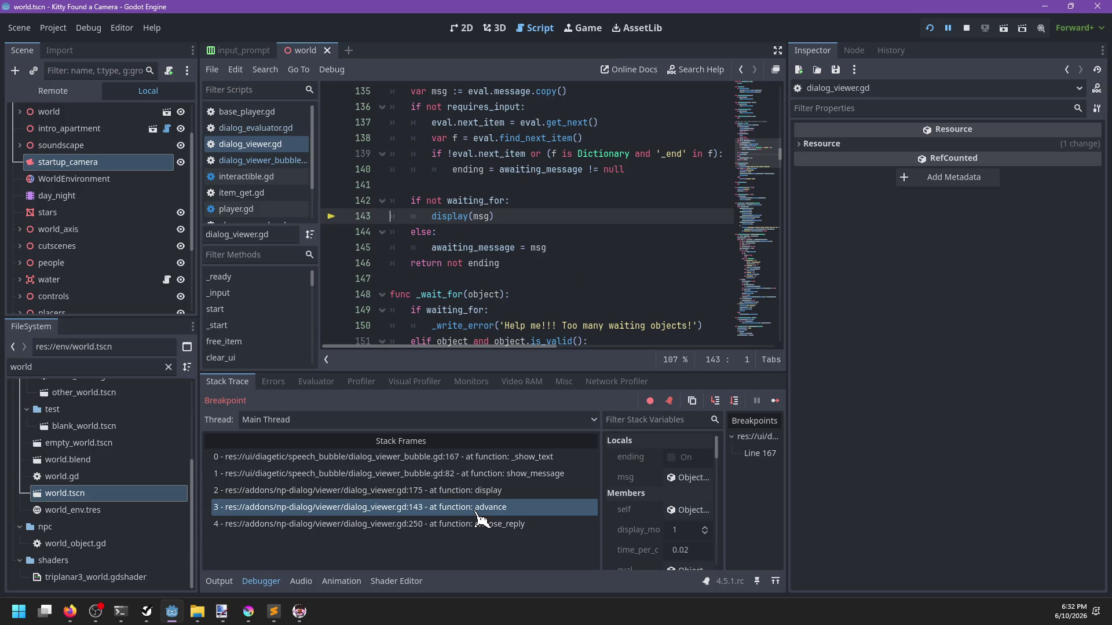
{"action": "scroll", "coordinate": [521, 226], "scroll_direction": "up", "scroll_amount": 3}
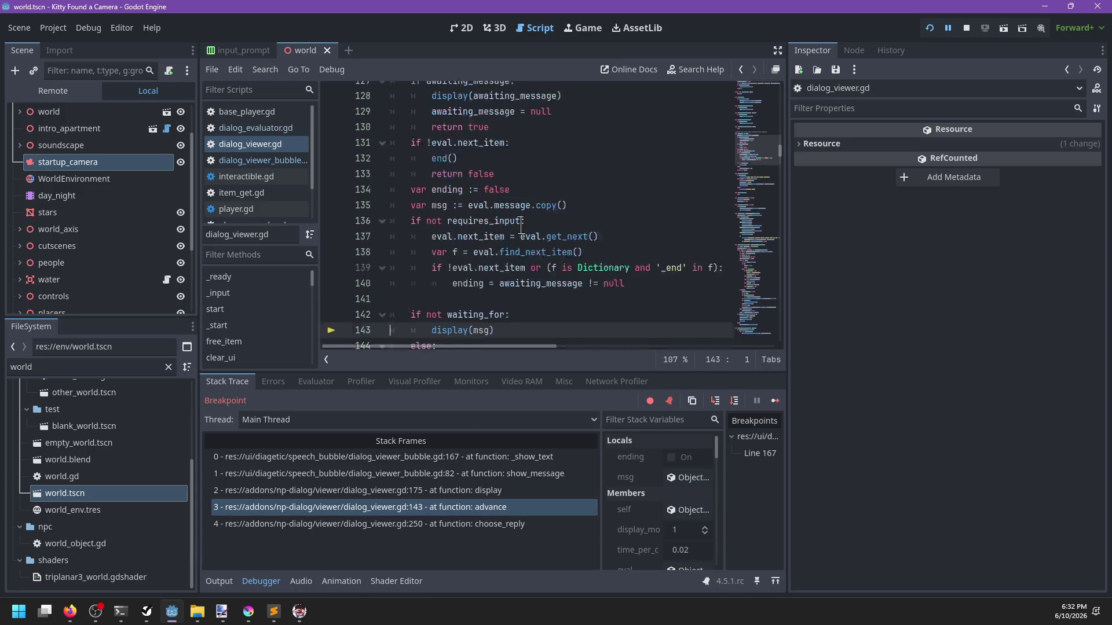
{"action": "scroll", "coordinate": [533, 255], "scroll_direction": "down", "scroll_amount": 2}
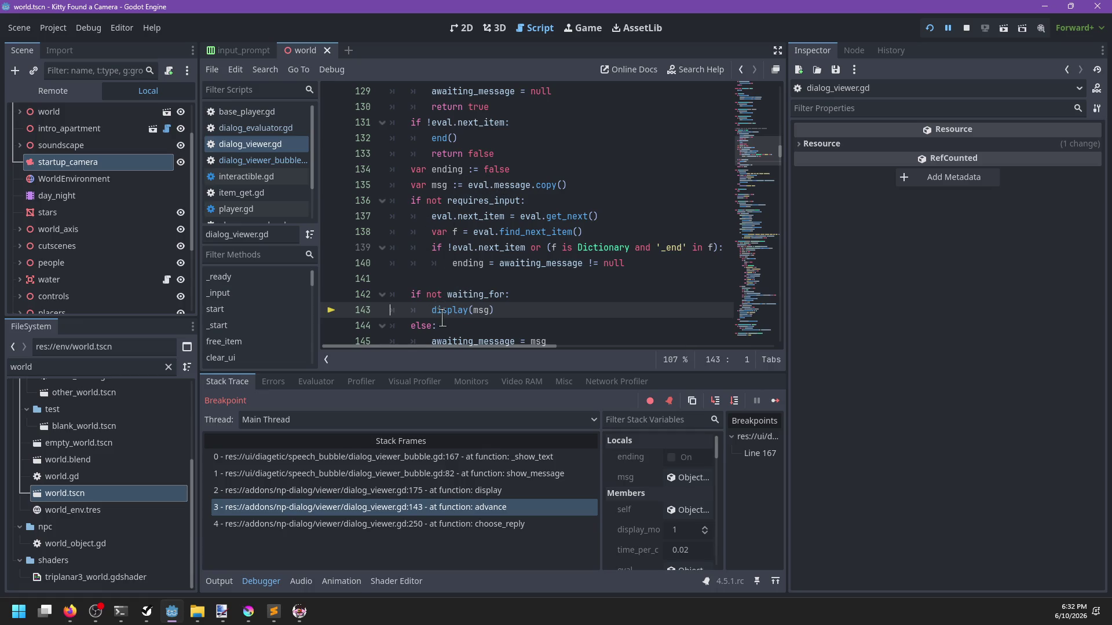
{"action": "left_click", "coordinate": [470, 522]}
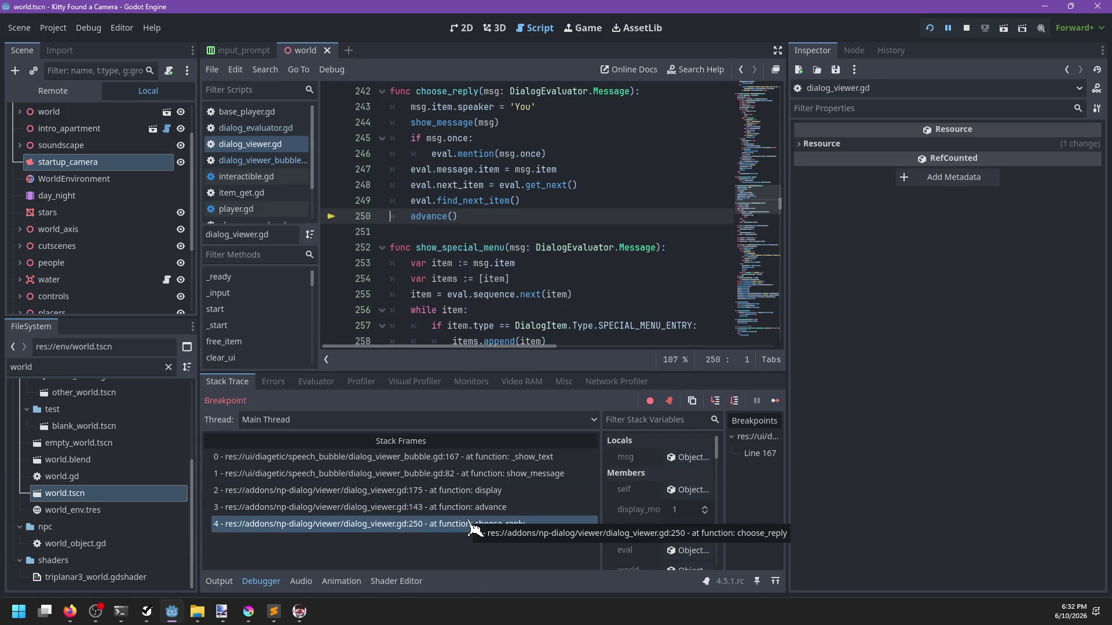
{"action": "left_click", "coordinate": [457, 509]}
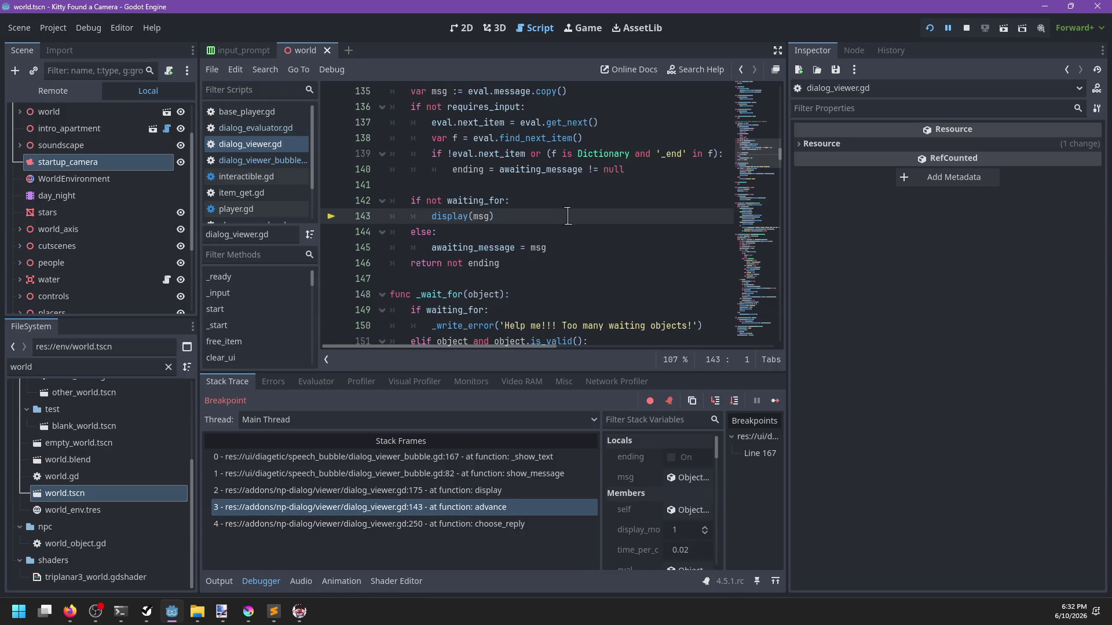
{"action": "scroll", "coordinate": [518, 200], "scroll_direction": "up", "scroll_amount": 1}
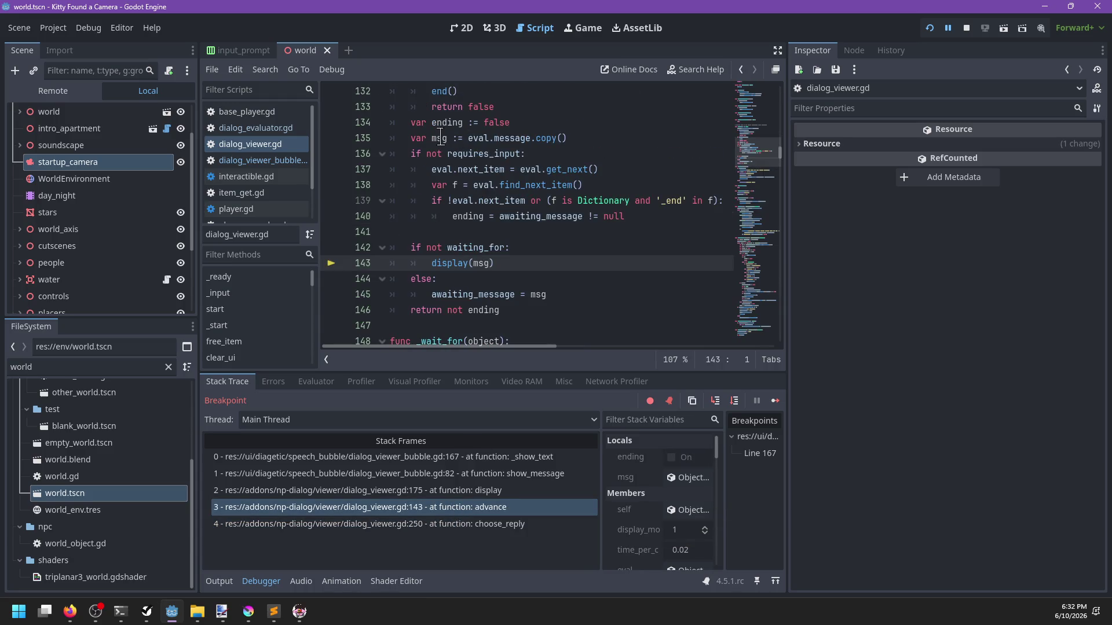
{"action": "double_click", "coordinate": [439, 138]}
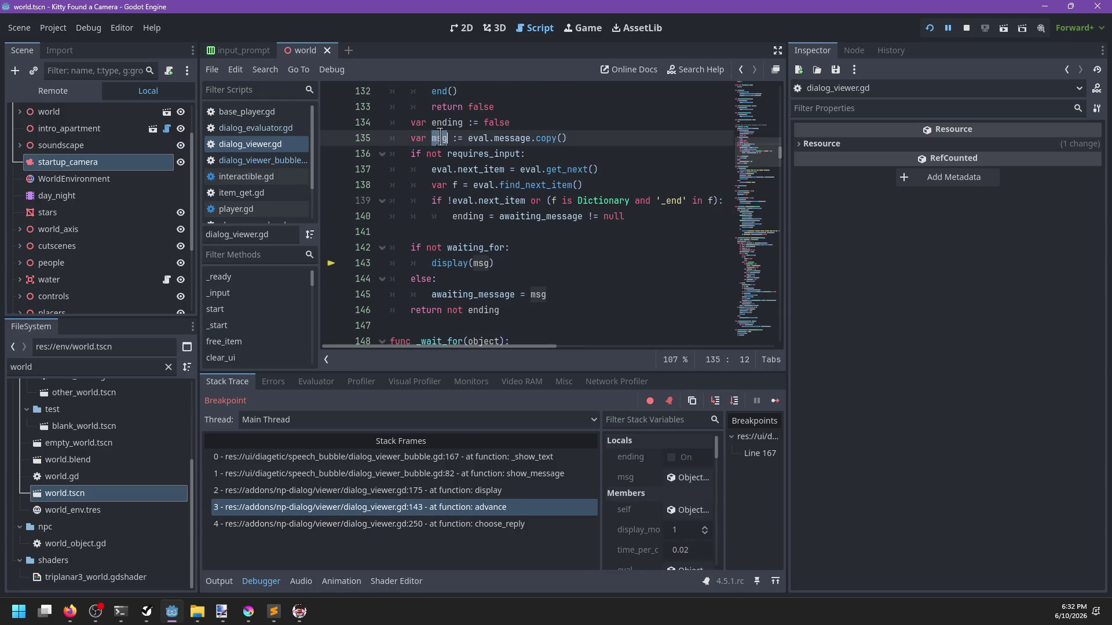
{"action": "left_click", "coordinate": [618, 138]}
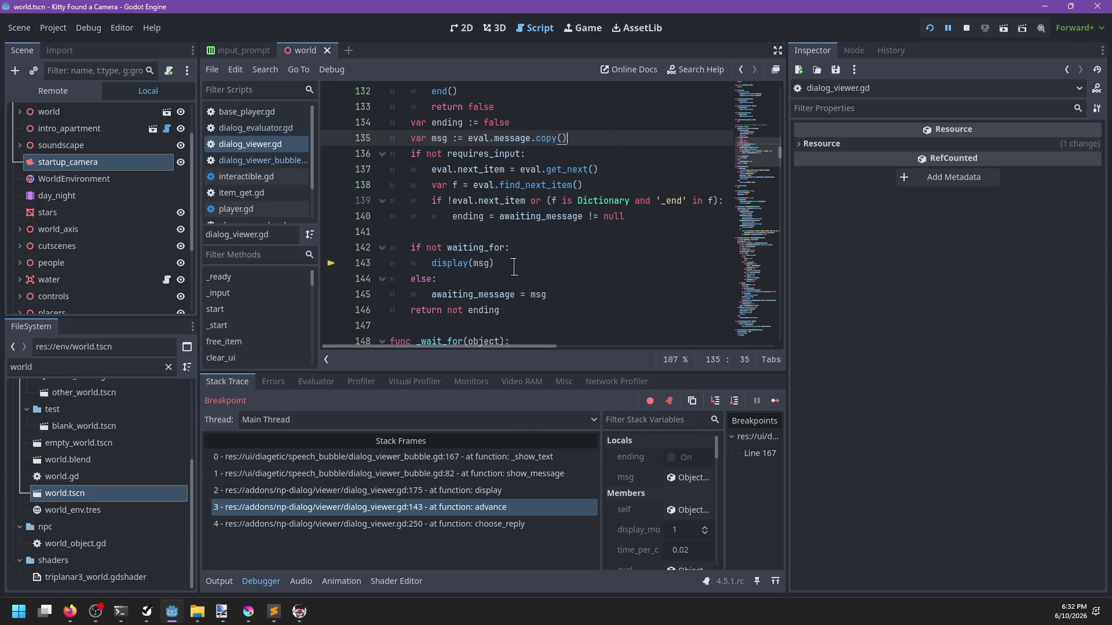
Step: Move display(msg) in advance() to directly below the var msg copy line
{"action": "left_click_drag", "start_coordinate": [513, 264], "coordinate": [527, 248]}
{"action": "key", "text": "ctrl+x"}
{"action": "left_click", "coordinate": [556, 122]}
{"action": "key", "text": "ctrl+v"}
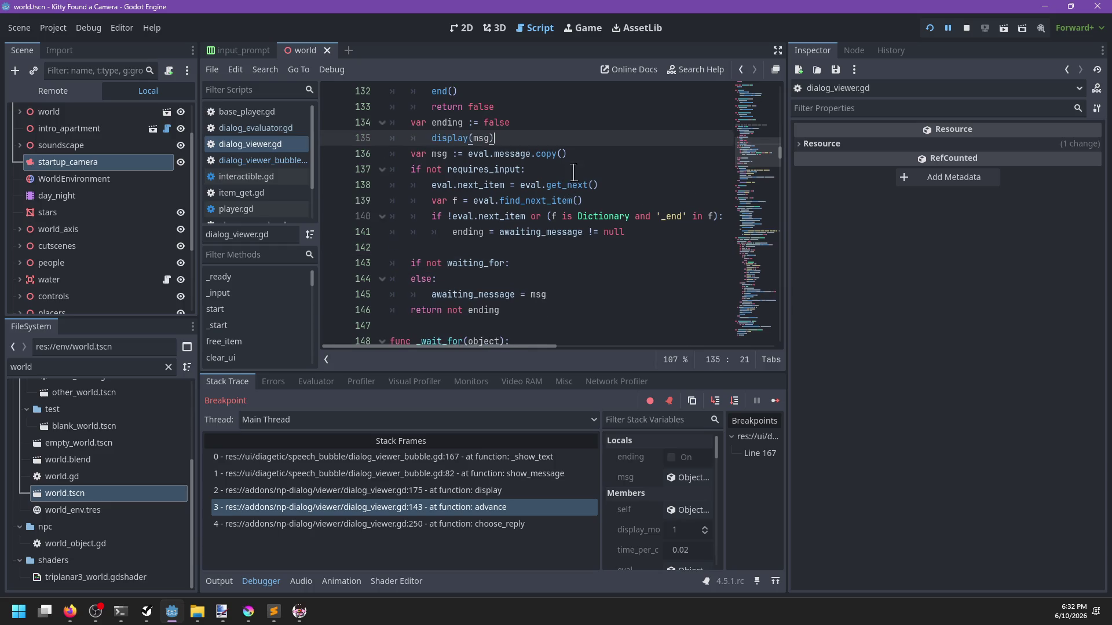
{"action": "key", "text": "alt+Down"}
{"action": "key", "text": "shift+Tab"}
{"action": "key", "text": "Home"}
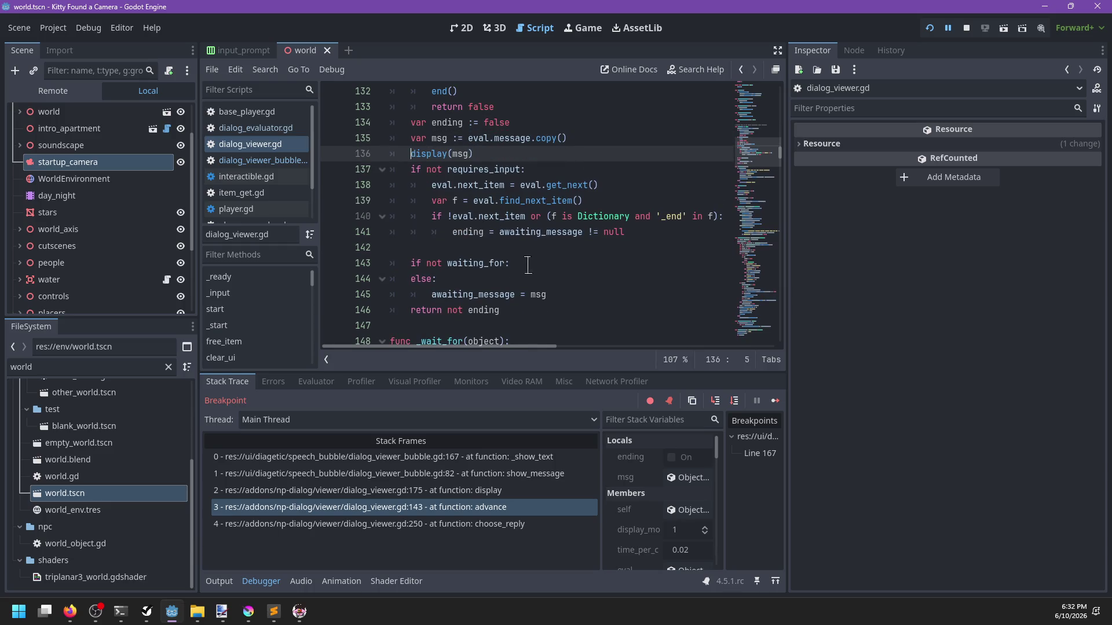
{"action": "left_click", "coordinate": [528, 264]}
{"action": "key", "text": "Return"}
{"action": "key", "text": "ctrl+v"}
{"action": "left_click", "coordinate": [476, 279]}
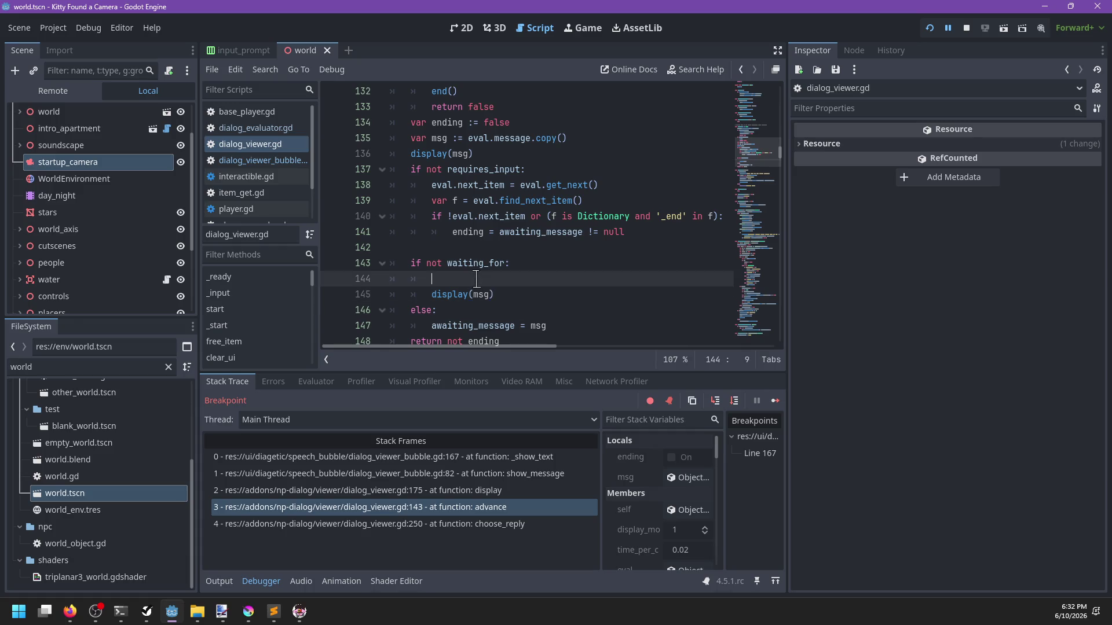
{"action": "key", "text": "BackSpace"}
Step: Comment out the if not waiting_for/else block and save dialog_viewer.gd
{"action": "left_click_drag", "start_coordinate": [446, 311], "coordinate": [408, 267]}
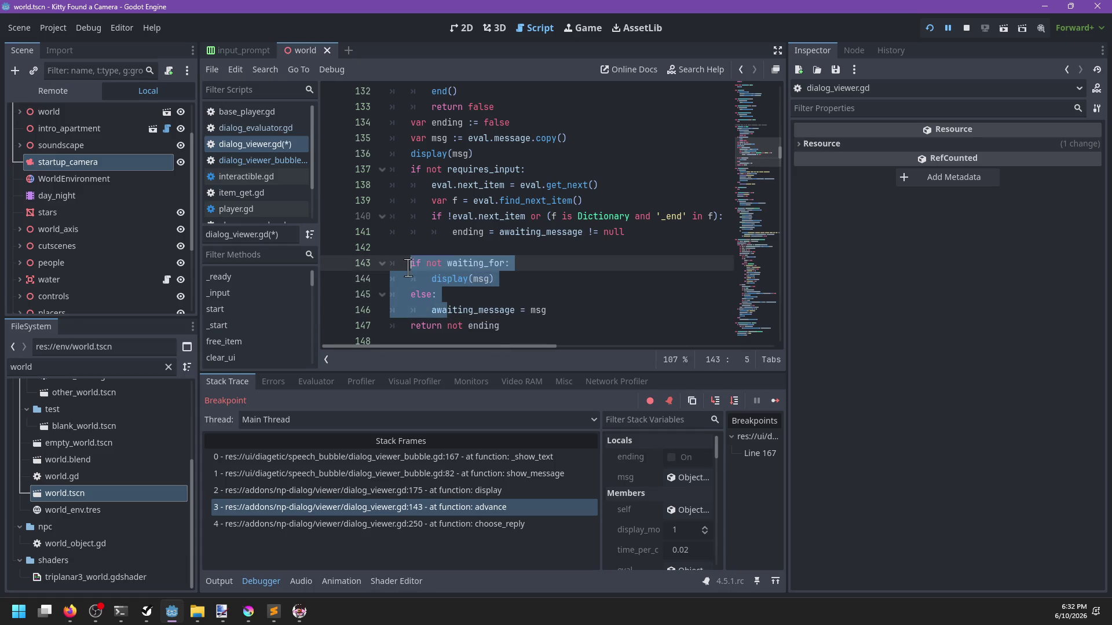
{"action": "key", "text": "ctrl+k"}
{"action": "left_click", "coordinate": [529, 304]}
{"action": "key", "text": "ctrl+s"}
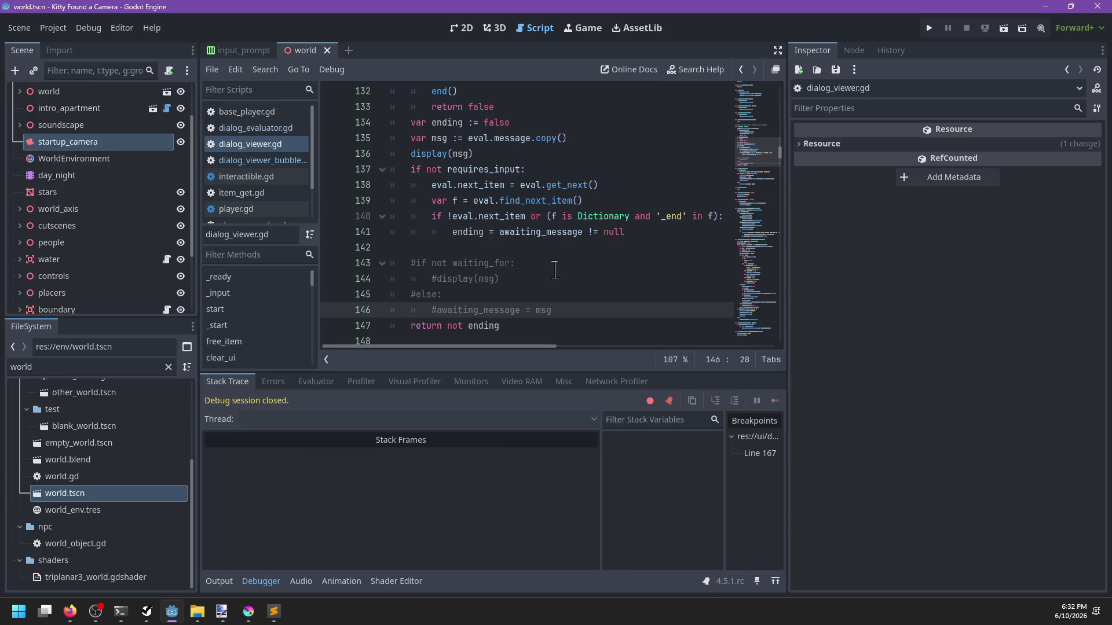
Step: Look over the display function in dialog_viewer.gd, then open dialog_viewer_bubble.gd
{"action": "scroll", "coordinate": [555, 270], "scroll_direction": "up", "scroll_amount": 2}
{"action": "scroll", "coordinate": [555, 270], "scroll_direction": "down", "scroll_amount": 10}
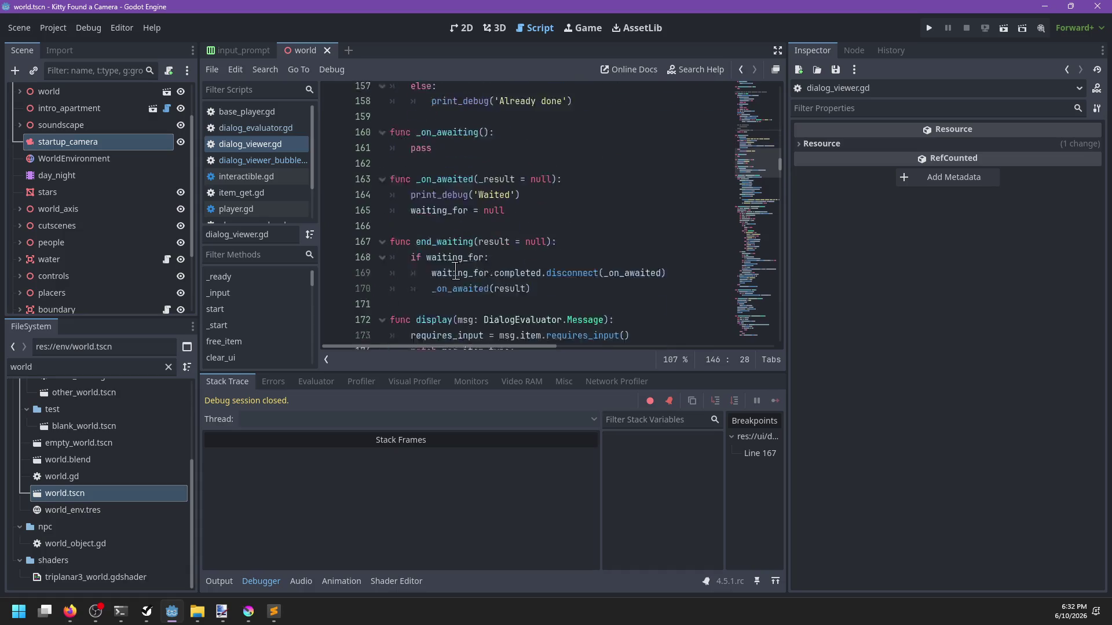
{"action": "scroll", "coordinate": [456, 271], "scroll_direction": "down", "scroll_amount": 5}
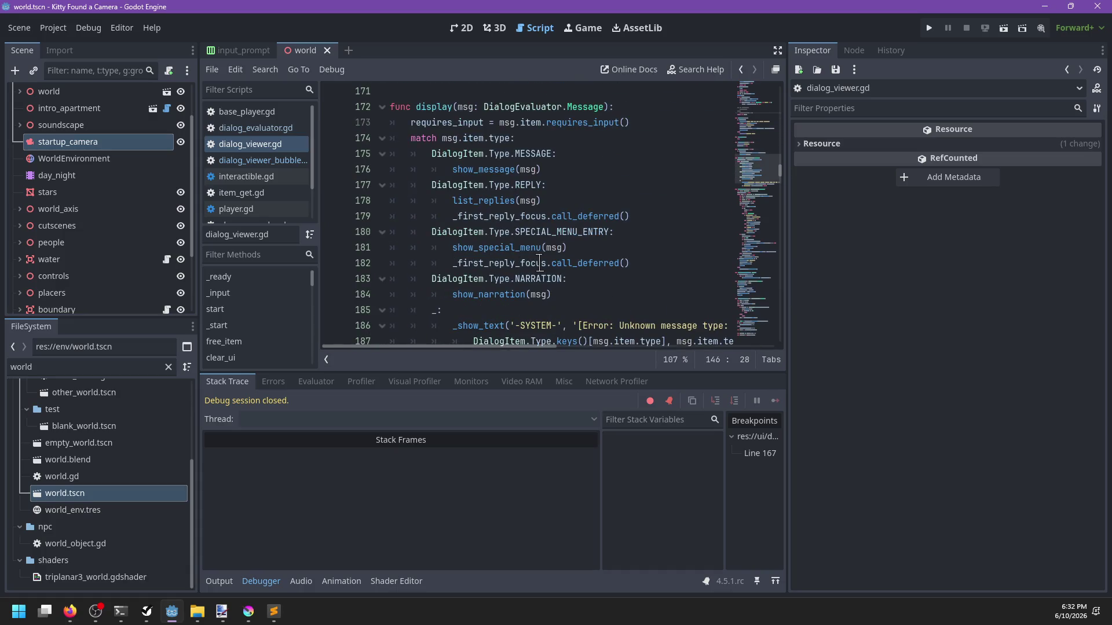
{"action": "scroll", "coordinate": [540, 263], "scroll_direction": "up", "scroll_amount": 1}
{"action": "left_click", "coordinate": [649, 142]}
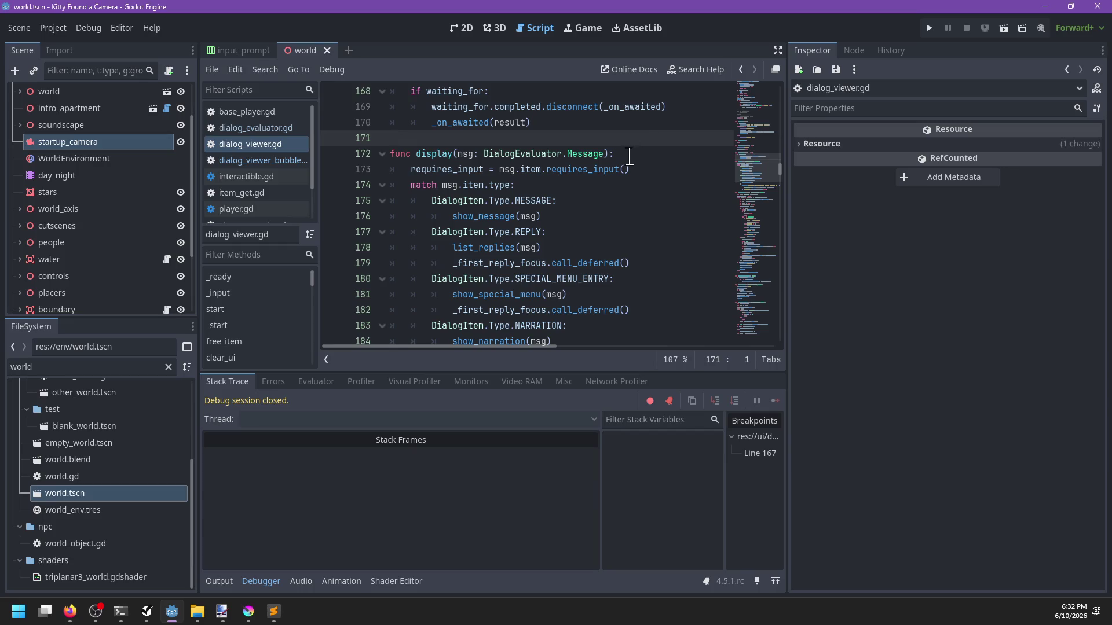
{"action": "left_click", "coordinate": [626, 155]}
{"action": "left_click", "coordinate": [272, 161]}
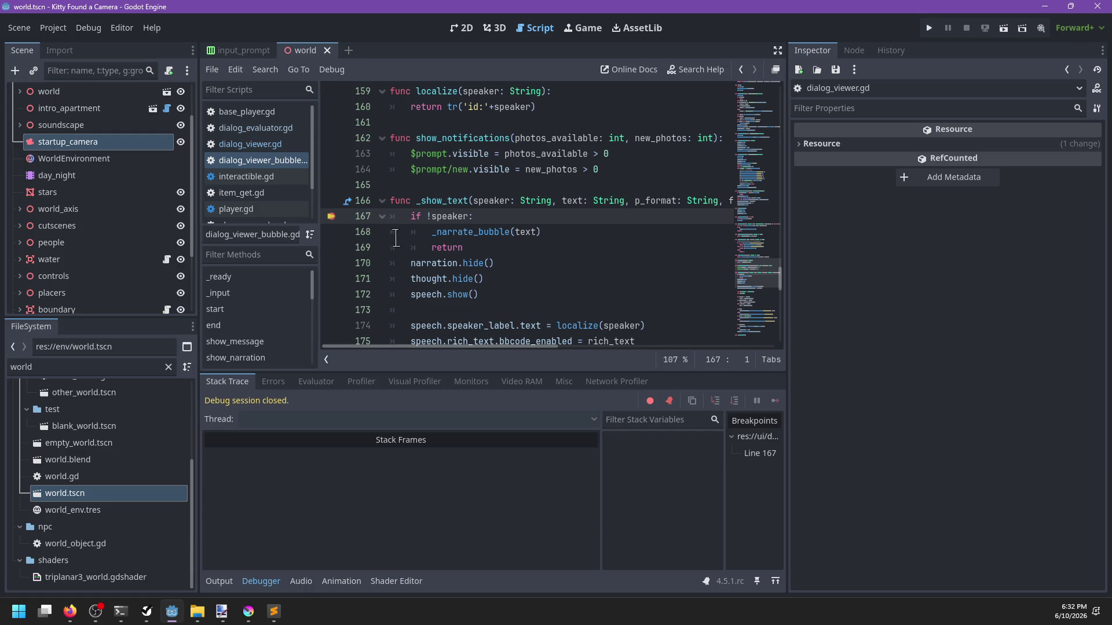
Step: Add a print_stack() call at the top of _show_text
{"action": "left_click", "coordinate": [492, 201]}
{"action": "key", "text": "End"}
{"action": "key", "text": "Return"}
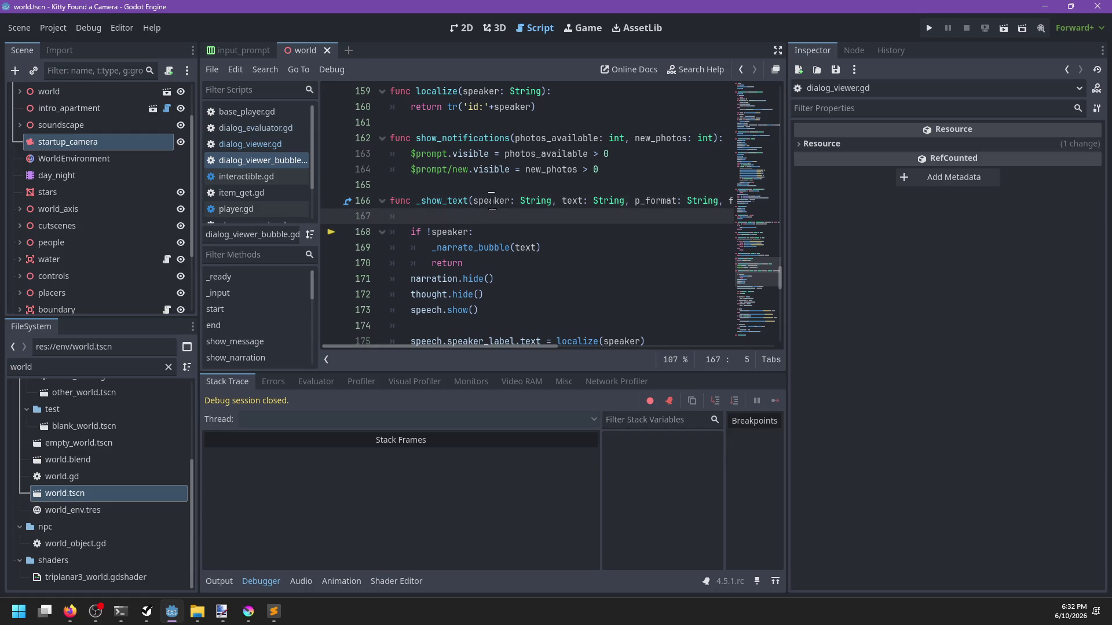
{"action": "type", "text": "print_stack"}
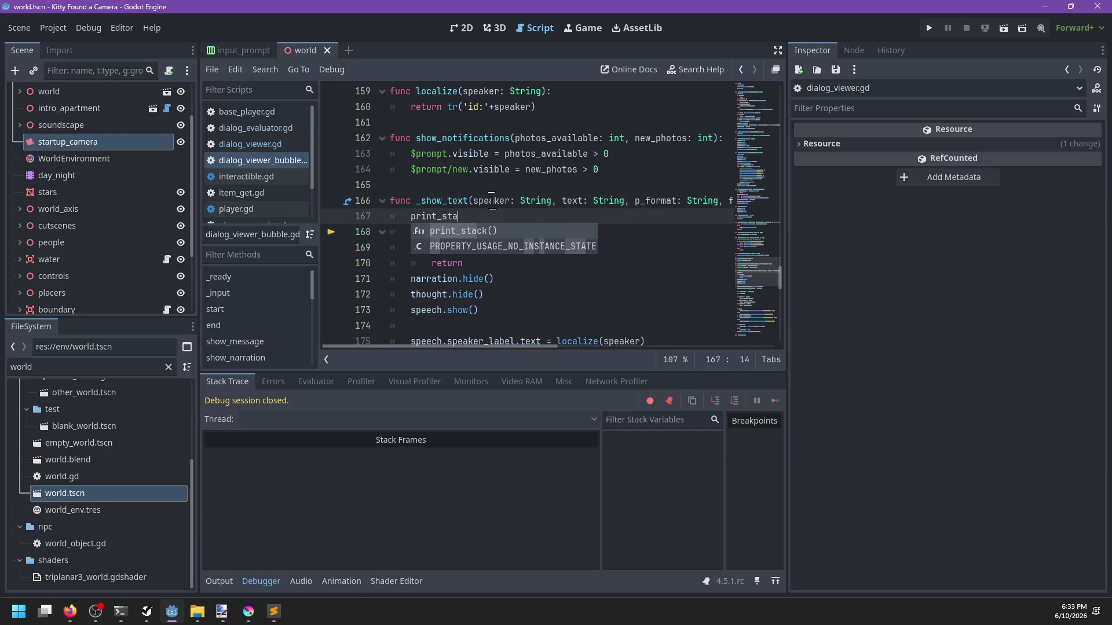
{"action": "key", "text": "Return"}
Step: Insert print('~~ ', text) above print_stack() and save the script
{"action": "left_click", "coordinate": [492, 202]}
{"action": "key", "text": "End"}
{"action": "key", "text": "Return"}
{"action": "type", "text": "print("}
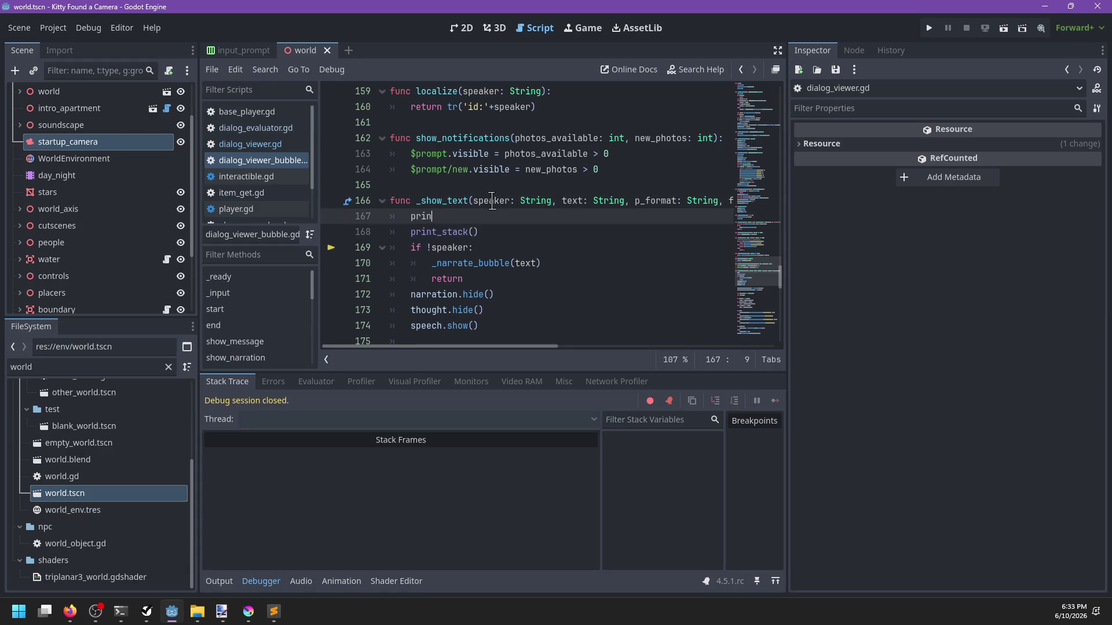
{"action": "type", "text": "'~~ Text"}
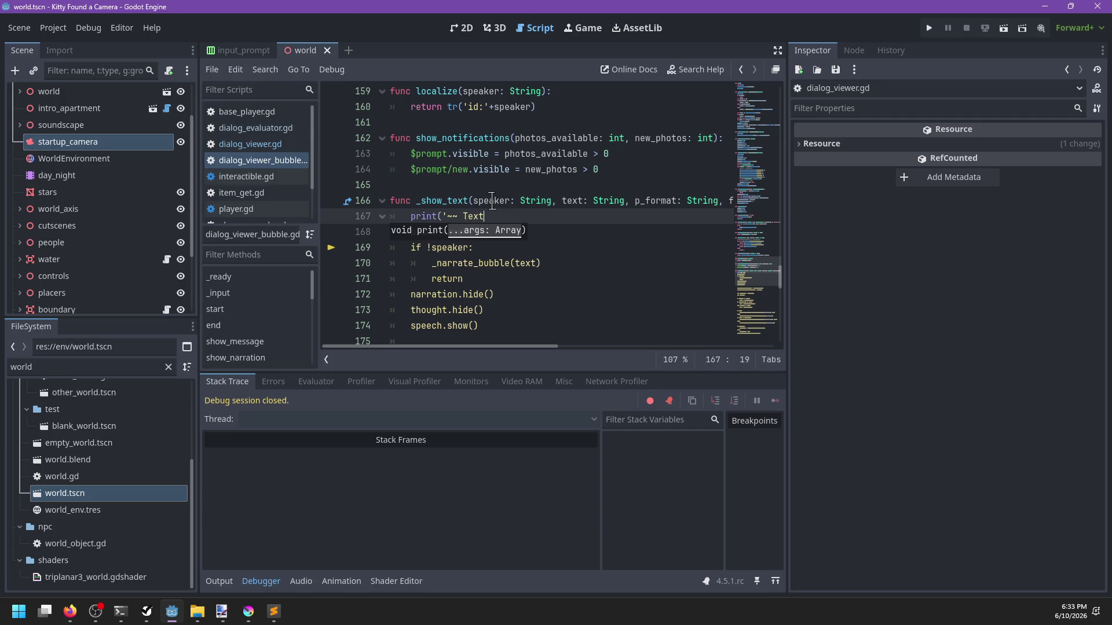
{"action": "key", "text": "ctrl+BackSpace"}
{"action": "type", "text": "', "}
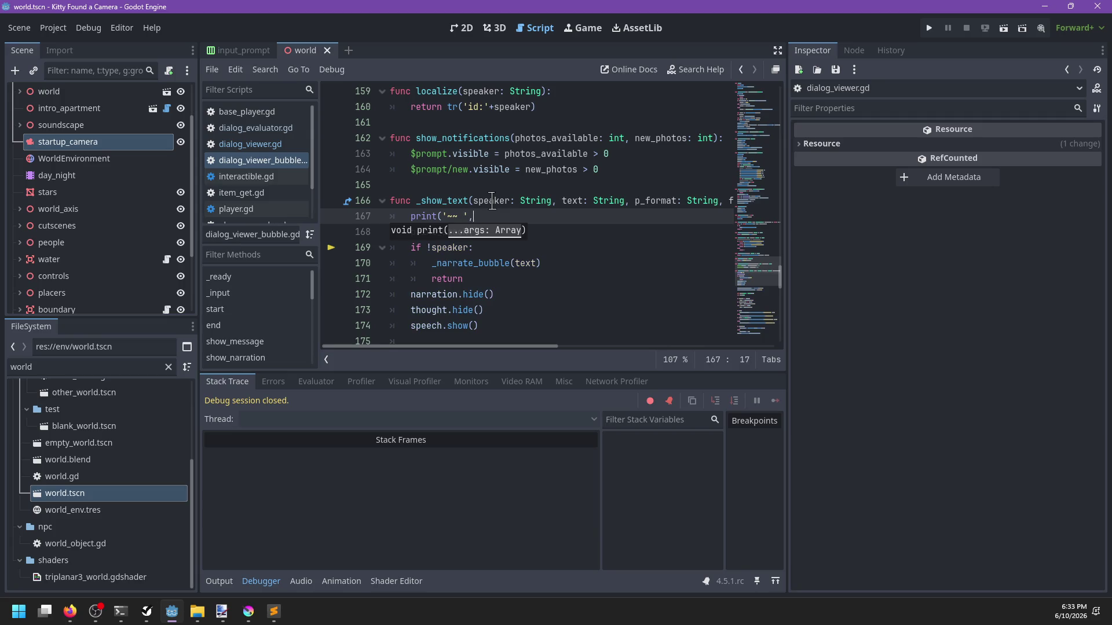
{"action": "type", "text": "text)"}
{"action": "key", "text": "ctrl+s"}
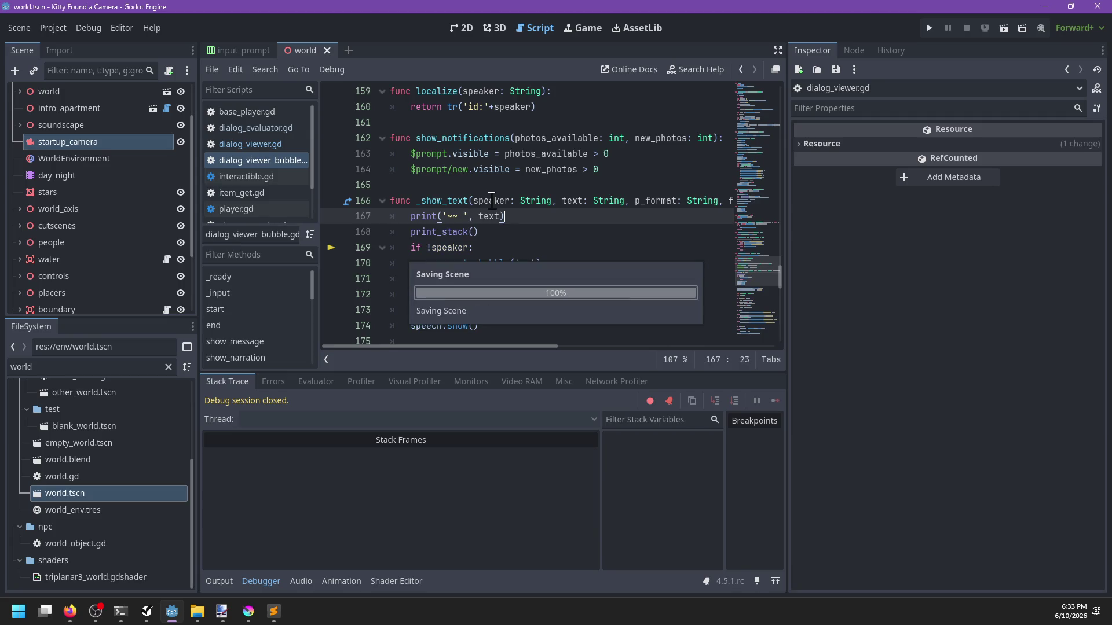
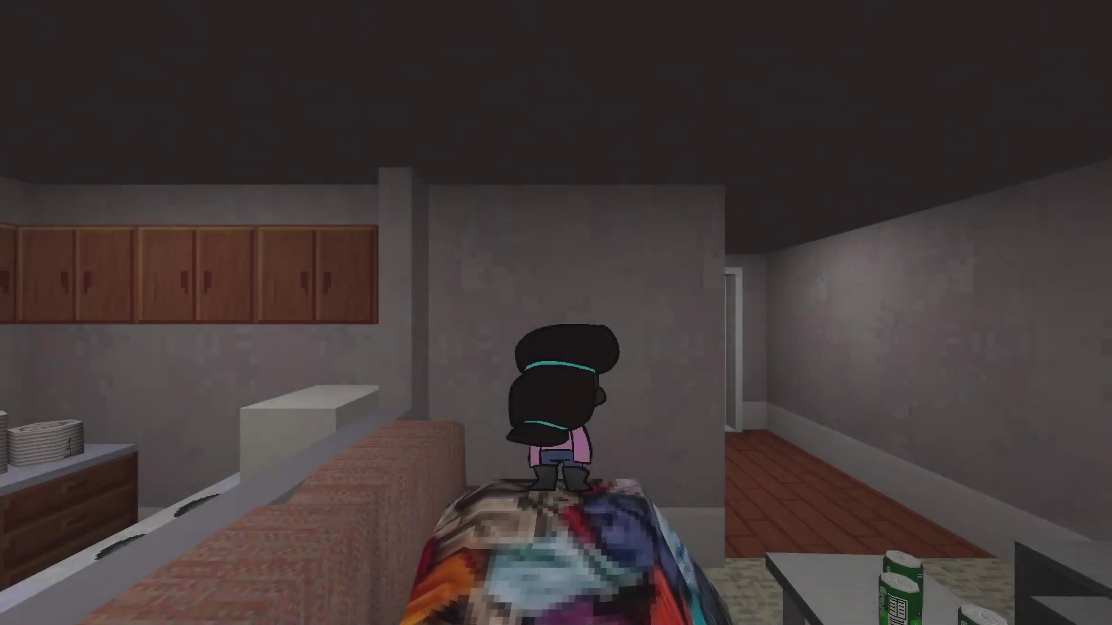
Step: Talk to Theodore Ursine, give the 'I'm four' reply, then quit the playtest
{"action": "key", "text": "w"}
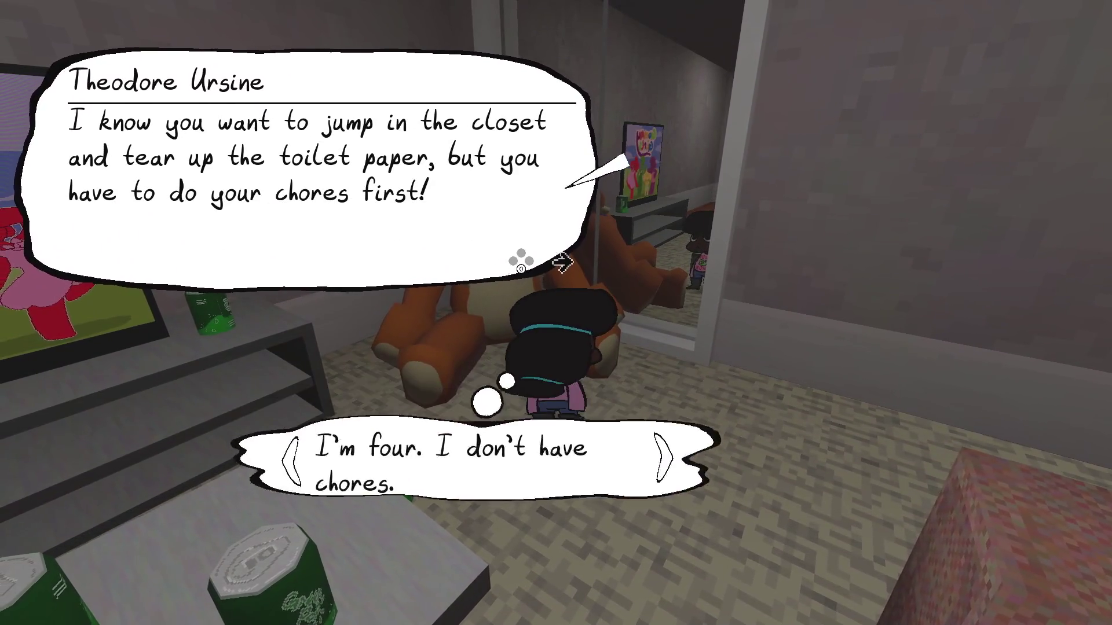
{"action": "key", "text": "space"}
{"action": "key", "text": "space"}
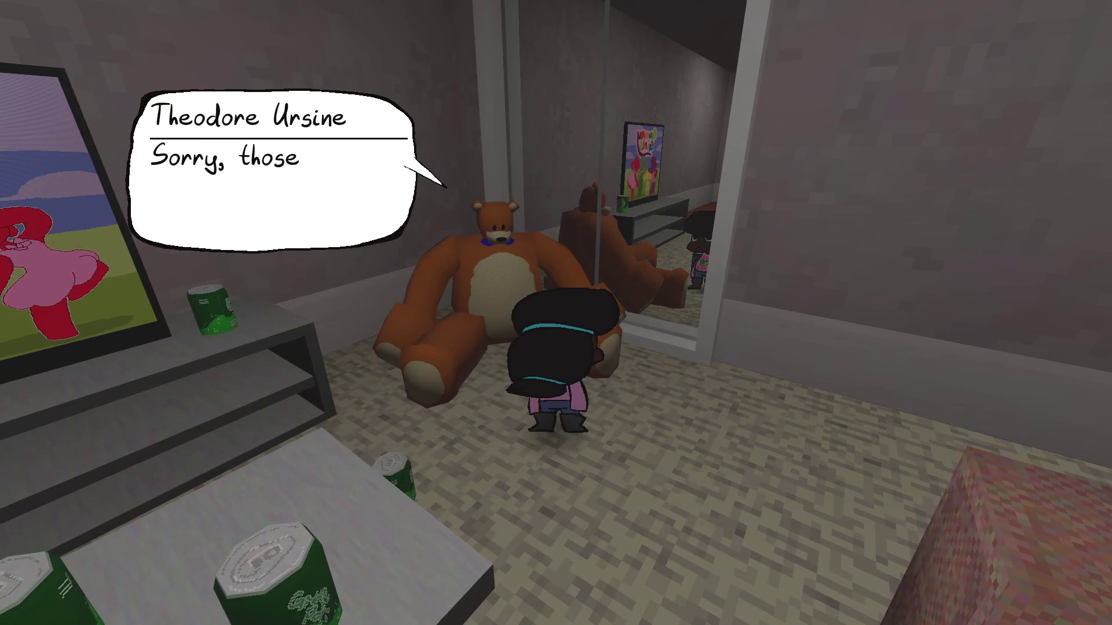
{"action": "key", "text": "alt+F4"}
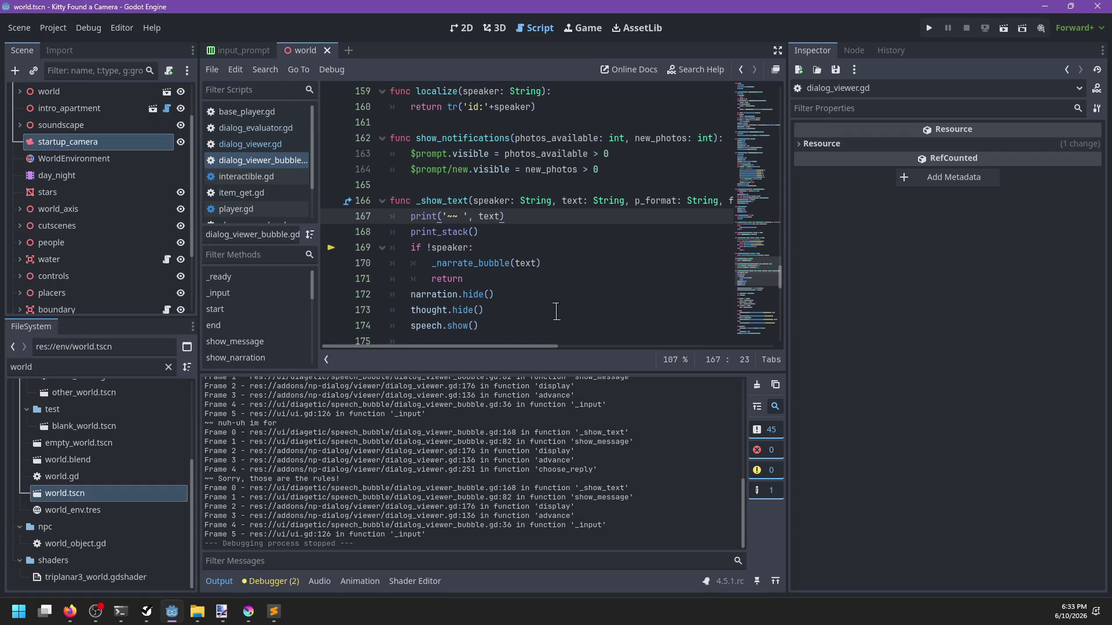
Step: Review _show_text in dialog_viewer_bubble.gd around lines 173–179, then switch to dialog_viewer.gd
{"action": "scroll", "coordinate": [482, 230], "scroll_direction": "up", "scroll_amount": 2}
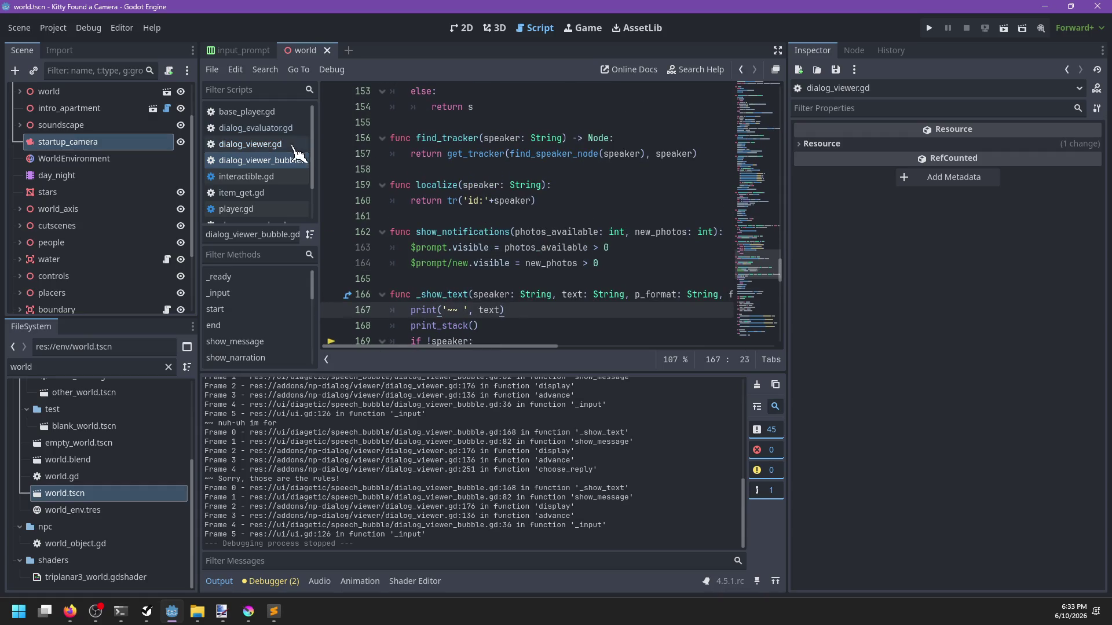
{"action": "scroll", "coordinate": [515, 241], "scroll_direction": "down", "scroll_amount": 5}
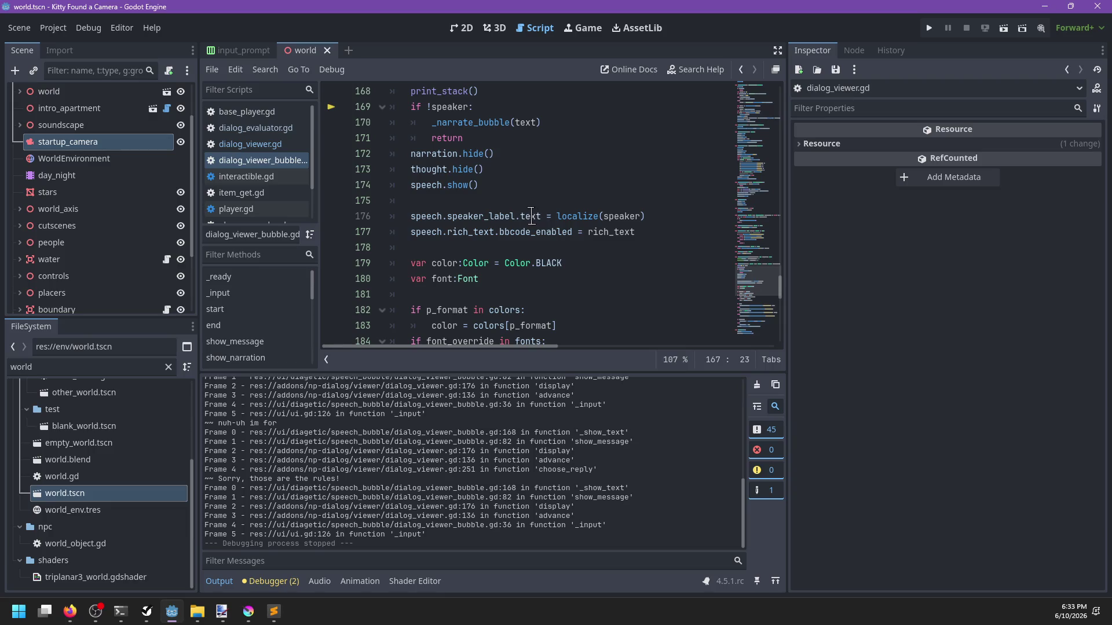
{"action": "left_click", "coordinate": [614, 169]}
{"action": "scroll", "coordinate": [614, 169], "scroll_direction": "down", "scroll_amount": 2}
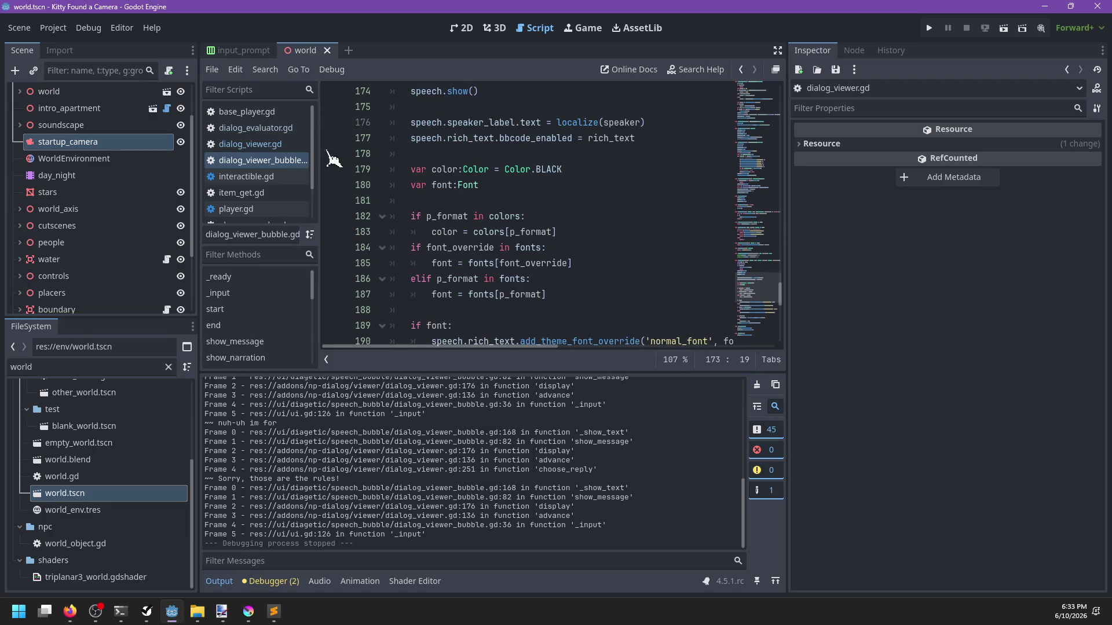
{"action": "left_click", "coordinate": [525, 169]}
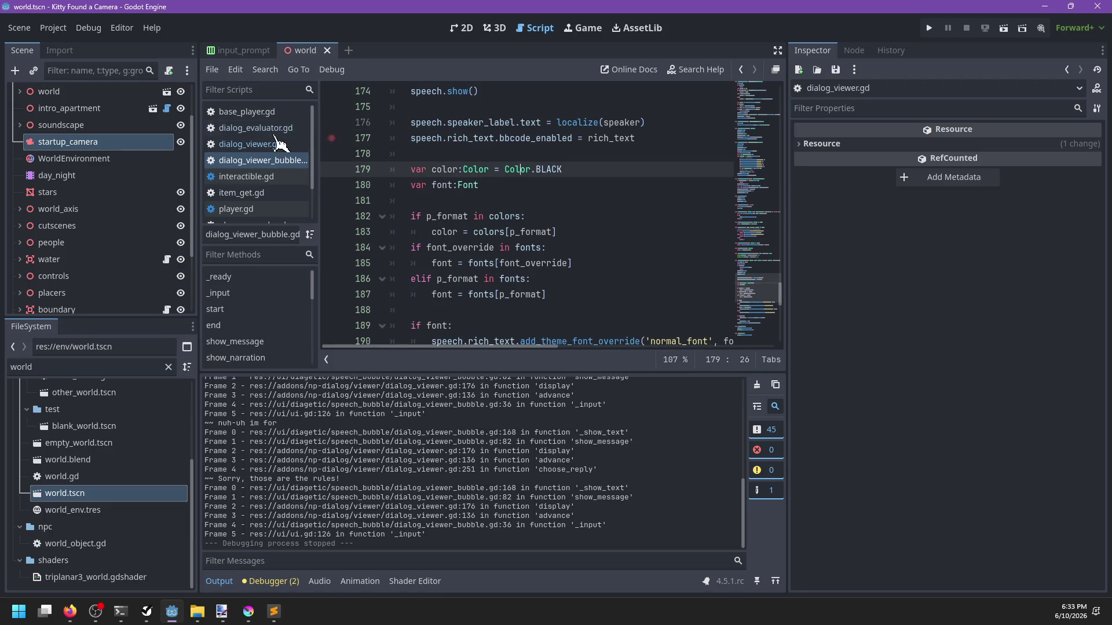
{"action": "left_click", "coordinate": [279, 145]}
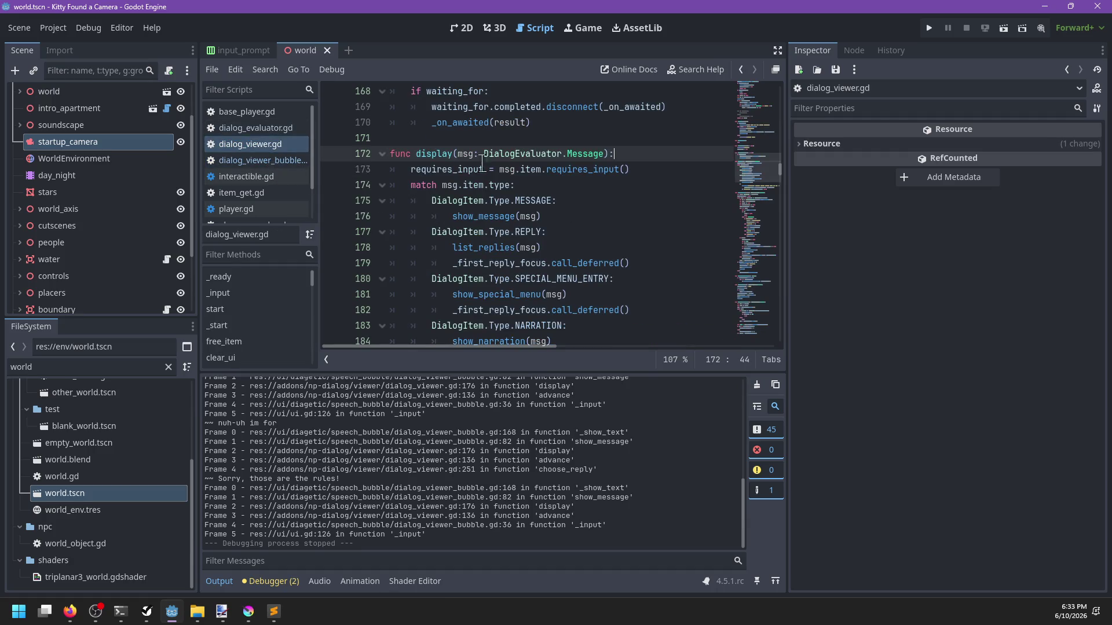
Step: Jump from display() to the list_replies definition and inspect line 192
{"action": "double_click", "coordinate": [431, 153]}
{"action": "scroll", "coordinate": [579, 214], "scroll_direction": "down", "scroll_amount": 3}
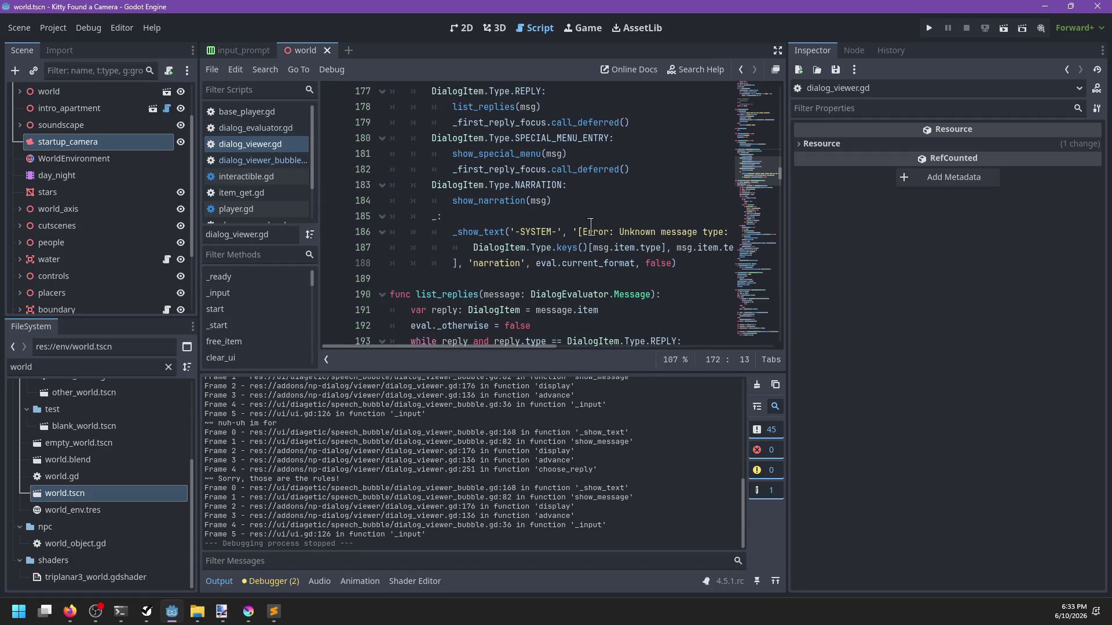
{"action": "scroll", "coordinate": [579, 225], "scroll_direction": "up", "scroll_amount": 1}
{"action": "scroll", "coordinate": [564, 226], "scroll_direction": "up", "scroll_amount": 1}
{"action": "left_click", "coordinate": [504, 201], "text": "ctrl"}
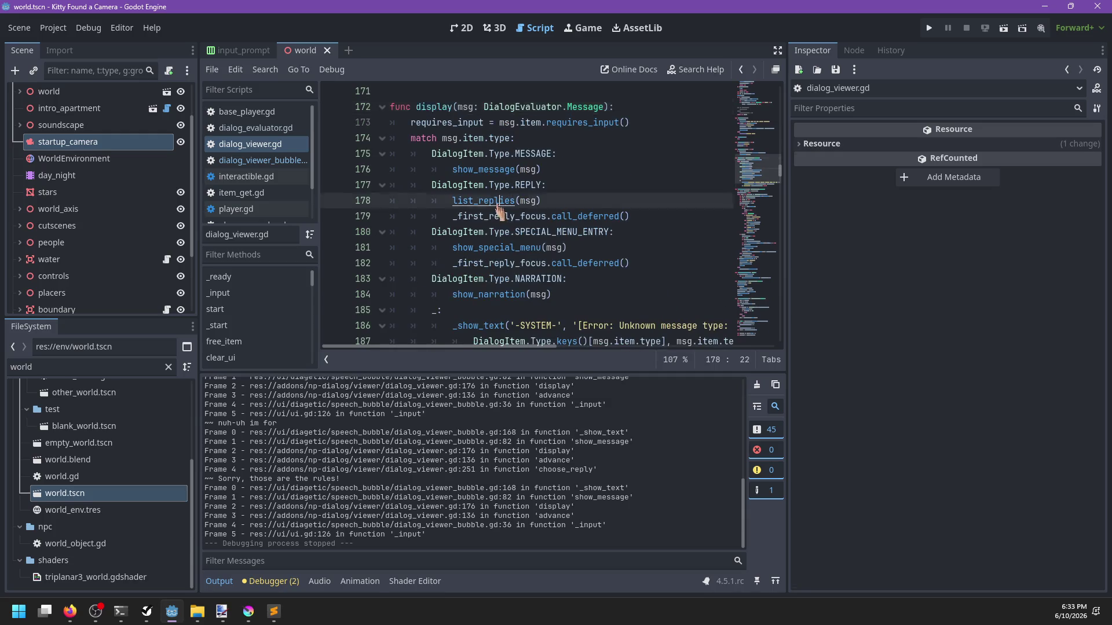
{"action": "scroll", "coordinate": [593, 239], "scroll_direction": "down", "scroll_amount": 1}
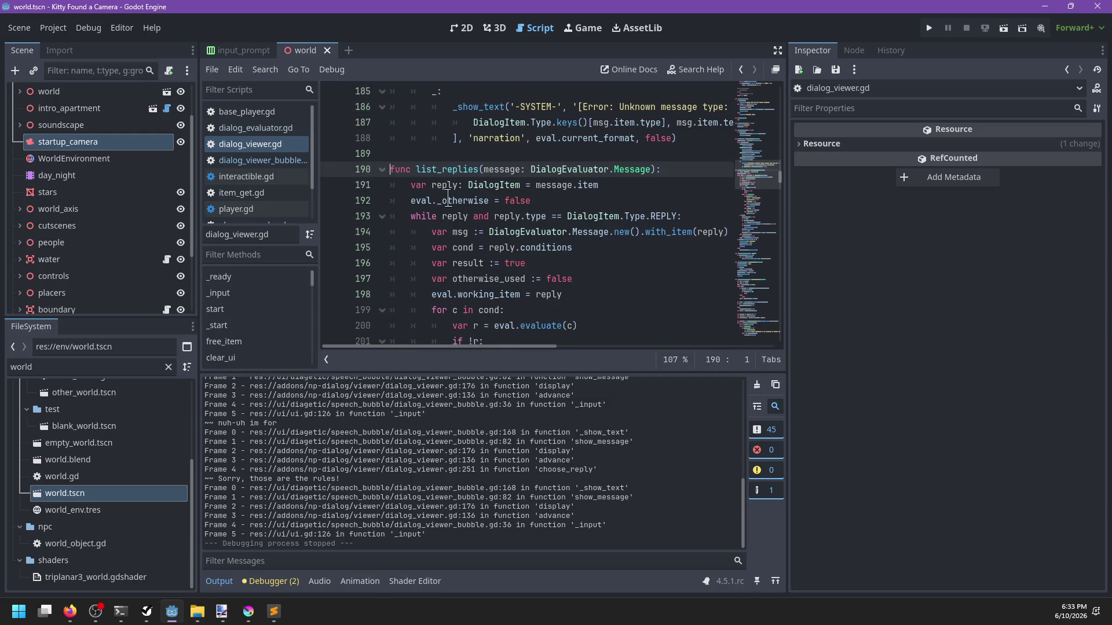
{"action": "left_click", "coordinate": [593, 199]}
Step: Read through list_replies down to the advance() call on line 234 and back up
{"action": "scroll", "coordinate": [606, 211], "scroll_direction": "down", "scroll_amount": 3}
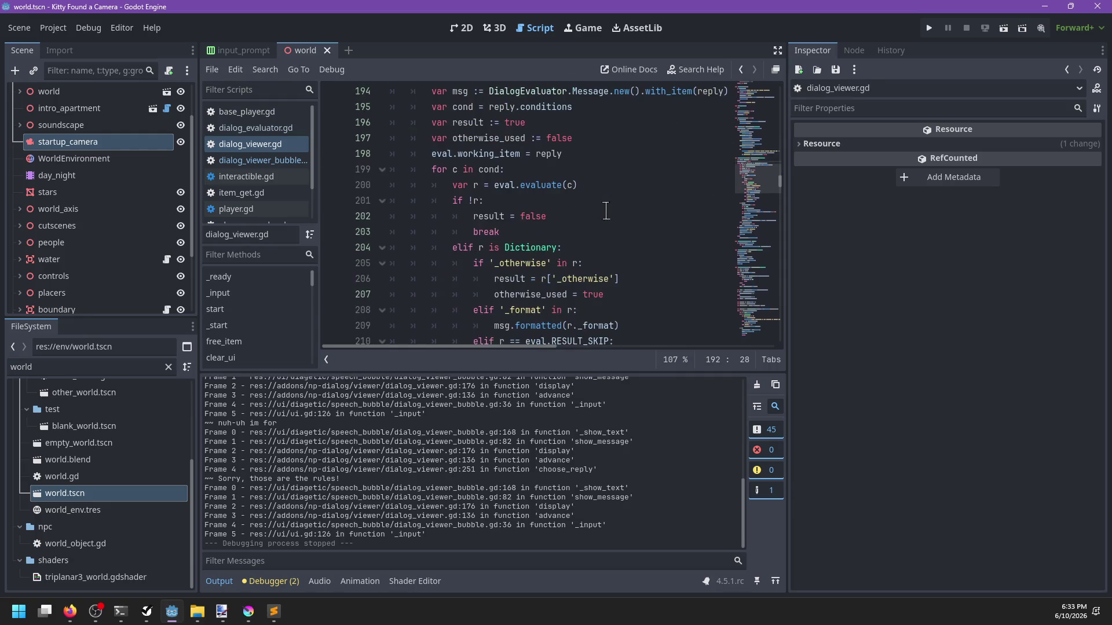
{"action": "scroll", "coordinate": [607, 210], "scroll_direction": "up", "scroll_amount": 2}
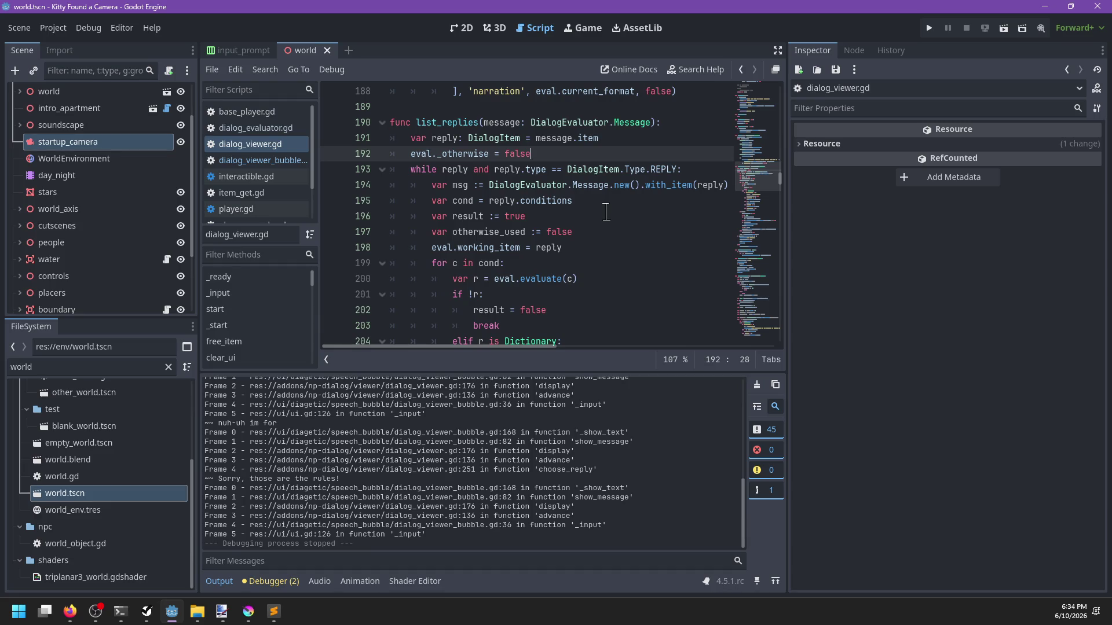
{"action": "scroll", "coordinate": [603, 212], "scroll_direction": "down", "scroll_amount": 8}
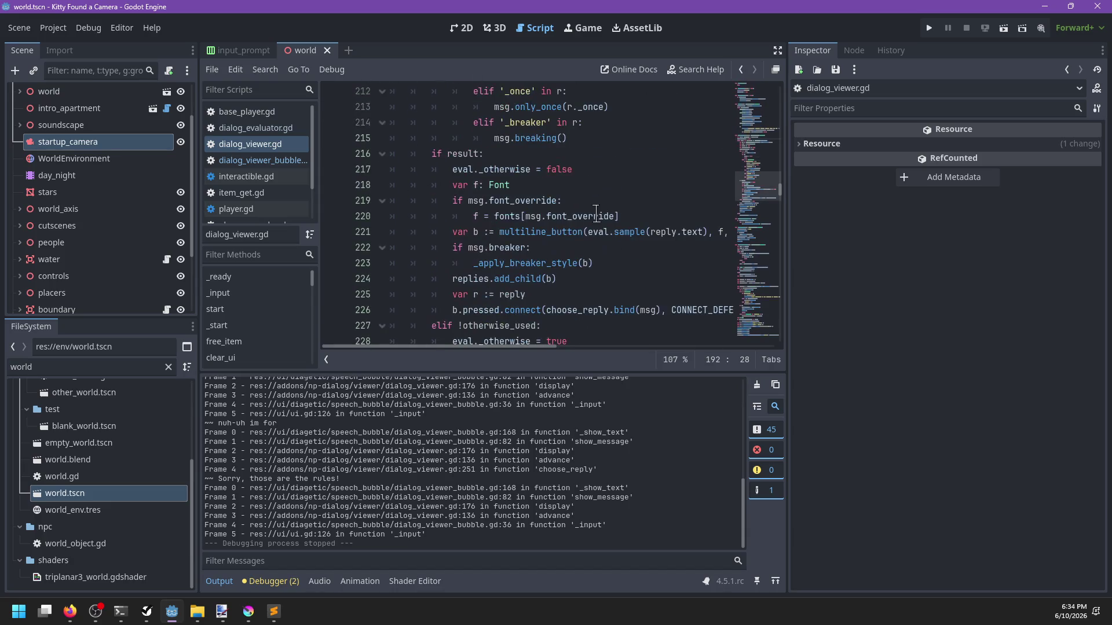
{"action": "scroll", "coordinate": [596, 212], "scroll_direction": "down", "scroll_amount": 1}
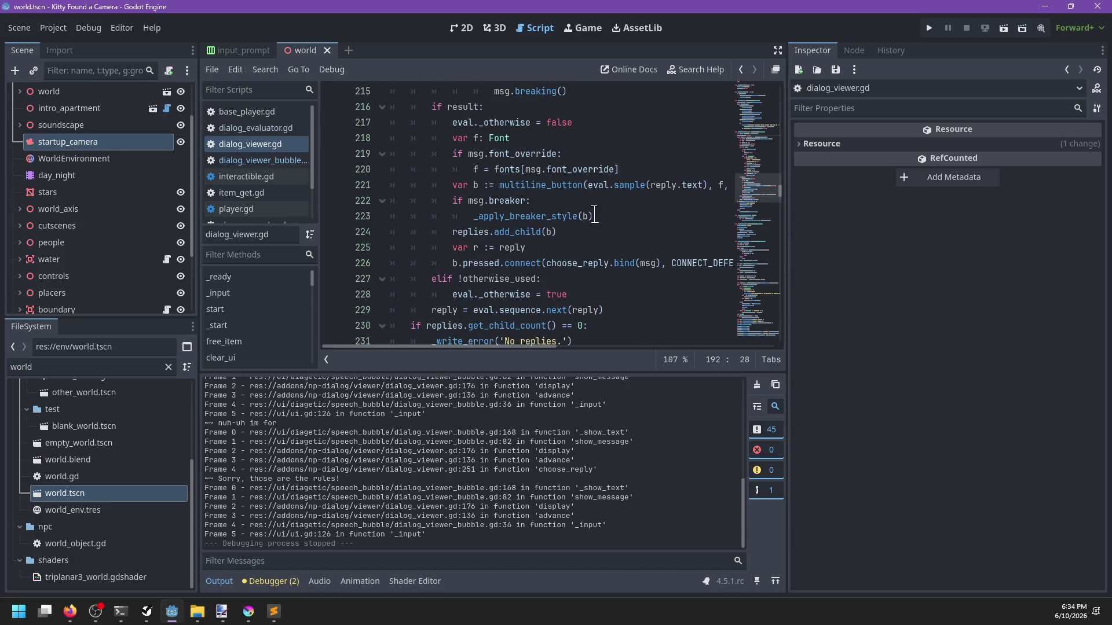
{"action": "scroll", "coordinate": [593, 216], "scroll_direction": "down", "scroll_amount": 3}
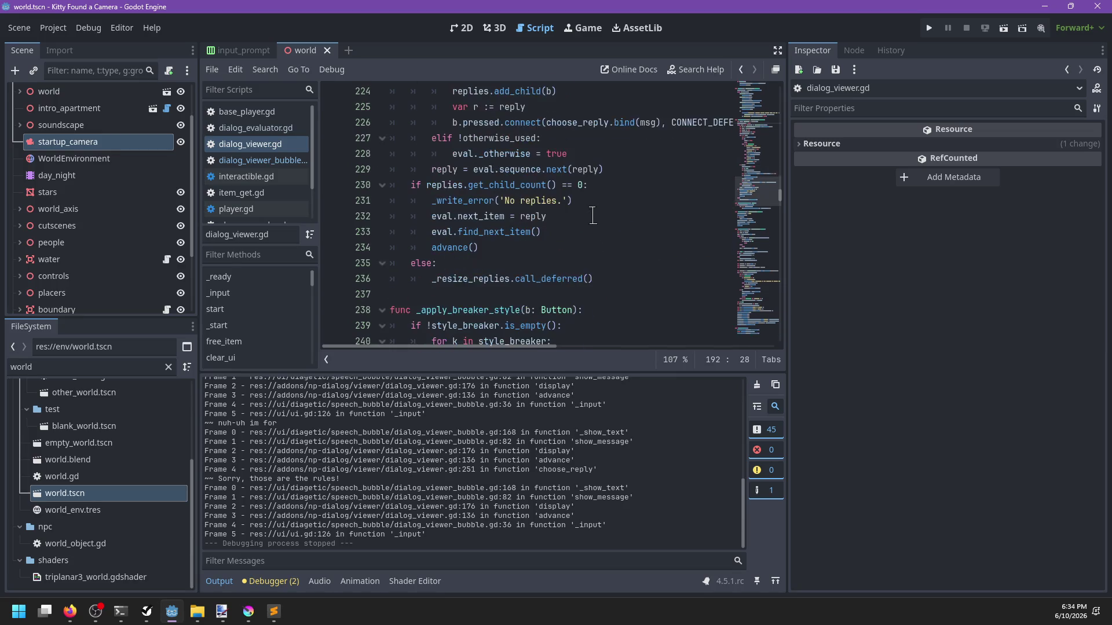
{"action": "scroll", "coordinate": [593, 215], "scroll_direction": "up", "scroll_amount": 13}
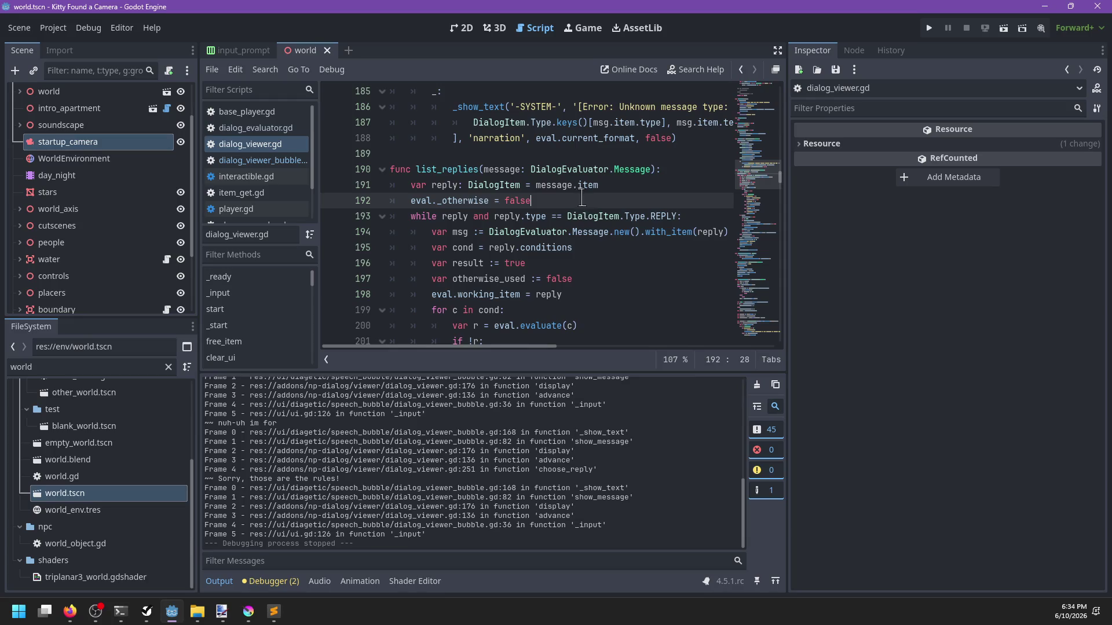
{"action": "scroll", "coordinate": [587, 212], "scroll_direction": "down", "scroll_amount": 3}
{"action": "scroll", "coordinate": [586, 213], "scroll_direction": "down", "scroll_amount": 10}
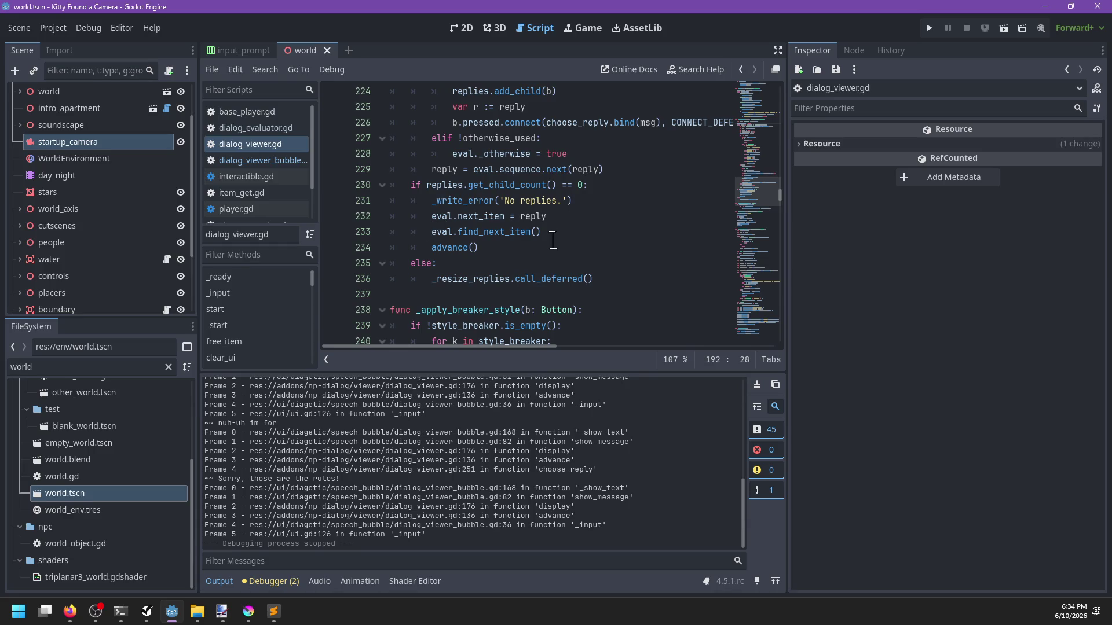
{"action": "left_click", "coordinate": [554, 243]}
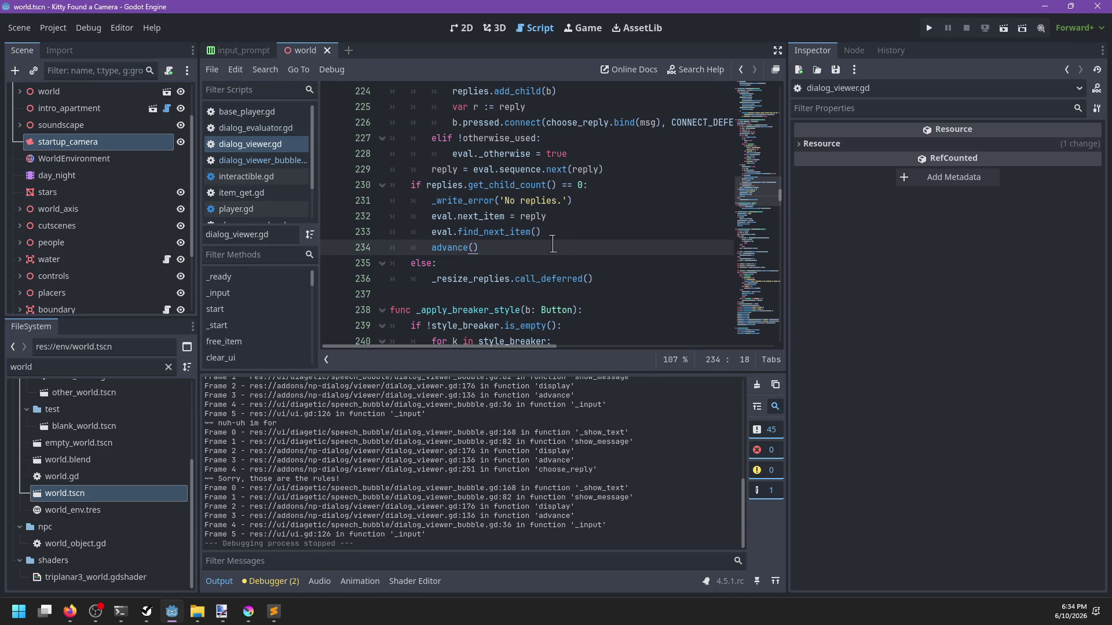
{"action": "scroll", "coordinate": [564, 232], "scroll_direction": "up", "scroll_amount": 3}
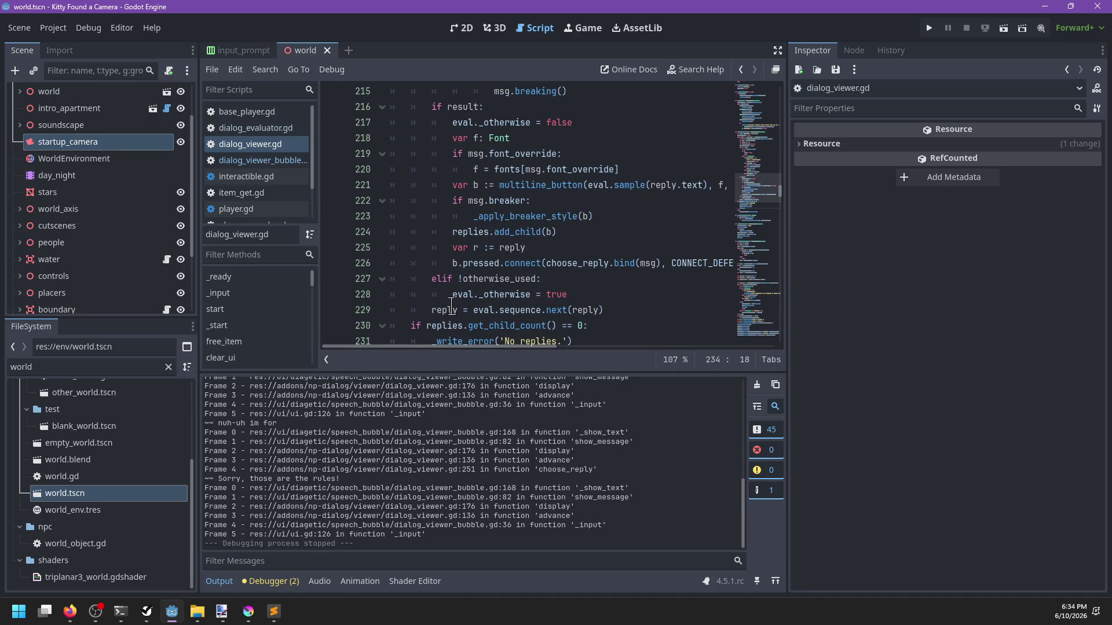
{"action": "scroll", "coordinate": [609, 301], "scroll_direction": "up", "scroll_amount": 1}
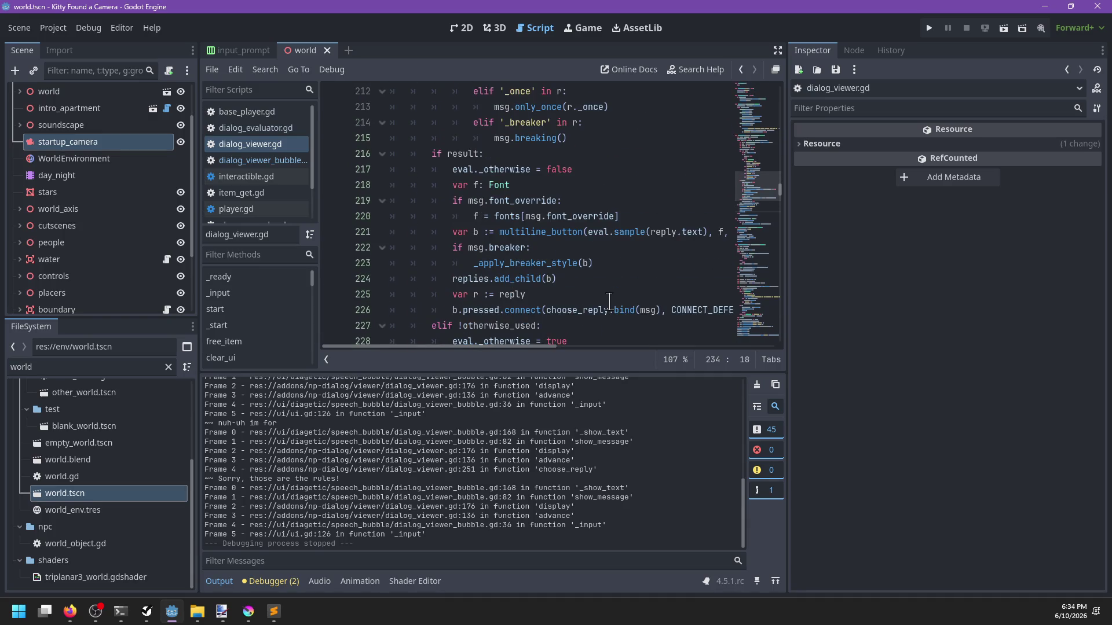
{"action": "scroll", "coordinate": [609, 301], "scroll_direction": "up", "scroll_amount": 1}
{"action": "scroll", "coordinate": [609, 301], "scroll_direction": "up", "scroll_amount": 7}
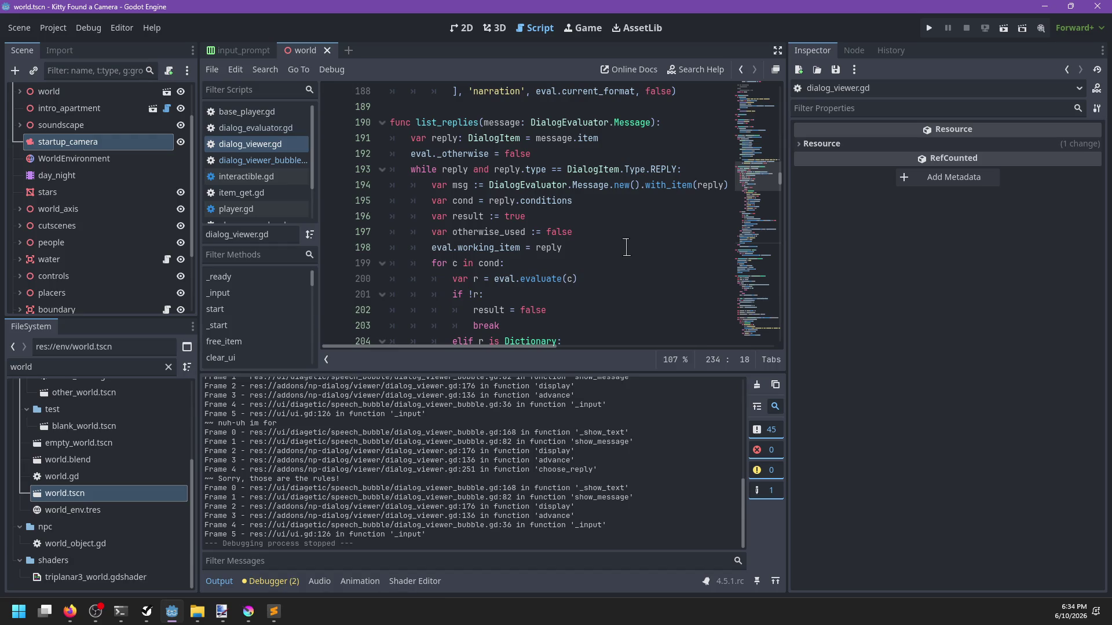
Step: Scroll back and forth through dialog_viewer.gd's reply-building code
{"action": "scroll", "coordinate": [613, 229], "scroll_direction": "down", "scroll_amount": 1}
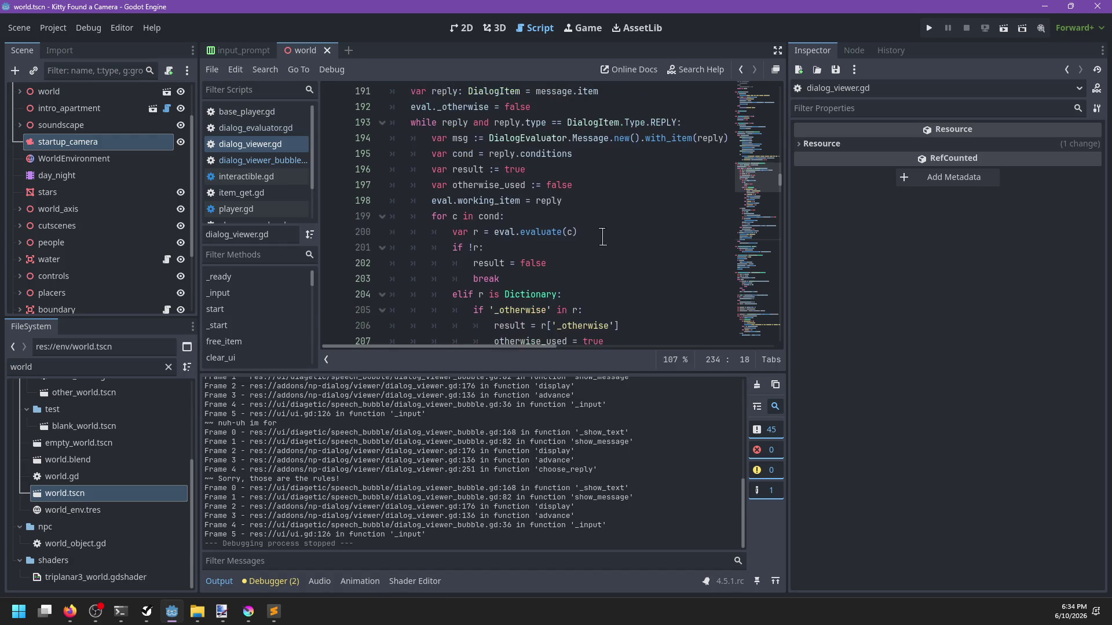
{"action": "scroll", "coordinate": [605, 235], "scroll_direction": "up", "scroll_amount": 7}
{"action": "scroll", "coordinate": [602, 236], "scroll_direction": "down", "scroll_amount": 1}
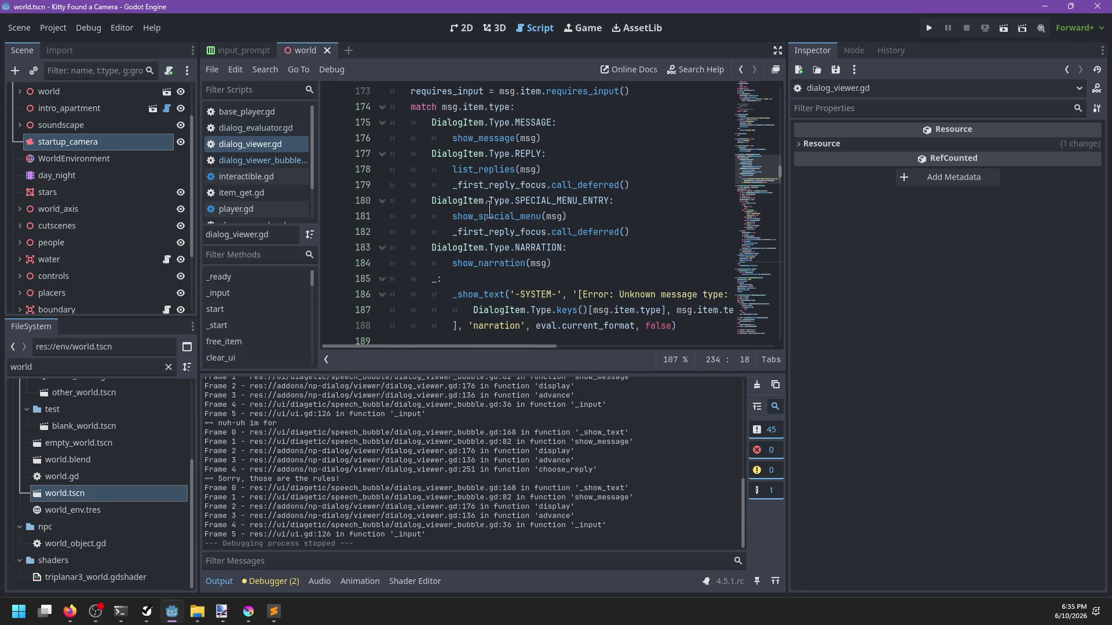
{"action": "scroll", "coordinate": [618, 188], "scroll_direction": "down", "scroll_amount": 7}
{"action": "scroll", "coordinate": [619, 188], "scroll_direction": "up", "scroll_amount": 4}
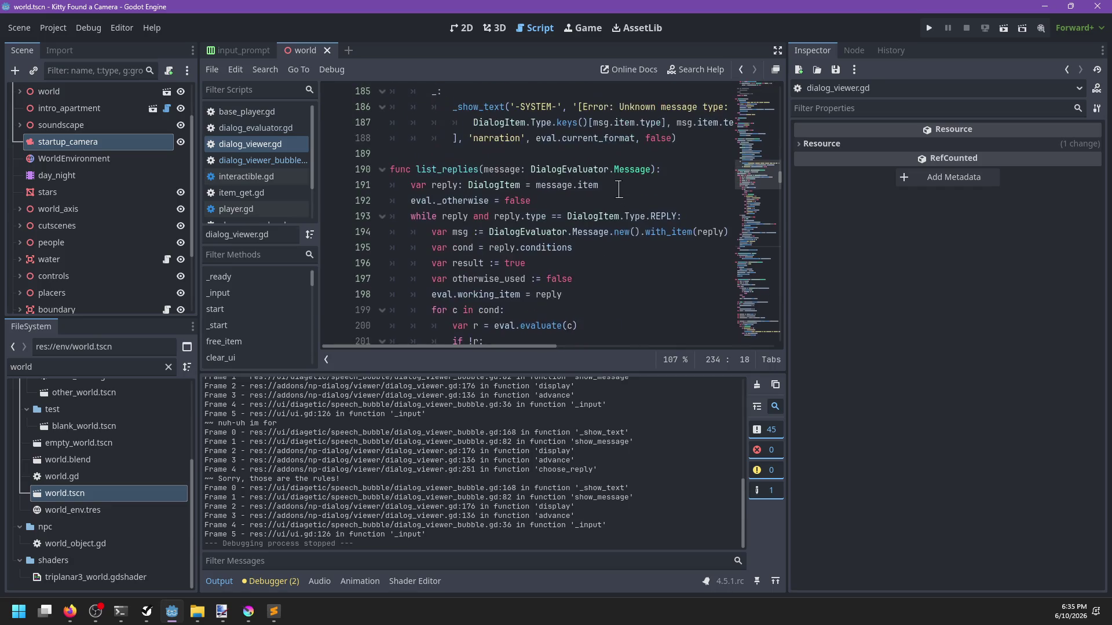
{"action": "scroll", "coordinate": [617, 190], "scroll_direction": "down", "scroll_amount": 2}
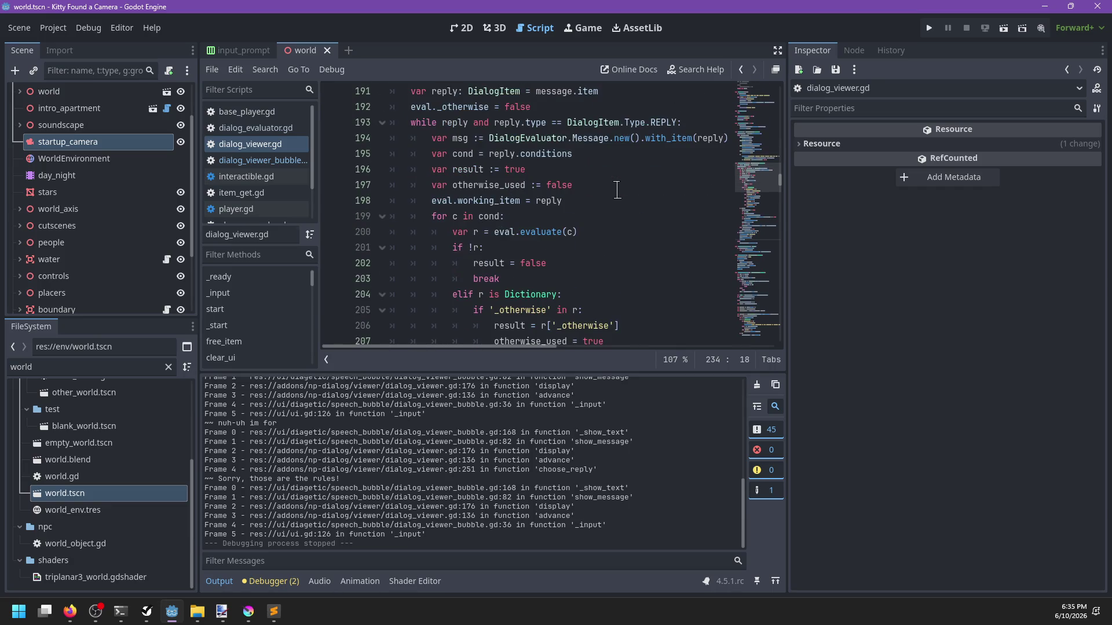
{"action": "scroll", "coordinate": [618, 190], "scroll_direction": "down", "scroll_amount": 9}
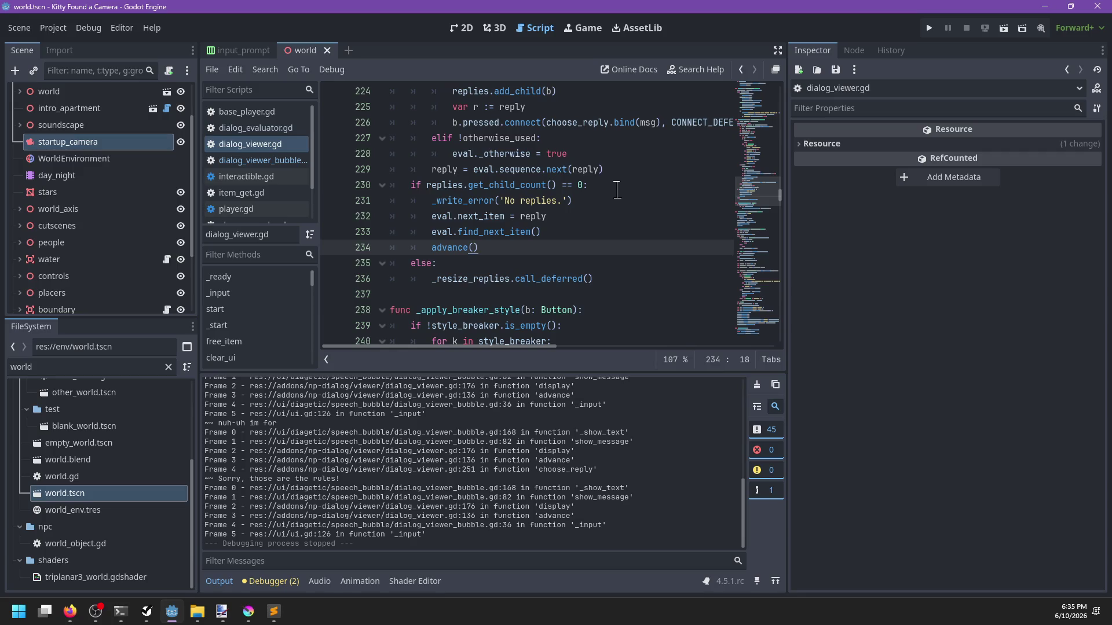
{"action": "scroll", "coordinate": [618, 190], "scroll_direction": "up", "scroll_amount": 1}
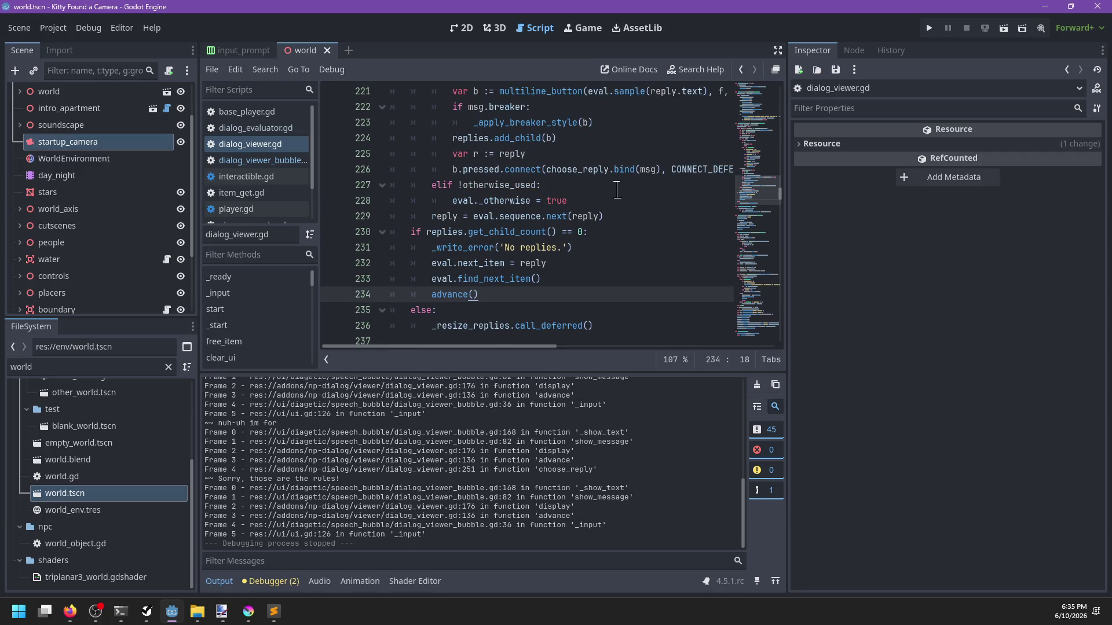
{"action": "scroll", "coordinate": [617, 190], "scroll_direction": "up", "scroll_amount": 12}
{"action": "scroll", "coordinate": [618, 191], "scroll_direction": "down", "scroll_amount": 10}
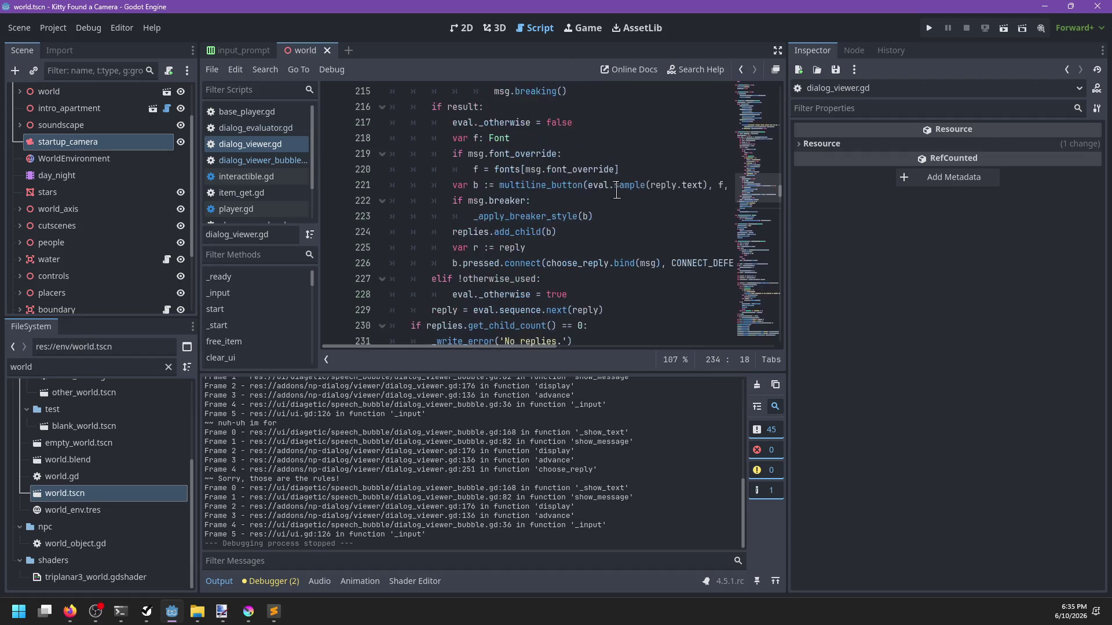
{"action": "scroll", "coordinate": [617, 191], "scroll_direction": "down", "scroll_amount": 4}
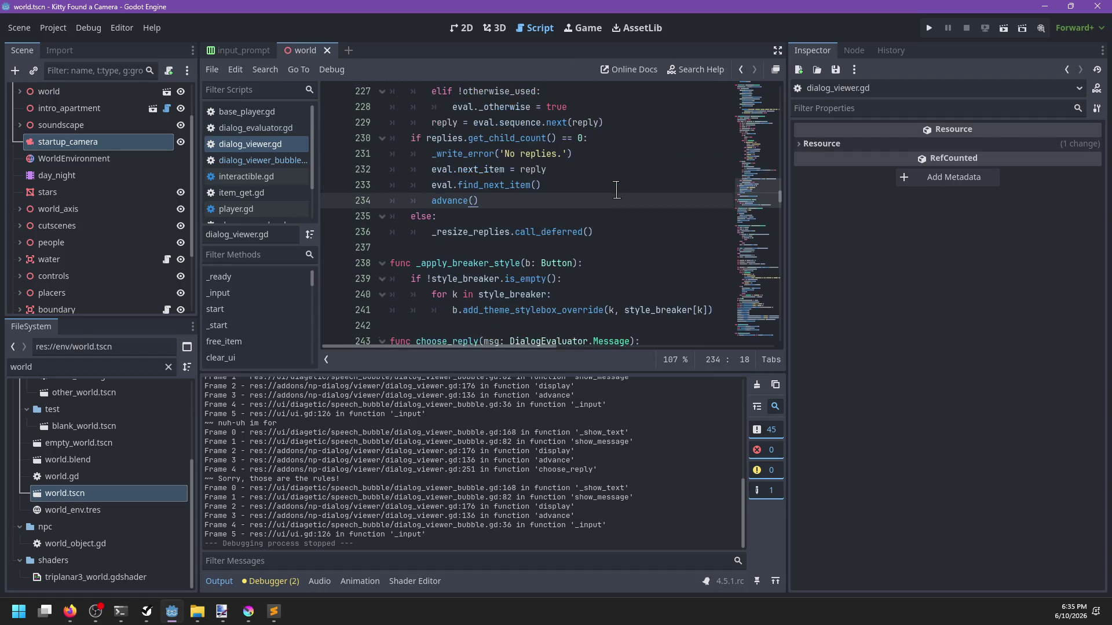
{"action": "scroll", "coordinate": [617, 190], "scroll_direction": "up", "scroll_amount": 1}
{"action": "scroll", "coordinate": [616, 190], "scroll_direction": "up", "scroll_amount": 1}
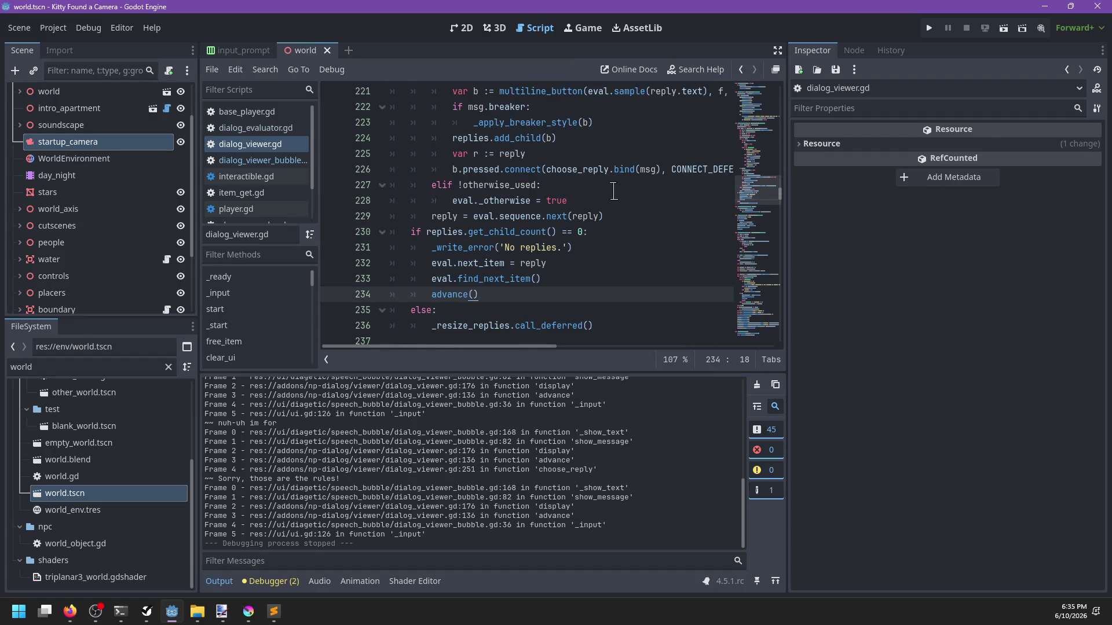
{"action": "scroll", "coordinate": [614, 191], "scroll_direction": "up", "scroll_amount": 1}
{"action": "scroll", "coordinate": [527, 252], "scroll_direction": "up", "scroll_amount": 5}
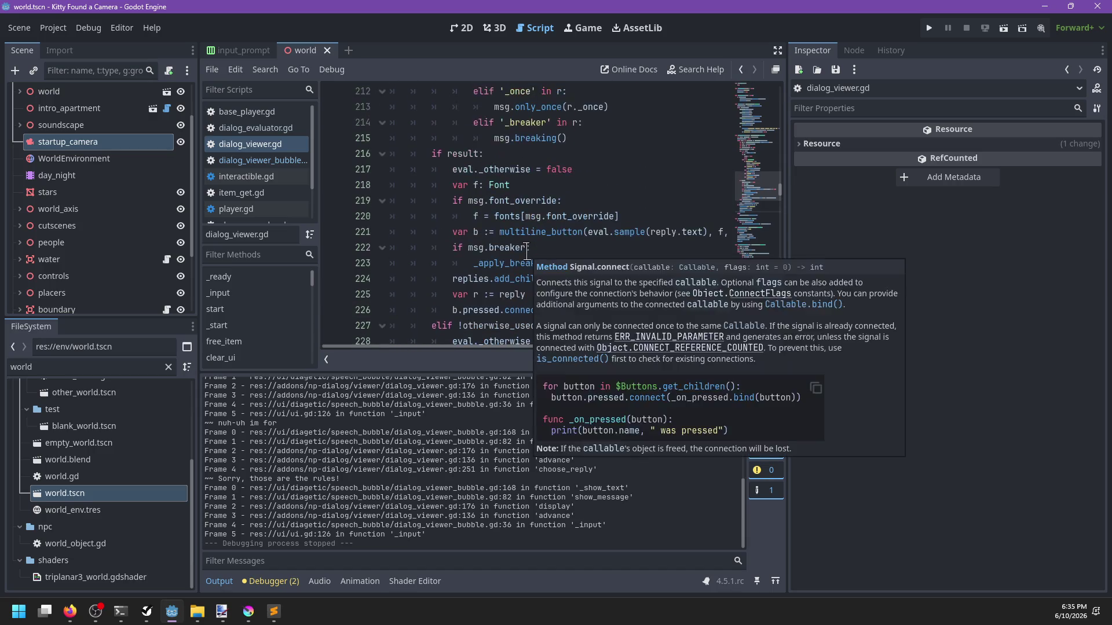
{"action": "scroll", "coordinate": [597, 230], "scroll_direction": "up", "scroll_amount": 2}
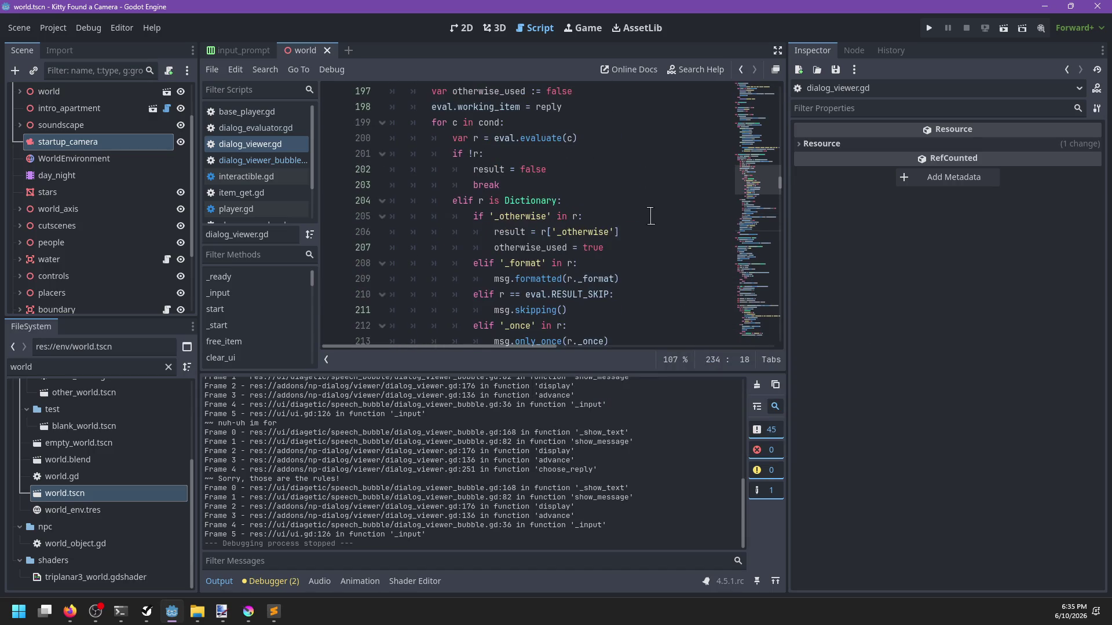
{"action": "scroll", "coordinate": [650, 216], "scroll_direction": "up", "scroll_amount": 2}
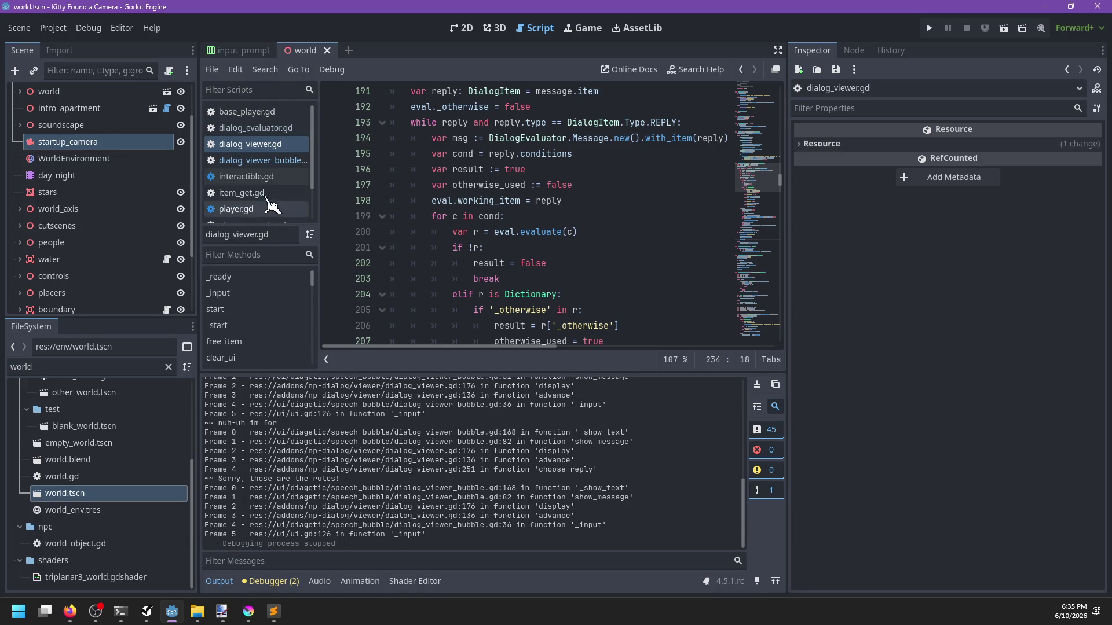
Step: Glance at dialog_viewer_bubble.gd, return, and jump to DialogItem's definition from line 191
{"action": "left_click", "coordinate": [277, 162]}
{"action": "left_click", "coordinate": [286, 145]}
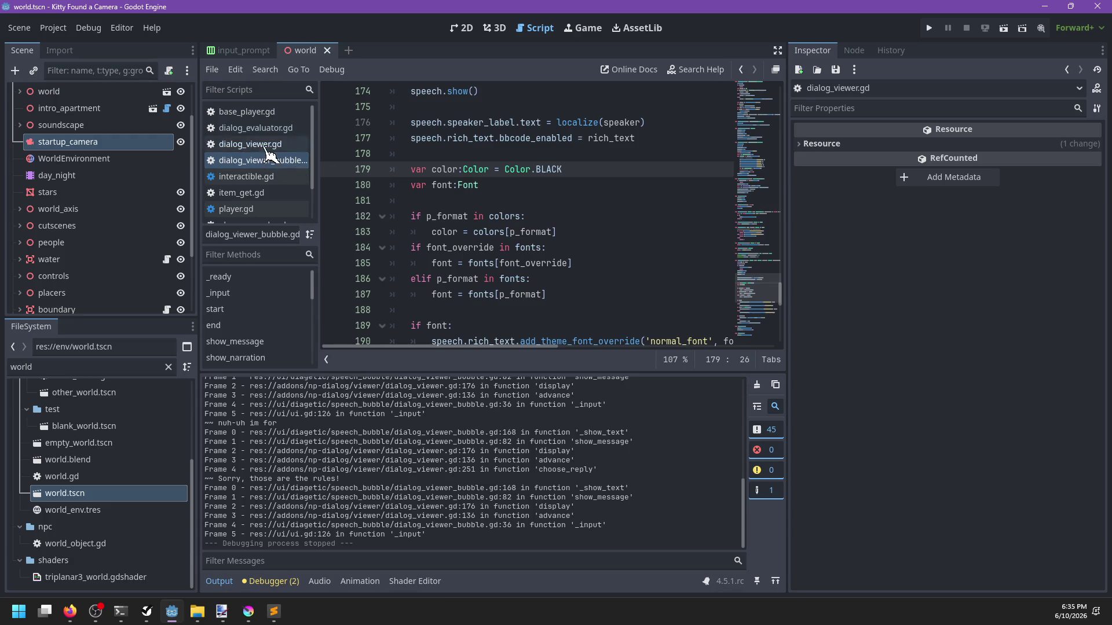
{"action": "scroll", "coordinate": [284, 189], "scroll_direction": "down", "scroll_amount": 1}
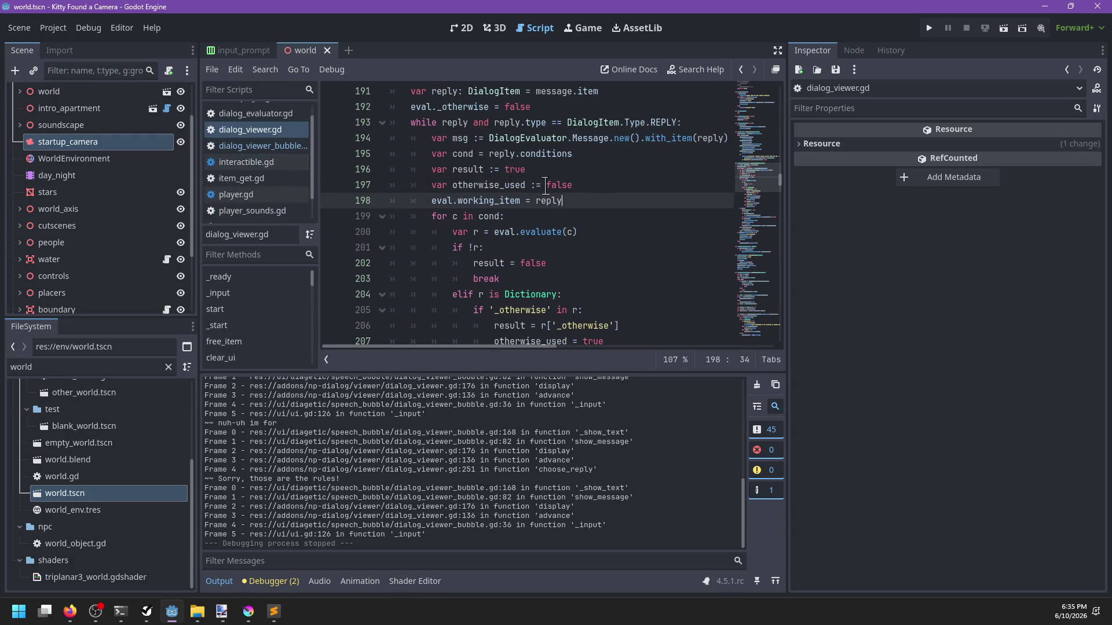
{"action": "scroll", "coordinate": [287, 174], "scroll_direction": "up", "scroll_amount": 1}
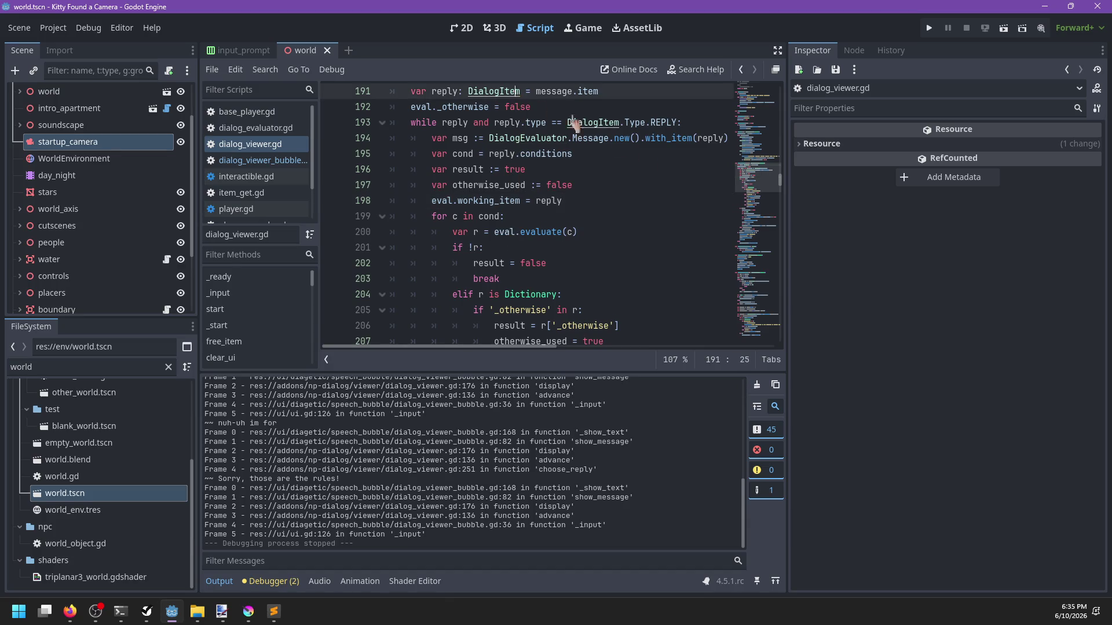
{"action": "left_click", "coordinate": [579, 122], "text": "ctrl"}
Step: Locate and select the requires_input function in dialog_item.gd
{"action": "scroll", "coordinate": [564, 218], "scroll_direction": "down", "scroll_amount": 3}
{"action": "left_click", "coordinate": [473, 330]}
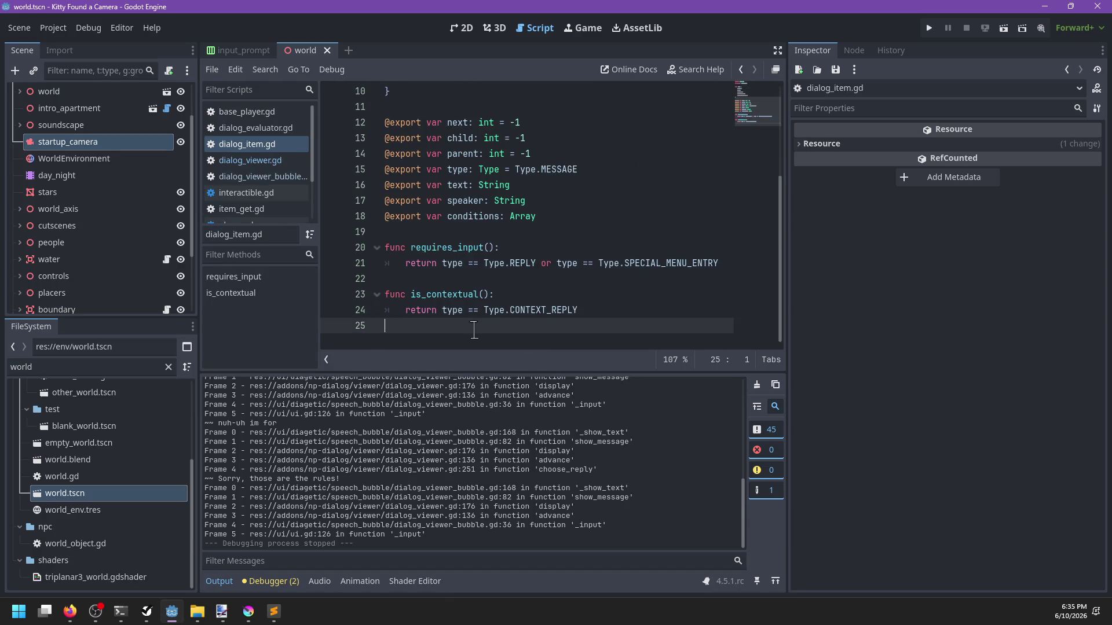
{"action": "double_click", "coordinate": [451, 249]}
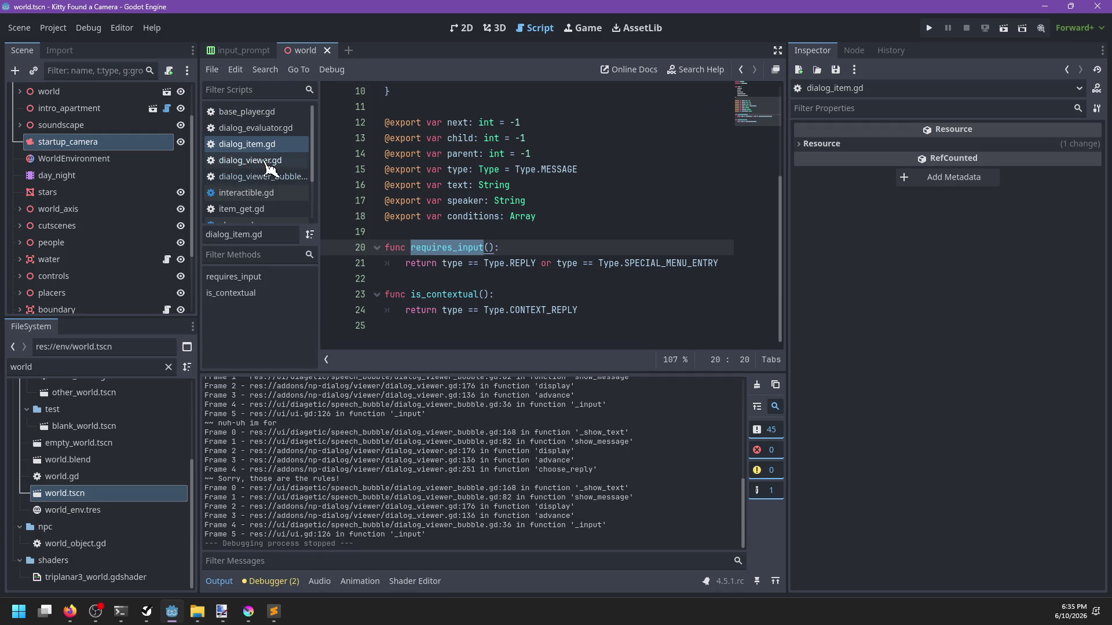
{"action": "scroll", "coordinate": [265, 211], "scroll_direction": "down", "scroll_amount": 4}
{"action": "scroll", "coordinate": [293, 173], "scroll_direction": "up", "scroll_amount": 2}
{"action": "scroll", "coordinate": [294, 171], "scroll_direction": "up", "scroll_amount": 2}
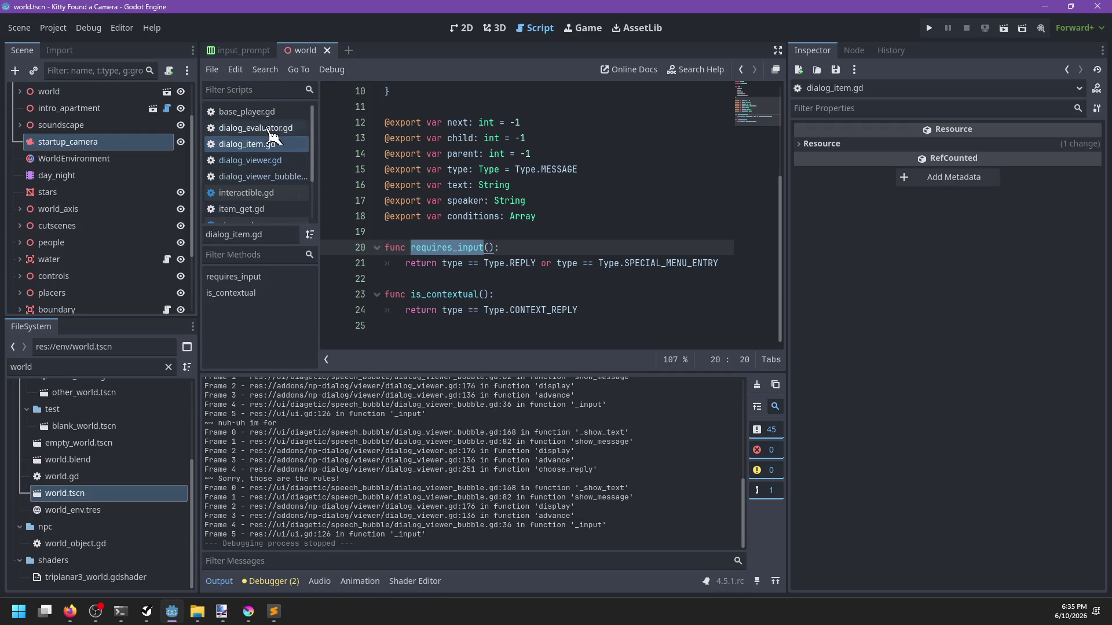
Step: Cycle through dialog_evaluator.gd, dialog_viewer.gd and the other dialog scripts in the Scripts list
{"action": "left_click", "coordinate": [255, 128]}
{"action": "left_click", "coordinate": [293, 161]}
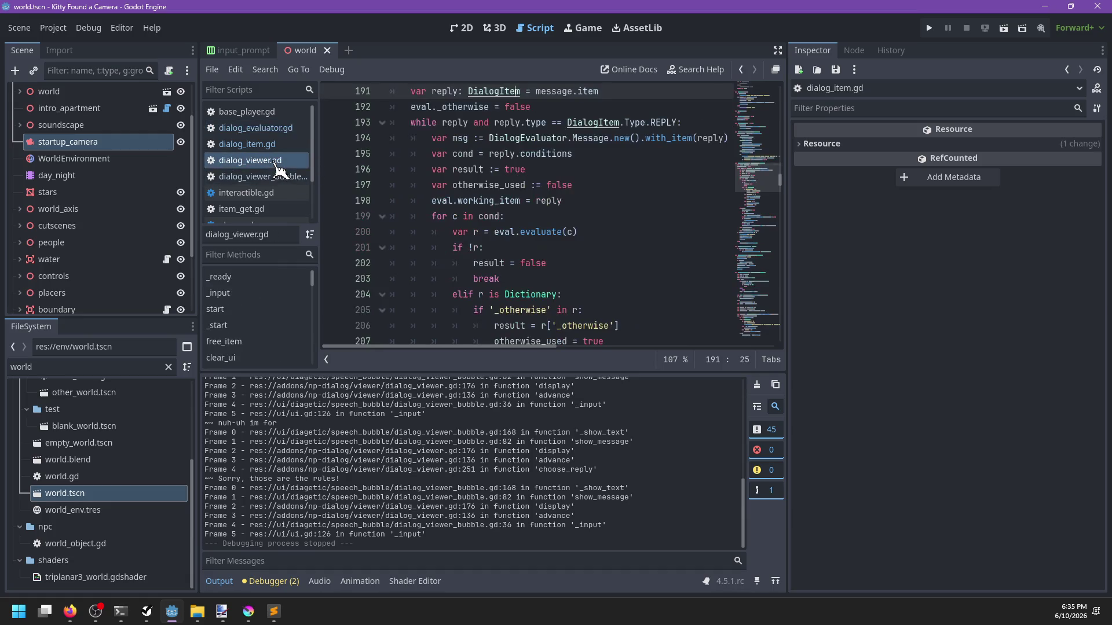
{"action": "left_click", "coordinate": [278, 146]}
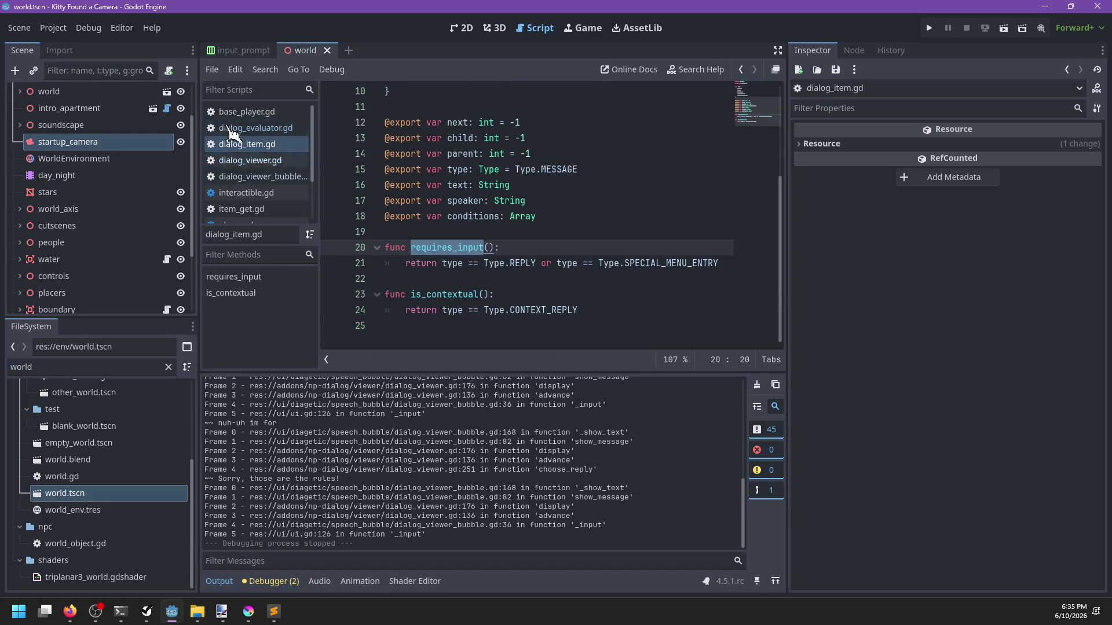
{"action": "scroll", "coordinate": [262, 197], "scroll_direction": "down", "scroll_amount": 2}
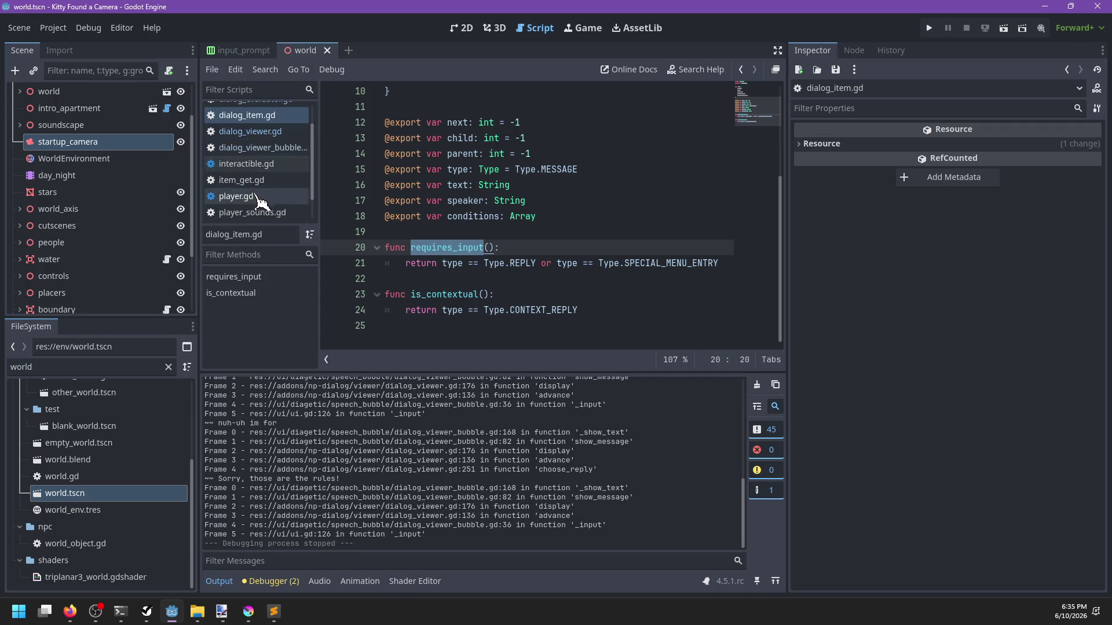
{"action": "left_click", "coordinate": [266, 149]}
Step: In dialog_viewer.gd, find display(msg) and delete that line 136
{"action": "left_click", "coordinate": [258, 131]}
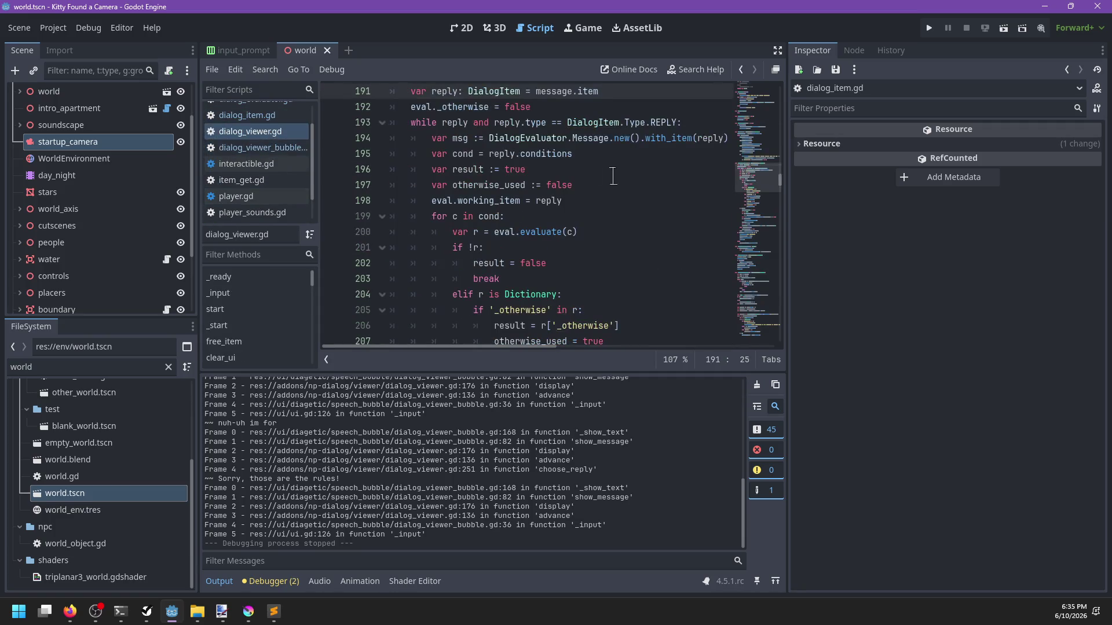
{"action": "left_click", "coordinate": [608, 185]}
{"action": "key", "text": "ctrl+f"}
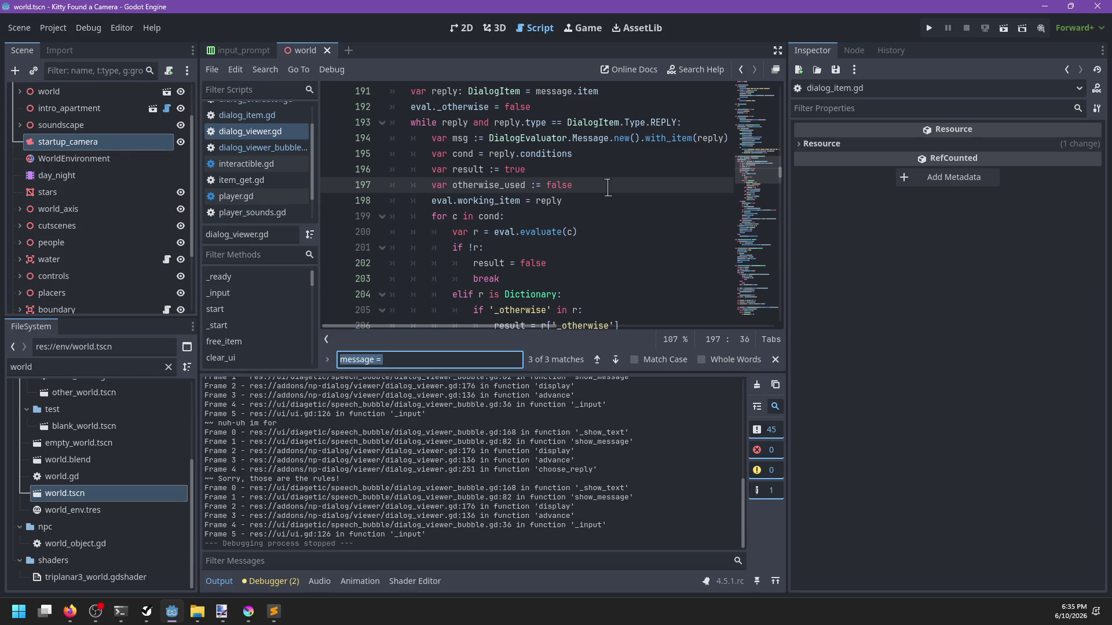
{"action": "type", "text": "display(ms"}
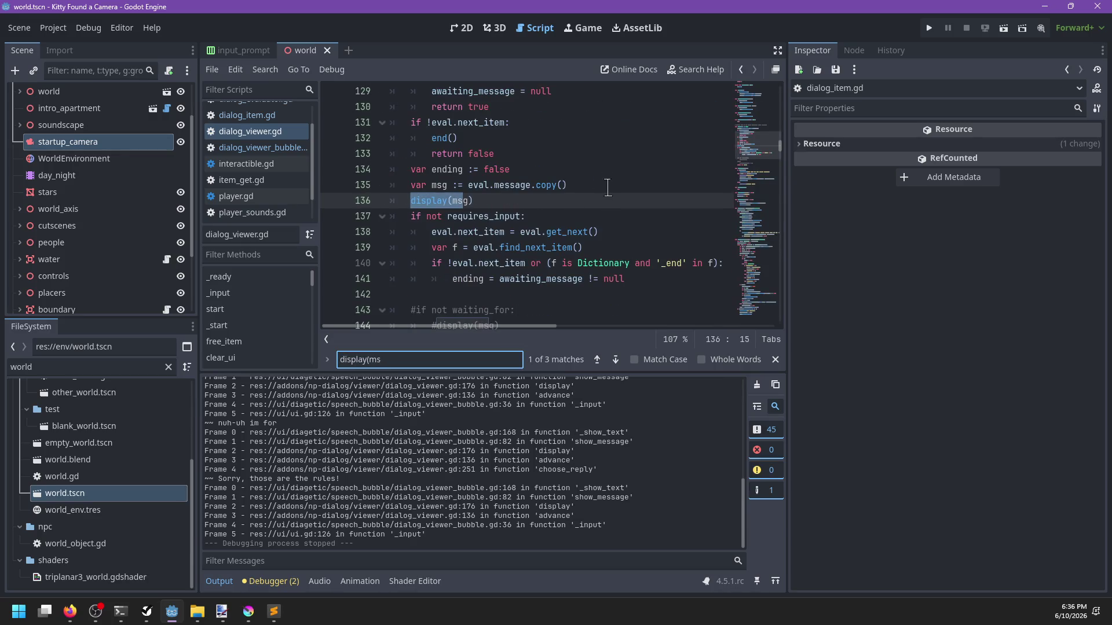
{"action": "key", "text": "Escape"}
{"action": "left_click_drag", "start_coordinate": [595, 200], "coordinate": [595, 185]}
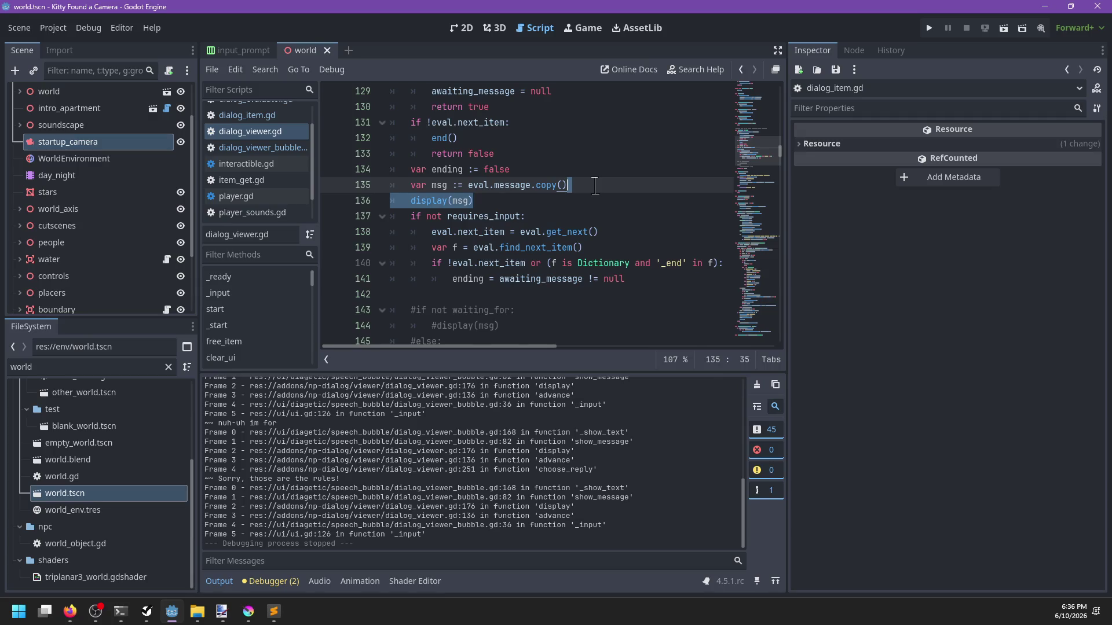
{"action": "key", "text": "BackSpace"}
Step: Change the condition to msg.item.requires_input()
{"action": "left_click", "coordinate": [444, 201]}
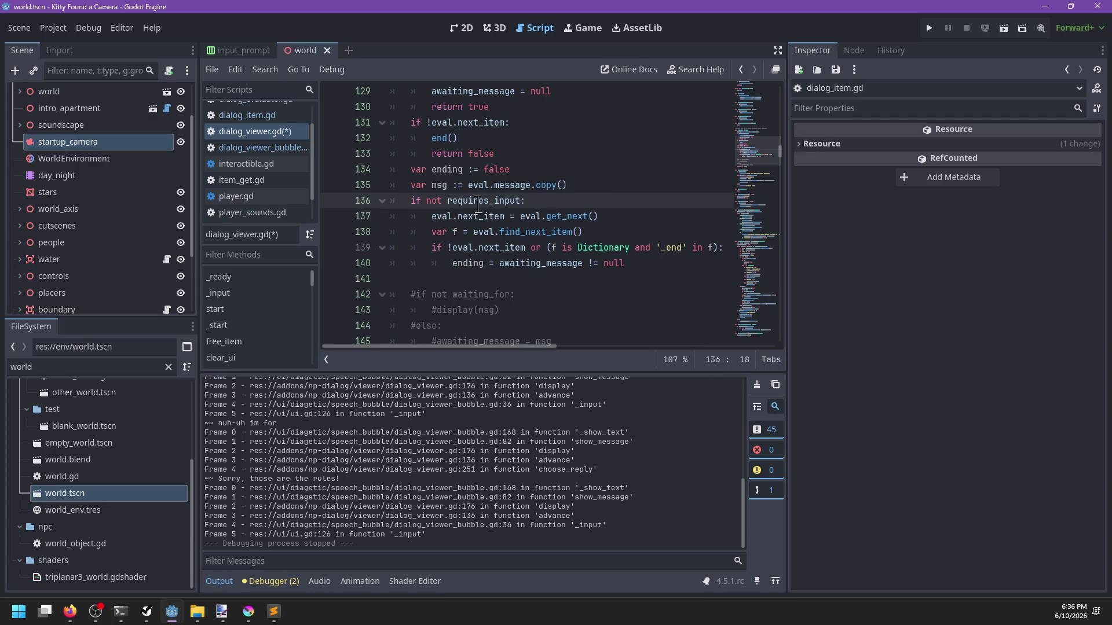
{"action": "double_click", "coordinate": [478, 204]}
{"action": "type", "text": "msg.it:"}
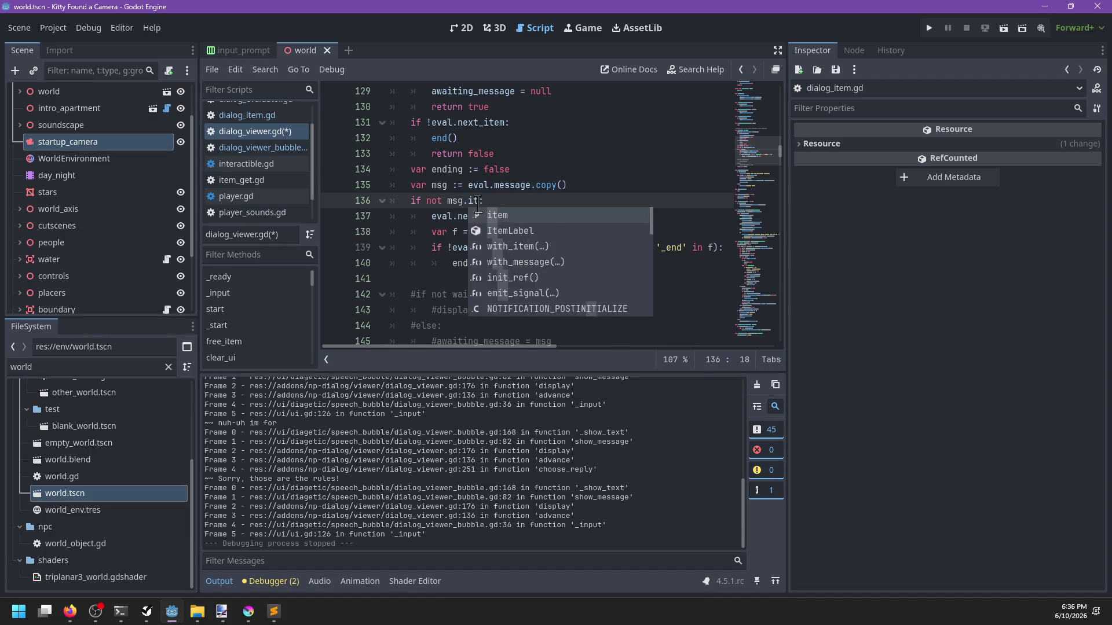
{"action": "key", "text": "Return"}
{"action": "type", "text": ".requi"}
{"action": "key", "text": "Return"}
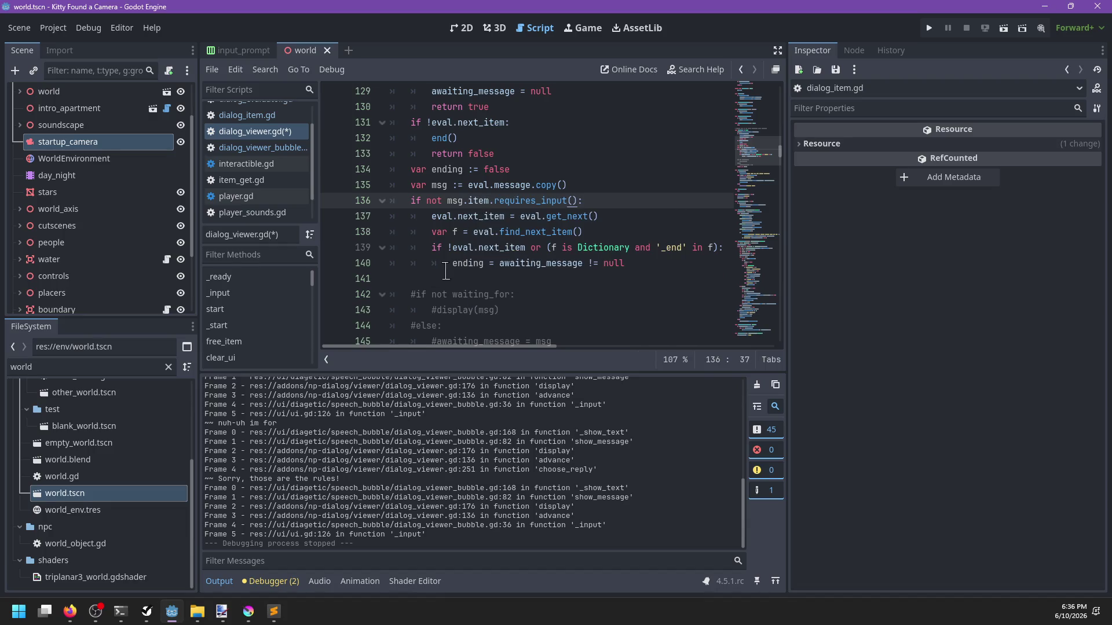
Step: Uncomment the waiting_for block on lines 142–145 and save the script
{"action": "scroll", "coordinate": [445, 270], "scroll_direction": "down", "scroll_amount": 3}
{"action": "left_click_drag", "start_coordinate": [414, 161], "coordinate": [465, 201]}
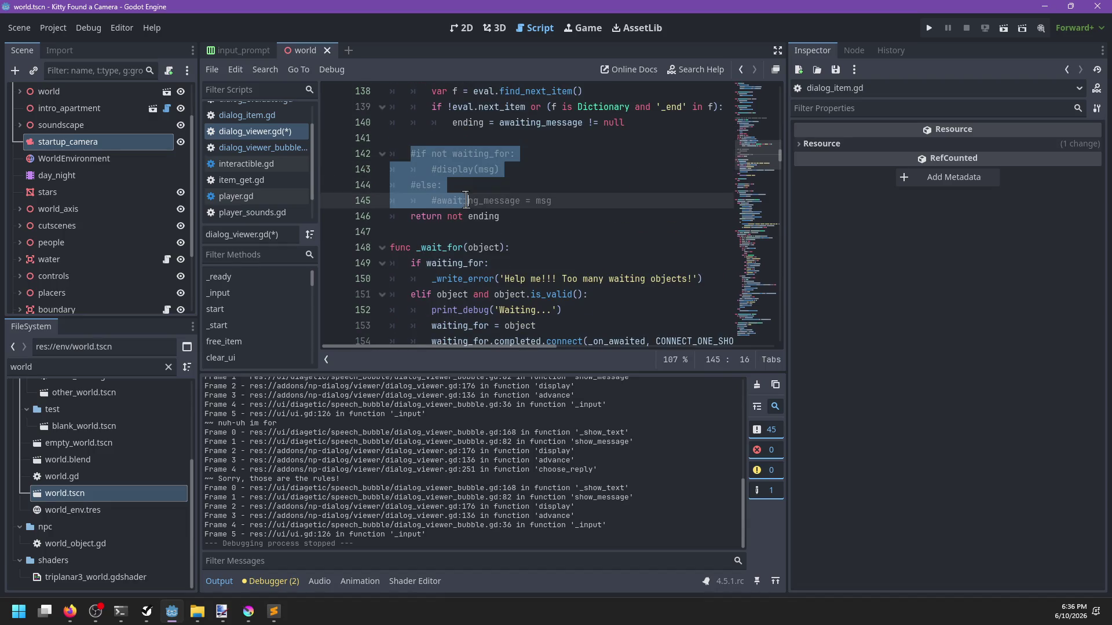
{"action": "key", "text": "ctrl+k"}
{"action": "scroll", "coordinate": [516, 219], "scroll_direction": "up", "scroll_amount": 1}
{"action": "key", "text": "ctrl+s"}
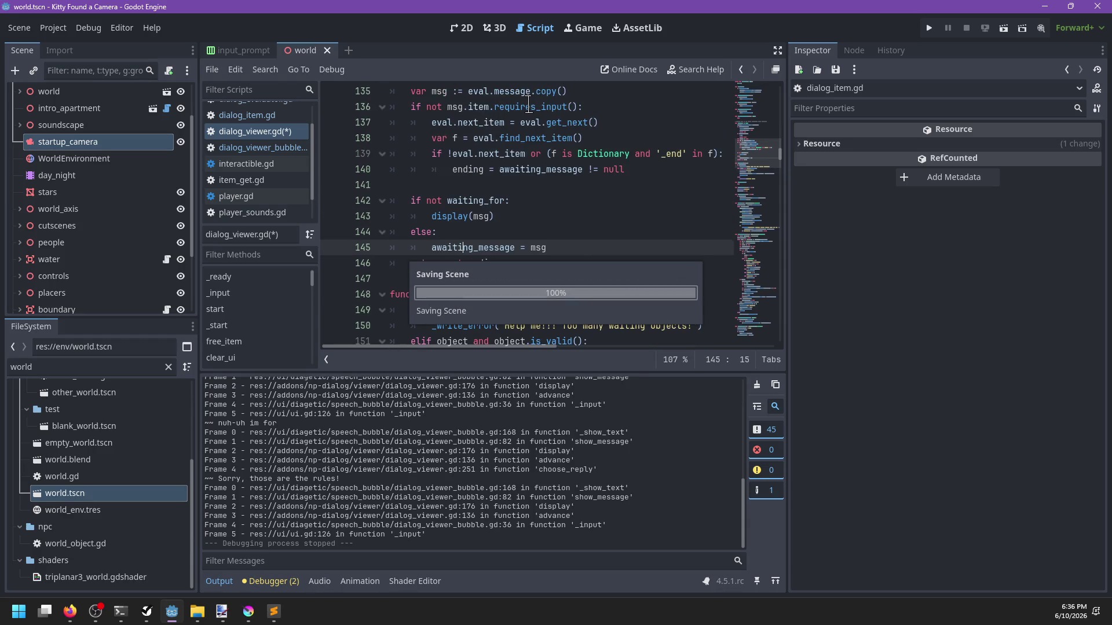
{"action": "scroll", "coordinate": [407, 263], "scroll_direction": "up", "scroll_amount": 1}
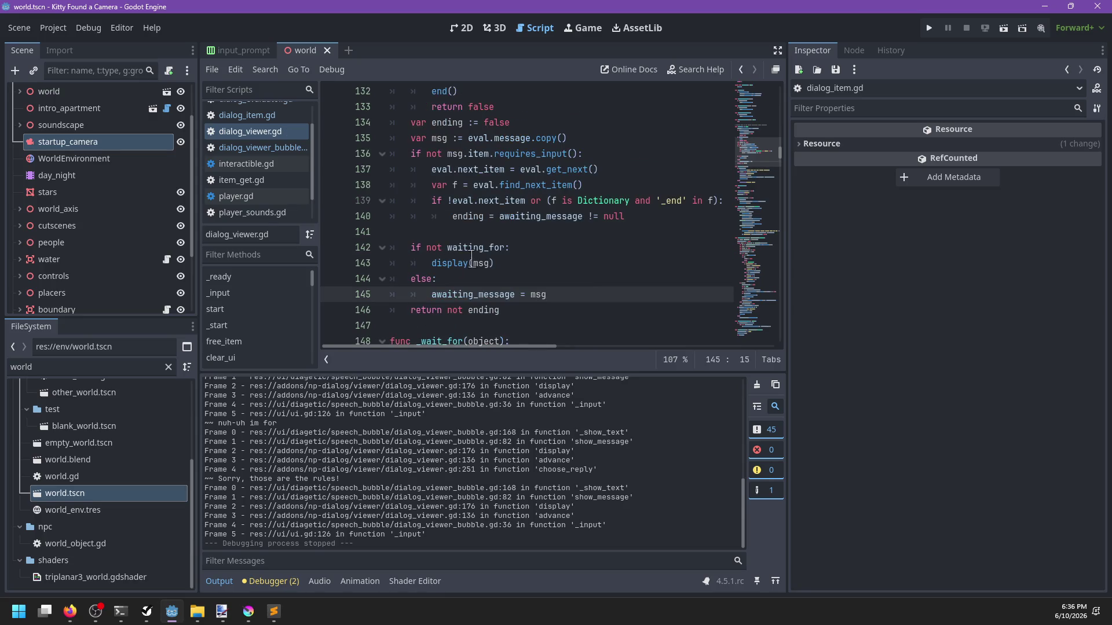
{"action": "left_click", "coordinate": [614, 136]}
Step: Run the game with F5 and play the bear's chores conversation through with the 'I'm four' reply
{"action": "key", "text": "F5"}
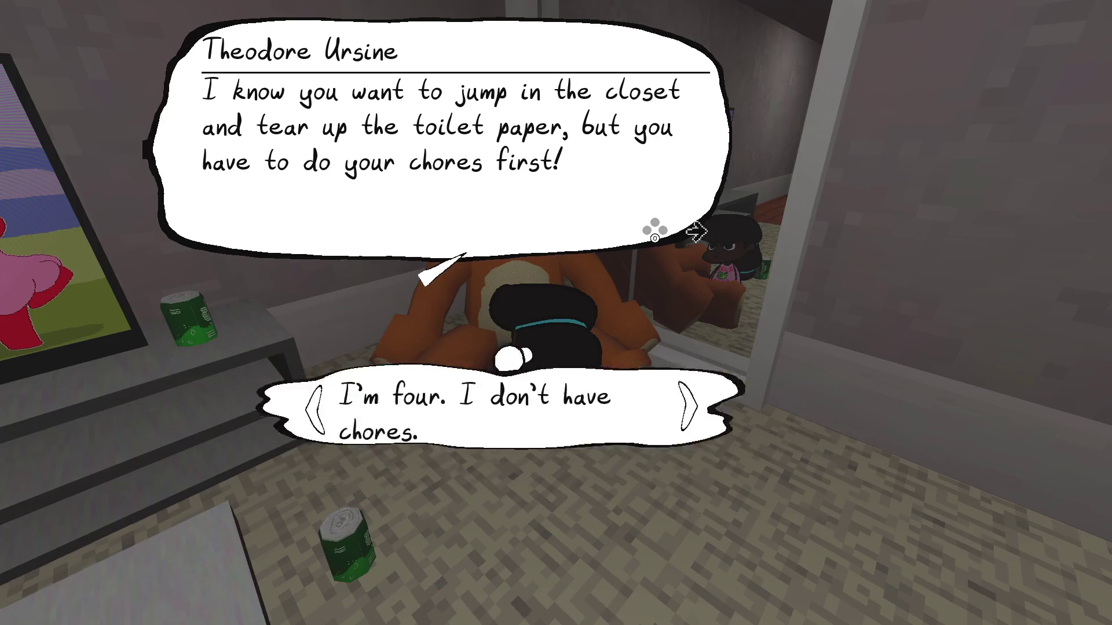
{"action": "key", "text": "space"}
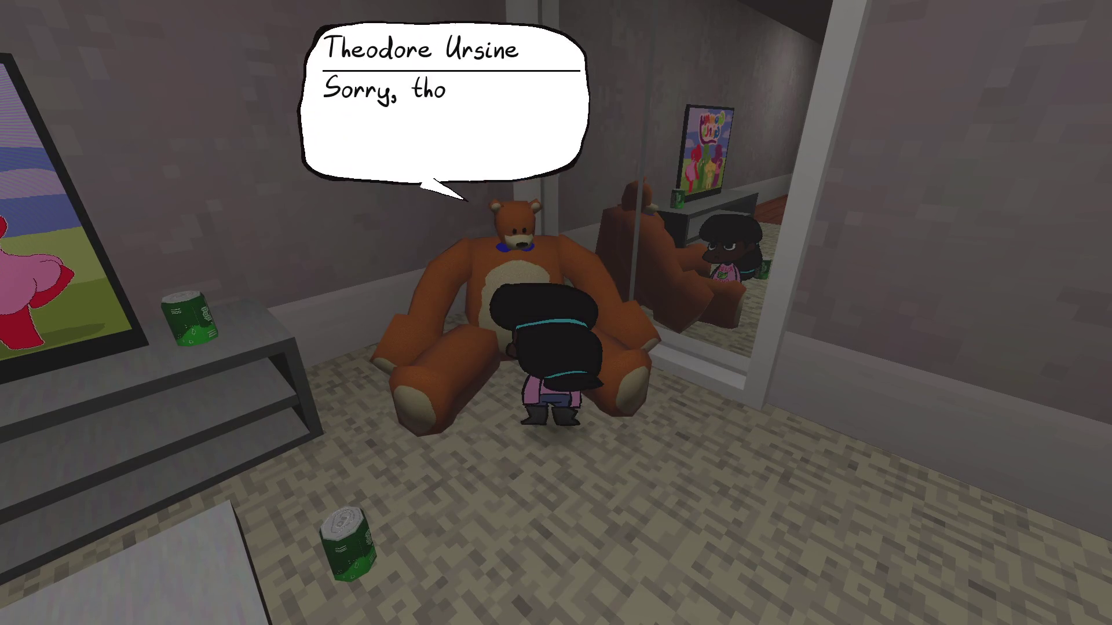
{"action": "key", "text": "space"}
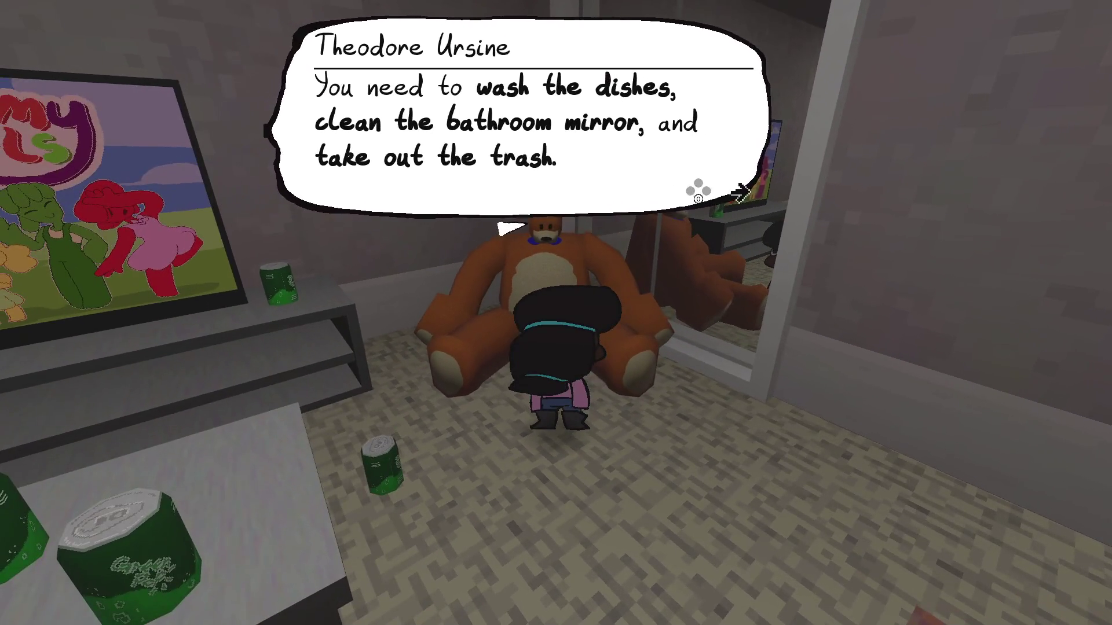
{"action": "key", "text": "space"}
Step: Stick a smiley sticker on Theodore Ursine's face and talk to him
{"action": "key", "text": "d"}
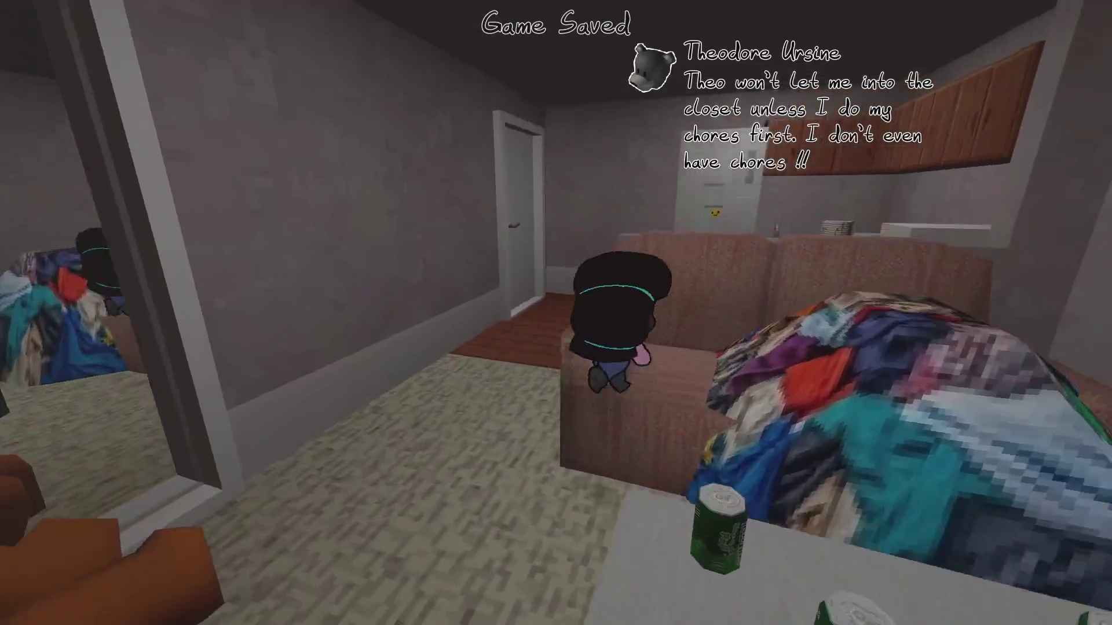
{"action": "key", "text": "a"}
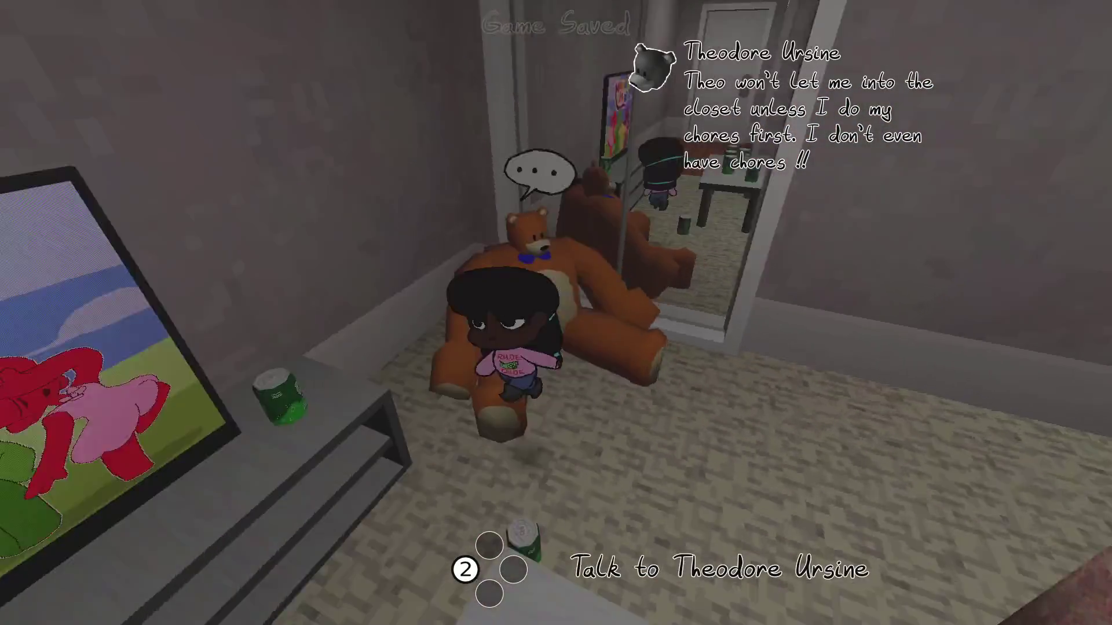
{"action": "key", "text": "Tab"}
{"action": "left_click", "coordinate": [685, 381]}
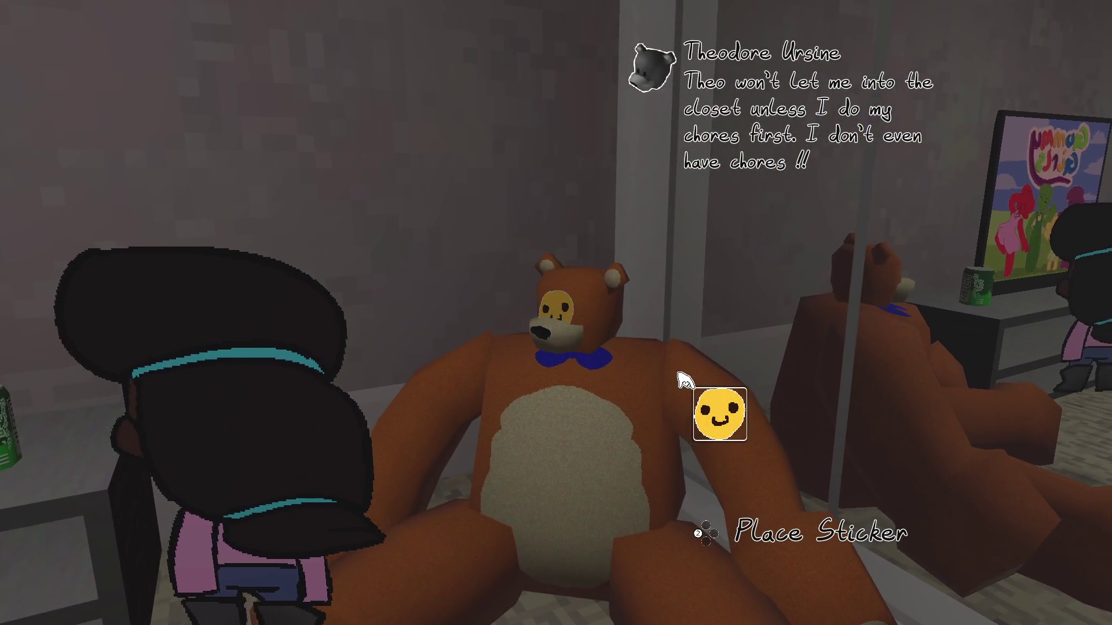
{"action": "key", "text": "Tab"}
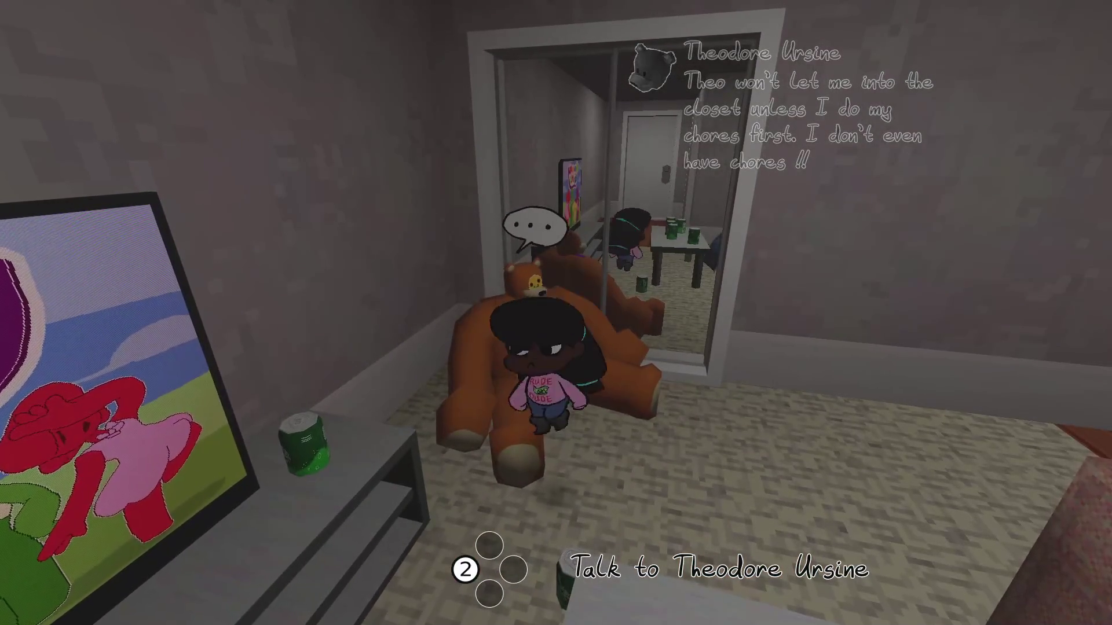
{"action": "key", "text": "2"}
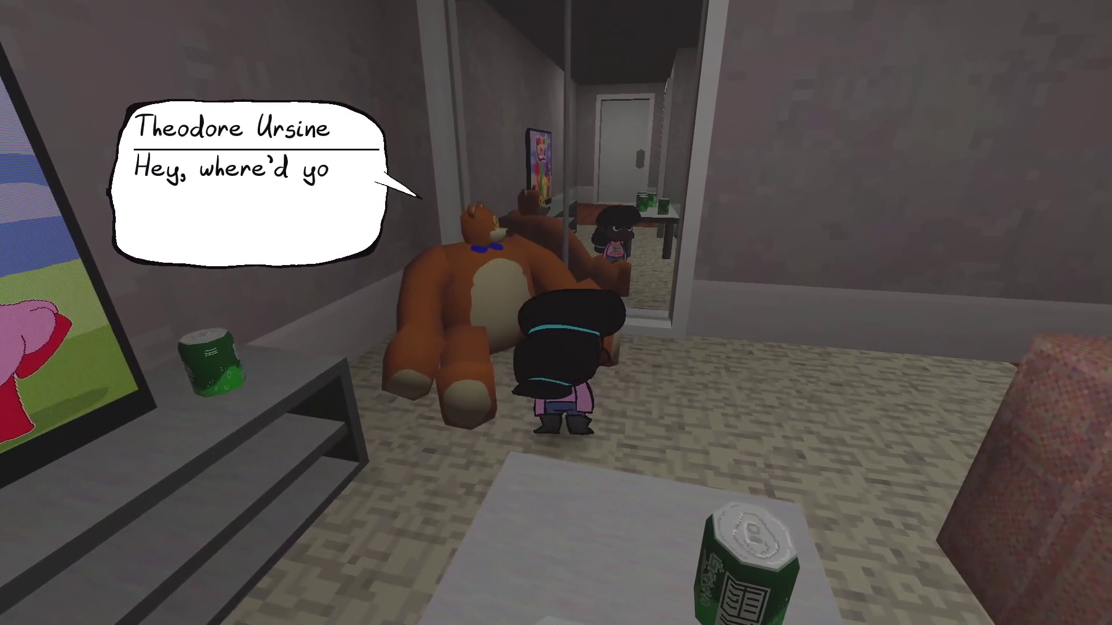
Step: Enter the closet, collect the Spare Key, and dismiss its card
{"action": "key", "text": "w"}
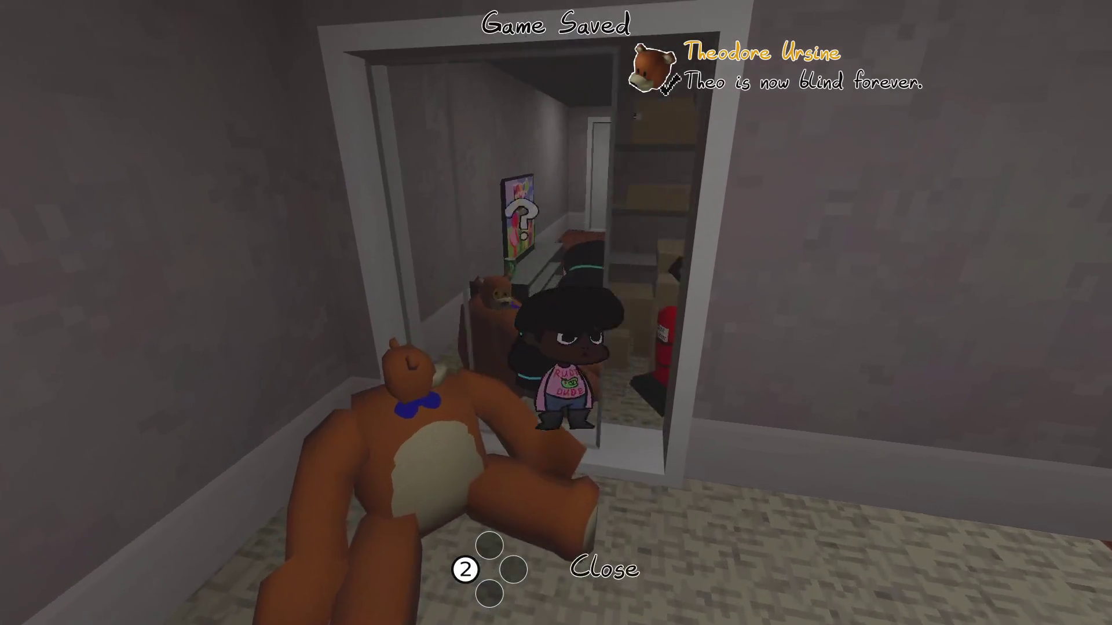
{"action": "key", "text": "w"}
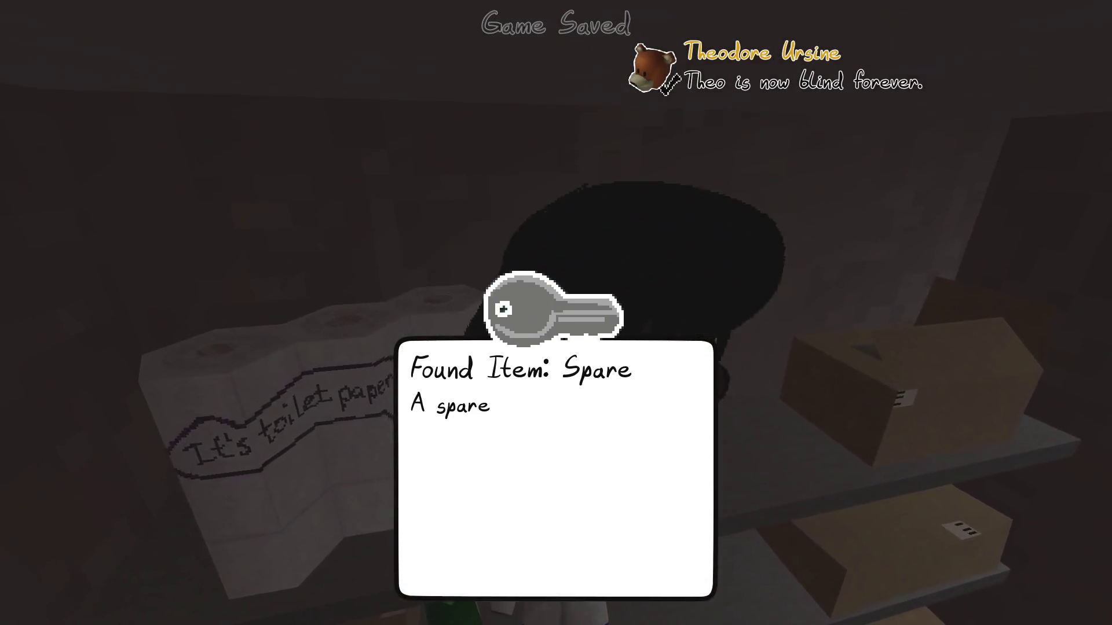
{"action": "key", "text": "0"}
{"action": "key", "text": "w"}
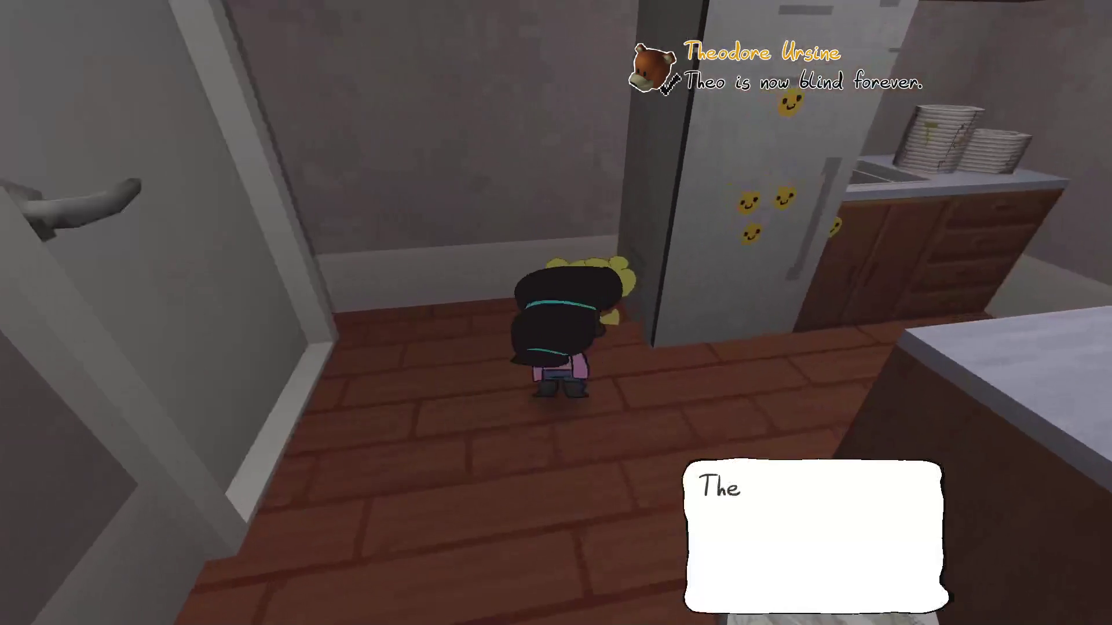
{"action": "key", "text": "0"}
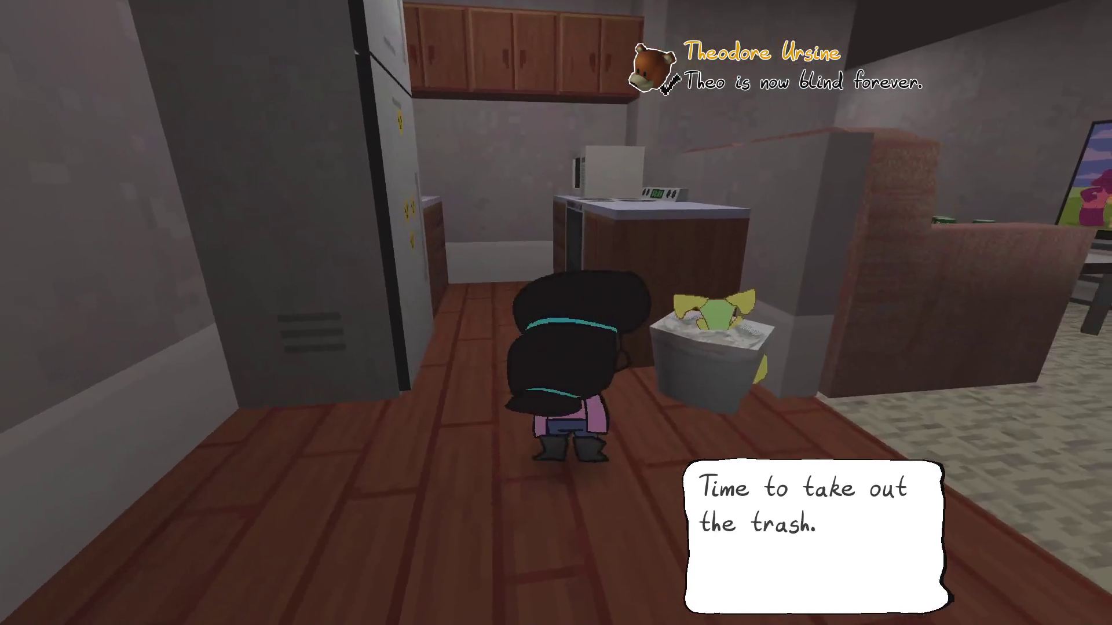
Step: Finish the trash and dishes chores, then go clean the bathroom mirror
{"action": "key", "text": "w"}
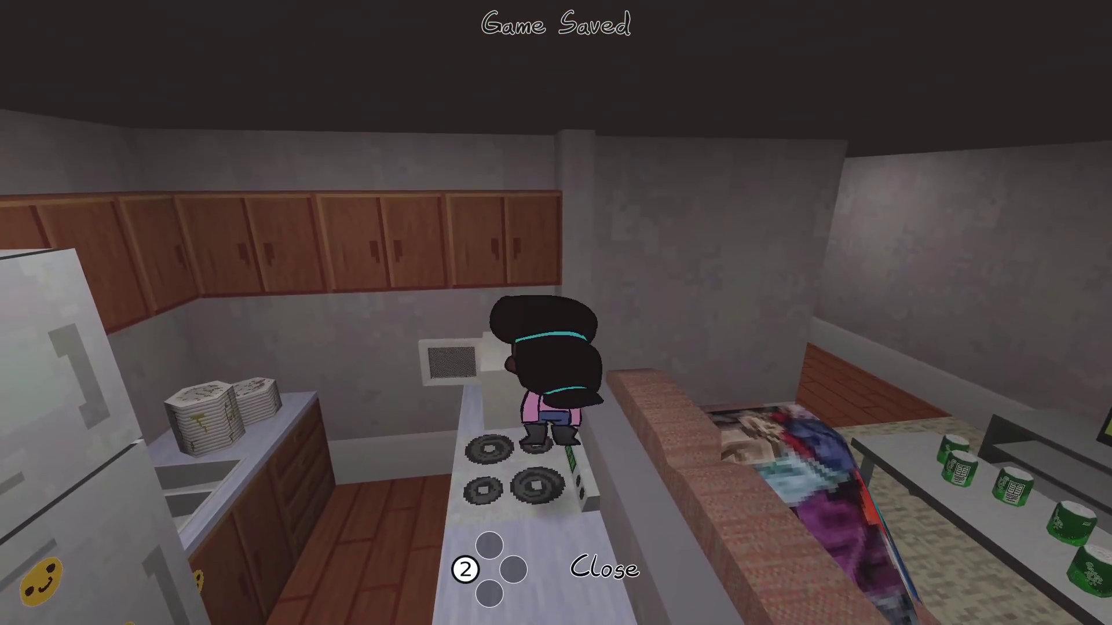
{"action": "key", "text": "w"}
{"action": "key", "text": "0"}
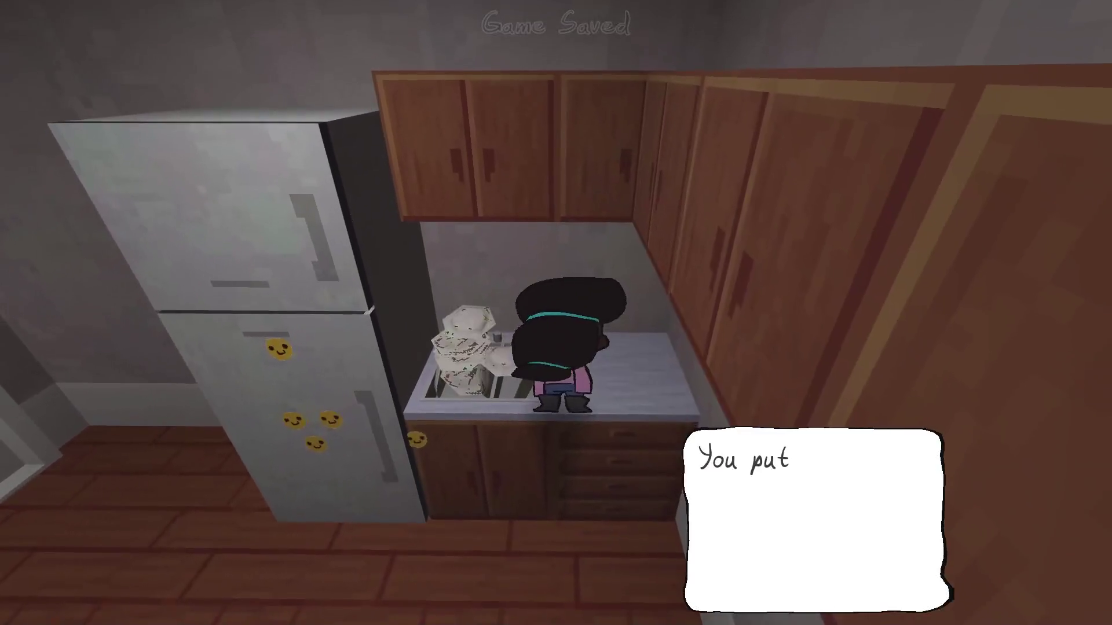
{"action": "key", "text": "0"}
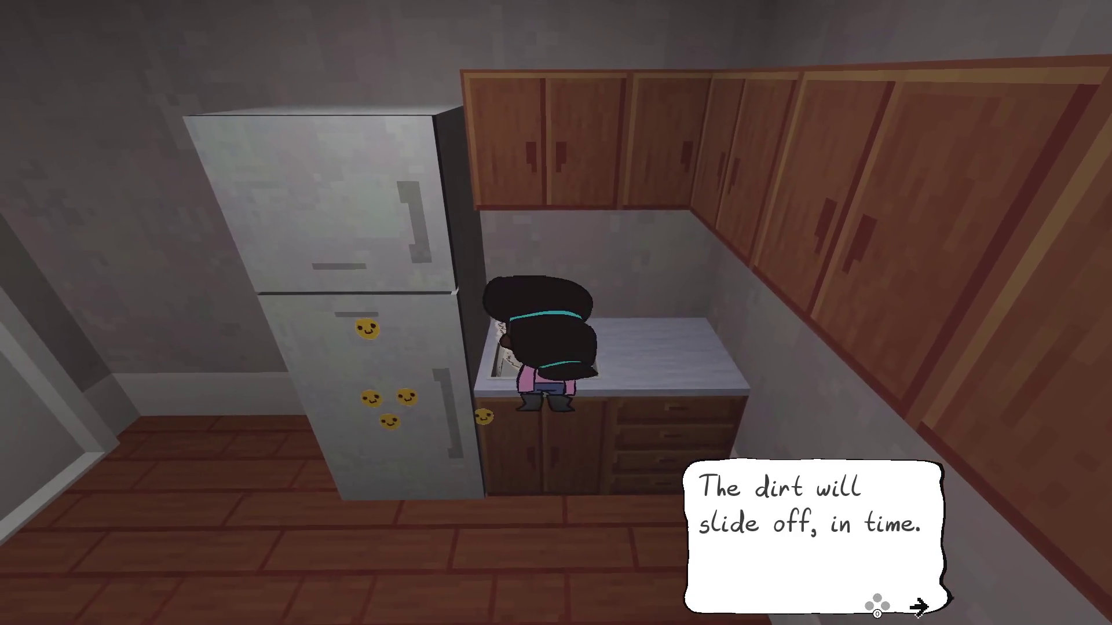
{"action": "key", "text": "0"}
{"action": "key", "text": "a"}
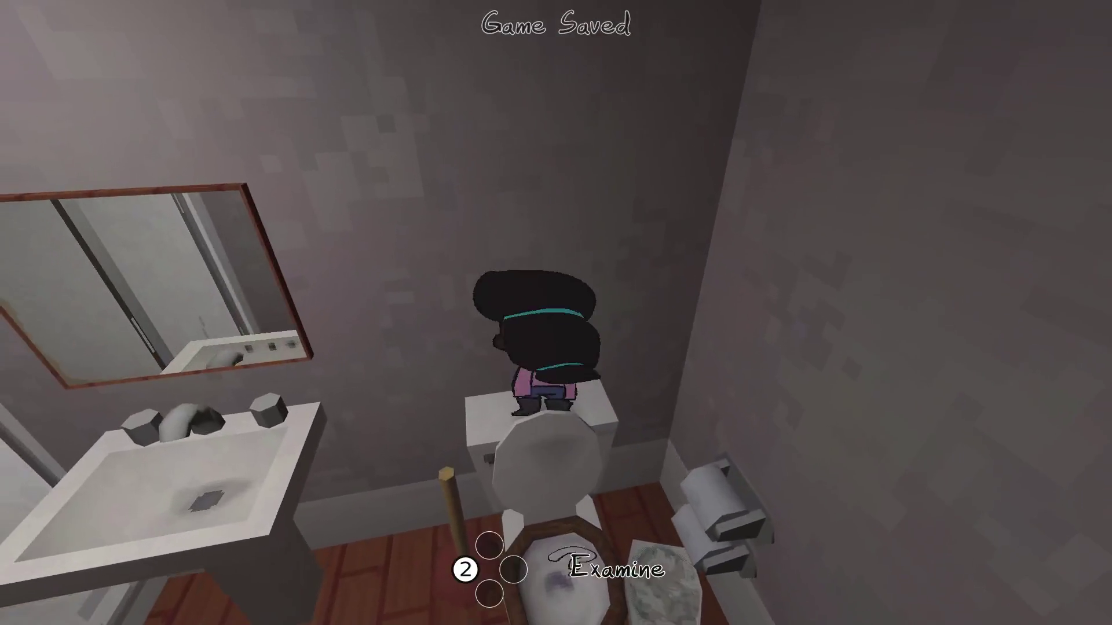
{"action": "key", "text": "2"}
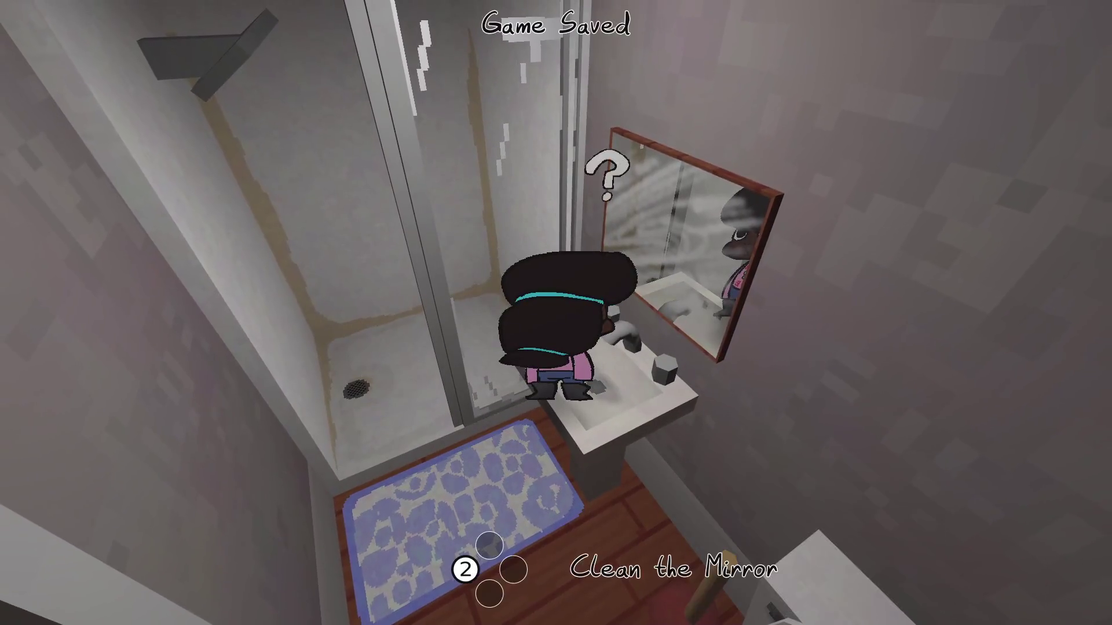
Step: Walk back to Theodore Ursine in the living room and talk to him again
{"action": "key", "text": "s"}
{"action": "key", "text": "w"}
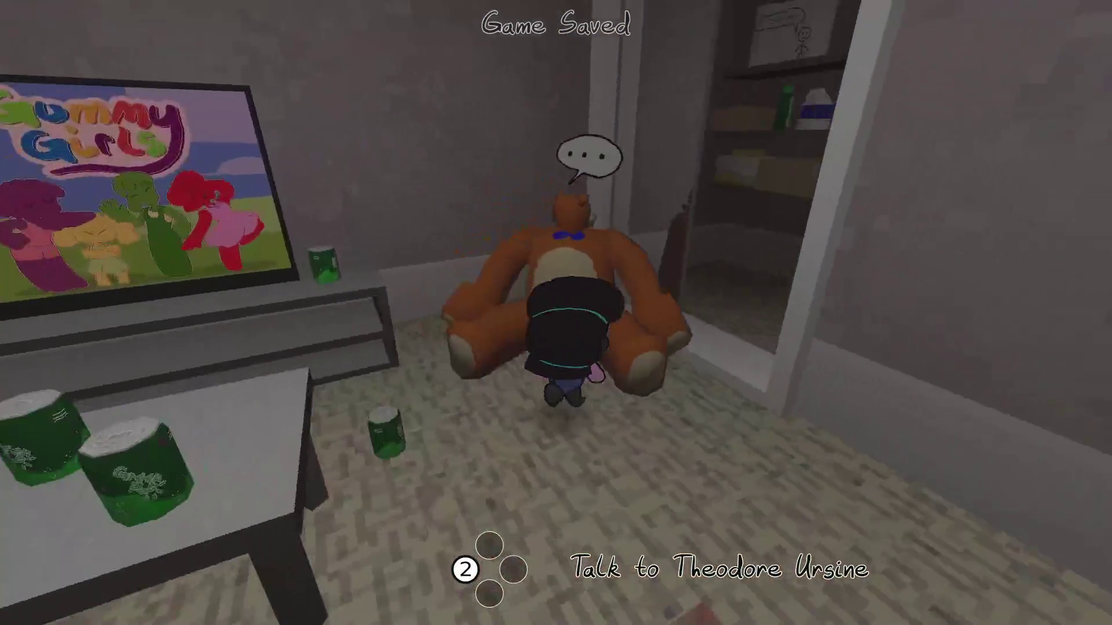
{"action": "key", "text": "e"}
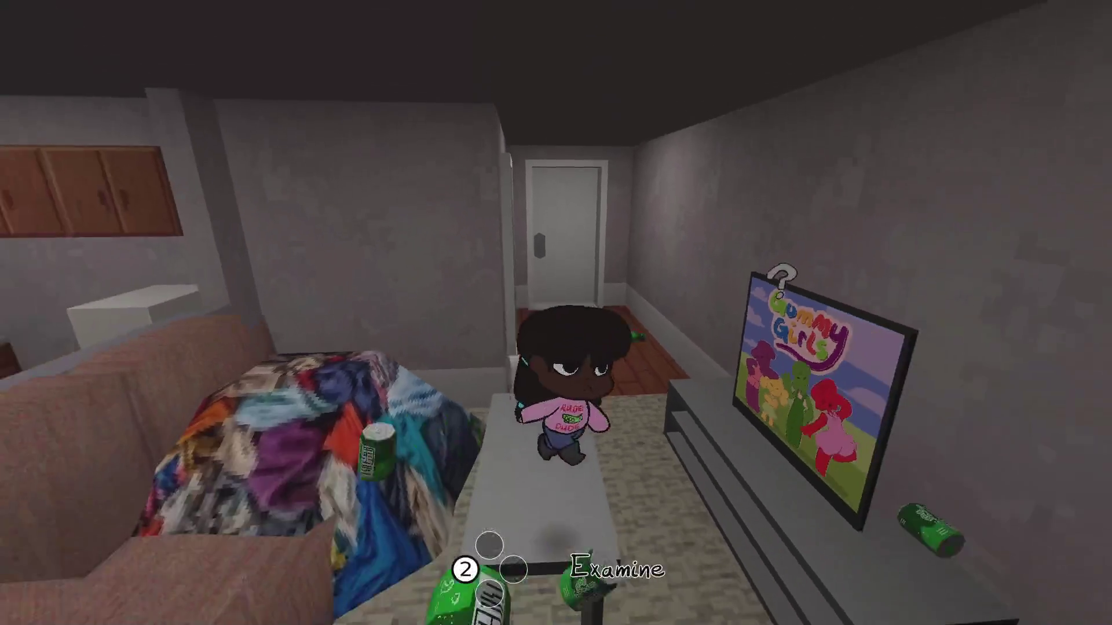
Step: Examine the locked door until it unlocks, then walk through it
{"action": "key", "text": "e"}
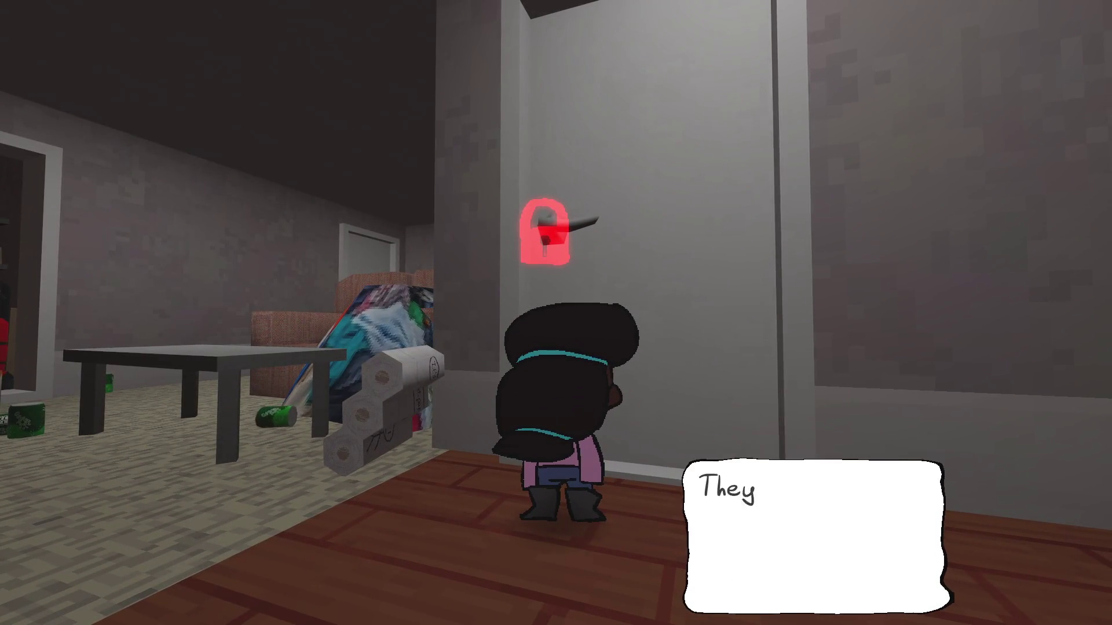
{"action": "key", "text": "e"}
{"action": "key", "text": "e"}
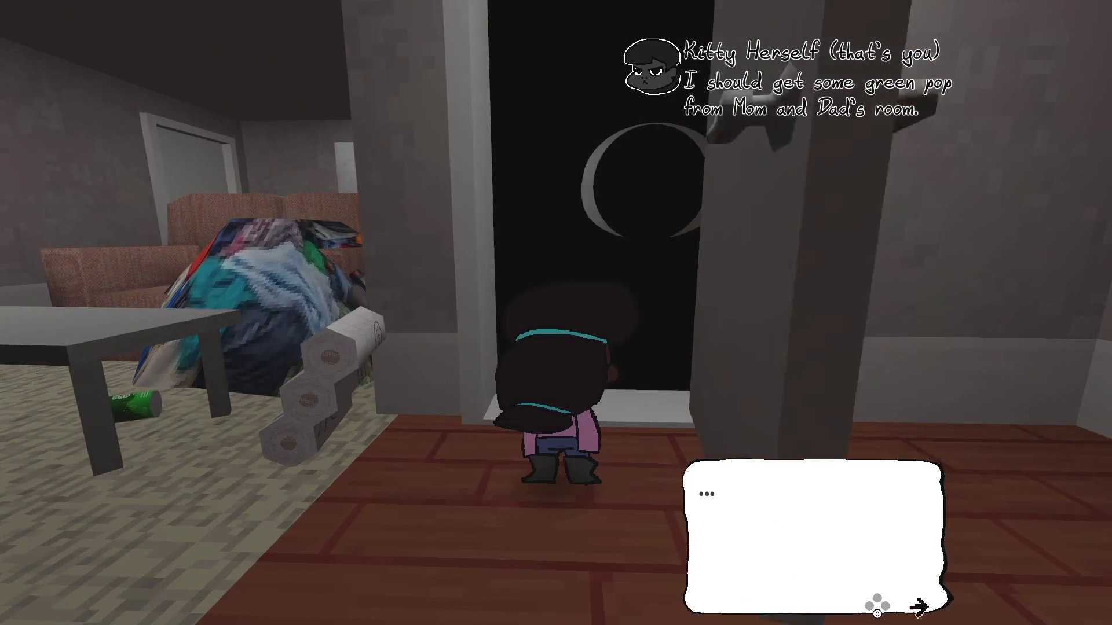
{"action": "key", "text": "e"}
{"action": "key", "text": "w"}
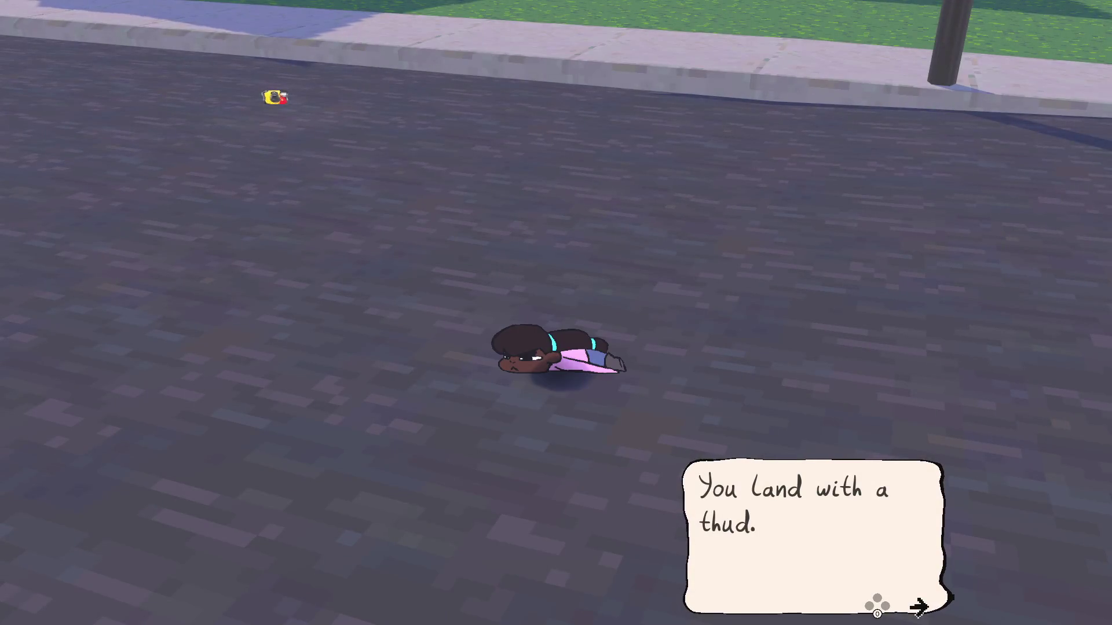
Step: Advance through the landing narration and conversation
{"action": "key", "text": "Return"}
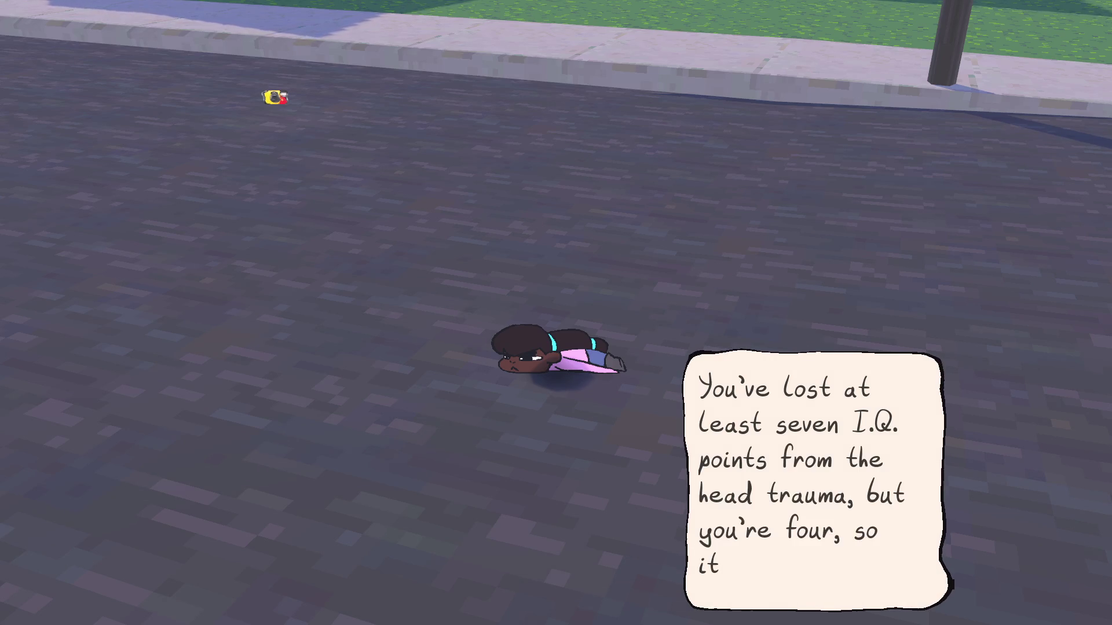
{"action": "key", "text": "Return"}
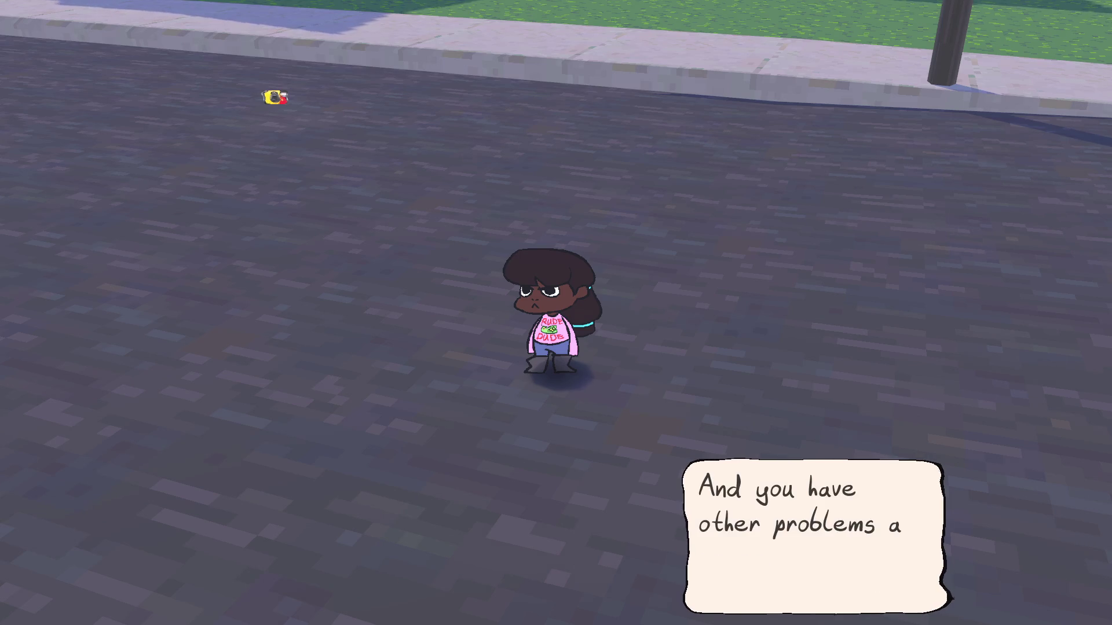
{"action": "key", "text": "Return"}
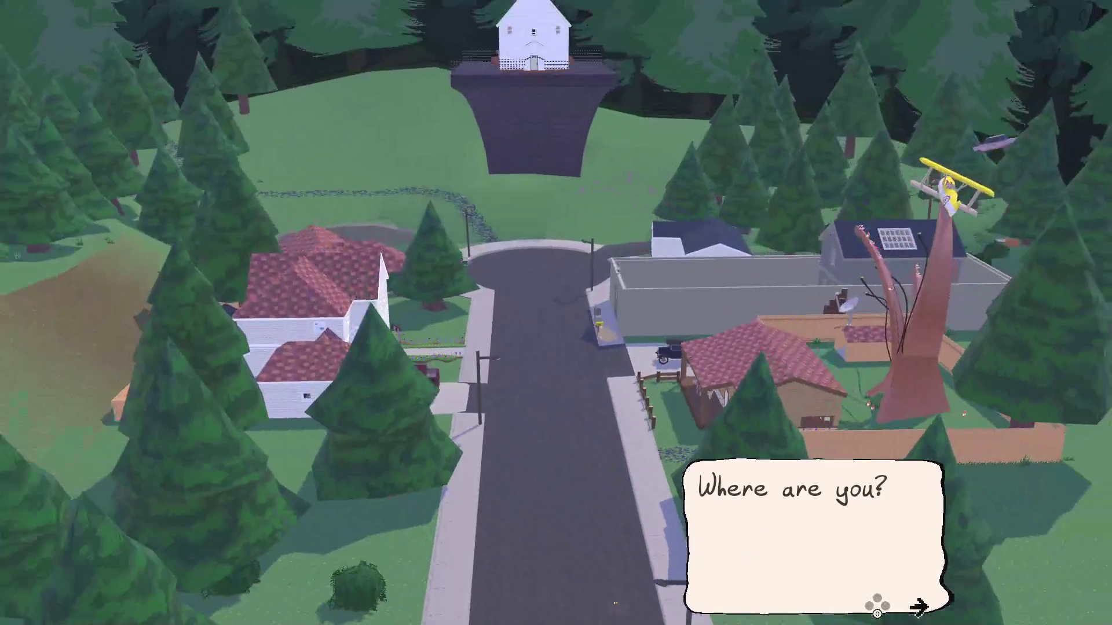
{"action": "key", "text": "Return"}
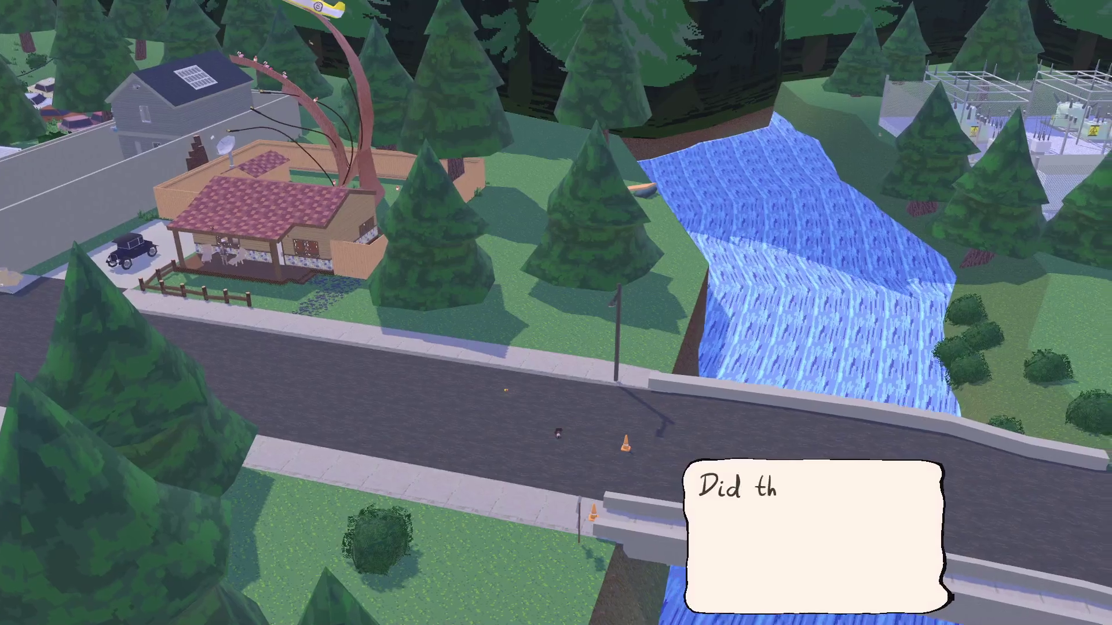
{"action": "key", "text": "Return"}
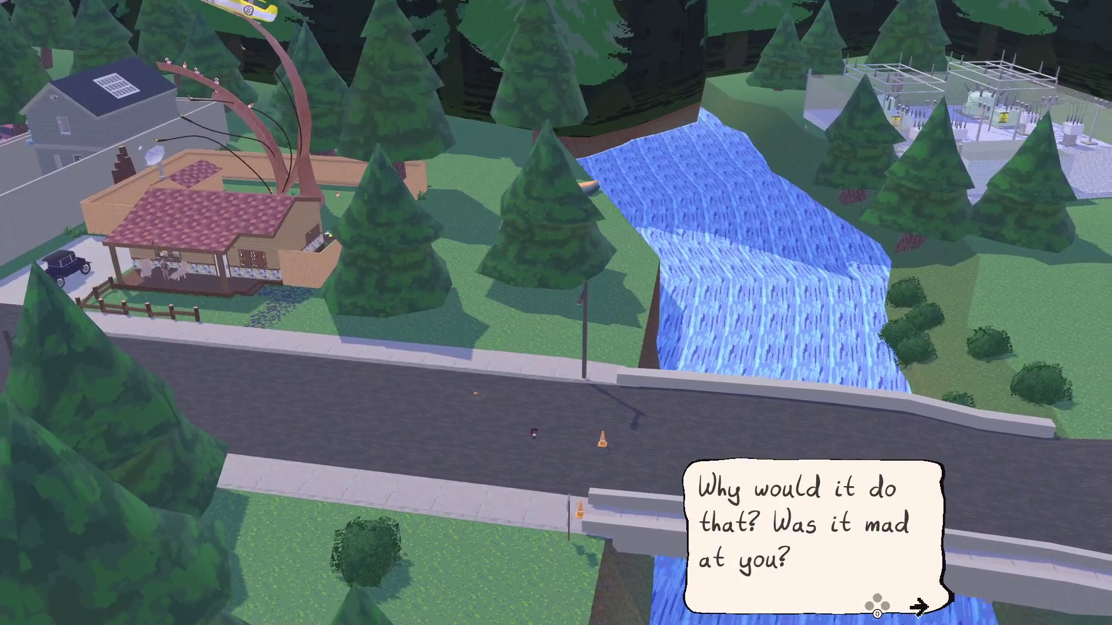
{"action": "key", "text": "Return"}
{"action": "key", "text": "Return"}
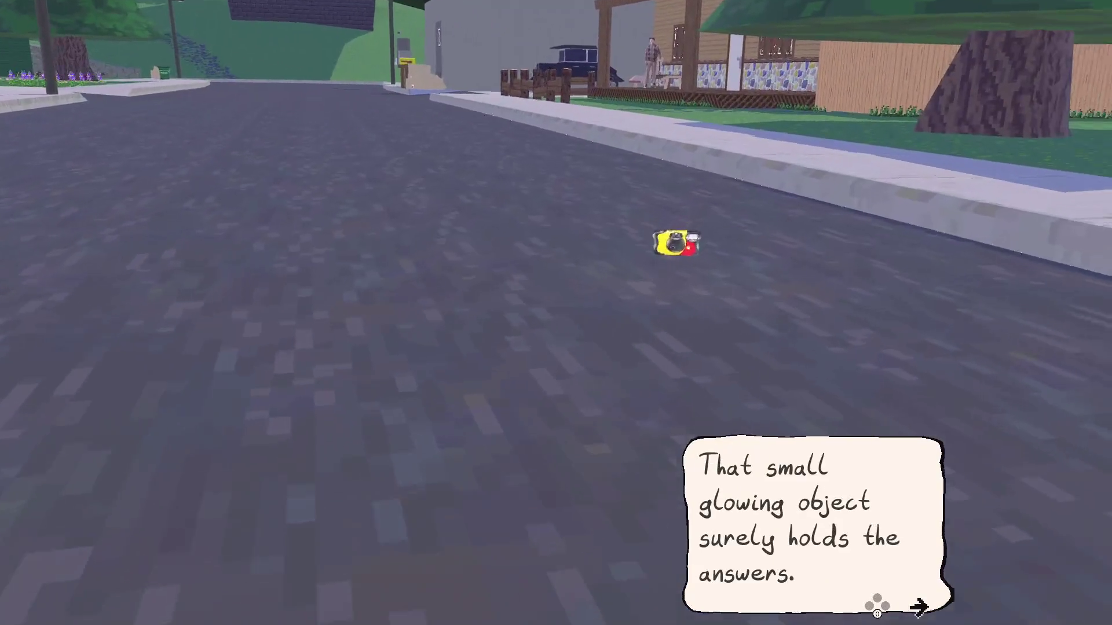
{"action": "key", "text": "Return"}
Step: Pick up the Old Camera and run along the sidewalk onto the road
{"action": "key", "text": "w"}
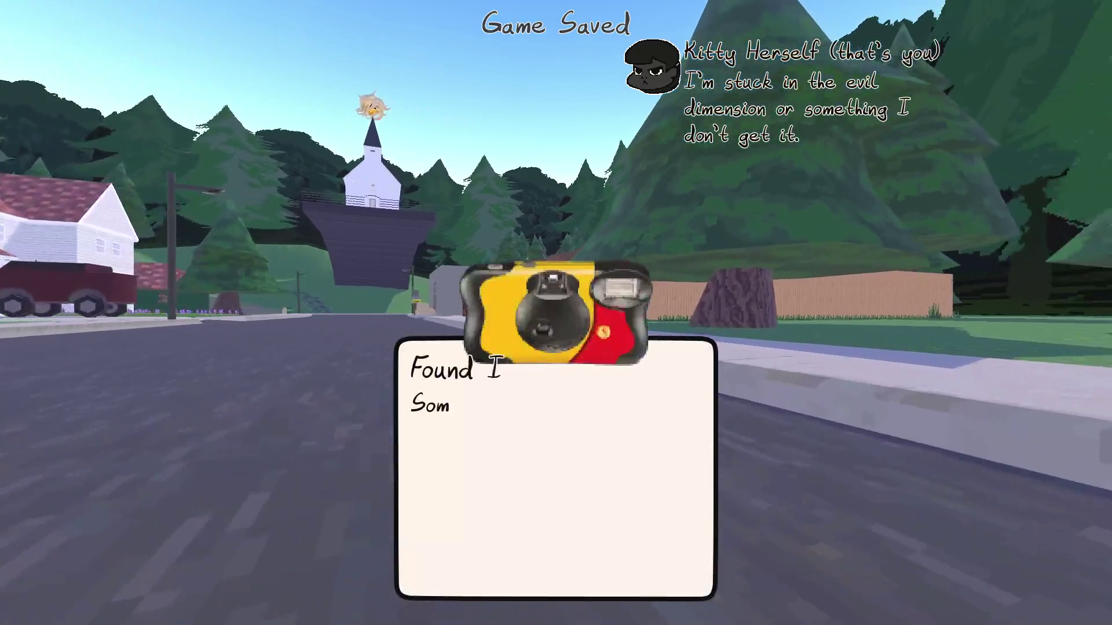
{"action": "key", "text": "Return"}
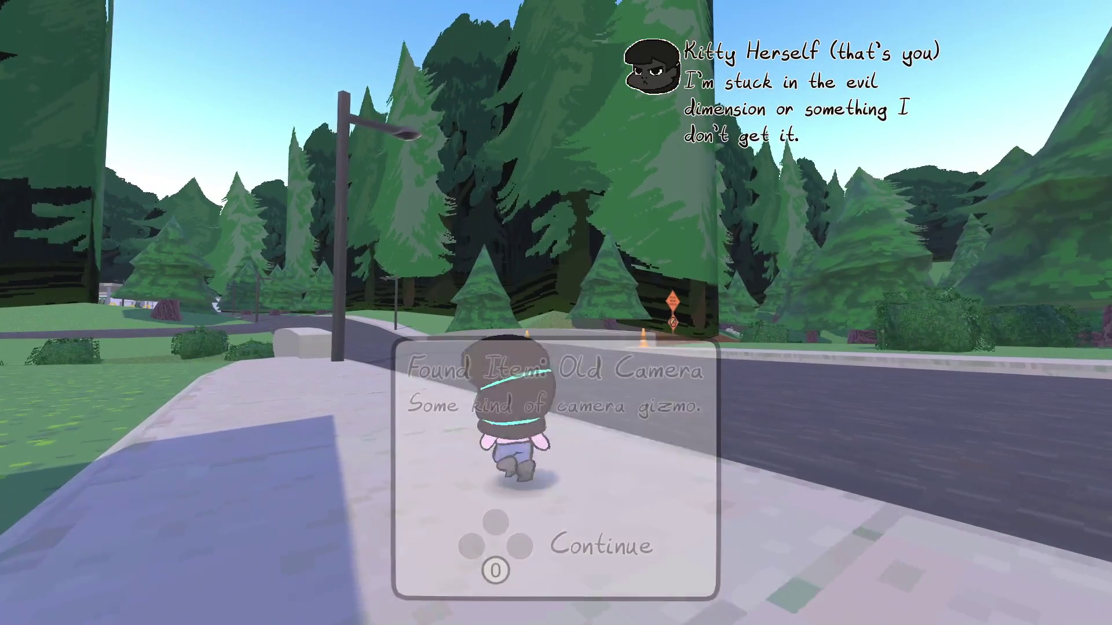
{"action": "key", "text": "w"}
{"action": "key", "text": "a"}
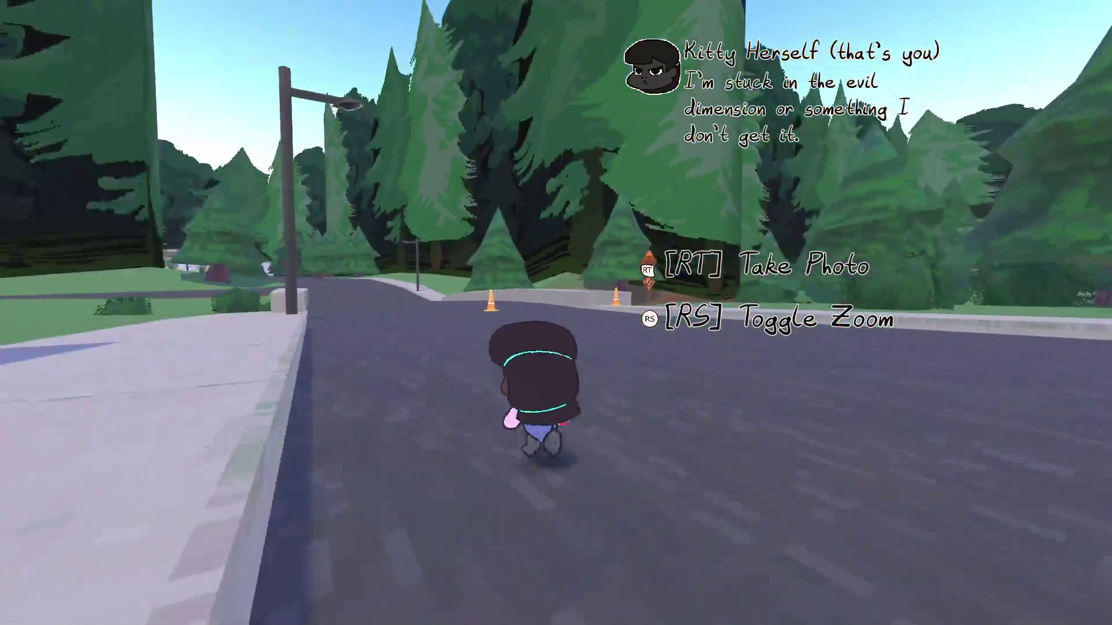
{"action": "key", "text": "w"}
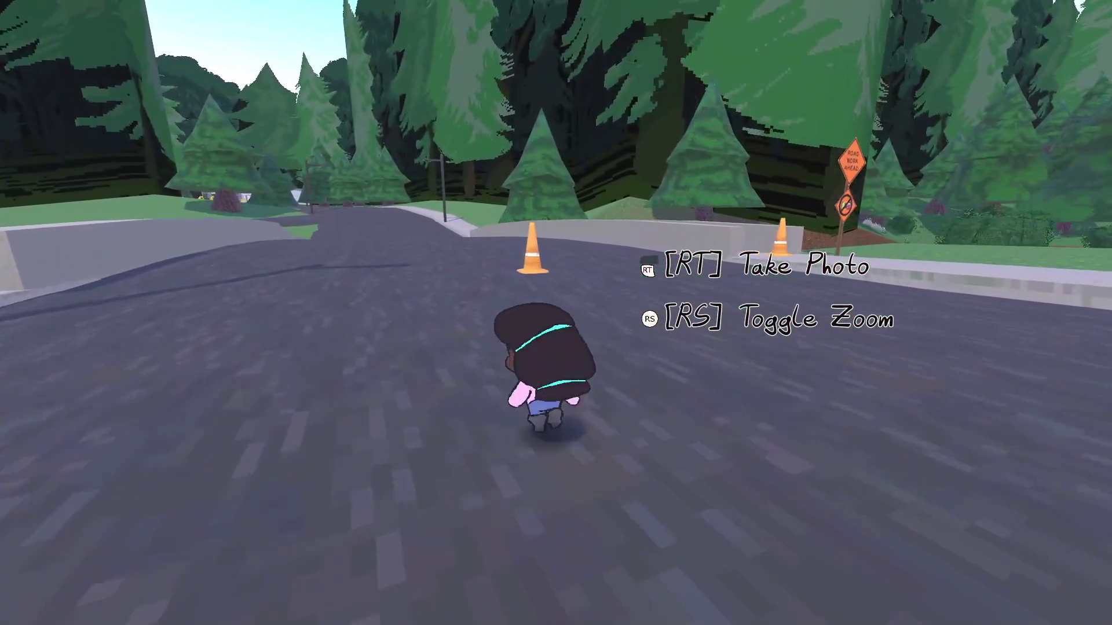
Step: Examine the first traffic cone, then run to the second cone to read its note
{"action": "key", "text": "w"}
{"action": "key", "text": "e"}
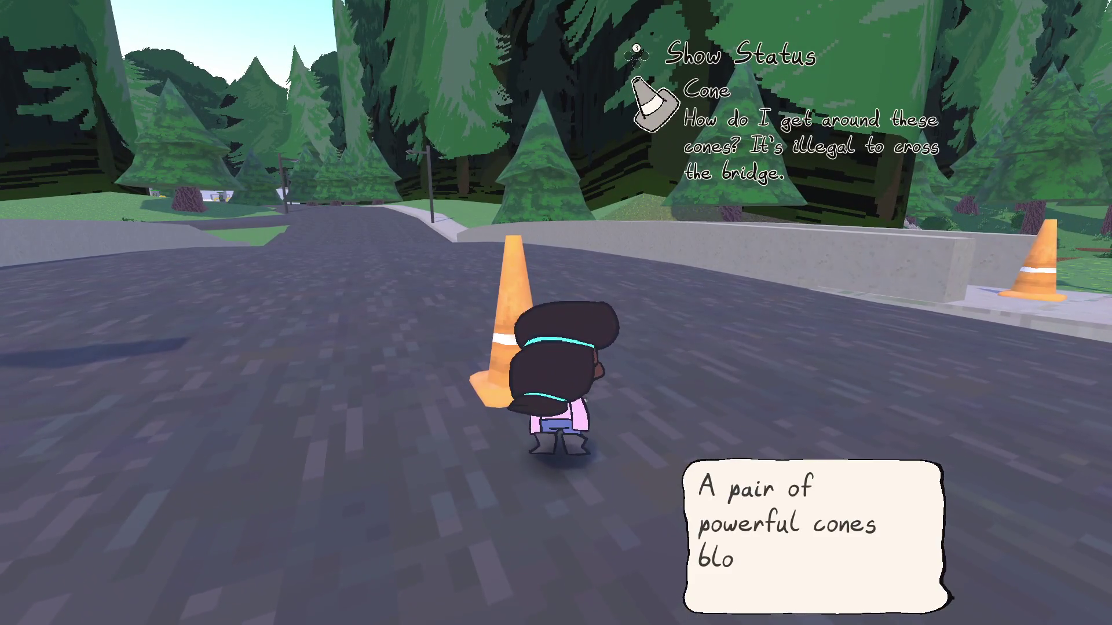
{"action": "key", "text": "e"}
{"action": "key", "text": "d"}
{"action": "key", "text": "w"}
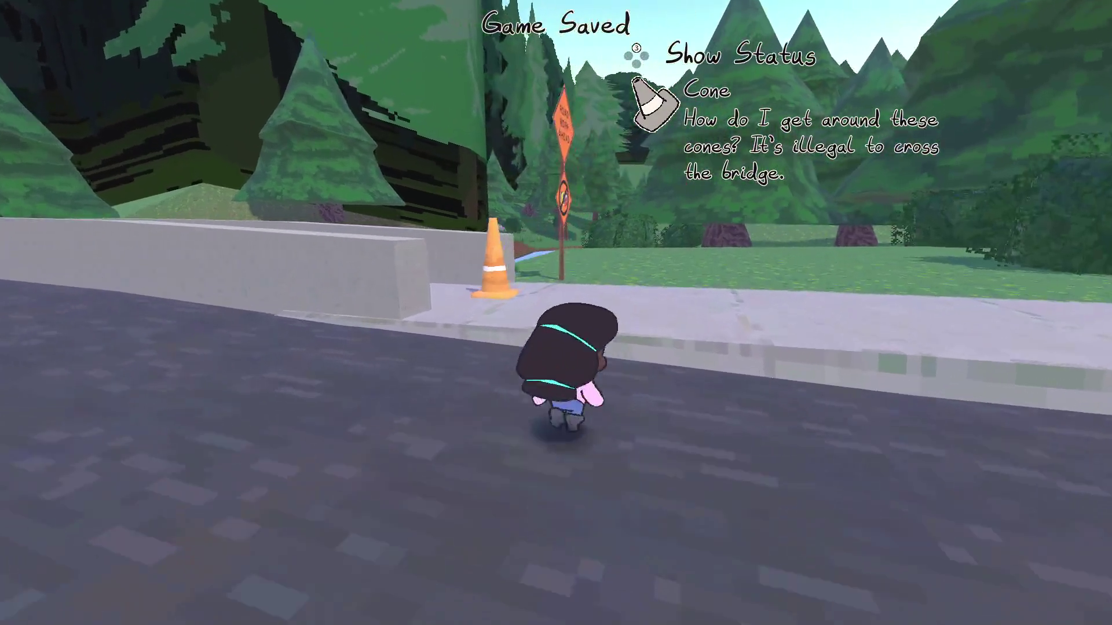
{"action": "key", "text": "e"}
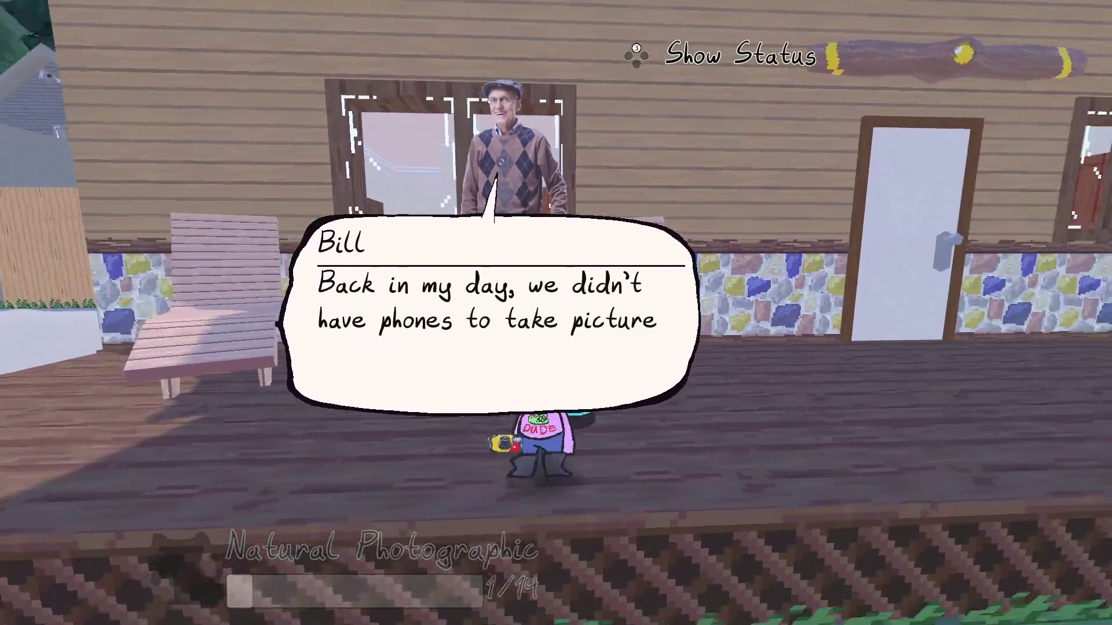
Step: Advance through Bill's remarks about rarely seeing birds and about phones
{"action": "key", "text": "space"}
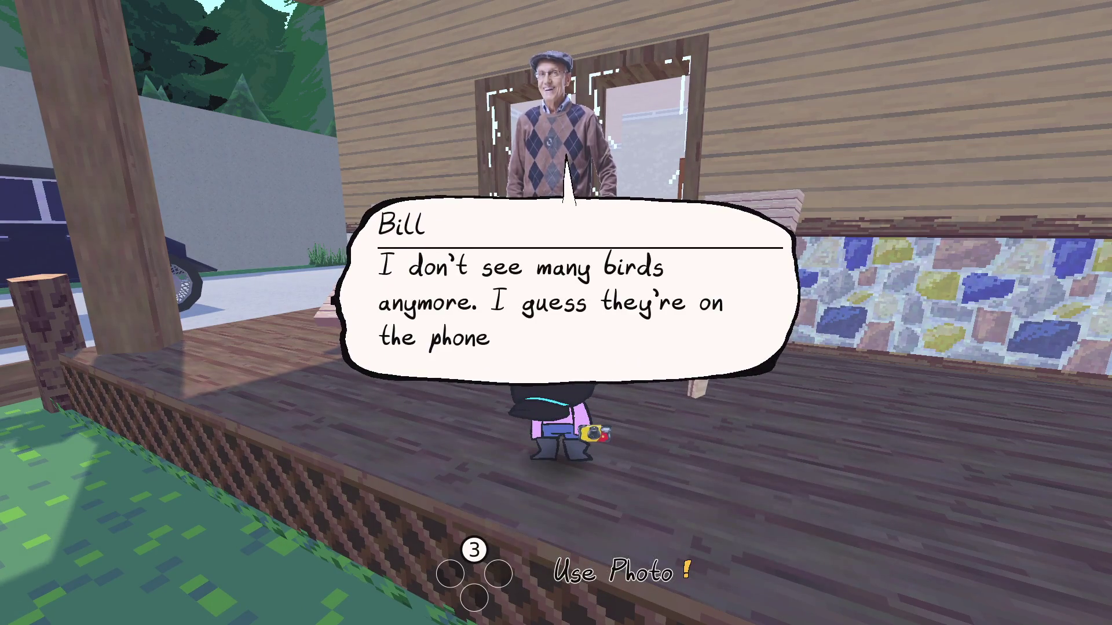
{"action": "key", "text": "space"}
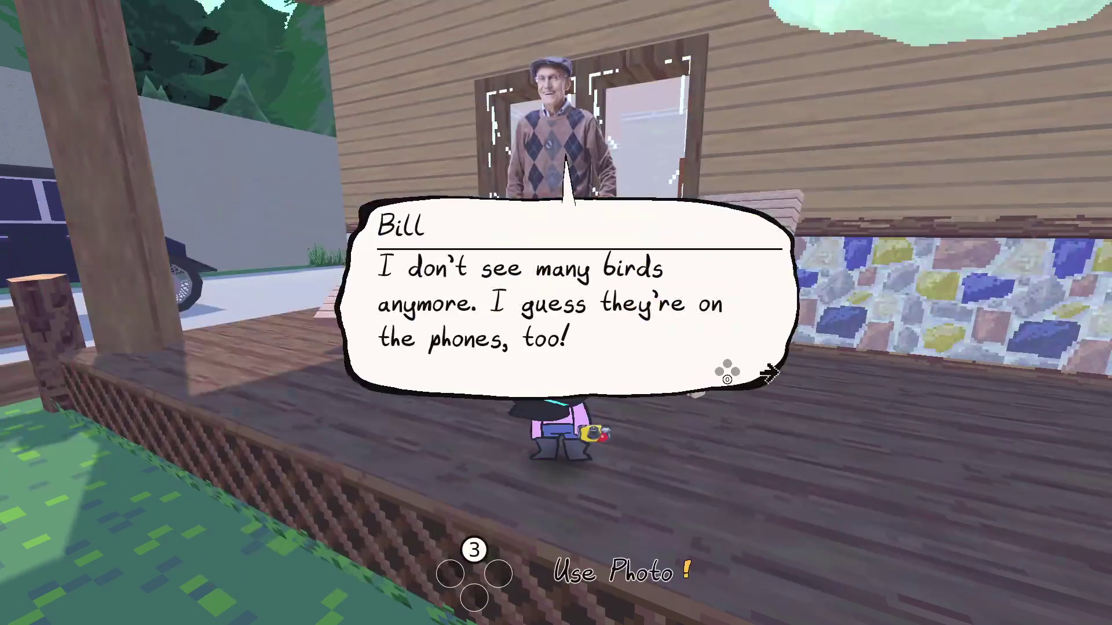
Step: Close the enlarged Goldfinch photo, walk up to Bill and show him the Goldfinch photo
{"action": "key", "text": "Tab"}
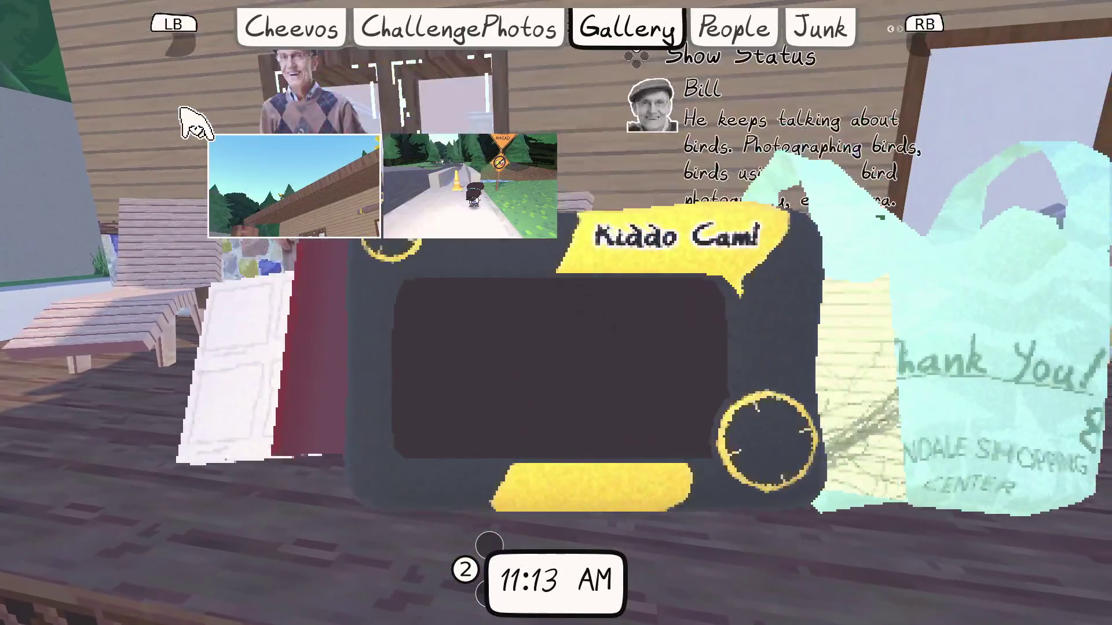
{"action": "key", "text": "Escape"}
{"action": "key", "text": "Tab"}
{"action": "key", "text": "w"}
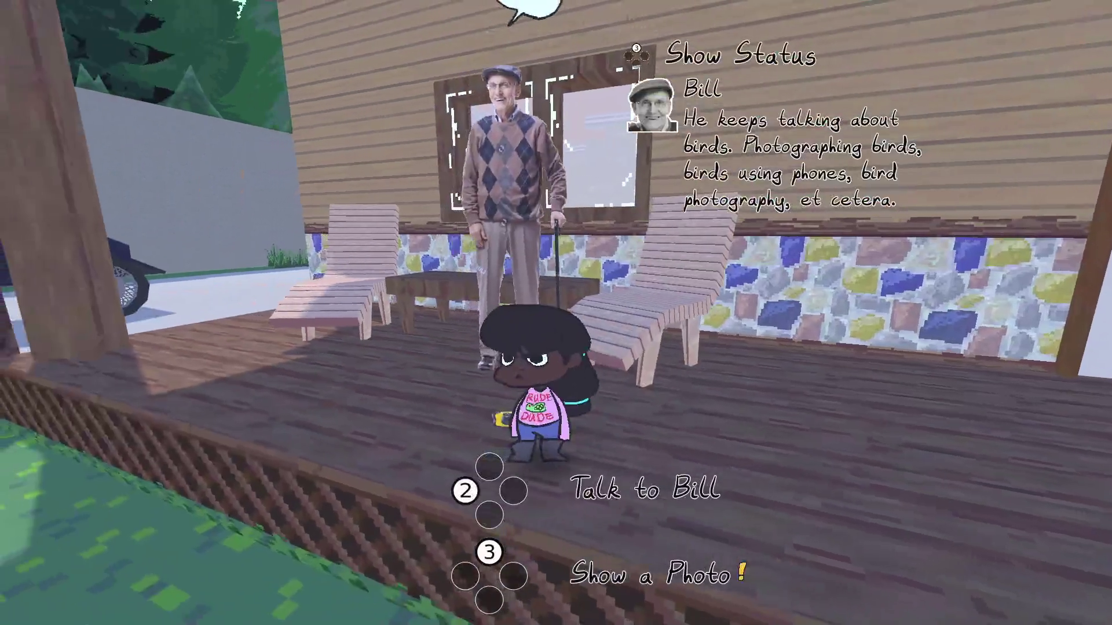
{"action": "key", "text": "3"}
{"action": "key", "text": "space"}
{"action": "key", "text": "space"}
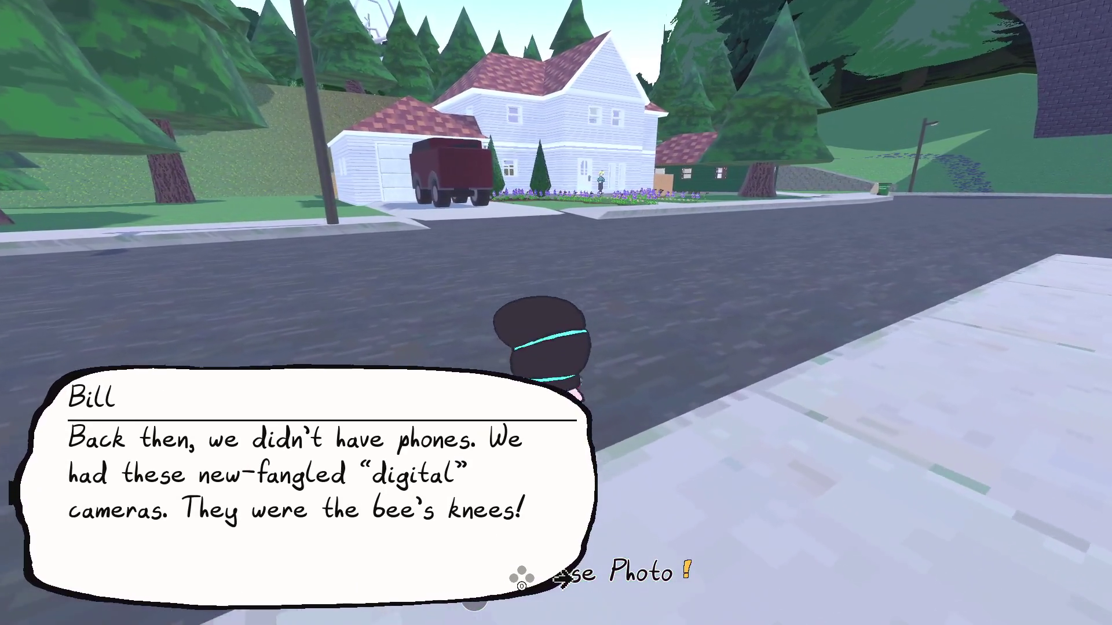
Step: Hear Bill's bird memories until he offers lemonade for bird photos
{"action": "key", "text": "space"}
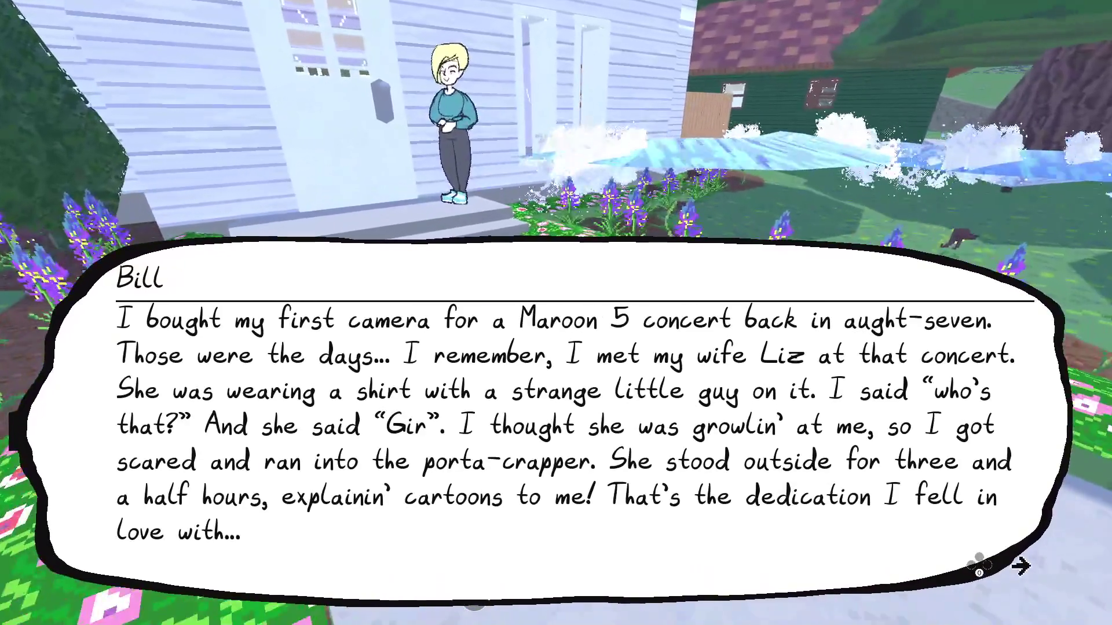
{"action": "key", "text": "space"}
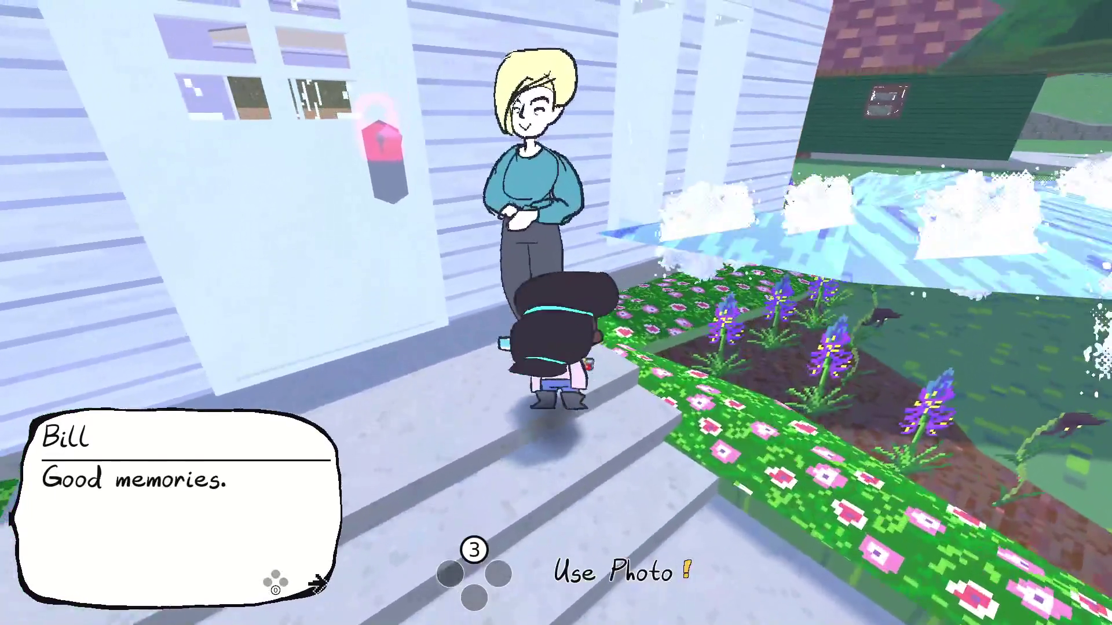
{"action": "key", "text": "space"}
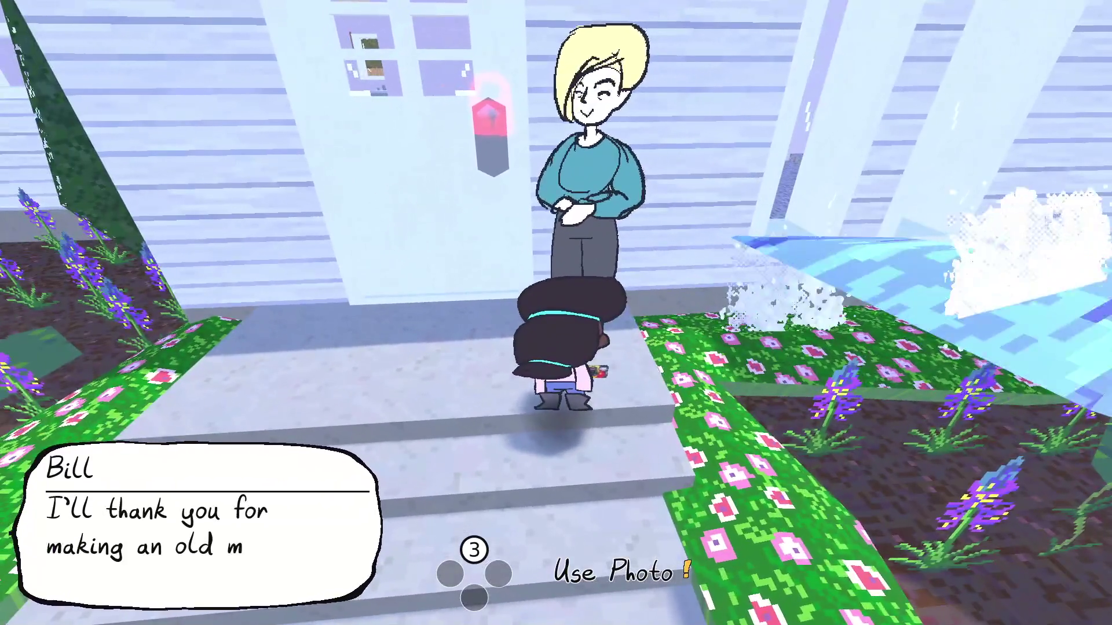
{"action": "key", "text": "e"}
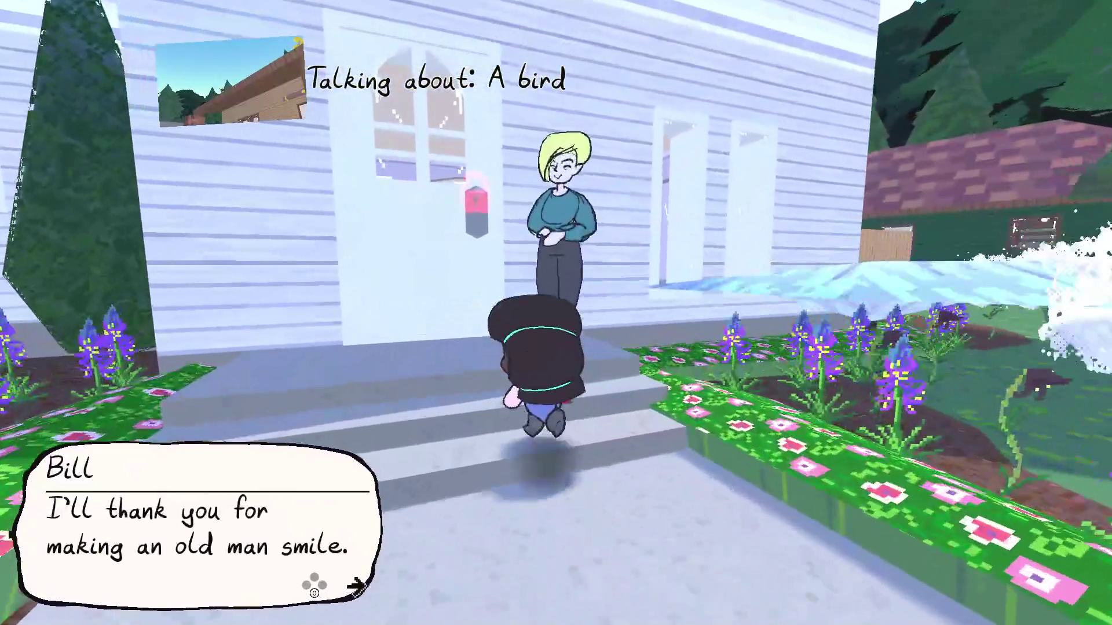
{"action": "key", "text": "space"}
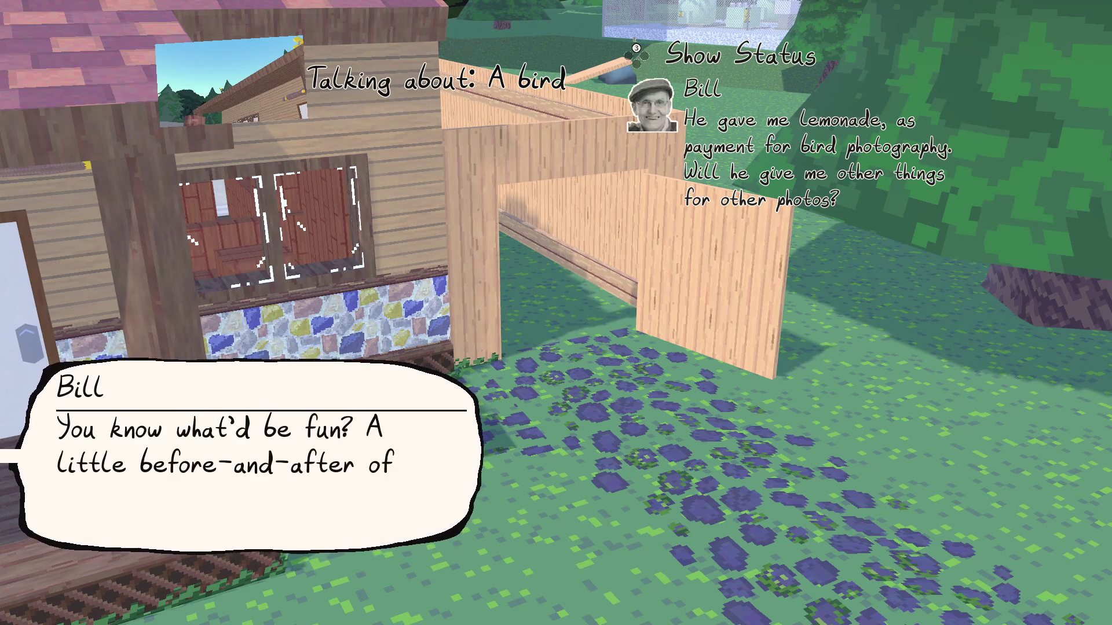
Step: Accept Bill's Old House photo challenge and close his dialogue
{"action": "key", "text": "space"}
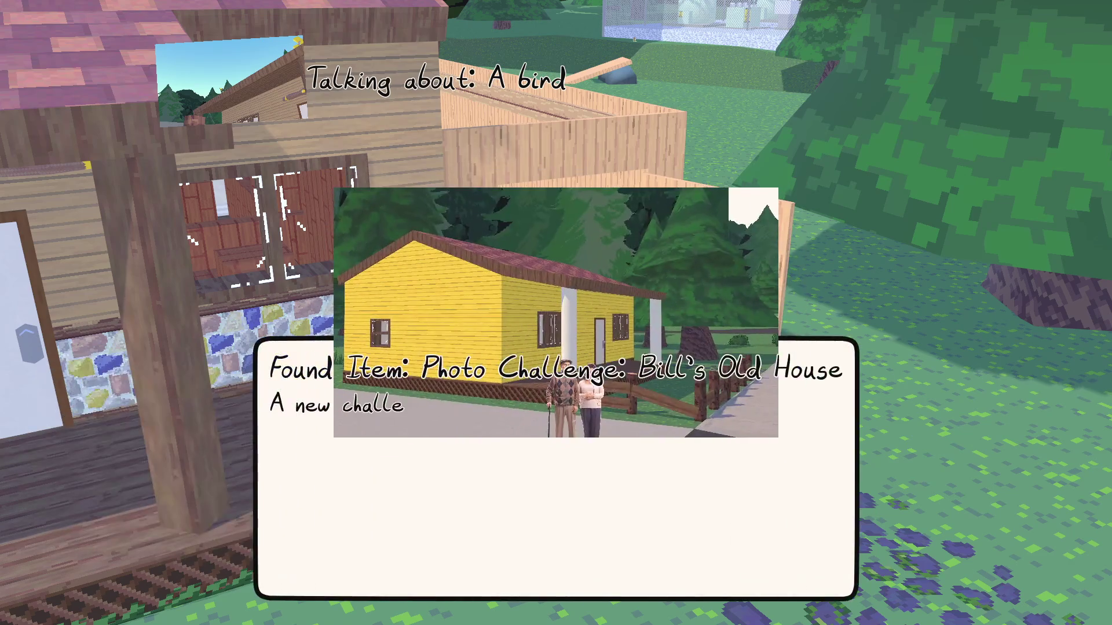
{"action": "key", "text": "space"}
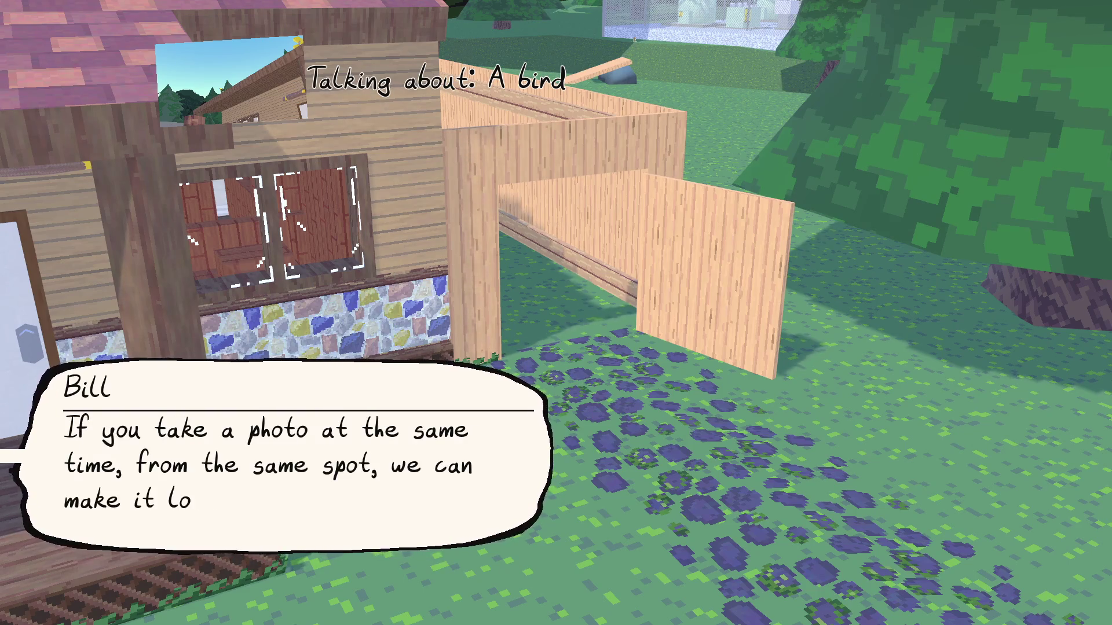
{"action": "key", "text": "space"}
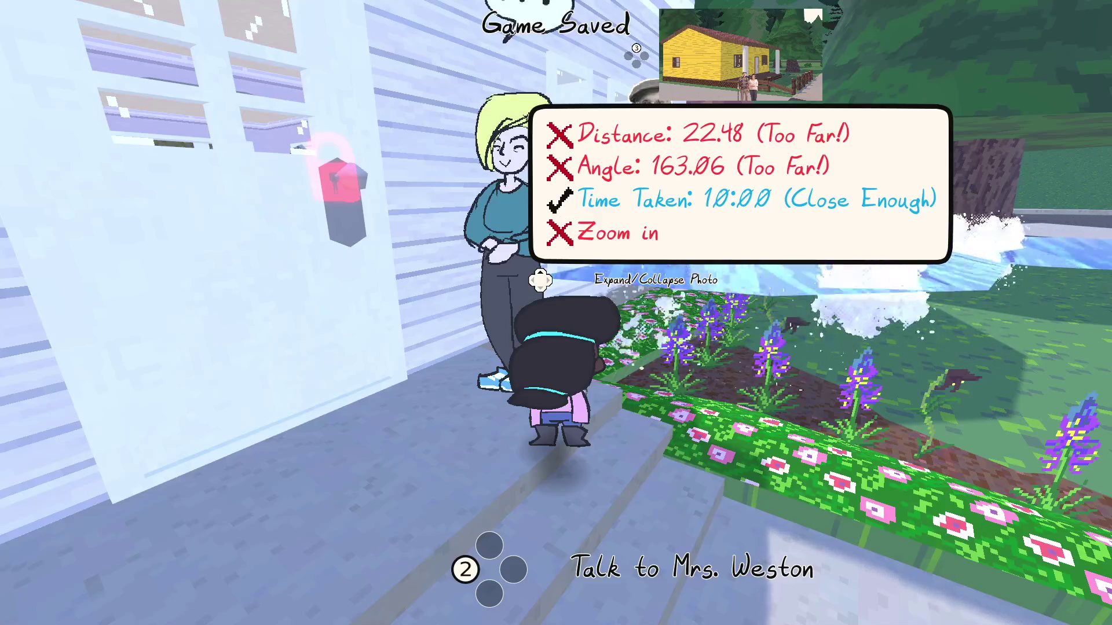
Step: Run to the street facing Bill's house and take the matching photo
{"action": "key", "text": "w"}
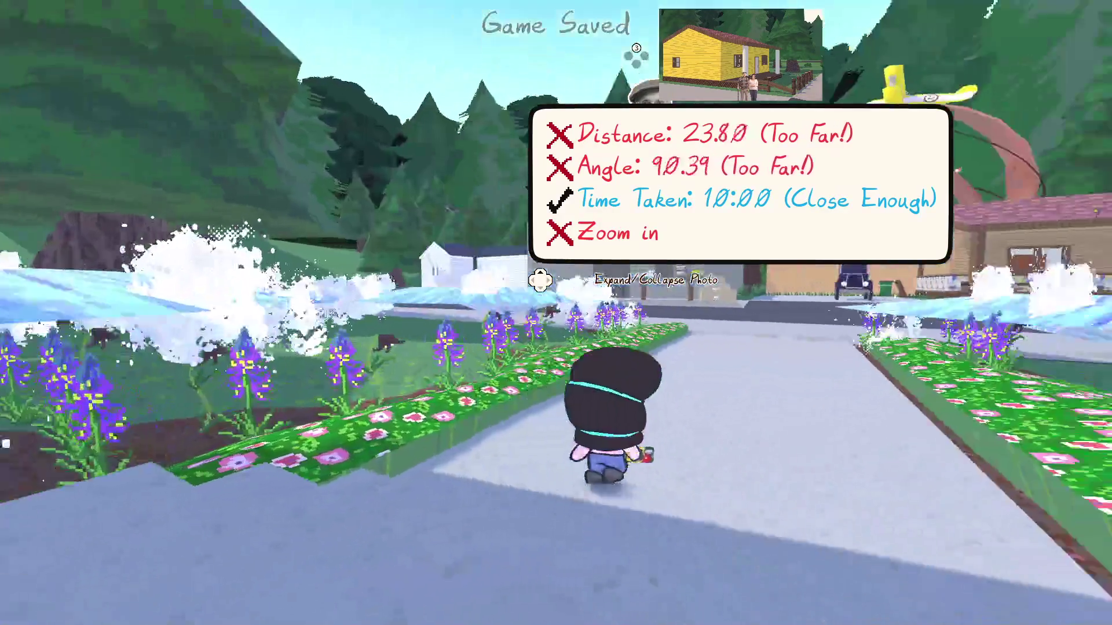
{"action": "key", "text": "w"}
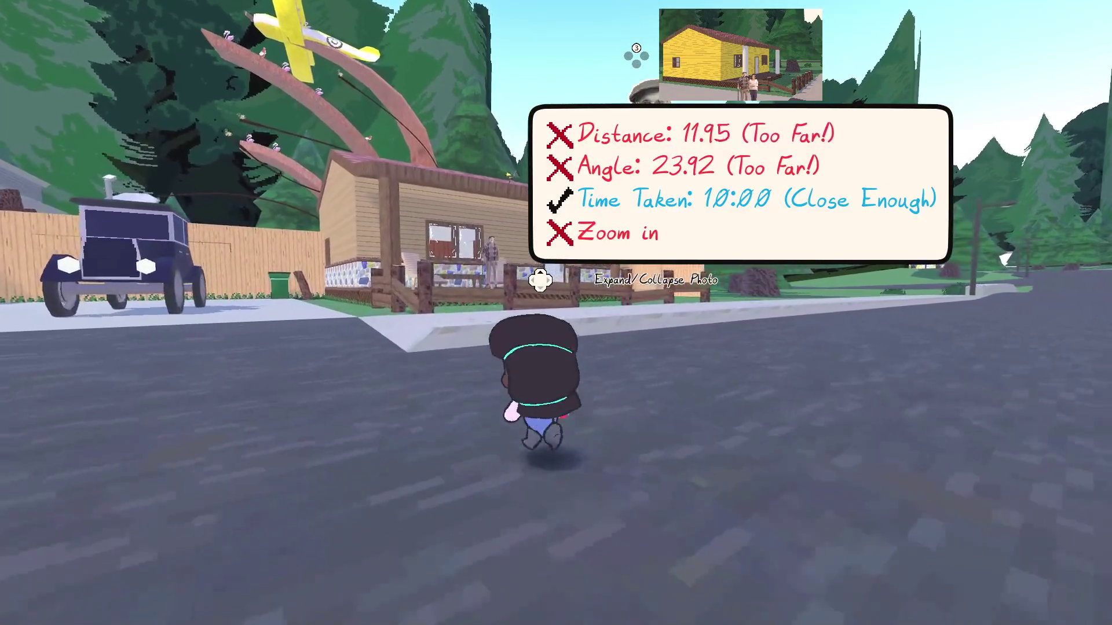
{"action": "key", "text": "w"}
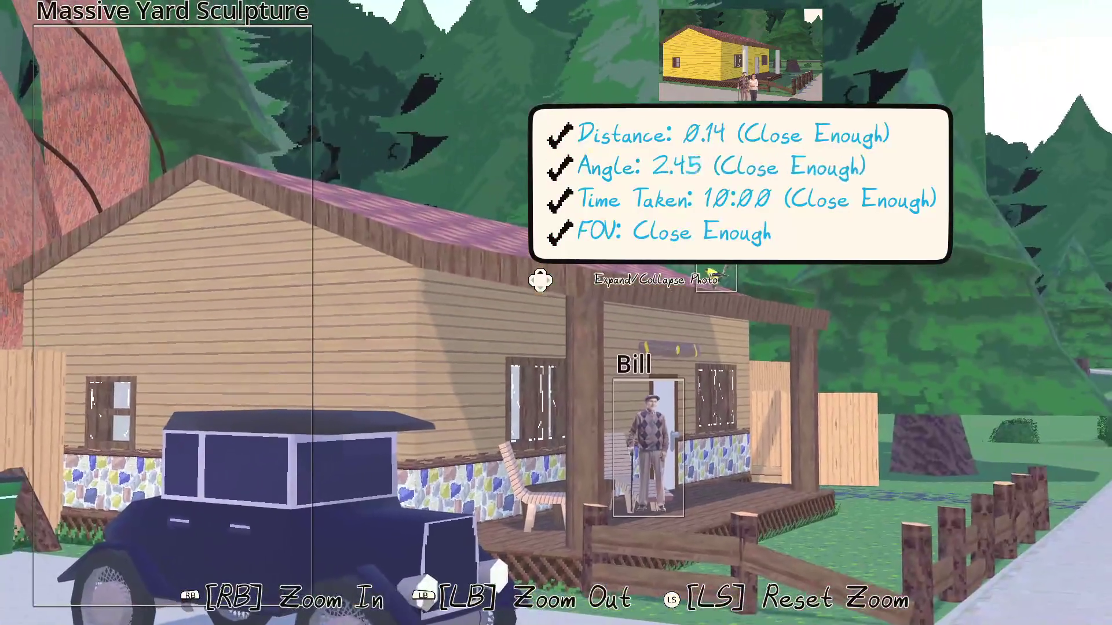
{"action": "left_click", "coordinate": [556, 313]}
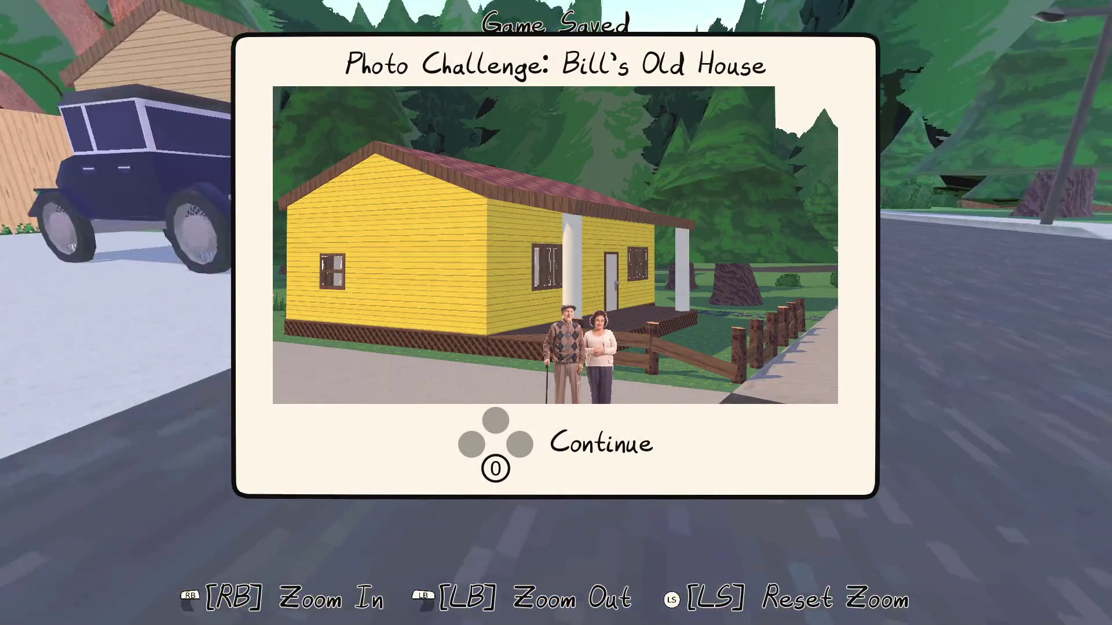
Step: Show Bill the Bill's Old House photo and collect the Colorful Car Keys
{"action": "key", "text": "space"}
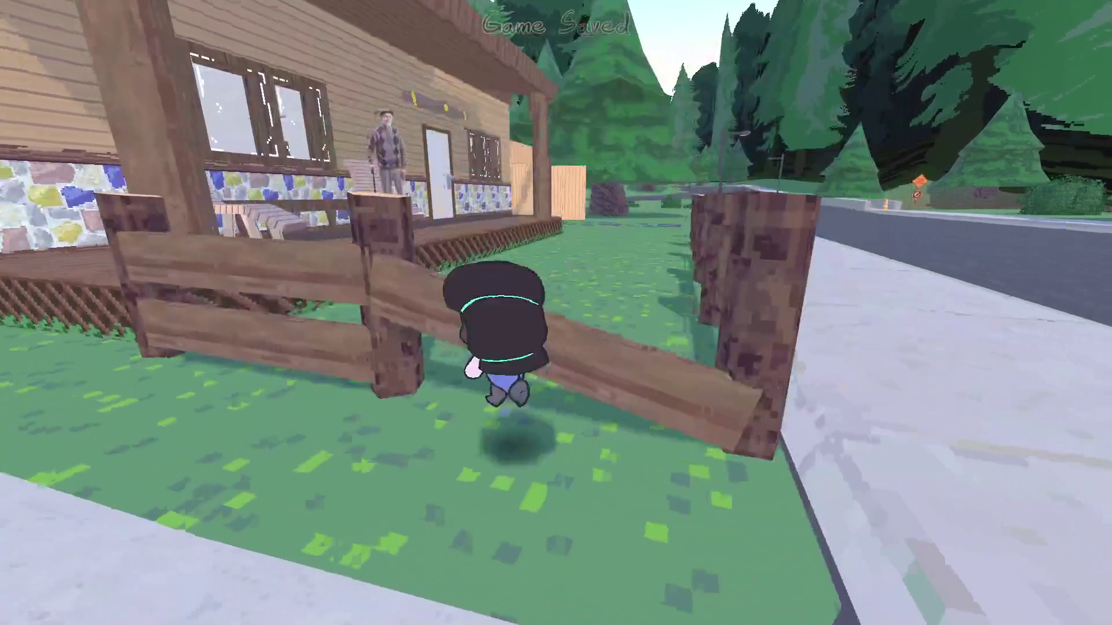
{"action": "key", "text": "w"}
{"action": "key", "text": "3"}
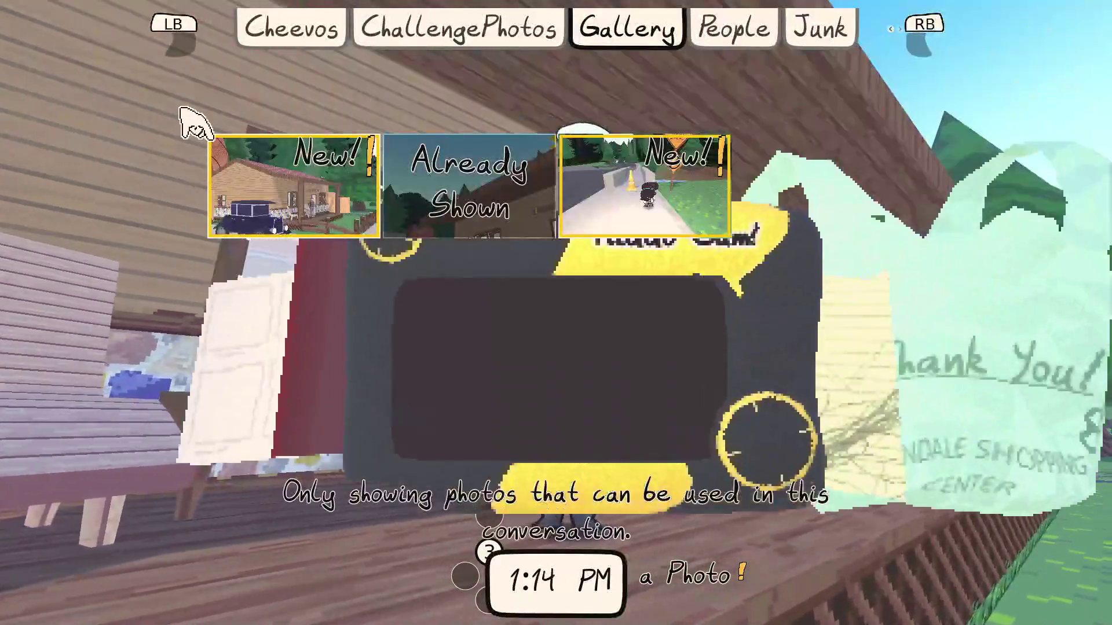
{"action": "left_click", "coordinate": [197, 125]}
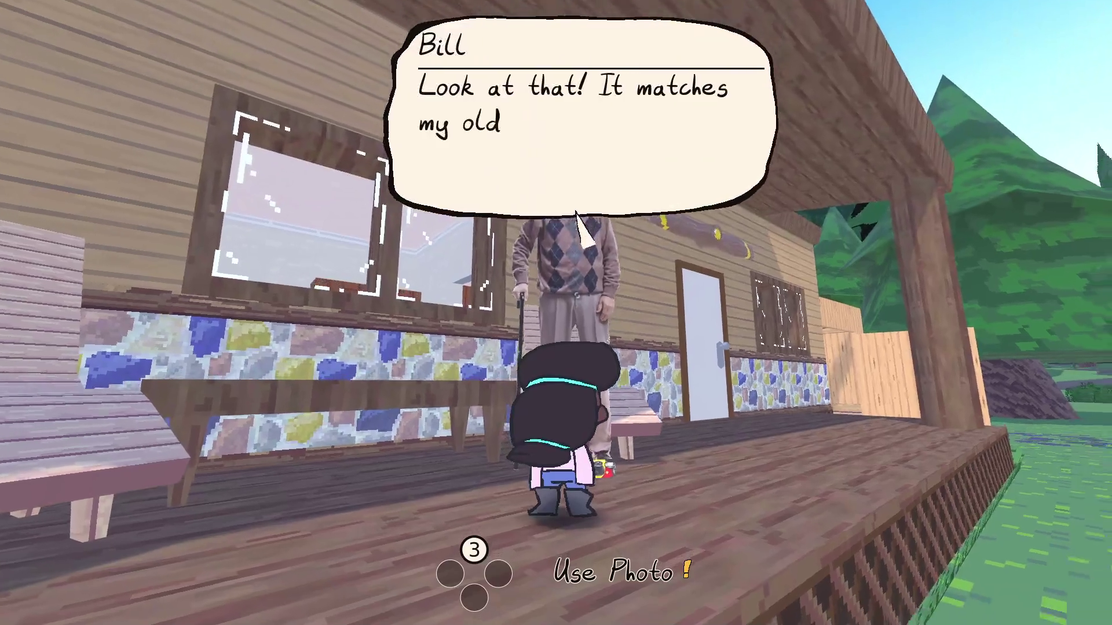
{"action": "key", "text": "3"}
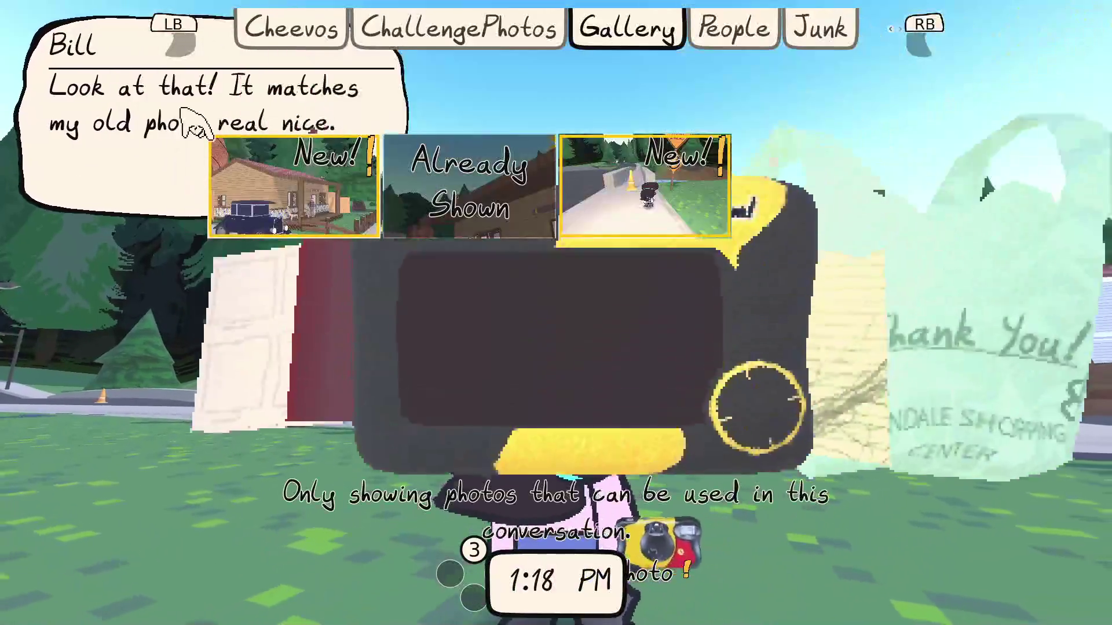
{"action": "left_click", "coordinate": [293, 184]}
{"action": "left_click", "coordinate": [454, 526]}
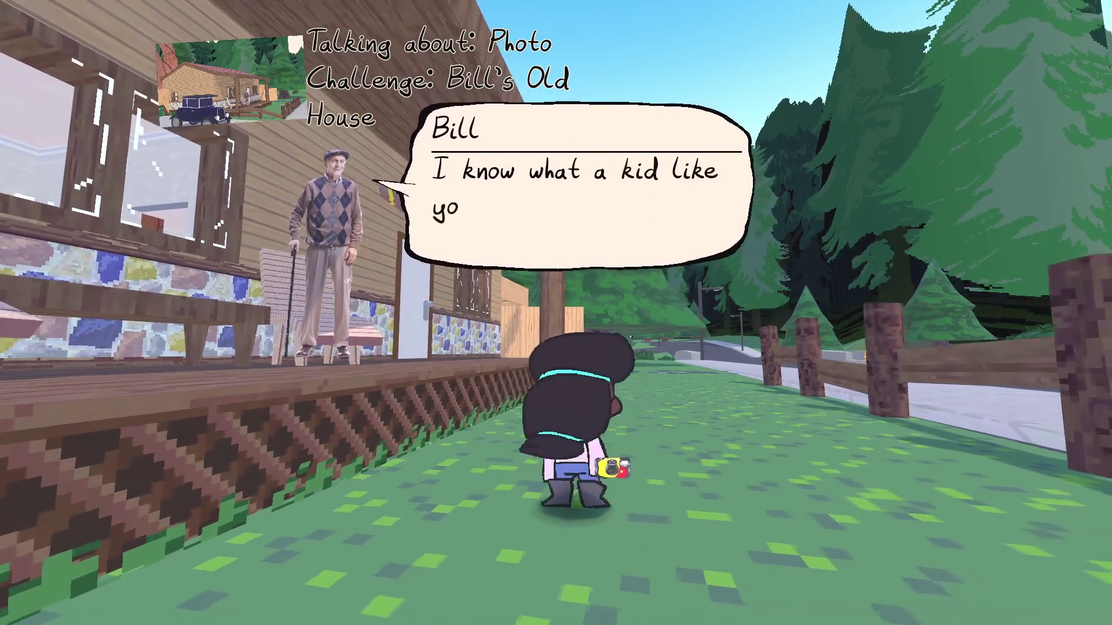
{"action": "key", "text": "3"}
{"action": "key", "text": "3"}
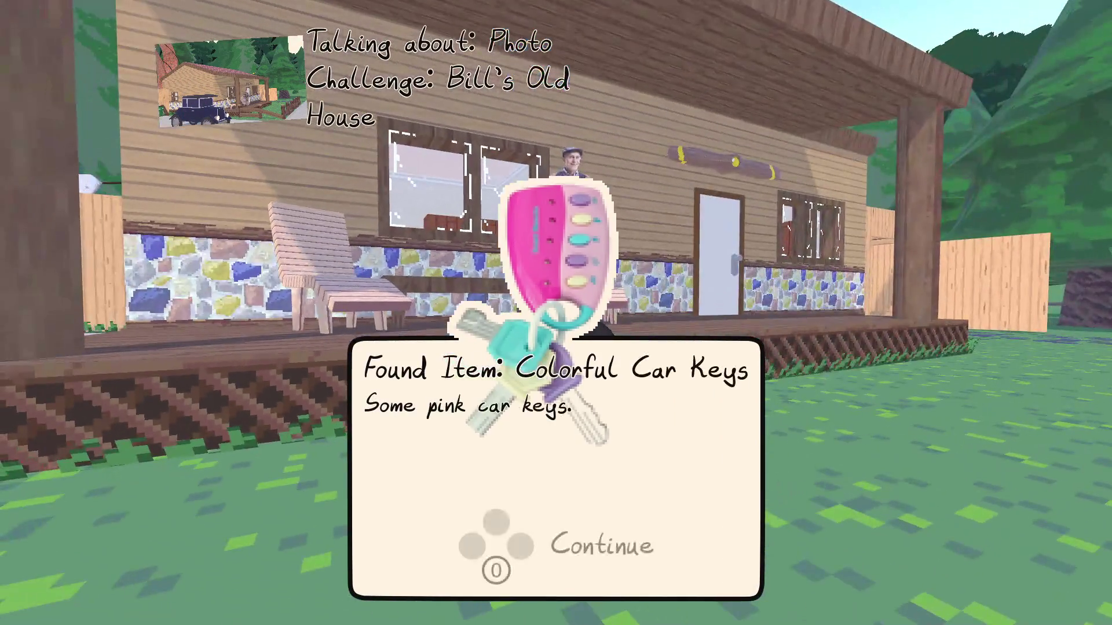
{"action": "key", "text": "0"}
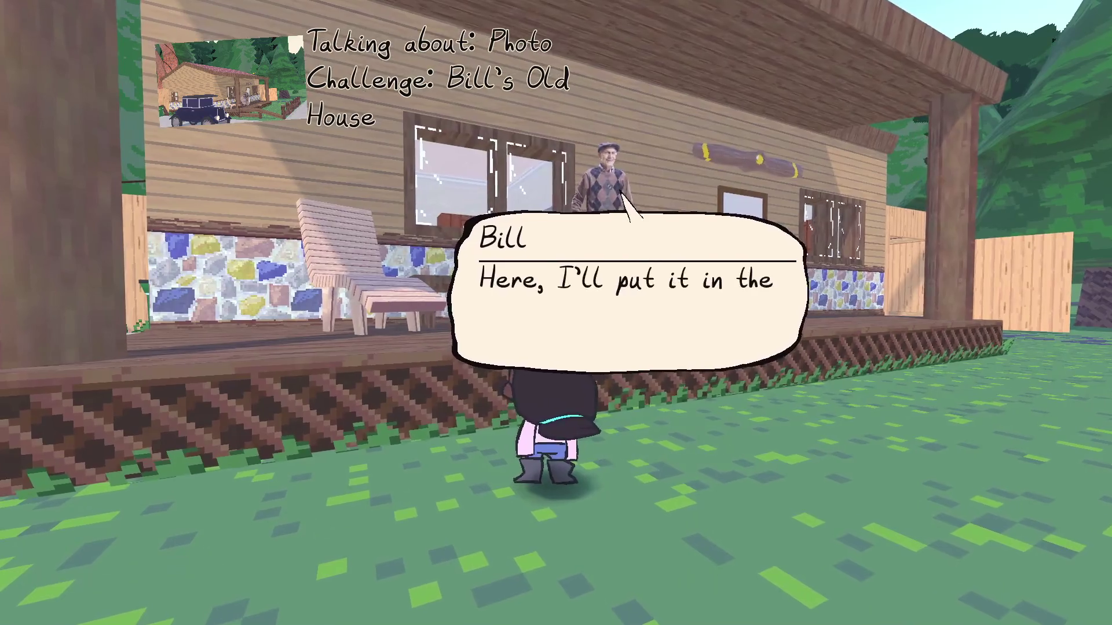
{"action": "key", "text": "3"}
{"action": "key", "text": "0"}
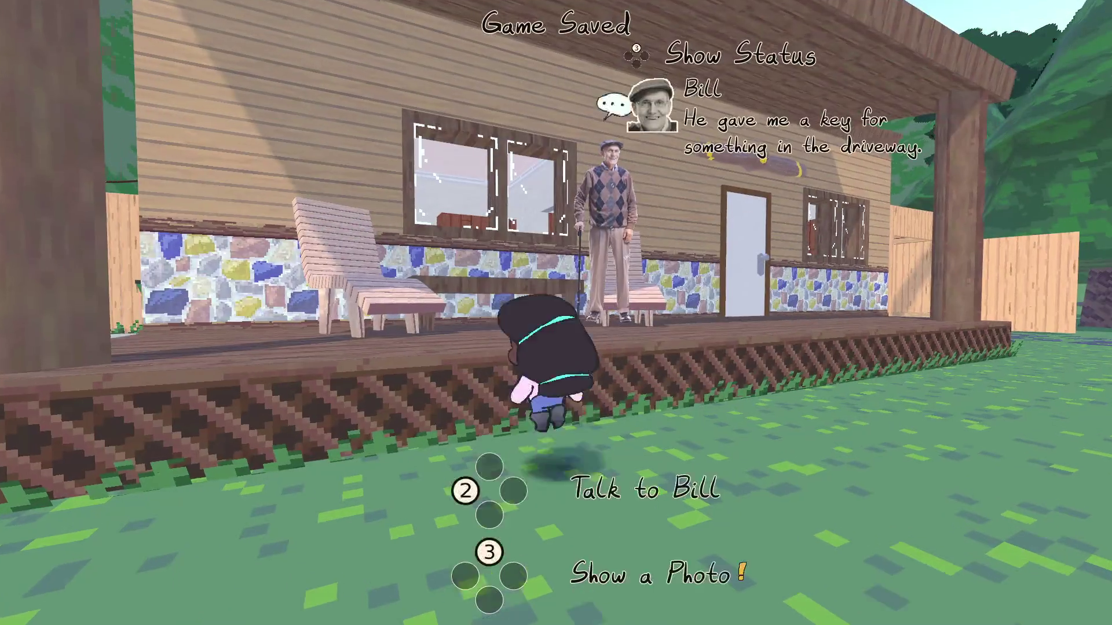
Step: Show Bill the road work photo from the gallery
{"action": "key", "text": "3"}
{"action": "left_click", "coordinate": [219, 186]}
{"action": "key", "text": "Escape"}
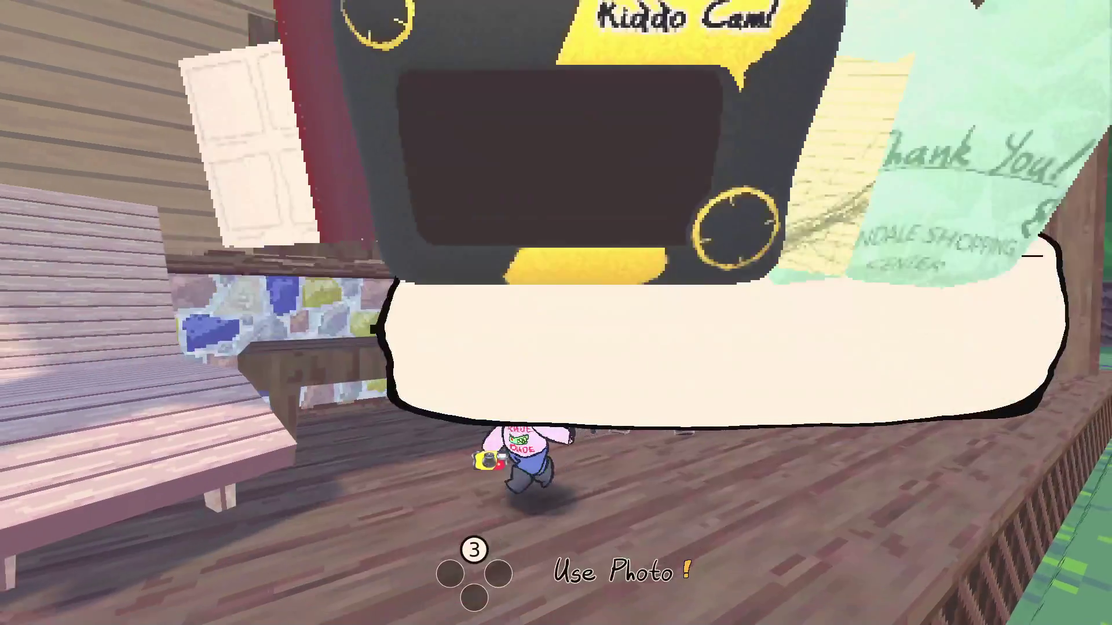
{"action": "key", "text": "3"}
{"action": "left_click", "coordinate": [643, 186]}
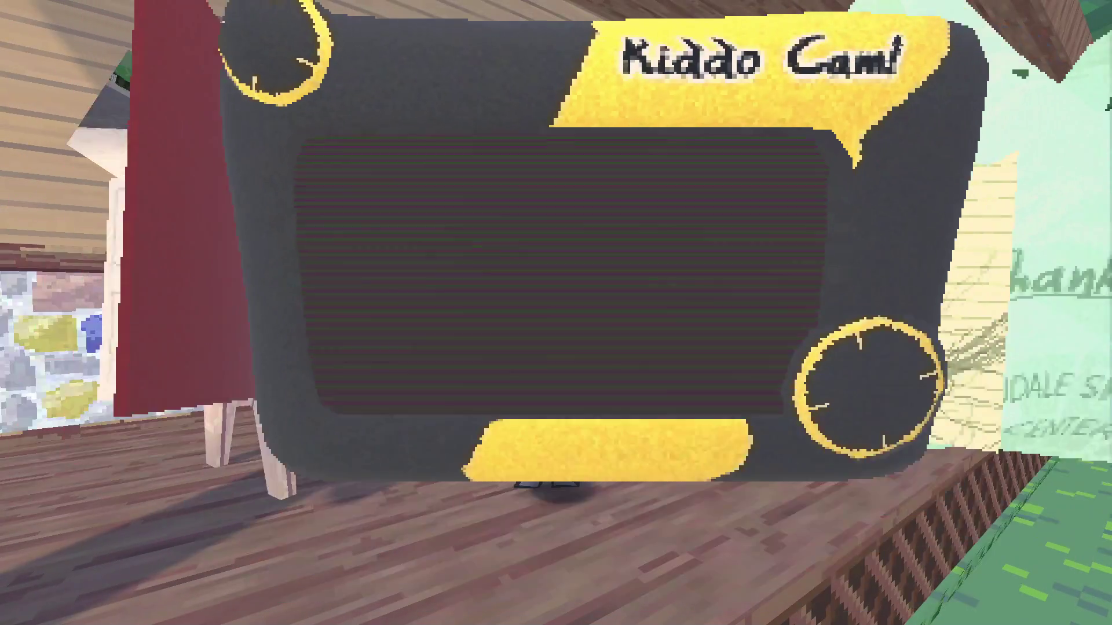
Step: Back in Godot, clear the debugger log and open dialog_viewer_bubble.gd
{"action": "key", "text": "alt+Tab"}
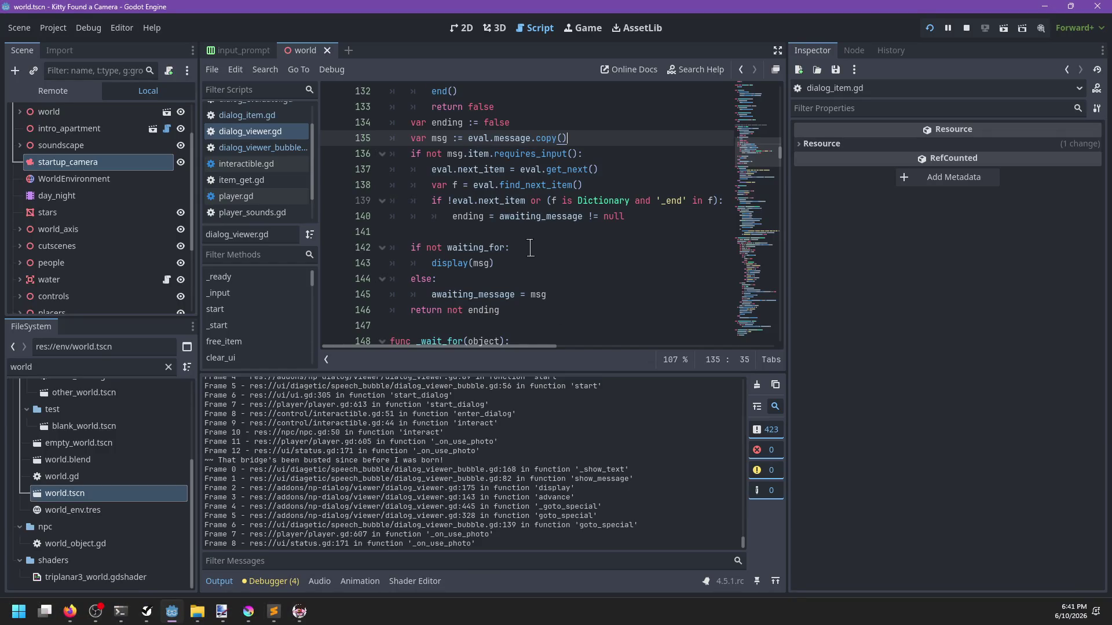
{"action": "left_click", "coordinate": [759, 402]}
{"action": "left_click", "coordinate": [571, 247]}
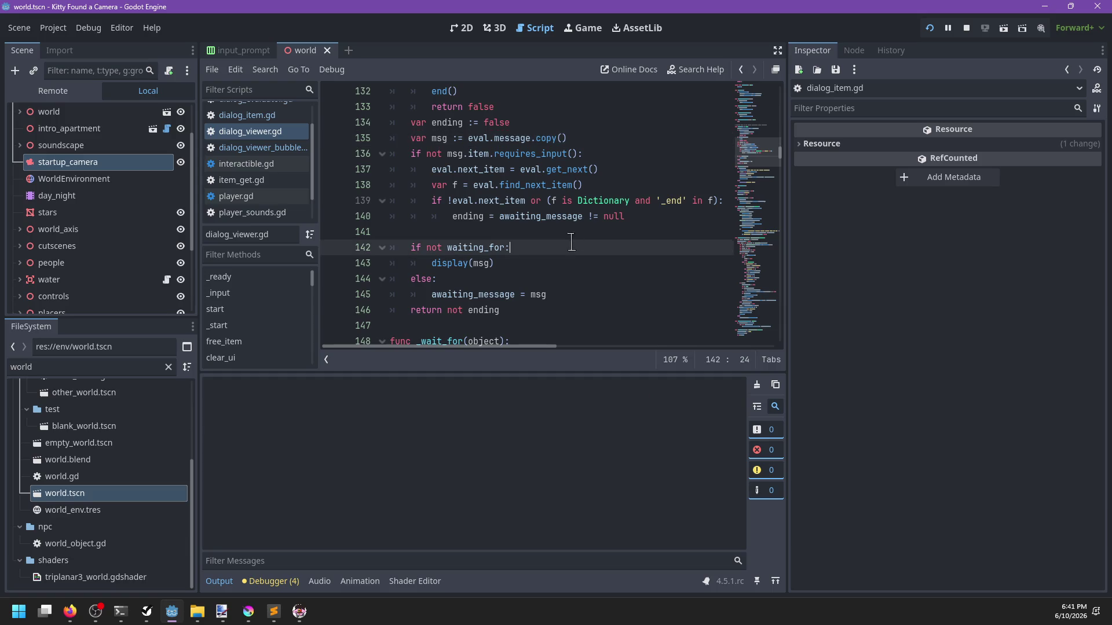
{"action": "left_click", "coordinate": [266, 115]}
{"action": "scroll", "coordinate": [313, 177], "scroll_direction": "up", "scroll_amount": 1}
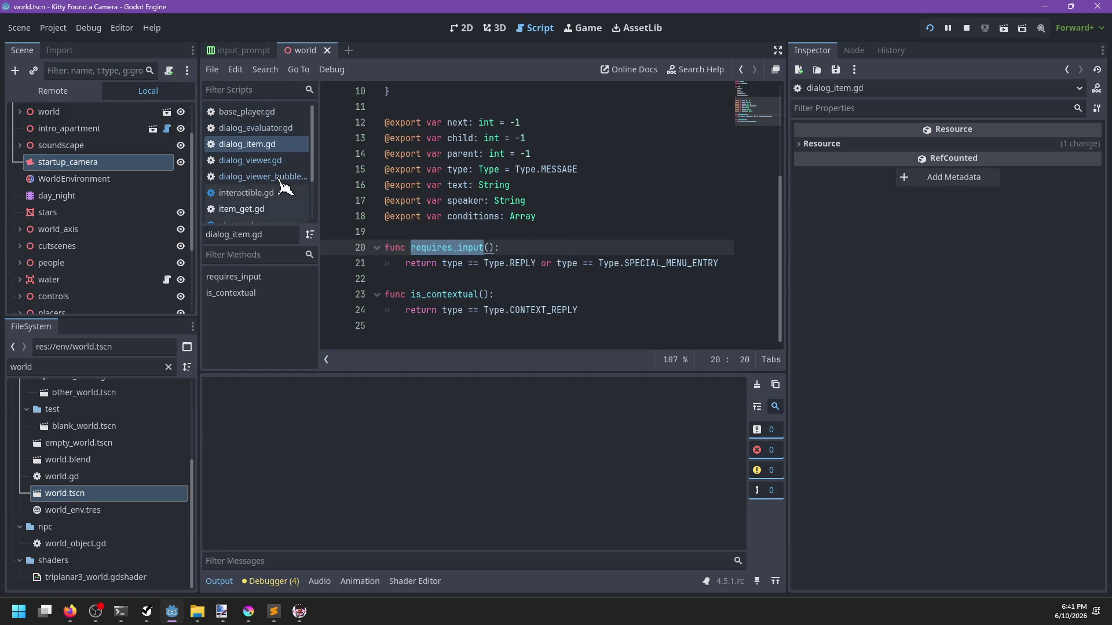
{"action": "left_click", "coordinate": [292, 176]}
Step: Find the print_stack debug lines in dialog_viewer_bubble.gd, comment them out, save, then delete them
{"action": "left_click", "coordinate": [476, 217]}
{"action": "key", "text": "ctrl+f"}
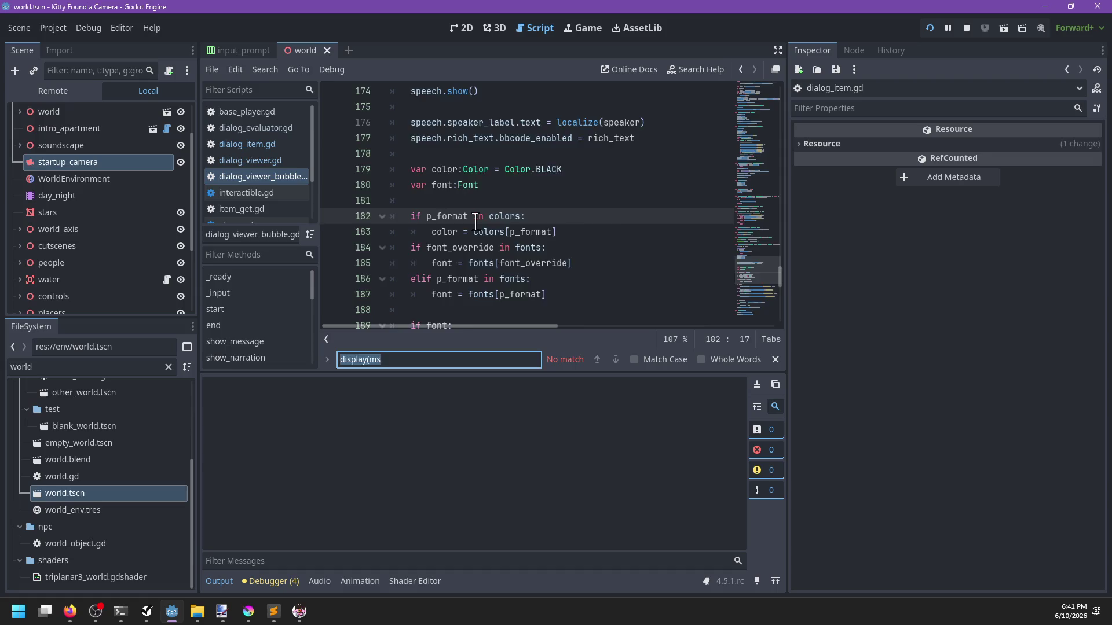
{"action": "type", "text": "print_s"}
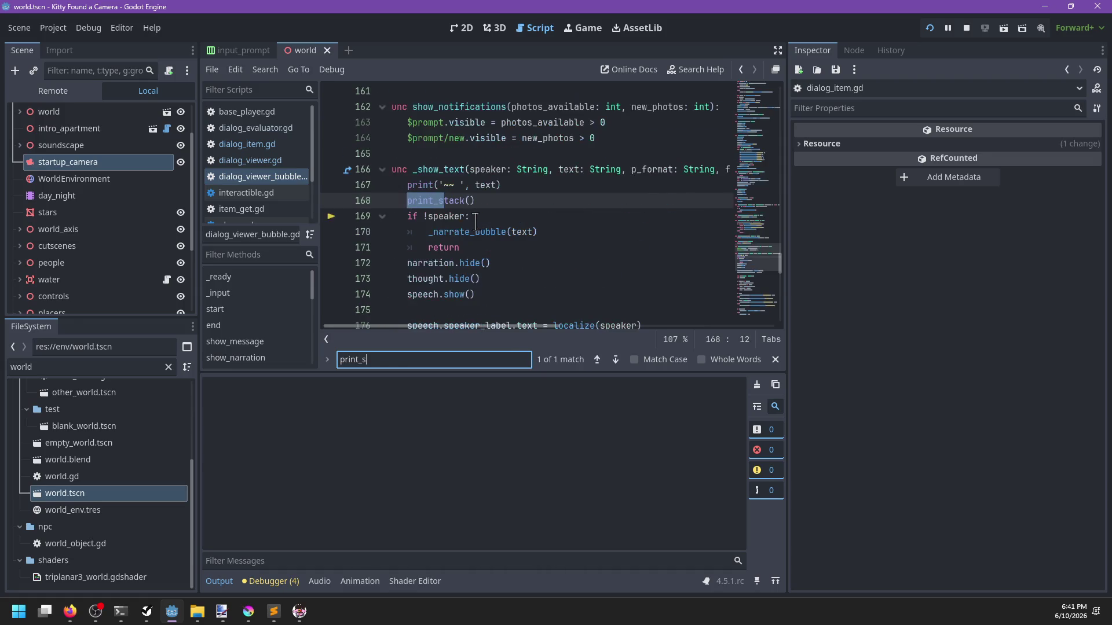
{"action": "key", "text": "Escape"}
{"action": "left_click", "coordinate": [408, 185]}
{"action": "key", "text": "ctrl+k"}
{"action": "left_click", "coordinate": [407, 200]}
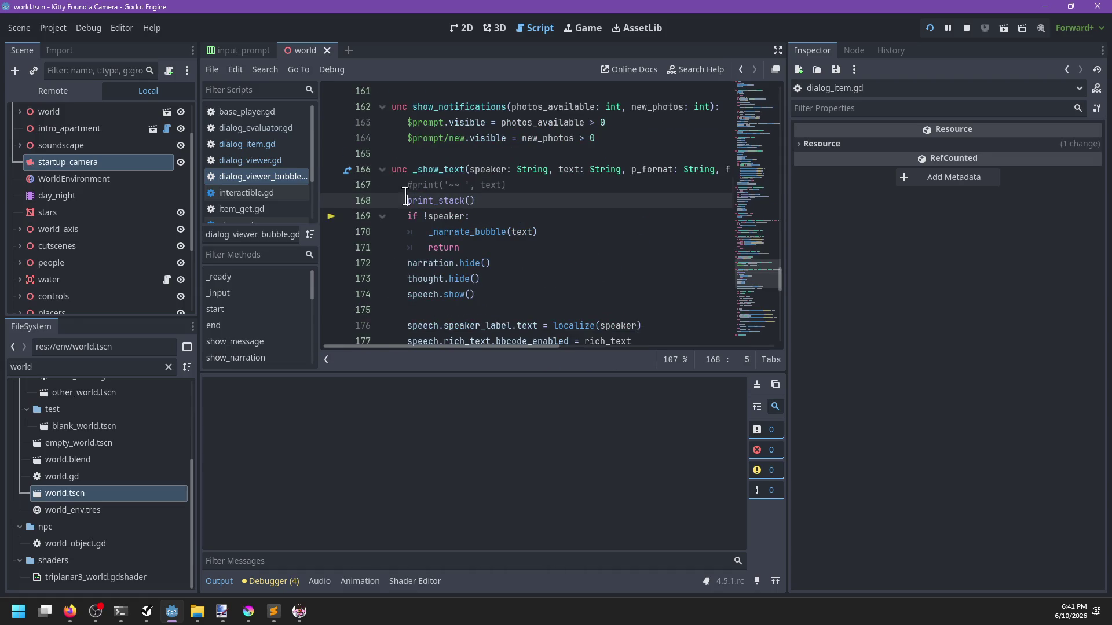
{"action": "key", "text": "ctrl+s"}
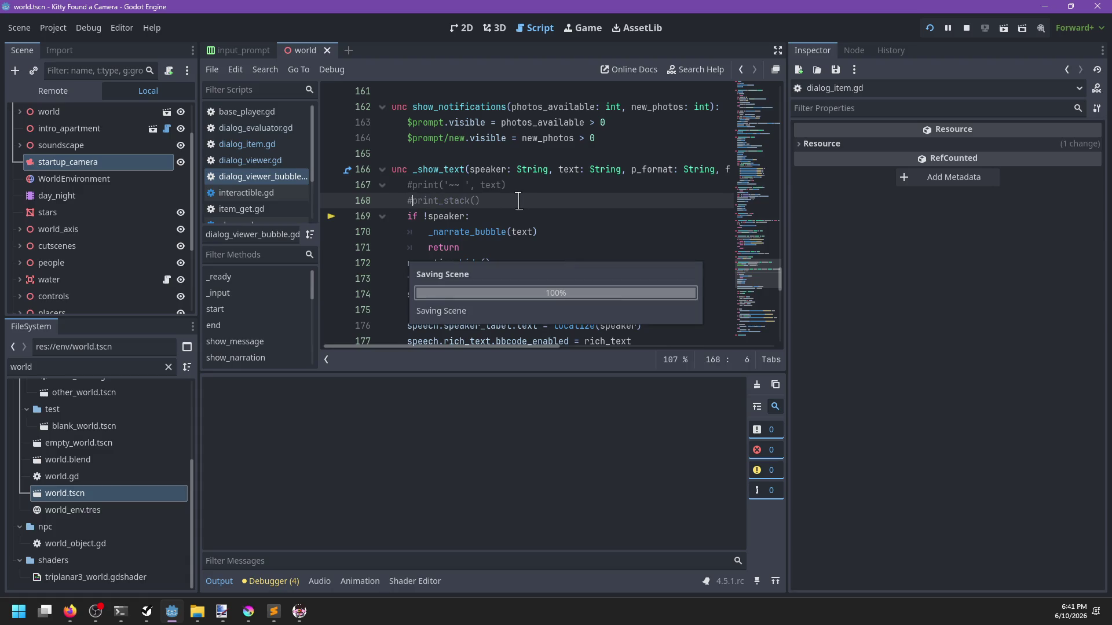
{"action": "left_click_drag", "start_coordinate": [520, 201], "coordinate": [365, 186]}
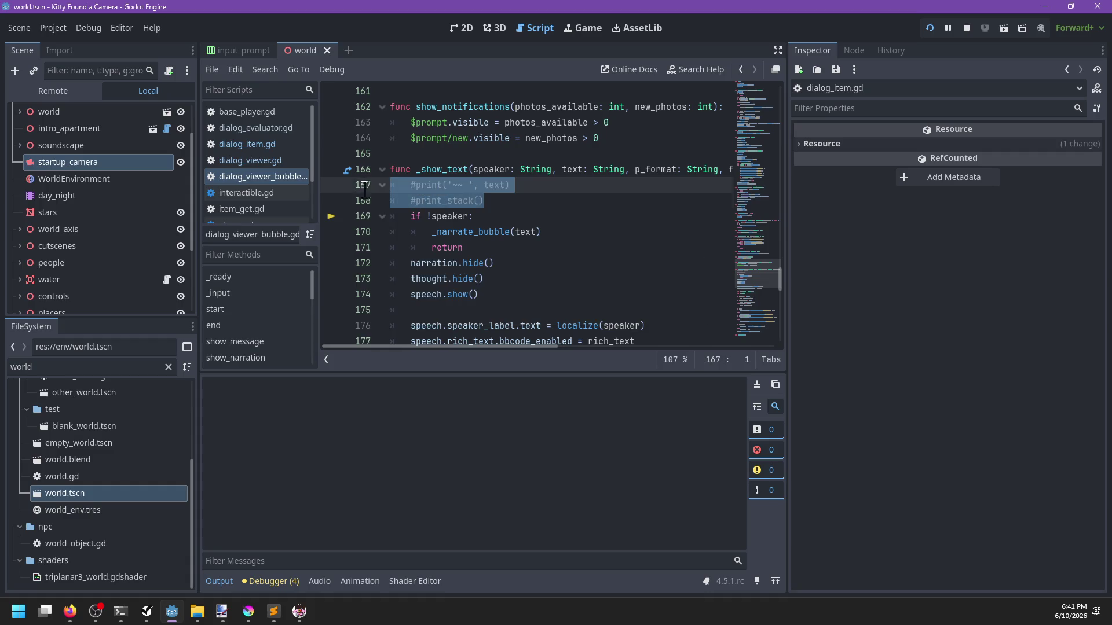
{"action": "key", "text": "BackSpace"}
{"action": "key", "text": "BackSpace"}
Step: Delete the commented print_debug line 148 and save the bubble script
{"action": "key", "text": "ctrl+f"}
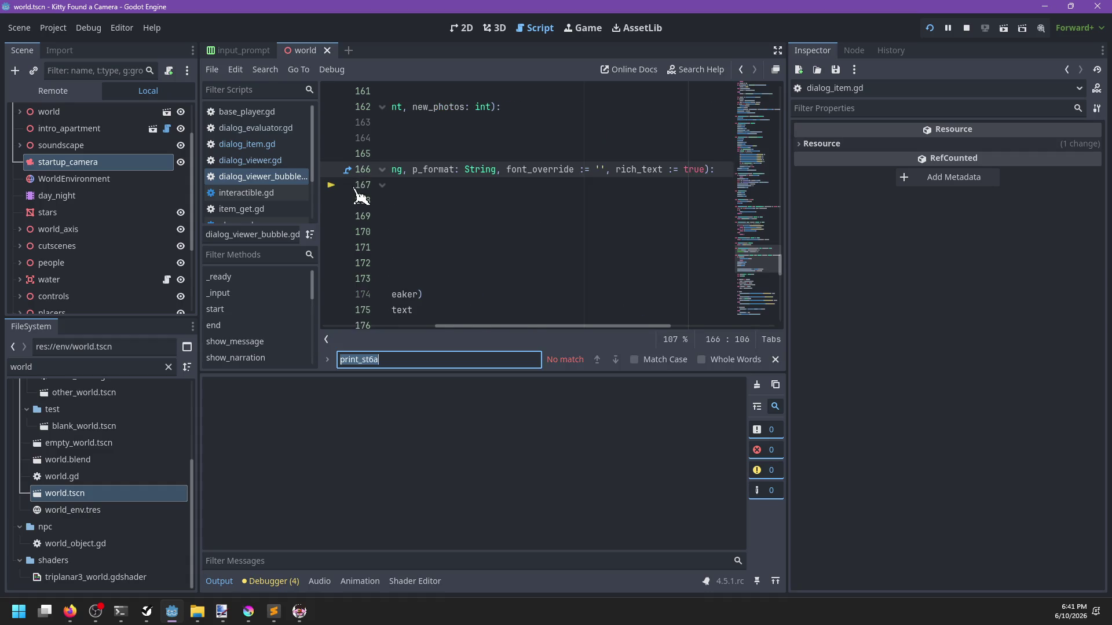
{"action": "type", "text": "#p"}
{"action": "key", "text": "Escape"}
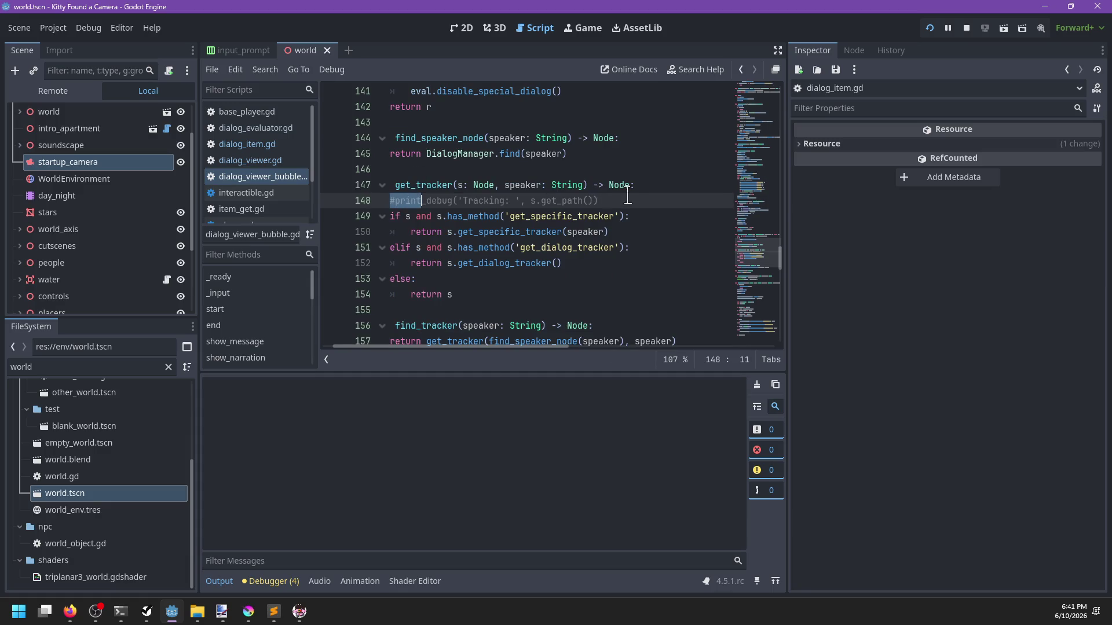
{"action": "left_click_drag", "start_coordinate": [628, 197], "coordinate": [646, 186]}
{"action": "key", "text": "BackSpace"}
{"action": "key", "text": "ctrl+f"}
{"action": "key", "text": "Escape"}
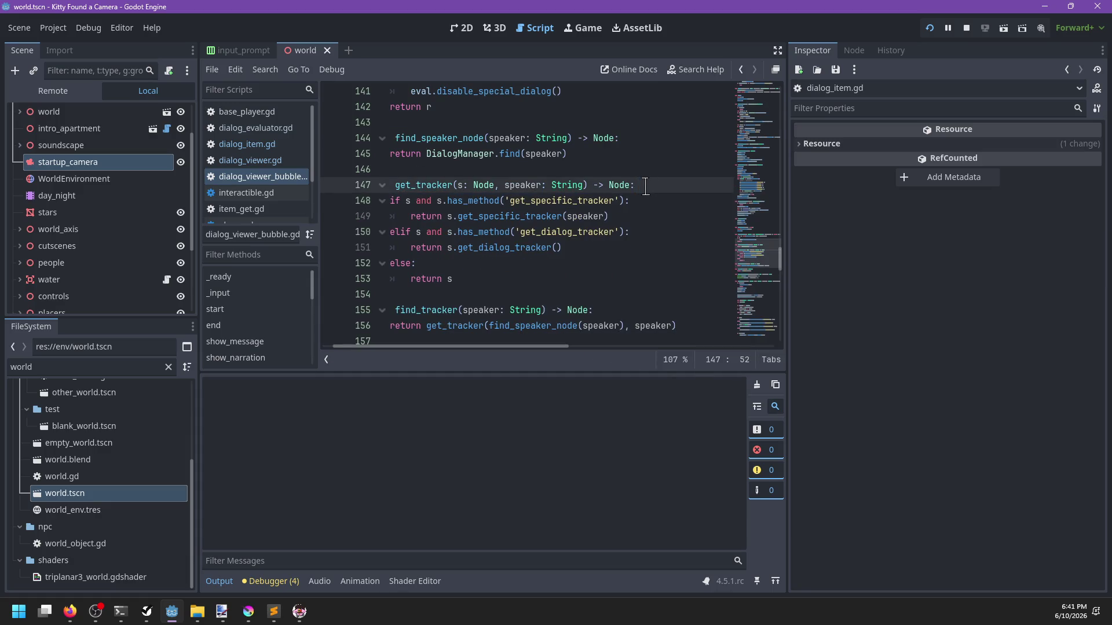
{"action": "key", "text": "ctrl+s"}
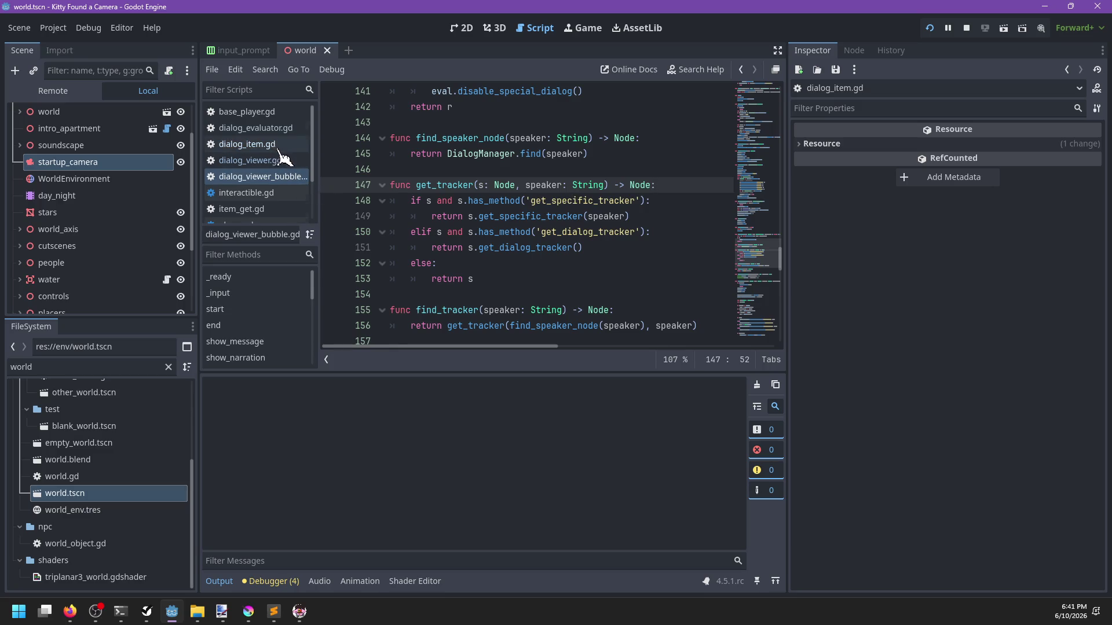
Step: Search player.gd for 'allow_'
{"action": "scroll", "coordinate": [280, 156], "scroll_direction": "down", "scroll_amount": 2}
{"action": "left_click", "coordinate": [262, 182]}
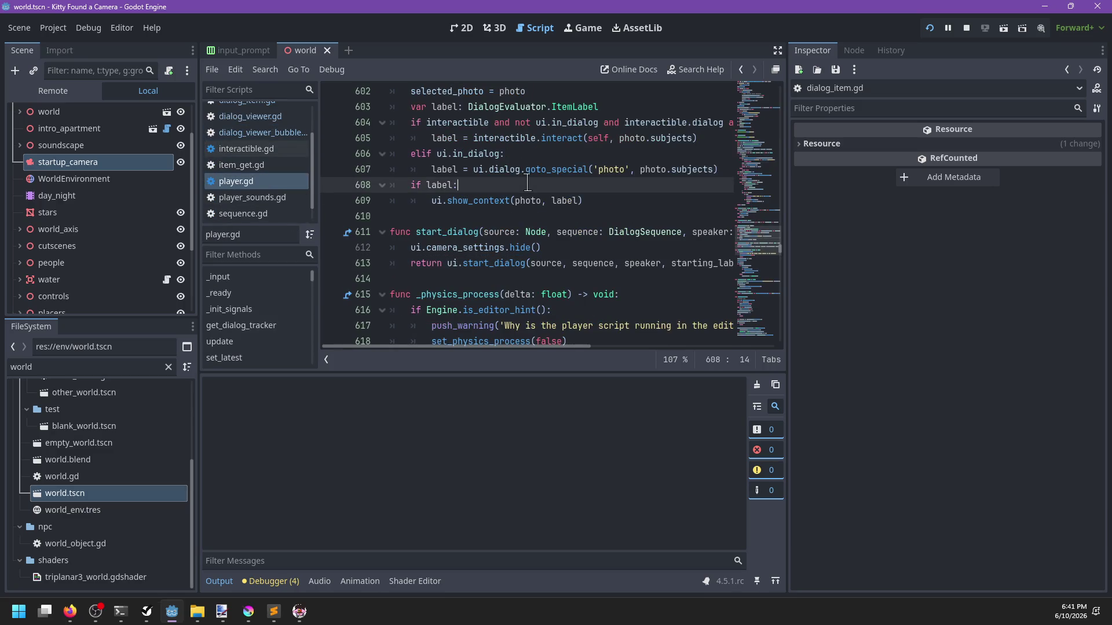
{"action": "key", "text": "ctrl+f"}
{"action": "type", "text": "allow_special"}
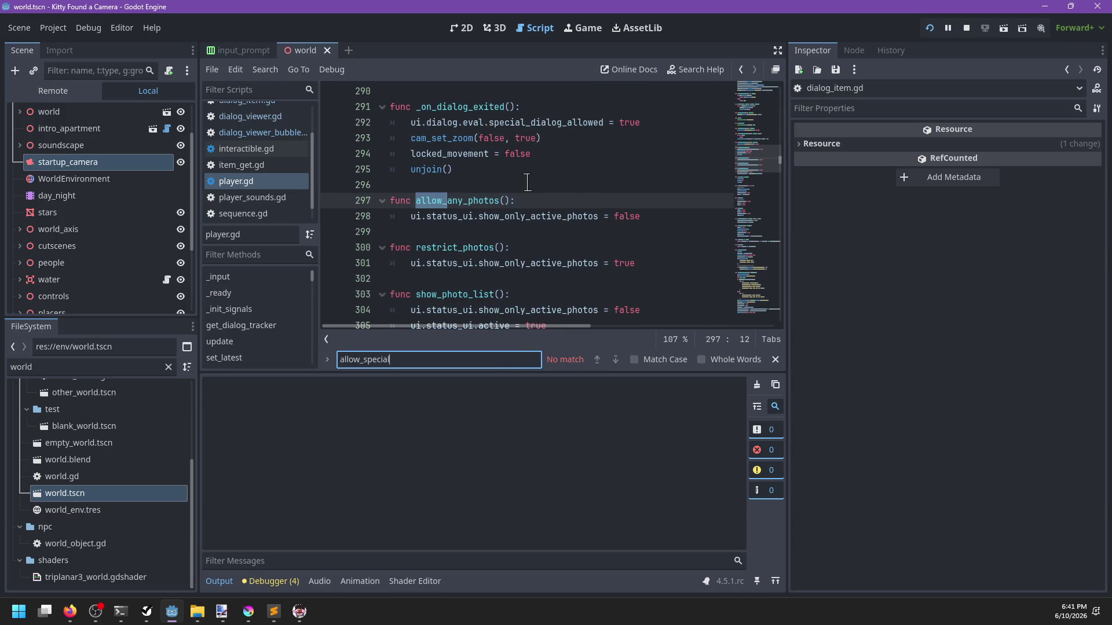
{"action": "key", "text": "Escape"}
{"action": "scroll", "coordinate": [277, 157], "scroll_direction": "up", "scroll_amount": 3}
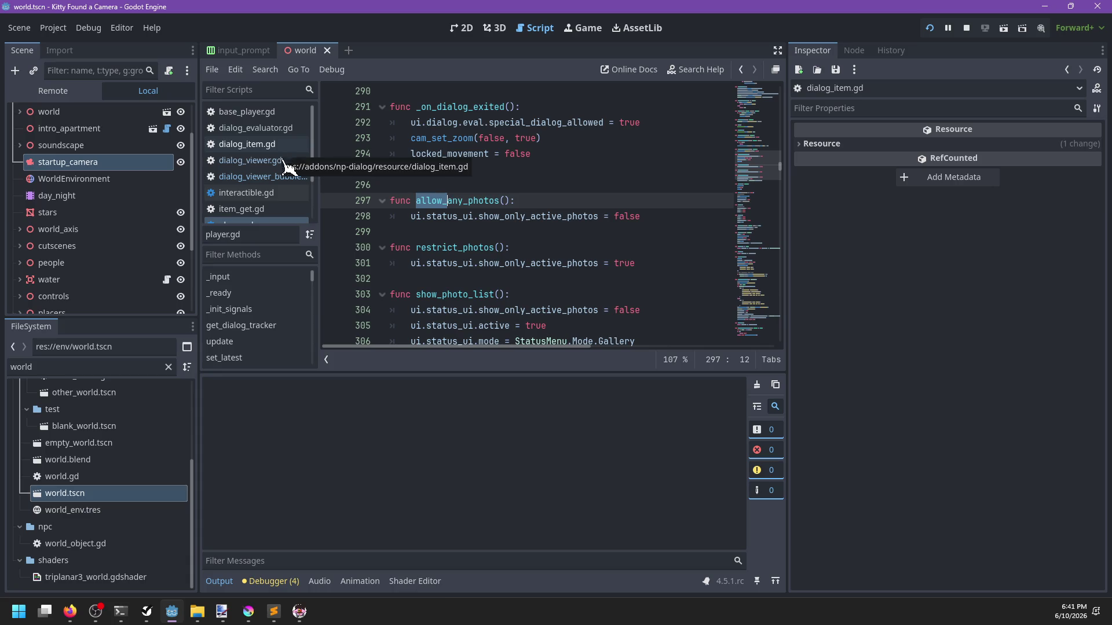
{"action": "scroll", "coordinate": [284, 168], "scroll_direction": "down", "scroll_amount": 2}
Step: Search player.gd again, this time for 'all'
{"action": "left_click", "coordinate": [255, 181]}
{"action": "key", "text": "ctrl+f"}
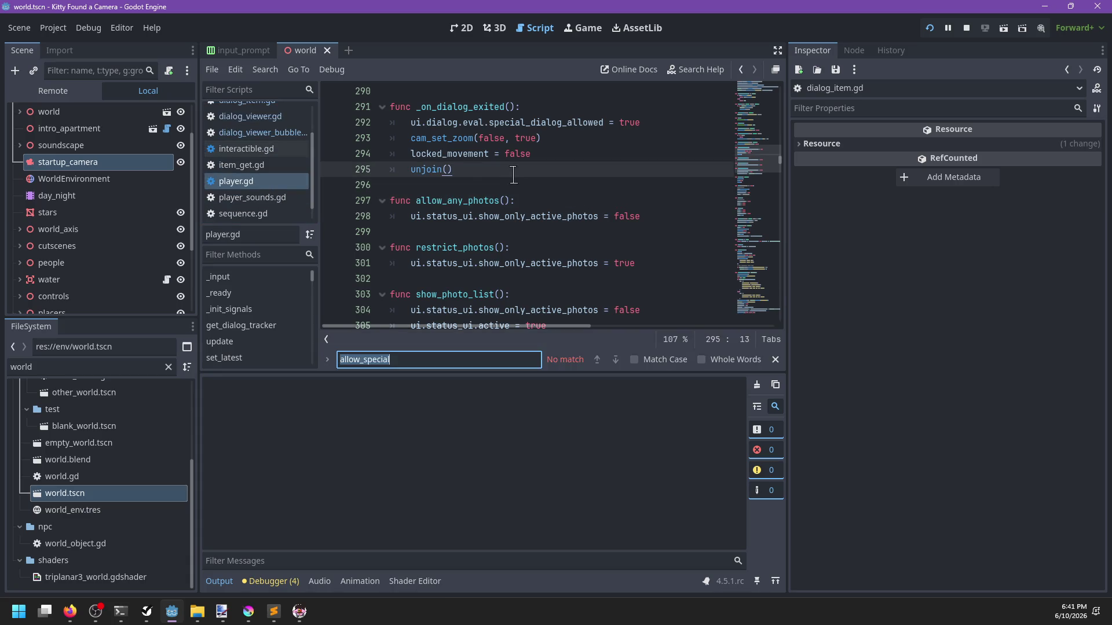
{"action": "type", "text": "test"}
{"action": "key", "text": "BackSpace"}
{"action": "key", "text": "BackSpace"}
{"action": "key", "text": "BackSpace"}
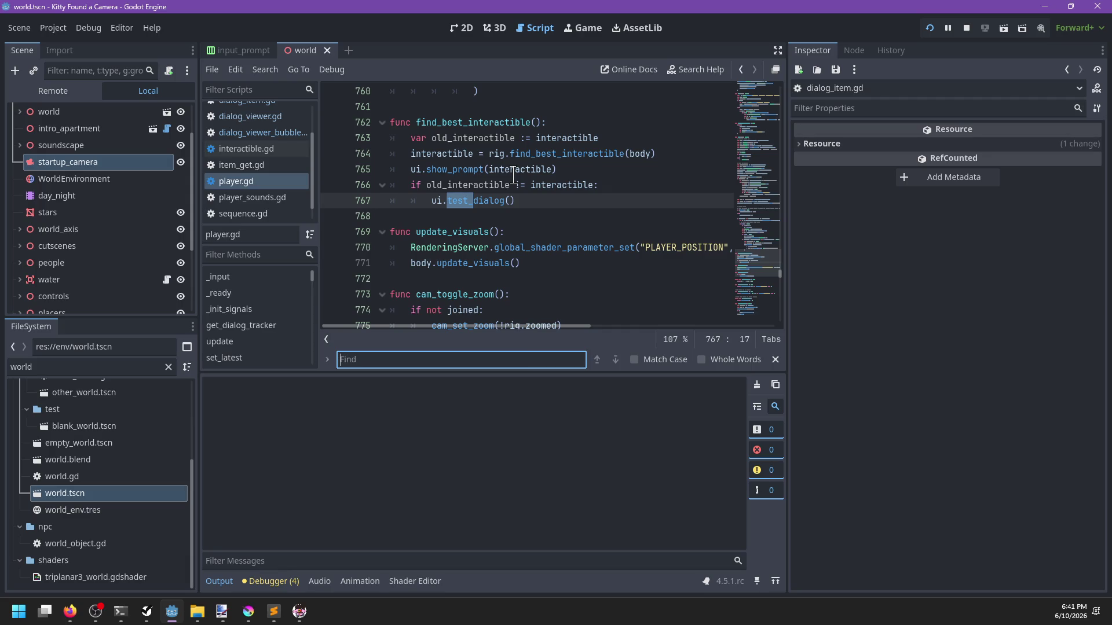
{"action": "type", "text": "all"}
{"action": "key", "text": "Escape"}
{"action": "scroll", "coordinate": [228, 122], "scroll_direction": "up", "scroll_amount": 1}
{"action": "scroll", "coordinate": [244, 134], "scroll_direction": "up", "scroll_amount": 2}
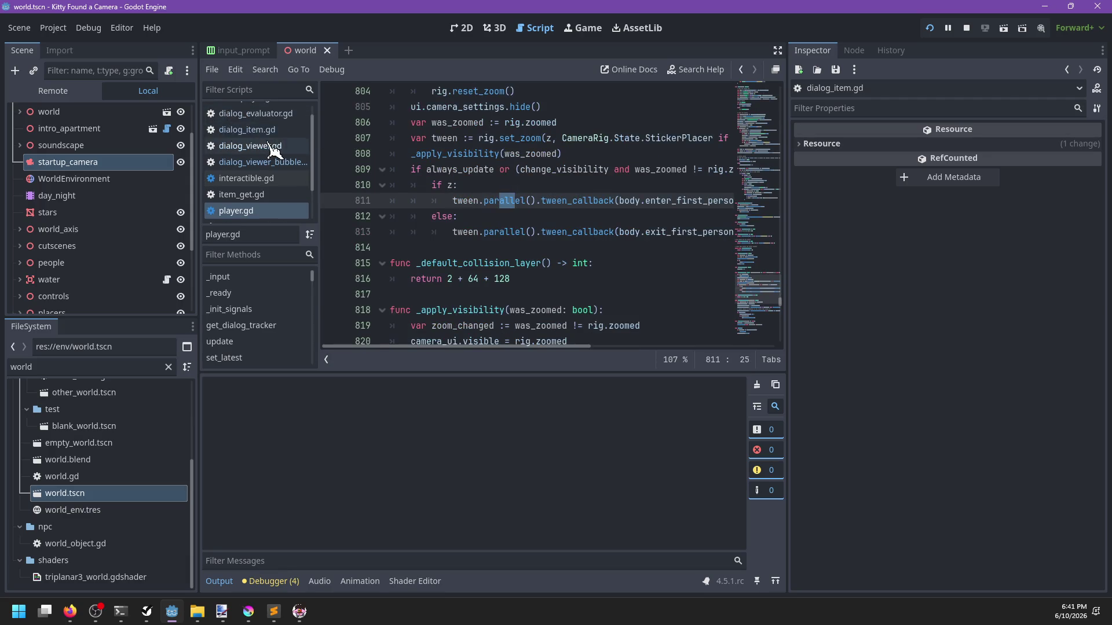
Step: Cycle through every special_dialog_allowed usage in dialog_evaluator.gd
{"action": "left_click", "coordinate": [269, 128]}
{"action": "key", "text": "ctrl+f"}
{"action": "type", "text": "allow_s"}
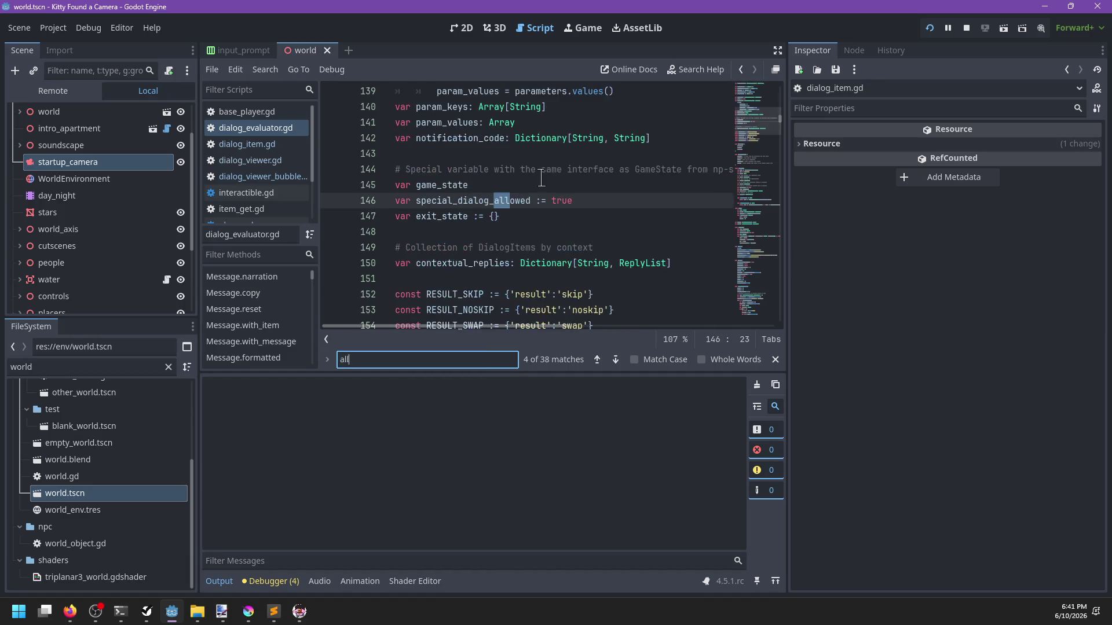
{"action": "type", "text": "ecial_dialog_allo"}
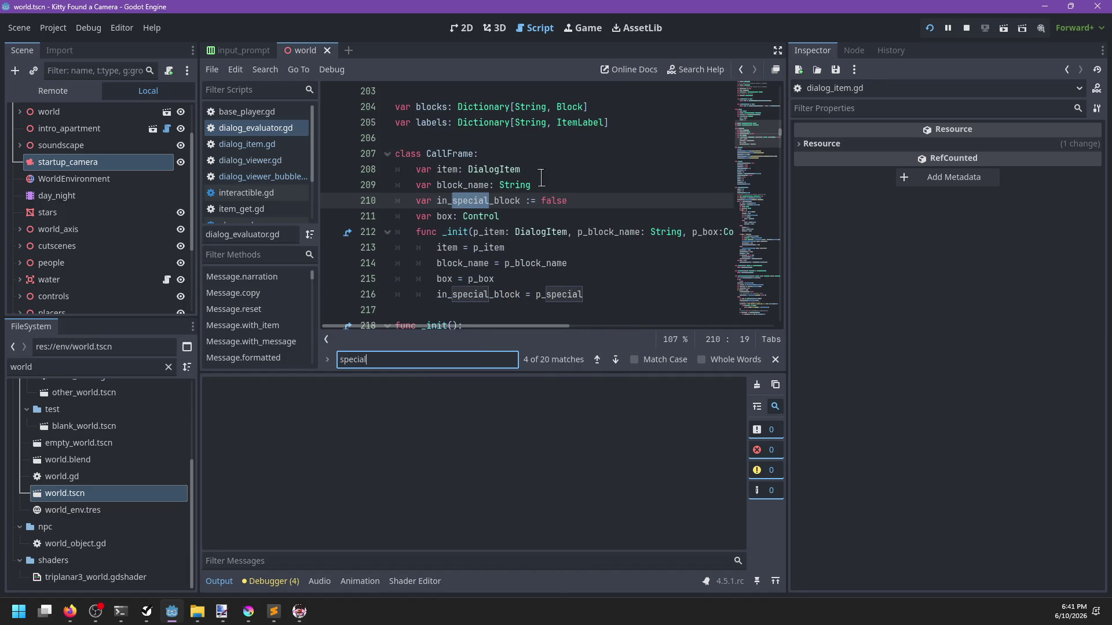
{"action": "type", "text": "wed"}
{"action": "key", "text": "Return"}
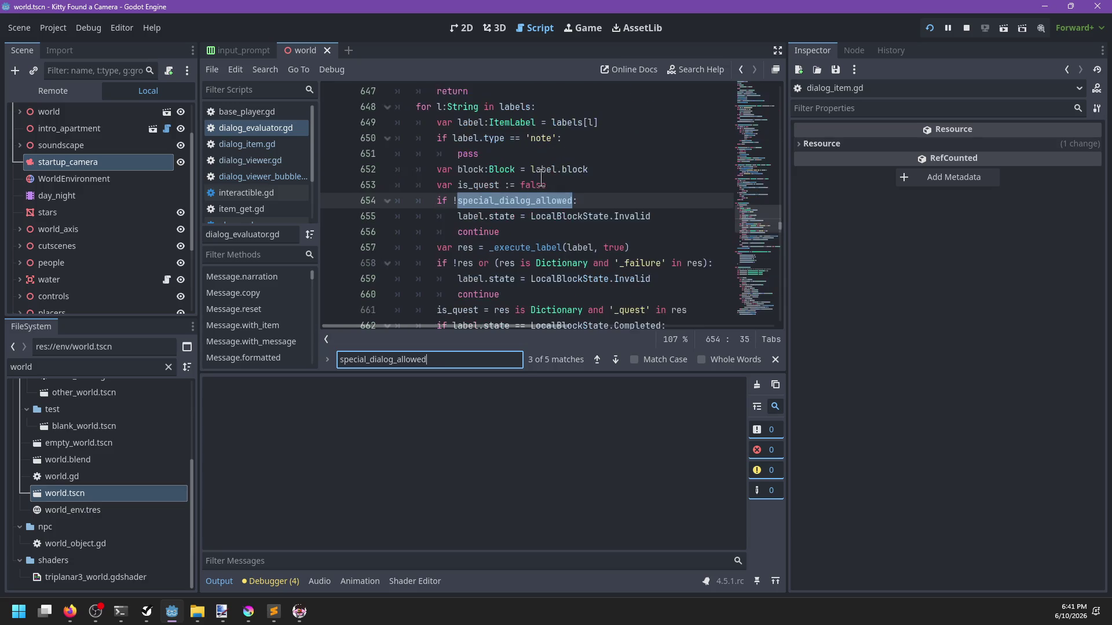
{"action": "key", "text": "Return"}
{"action": "key", "text": "Return"}
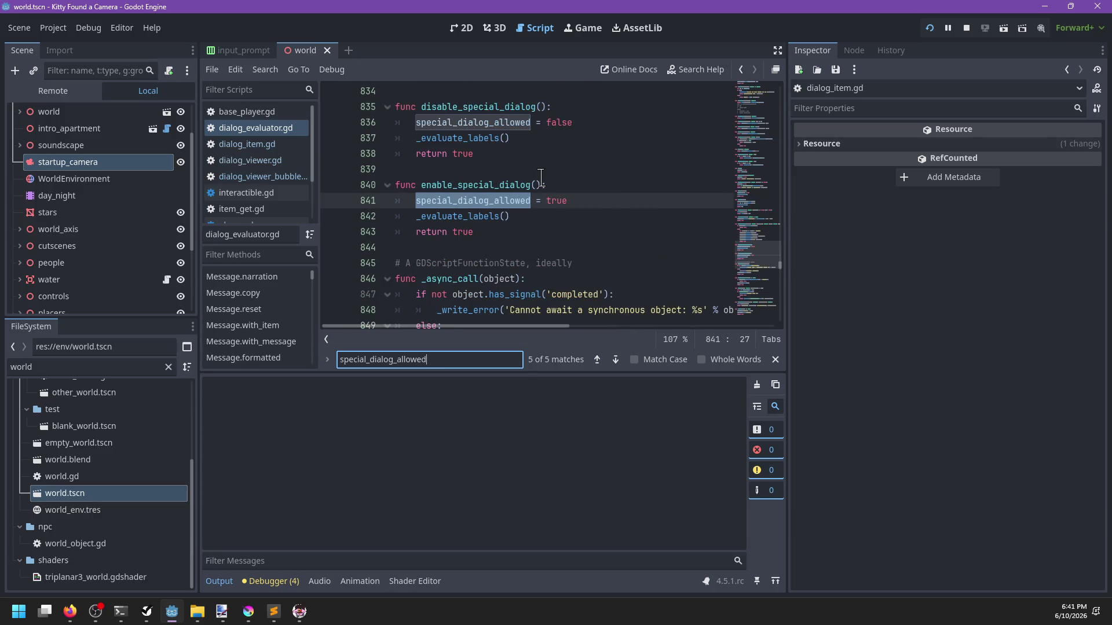
{"action": "key", "text": "Return"}
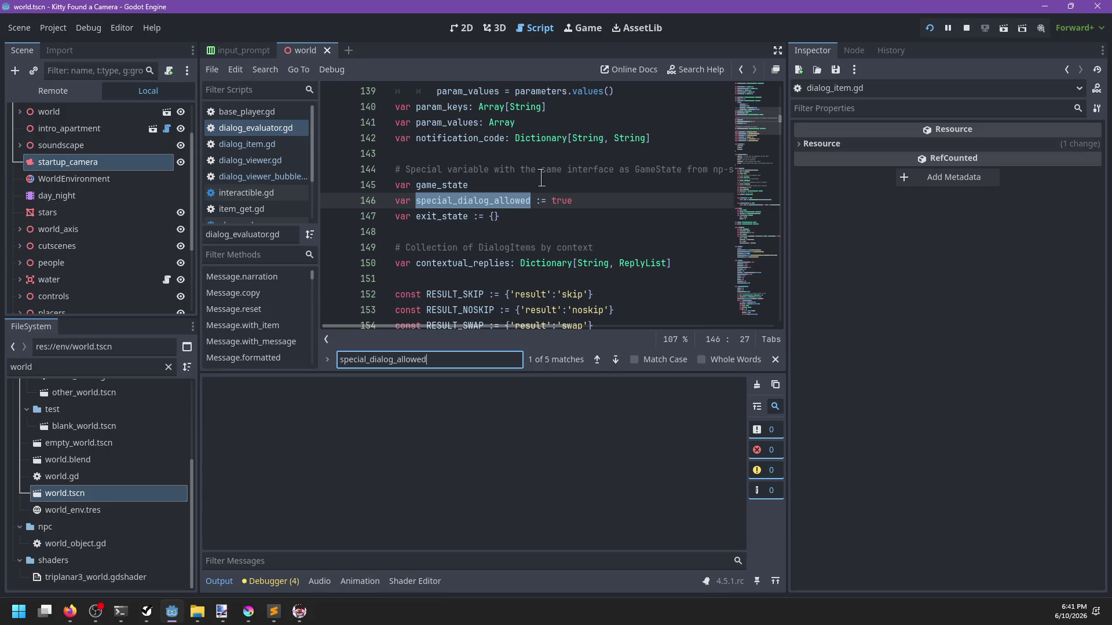
{"action": "key", "text": "Return"}
{"action": "key", "text": "Return"}
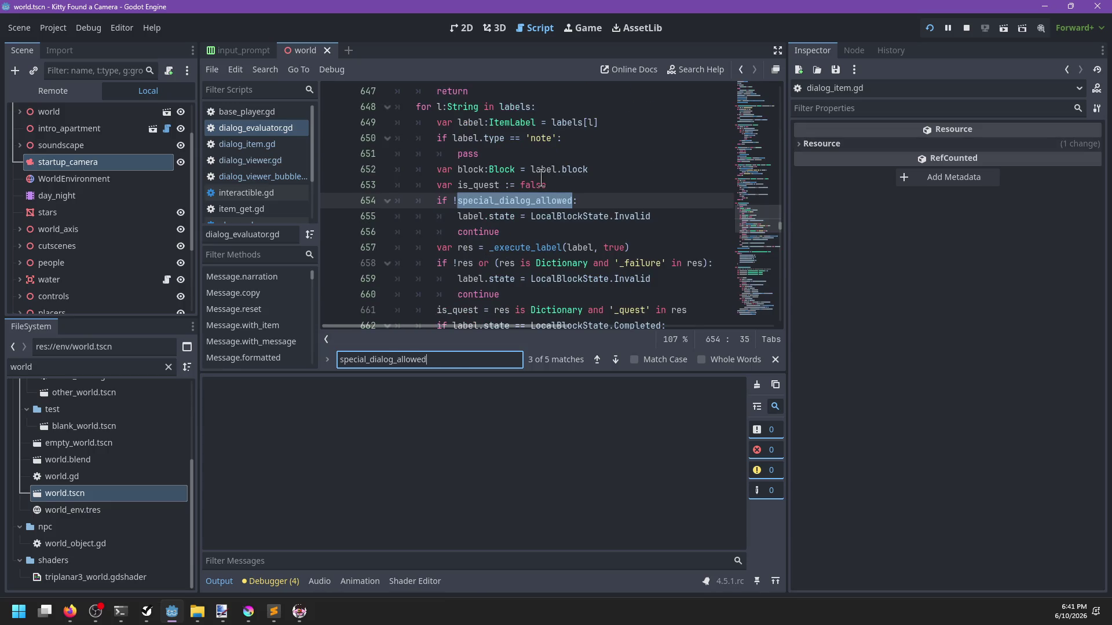
{"action": "key", "text": "Return"}
{"action": "key", "text": "Return"}
{"action": "key", "text": "Return"}
{"action": "key", "text": "Return"}
{"action": "key", "text": "Return"}
{"action": "key", "text": "Return"}
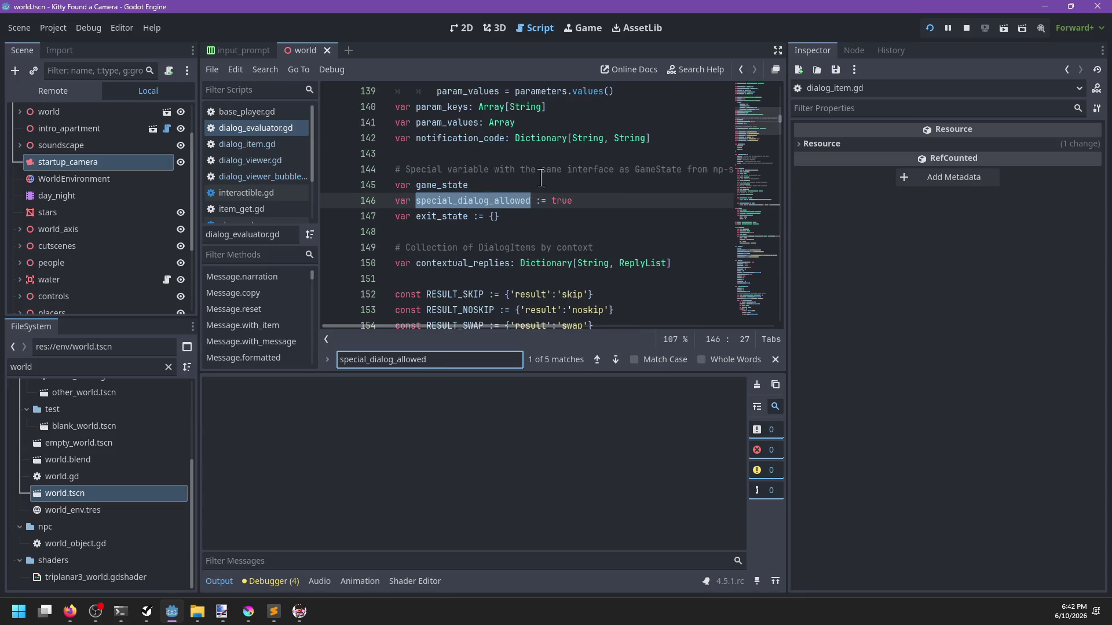
Step: Find the special_dialog_allowed reset in clear() and disable_special_dialog in the bubble script
{"action": "key", "text": "Return"}
{"action": "key", "text": "Escape"}
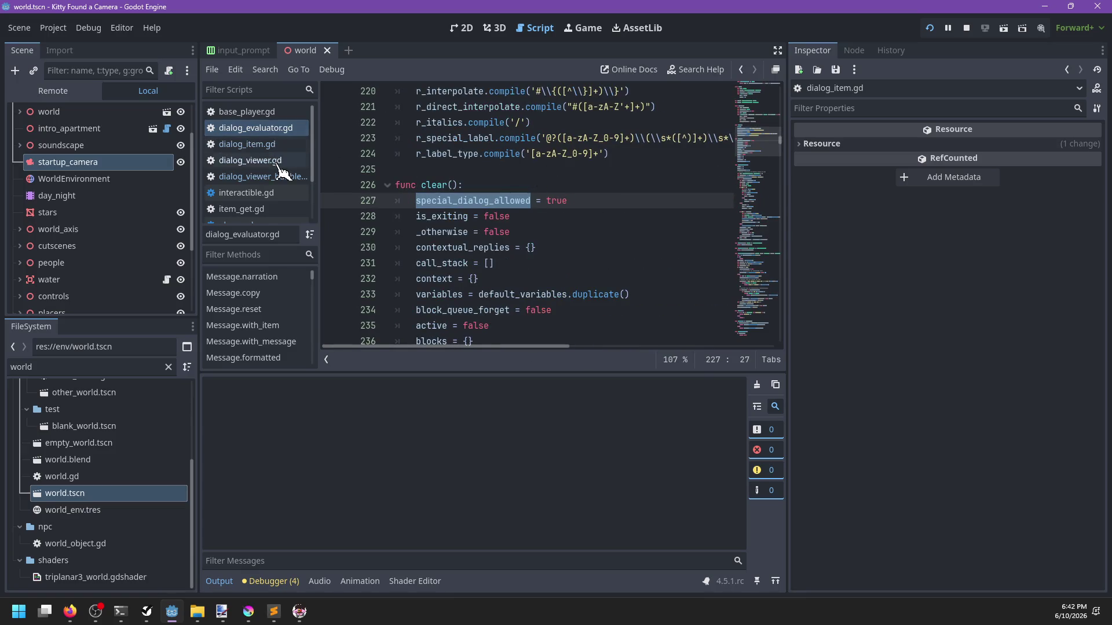
{"action": "left_click", "coordinate": [278, 161]}
{"action": "key", "text": "ctrl+f"}
{"action": "key", "text": "Return"}
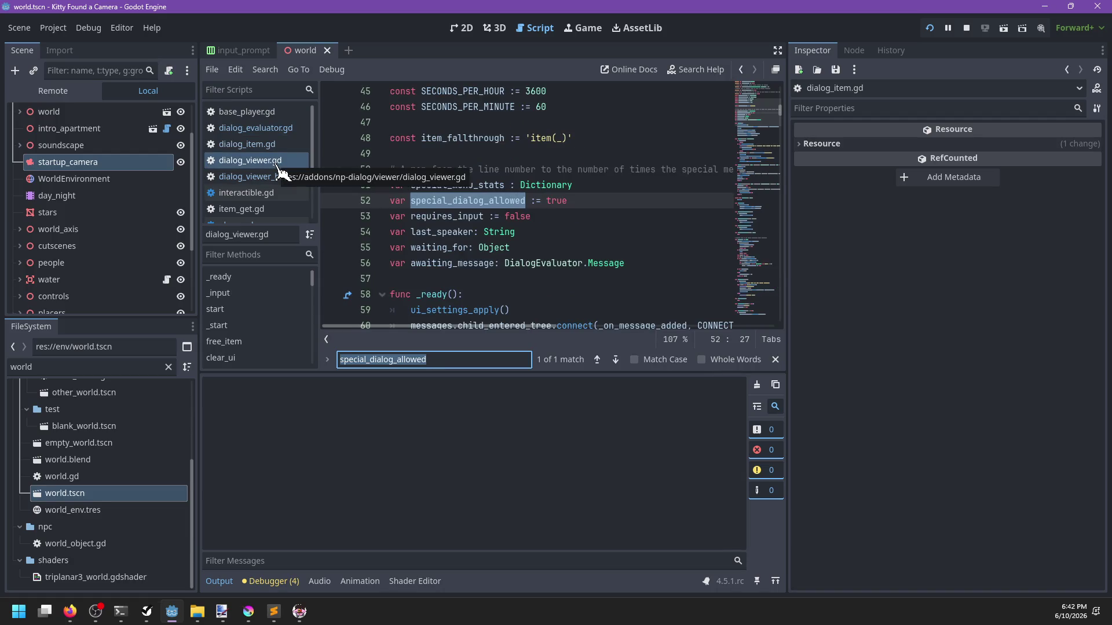
{"action": "left_click", "coordinate": [278, 177]}
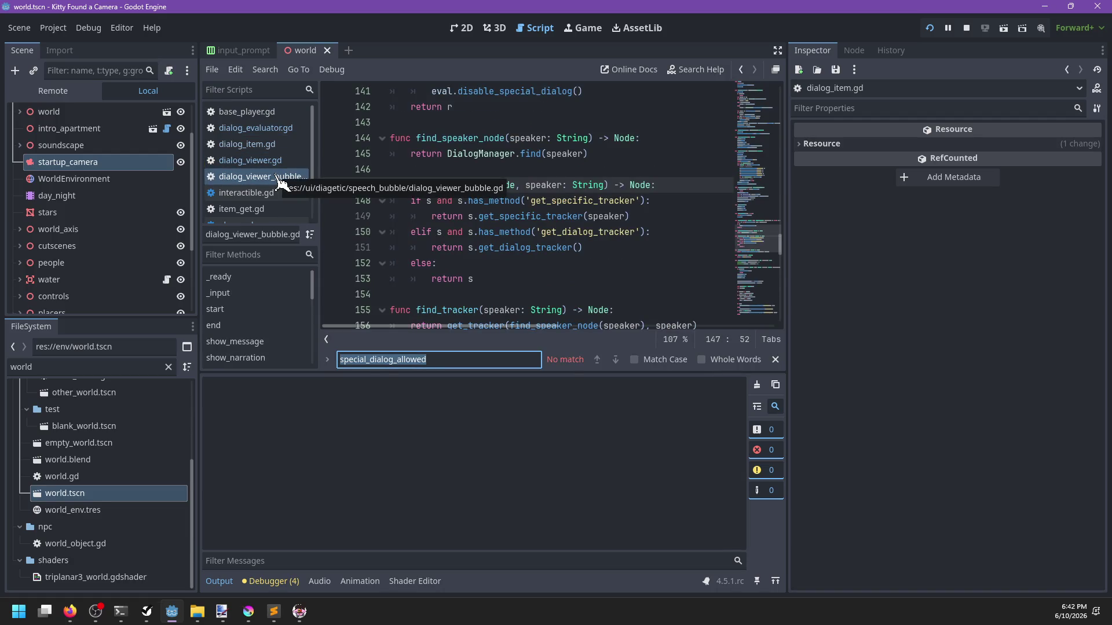
{"action": "type", "text": "disable_spec"}
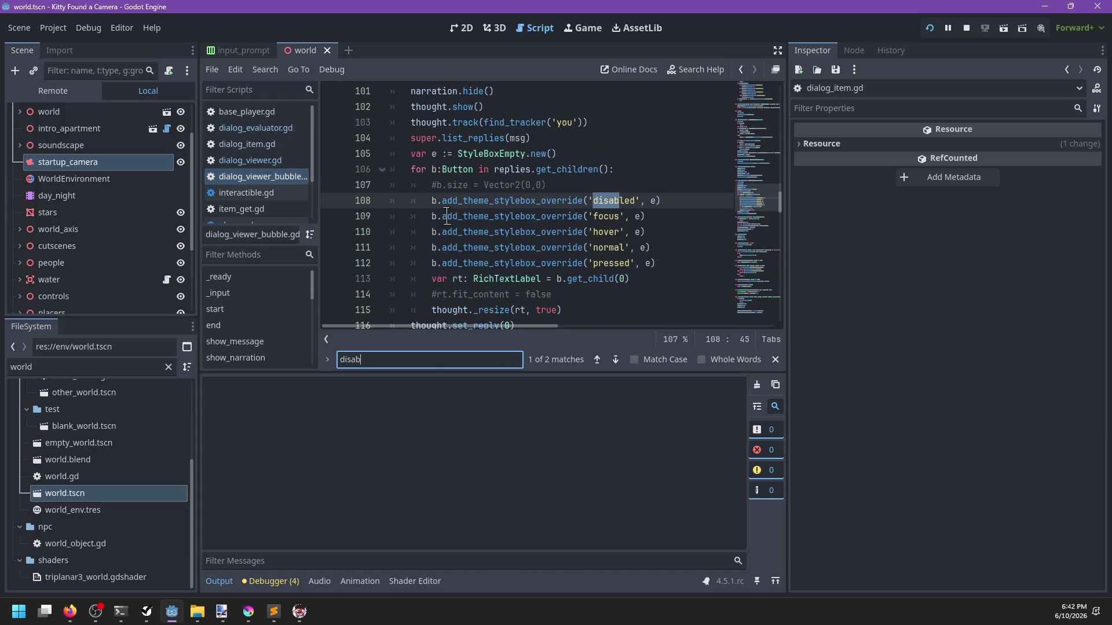
{"action": "type", "text": "ial_dialog"}
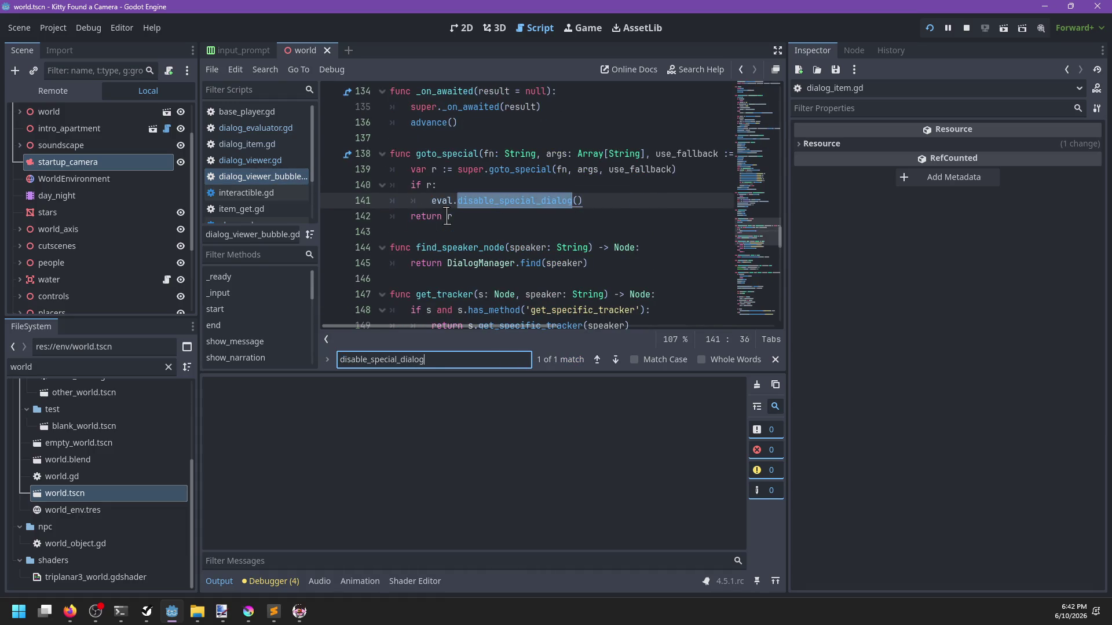
{"action": "key", "text": "Escape"}
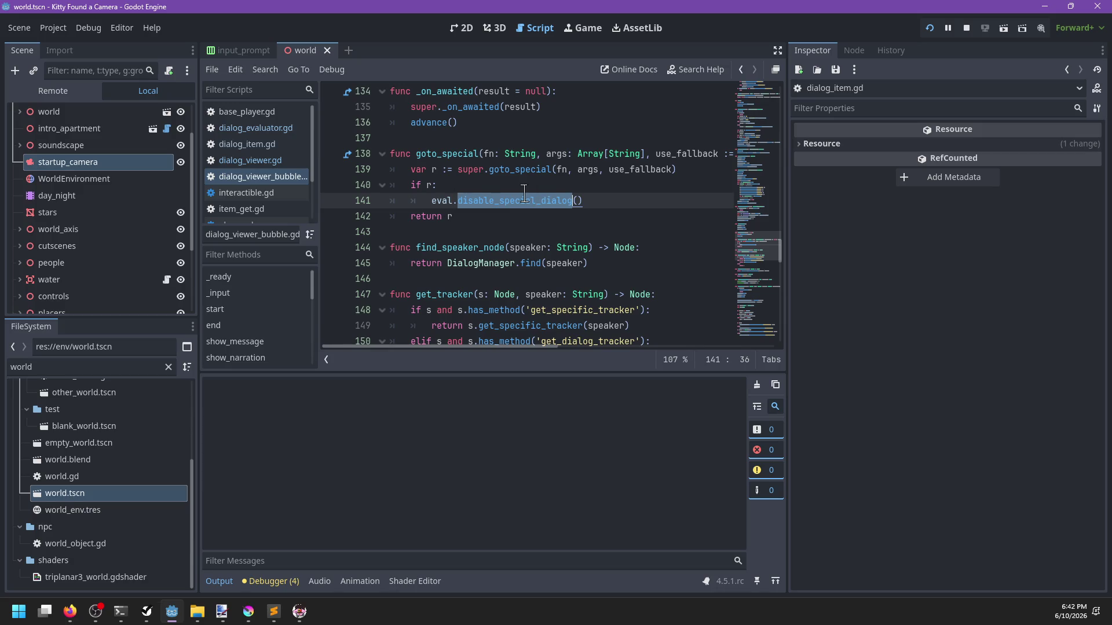
{"action": "mouse_move", "coordinate": [524, 194]}
{"action": "left_click", "coordinate": [484, 185]}
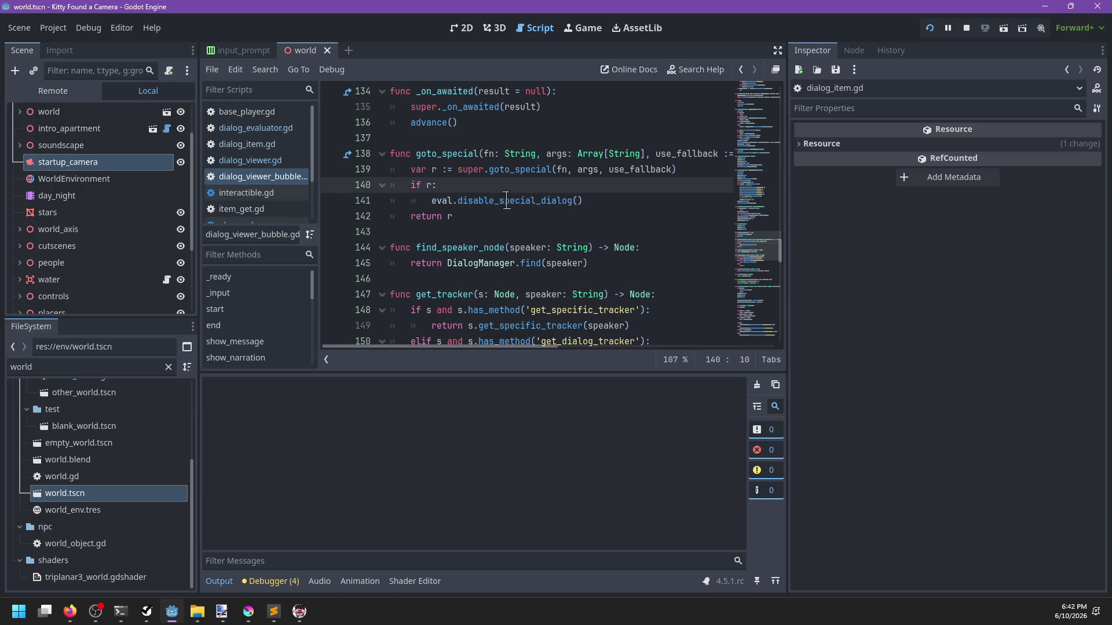
Step: Glance over player.gd, then switch to dialog_viewer.gd
{"action": "scroll", "coordinate": [270, 181], "scroll_direction": "down", "scroll_amount": 2}
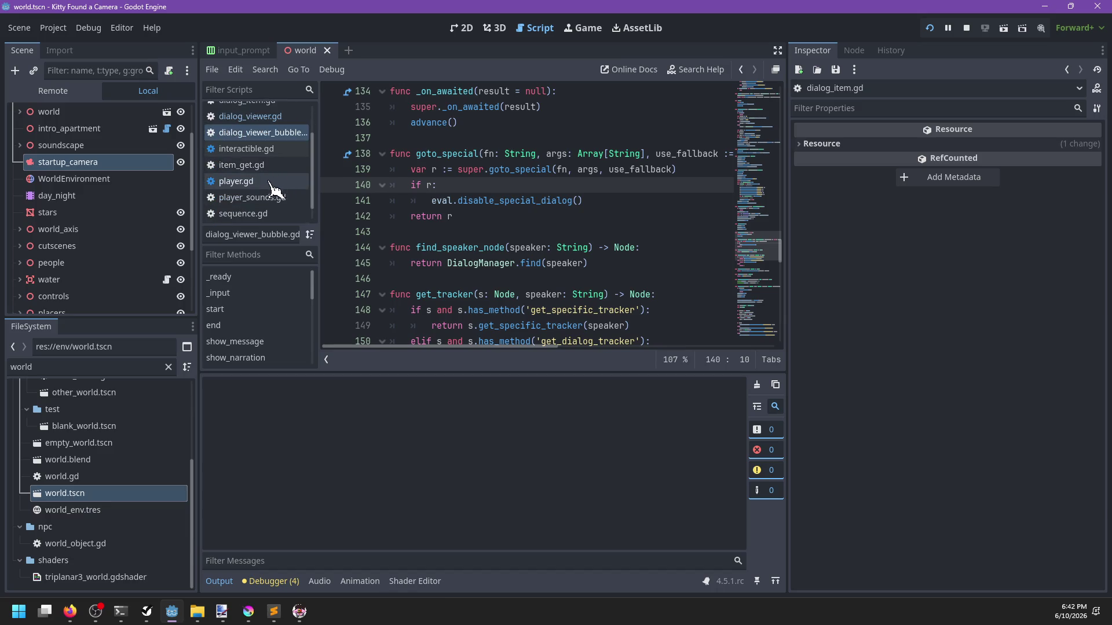
{"action": "left_click", "coordinate": [277, 182]}
{"action": "scroll", "coordinate": [525, 224], "scroll_direction": "down", "scroll_amount": 4}
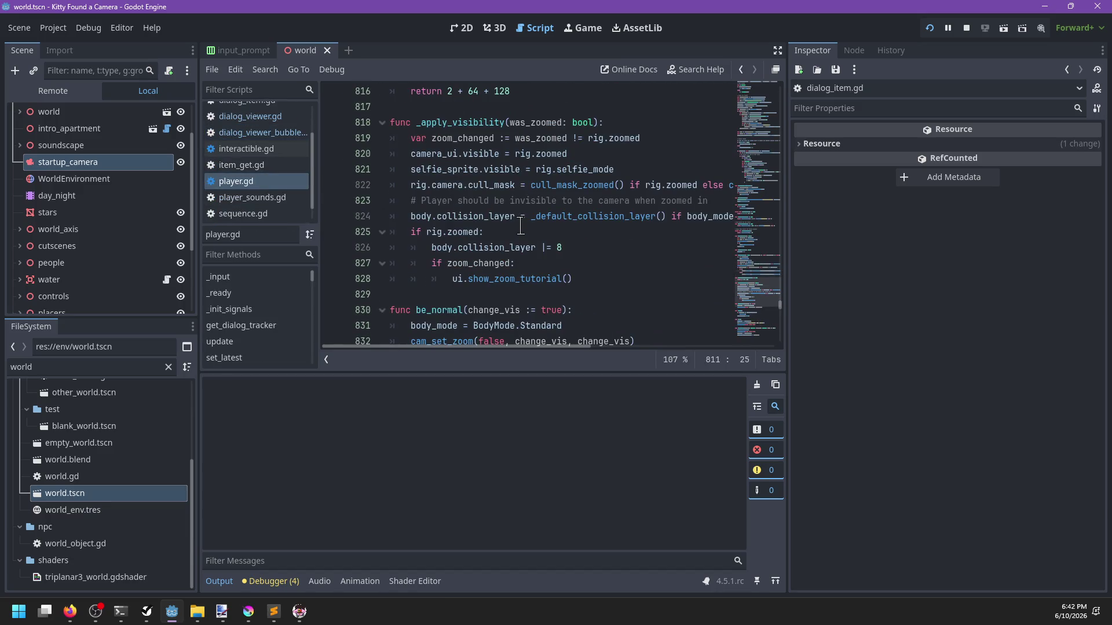
{"action": "scroll", "coordinate": [278, 197], "scroll_direction": "up", "scroll_amount": 3}
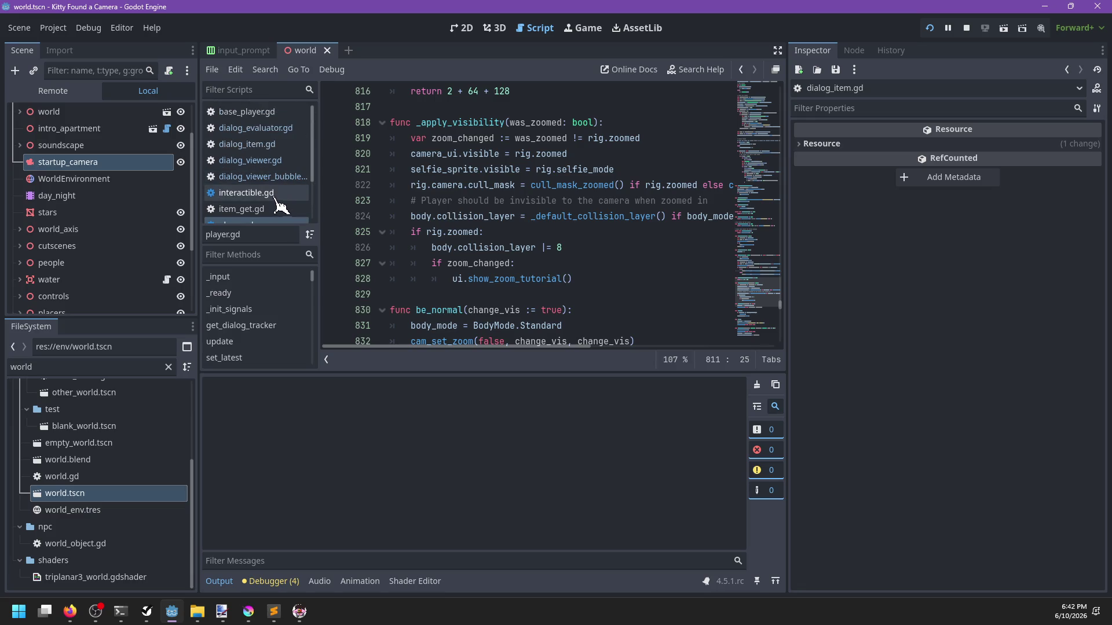
{"action": "left_click", "coordinate": [278, 165]}
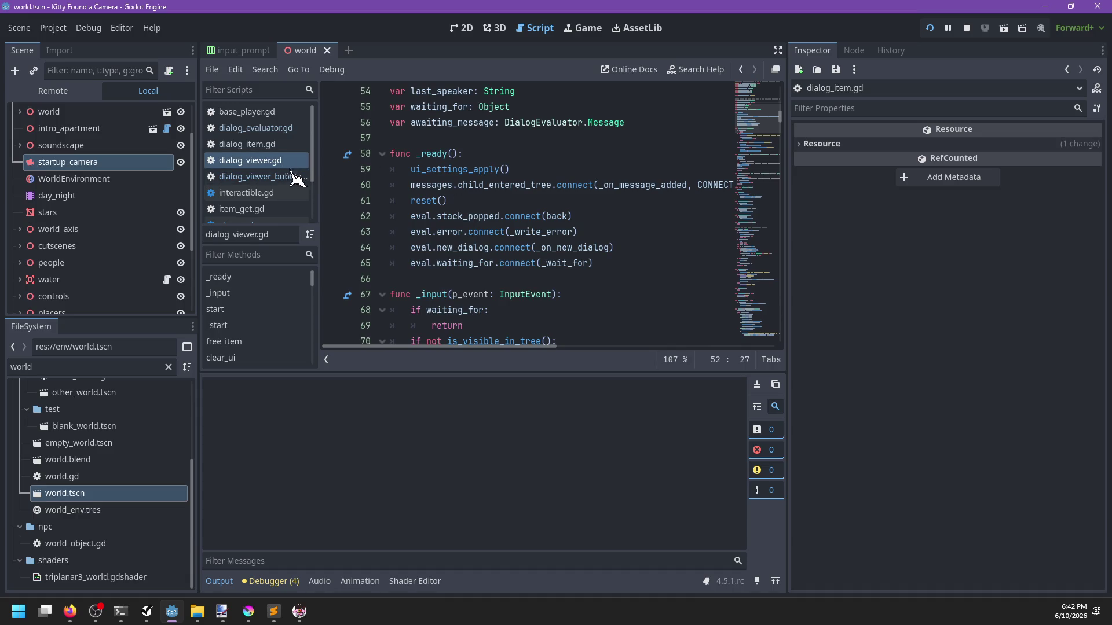
Step: Search dialog_viewer.gd for 'start_' to locate the start() function
{"action": "left_click", "coordinate": [531, 179]}
{"action": "key", "text": "ctrl+f"}
{"action": "type", "text": "start_"}
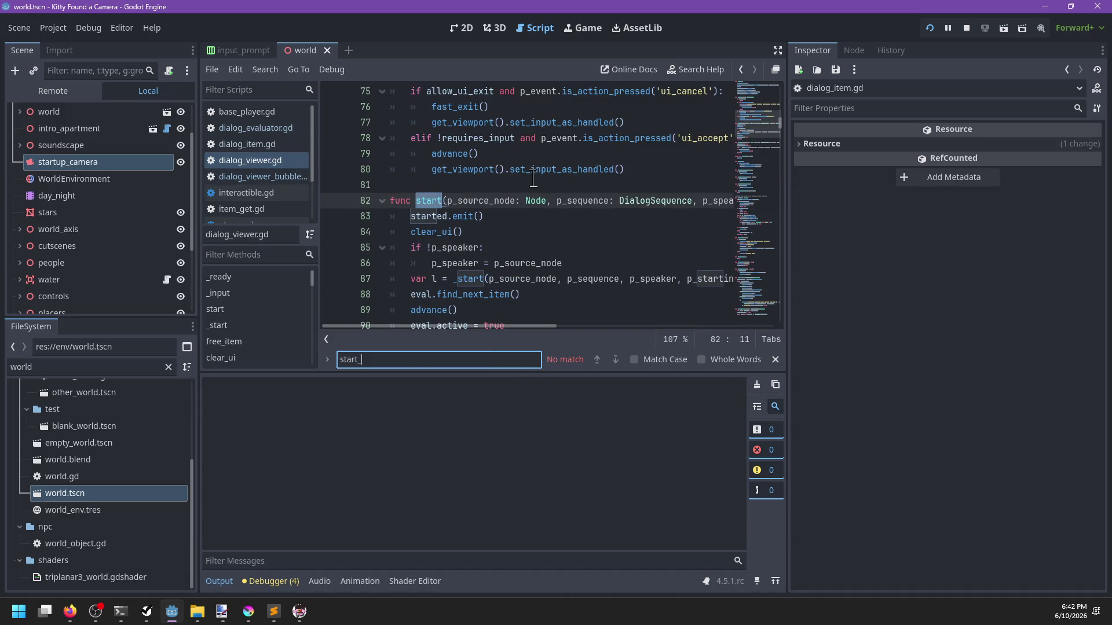
{"action": "key", "text": "Escape"}
{"action": "scroll", "coordinate": [524, 183], "scroll_direction": "down", "scroll_amount": 2}
{"action": "scroll", "coordinate": [464, 215], "scroll_direction": "right", "scroll_amount": 5}
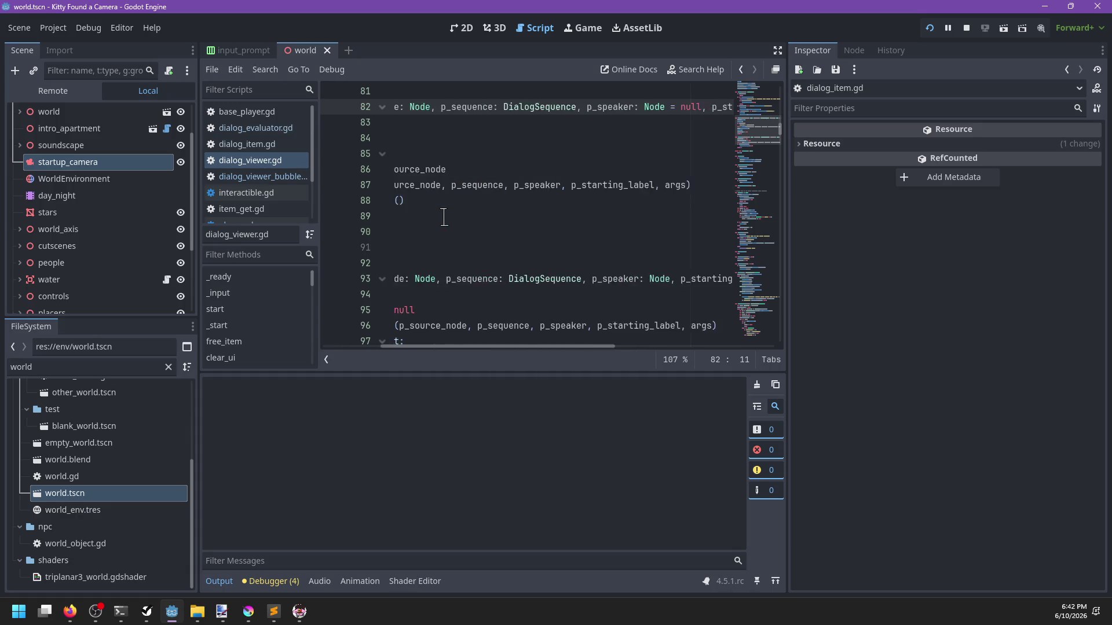
{"action": "scroll", "coordinate": [472, 218], "scroll_direction": "left", "scroll_amount": 5}
{"action": "left_click", "coordinate": [477, 186]}
Step: Add, then remove, a misplaced line below the _start call on line 87
{"action": "mouse_move", "coordinate": [477, 186]}
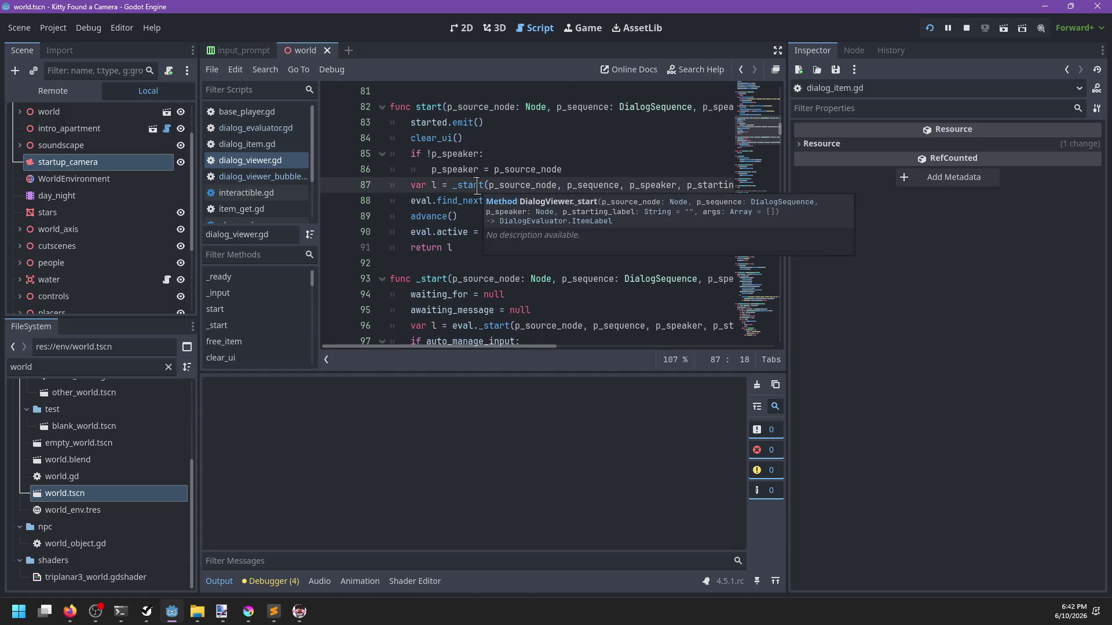
{"action": "key", "text": "Up"}
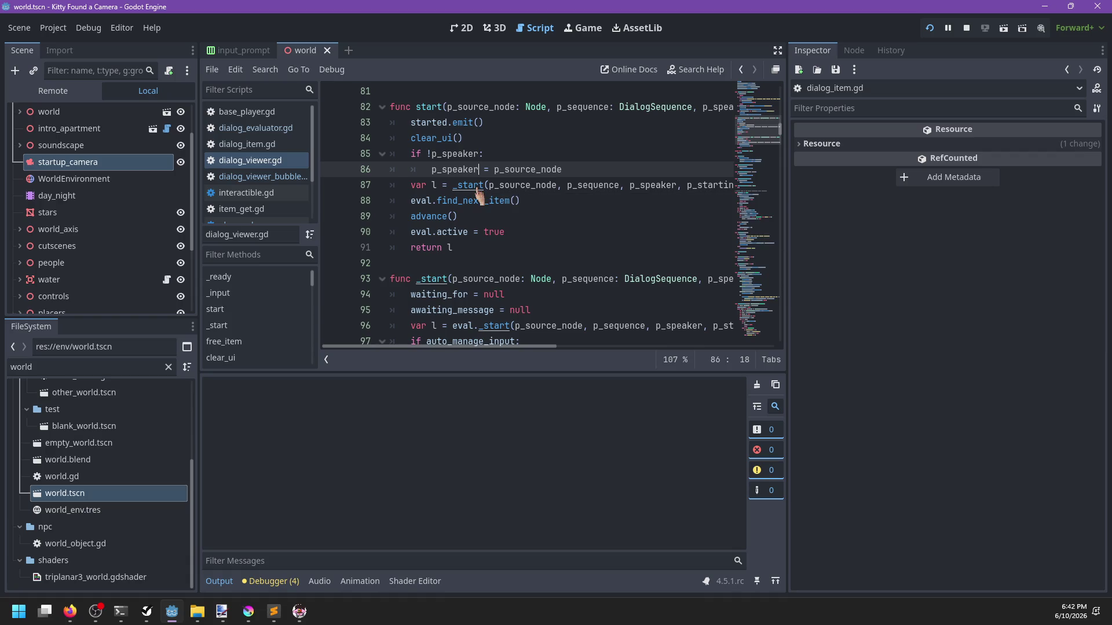
{"action": "key", "text": "Down"}
{"action": "key", "text": "End"}
{"action": "key", "text": "Return"}
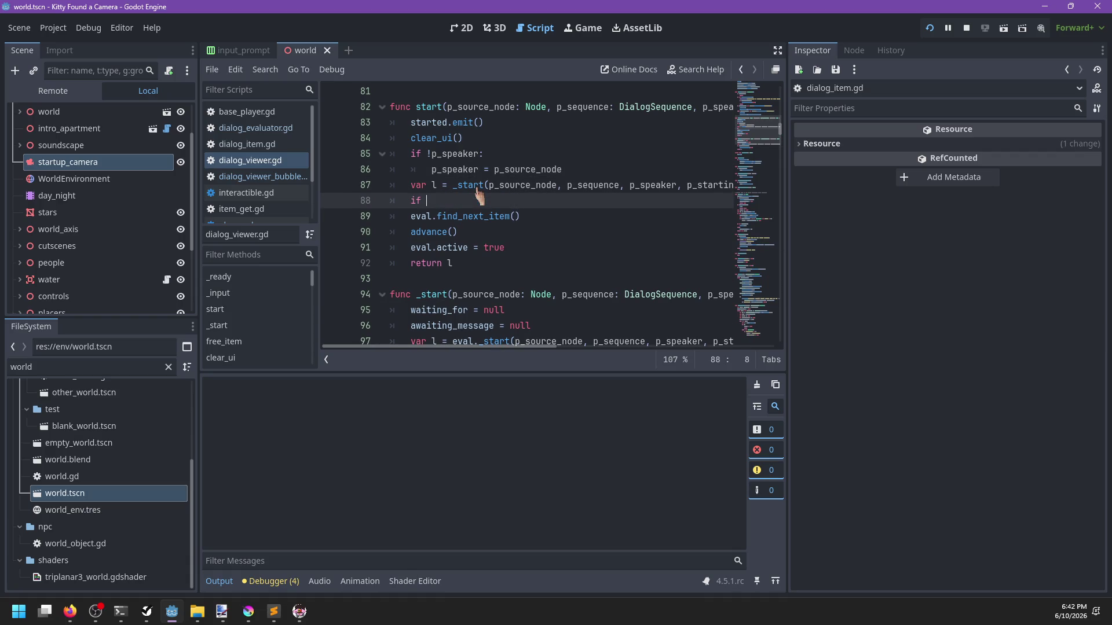
{"action": "key", "text": "BackSpace"}
{"action": "key", "text": "BackSpace"}
{"action": "key", "text": "BackSpace"}
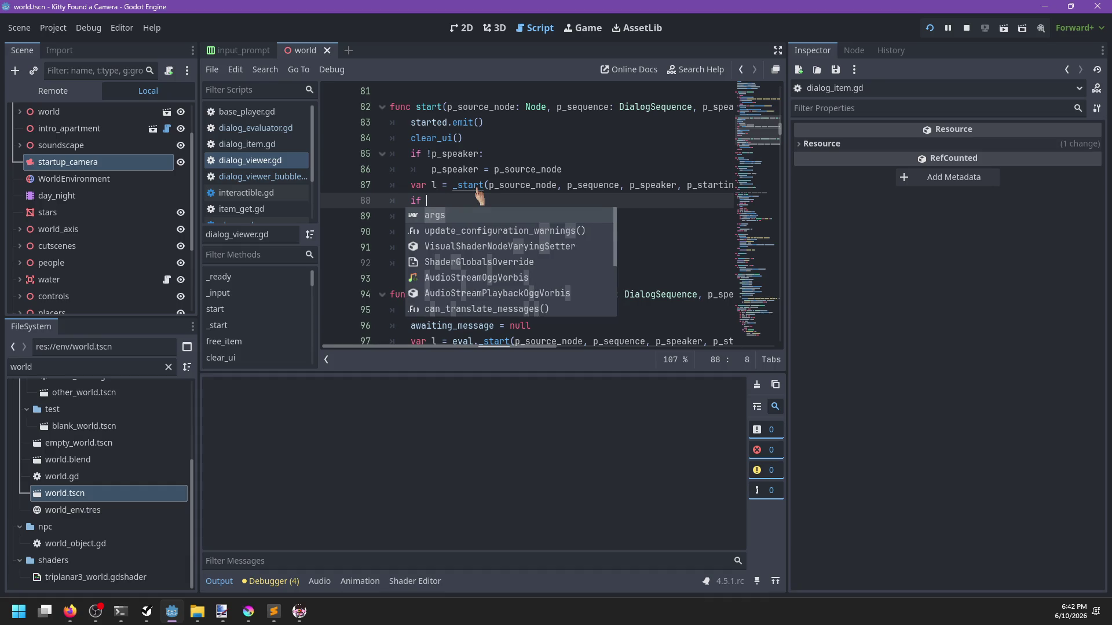
{"action": "key", "text": "Down"}
{"action": "key", "text": "Down"}
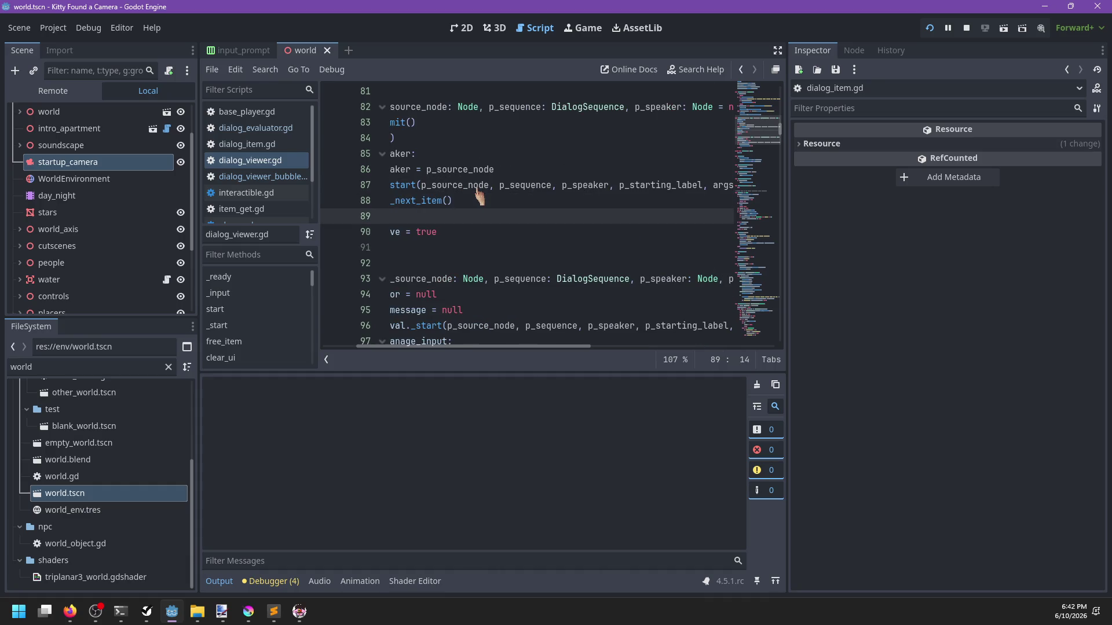
{"action": "scroll", "coordinate": [479, 197], "scroll_direction": "left", "scroll_amount": 2}
Step: Add an 'if args' block after eval.active = true in start()
{"action": "left_click", "coordinate": [524, 232]}
{"action": "key", "text": "Return"}
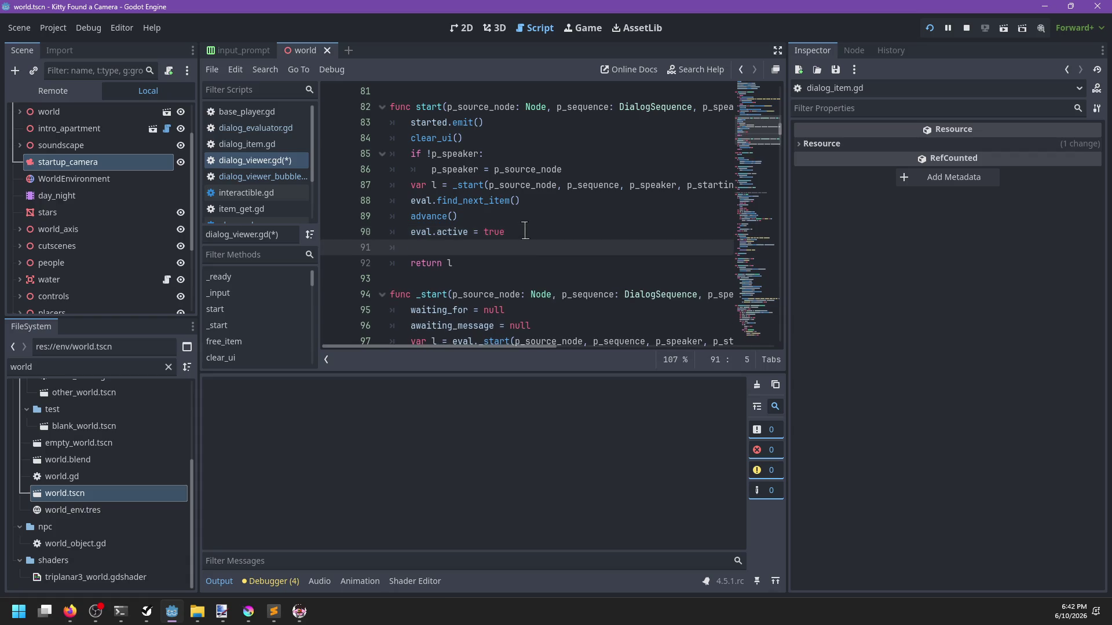
{"action": "type", "text": ":"}
{"action": "key", "text": "Return"}
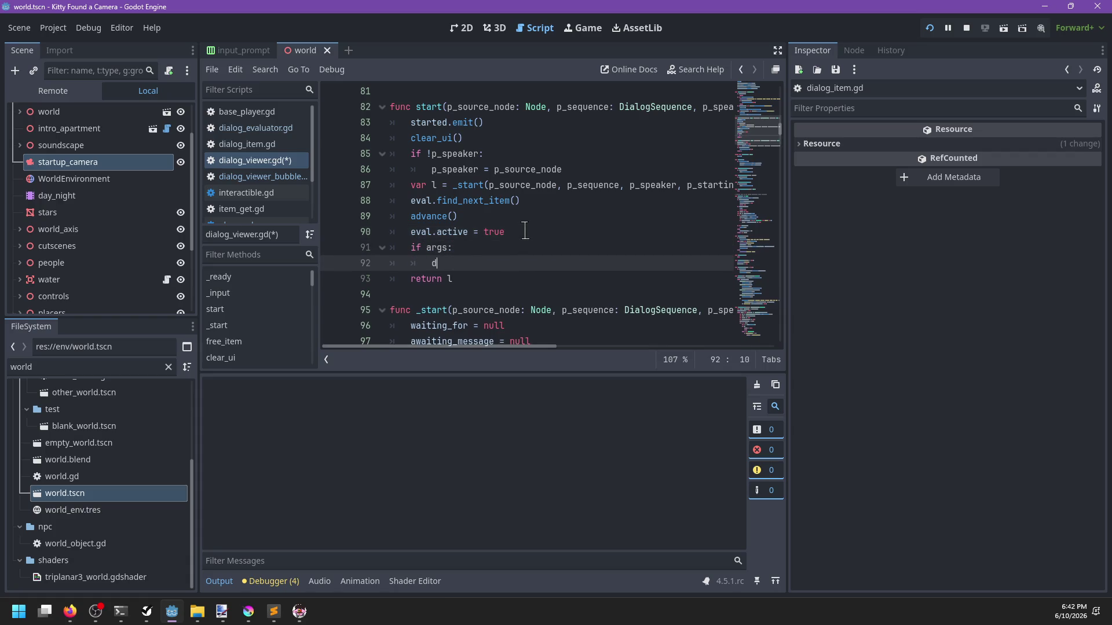
{"action": "key", "text": "BackSpace"}
{"action": "type", "text": "eval.diu"}
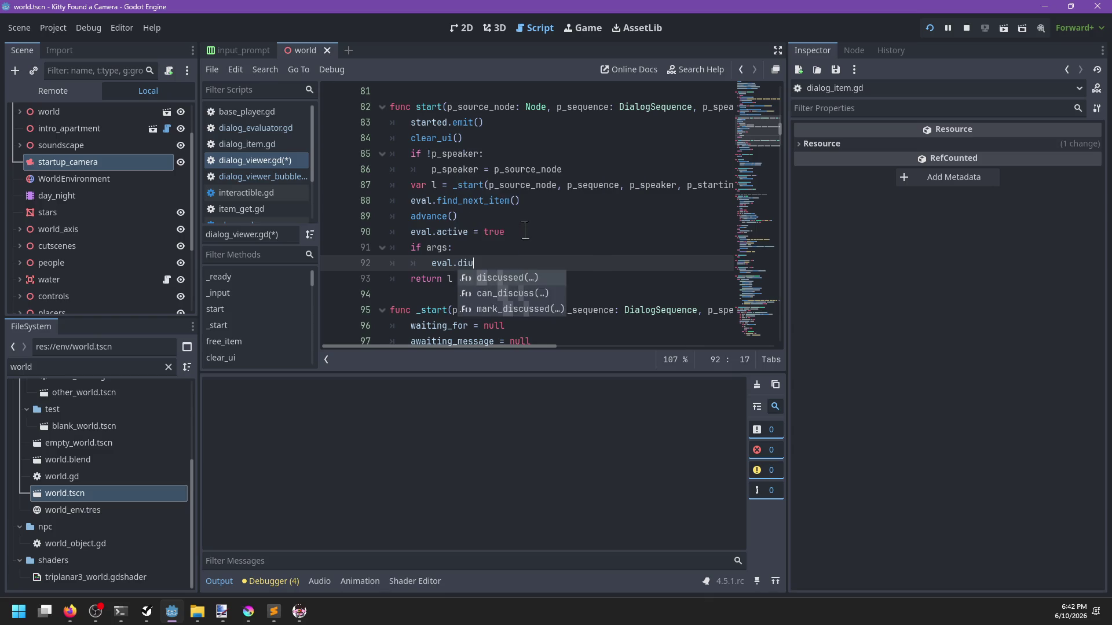
{"action": "key", "text": "BackSpace"}
{"action": "key", "text": "BackSpace"}
{"action": "key", "text": "BackSpace"}
Step: Make the condition 'not args.is_empty()', call eval.disable_special_dialog(), save and run the game
{"action": "key", "text": "Up"}
{"action": "key", "text": "Left"}
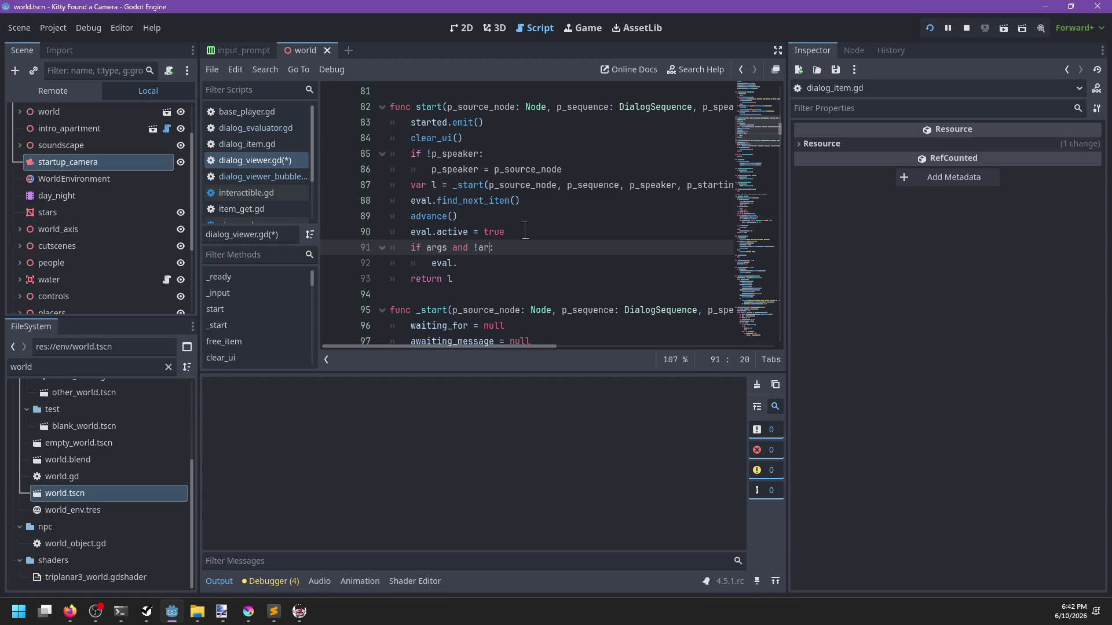
{"action": "key", "text": "BackSpace"}
{"action": "key", "text": "BackSpace"}
{"action": "key", "text": "BackSpace"}
{"action": "type", "text": "not args."}
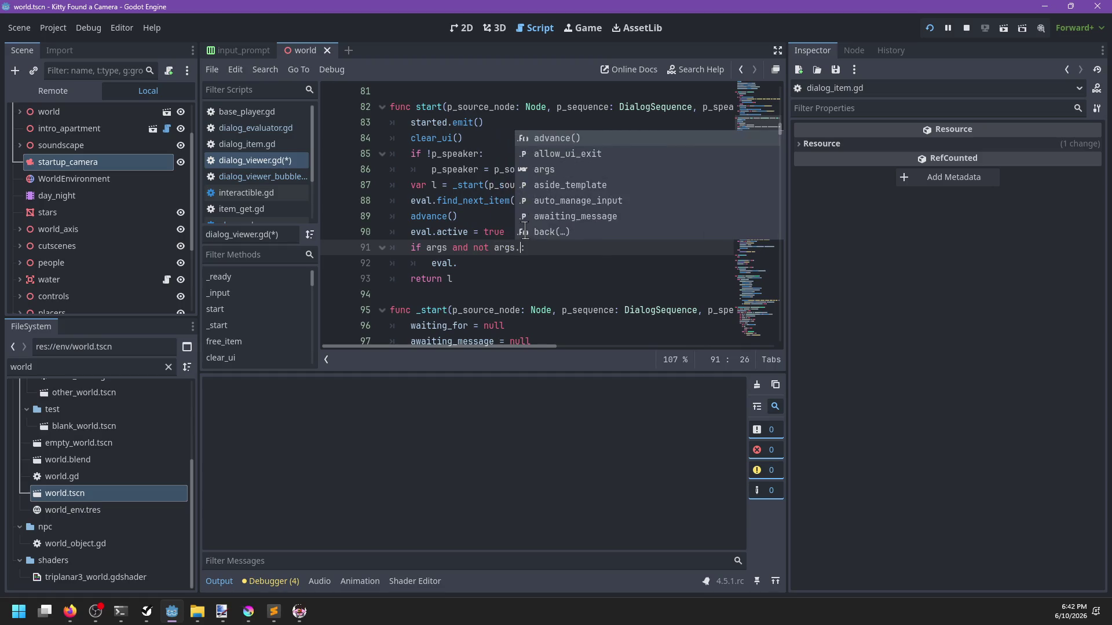
{"action": "type", "text": "is_em"}
{"action": "key", "text": "Return"}
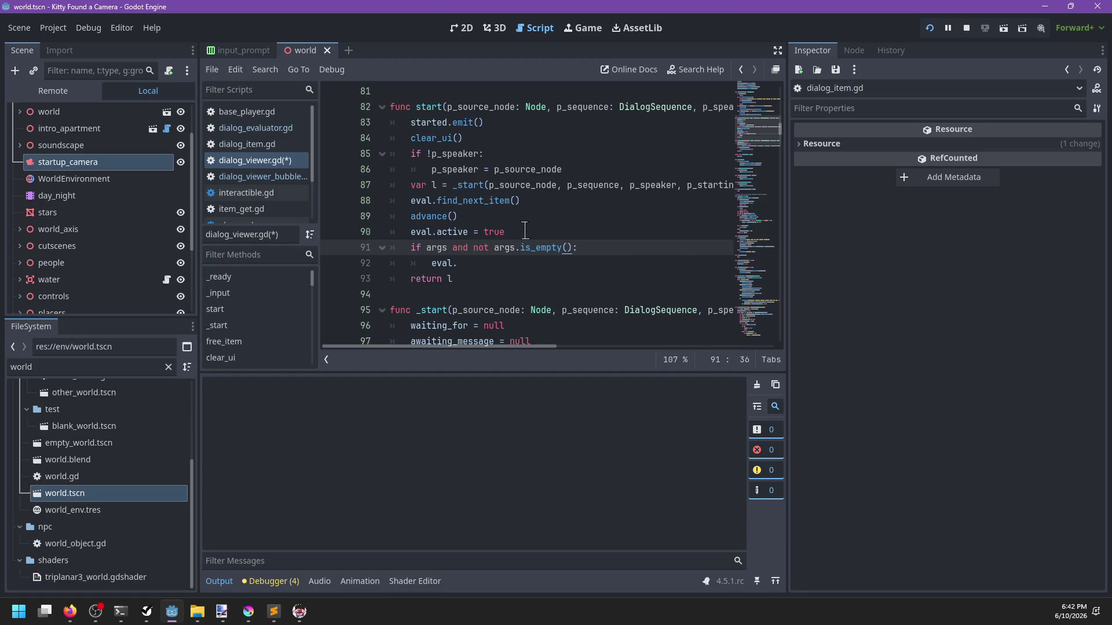
{"action": "key", "text": "Down"}
{"action": "type", "text": "disa"}
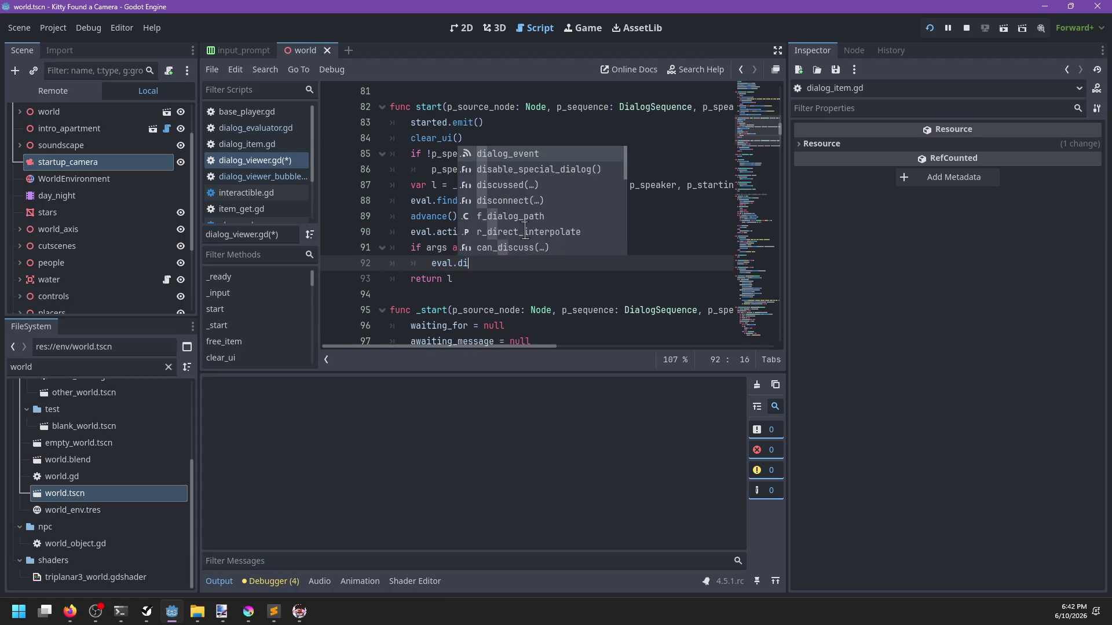
{"action": "key", "text": "Return"}
{"action": "key", "text": "ctrl+s"}
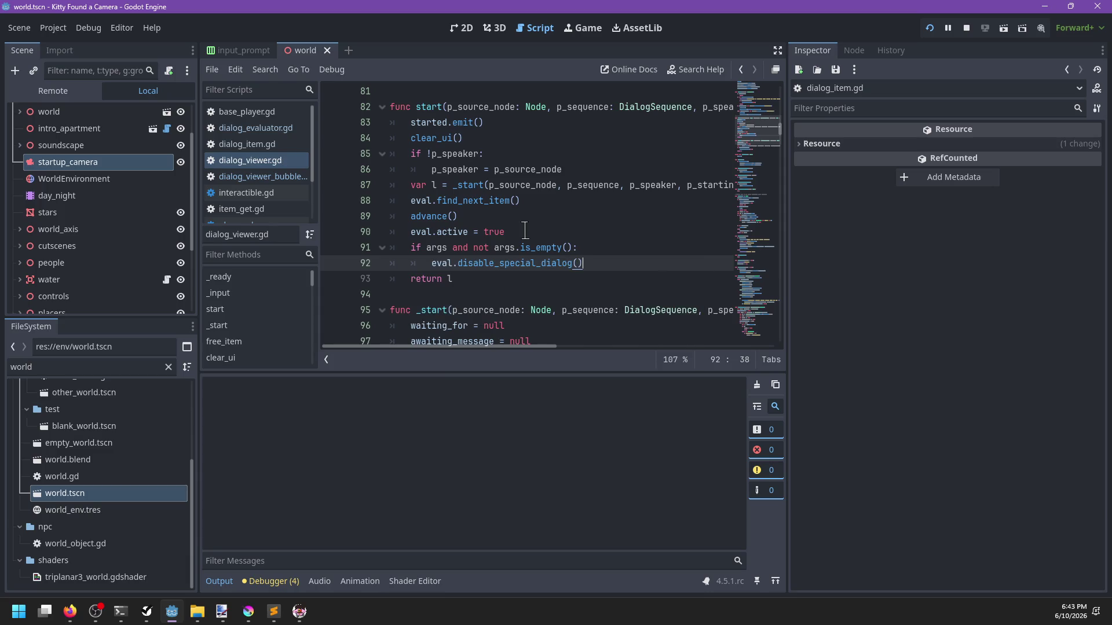
{"action": "key", "text": "F5"}
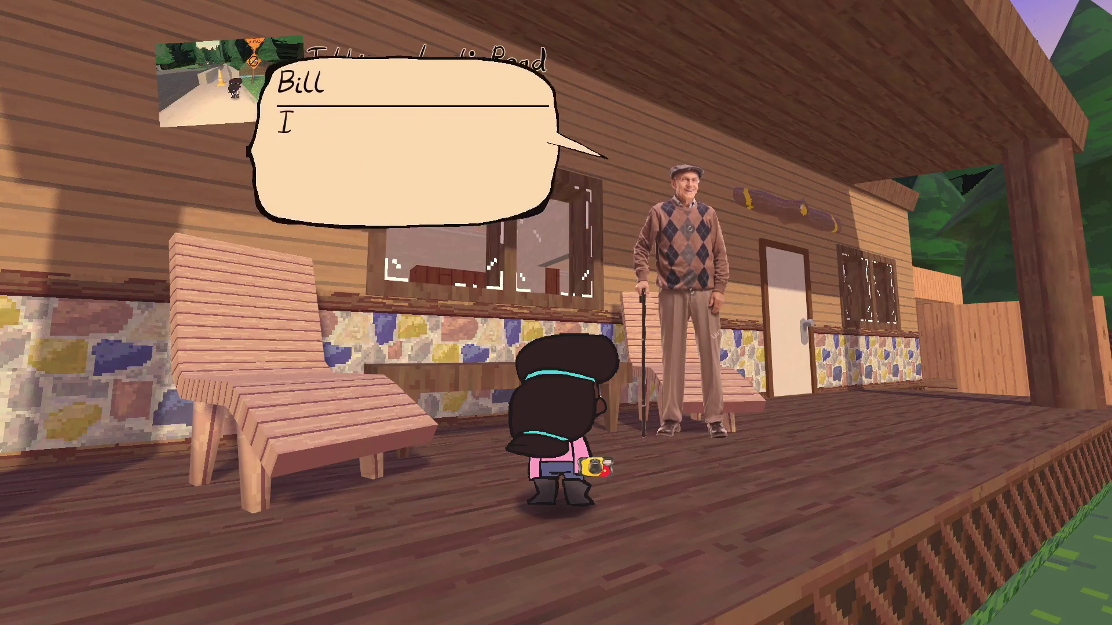
Step: Show Bill an enlarged photo from the gallery, hear his response, and close the camera menu
{"action": "key", "text": "3"}
{"action": "left_click", "coordinate": [220, 191]}
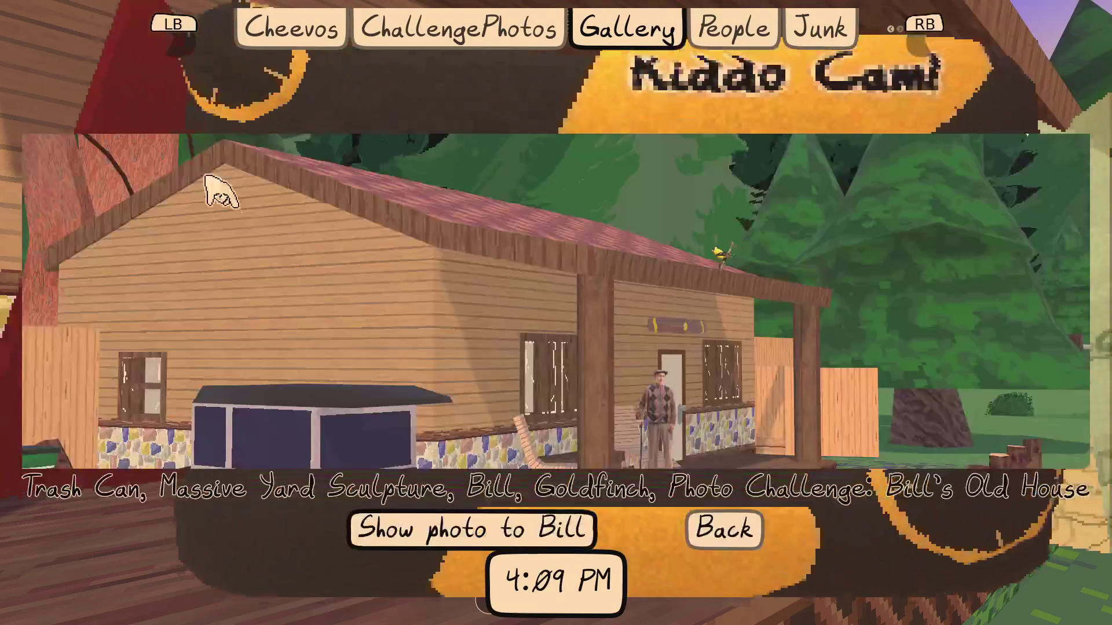
{"action": "left_click", "coordinate": [370, 528]}
{"action": "key", "text": "3"}
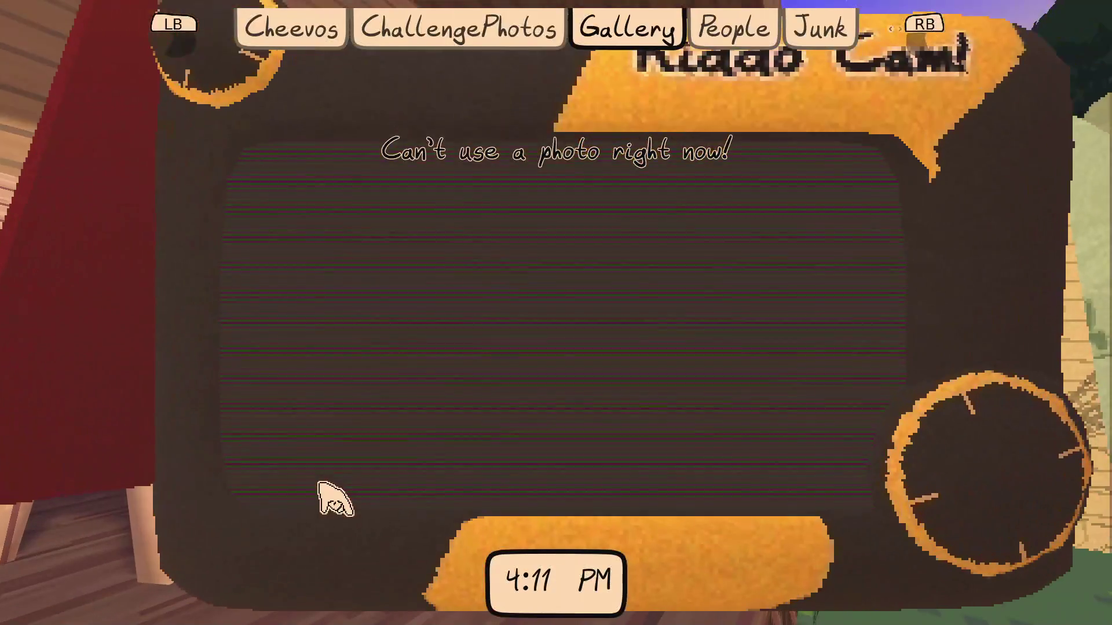
{"action": "key", "text": "Escape"}
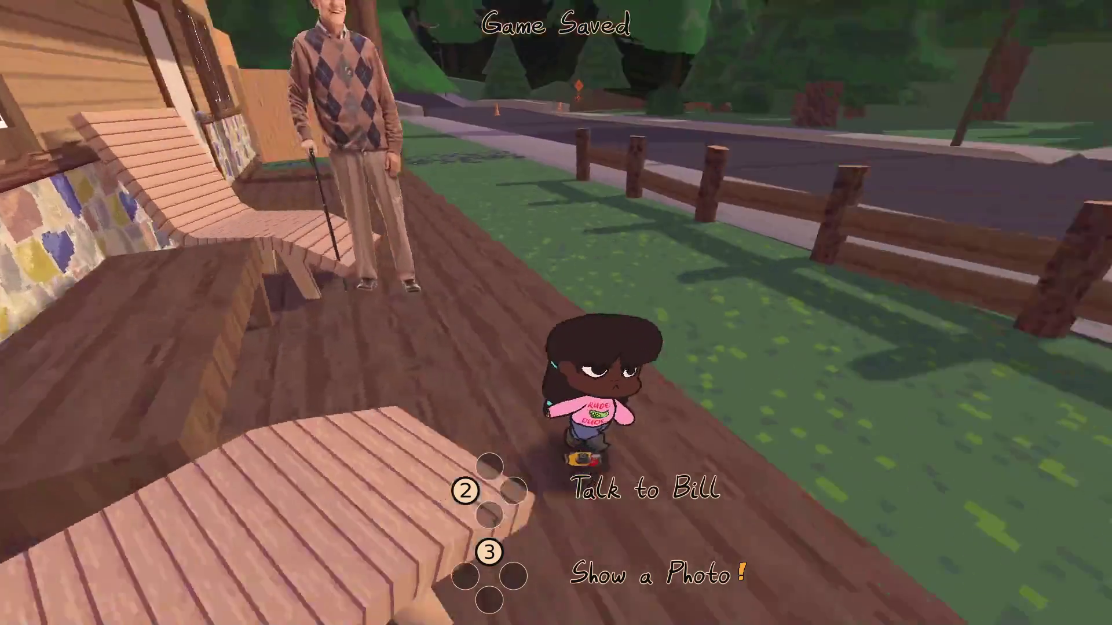
Step: Show Bill the house photo and another gallery photo, finish his dialogue, and reopen the photos
{"action": "key", "text": "3"}
{"action": "left_click", "coordinate": [220, 174]}
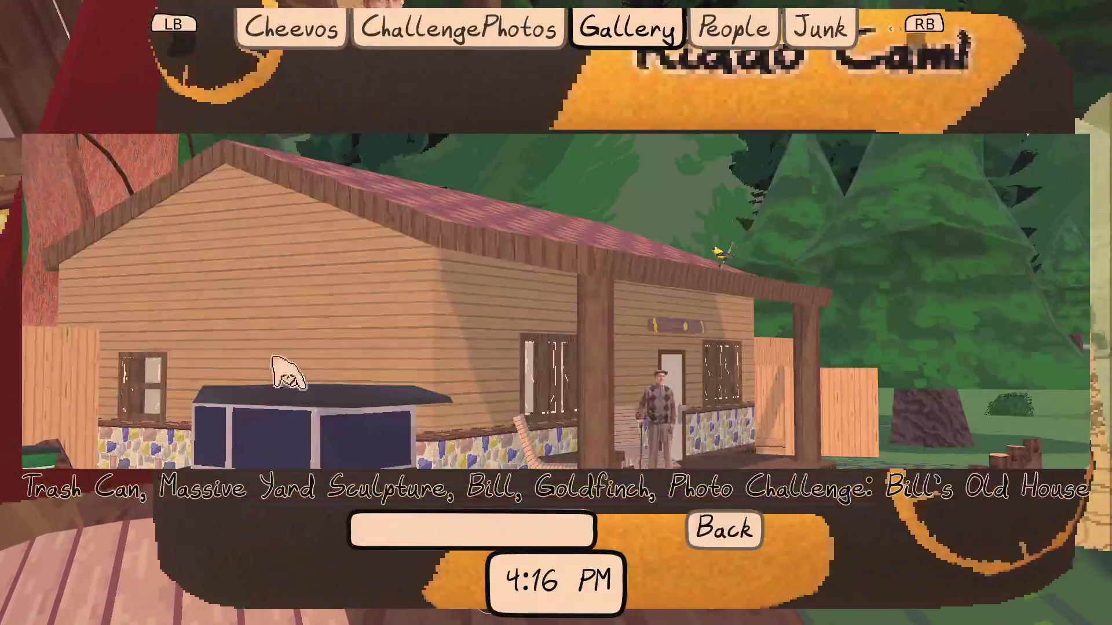
{"action": "left_click", "coordinate": [273, 358]}
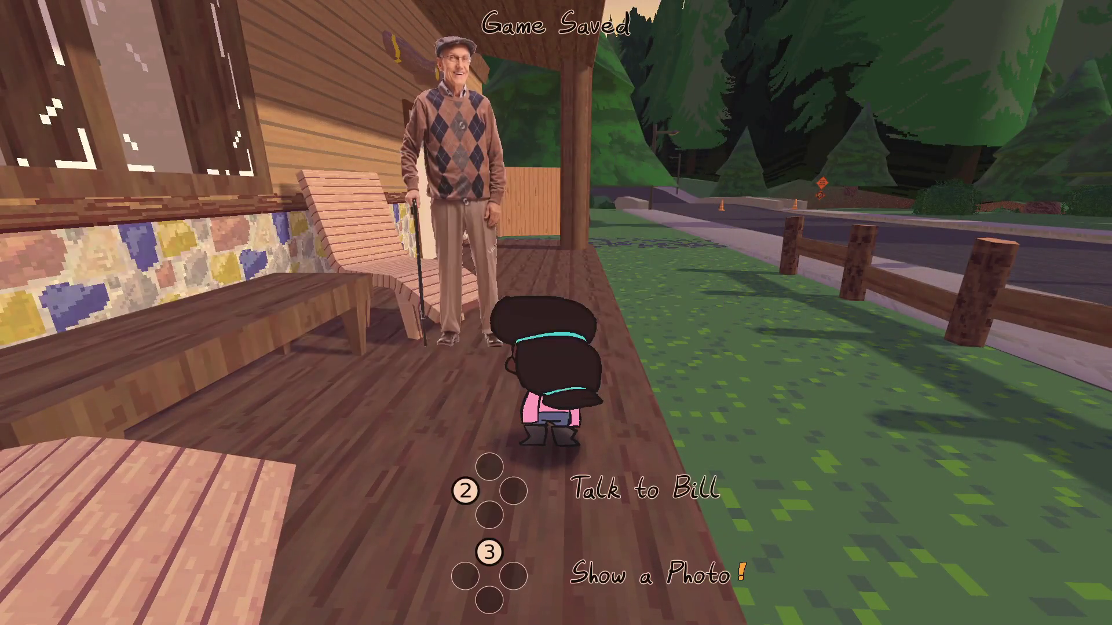
{"action": "key", "text": "3"}
{"action": "left_click", "coordinate": [284, 187]}
{"action": "left_click", "coordinate": [459, 526]}
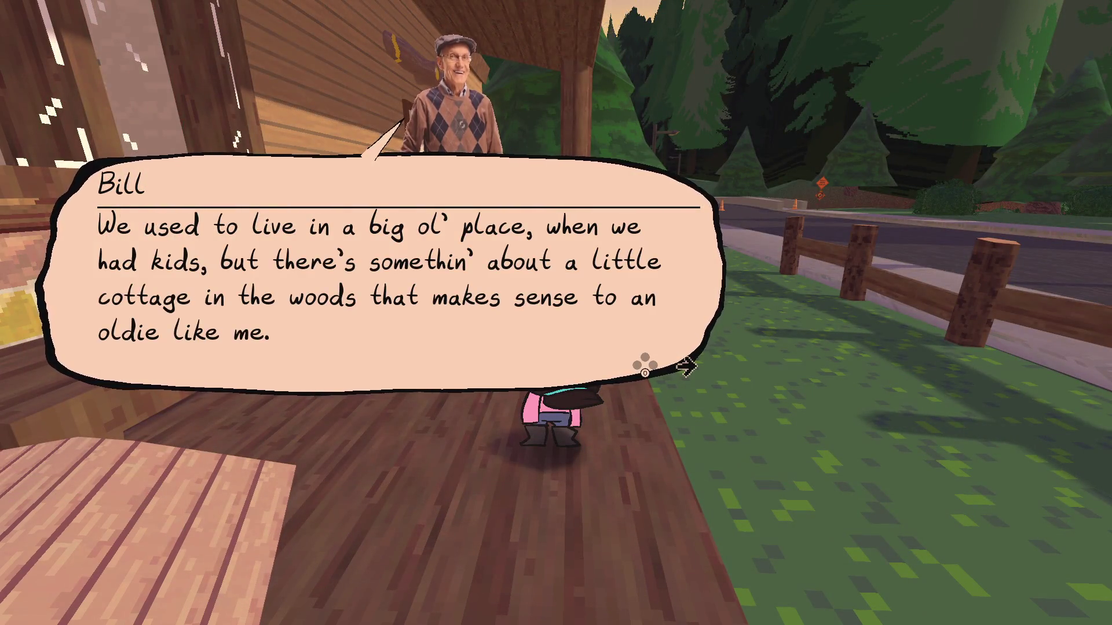
{"action": "key", "text": "space"}
{"action": "key", "text": "Escape"}
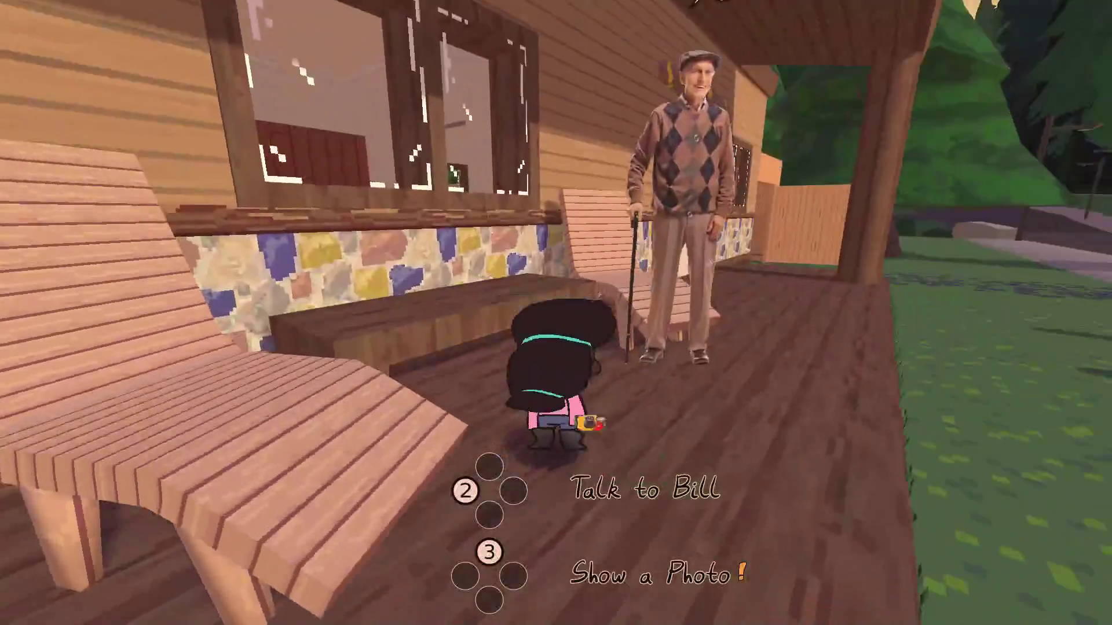
{"action": "key", "text": "3"}
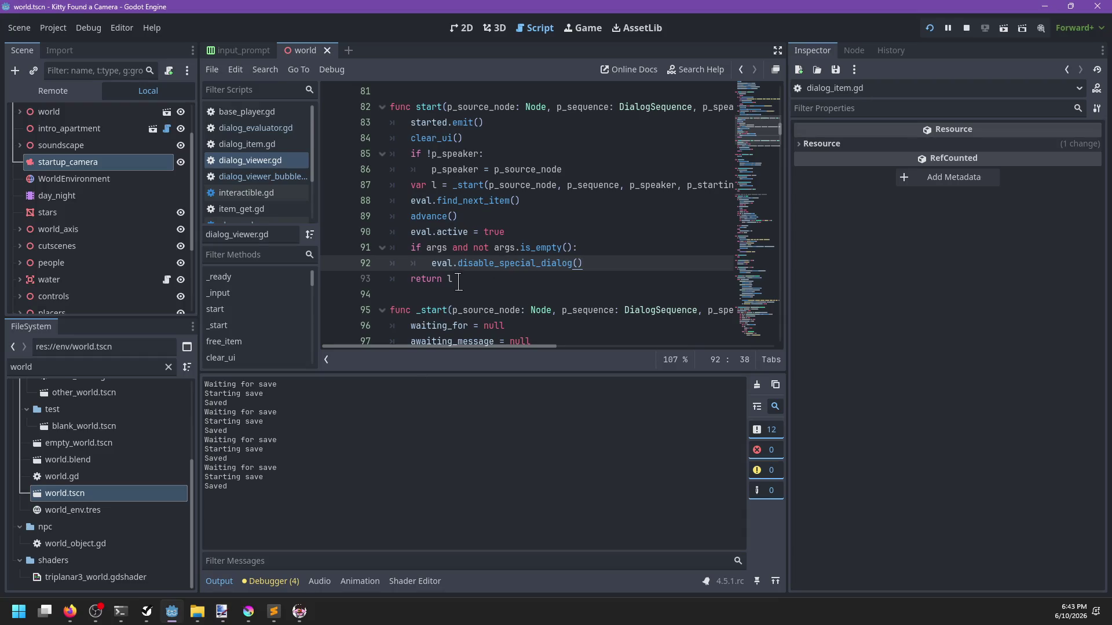
Step: Search dialog_viewer.gd for 'new', then bring up the info.json save file in Sublime Text
{"action": "key", "text": "ctrl+f"}
{"action": "type", "text": "new"}
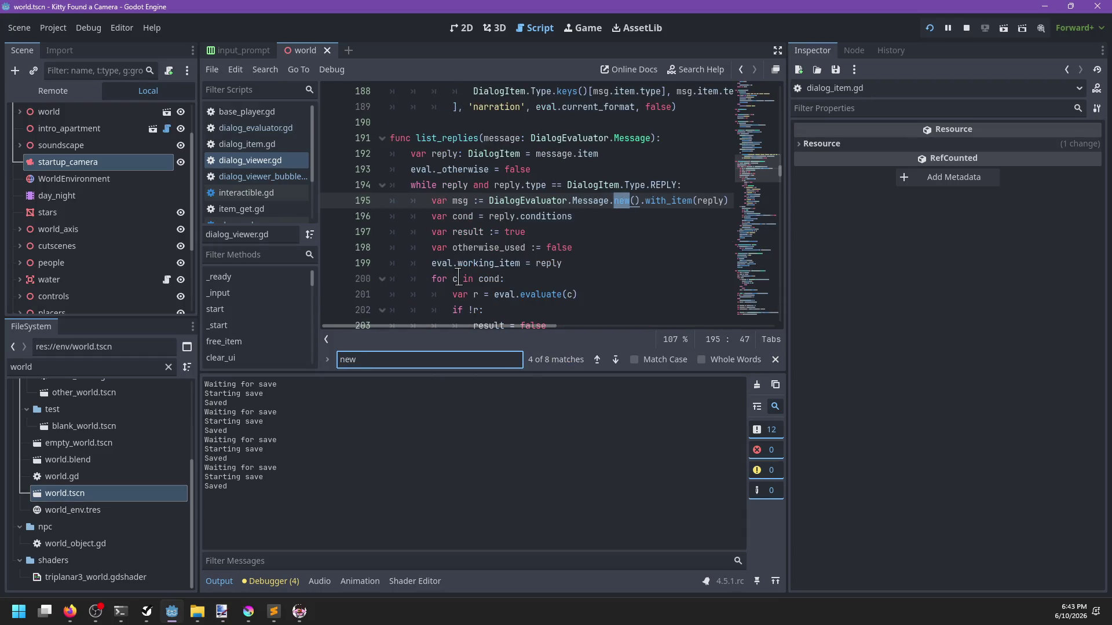
{"action": "key", "text": "Escape"}
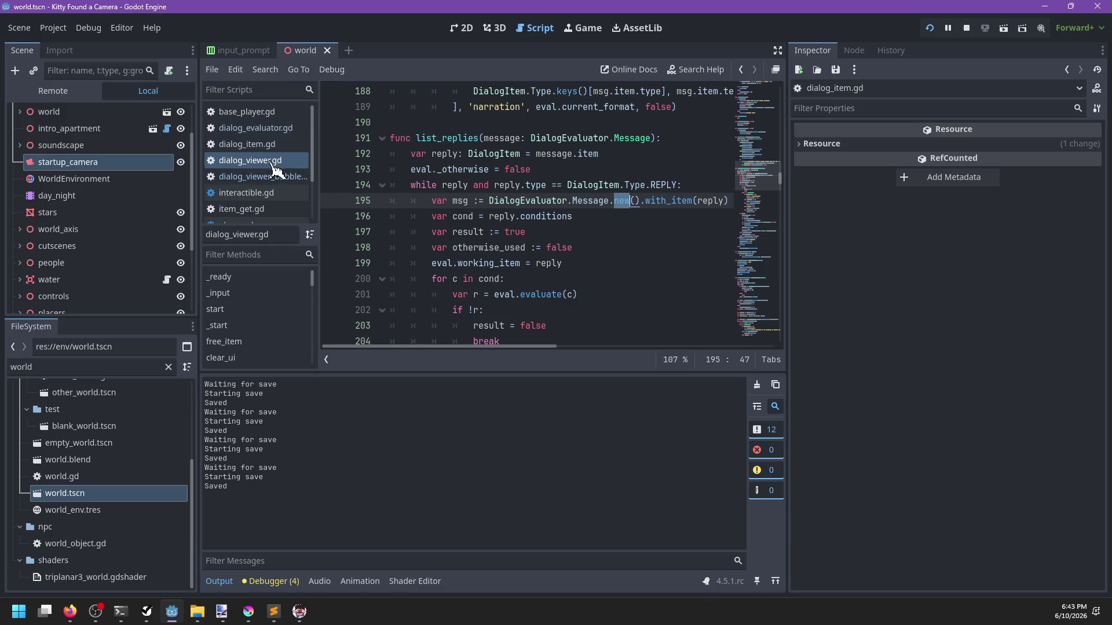
{"action": "scroll", "coordinate": [300, 191], "scroll_direction": "down", "scroll_amount": 4}
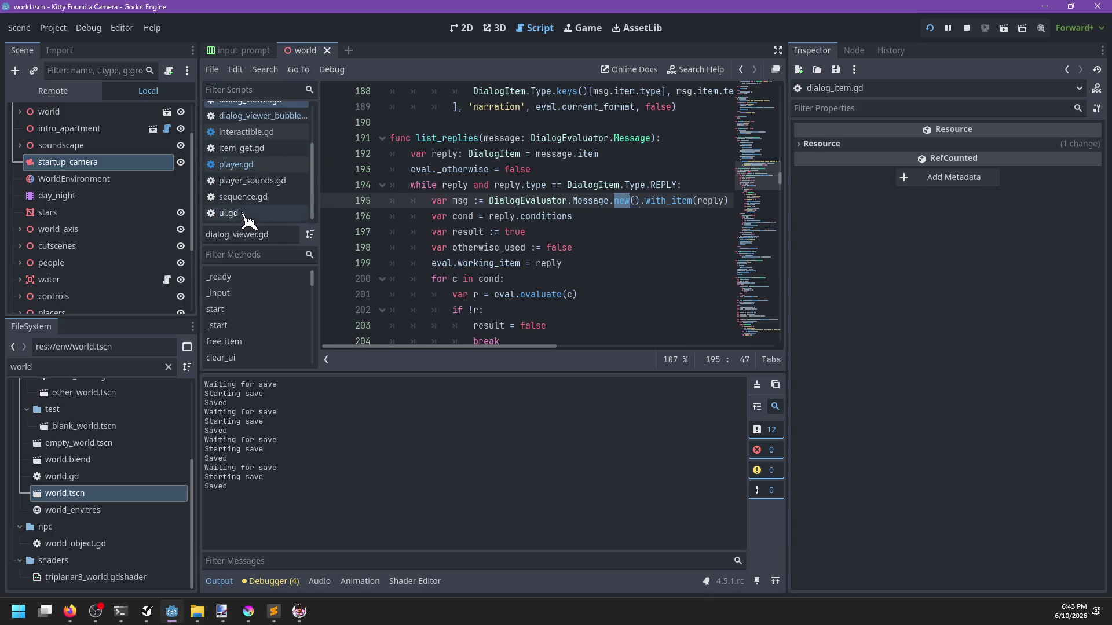
{"action": "left_click", "coordinate": [271, 615]}
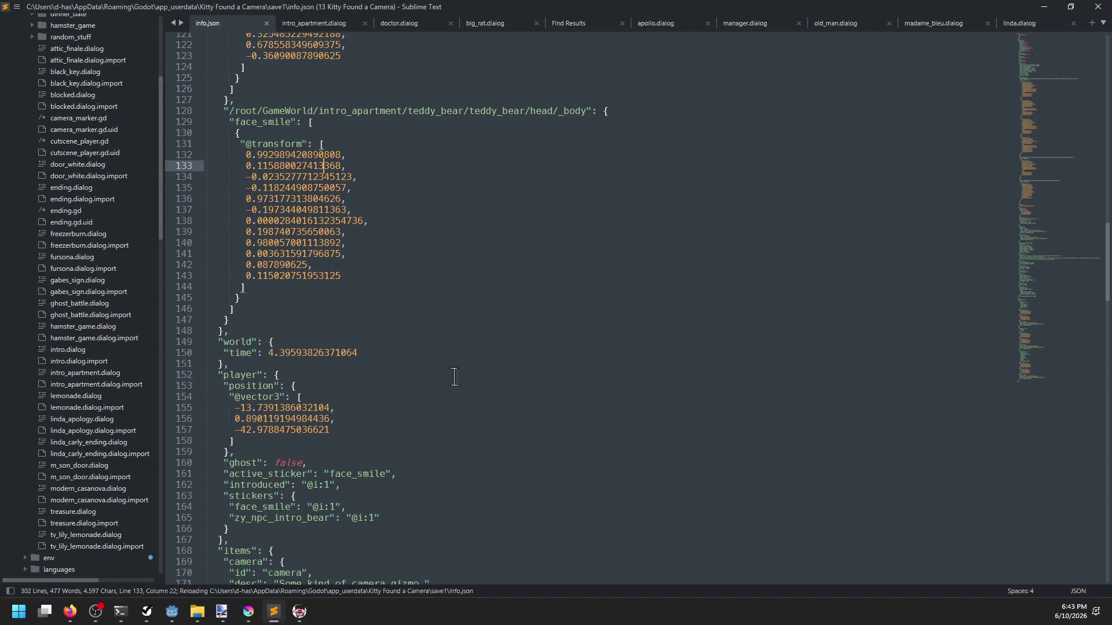
Step: Search doctor.dialog for 'oldie' without finding a match
{"action": "left_click", "coordinate": [426, 24]}
{"action": "key", "text": "ctrl+f"}
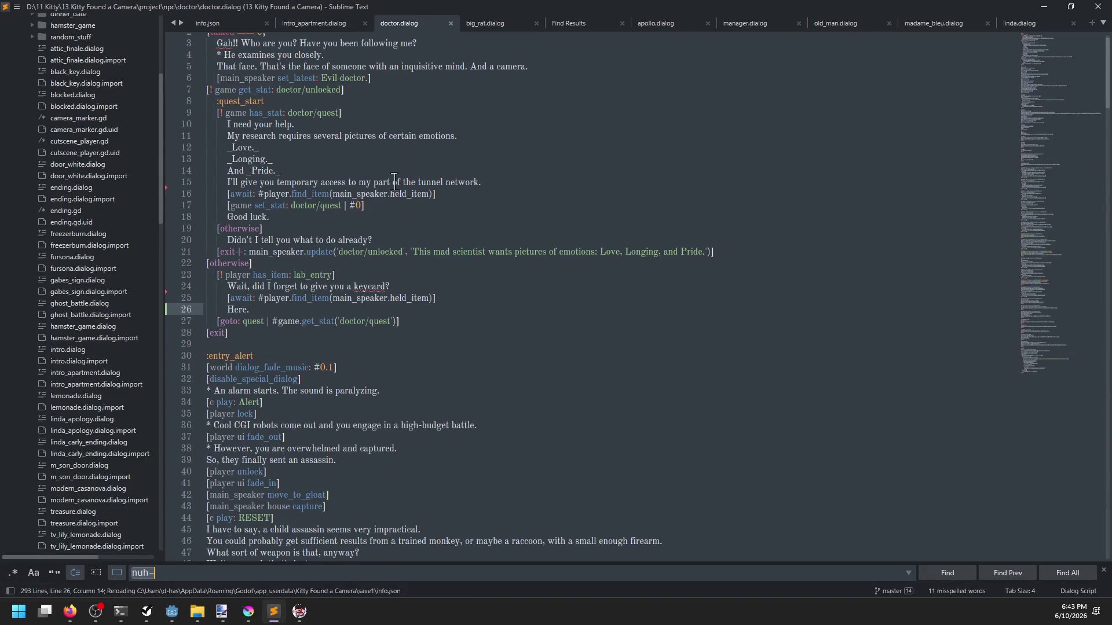
{"action": "type", "text": "oldie"}
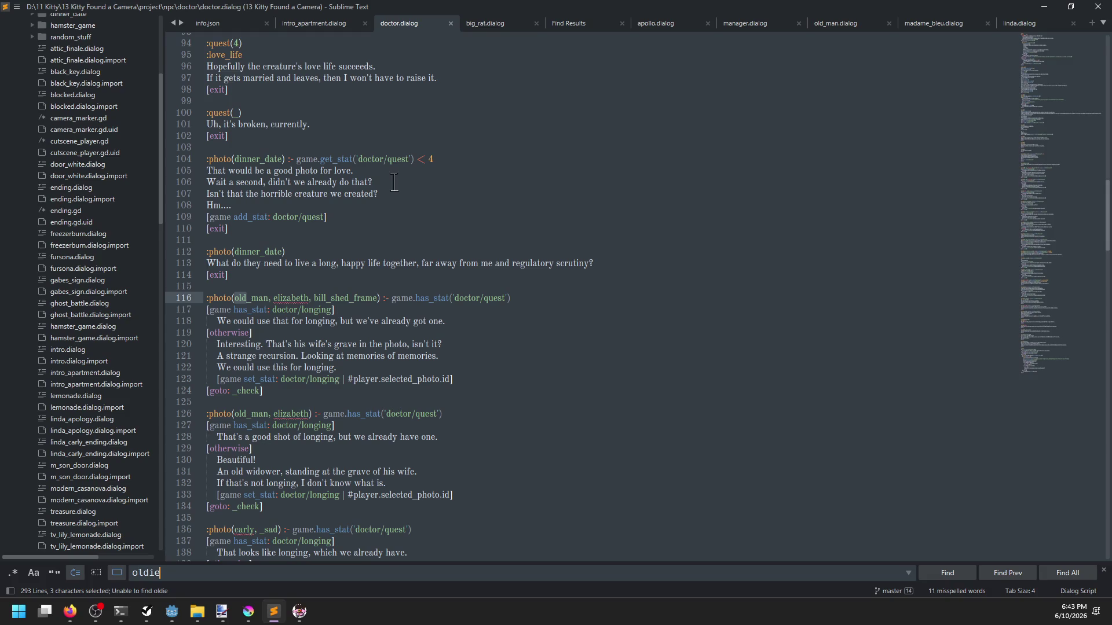
{"action": "key", "text": "BackSpace"}
{"action": "key", "text": "BackSpace"}
{"action": "type", "text": "y"}
{"action": "key", "text": "BackSpace"}
{"action": "key", "text": "BackSpace"}
{"action": "key", "text": "BackSpace"}
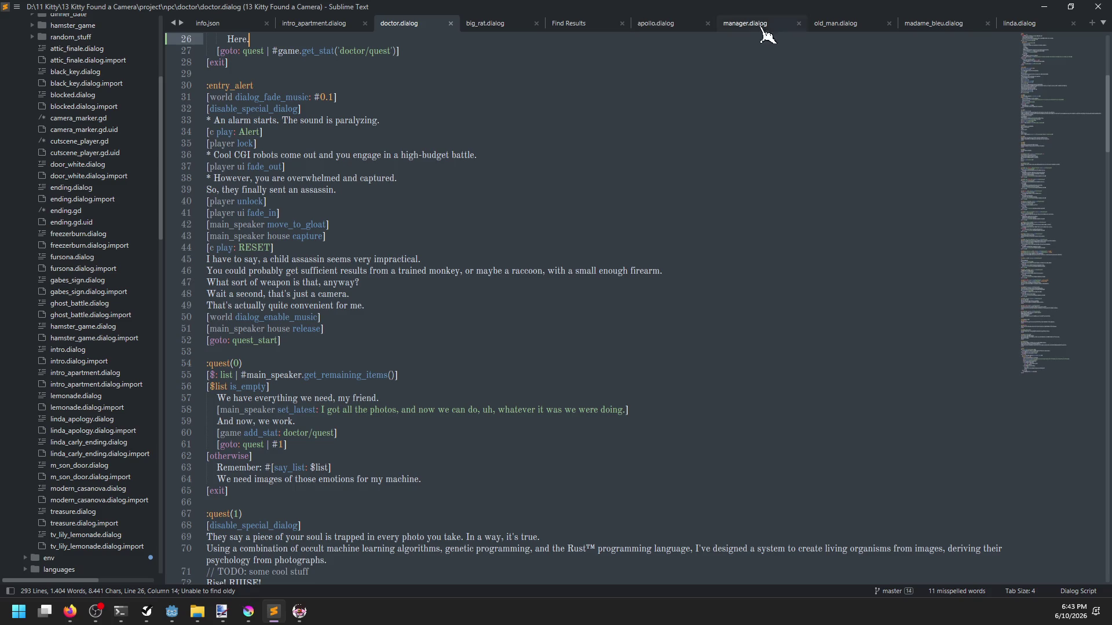
Step: Find 'oldie' in old_man.dialog at the old_wilson_house response, then bring up Paint.NET
{"action": "left_click", "coordinate": [854, 25]}
{"action": "type", "text": "oldie"}
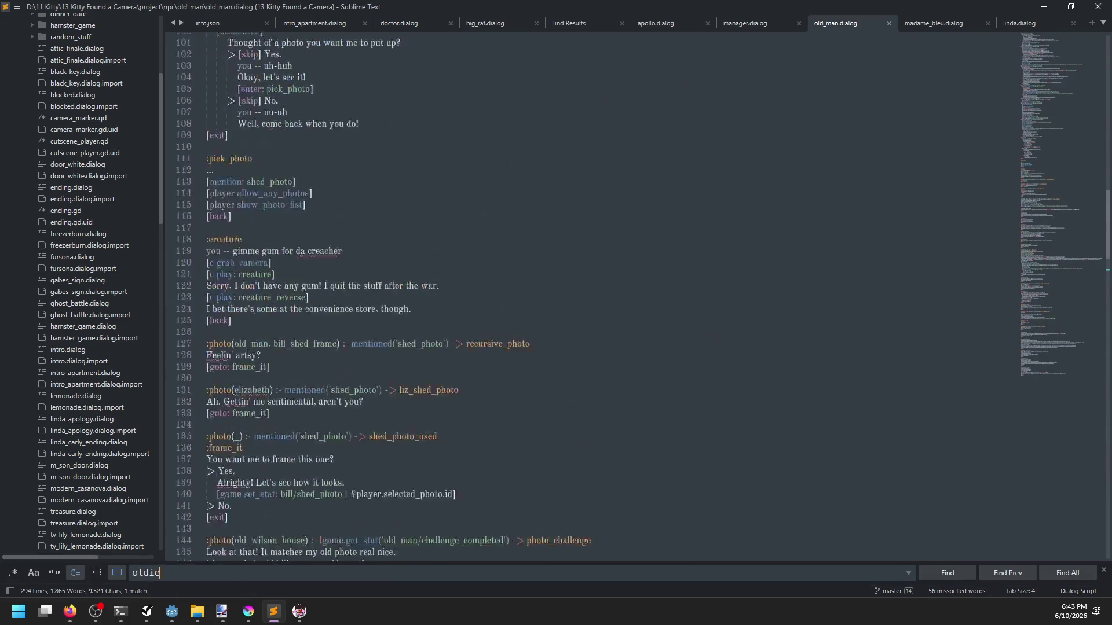
{"action": "key", "text": "Escape"}
{"action": "left_click", "coordinate": [371, 284]}
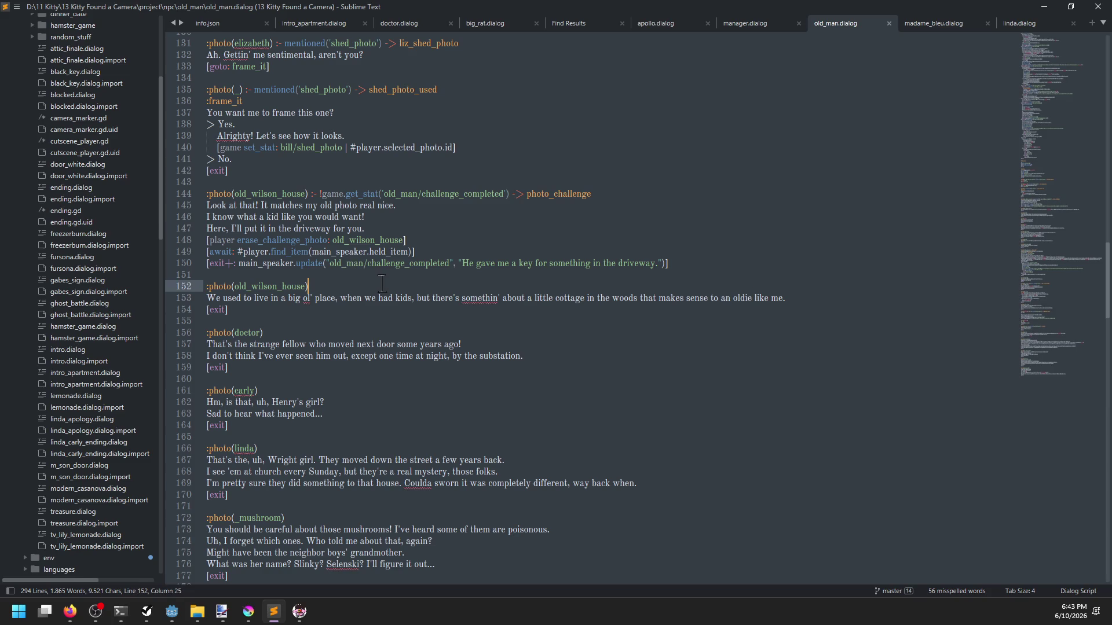
{"action": "key", "text": "alt+Tab"}
{"action": "key", "text": "alt+Tab"}
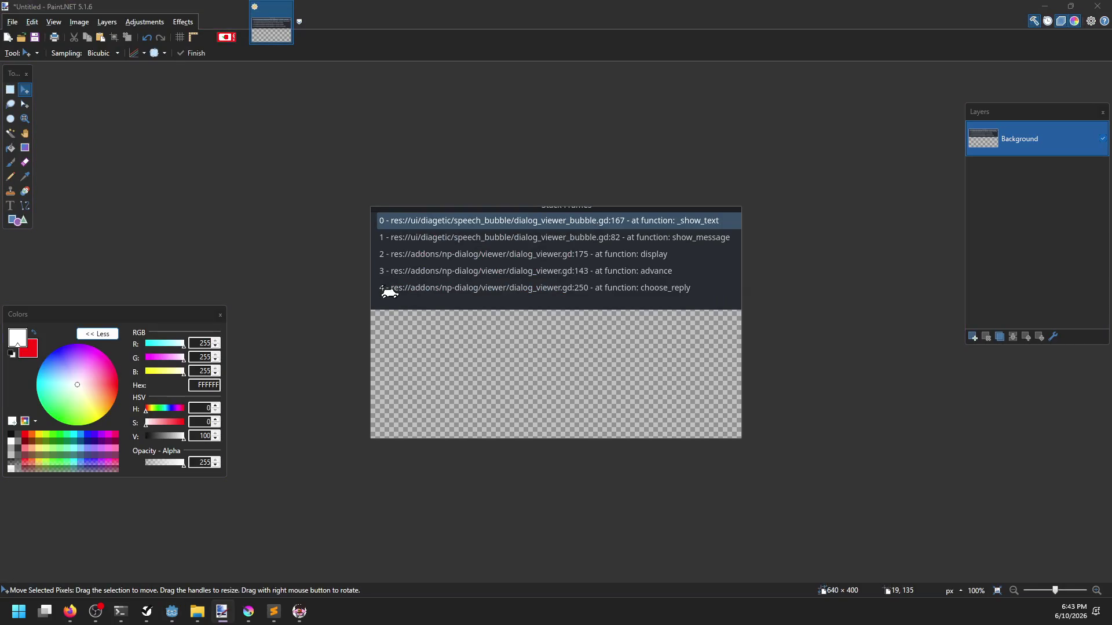
{"action": "key", "text": "alt+Tab"}
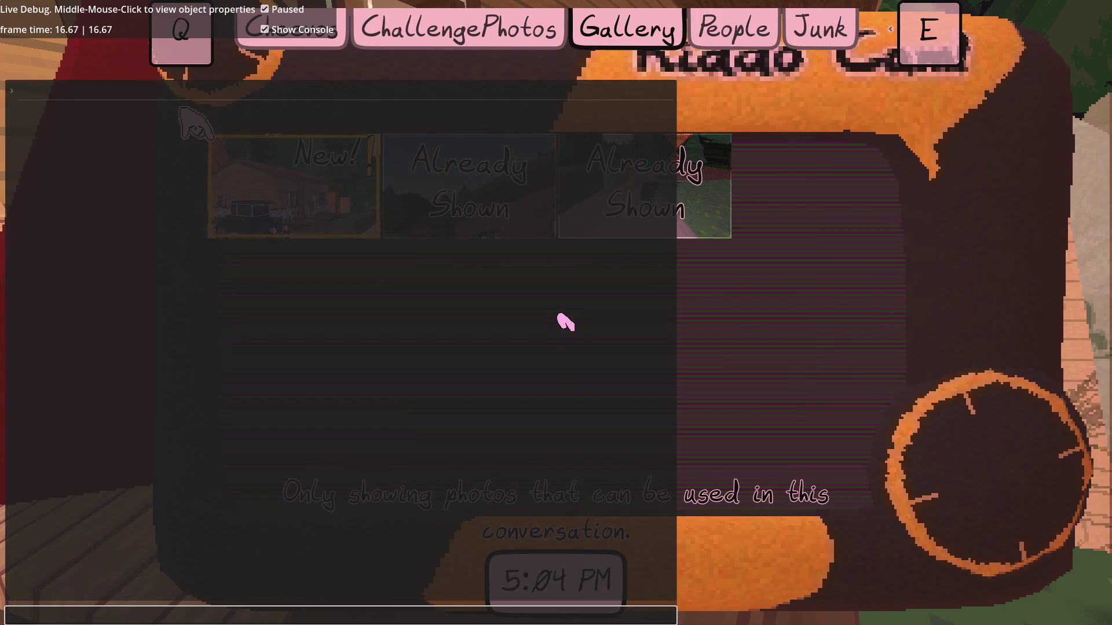
Step: Run SaveLoad.state.data, expand the bill and old_man entries, then return to old_man.dialog
{"action": "key", "text": "Return"}
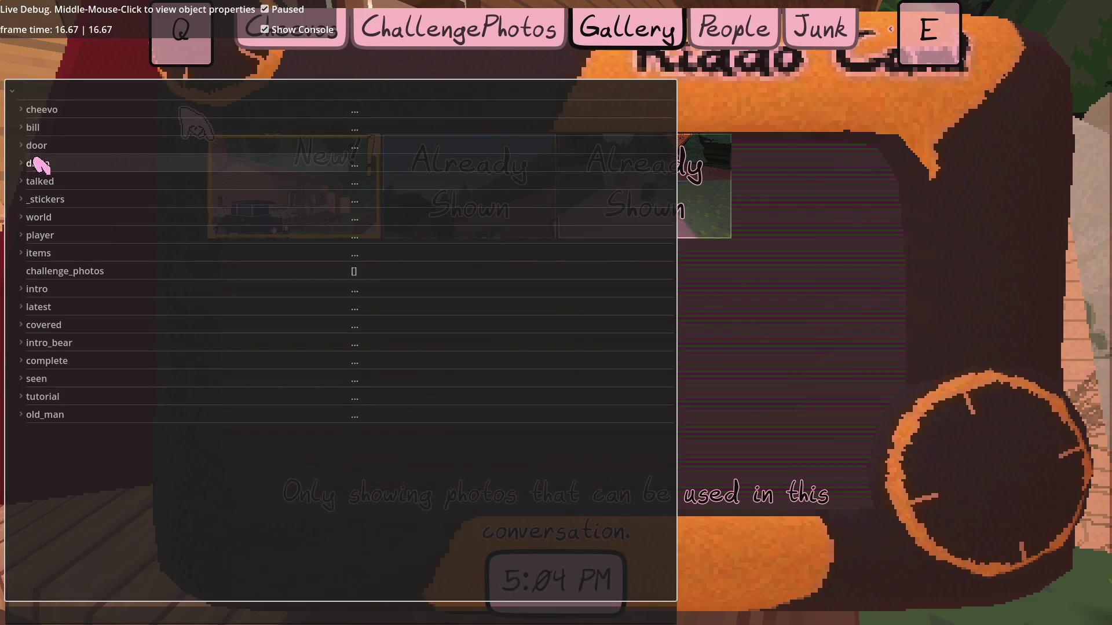
{"action": "left_click", "coordinate": [26, 129]}
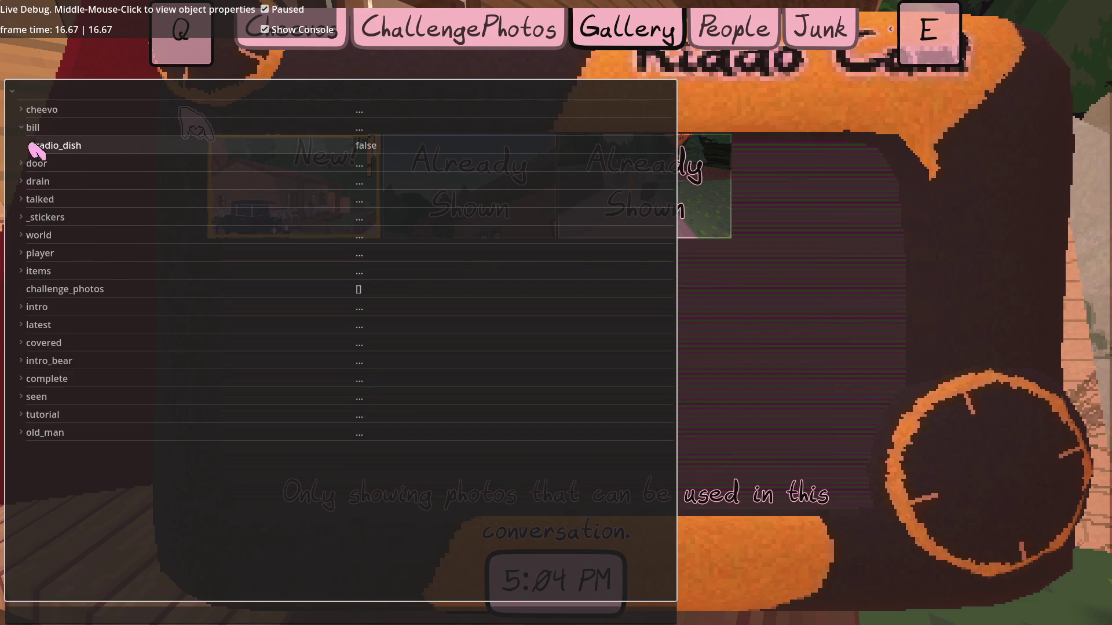
{"action": "left_click", "coordinate": [28, 128]}
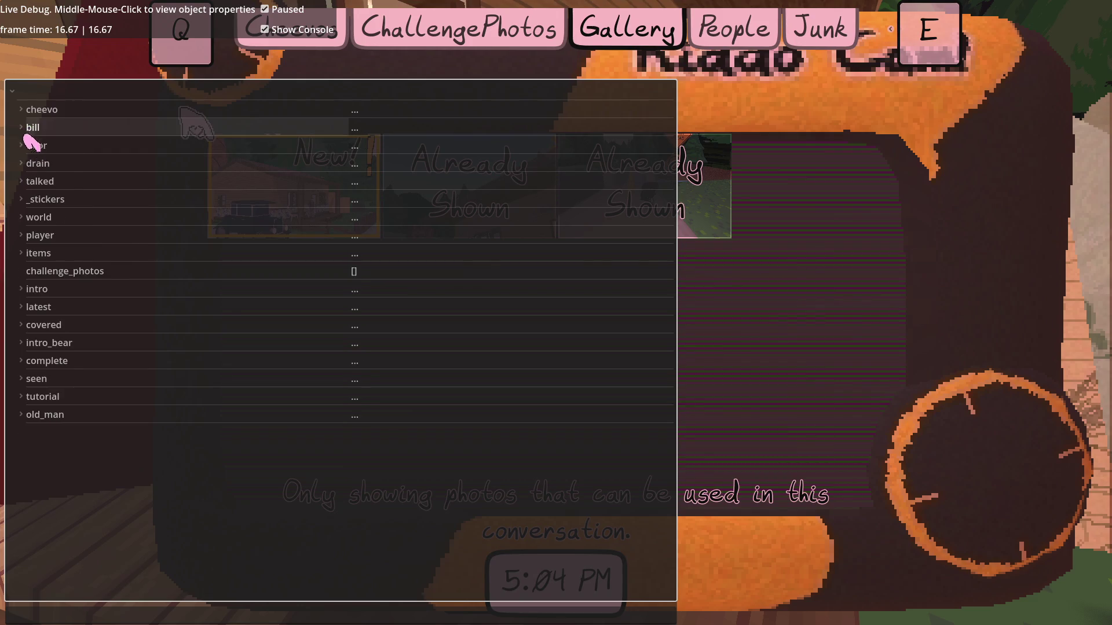
{"action": "left_click", "coordinate": [22, 415]}
{"action": "left_click", "coordinate": [30, 469]}
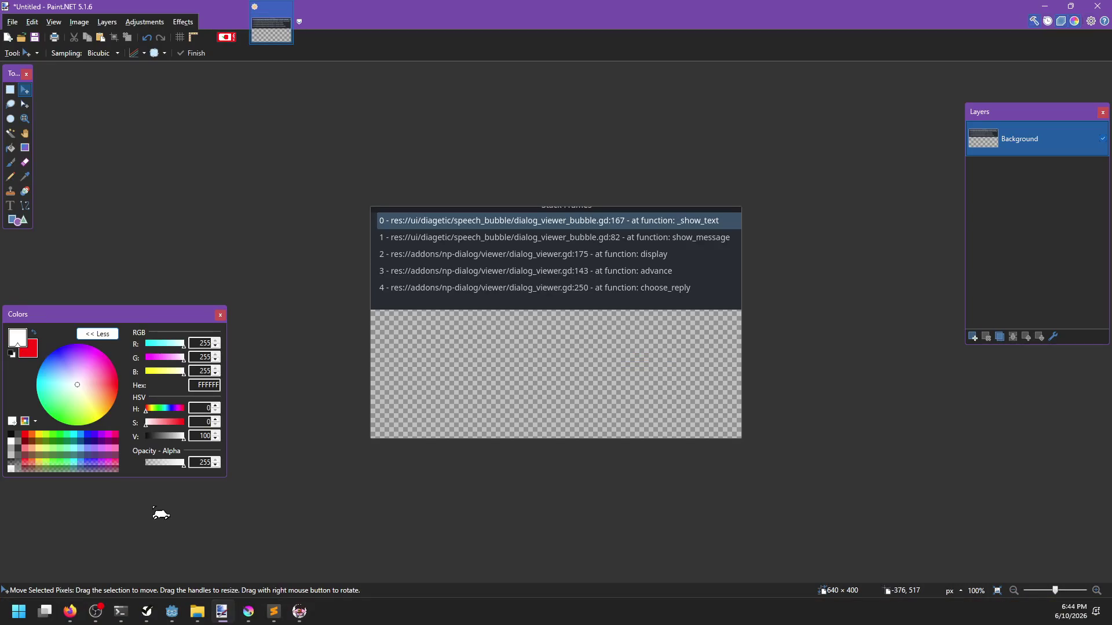
{"action": "key", "text": "alt+Tab"}
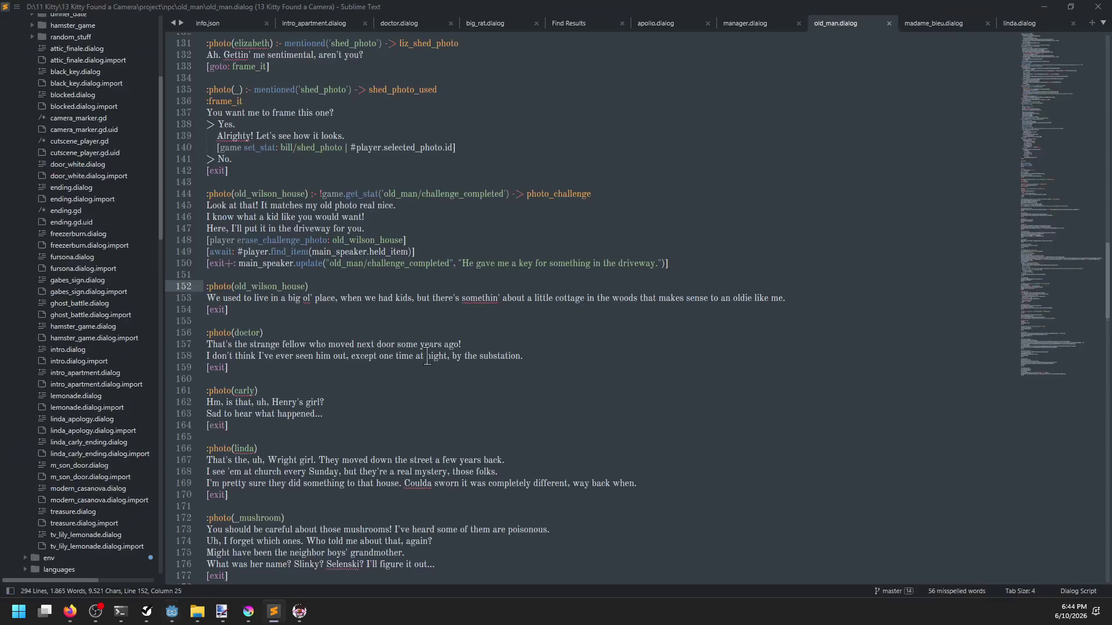
Step: Highlight every old_wilson_house use on line 152, then close the game's Live Debug overlay with F1
{"action": "double_click", "coordinate": [263, 286]}
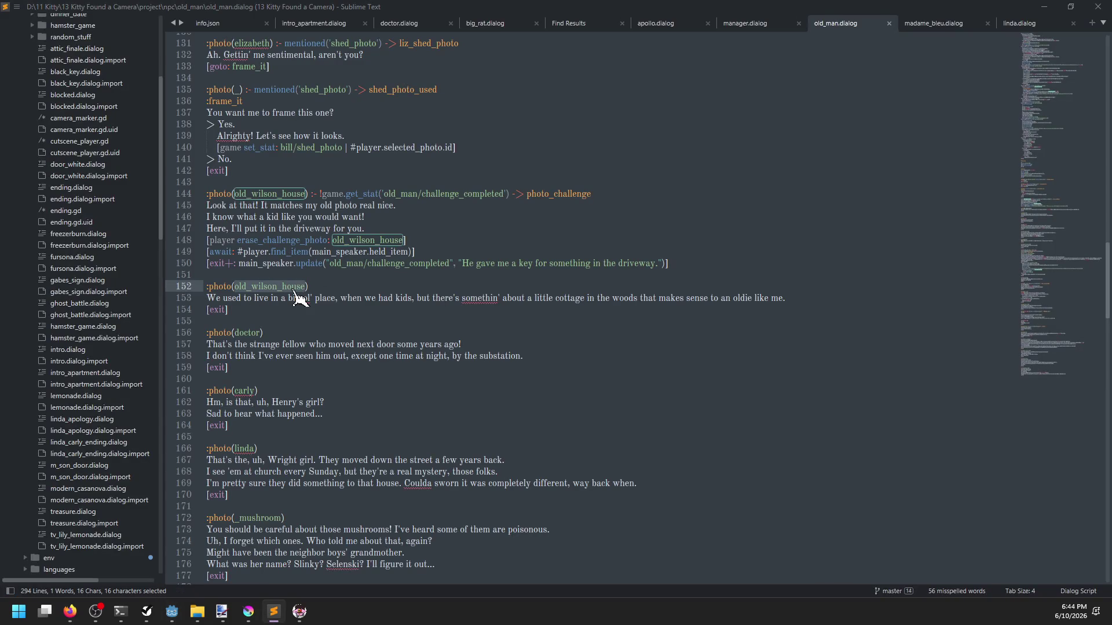
{"action": "key", "text": "alt+Tab"}
{"action": "key", "text": "F1"}
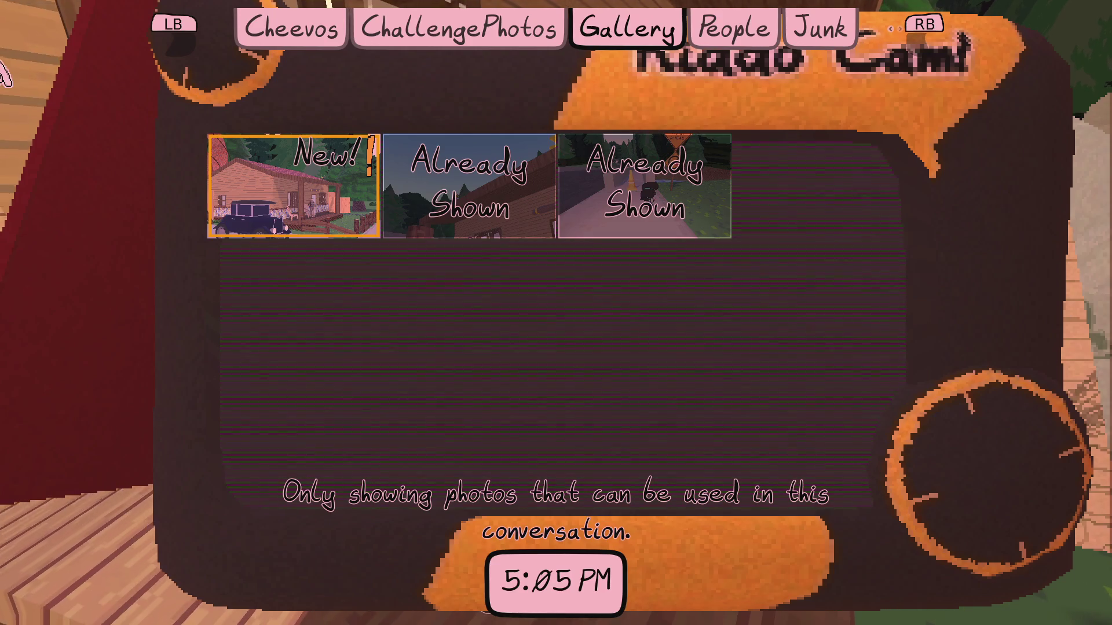
Step: Resume from the pause menu, preview the New! photo, and glance at the People page
{"action": "key", "text": "Escape"}
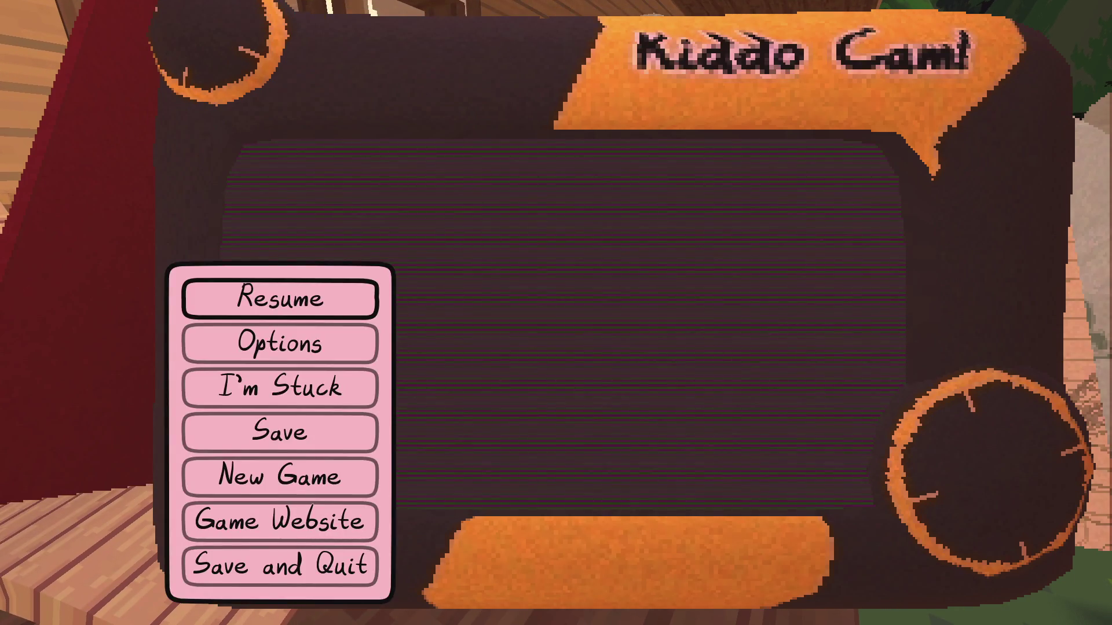
{"action": "key", "text": "Escape"}
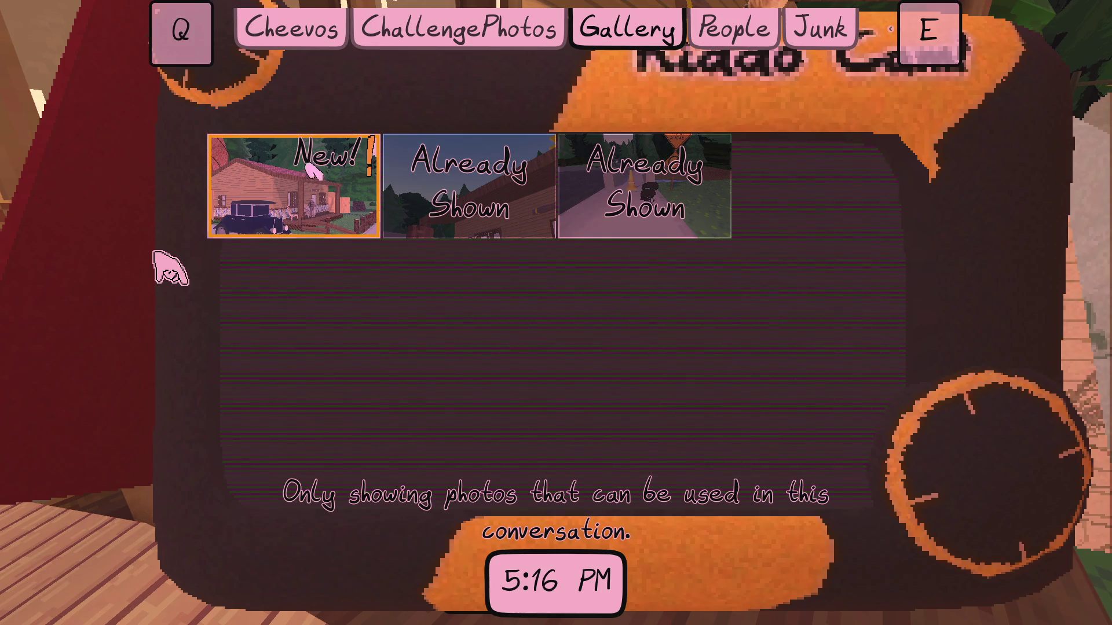
{"action": "key", "text": "Return"}
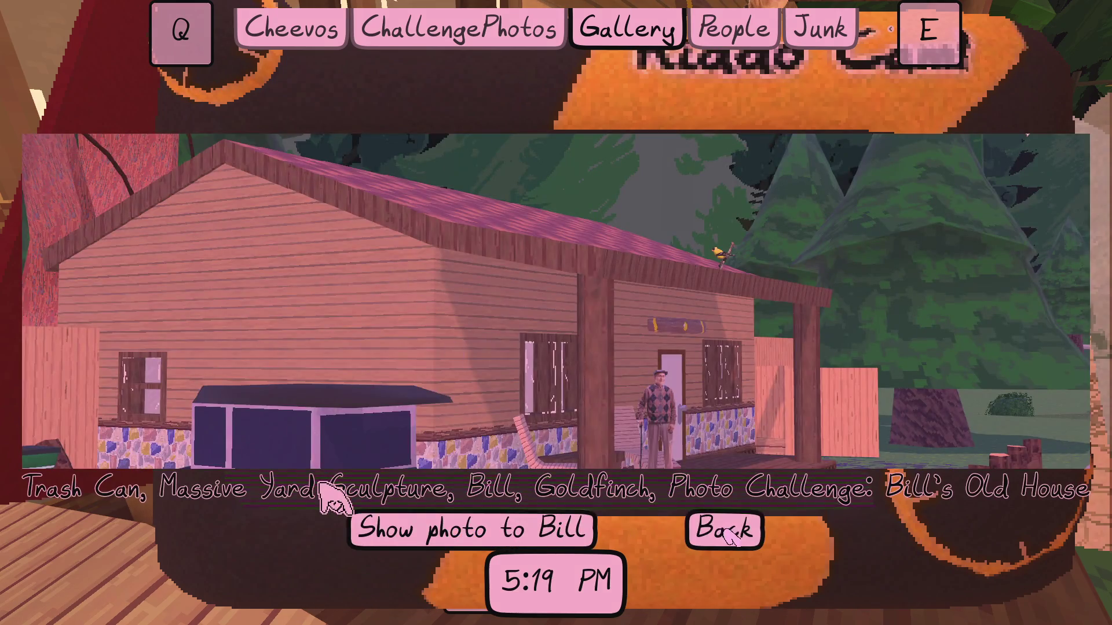
{"action": "left_click", "coordinate": [720, 526]}
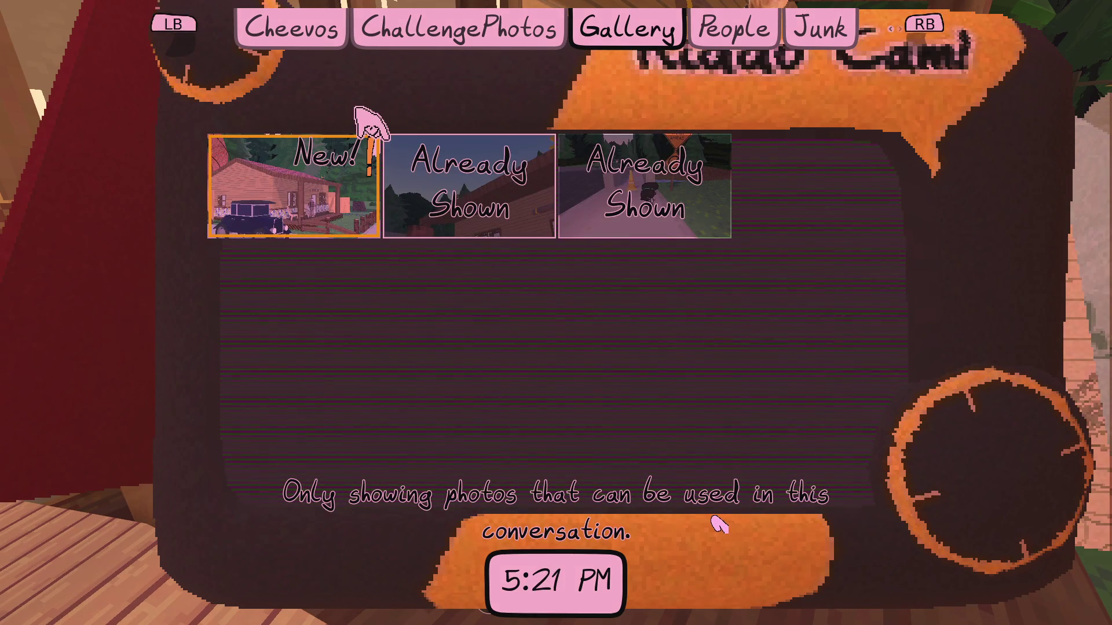
{"action": "key", "text": "e"}
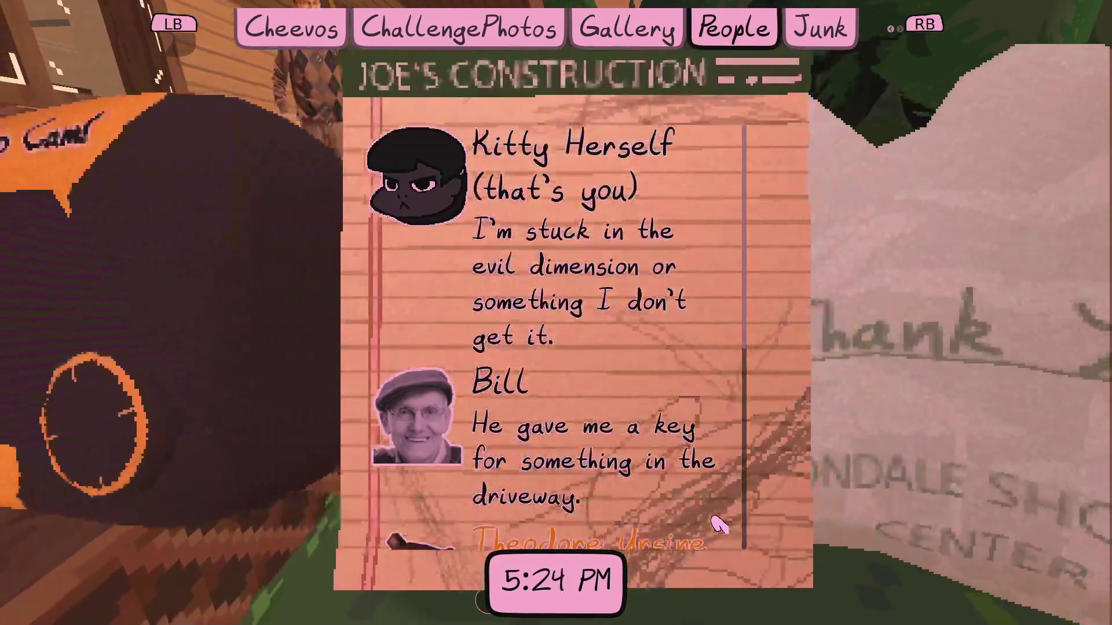
{"action": "key", "text": "q"}
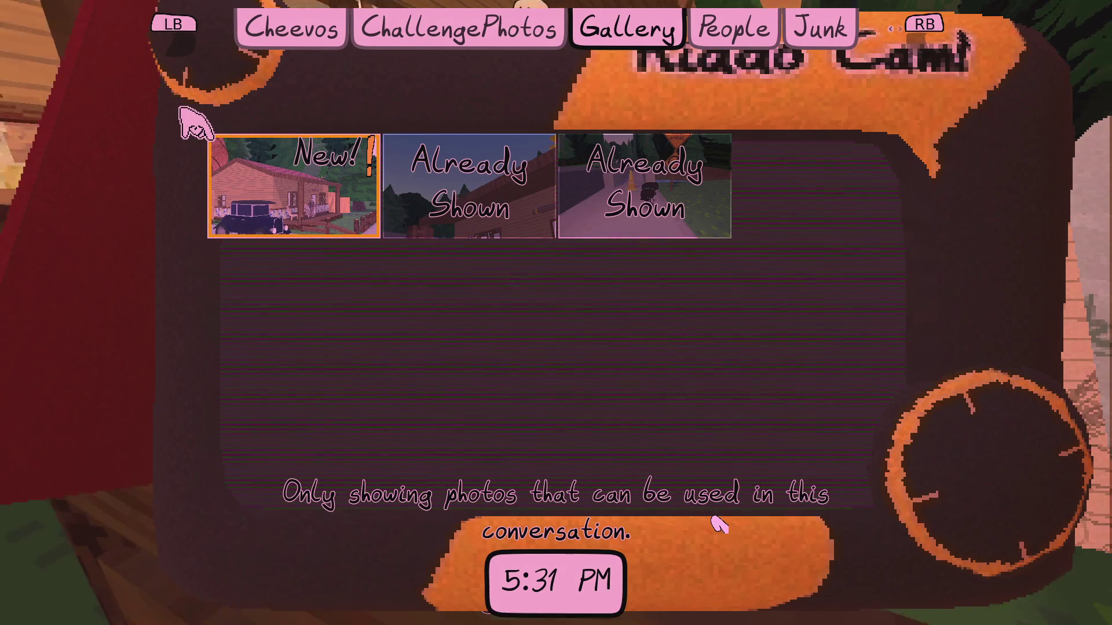
Step: Open and close the first gallery photo full-size twice
{"action": "key", "text": "Return"}
{"action": "key", "text": "Escape"}
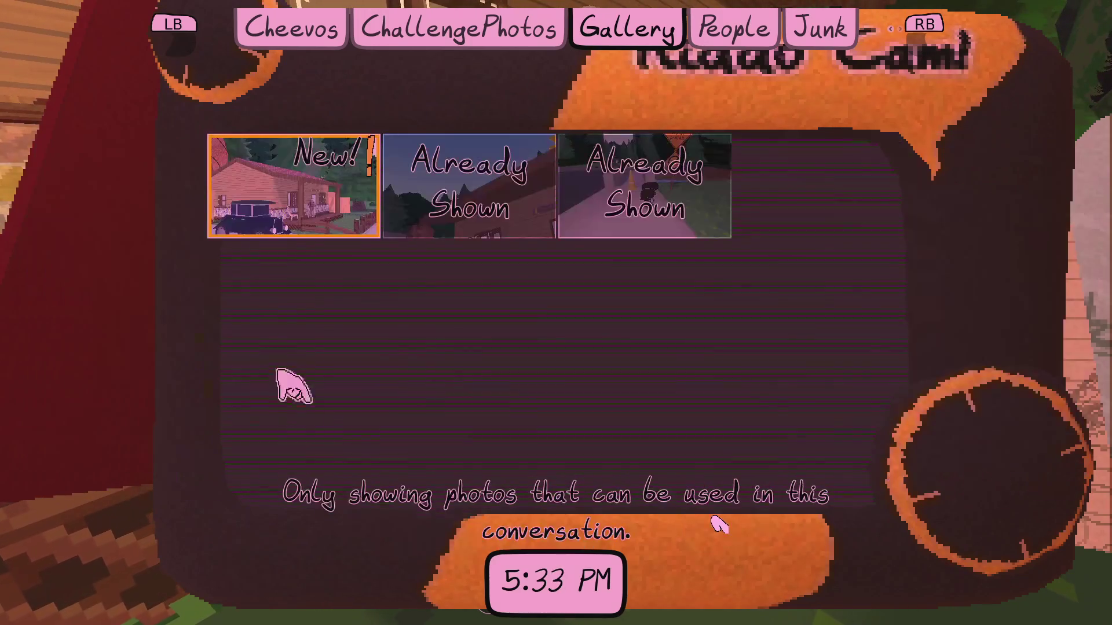
{"action": "key", "text": "Return"}
{"action": "key", "text": "Escape"}
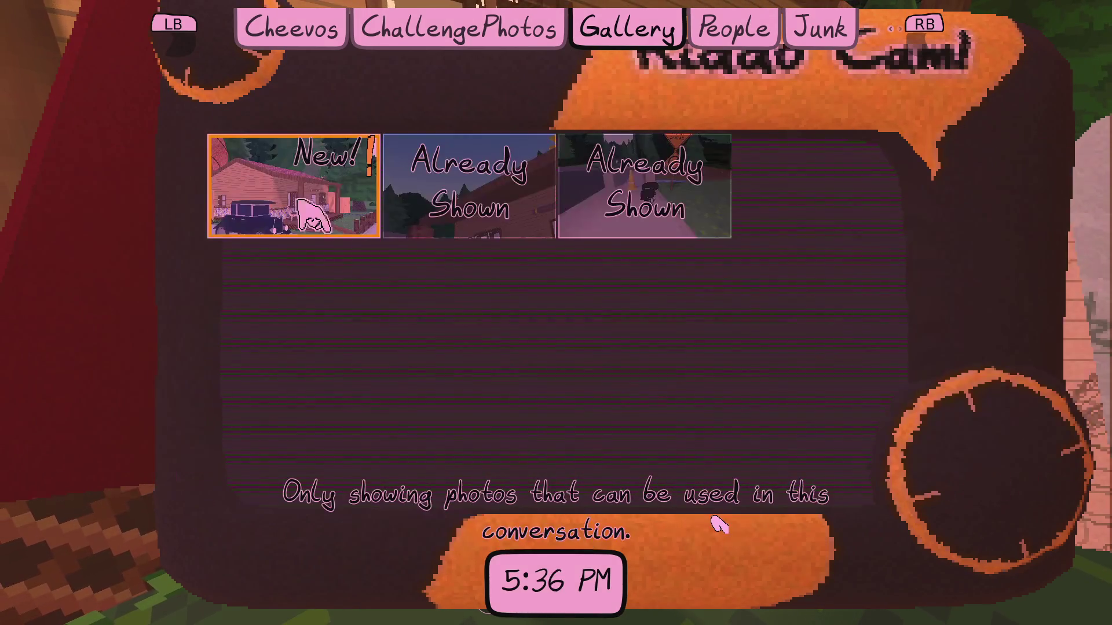
Step: Browse the pause menu, resume to the gallery, preview the New! photo again, and leave the game
{"action": "key", "text": "Escape"}
{"action": "key", "text": "Escape"}
{"action": "key", "text": "Escape"}
{"action": "key", "text": "Down"}
{"action": "key", "text": "Down"}
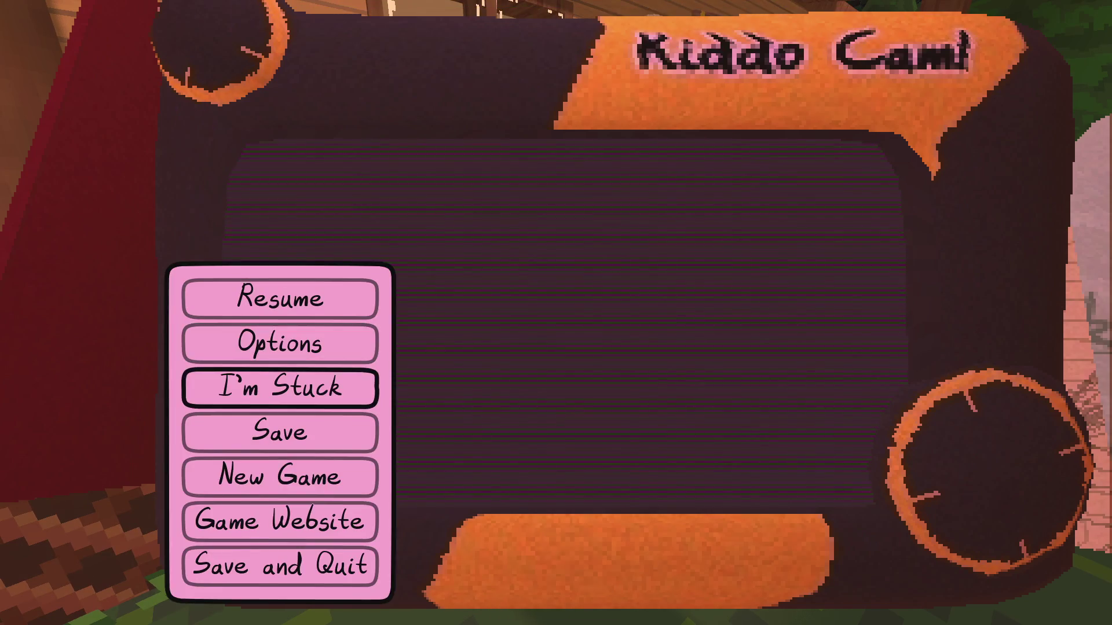
{"action": "key", "text": "Escape"}
{"action": "key", "text": "Escape"}
{"action": "key", "text": "Down"}
{"action": "key", "text": "Down"}
{"action": "key", "text": "Down"}
{"action": "key", "text": "Down"}
{"action": "key", "text": "Up"}
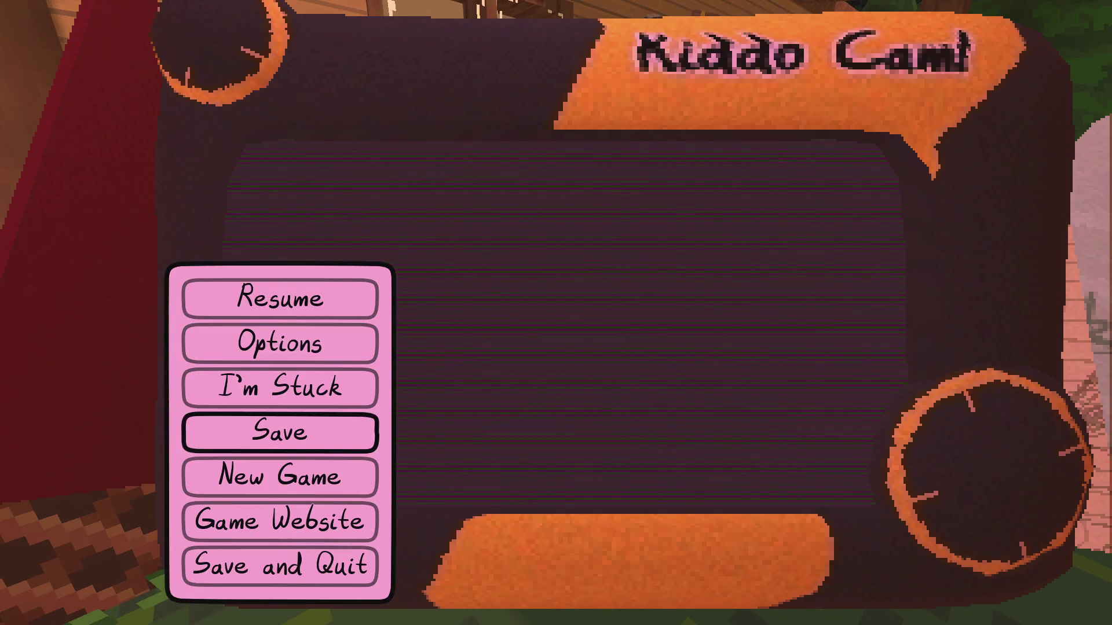
{"action": "key", "text": "Up"}
{"action": "key", "text": "Up"}
{"action": "key", "text": "Up"}
{"action": "key", "text": "Return"}
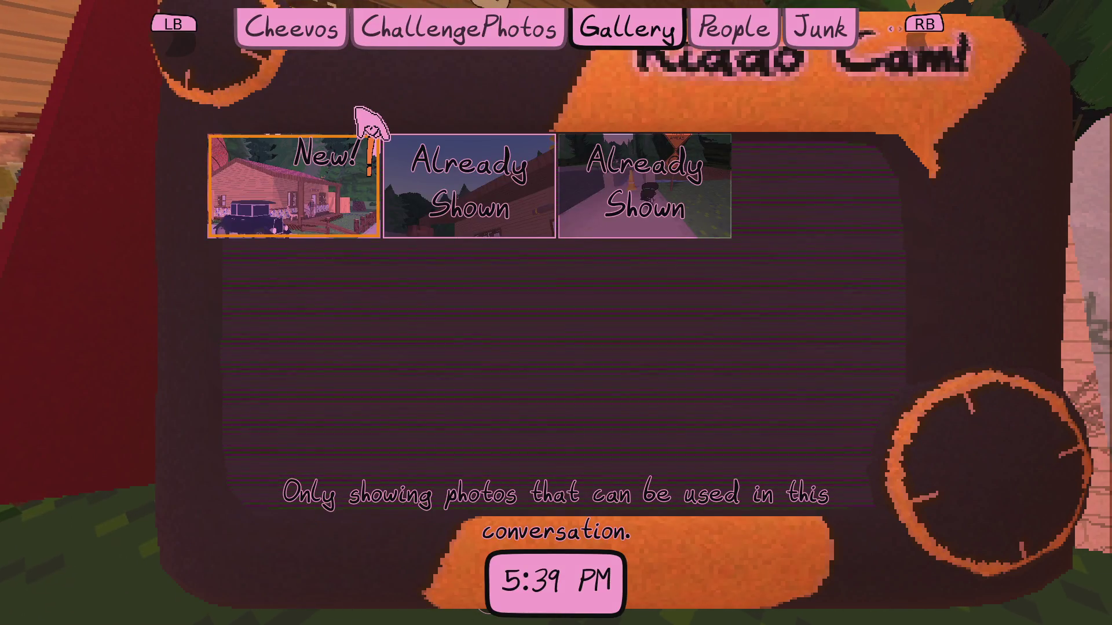
{"action": "key", "text": "Return"}
{"action": "key", "text": "Escape"}
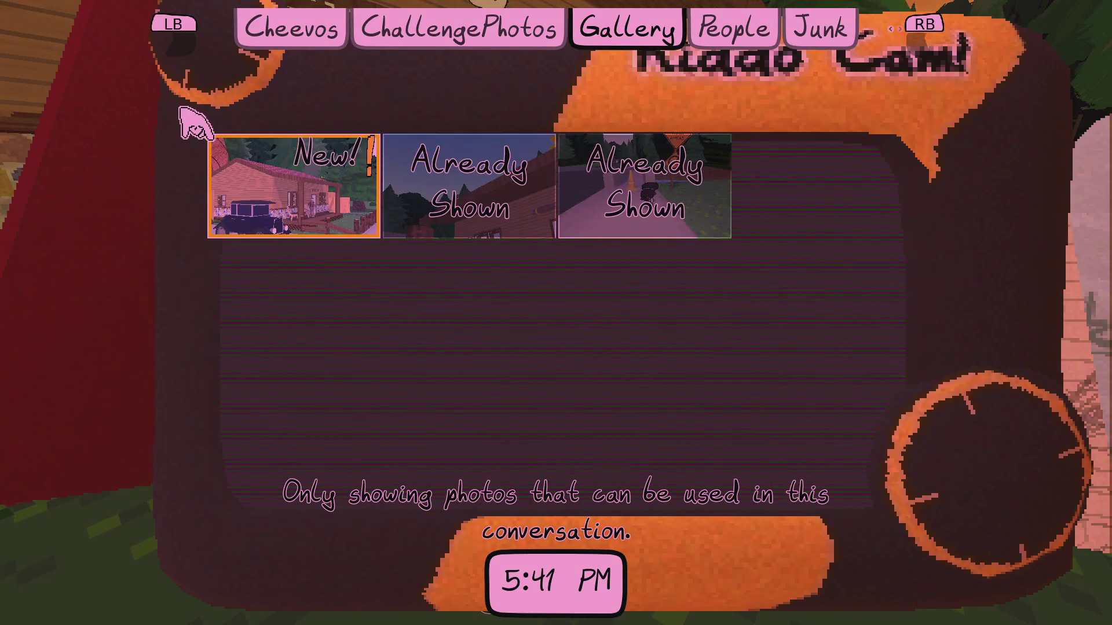
{"action": "key", "text": "alt+Tab"}
{"action": "key", "text": "alt+Tab"}
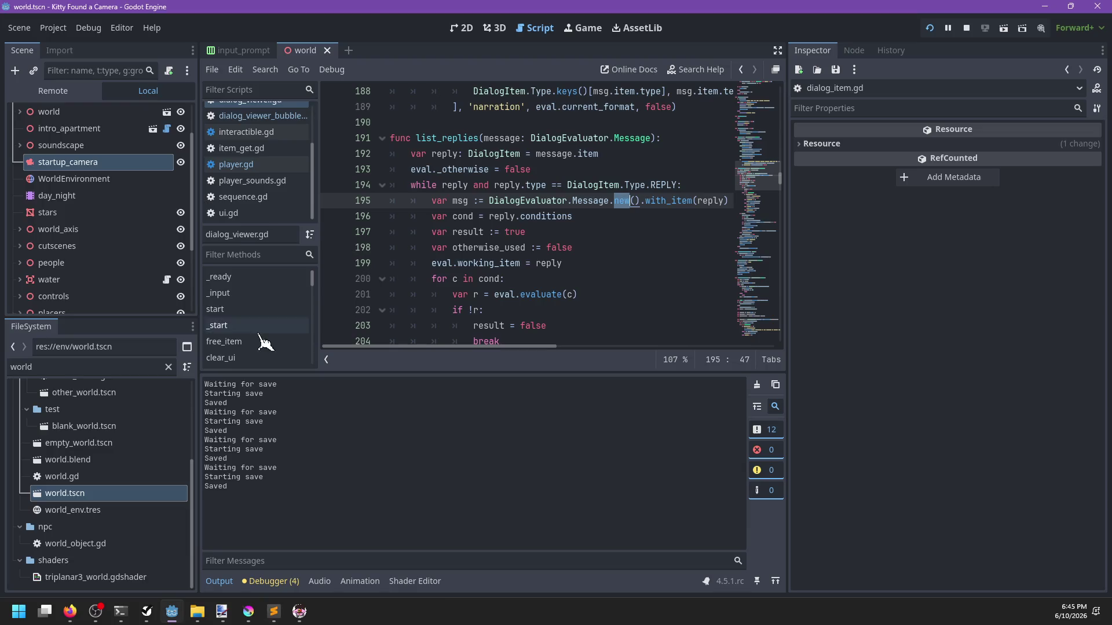
Step: Filter the FileSystem for 'photo_butt', open photo_button.tscn, and select its Icon node
{"action": "left_click", "coordinate": [100, 366]}
{"action": "type", "text": "photo"}
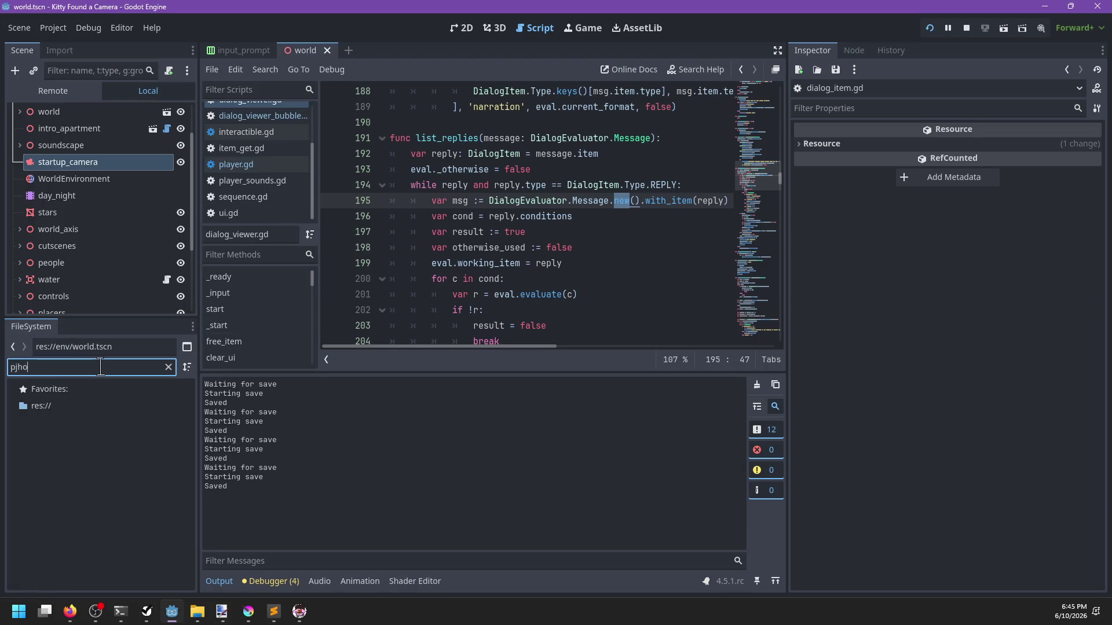
{"action": "type", "text": "_butt"}
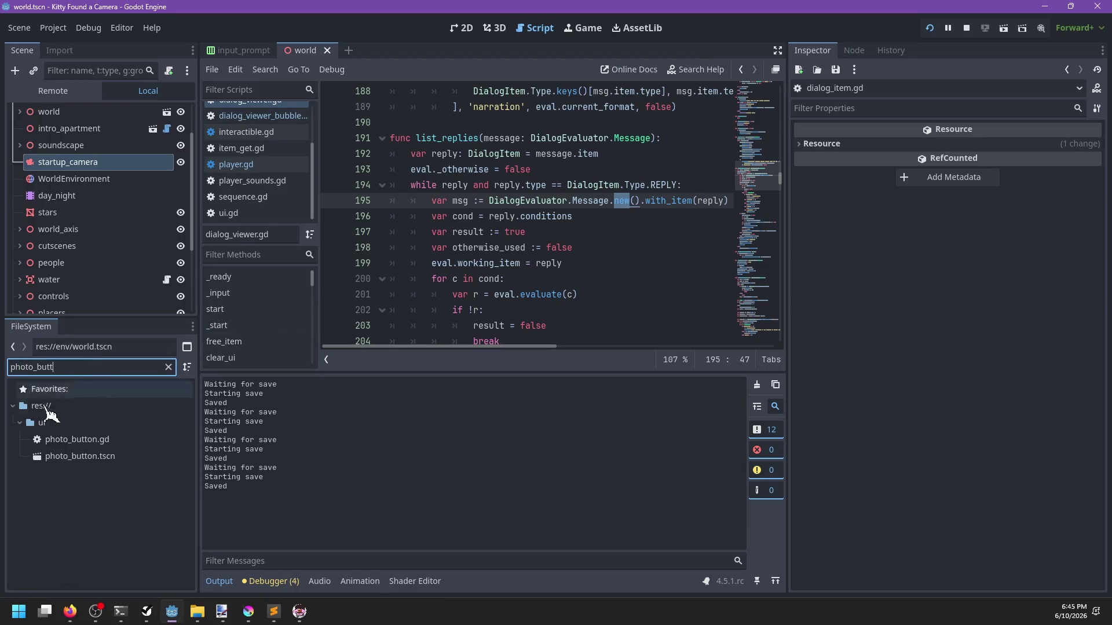
{"action": "left_click", "coordinate": [79, 456]}
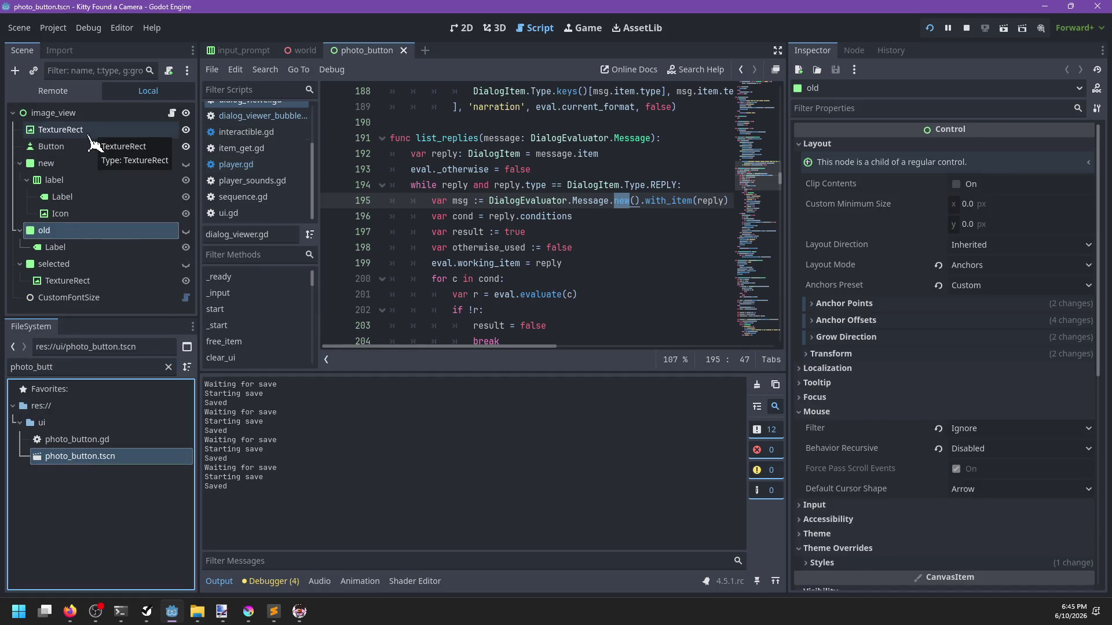
{"action": "left_click", "coordinate": [95, 133]}
{"action": "left_click", "coordinate": [81, 212]}
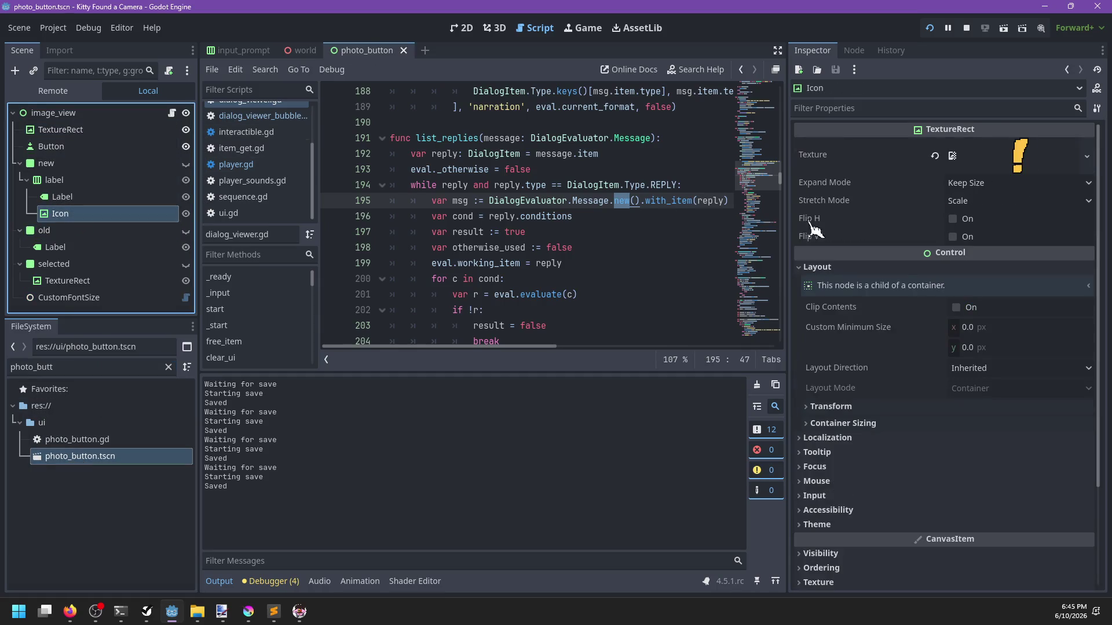
Step: Set the Icon's Stretch Mode to Keep Aspect Centered, Expand Mode to Keep Size, and save
{"action": "left_click", "coordinate": [982, 184]}
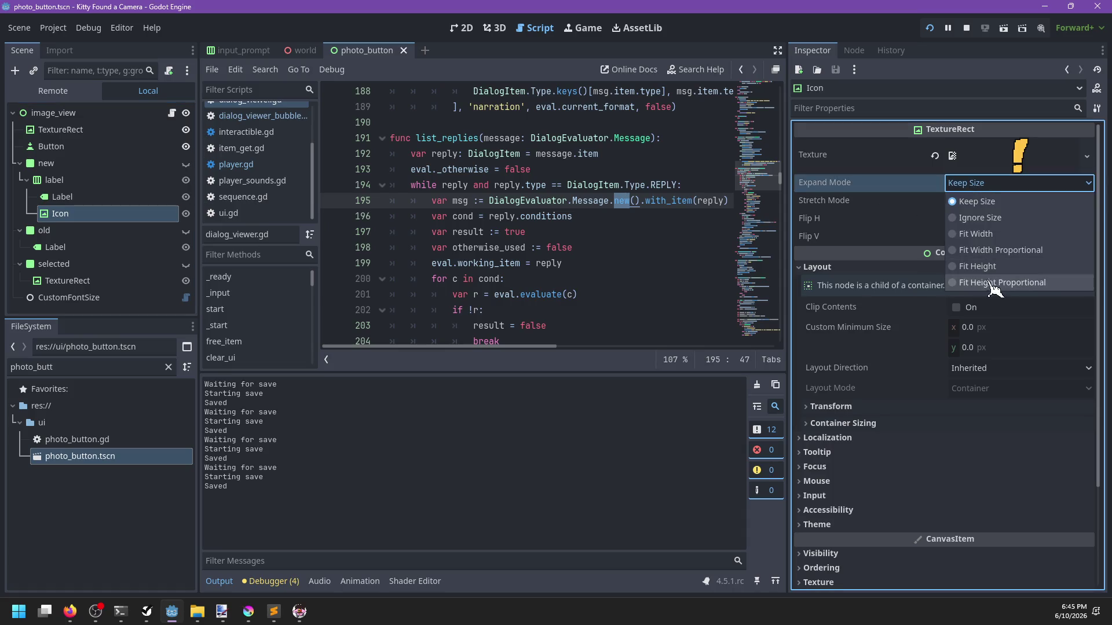
{"action": "left_click", "coordinate": [985, 250]}
{"action": "left_click", "coordinate": [976, 202]}
{"action": "left_click", "coordinate": [993, 300]}
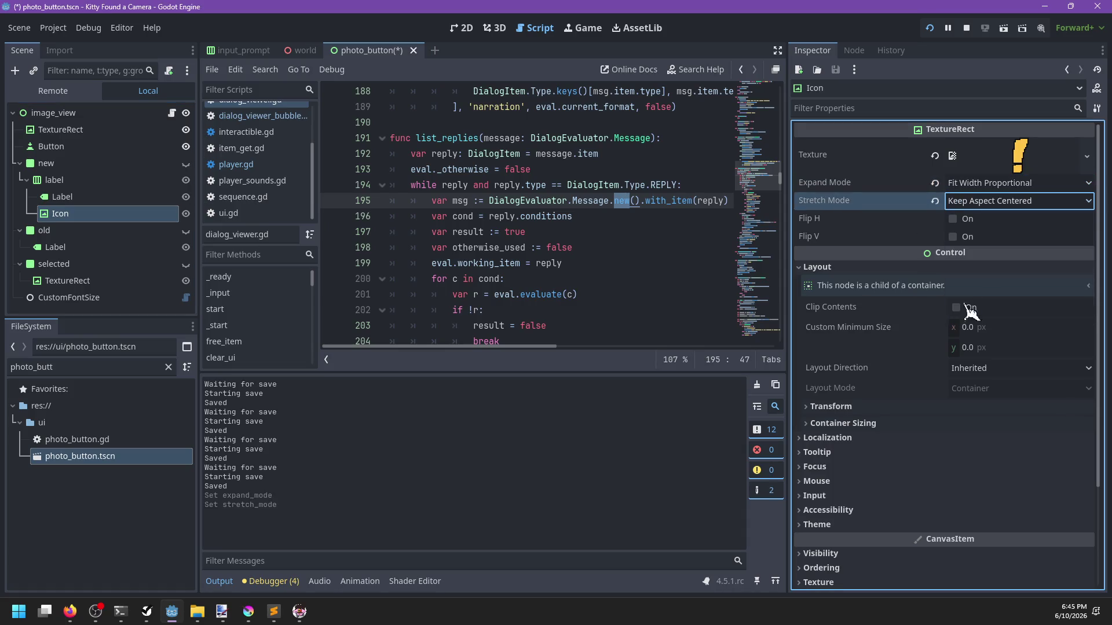
{"action": "left_click", "coordinate": [934, 184]}
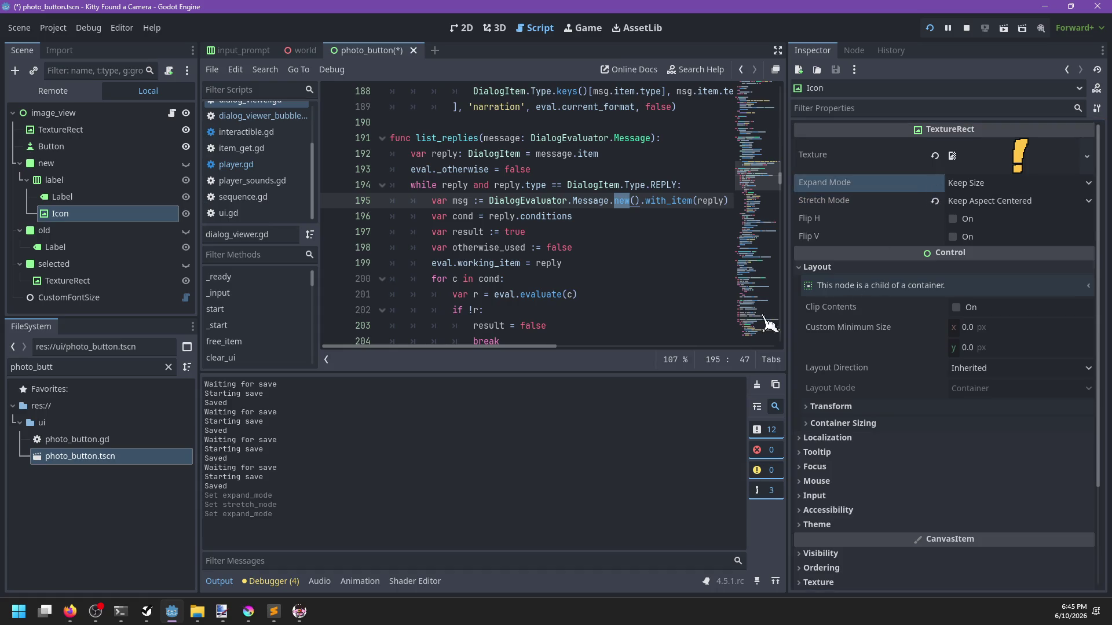
{"action": "key", "text": "ctrl+s"}
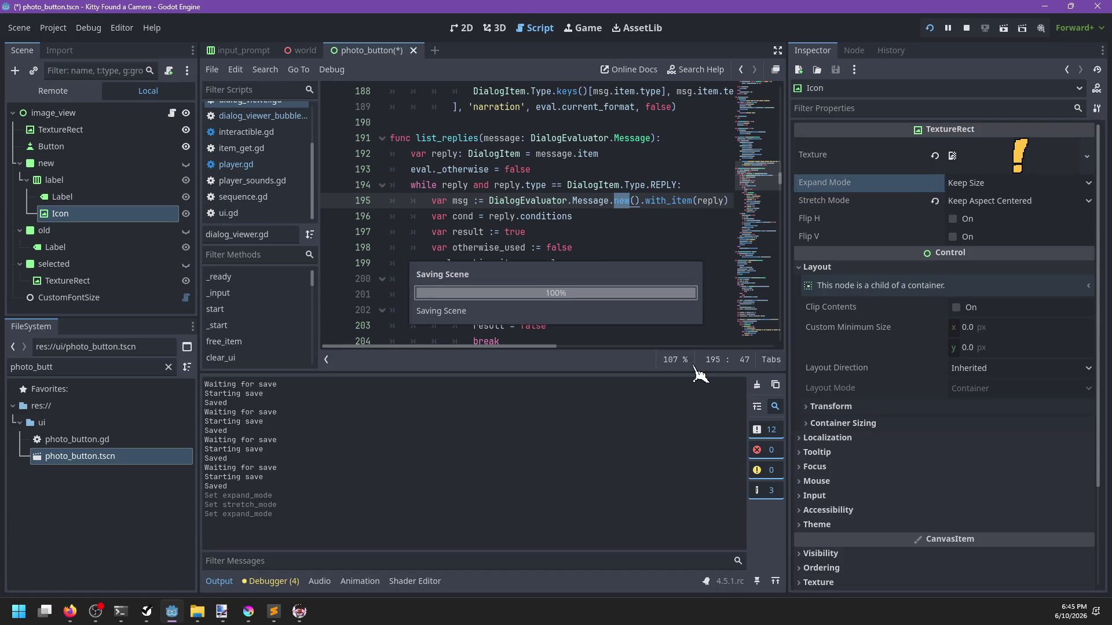
{"action": "key", "text": "alt+Tab"}
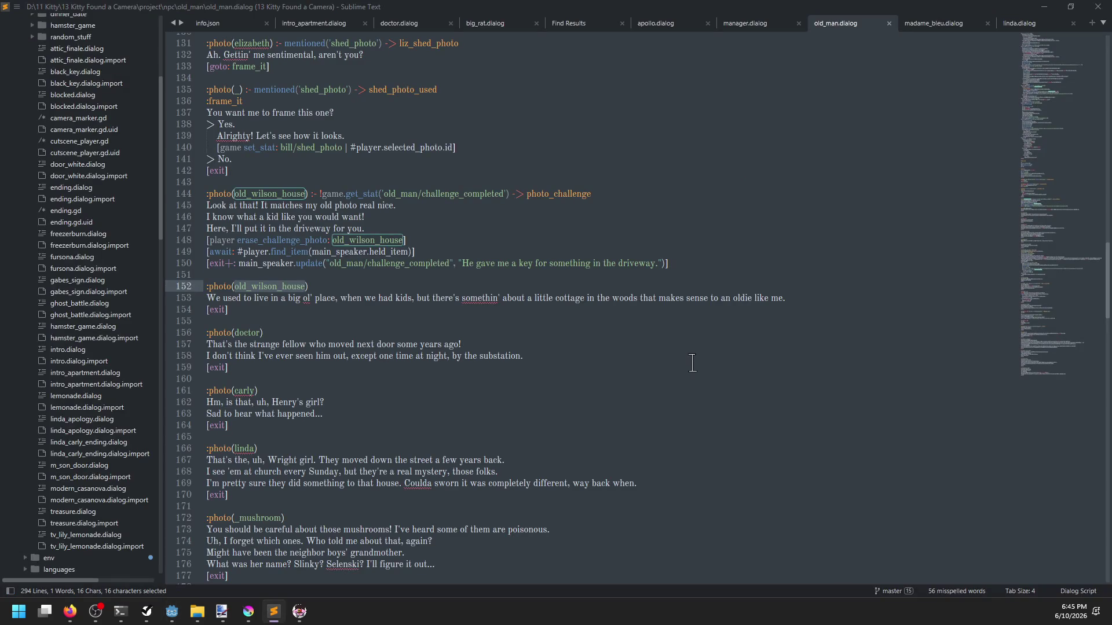
Step: In the running game, open the New! Gallery photo full-size, then return to Godot
{"action": "key", "text": "alt+Tab"}
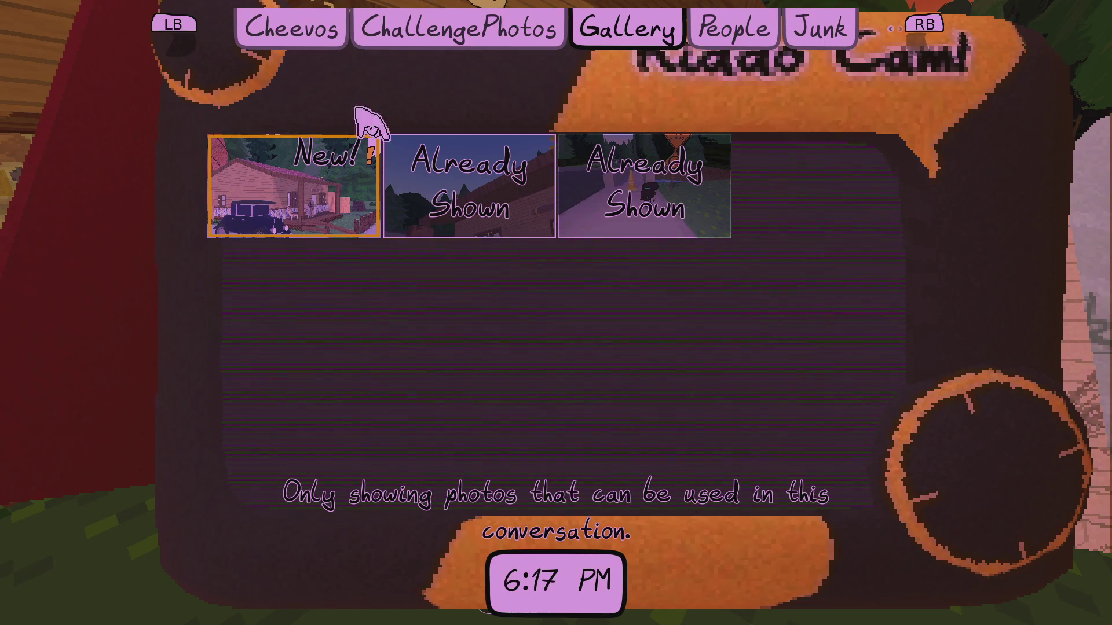
{"action": "left_click", "coordinate": [229, 232]}
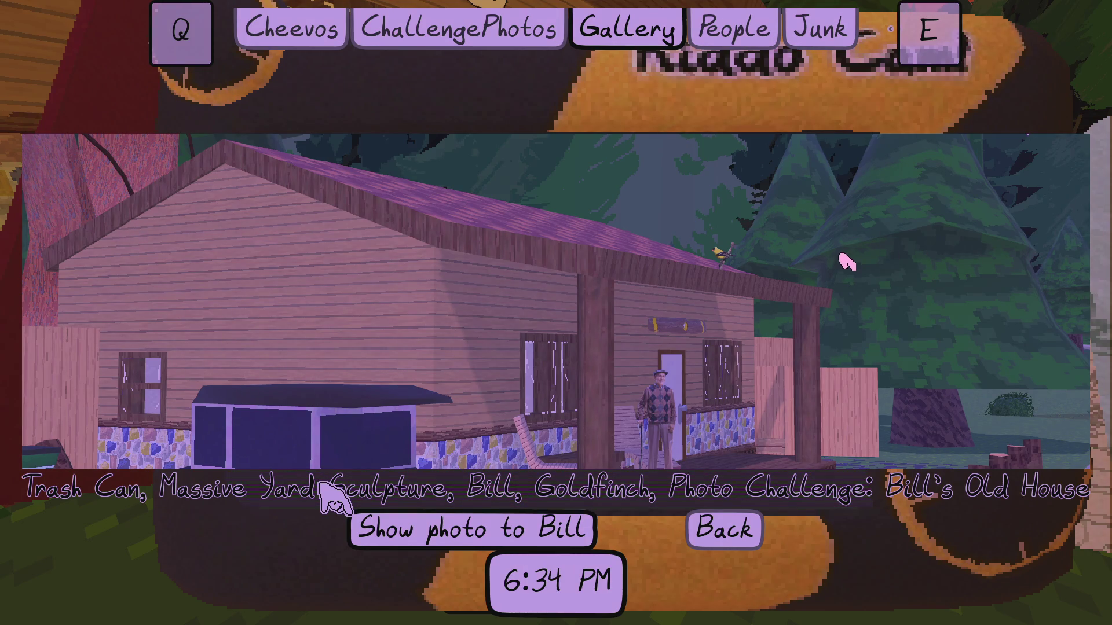
{"action": "key", "text": "alt+Tab"}
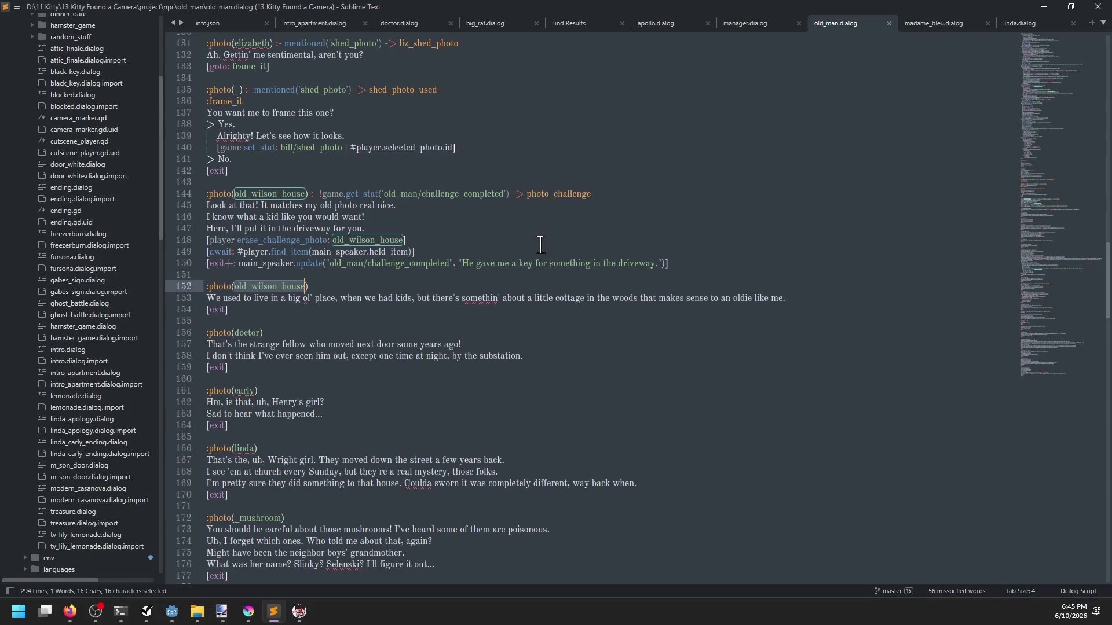
{"action": "key", "text": "alt+Tab"}
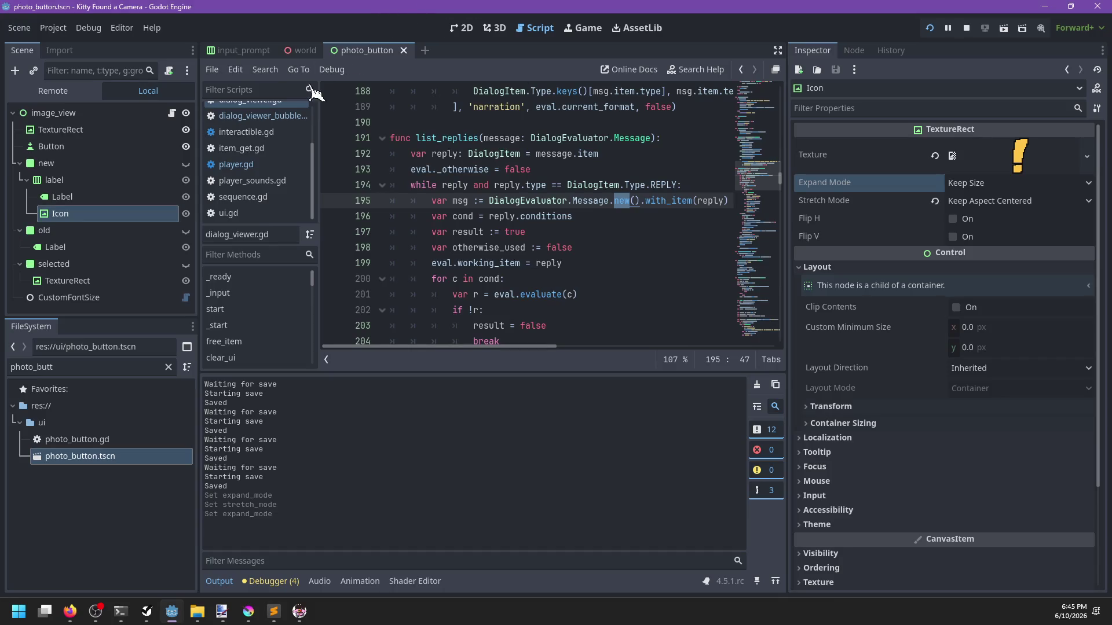
Step: Filter the FileSystem for 'status' and open status.tscn
{"action": "triple_click", "coordinate": [128, 368]}
{"action": "type", "text": "gallery"}
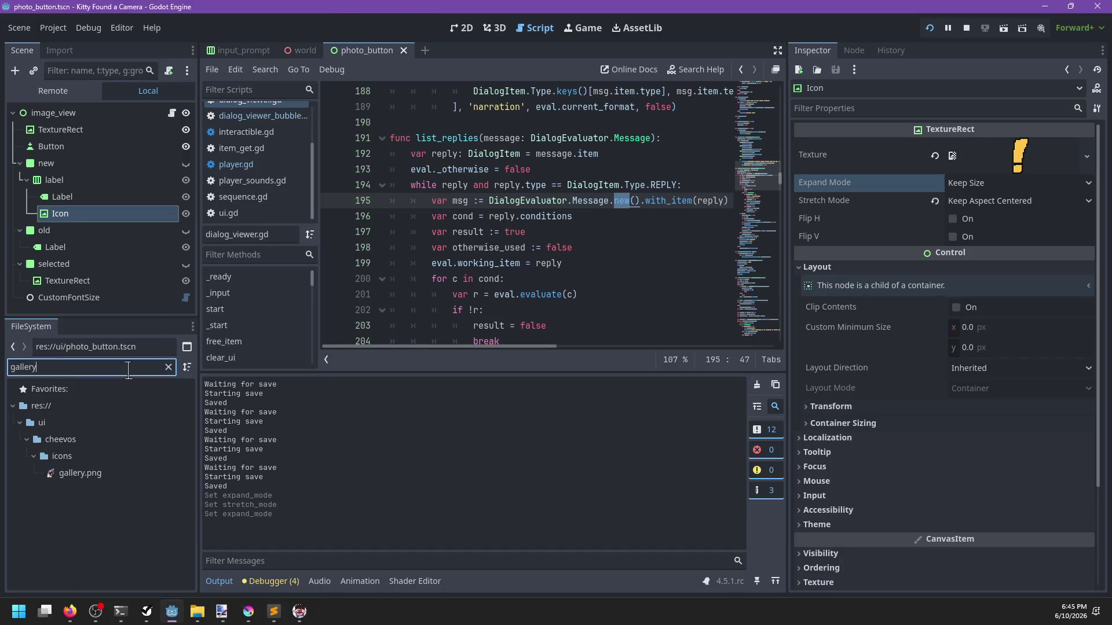
{"action": "key", "text": "ctrl+BackSpace"}
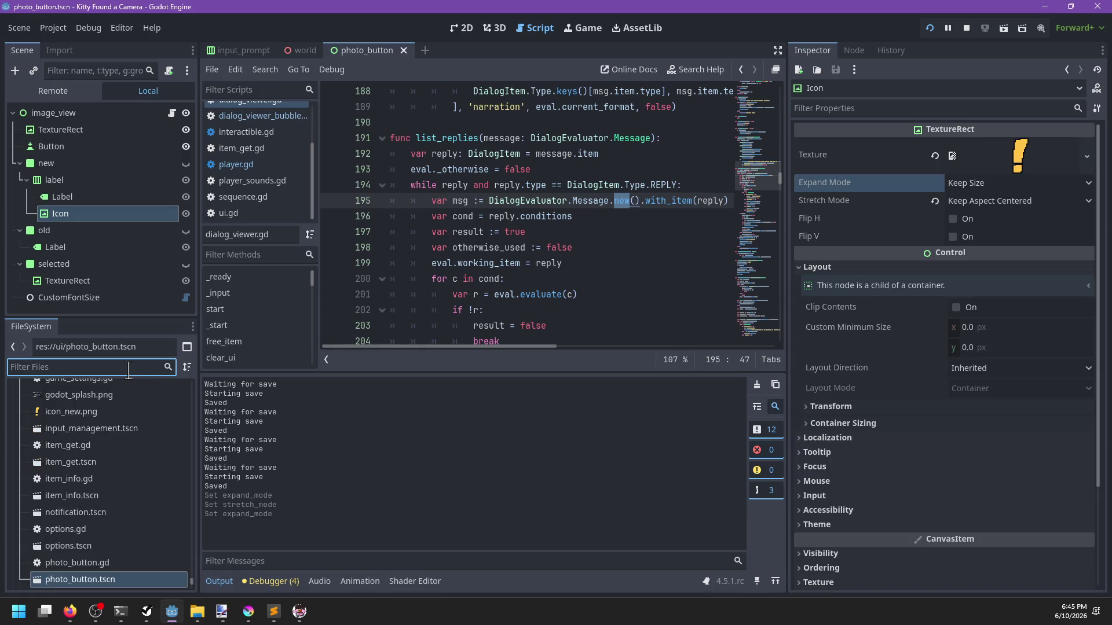
{"action": "type", "text": "photo"}
{"action": "key", "text": "ctrl+BackSpace"}
{"action": "type", "text": "status"}
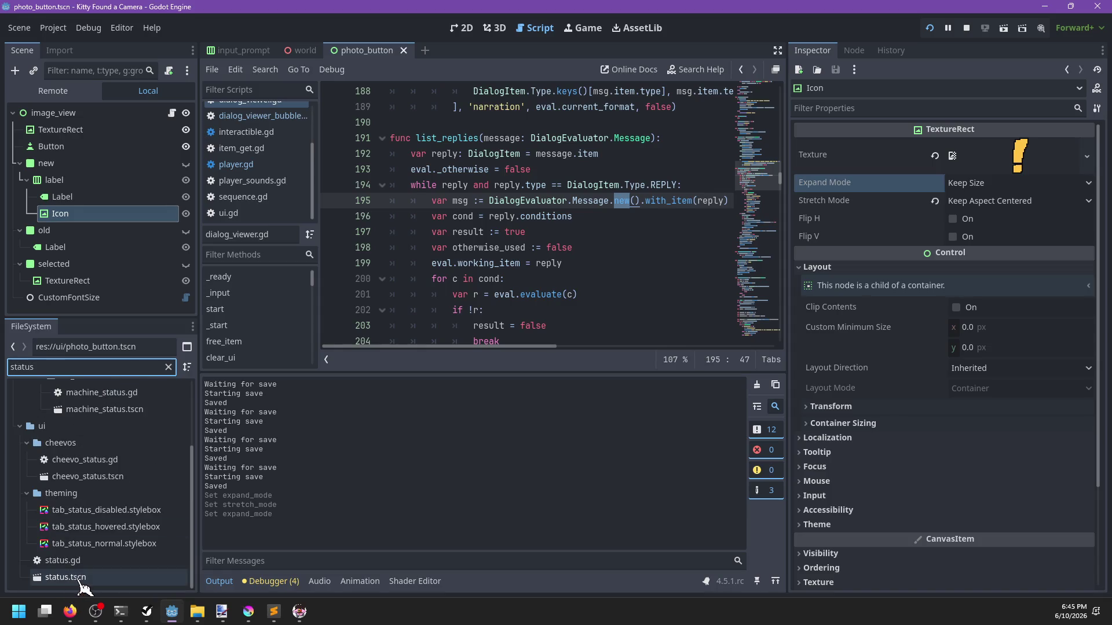
{"action": "double_click", "coordinate": [66, 577]}
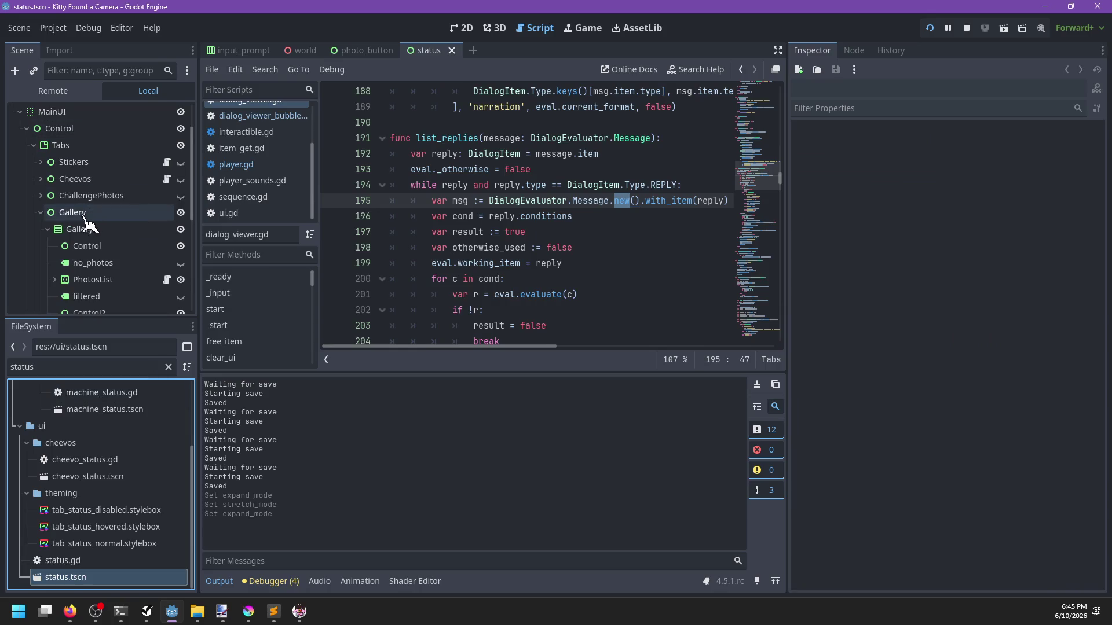
Step: Inspect the outer and inner Gallery nodes, PhotoView, and the Status root in the Scene tree
{"action": "left_click", "coordinate": [48, 230]}
{"action": "left_click", "coordinate": [87, 232]}
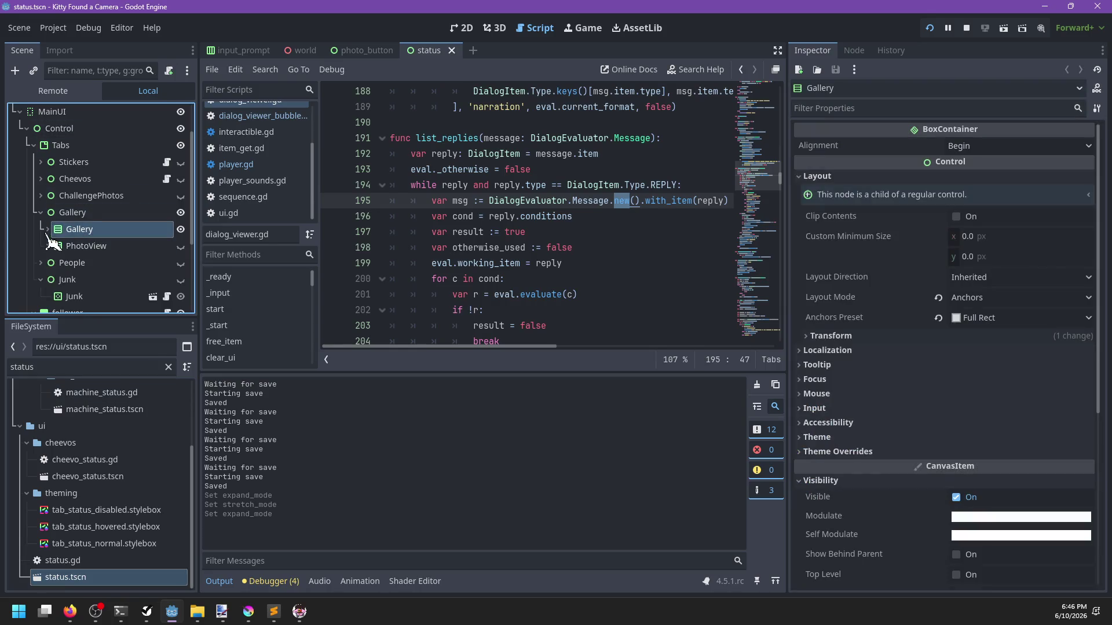
{"action": "left_click", "coordinate": [41, 212]}
{"action": "left_click", "coordinate": [46, 216]}
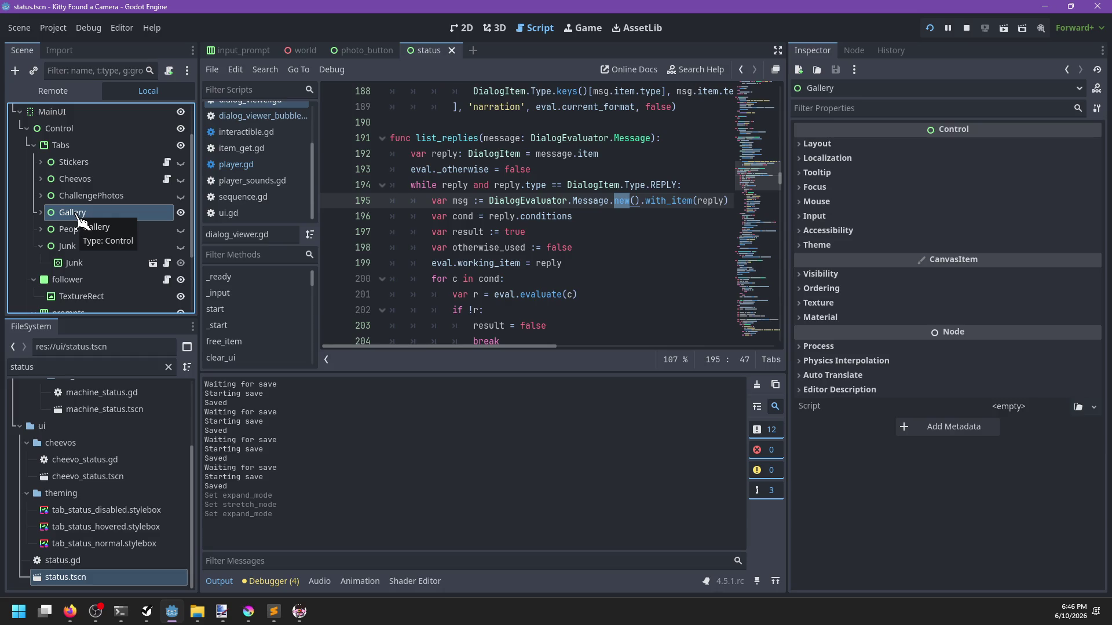
{"action": "left_click", "coordinate": [40, 213]}
{"action": "left_click", "coordinate": [87, 220]}
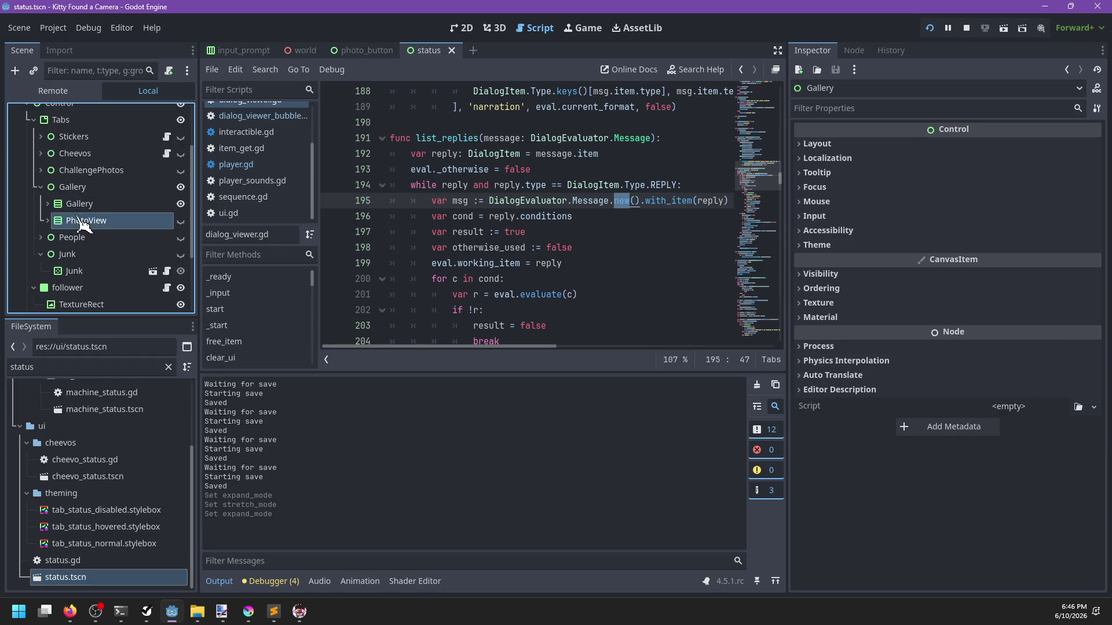
{"action": "left_click", "coordinate": [47, 204]}
{"action": "scroll", "coordinate": [90, 191], "scroll_direction": "up", "scroll_amount": 5}
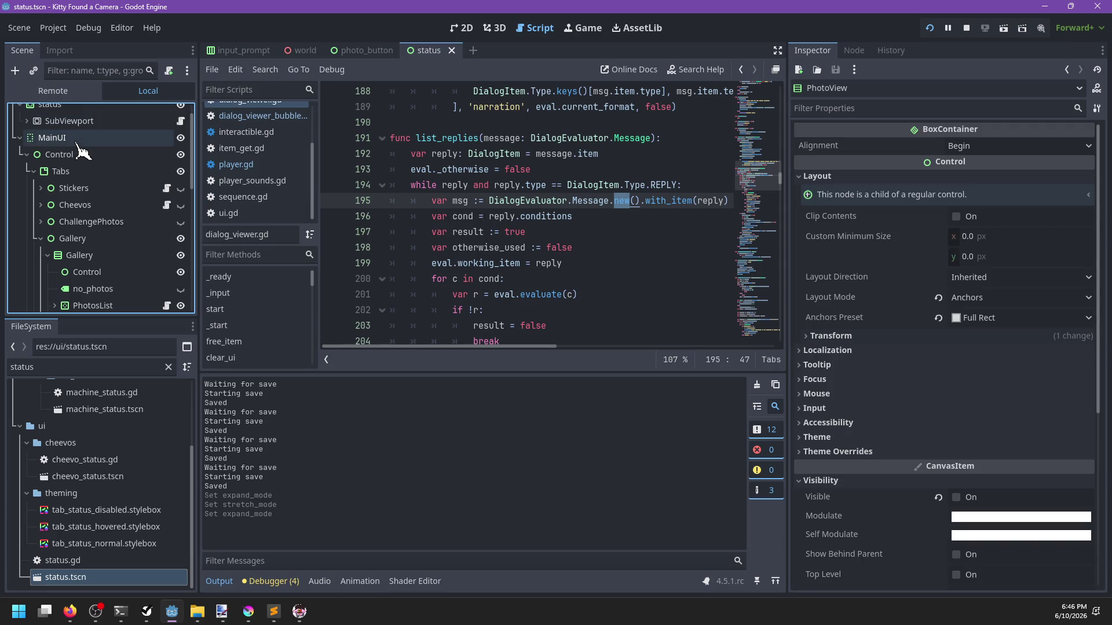
{"action": "left_click", "coordinate": [58, 113]}
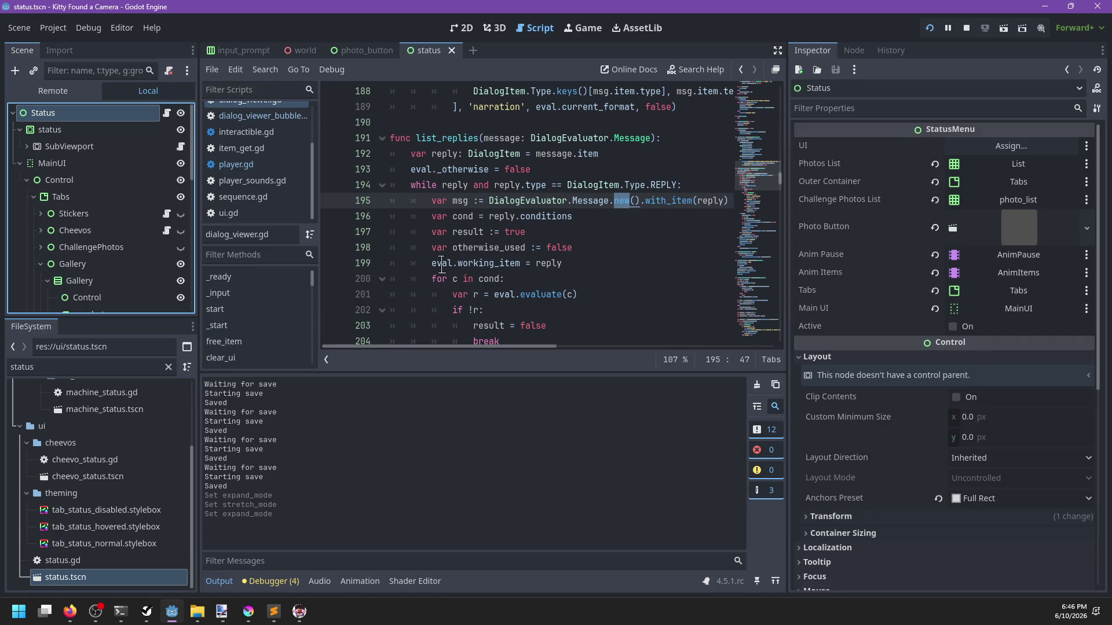
Step: Select the no_photos, filtered and photo Label nodes together in the Scene dock
{"action": "scroll", "coordinate": [133, 278], "scroll_direction": "down", "scroll_amount": 3}
{"action": "scroll", "coordinate": [124, 222], "scroll_direction": "down", "scroll_amount": 2}
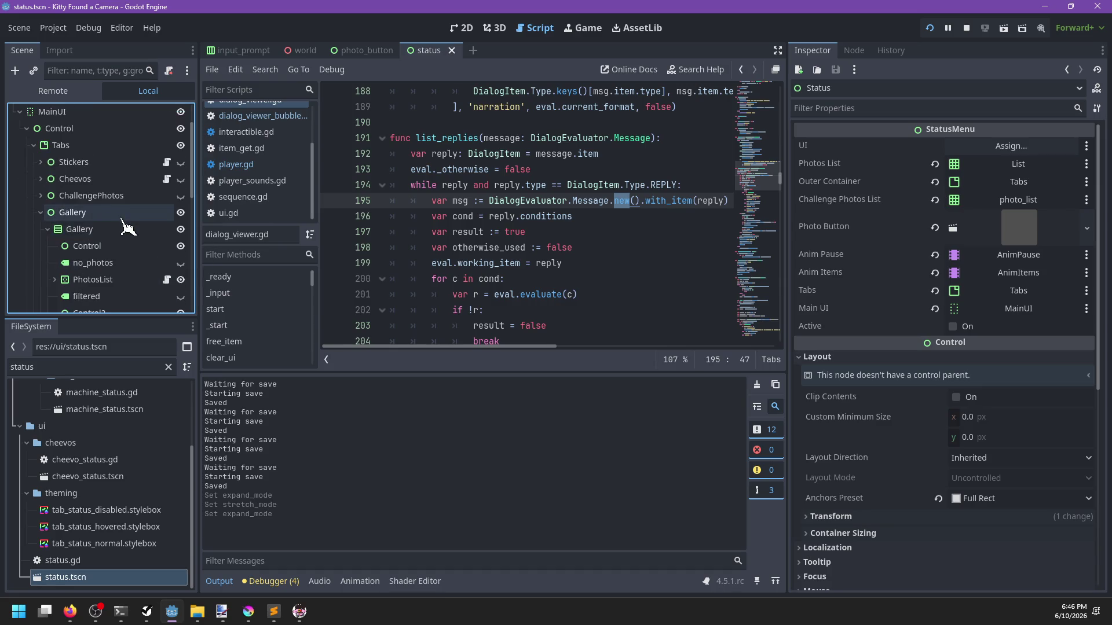
{"action": "left_click", "coordinate": [107, 186]}
{"action": "left_click", "coordinate": [107, 219]}
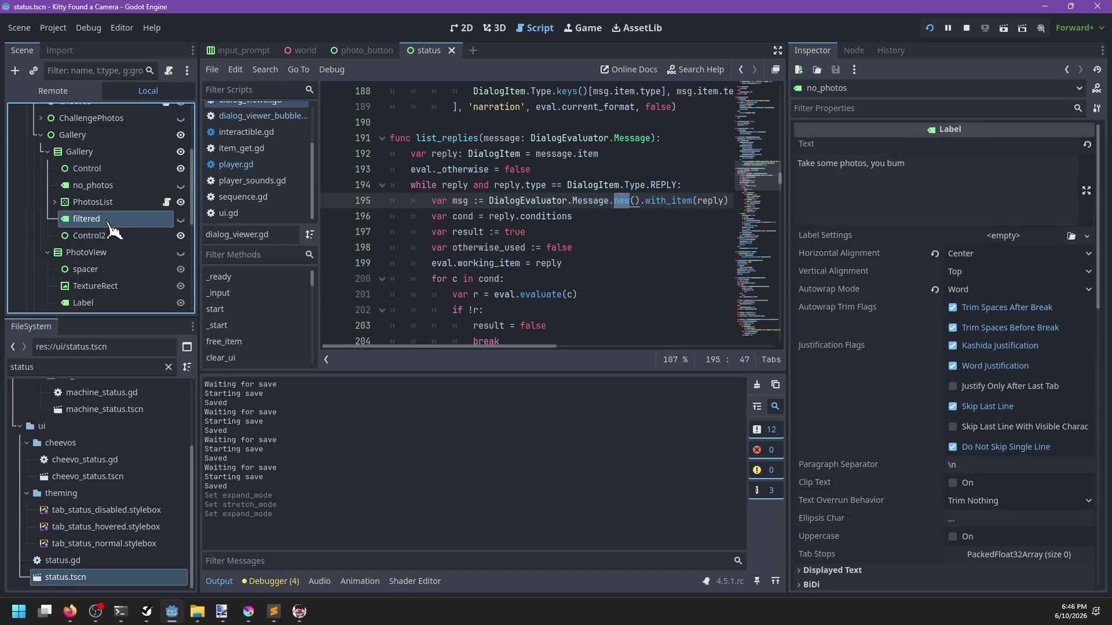
{"action": "scroll", "coordinate": [116, 232], "scroll_direction": "down", "scroll_amount": 3}
{"action": "scroll", "coordinate": [107, 173], "scroll_direction": "up", "scroll_amount": 1}
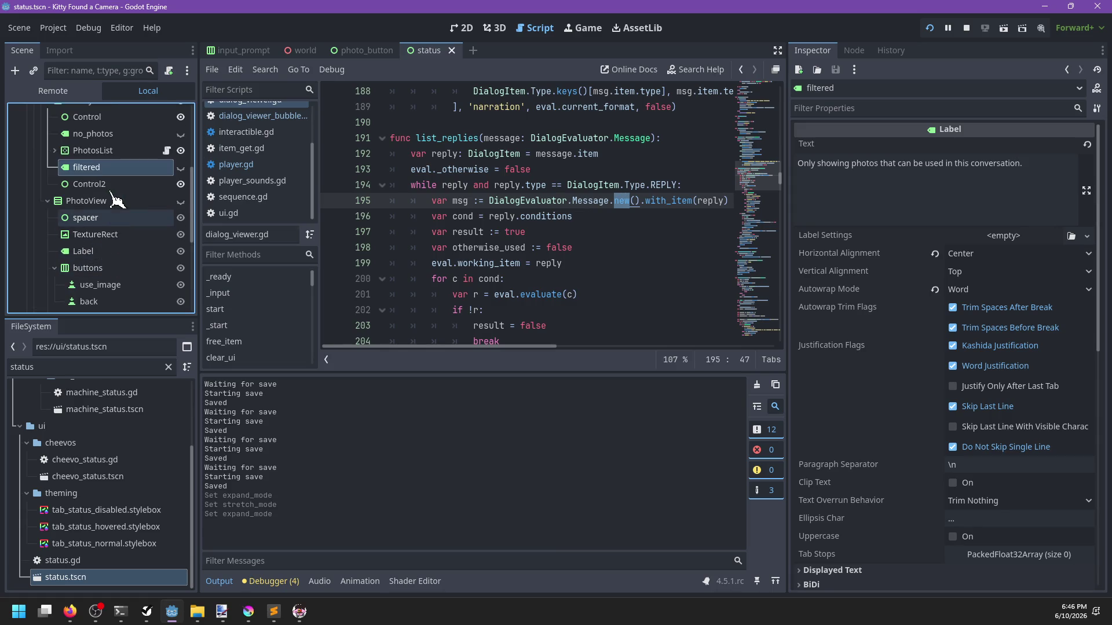
{"action": "scroll", "coordinate": [107, 214], "scroll_direction": "down", "scroll_amount": 2}
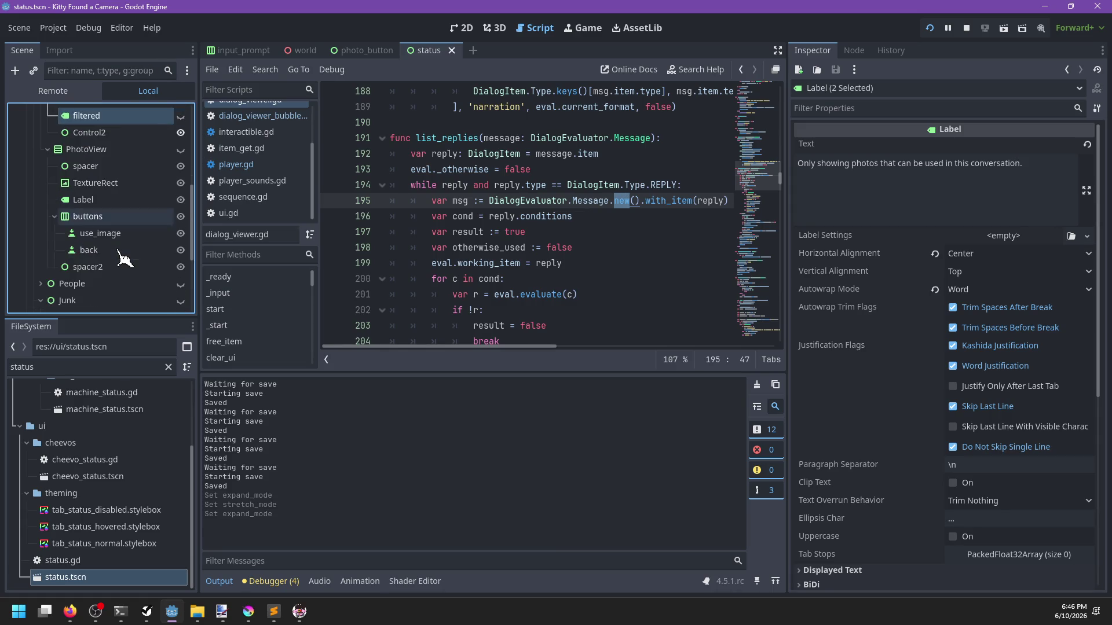
{"action": "left_click", "coordinate": [107, 203], "text": "ctrl"}
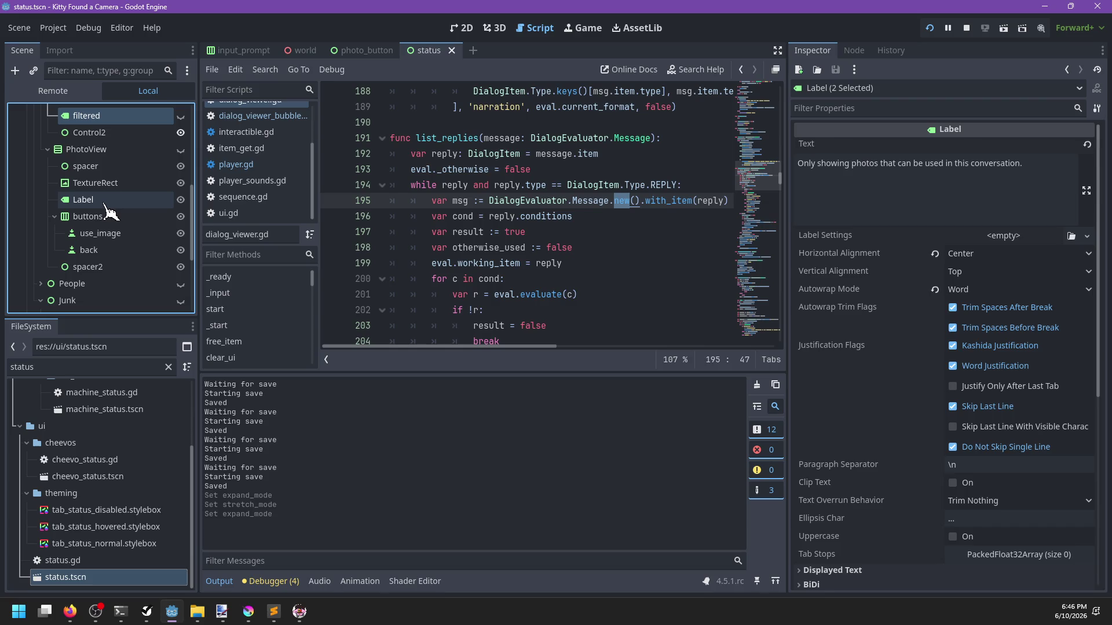
{"action": "scroll", "coordinate": [145, 278], "scroll_direction": "up", "scroll_amount": 8}
{"action": "left_click", "coordinate": [137, 263], "text": "ctrl"}
{"action": "scroll", "coordinate": [136, 272], "scroll_direction": "down", "scroll_amount": 6}
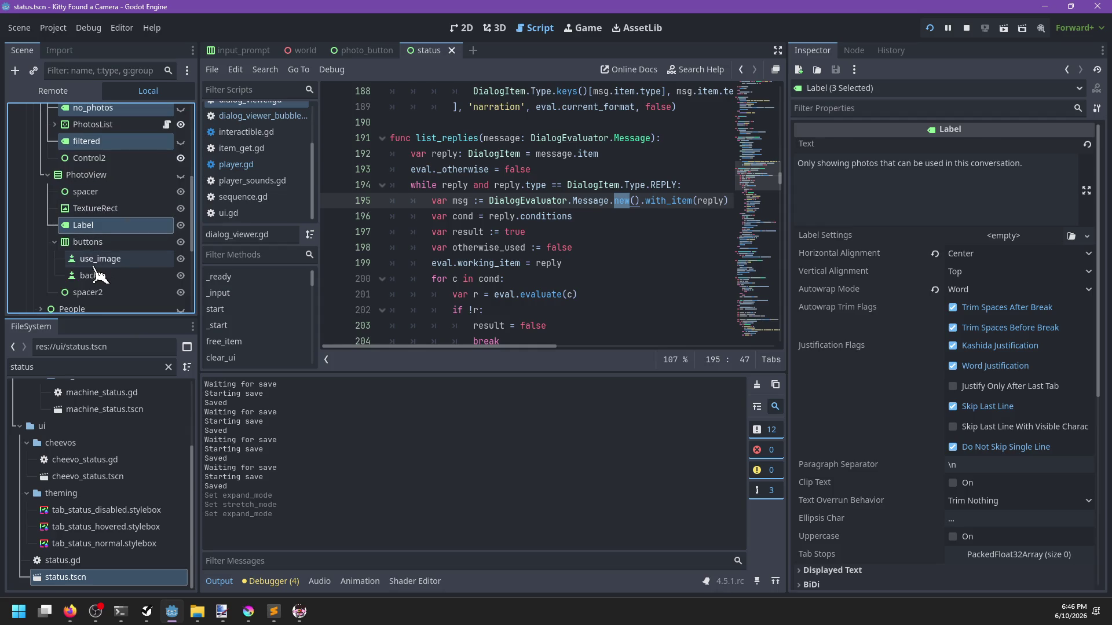
{"action": "scroll", "coordinate": [911, 362], "scroll_direction": "down", "scroll_amount": 2}
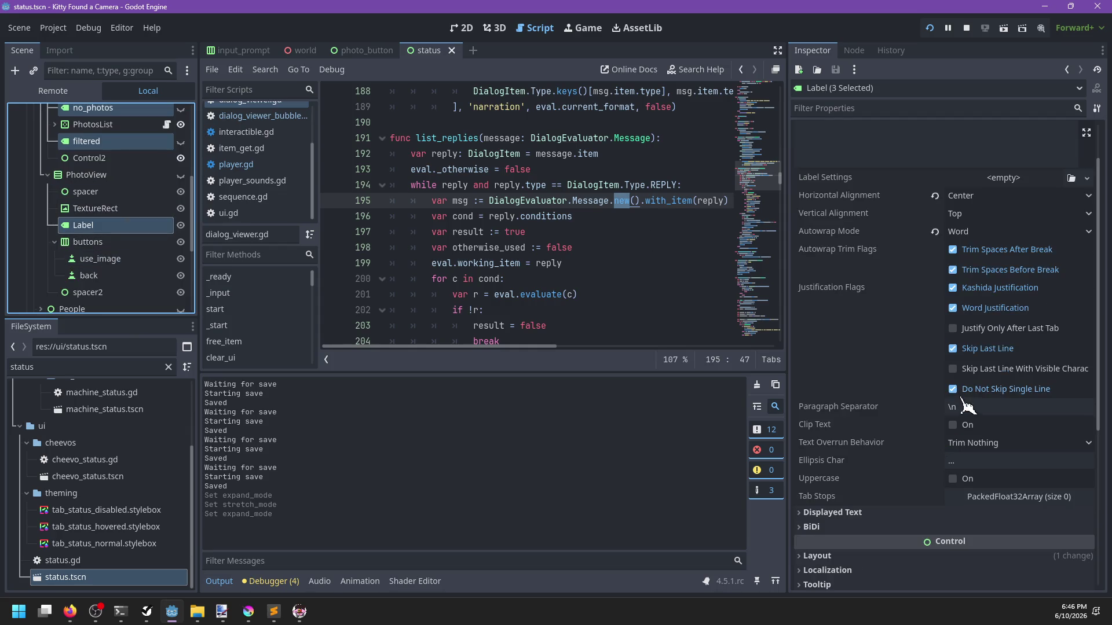
Step: Set Autowrap Mode to Word for all three selected labels in the Inspector
{"action": "left_click", "coordinate": [964, 233]}
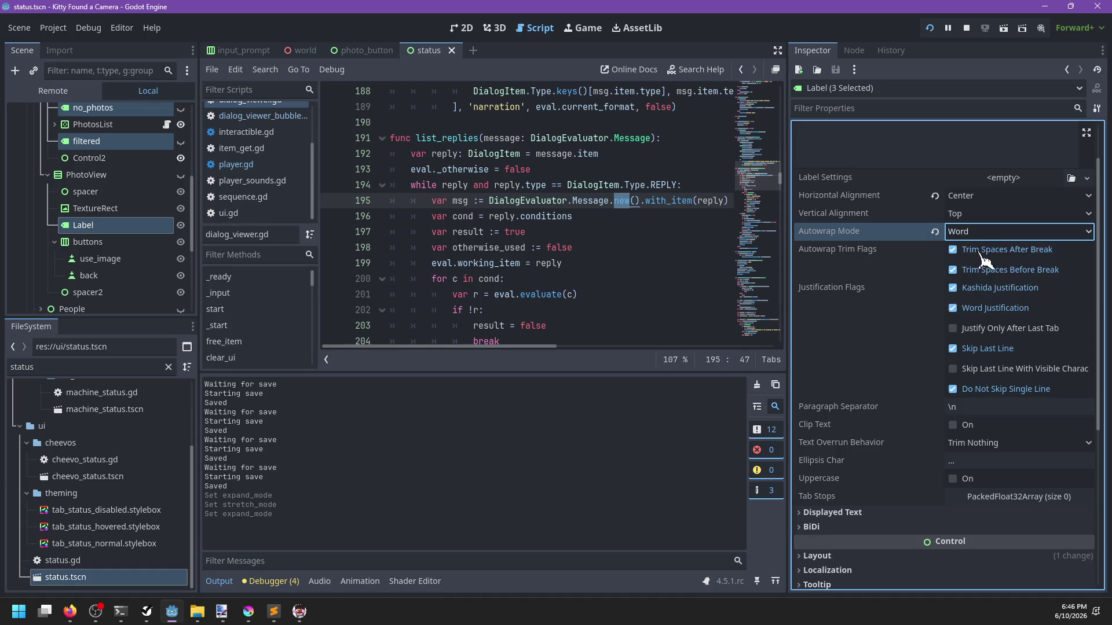
{"action": "key", "text": "Up"}
{"action": "key", "text": "Up"}
{"action": "key", "text": "Return"}
{"action": "left_click", "coordinate": [978, 286]}
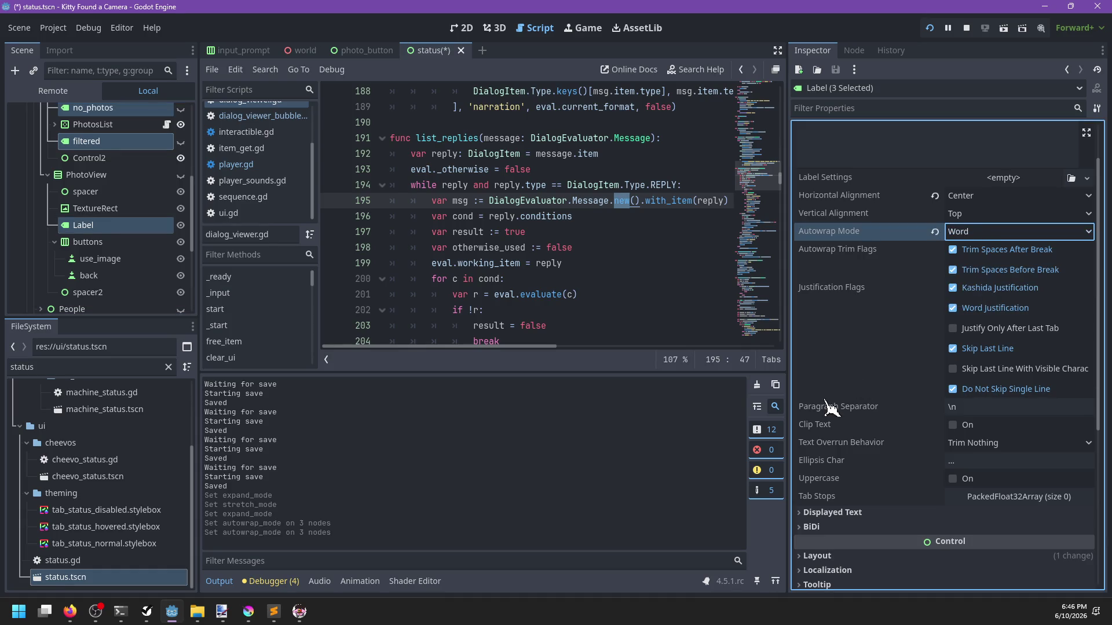
{"action": "scroll", "coordinate": [829, 403], "scroll_direction": "down", "scroll_amount": 4}
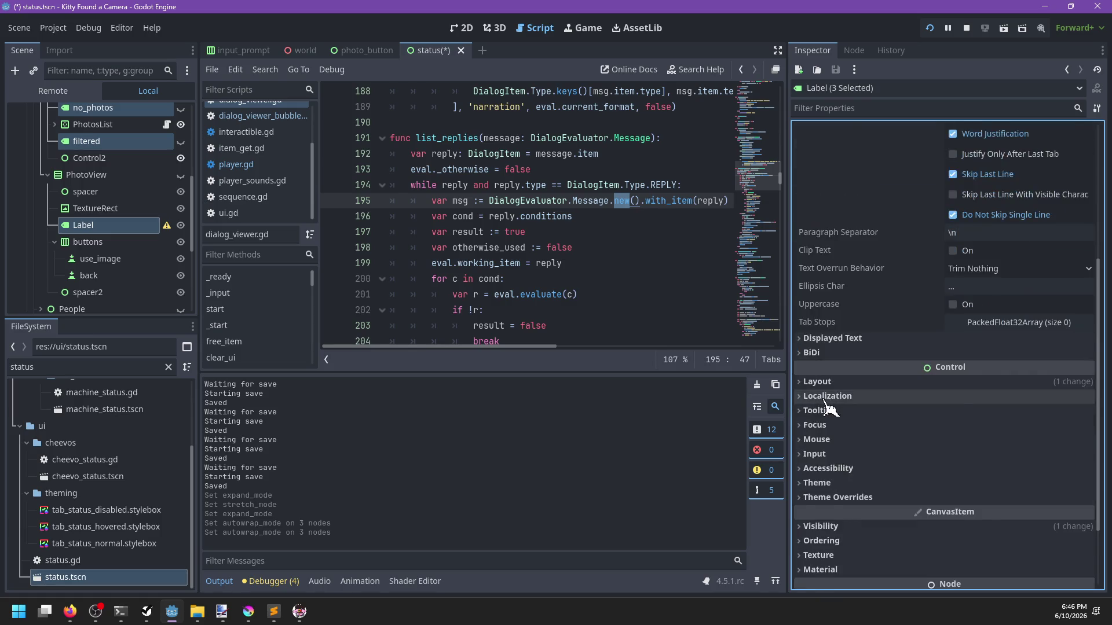
{"action": "scroll", "coordinate": [829, 403], "scroll_direction": "up", "scroll_amount": 5}
{"action": "scroll", "coordinate": [831, 399], "scroll_direction": "down", "scroll_amount": 5}
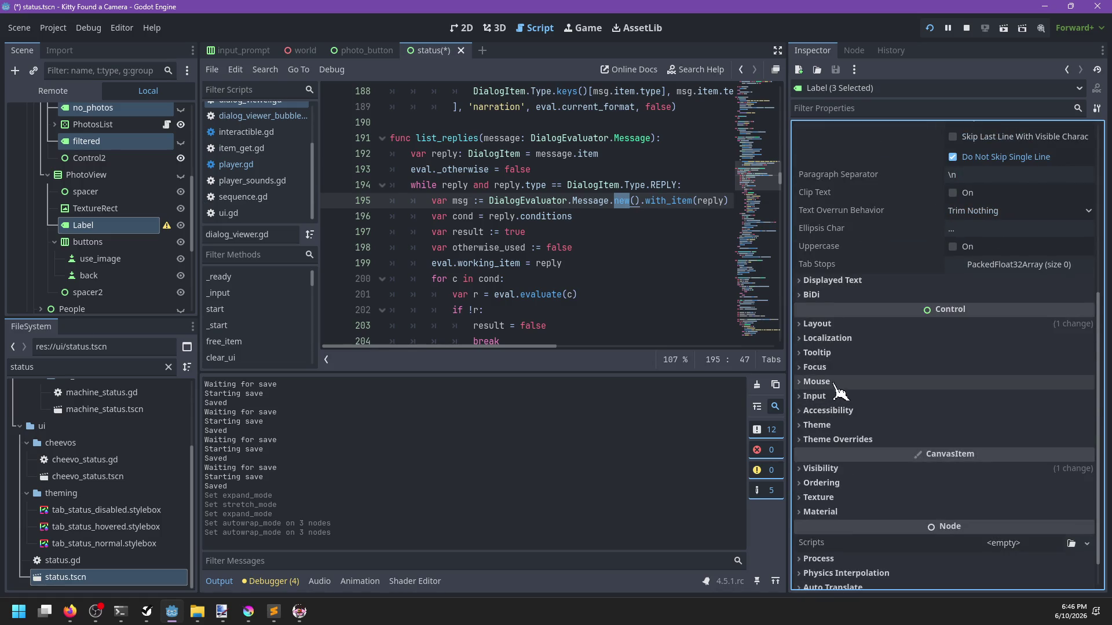
{"action": "scroll", "coordinate": [135, 232], "scroll_direction": "up", "scroll_amount": 3}
{"action": "scroll", "coordinate": [117, 281], "scroll_direction": "down", "scroll_amount": 5}
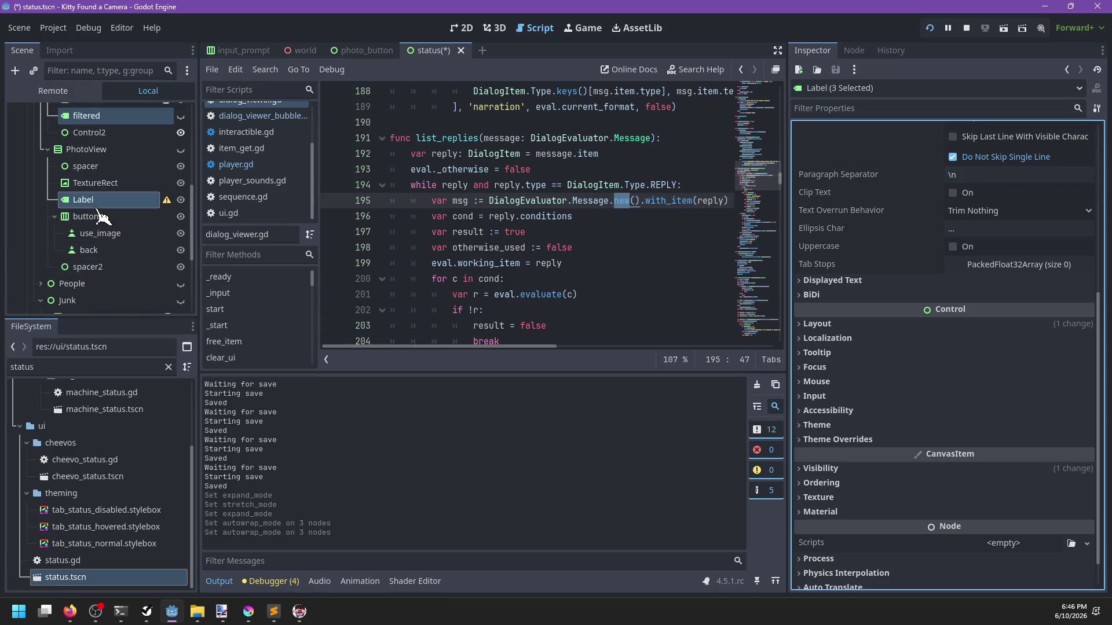
{"action": "scroll", "coordinate": [100, 217], "scroll_direction": "up", "scroll_amount": 6}
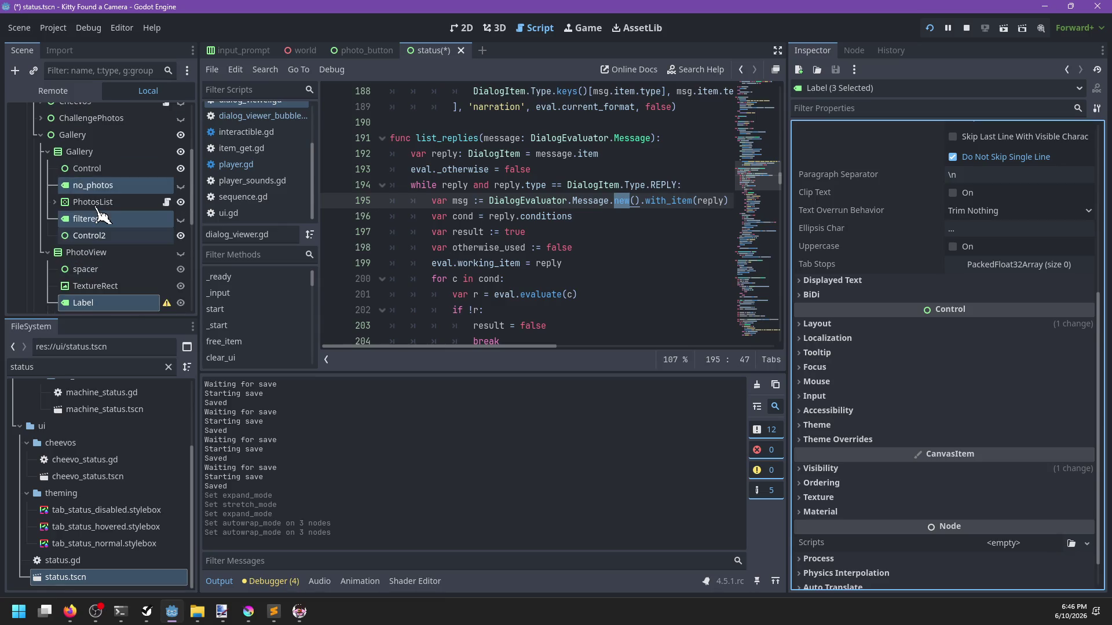
Step: Give the selected labels a 30 px Custom Minimum Size height and save the status scene
{"action": "left_click", "coordinate": [850, 325]}
{"action": "left_click", "coordinate": [1017, 380]}
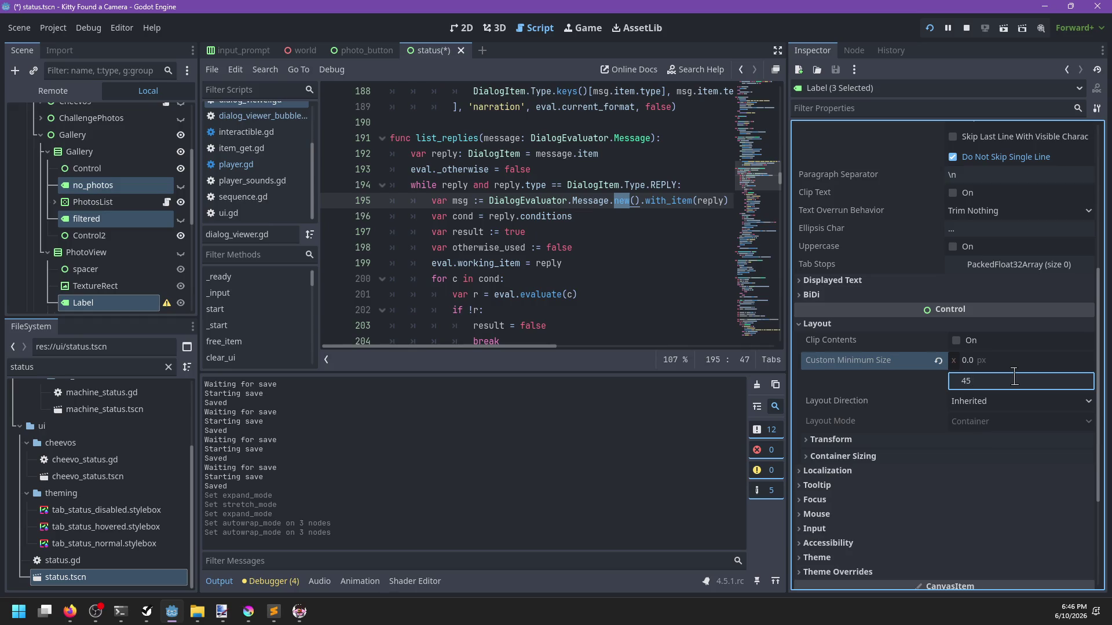
{"action": "type", "text": "0"}
{"action": "key", "text": "Return"}
{"action": "key", "text": "ctrl+s"}
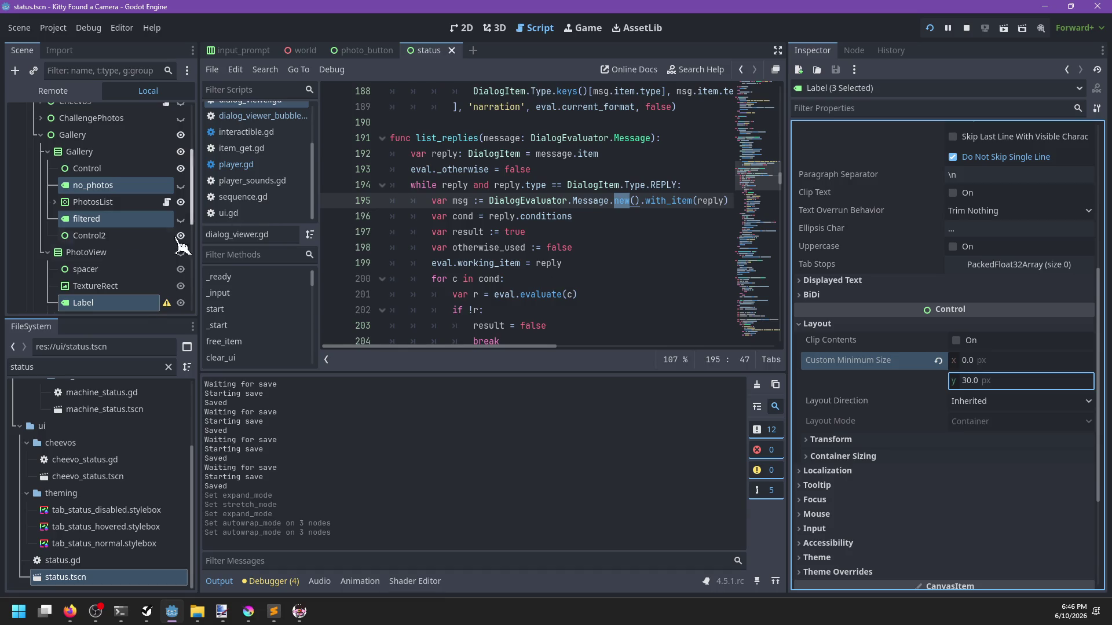
Step: Select the photo Label, filtered and no_photos together, set their minimum height to 30, and save
{"action": "left_click", "coordinate": [139, 304]}
{"action": "scroll", "coordinate": [977, 404], "scroll_direction": "down", "scroll_amount": 5}
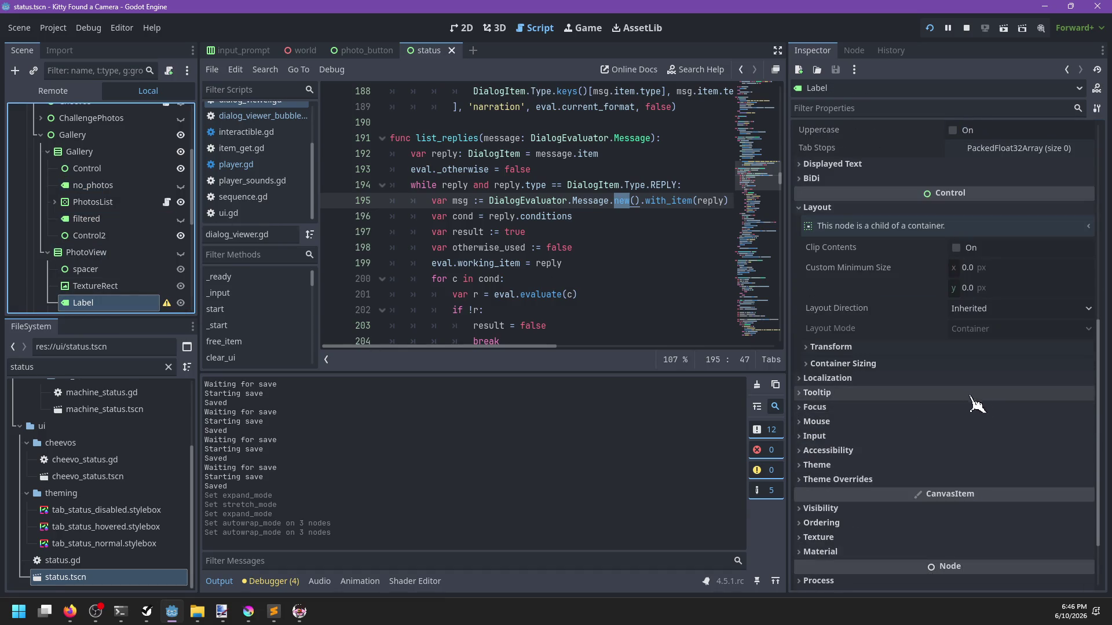
{"action": "scroll", "coordinate": [851, 405], "scroll_direction": "down", "scroll_amount": 3}
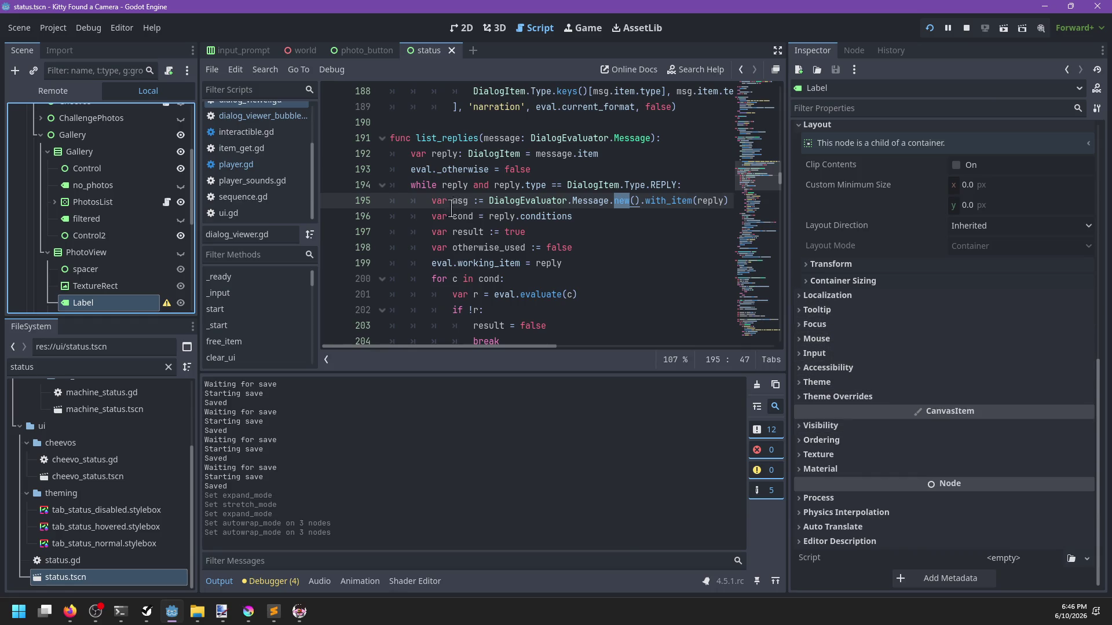
{"action": "left_click", "coordinate": [87, 219], "text": "ctrl"}
{"action": "left_click", "coordinate": [93, 185], "text": "ctrl"}
{"action": "scroll", "coordinate": [918, 461], "scroll_direction": "down", "scroll_amount": 5}
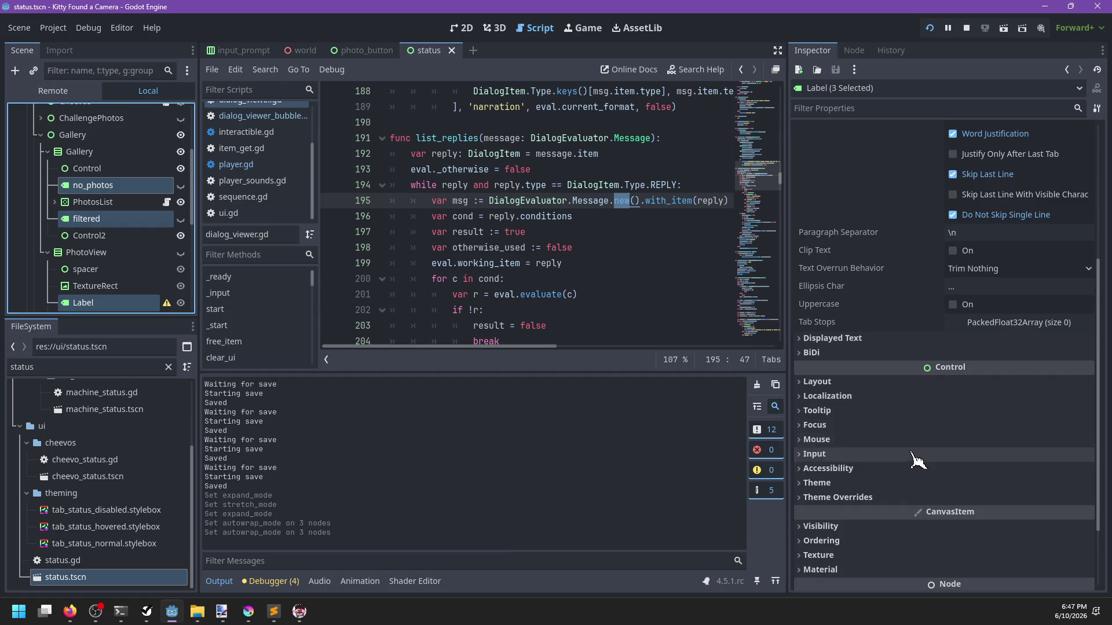
{"action": "left_click", "coordinate": [816, 382]}
{"action": "left_click", "coordinate": [992, 437]}
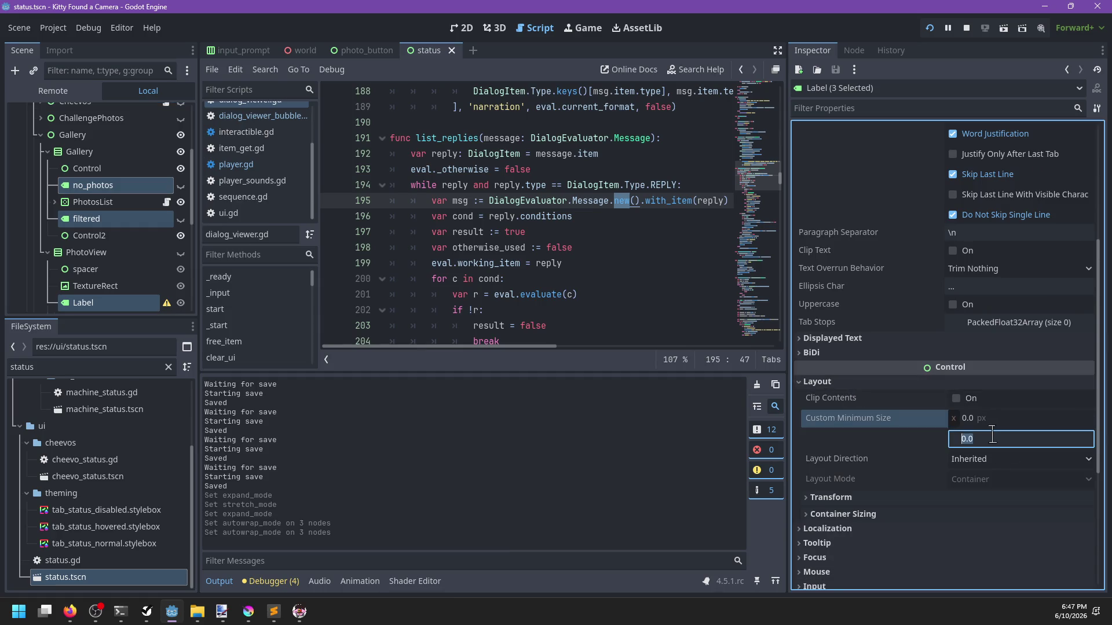
{"action": "type", "text": "30"}
{"action": "key", "text": "Return"}
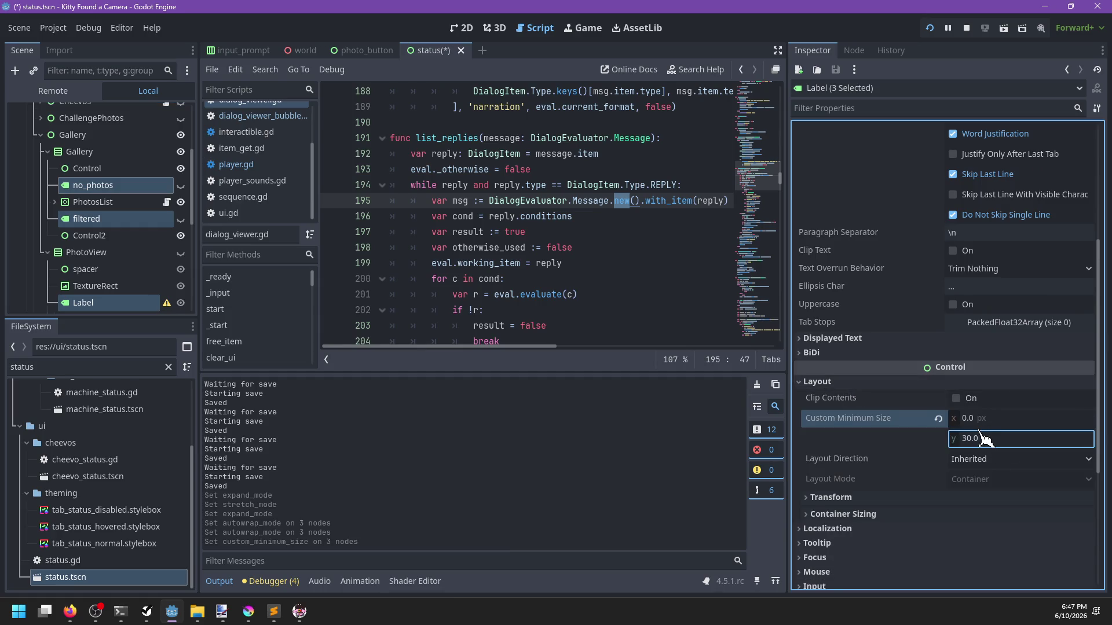
{"action": "key", "text": "ctrl+s"}
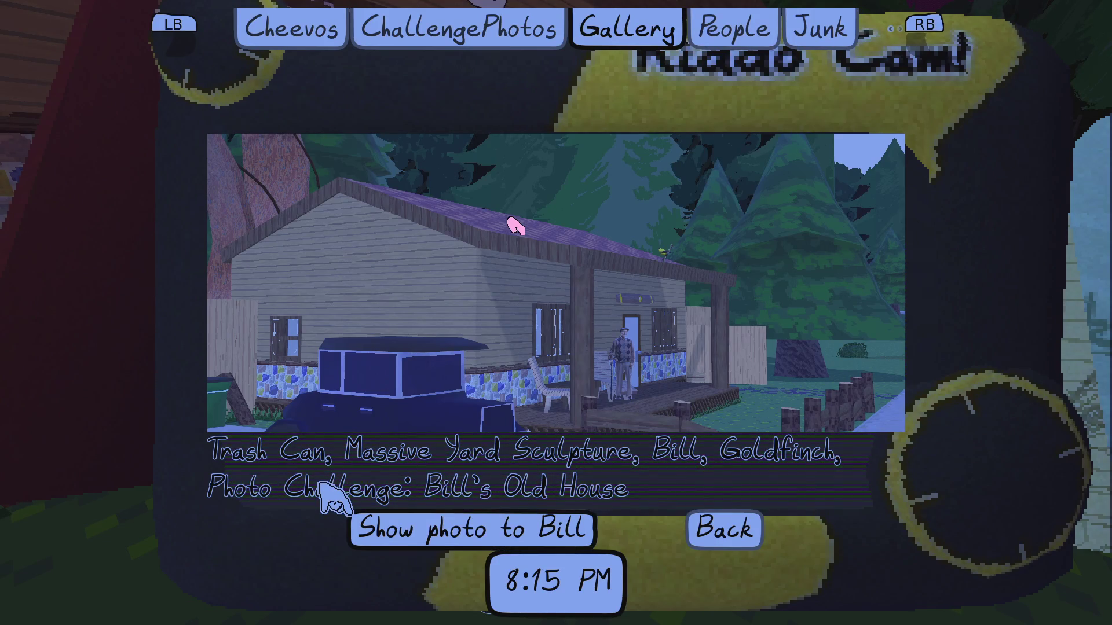
Step: Show Bill the house photo, read his reminiscence, close the gallery and return to Godot
{"action": "left_click", "coordinate": [382, 528]}
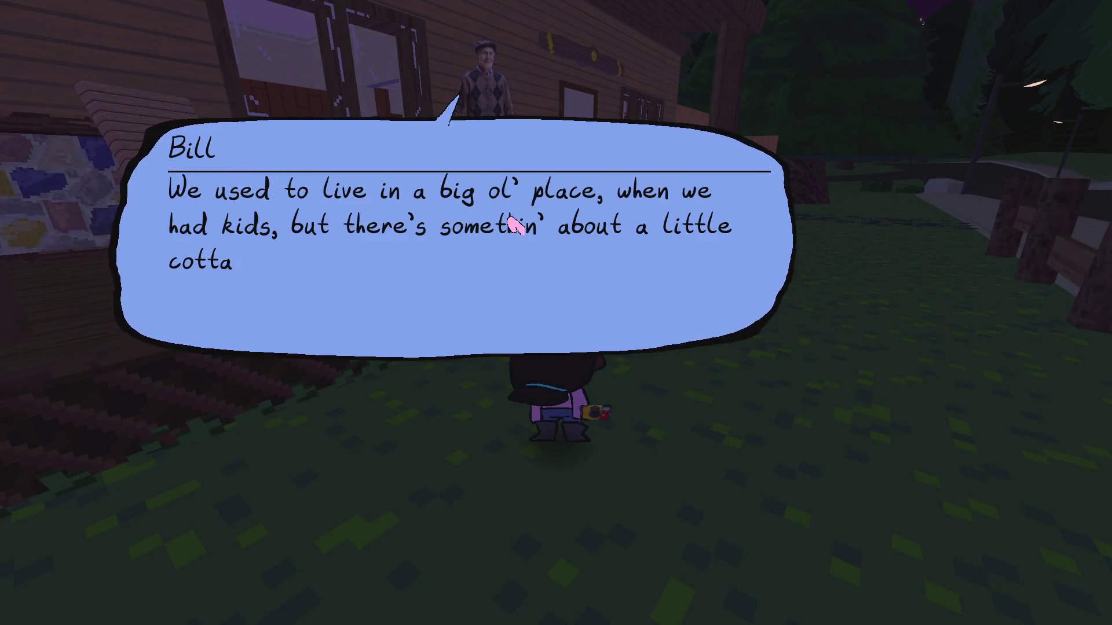
{"action": "left_click", "coordinate": [516, 220]}
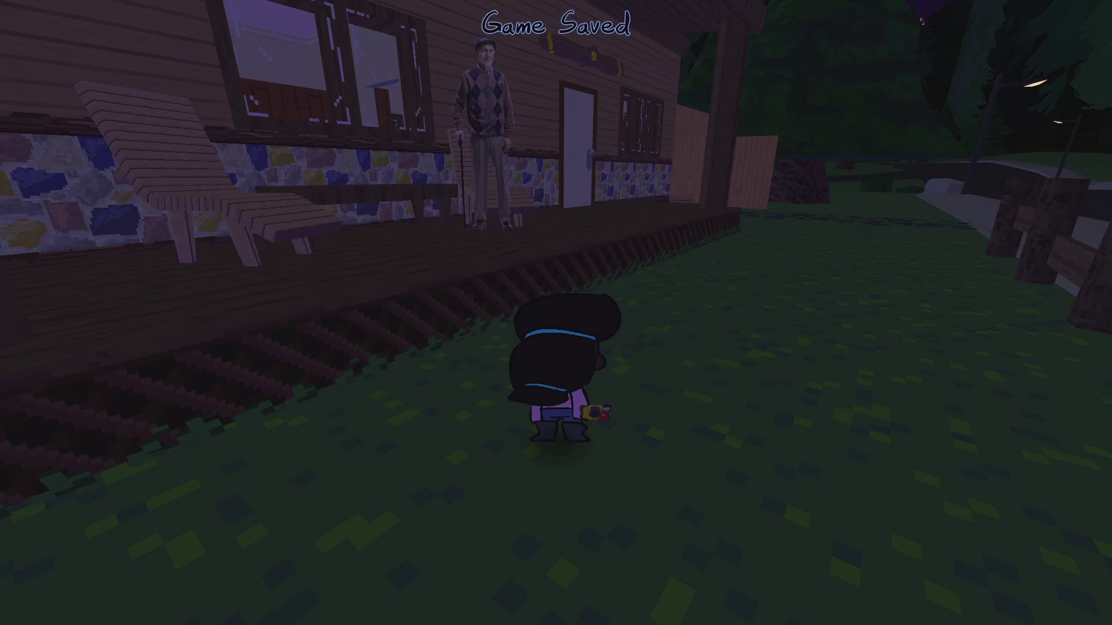
{"action": "key", "text": "Escape"}
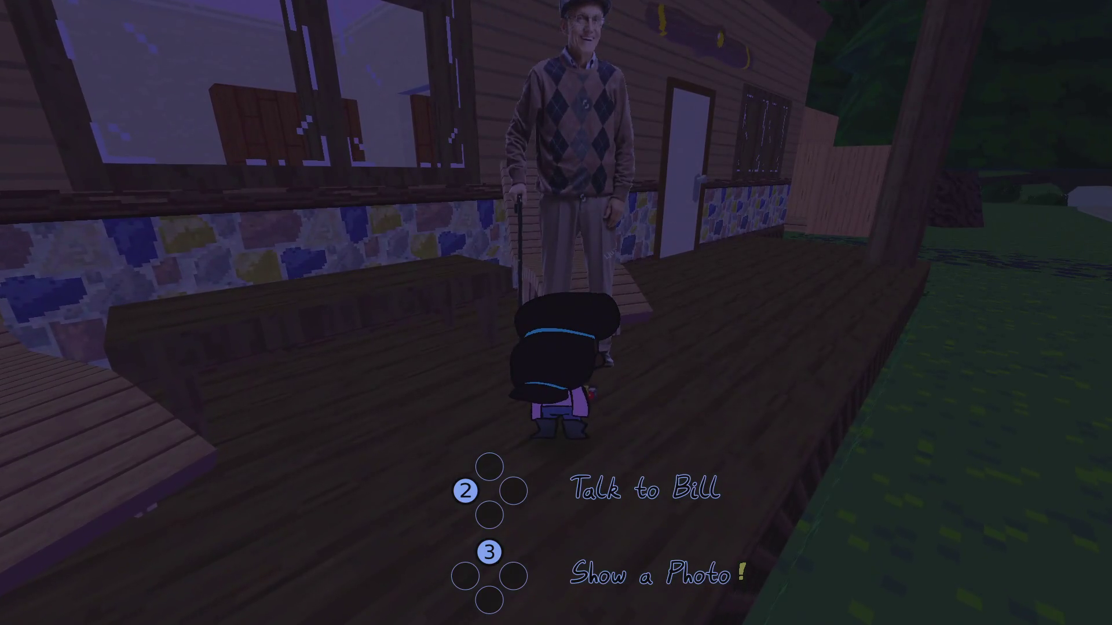
{"action": "key", "text": "alt+Tab"}
{"action": "key", "text": "alt+Tab"}
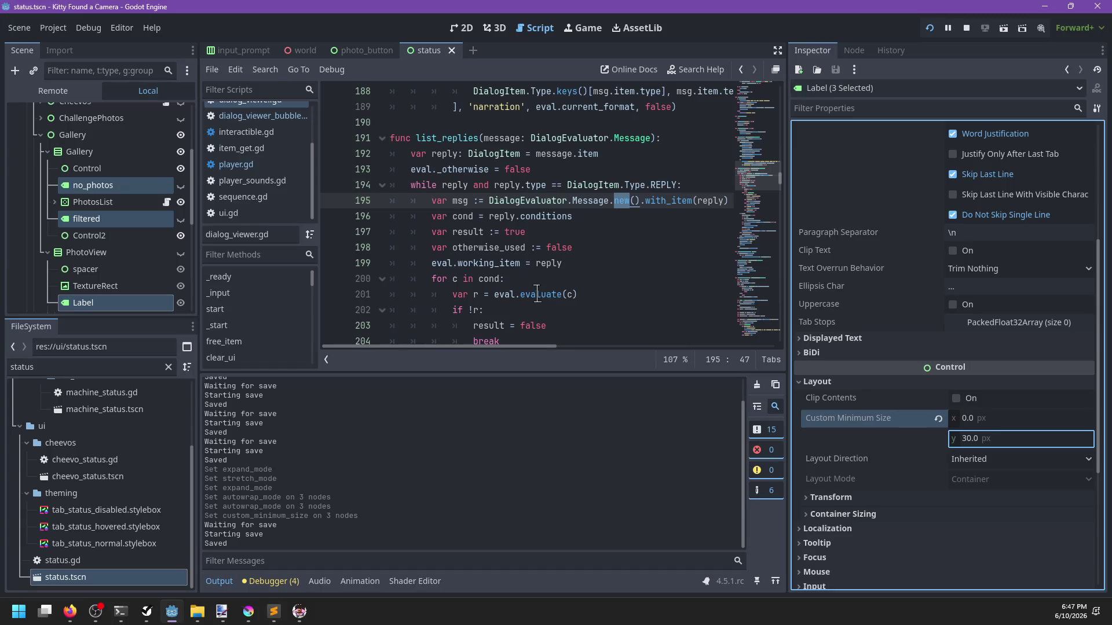
Step: Collapse the bottom panel, search 'goto_special' and jump to its definition, cursor after advance() on line 441
{"action": "left_click", "coordinate": [270, 581]}
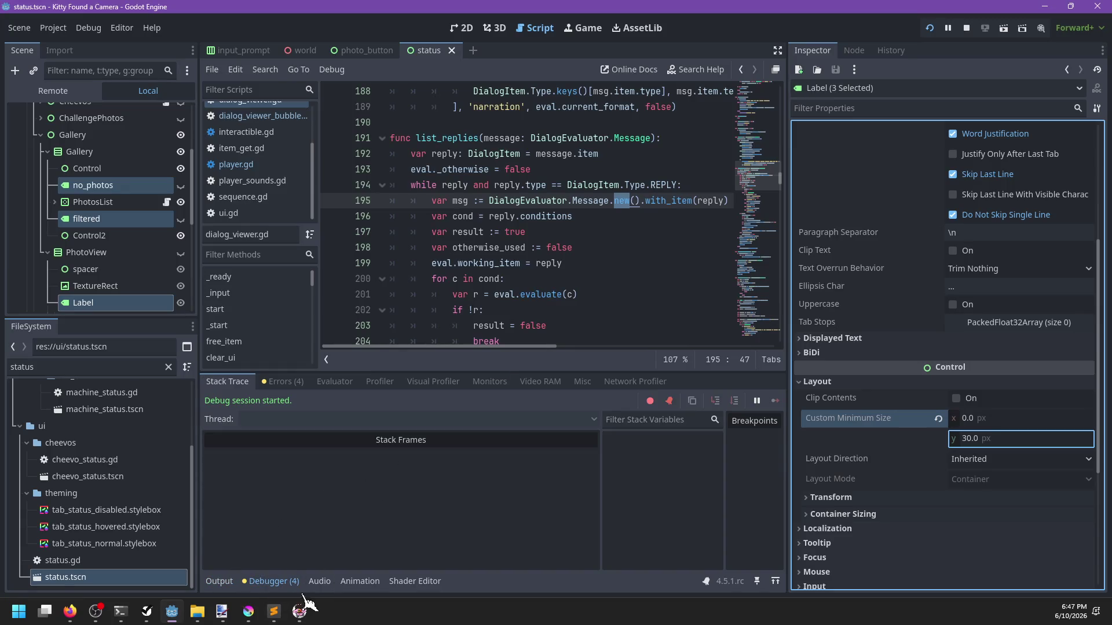
{"action": "left_click", "coordinate": [270, 581]}
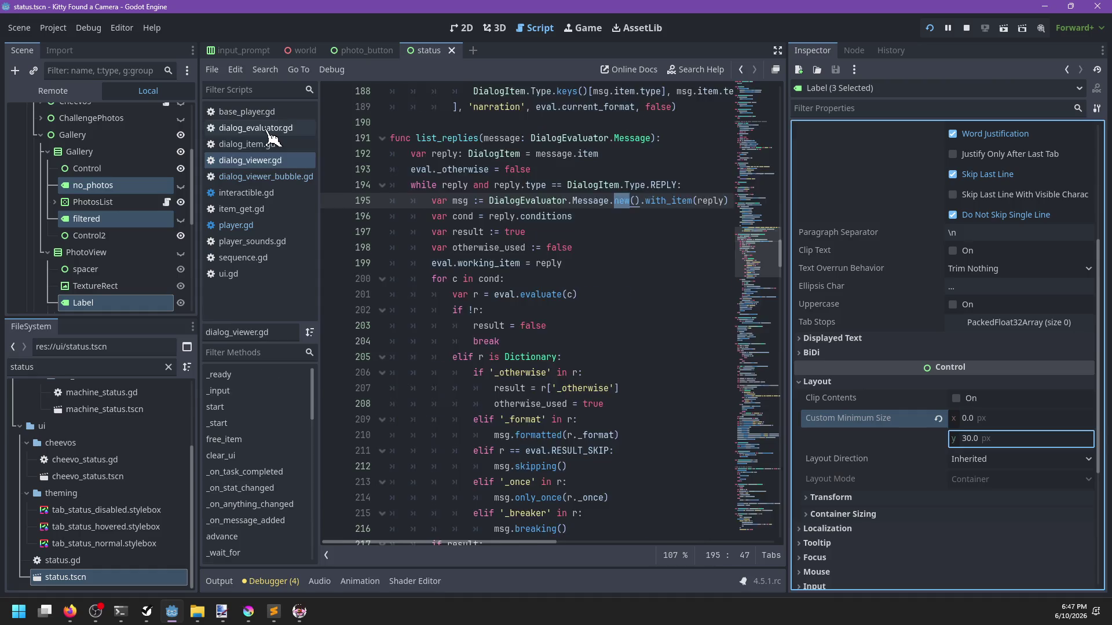
{"action": "key", "text": "ctrl+f"}
{"action": "type", "text": "goto_special"}
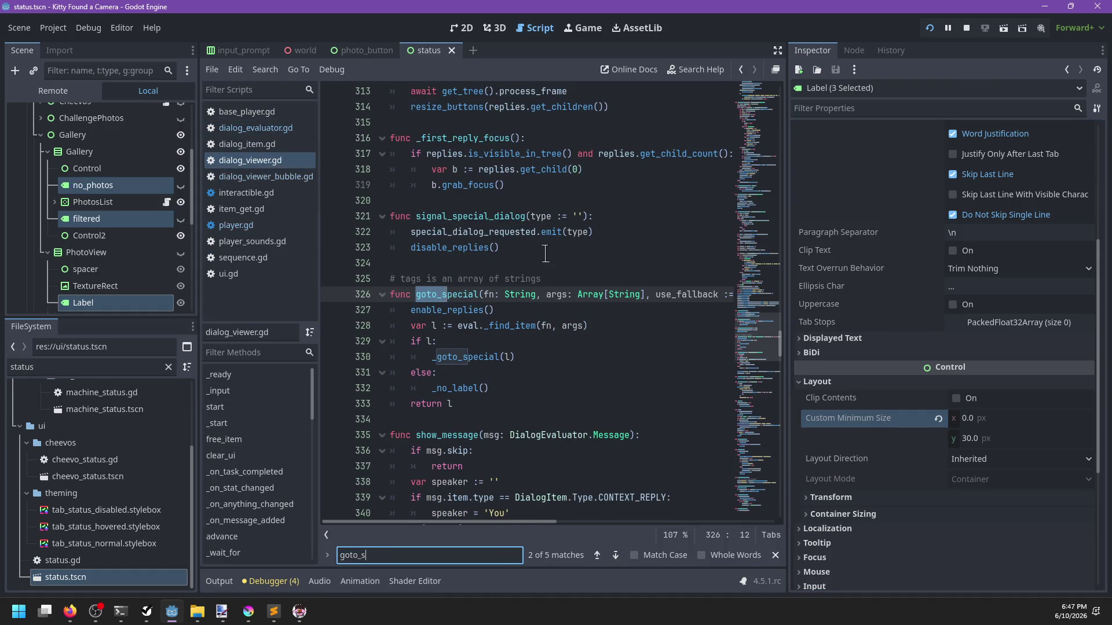
{"action": "key", "text": "Escape"}
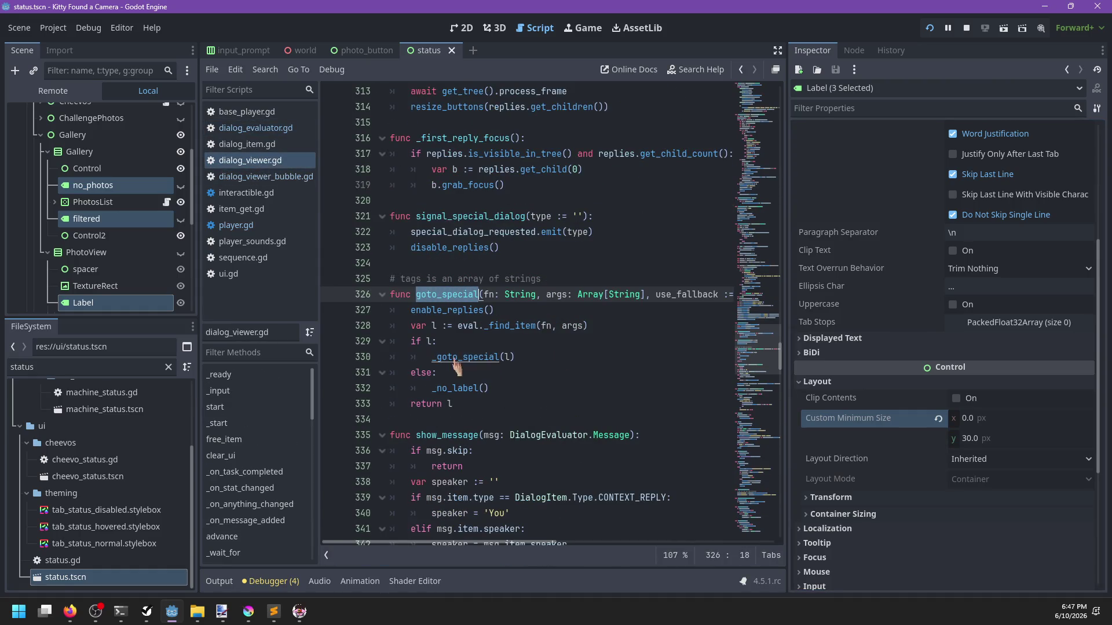
{"action": "left_click", "coordinate": [455, 359], "text": "ctrl"}
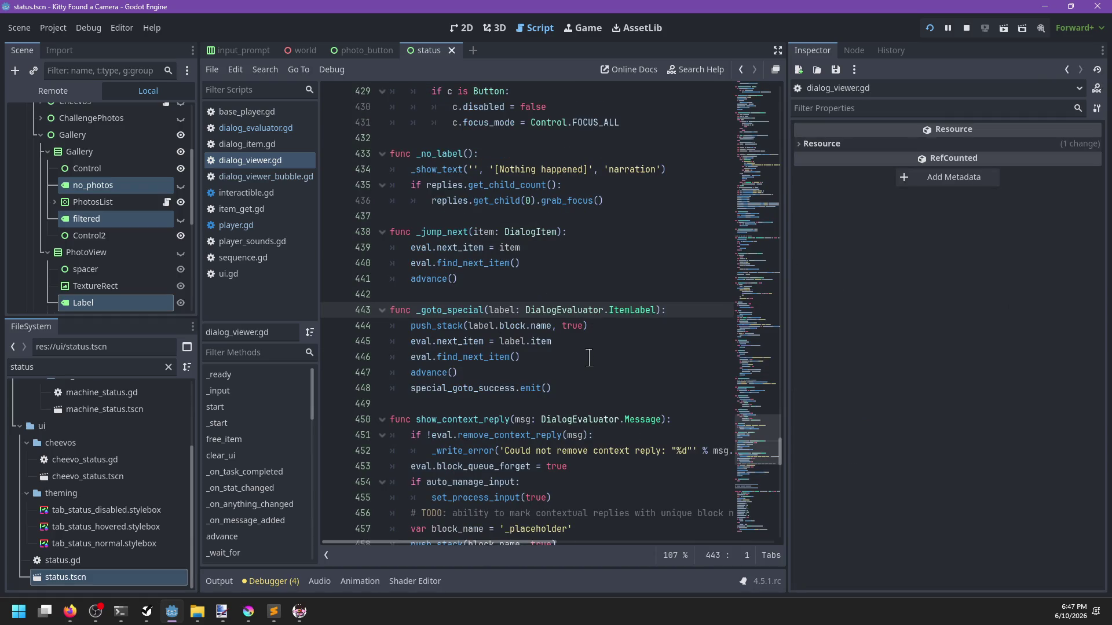
{"action": "left_click", "coordinate": [539, 285]}
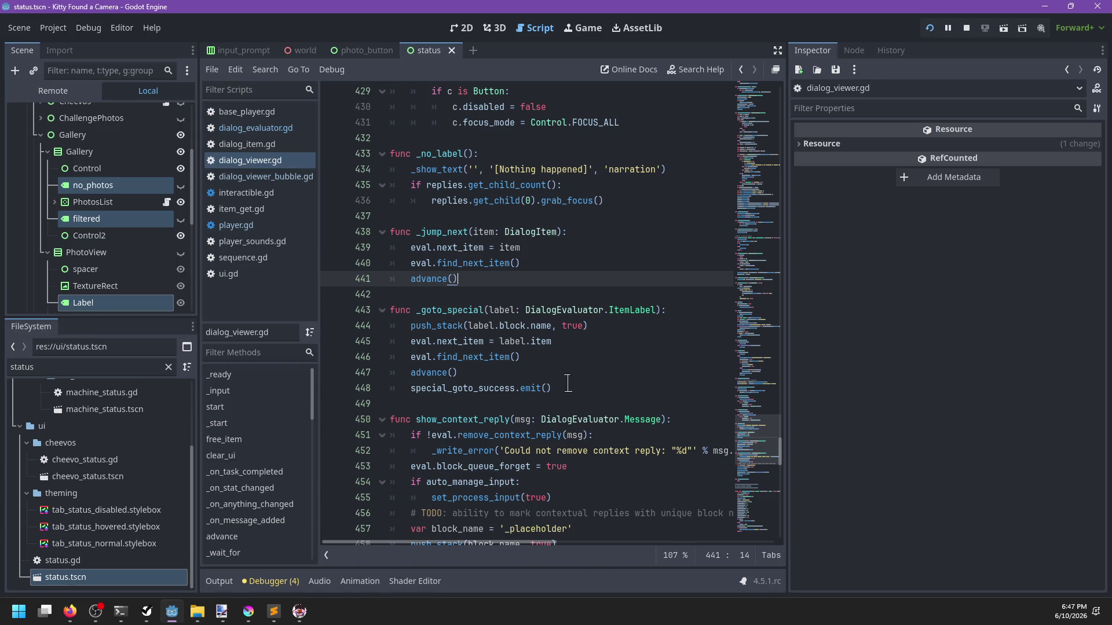
Step: Select the push_stack line in _goto_special to copy it
{"action": "left_click_drag", "start_coordinate": [569, 384], "coordinate": [567, 374]}
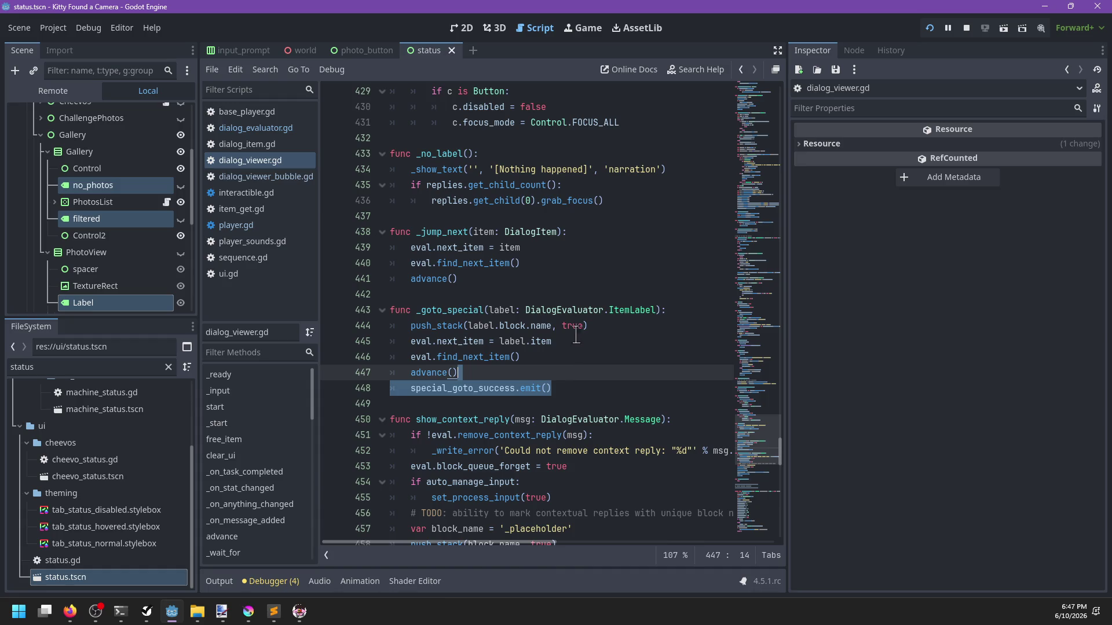
{"action": "double_click", "coordinate": [454, 310]}
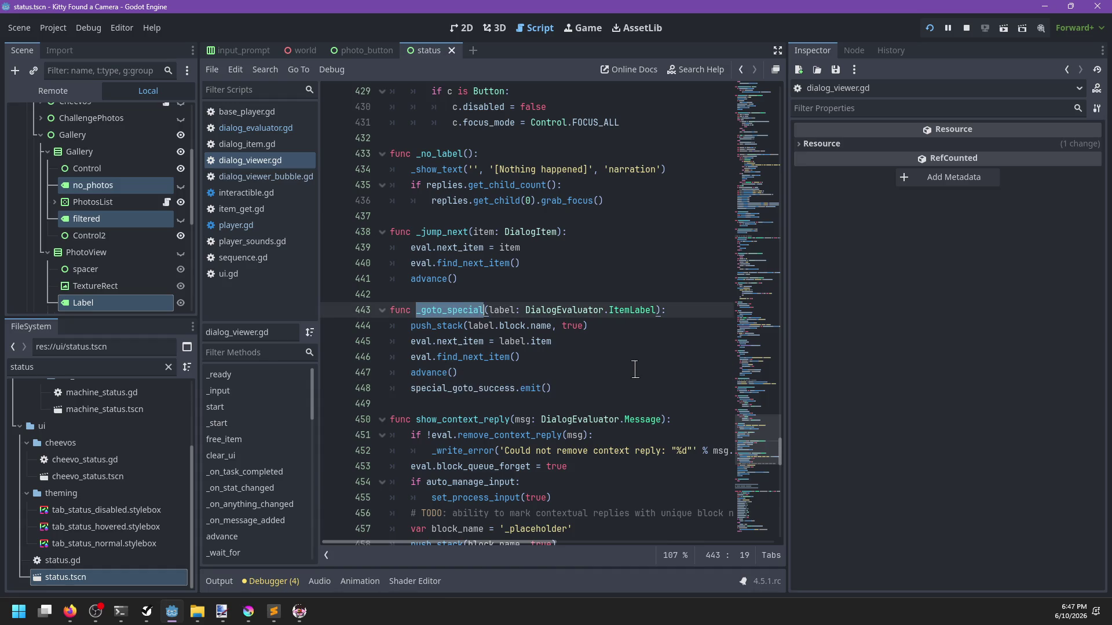
{"action": "scroll", "coordinate": [634, 368], "scroll_direction": "up", "scroll_amount": 3}
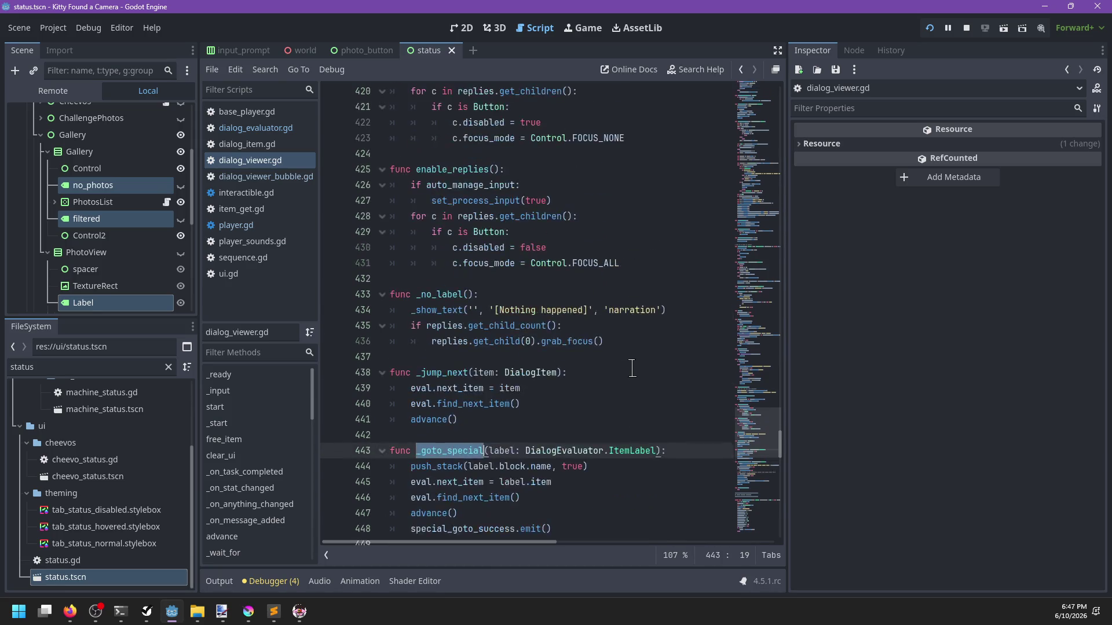
{"action": "scroll", "coordinate": [633, 369], "scroll_direction": "down", "scroll_amount": 3}
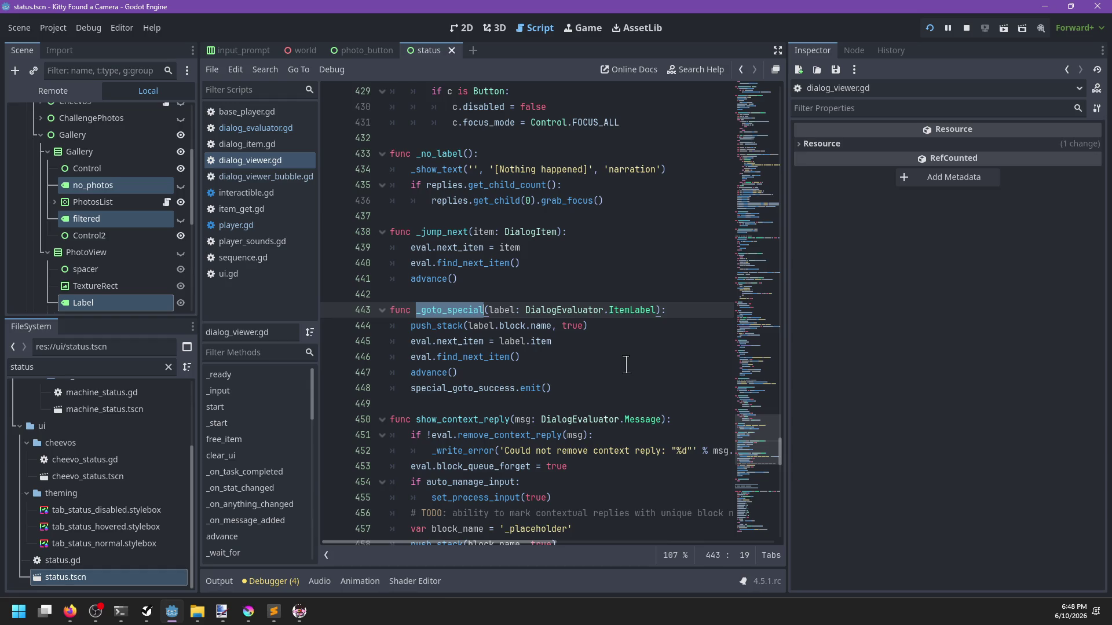
{"action": "left_click_drag", "start_coordinate": [591, 382], "coordinate": [592, 371]}
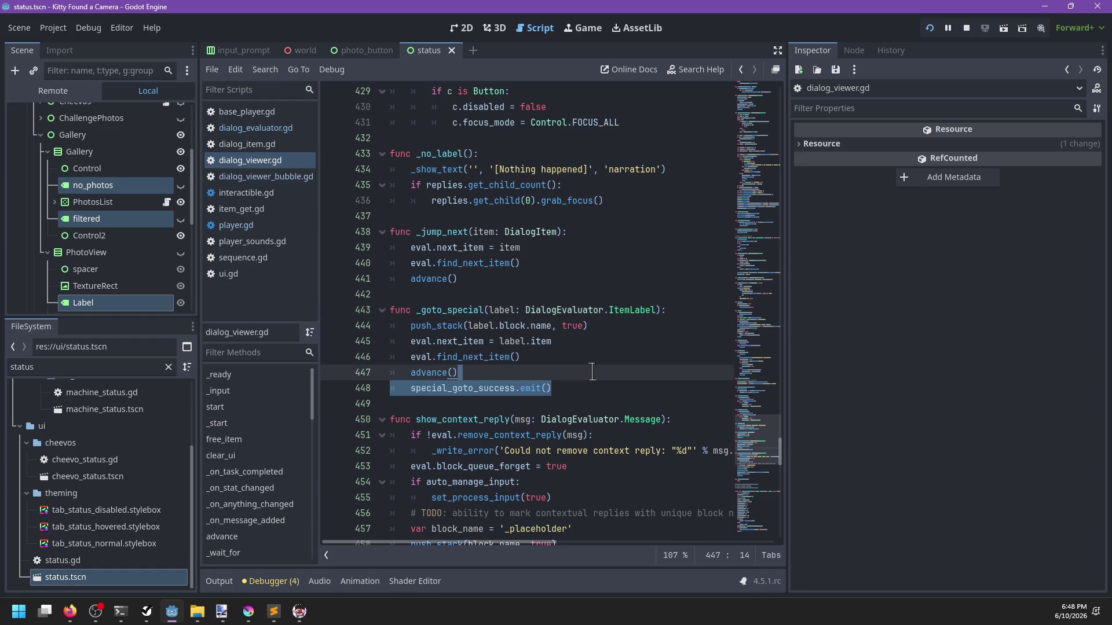
{"action": "left_click", "coordinate": [446, 325]}
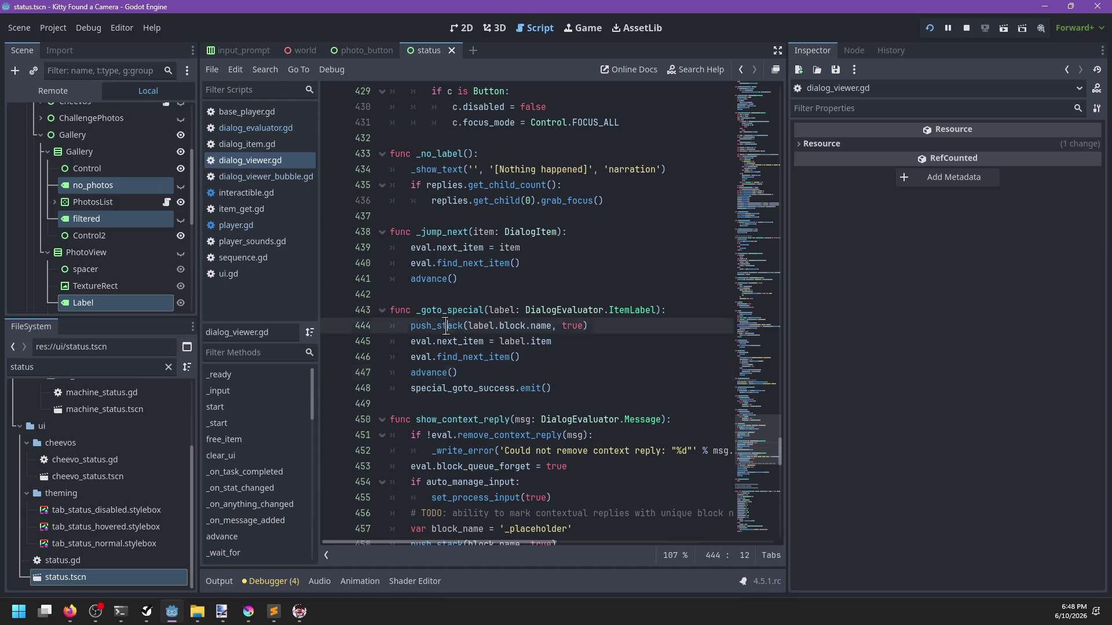
{"action": "left_click_drag", "start_coordinate": [635, 328], "coordinate": [678, 311]}
{"action": "key", "text": "ctrl+c"}
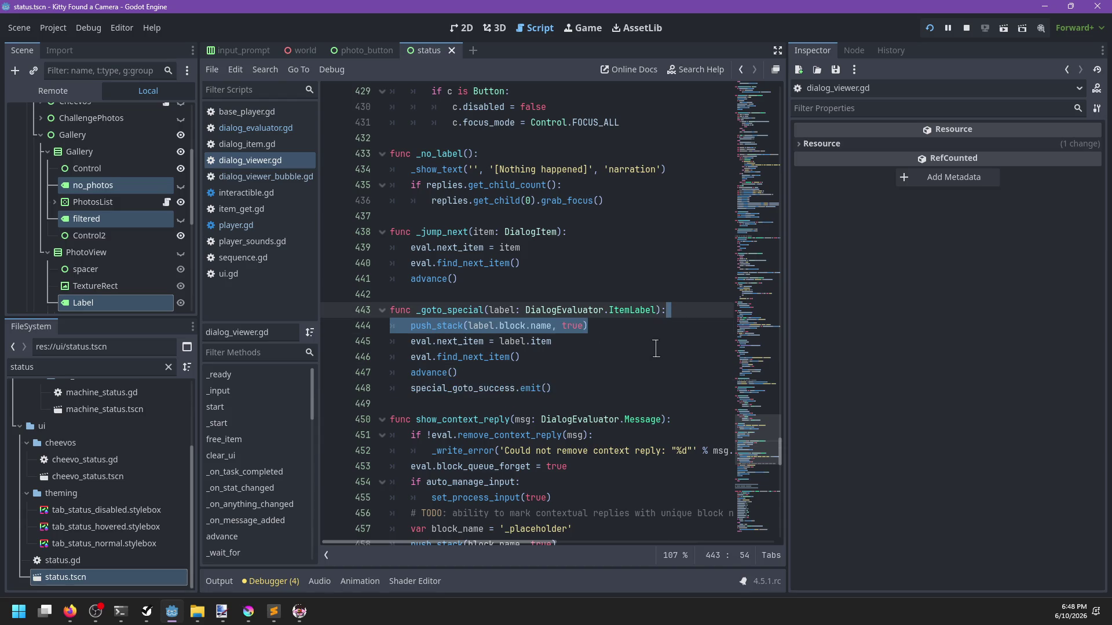
Step: Search the script for special_g, then args, to locate start()'s args check
{"action": "key", "text": "ctrl+f"}
{"action": "scroll", "coordinate": [654, 349], "scroll_direction": "up", "scroll_amount": 10}
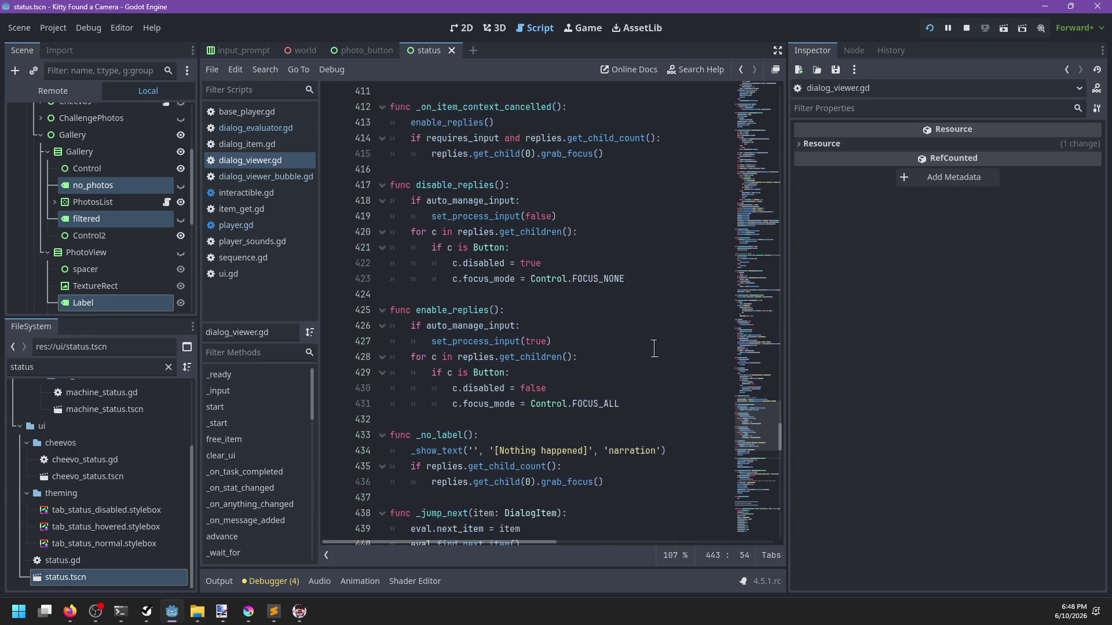
{"action": "type", "text": "special_goto"}
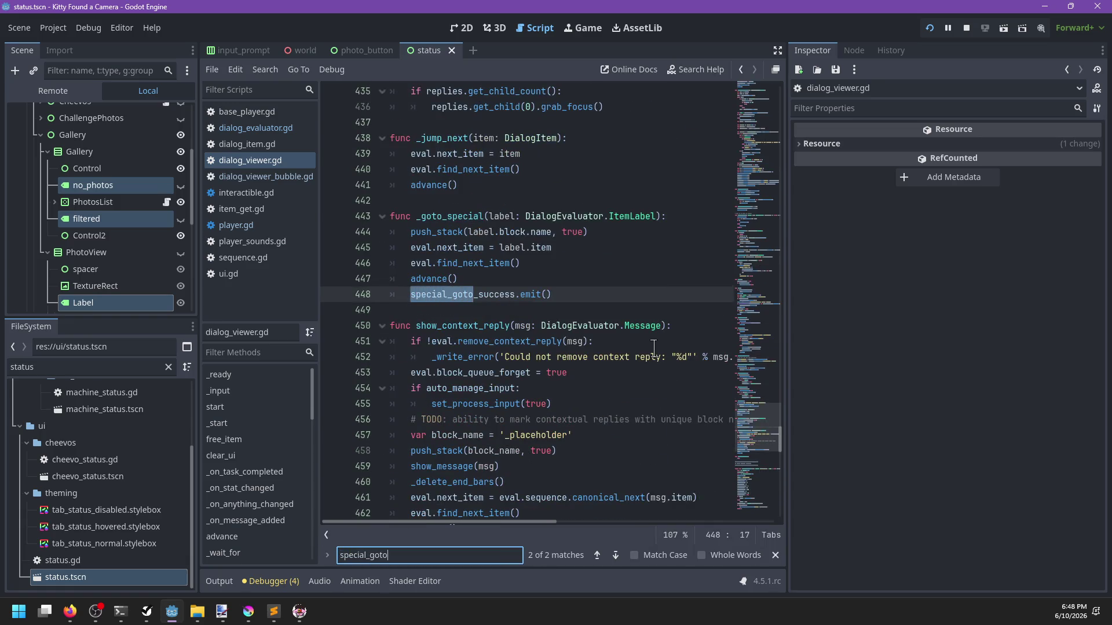
{"action": "key", "text": "ctrl+a"}
{"action": "key", "text": "BackSpace"}
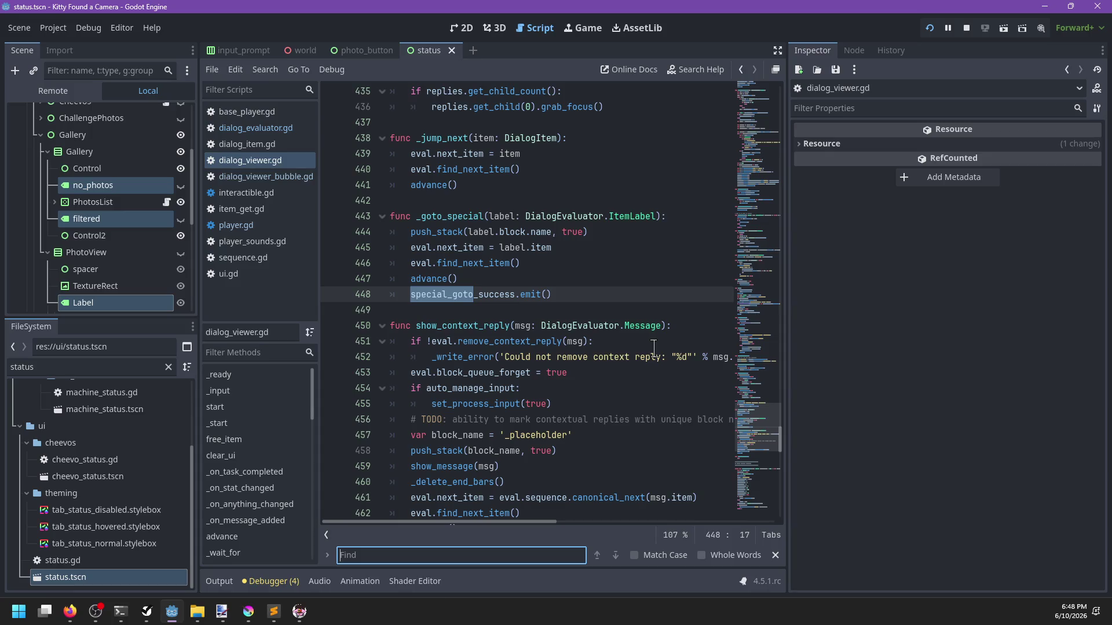
{"action": "type", "text": "args"}
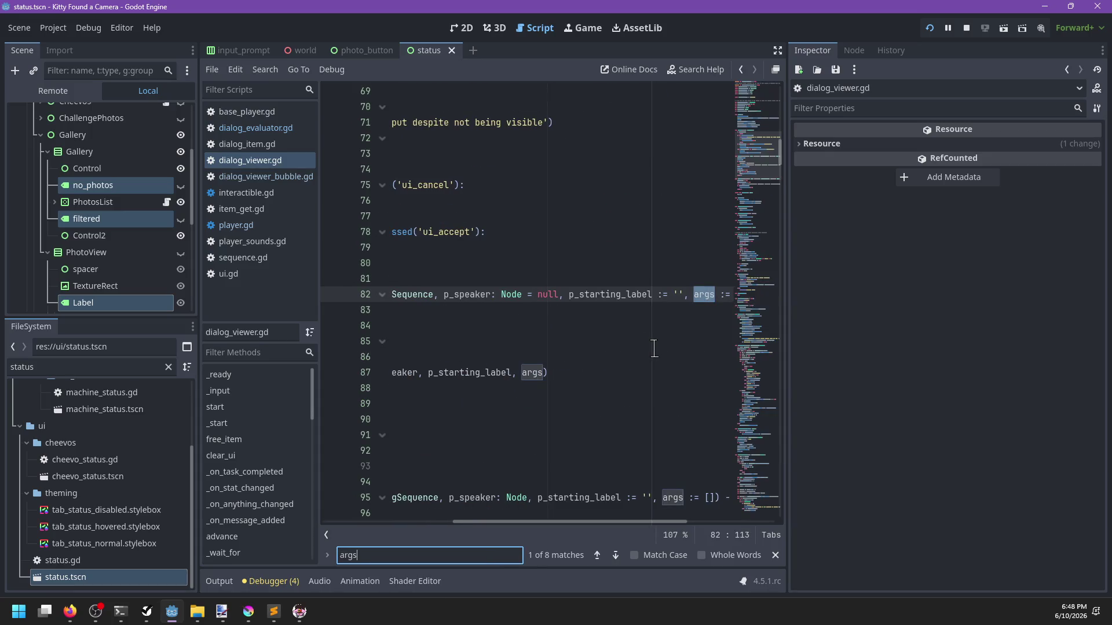
{"action": "key", "text": "Escape"}
{"action": "scroll", "coordinate": [654, 348], "scroll_direction": "left", "scroll_amount": 5}
{"action": "scroll", "coordinate": [589, 347], "scroll_direction": "down", "scroll_amount": 1}
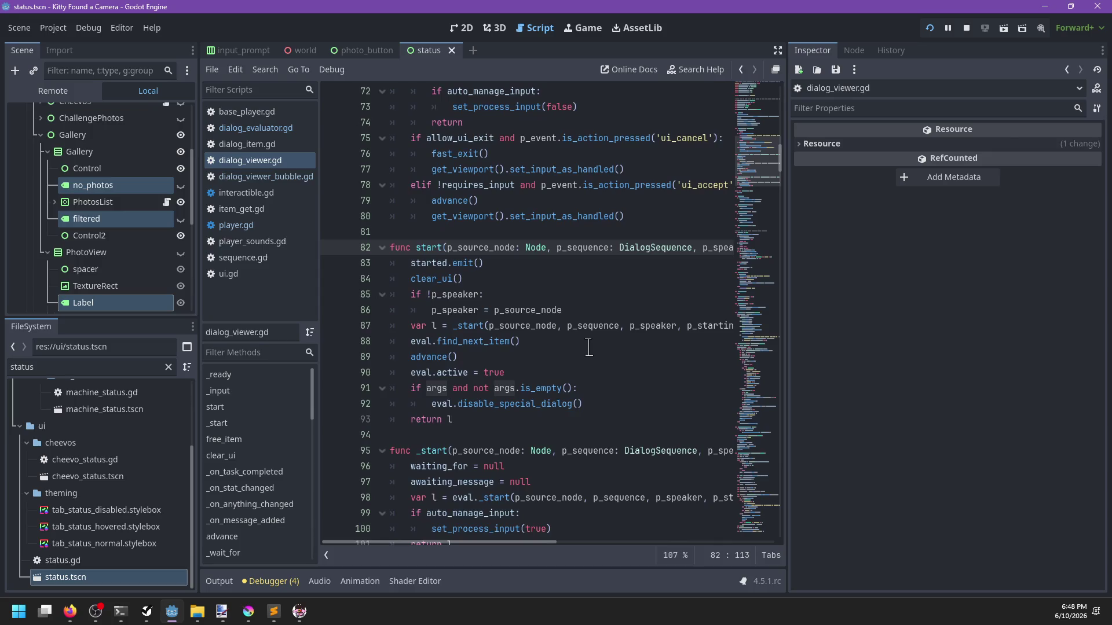
{"action": "scroll", "coordinate": [563, 359], "scroll_direction": "down", "scroll_amount": 1}
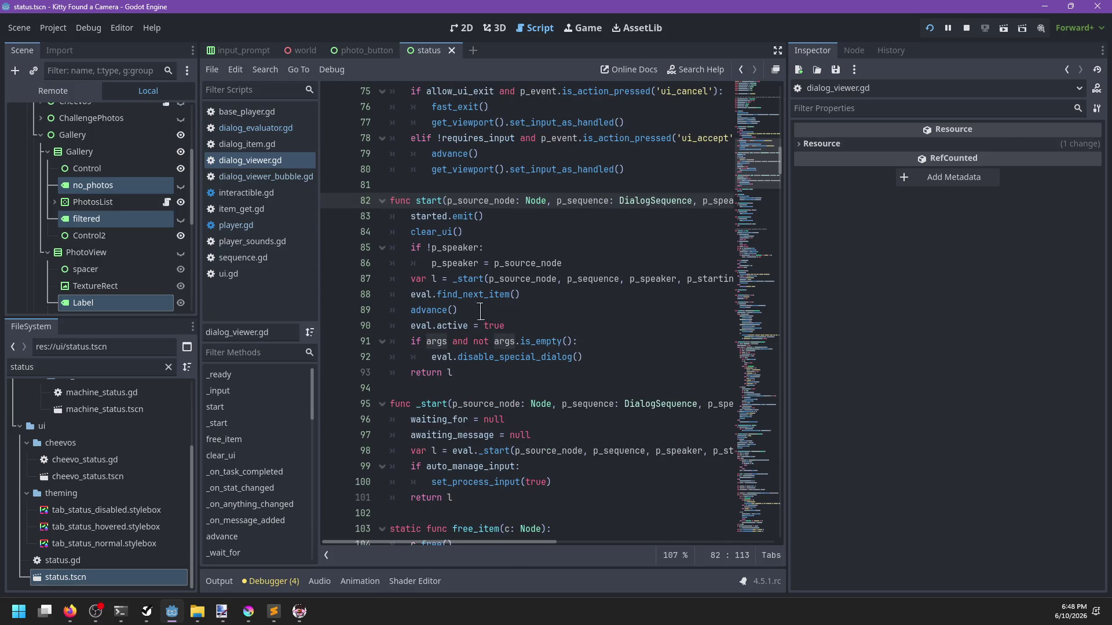
Step: Paste push_stack under the args check, indented, with label renamed to l, and select args in the condition
{"action": "left_click", "coordinate": [600, 341]}
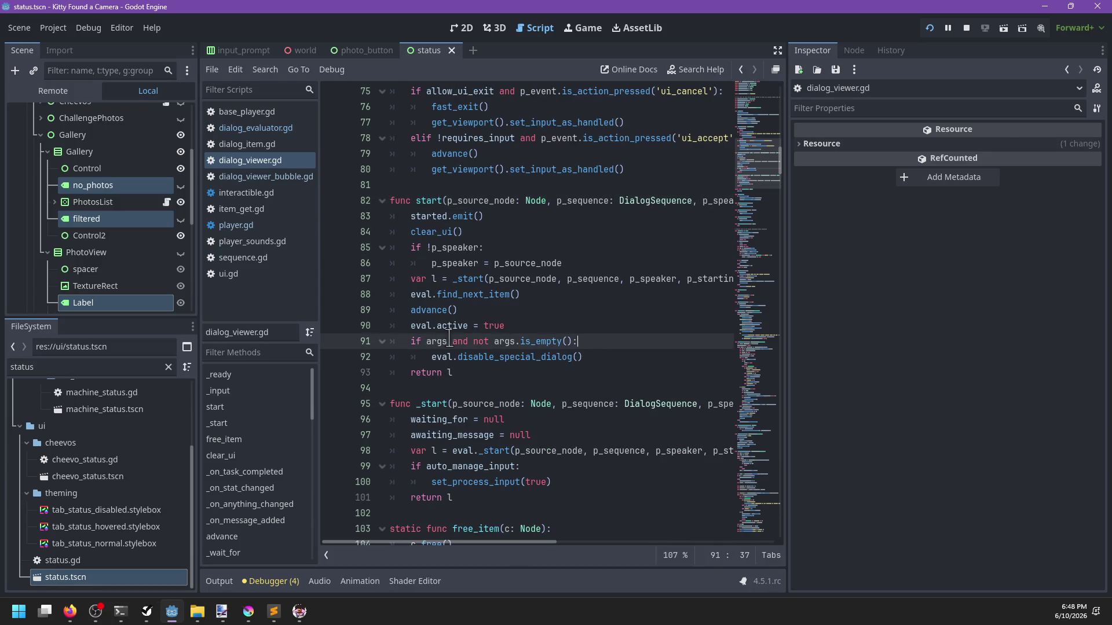
{"action": "key", "text": "Return"}
{"action": "key", "text": "ctrl+v"}
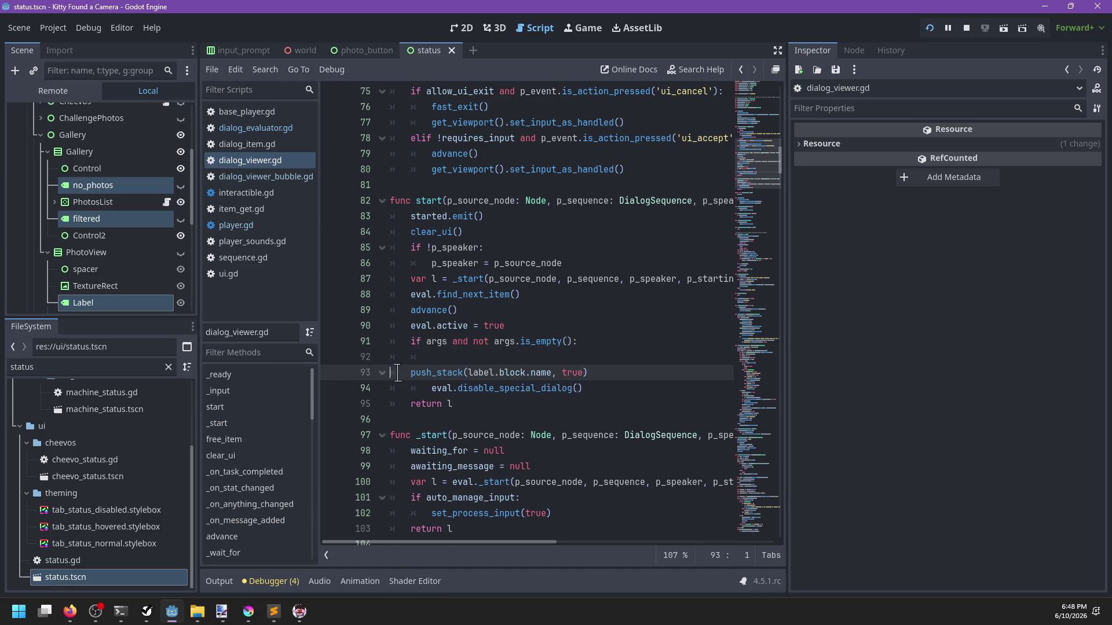
{"action": "key", "text": "Tab"}
{"action": "double_click", "coordinate": [505, 372]}
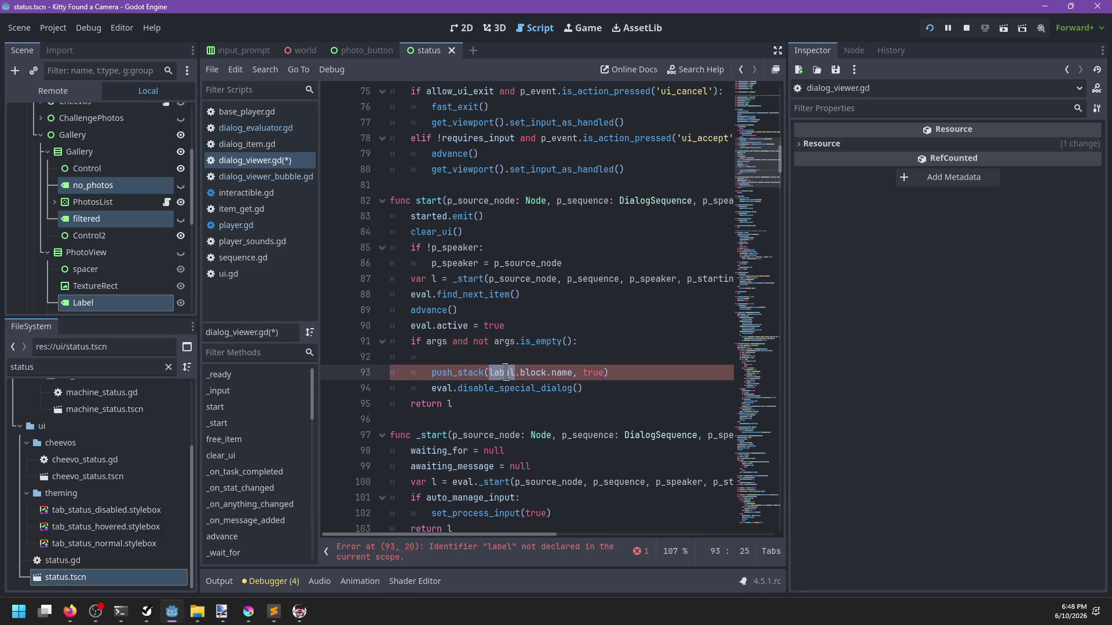
{"action": "type", "text": "l"}
{"action": "key", "text": "Escape"}
{"action": "key", "text": "Up"}
{"action": "key", "text": "BackSpace"}
{"action": "key", "text": "BackSpace"}
{"action": "key", "text": "BackSpace"}
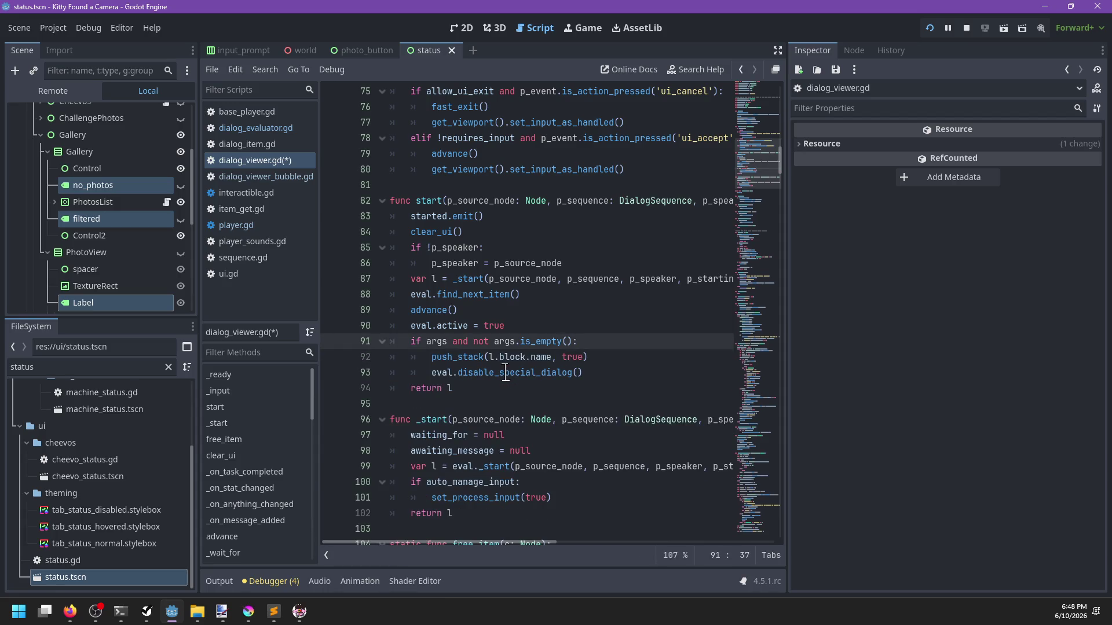
{"action": "double_click", "coordinate": [435, 342]}
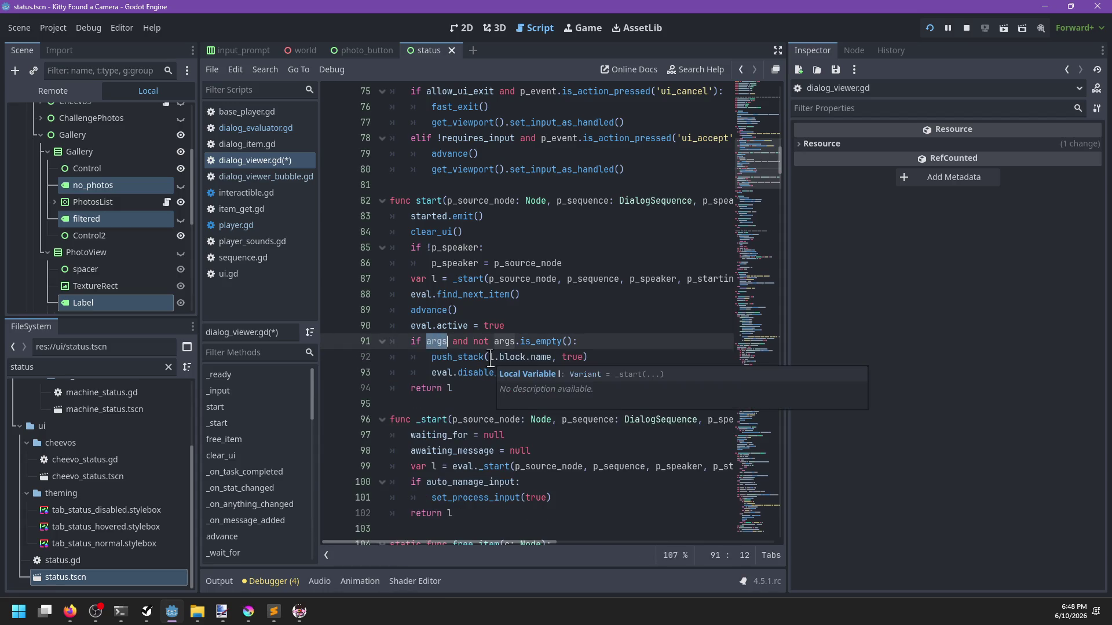
{"action": "key", "text": "Escape"}
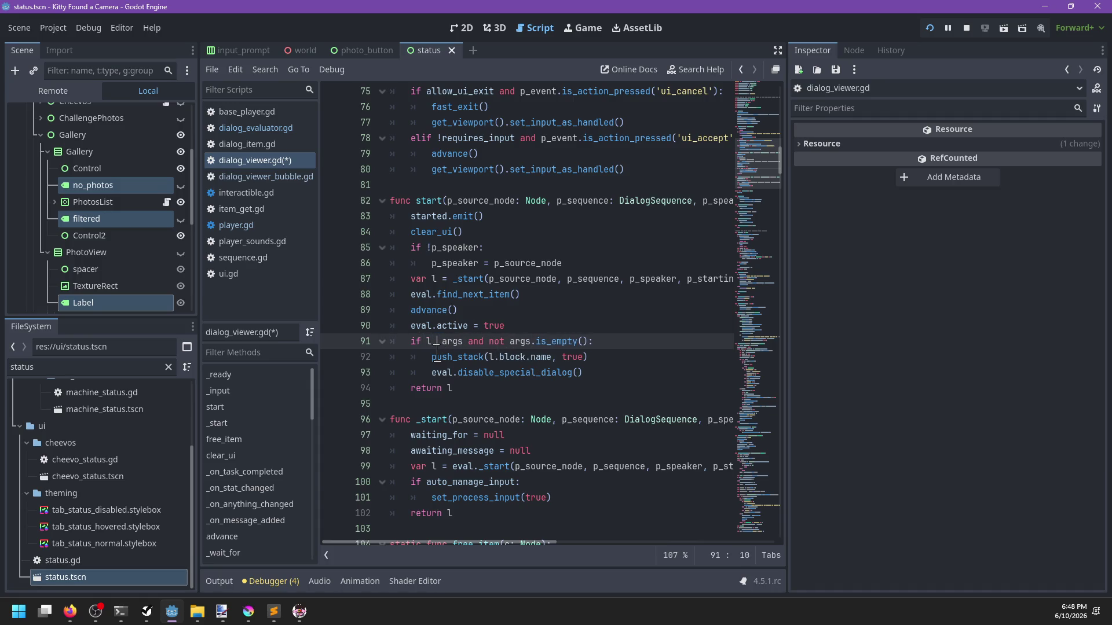
Step: Review the later uses of args and save dialog_viewer.gd
{"action": "scroll", "coordinate": [588, 366], "scroll_direction": "down", "scroll_amount": 1}
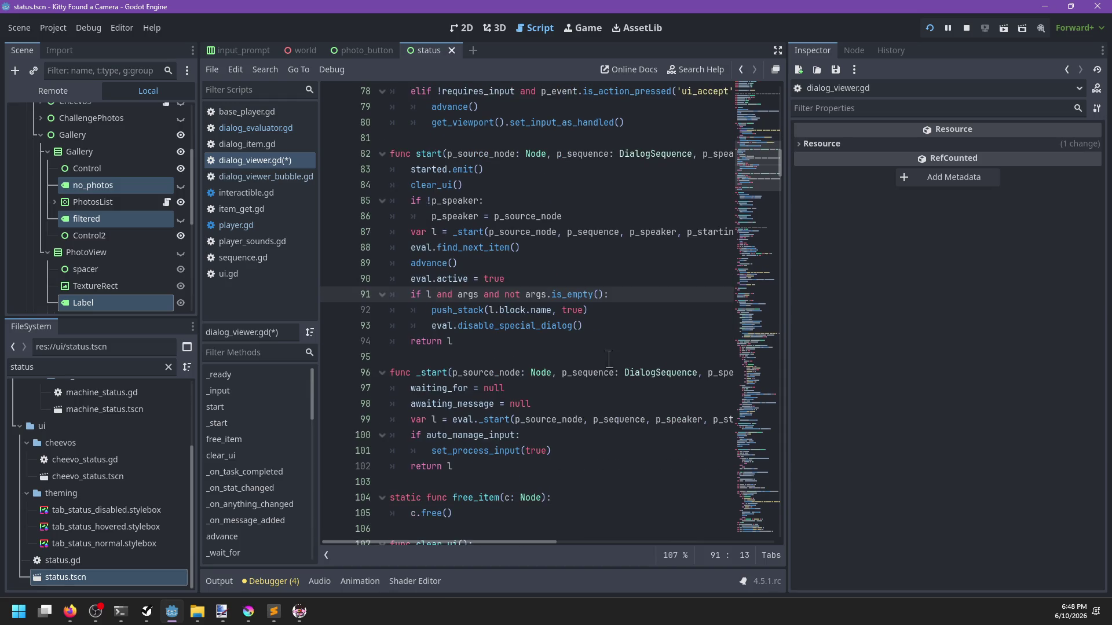
{"action": "scroll", "coordinate": [598, 359], "scroll_direction": "down", "scroll_amount": 20}
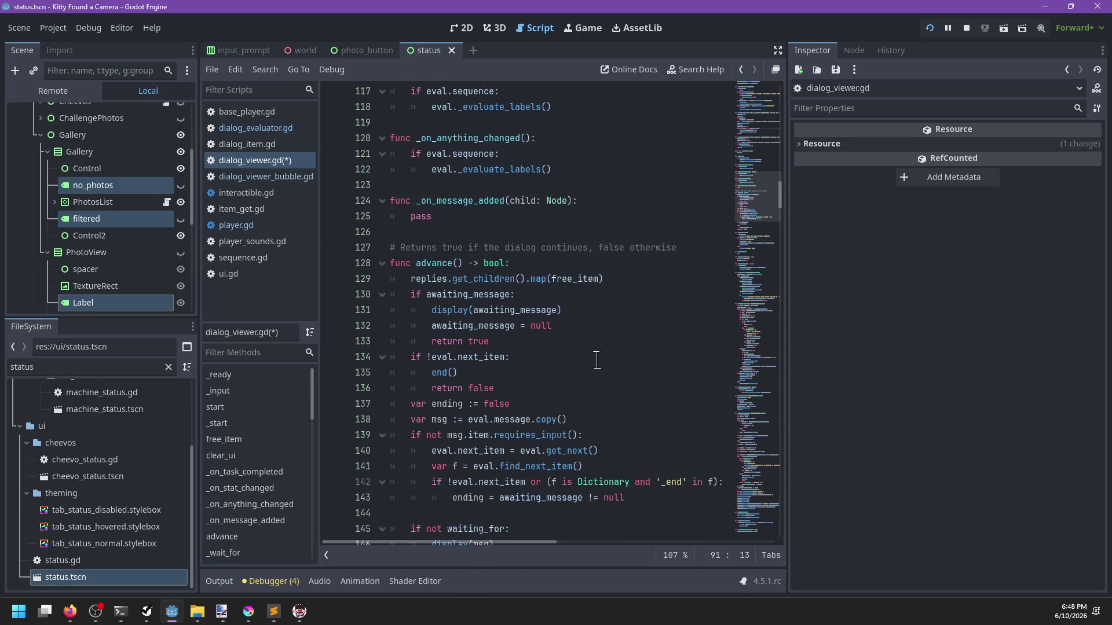
{"action": "scroll", "coordinate": [597, 360], "scroll_direction": "down", "scroll_amount": 20}
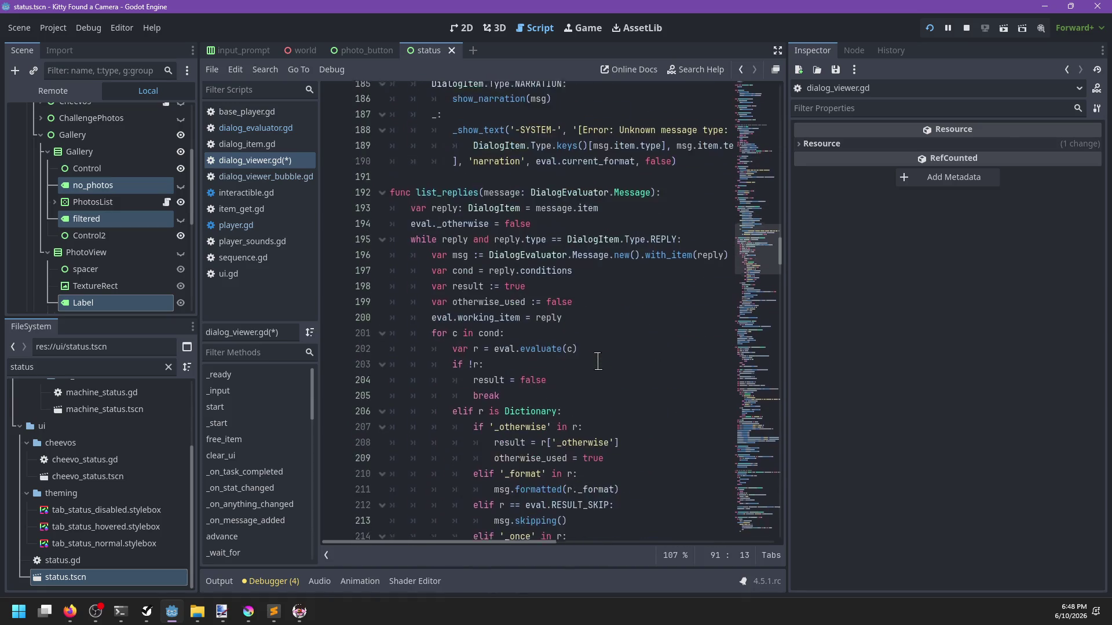
{"action": "scroll", "coordinate": [599, 362], "scroll_direction": "down", "scroll_amount": 20}
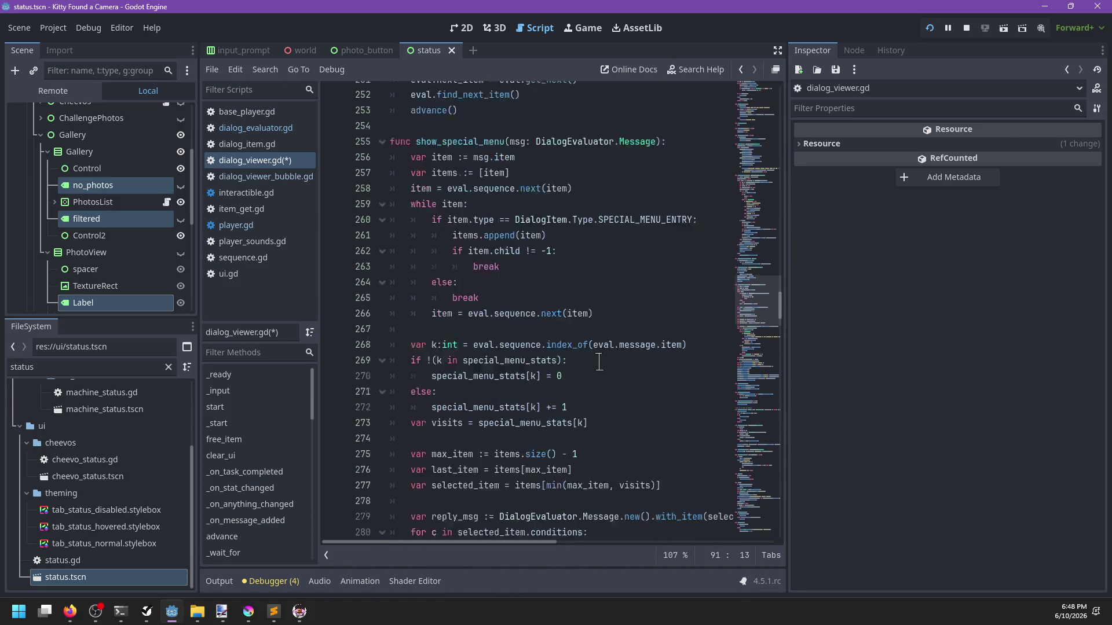
{"action": "scroll", "coordinate": [601, 361], "scroll_direction": "down", "scroll_amount": 9}
{"action": "key", "text": "ctrl+f"}
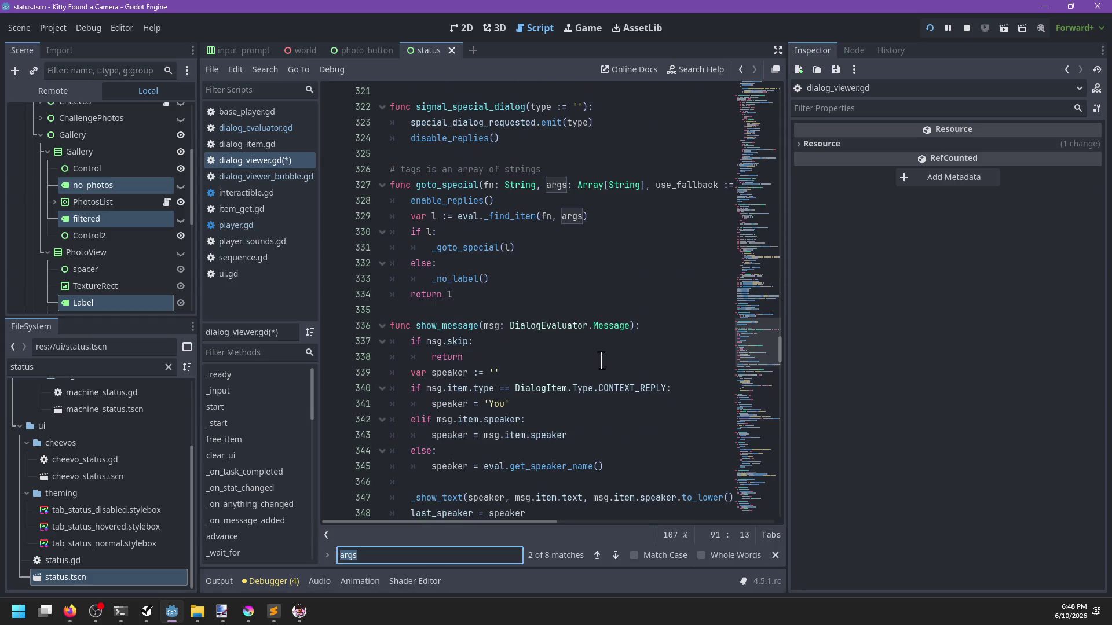
{"action": "key", "text": "Escape"}
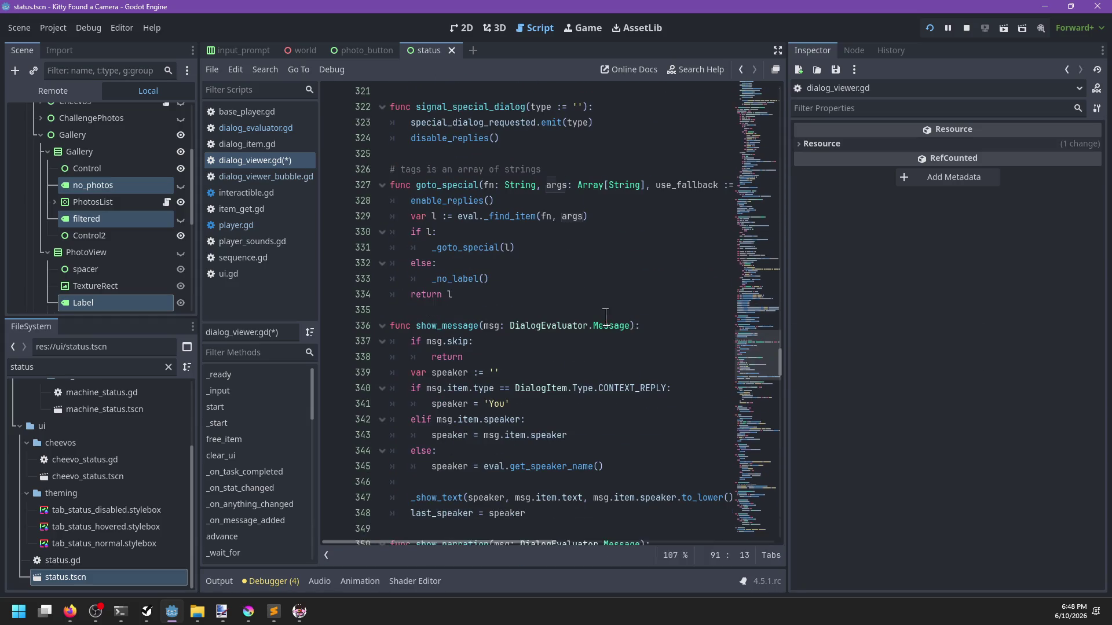
{"action": "scroll", "coordinate": [605, 317], "scroll_direction": "up", "scroll_amount": 20}
{"action": "key", "text": "ctrl+s"}
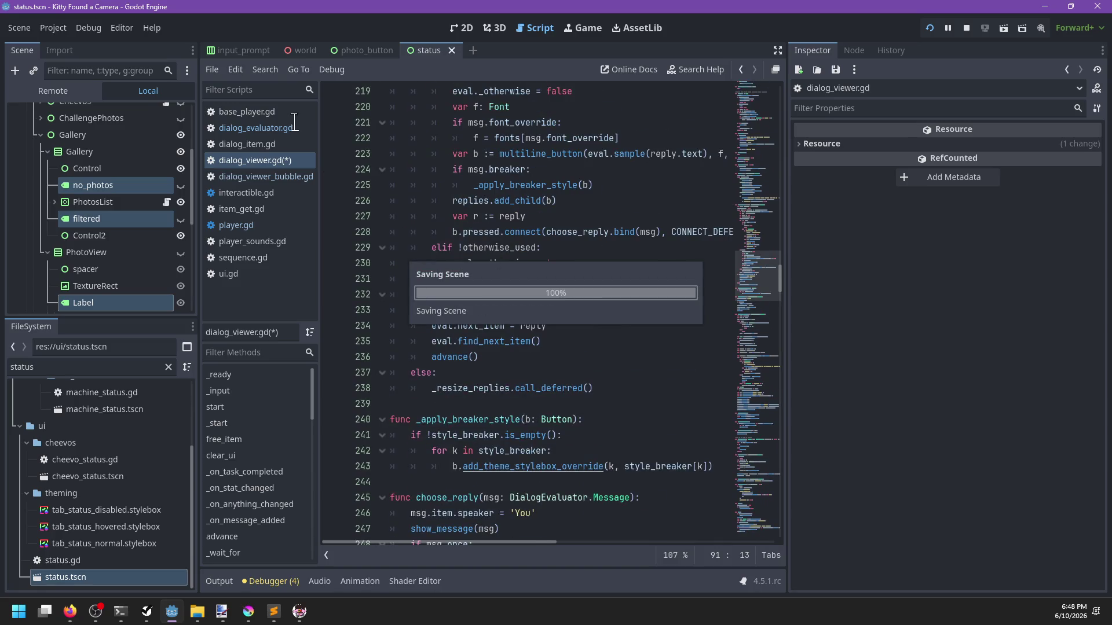
Step: Search for 'stack' to reach the push_stack definition, then switch to dialog_evaluator.gd
{"action": "key", "text": "ctrl+f"}
{"action": "type", "text": "stack"}
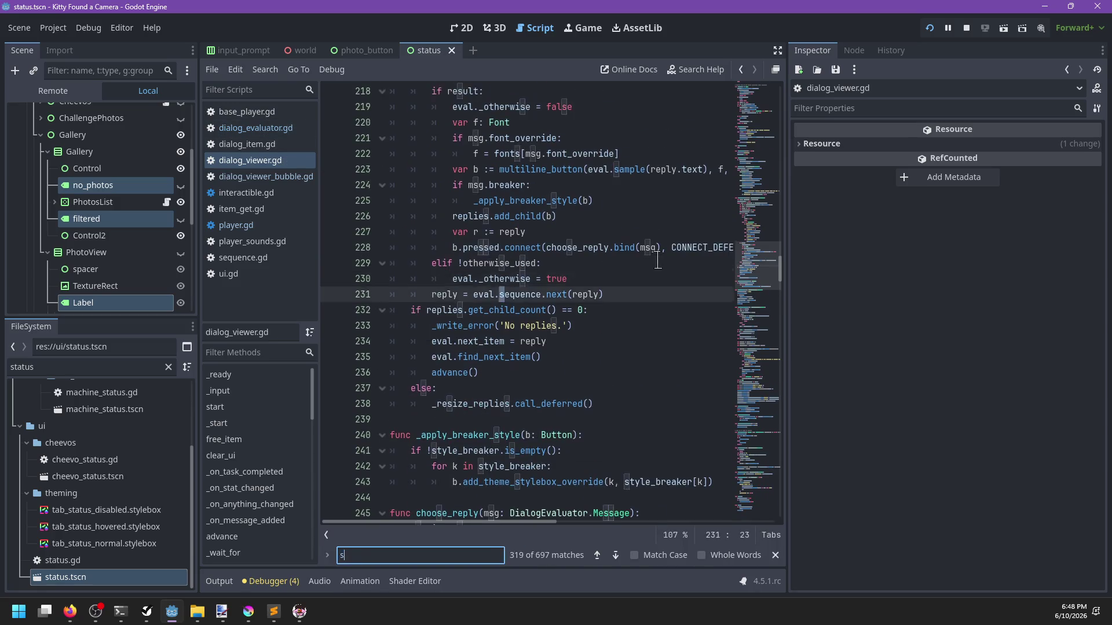
{"action": "key", "text": "Return"}
{"action": "key", "text": "Return"}
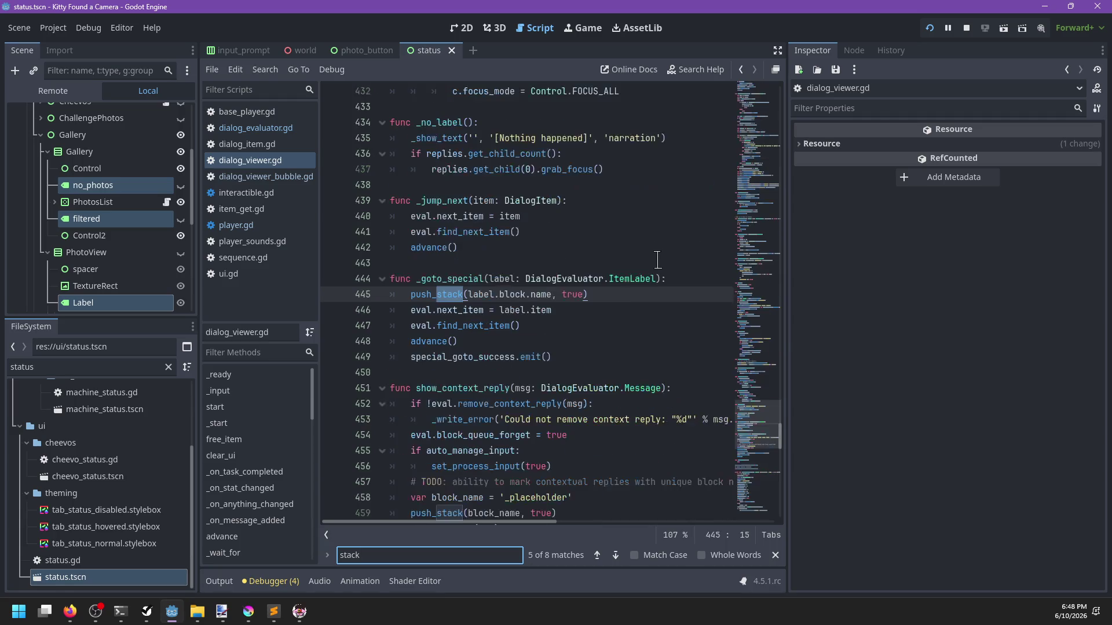
{"action": "key", "text": "Return"}
{"action": "key", "text": "Return"}
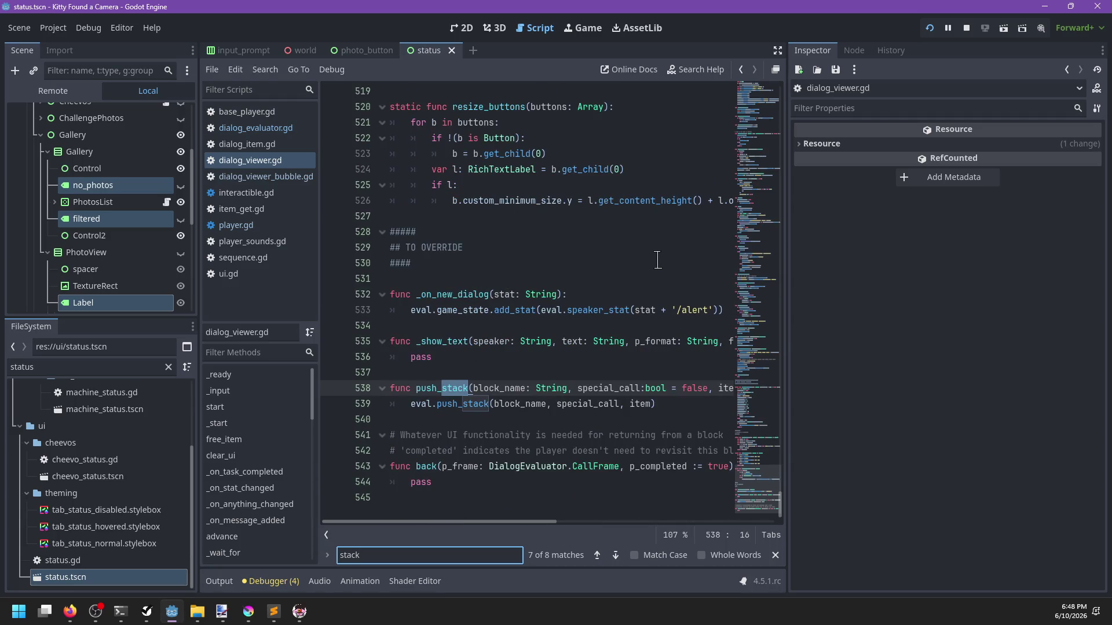
{"action": "left_click", "coordinate": [255, 128]}
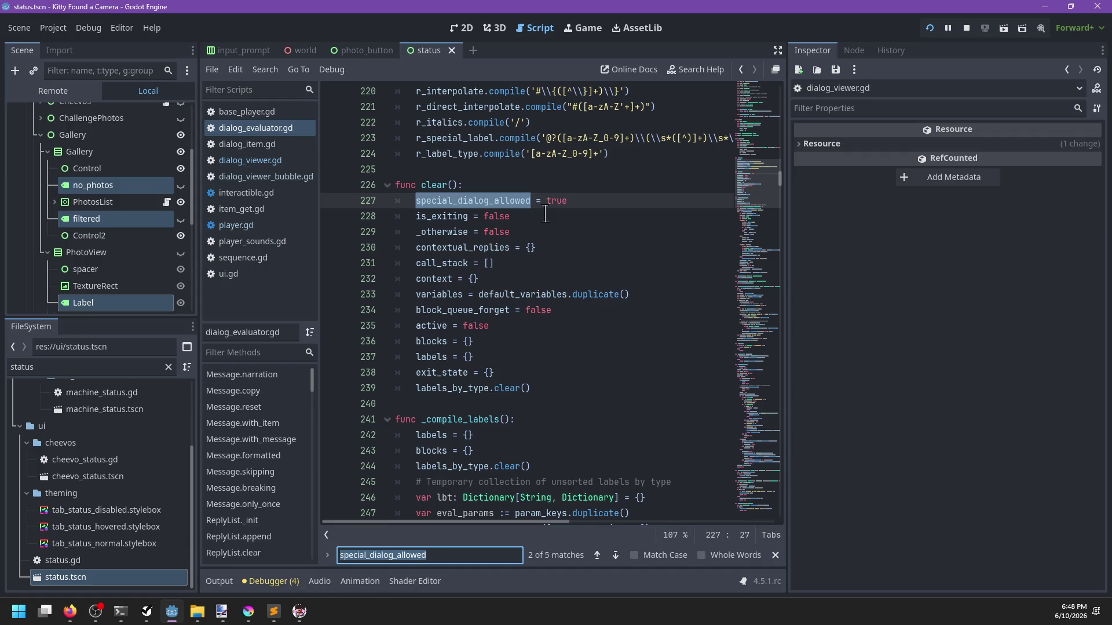
Step: Search dialog_evaluator.gd for 'stack' and step through the call_stack matches up to line 715
{"action": "type", "text": "statr"}
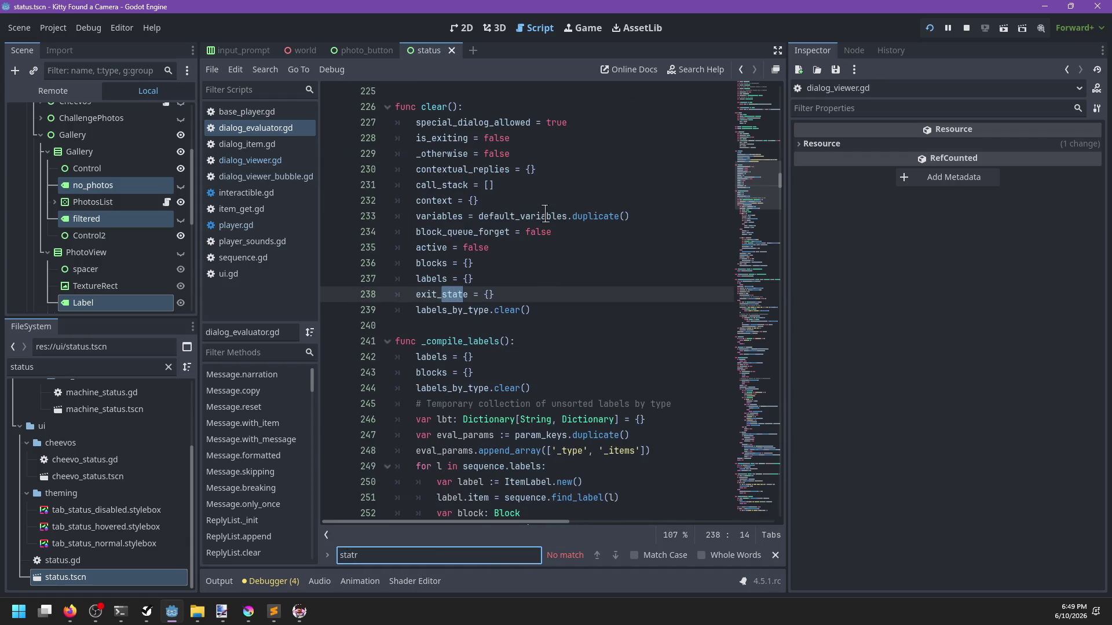
{"action": "key", "text": "BackSpace"}
{"action": "type", "text": "ck"}
{"action": "key", "text": "BackSpace"}
{"action": "key", "text": "BackSpace"}
{"action": "type", "text": "ck"}
{"action": "key", "text": "Return"}
{"action": "key", "text": "Return"}
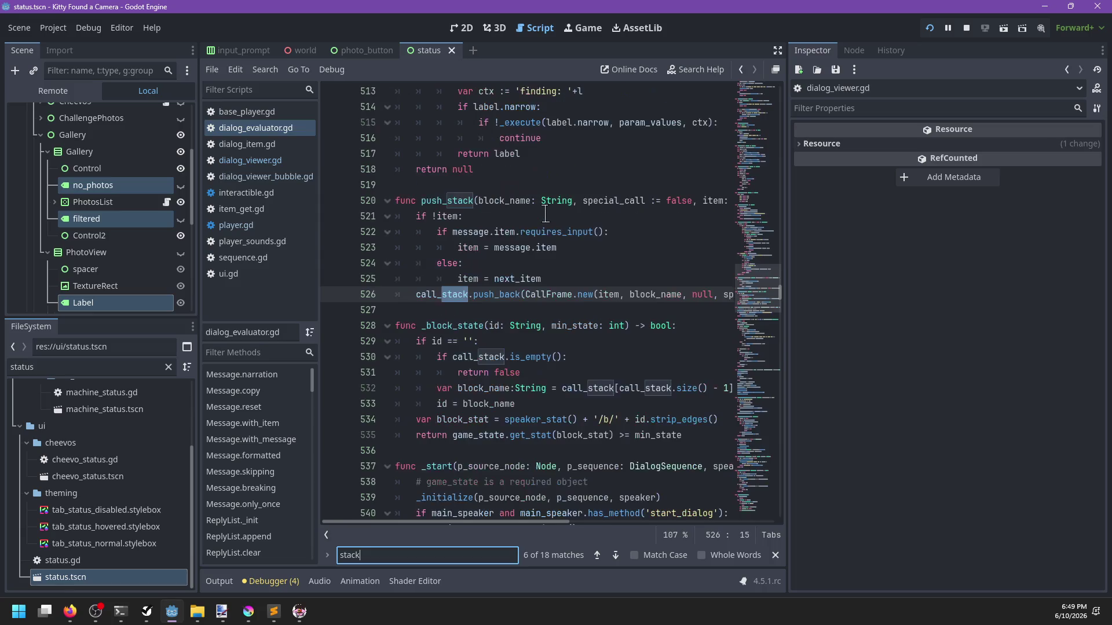
{"action": "key", "text": "Return"}
{"action": "key", "text": "Return"}
{"action": "key", "text": "Return"}
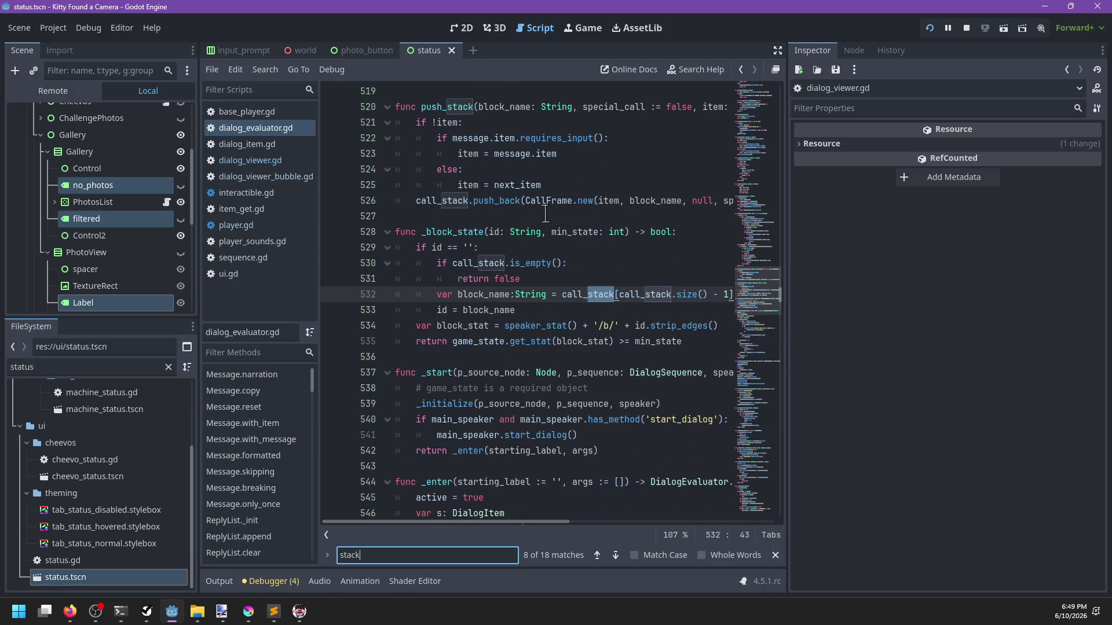
{"action": "key", "text": "Return"}
{"action": "key", "text": "Return"}
{"action": "key", "text": "Return"}
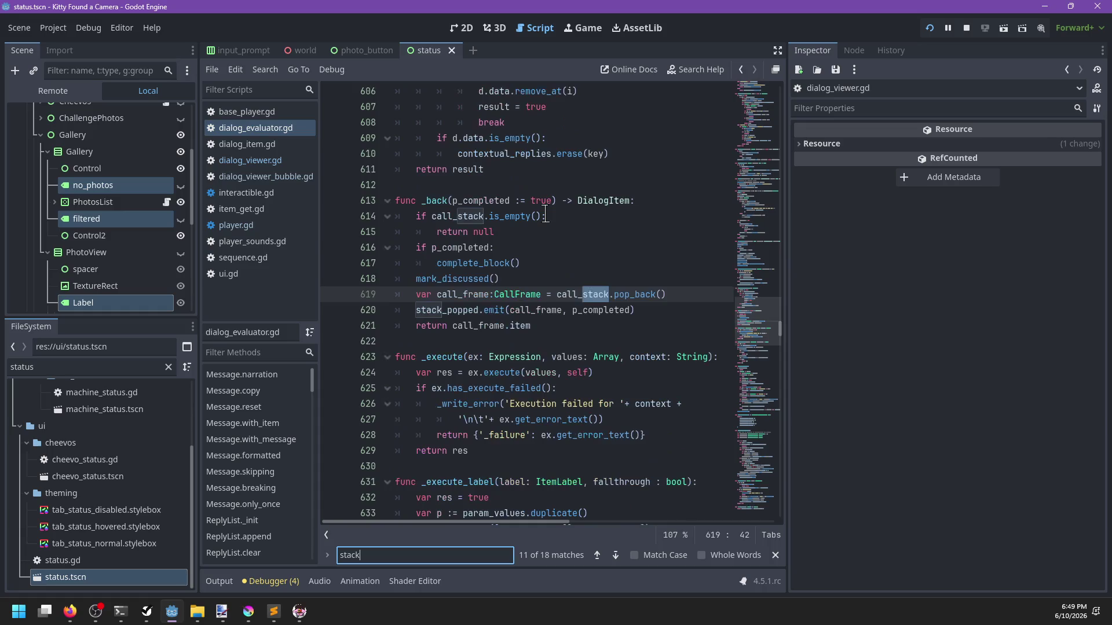
{"action": "key", "text": "Return"}
{"action": "key", "text": "Return"}
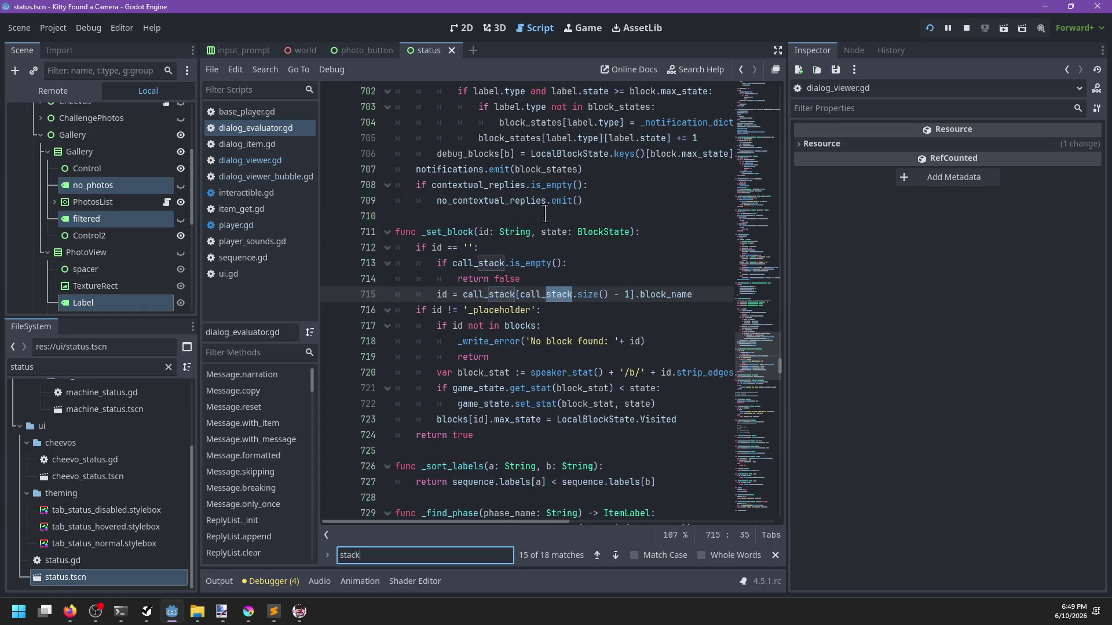
Step: Back in the game, pick a photo and show it to Bill
{"action": "key", "text": "Escape"}
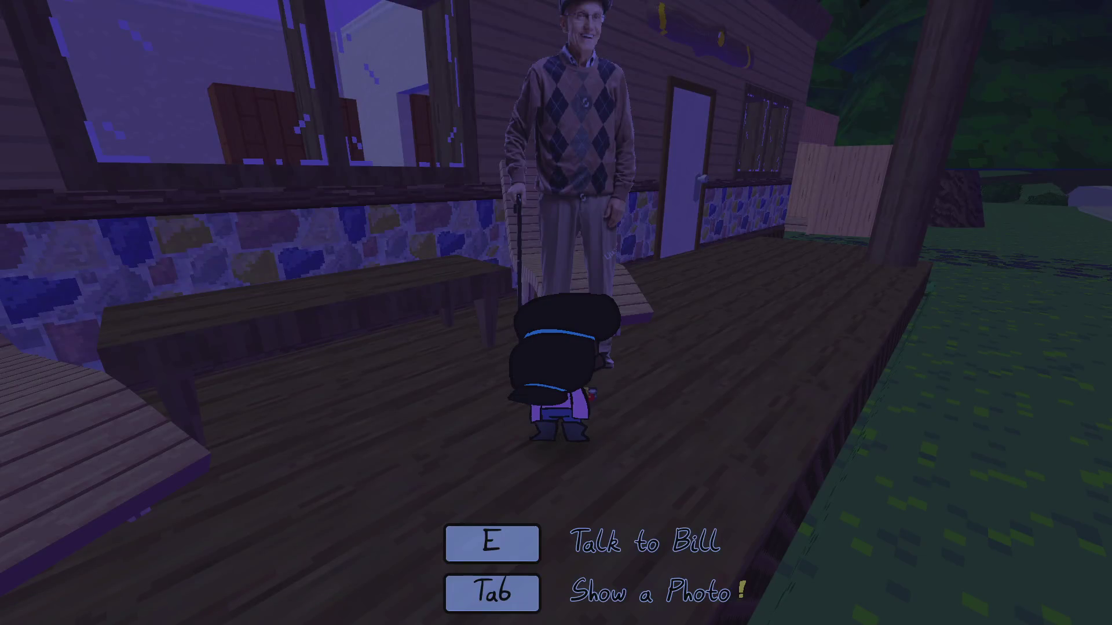
{"action": "key", "text": "Tab"}
{"action": "left_click", "coordinate": [293, 186]}
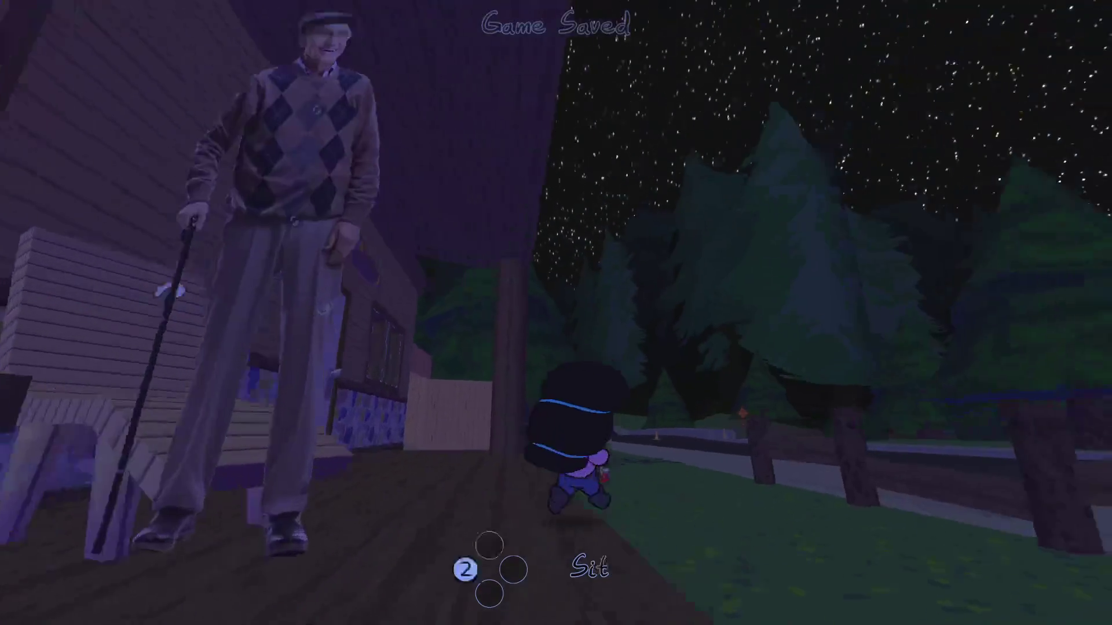
Step: Run to the purple toy car and drive it across the street toward the houses
{"action": "key", "text": "w"}
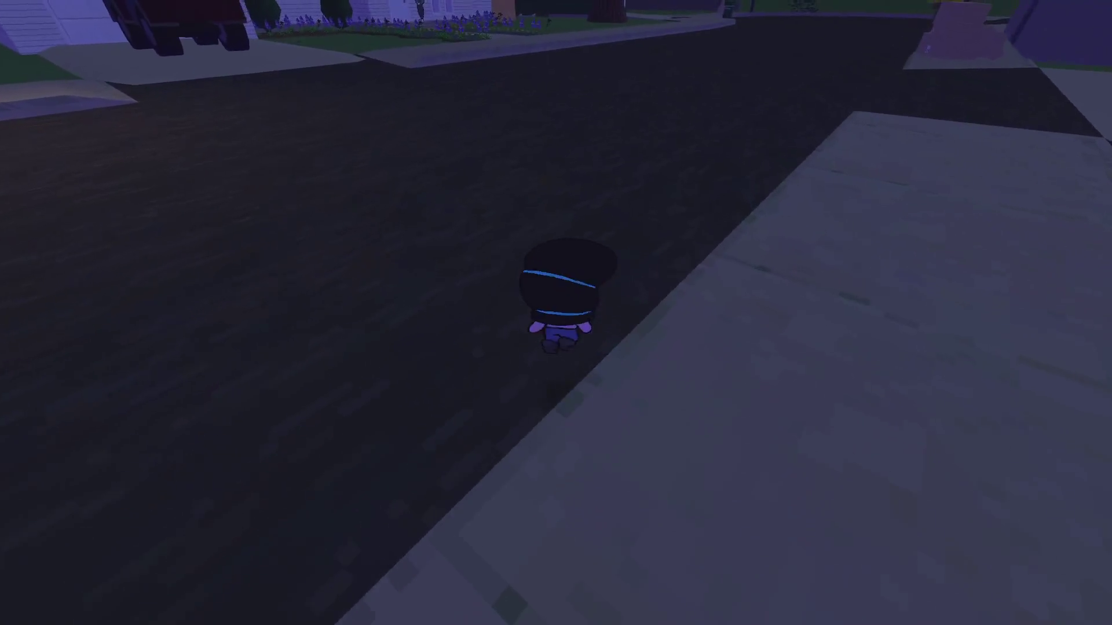
{"action": "key", "text": "w"}
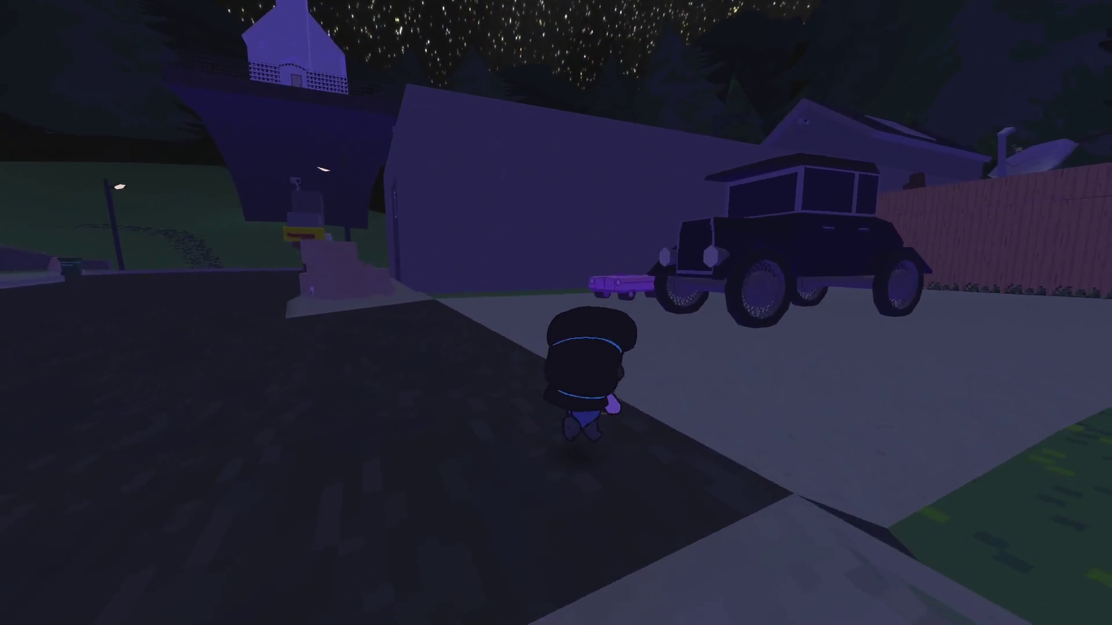
{"action": "key", "text": "w"}
{"action": "key", "text": "e"}
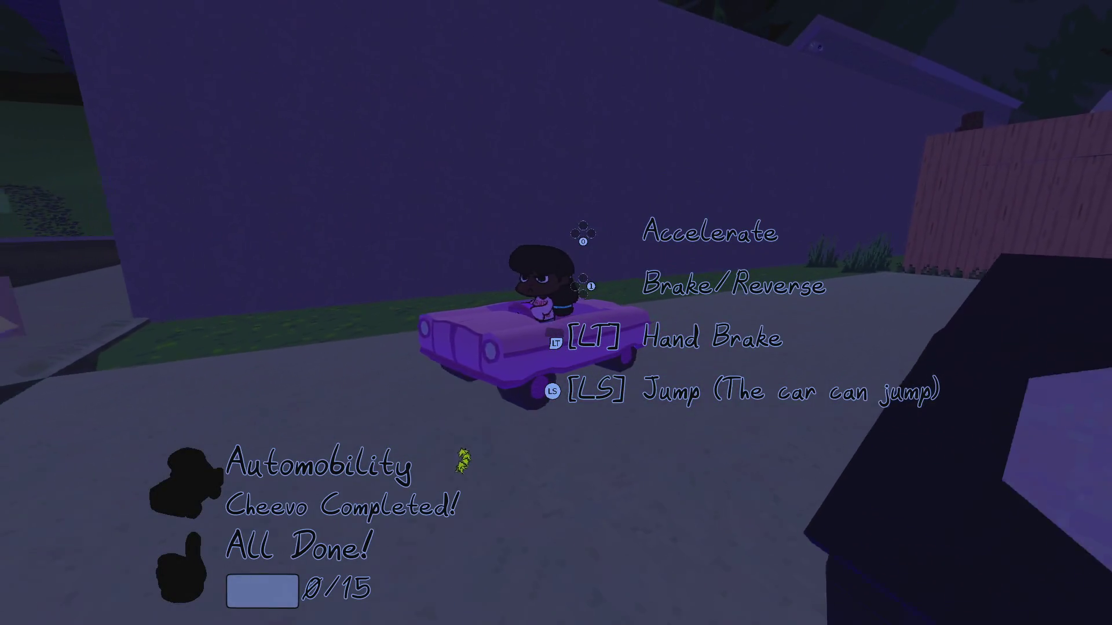
{"action": "key", "text": "w"}
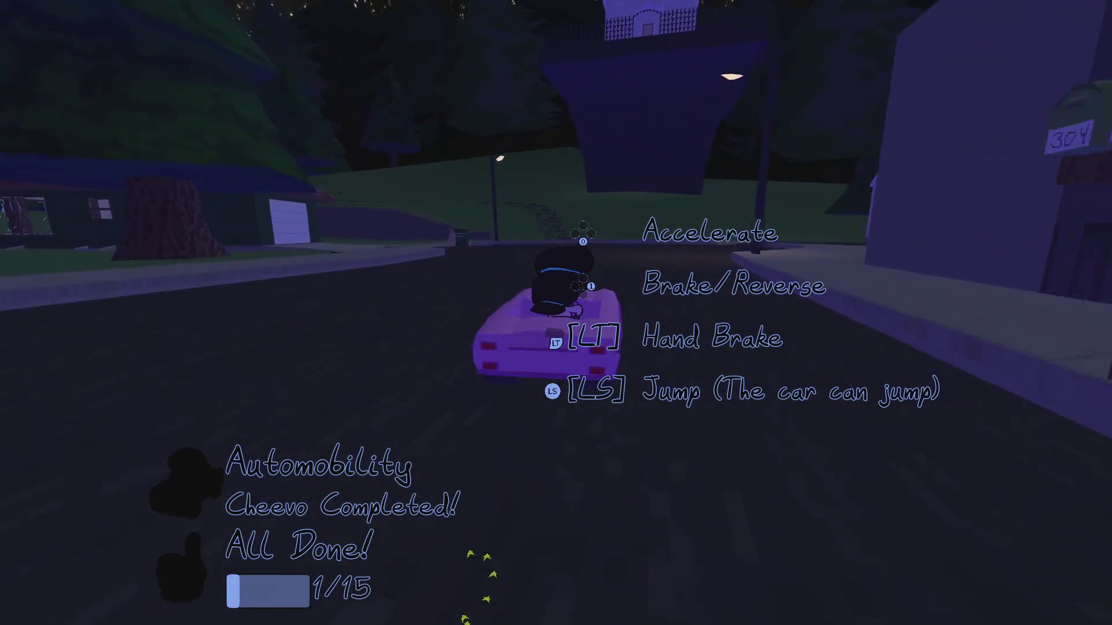
{"action": "key", "text": "w"}
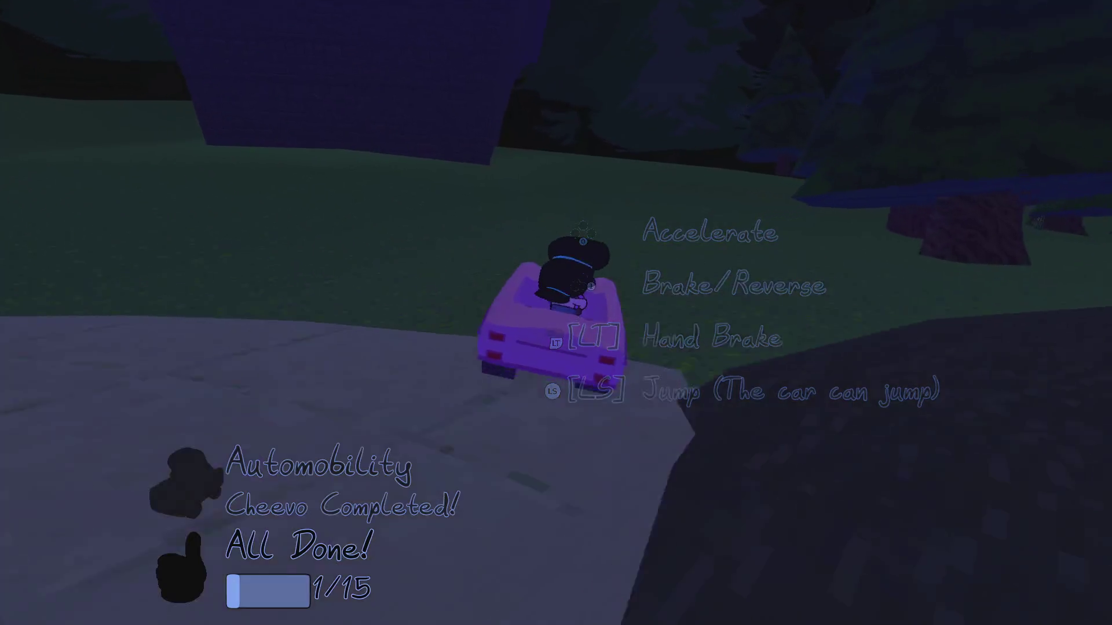
{"action": "key", "text": "w"}
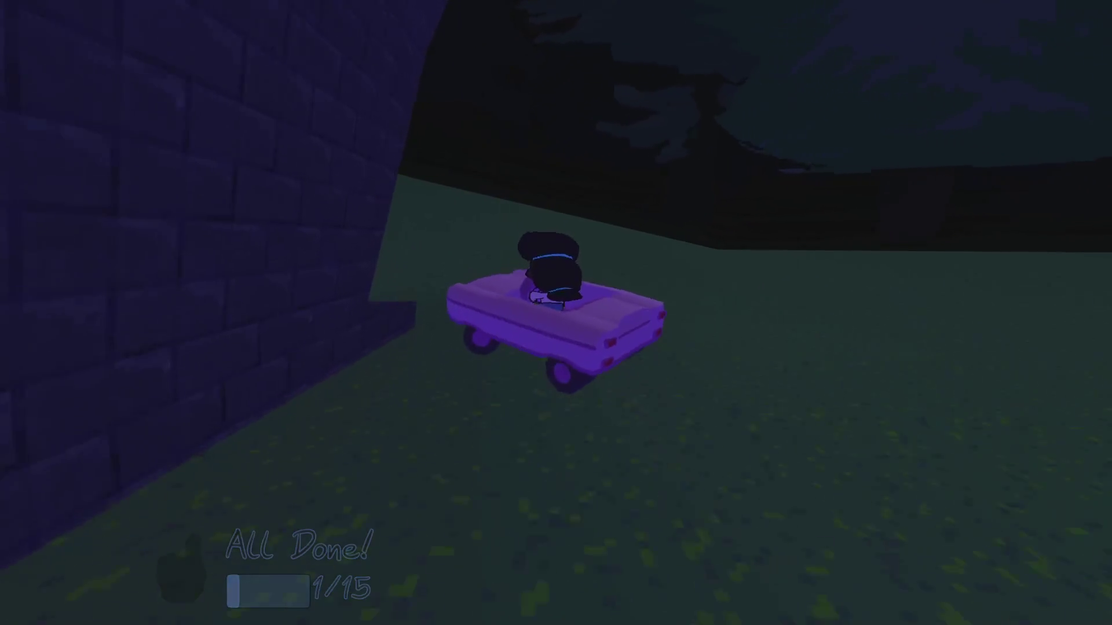
{"action": "key", "text": "w"}
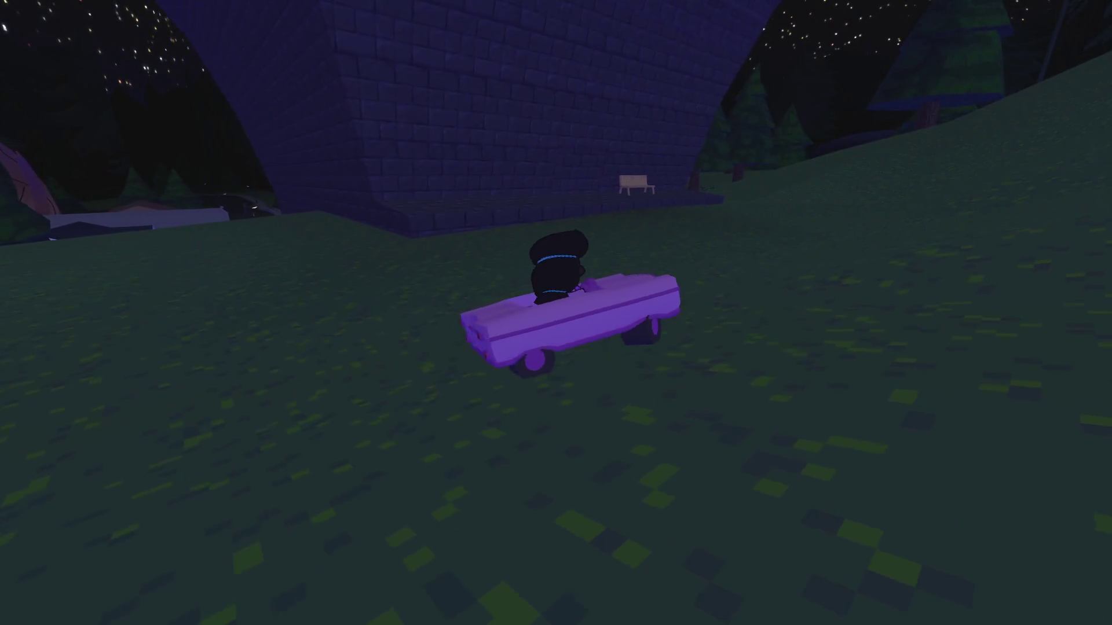
{"action": "key", "text": "w"}
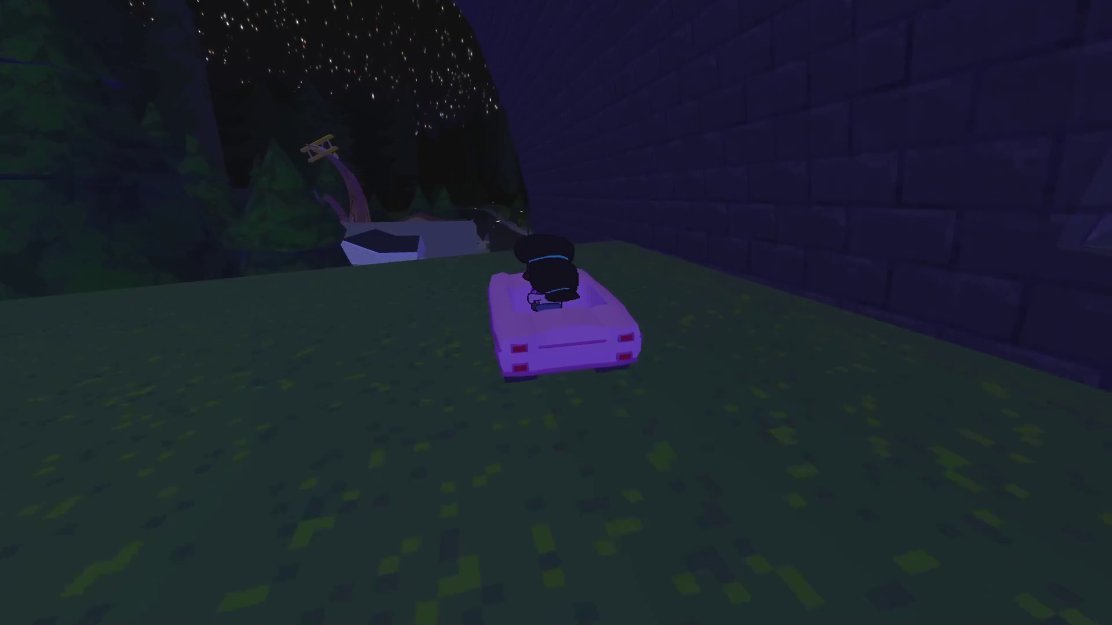
{"action": "key", "text": "w"}
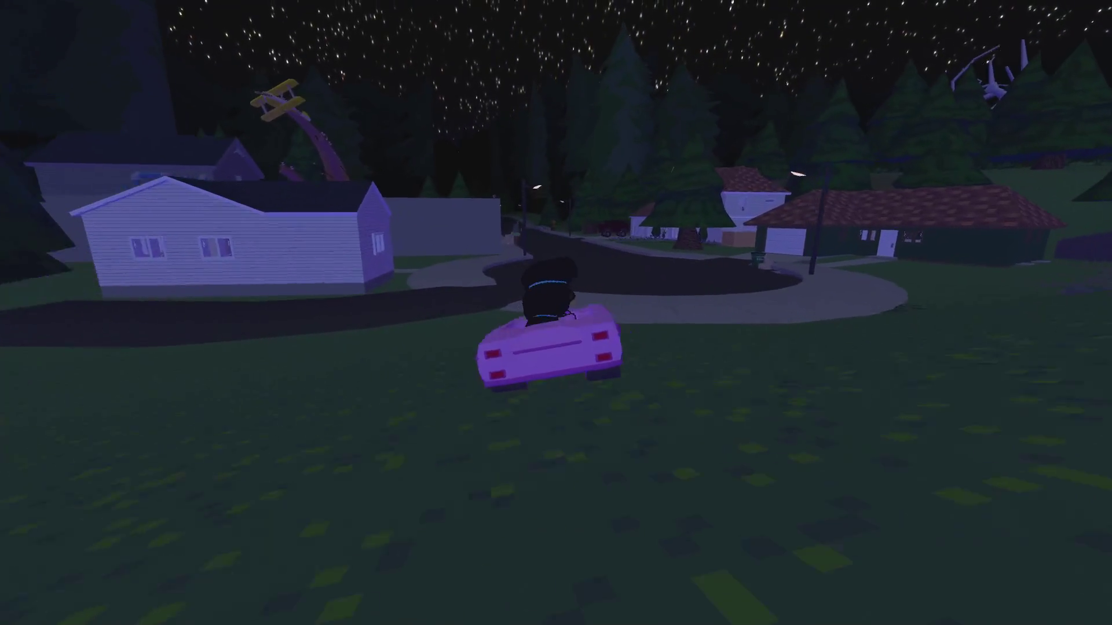
{"action": "key", "text": "w"}
Step: Snap a camera photo of Bill
{"action": "key", "text": "c"}
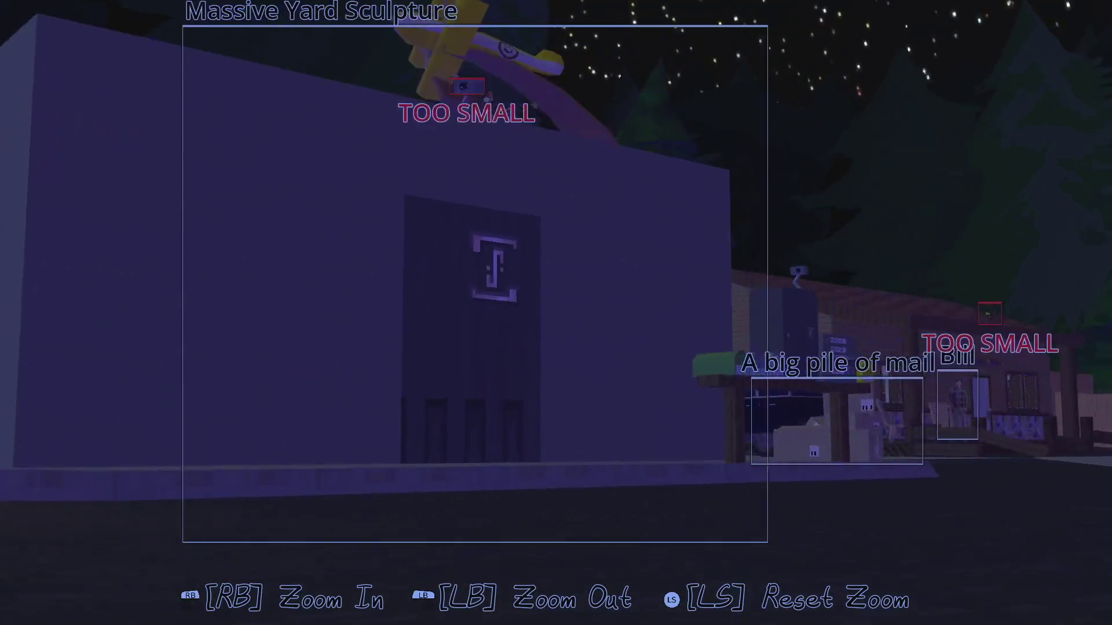
{"action": "scroll", "coordinate": [556, 312], "scroll_direction": "up", "scroll_amount": 3}
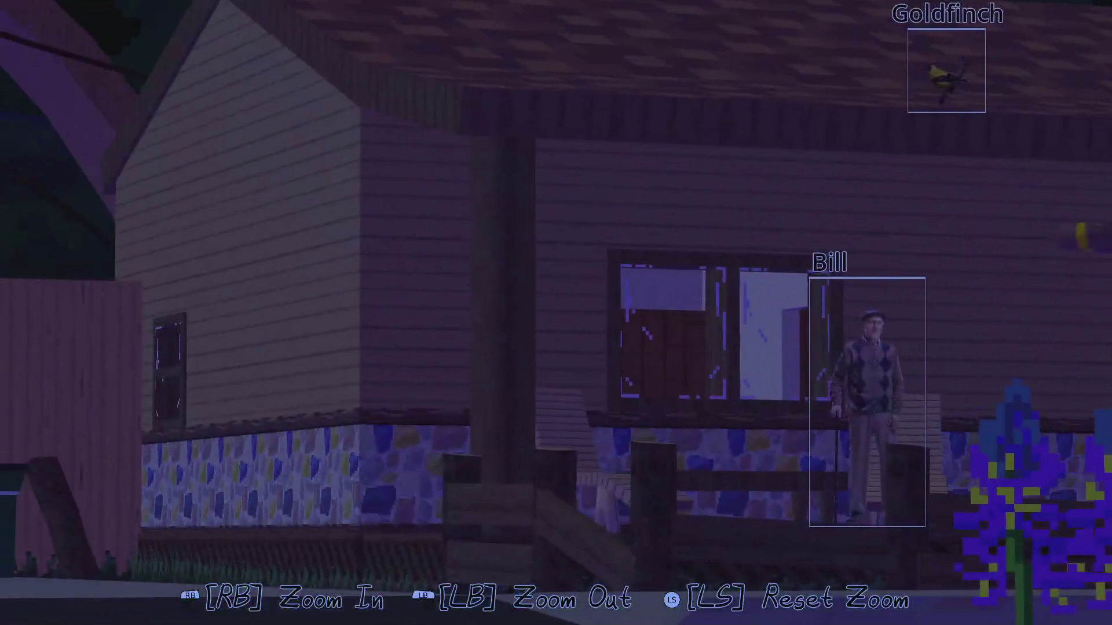
{"action": "key", "text": "space"}
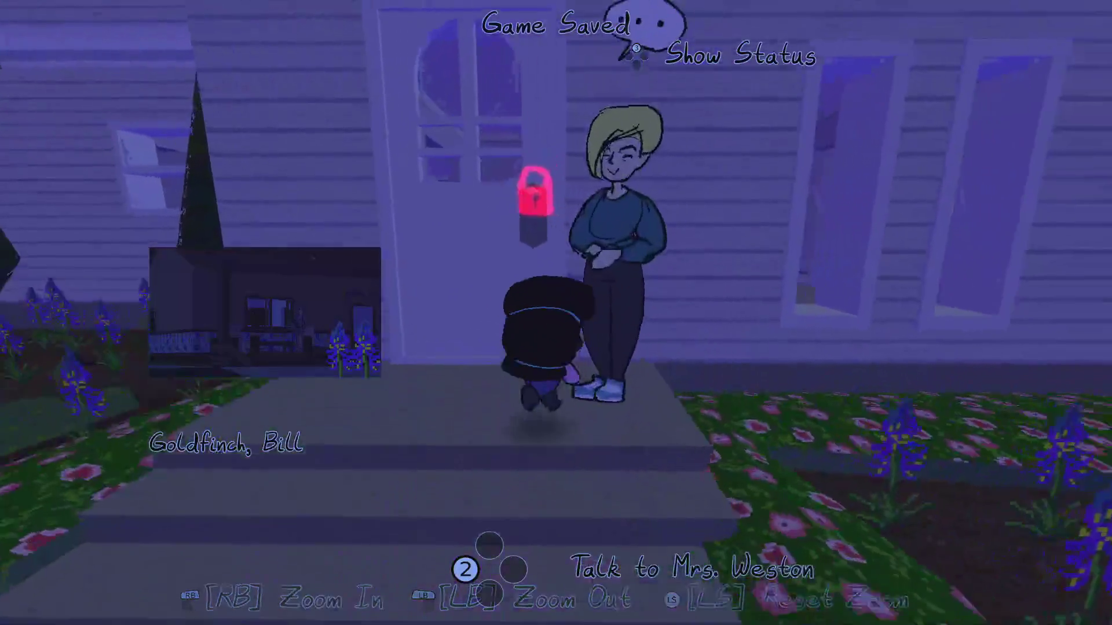
Step: Talk to Mrs. Weston and show her Bill's photo, getting 'Bill's a sweetheart'
{"action": "key", "text": "e"}
{"action": "key", "text": "Escape"}
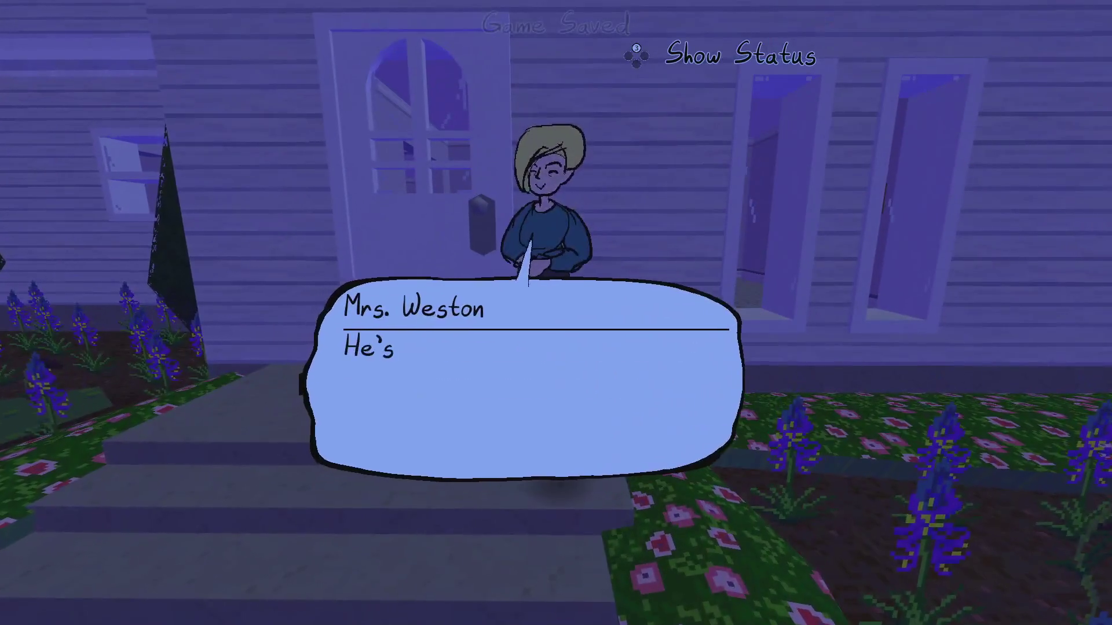
{"action": "key", "text": "e"}
{"action": "key", "text": "e"}
{"action": "key", "text": "e"}
{"action": "key", "text": "e"}
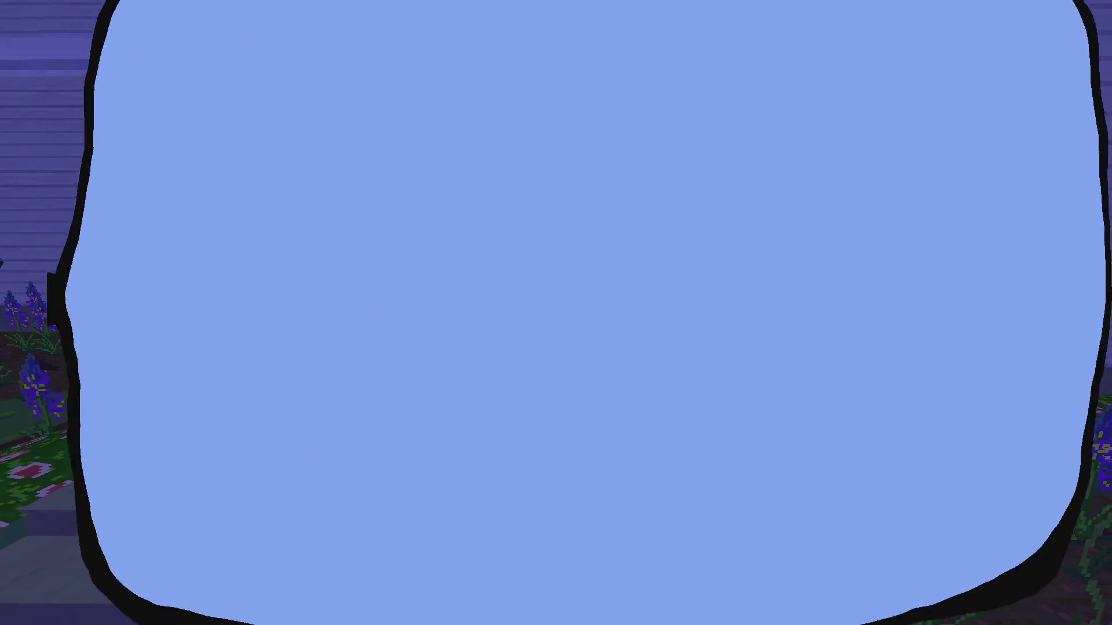
{"action": "key", "text": "e"}
{"action": "key", "text": "e"}
{"action": "key", "text": "3"}
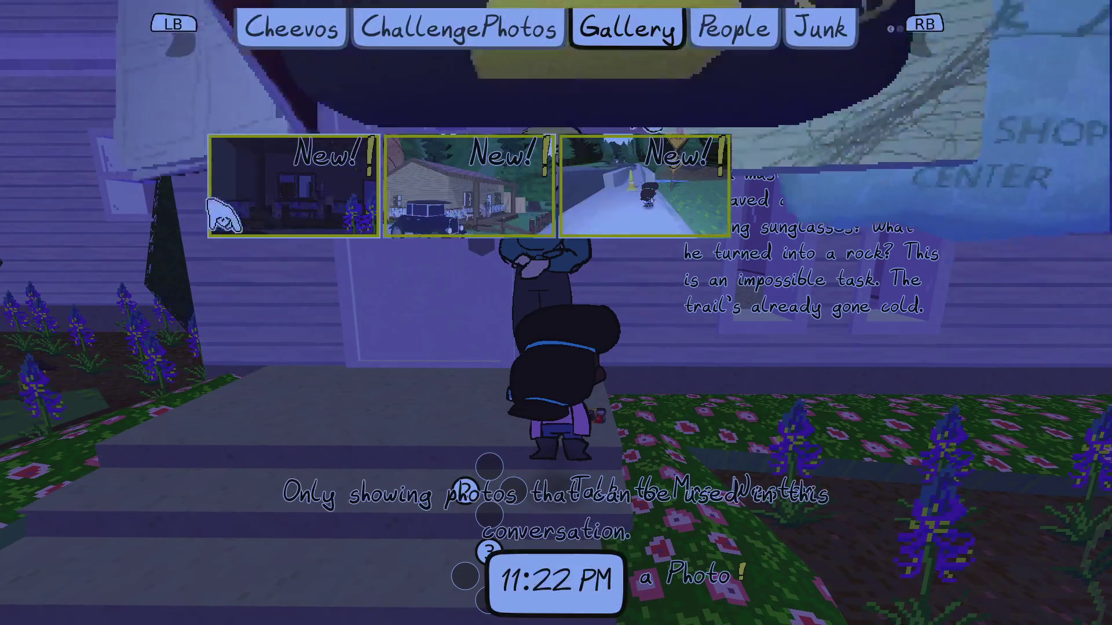
{"action": "left_click", "coordinate": [223, 217]}
{"action": "key", "text": "e"}
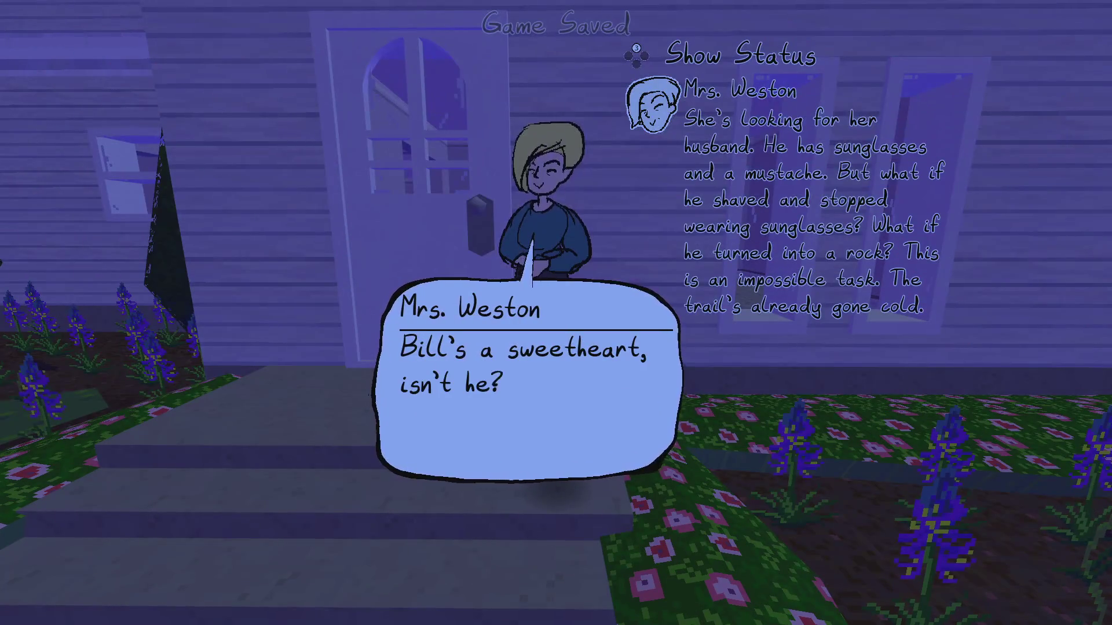
{"action": "key", "text": "alt+Tab"}
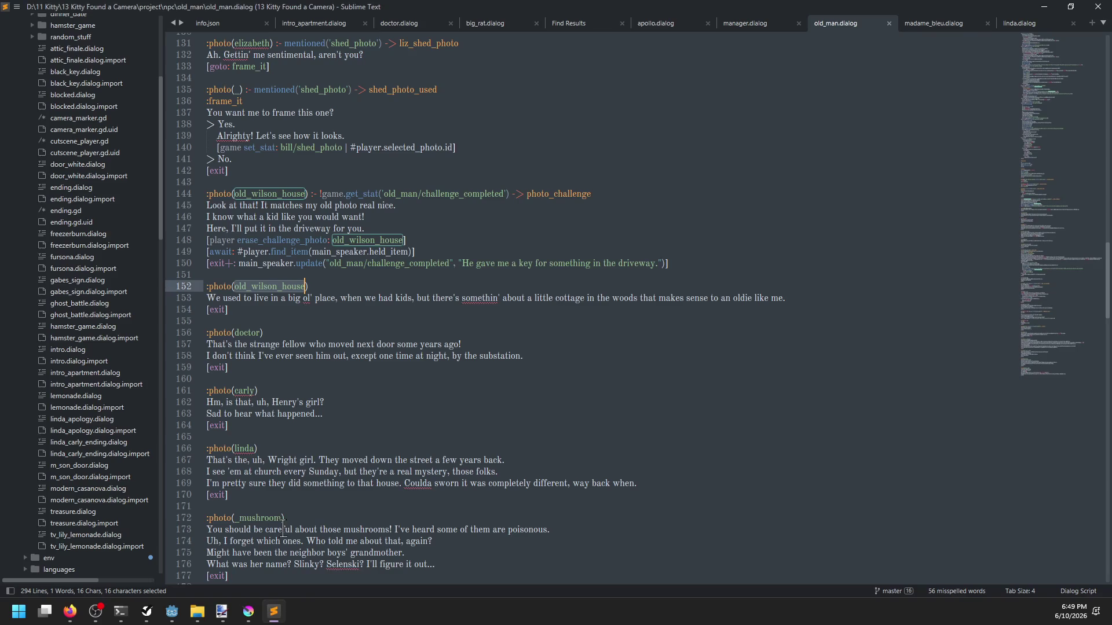
Step: Back in Godot, look through dialog_viewer.gd, dialog_evaluator.gd, base_player.gd and player.gd
{"action": "left_click", "coordinate": [172, 612]}
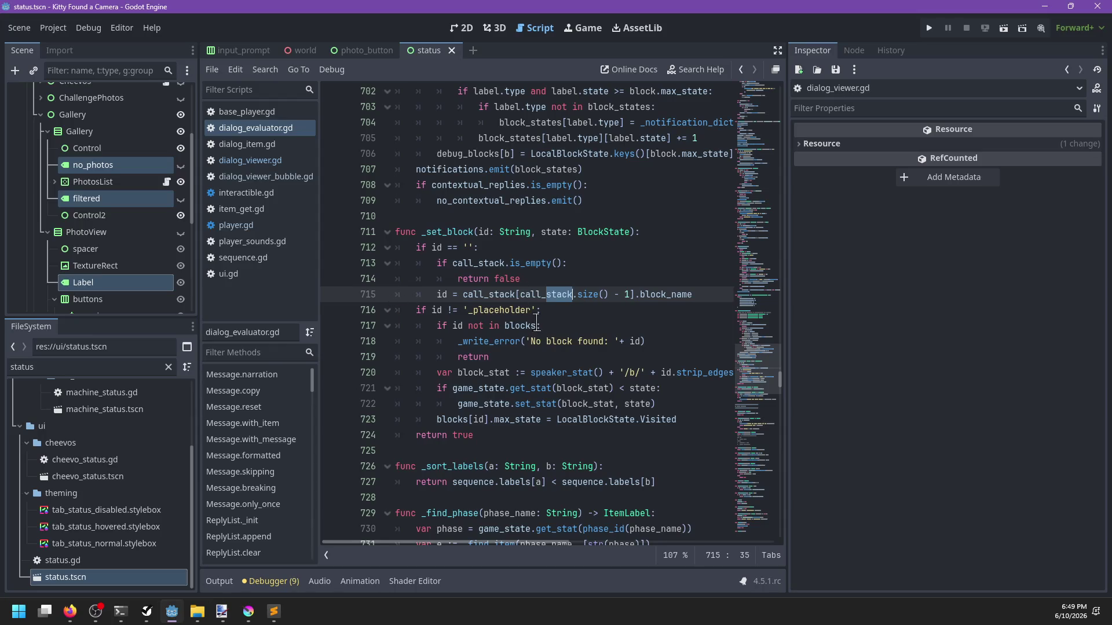
{"action": "left_click", "coordinate": [263, 161]}
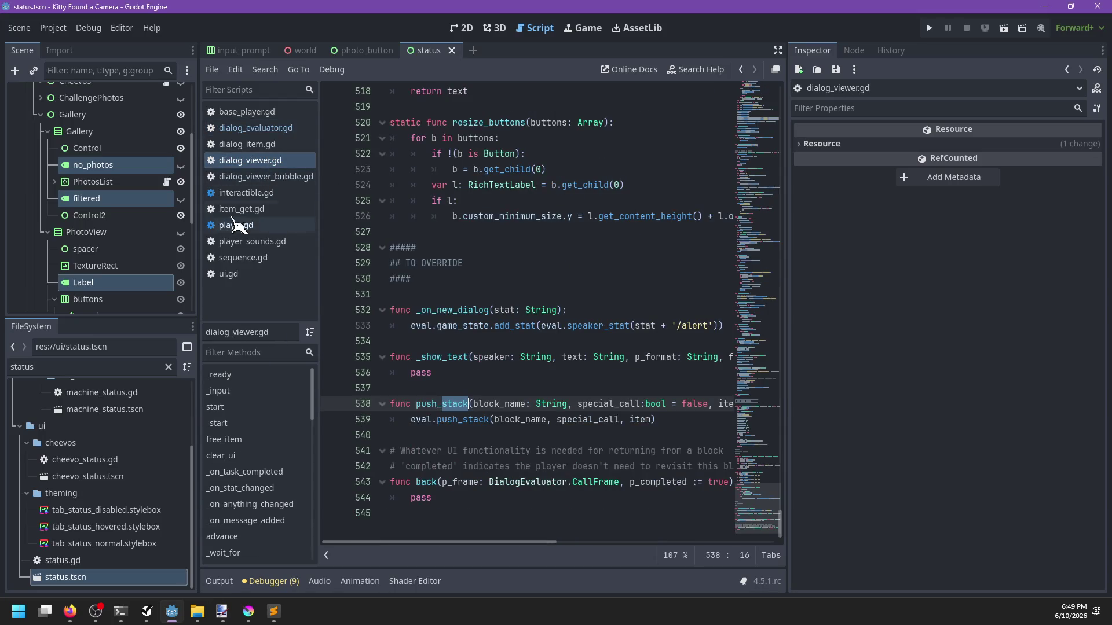
{"action": "left_click", "coordinate": [250, 230]}
{"action": "left_click", "coordinate": [244, 166]}
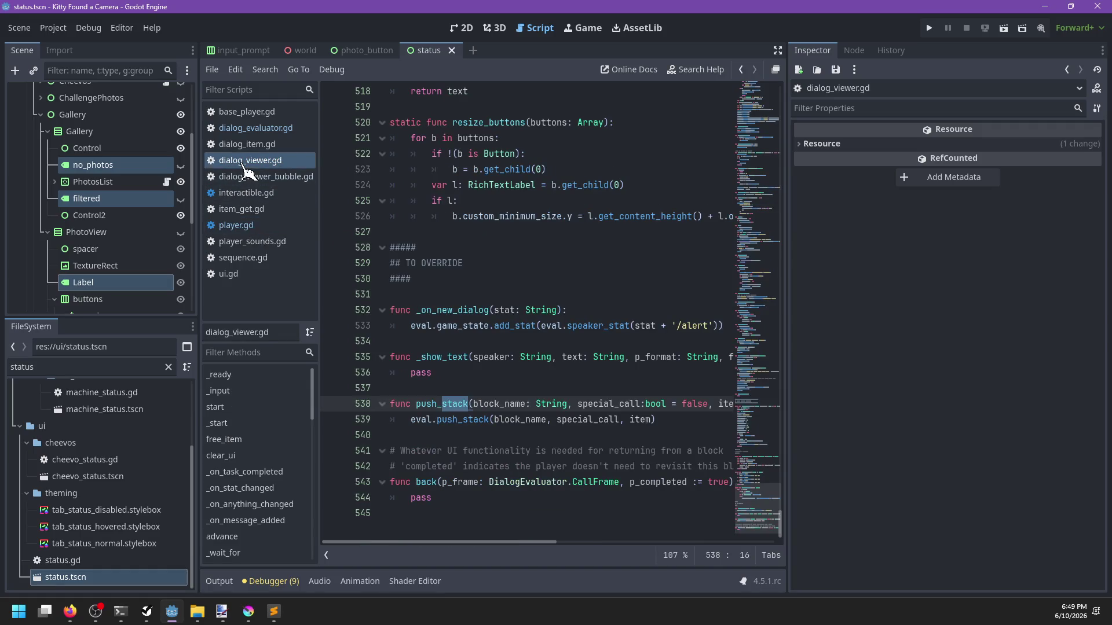
{"action": "left_click", "coordinate": [252, 128]}
{"action": "left_click", "coordinate": [246, 112]}
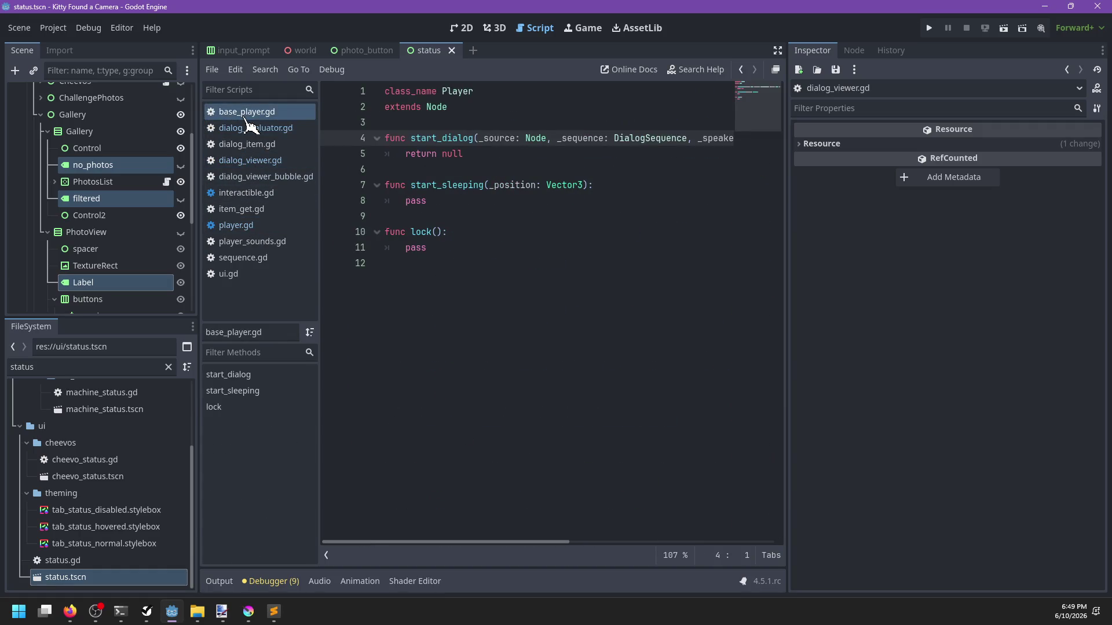
{"action": "left_click", "coordinate": [258, 167]}
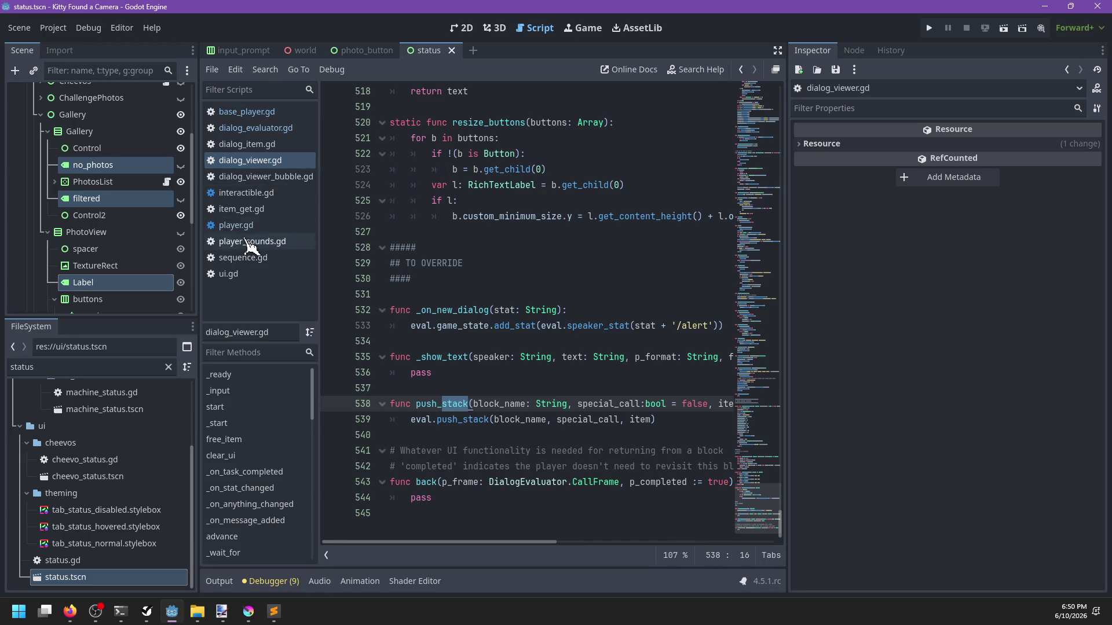
{"action": "left_click", "coordinate": [250, 231]}
Step: Find the show_context call in player.gd and remove an unfinished else line
{"action": "left_click", "coordinate": [539, 247]}
{"action": "key", "text": "ctrl+f"}
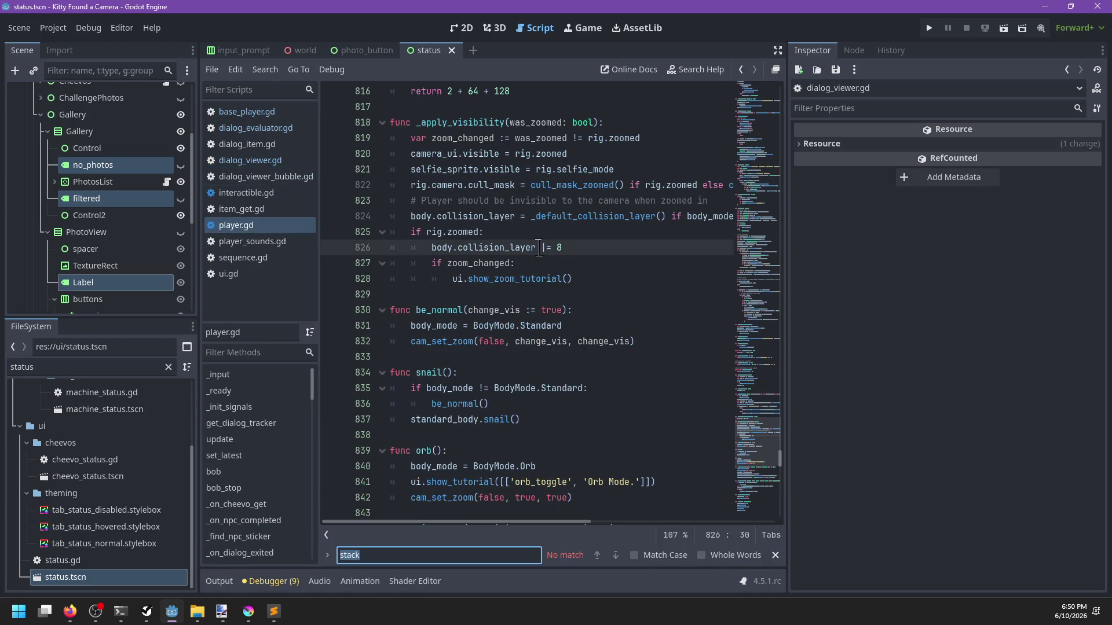
{"action": "type", "text": "show_context"}
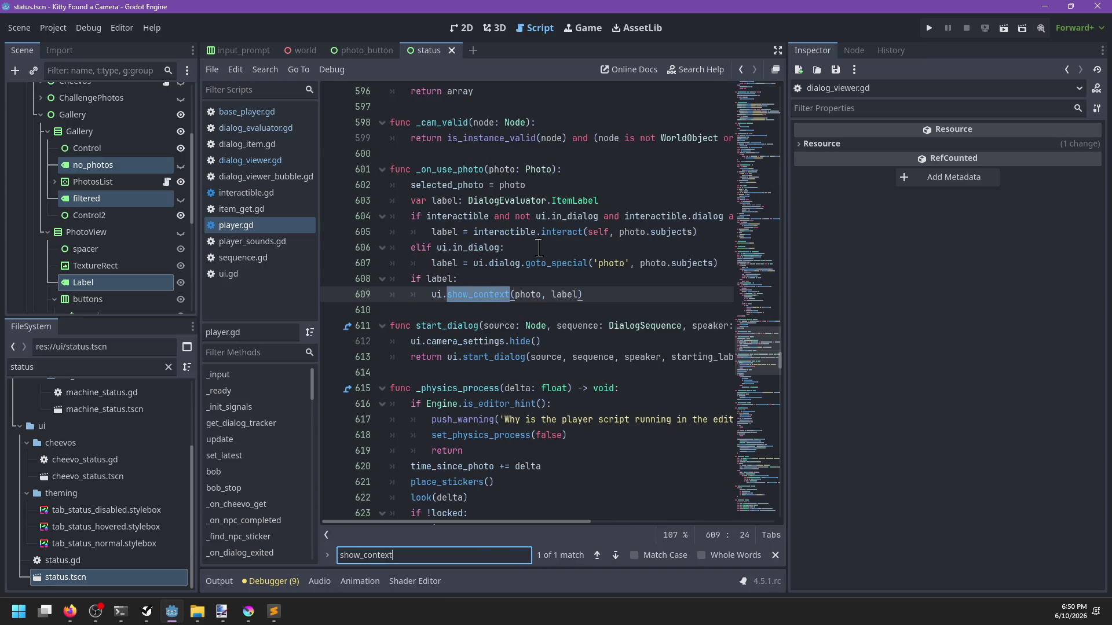
{"action": "key", "text": "Escape"}
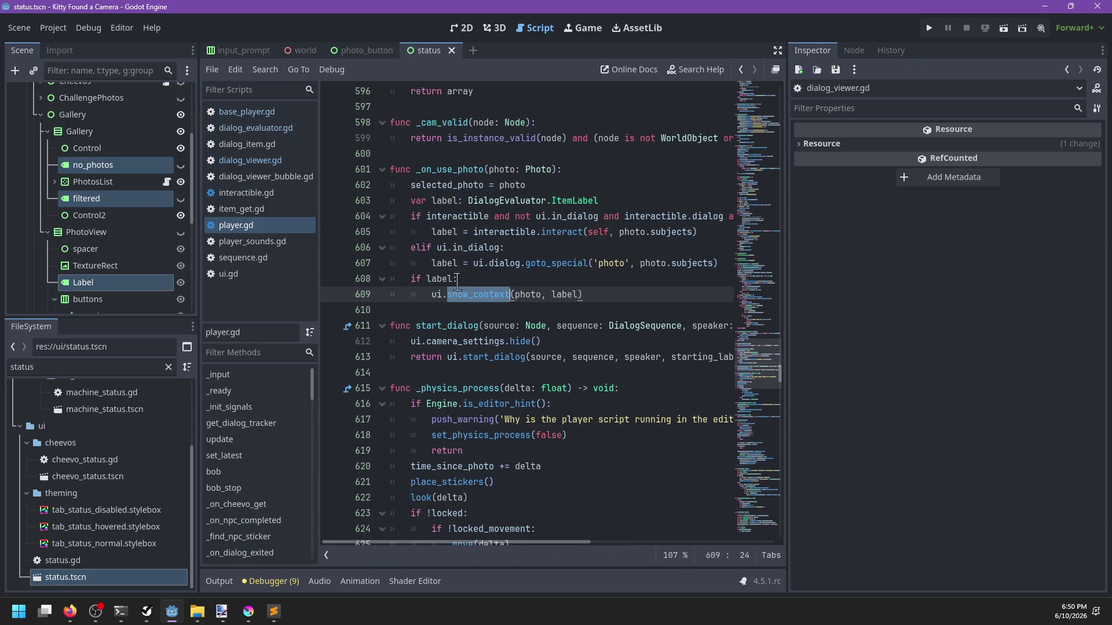
{"action": "left_click", "coordinate": [616, 295]}
{"action": "key", "text": "Return"}
{"action": "key", "text": "BackSpace"}
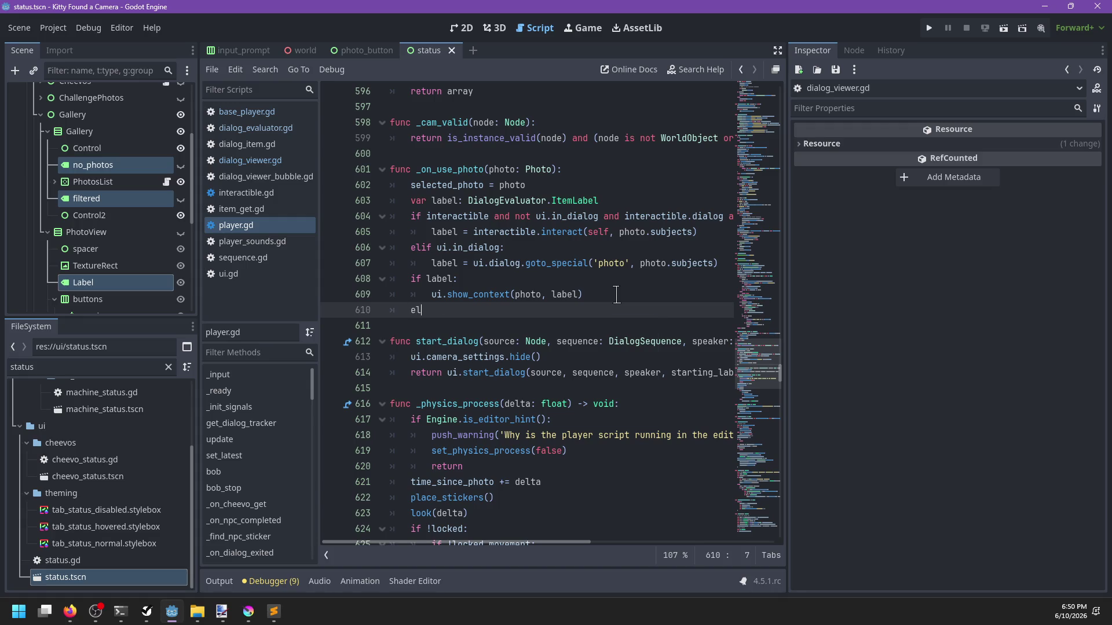
{"action": "key", "text": "BackSpace"}
{"action": "key", "text": "BackSpace"}
{"action": "key", "text": "BackSpace"}
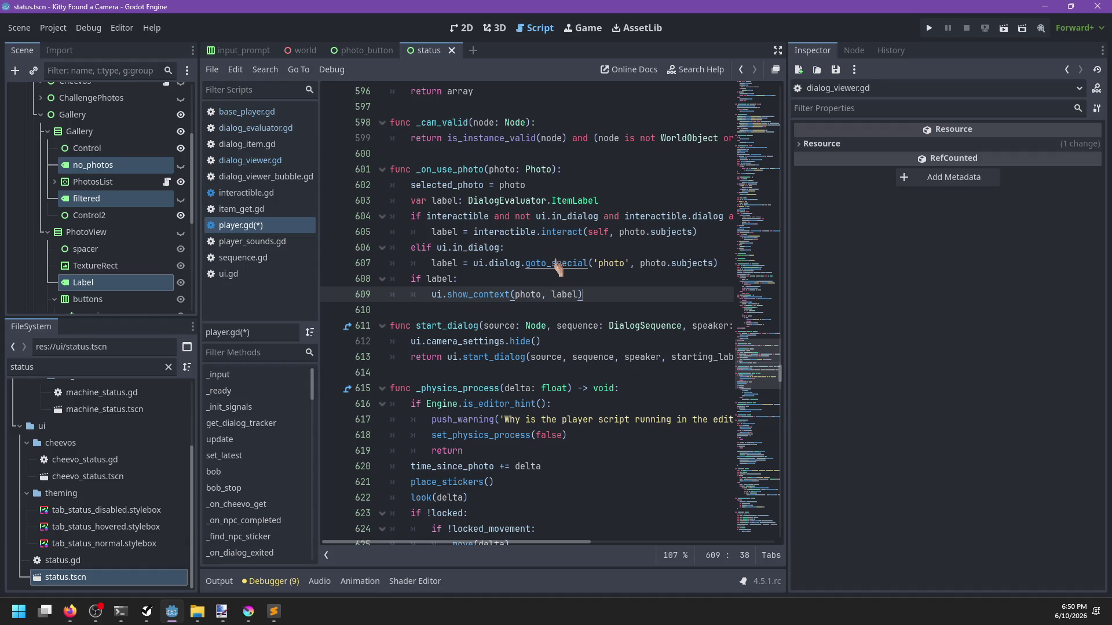
Step: Follow the interact, enter_dialog and start_dialog definitions, saving player.gd along the way
{"action": "left_click", "coordinate": [556, 233], "text": "ctrl"}
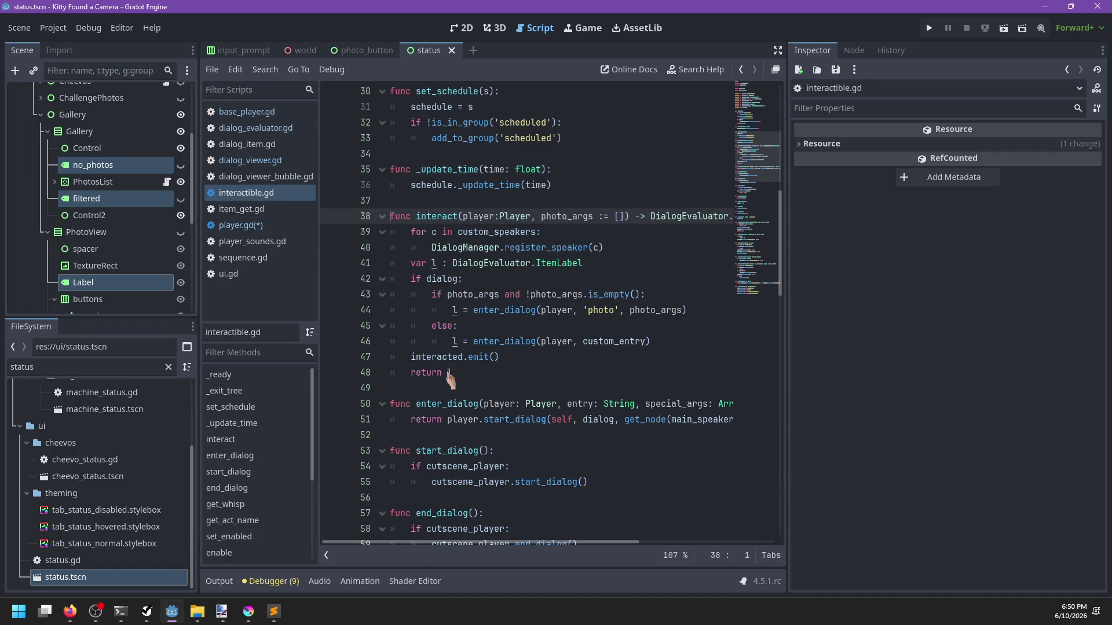
{"action": "left_click", "coordinate": [502, 341], "text": "ctrl"}
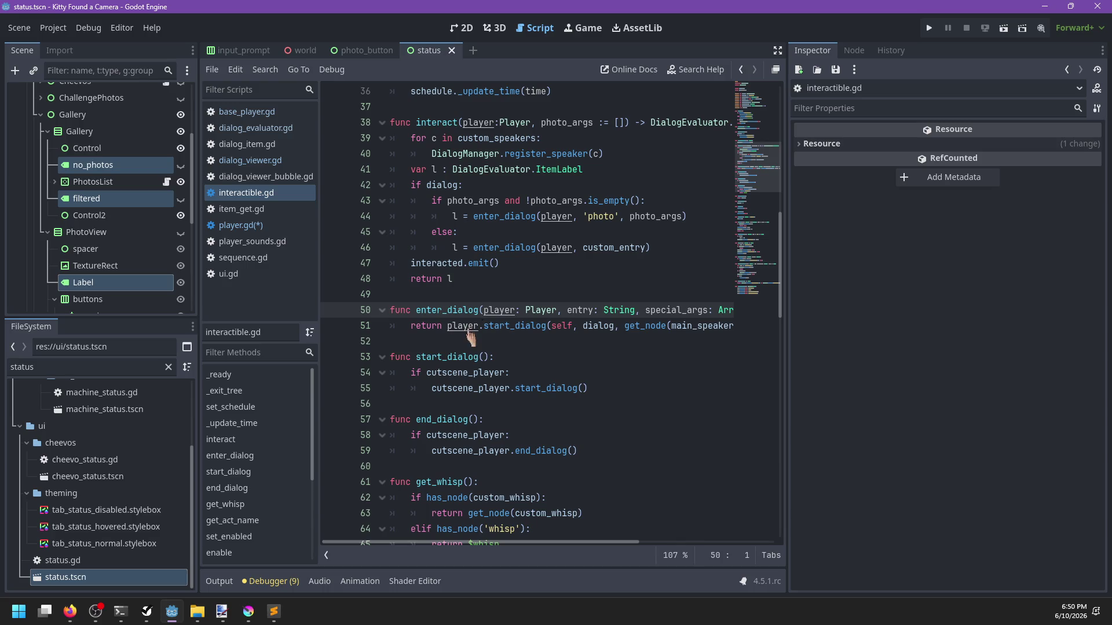
{"action": "left_click", "coordinate": [507, 326], "text": "ctrl"}
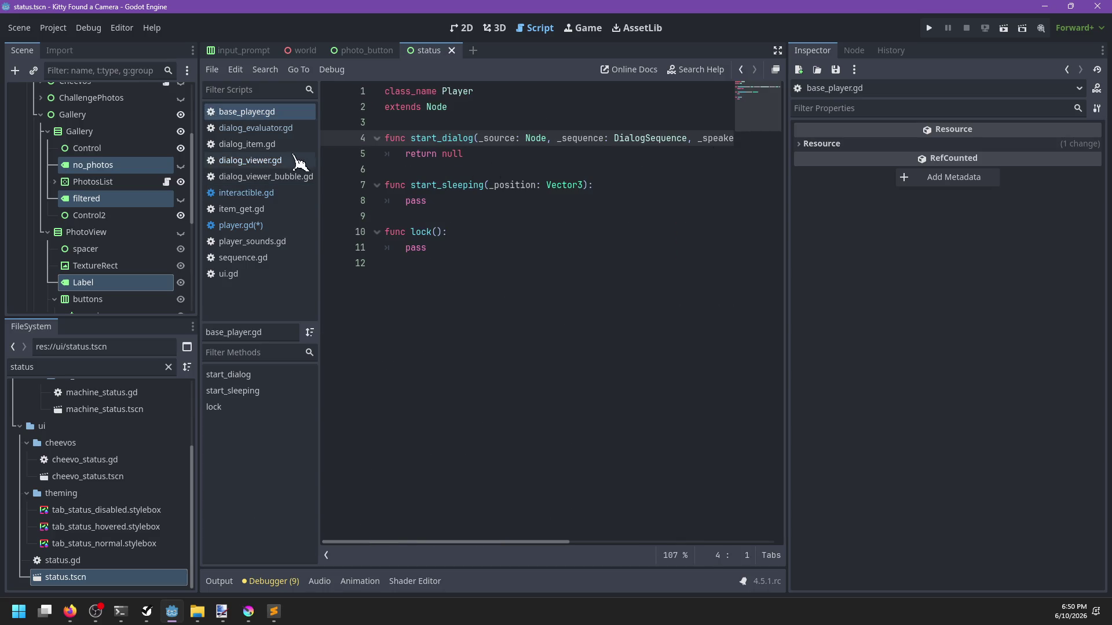
{"action": "left_click", "coordinate": [290, 225]}
{"action": "key", "text": "ctrl+s"}
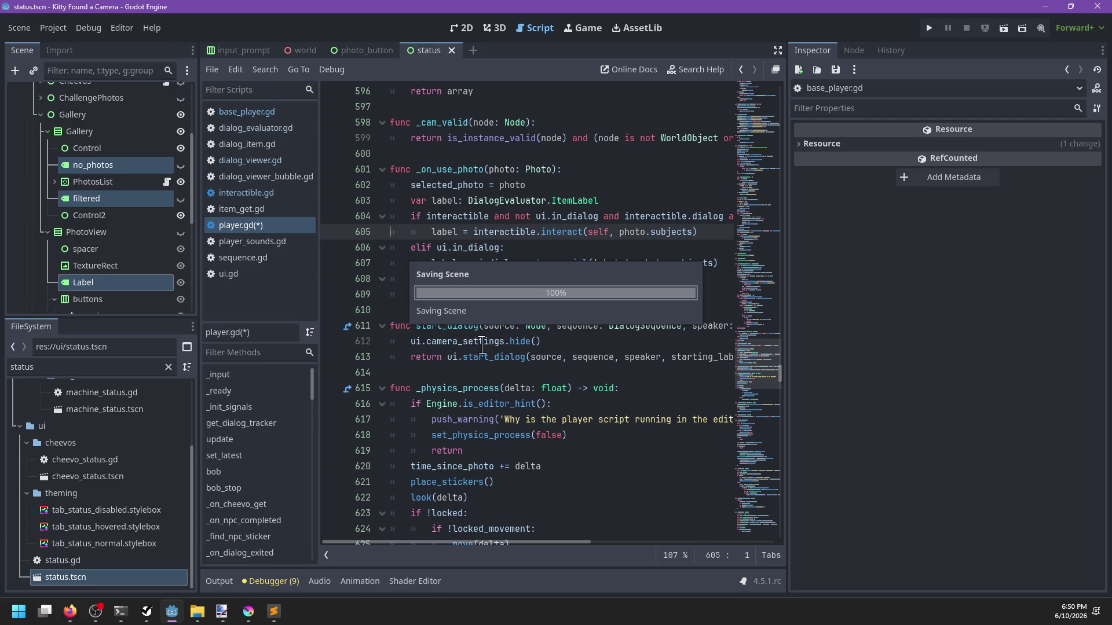
{"action": "left_click", "coordinate": [480, 362], "text": "ctrl"}
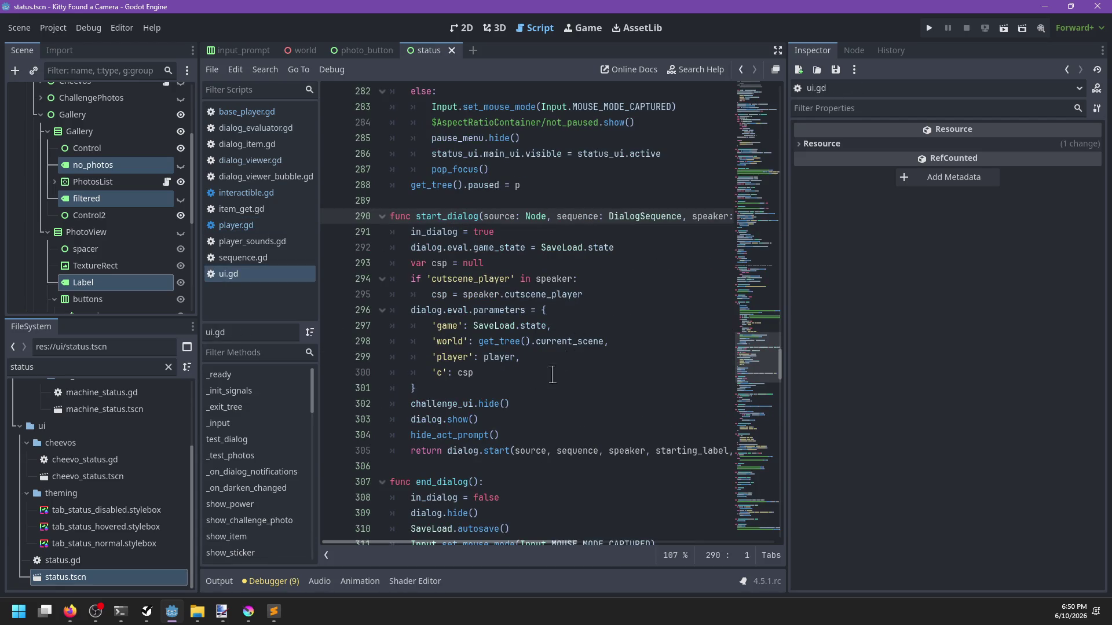
Step: Follow start_dialog through start and _start to the dialog evaluator's _enter function
{"action": "left_click", "coordinate": [494, 453], "text": "ctrl"}
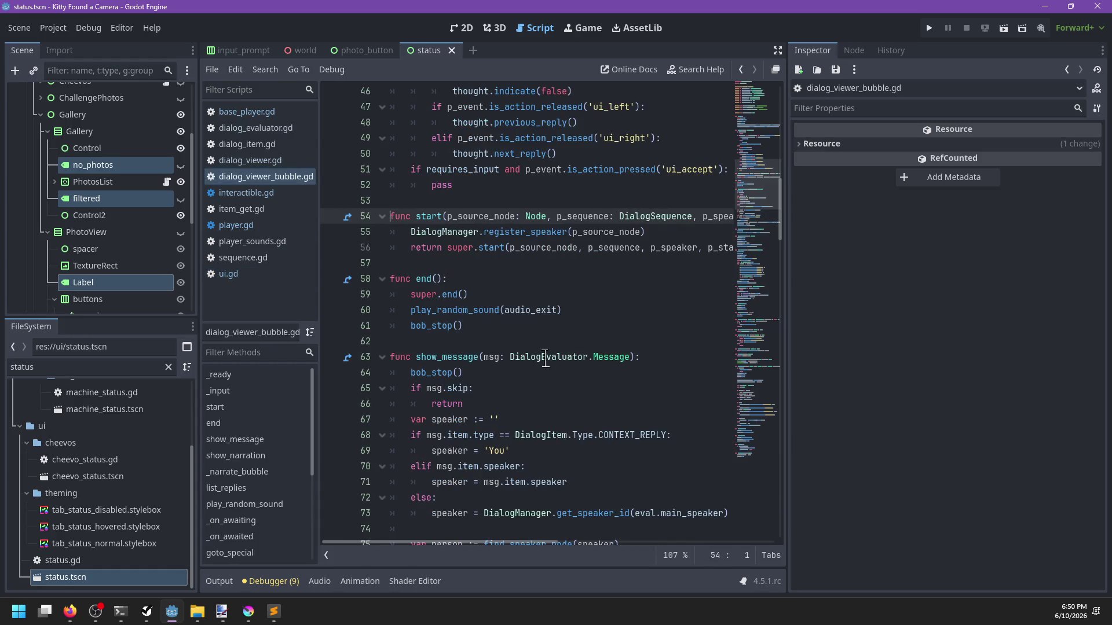
{"action": "left_click", "coordinate": [494, 255], "text": "ctrl"}
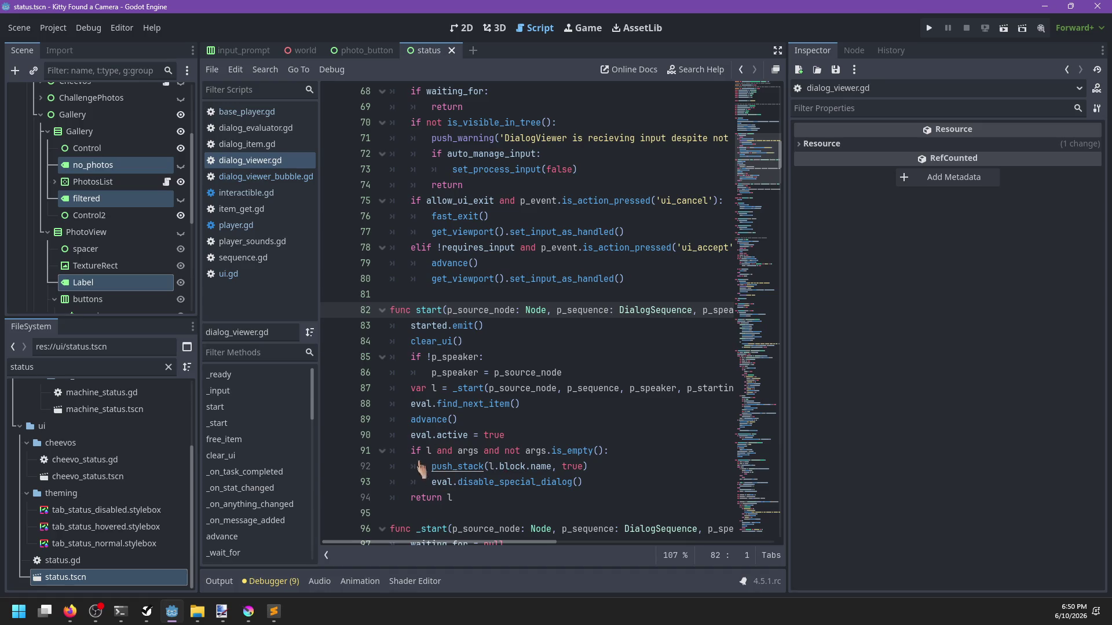
{"action": "left_click", "coordinate": [469, 389], "text": "ctrl"}
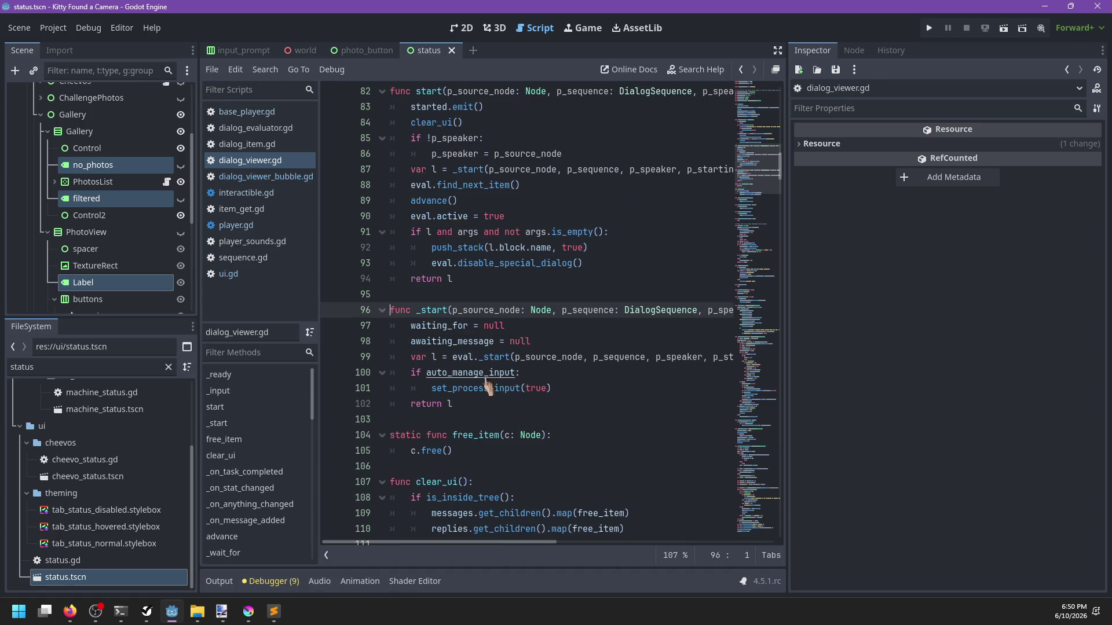
{"action": "left_click", "coordinate": [493, 358], "text": "ctrl"}
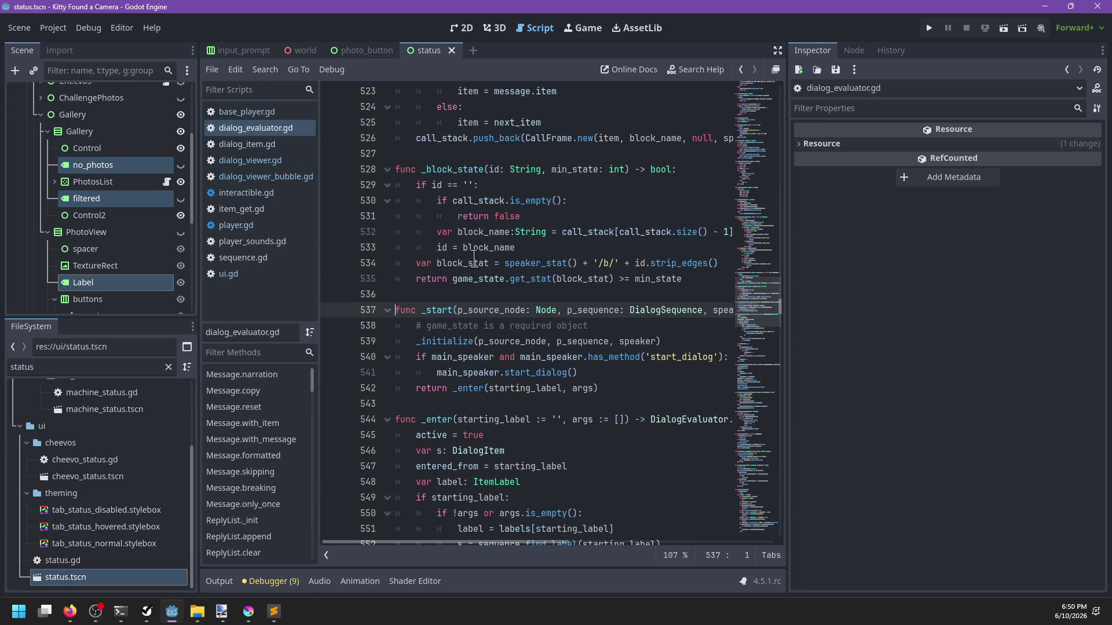
{"action": "left_click", "coordinate": [485, 392], "text": "ctrl"}
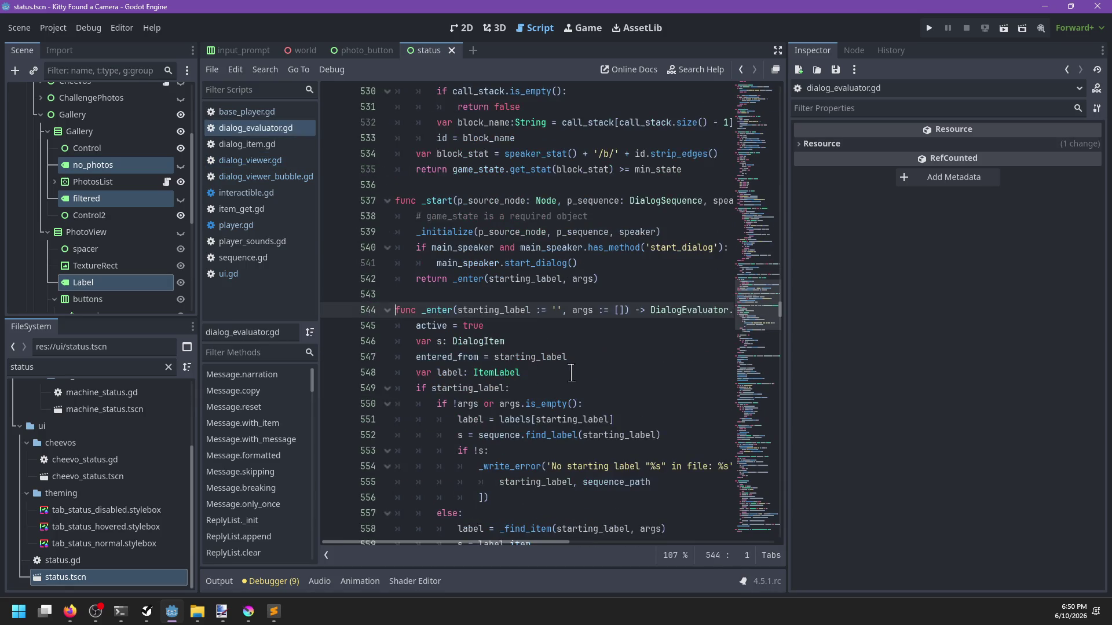
Step: Set a breakpoint on line 571's return label and run the game with F5
{"action": "scroll", "coordinate": [570, 368], "scroll_direction": "down", "scroll_amount": 4}
{"action": "scroll", "coordinate": [571, 365], "scroll_direction": "down", "scroll_amount": 3}
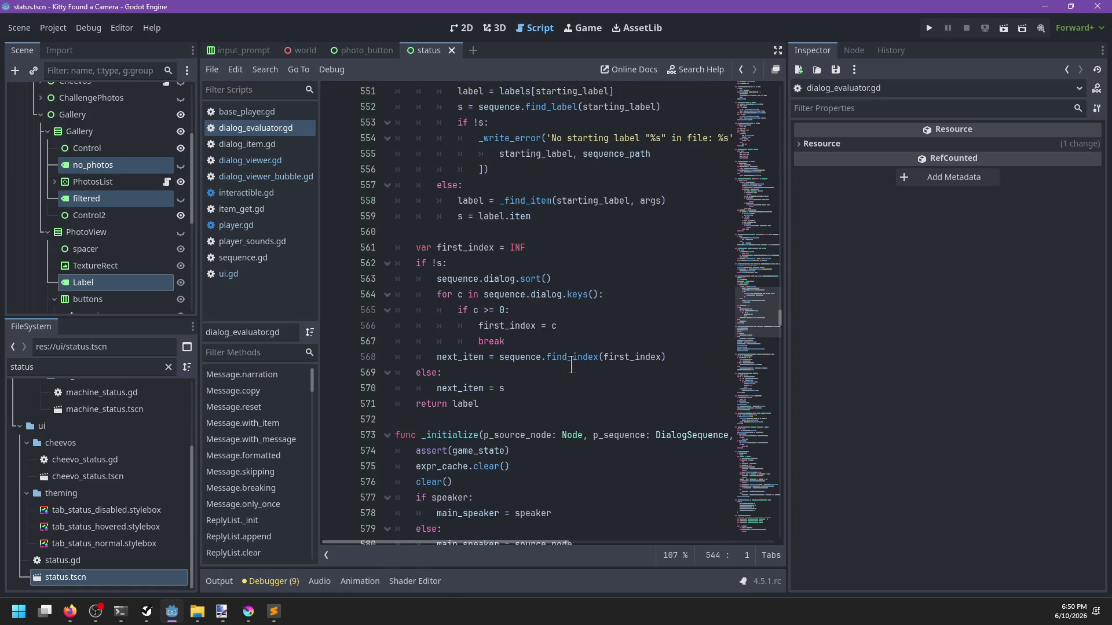
{"action": "double_click", "coordinate": [467, 404]}
{"action": "scroll", "coordinate": [591, 365], "scroll_direction": "up", "scroll_amount": 2}
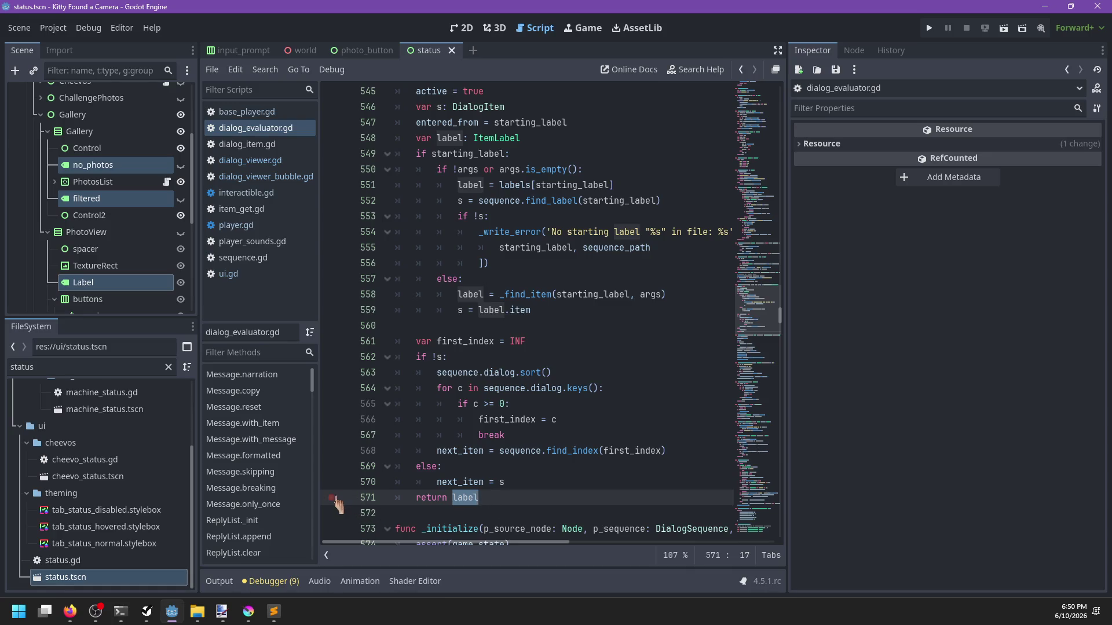
{"action": "left_click", "coordinate": [331, 498]}
{"action": "left_click", "coordinate": [572, 482]}
{"action": "key", "text": "F5"}
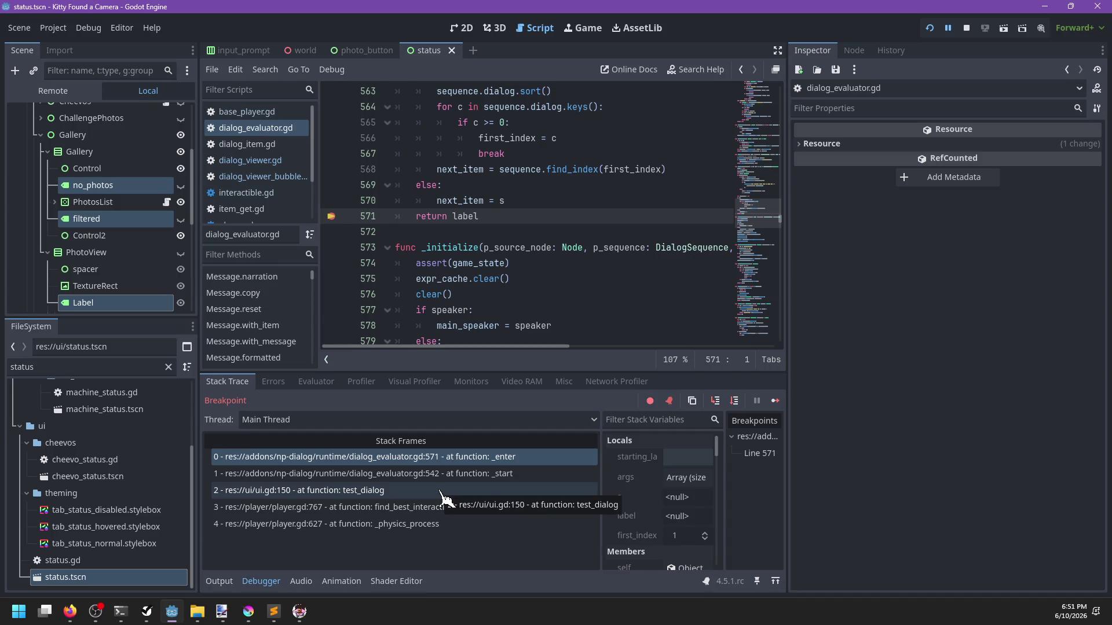
Step: Show the NPC the first photo and inspect the returned label's members in Locals
{"action": "key", "text": "F12"}
{"action": "key", "text": "Tab"}
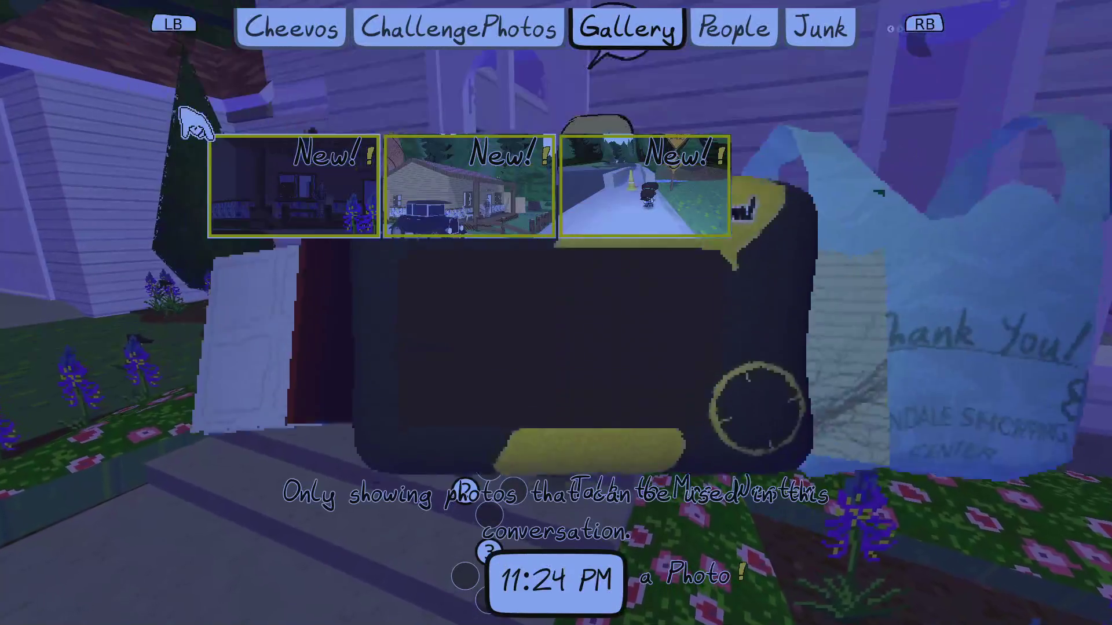
{"action": "key", "text": "Return"}
{"action": "key", "text": "Return"}
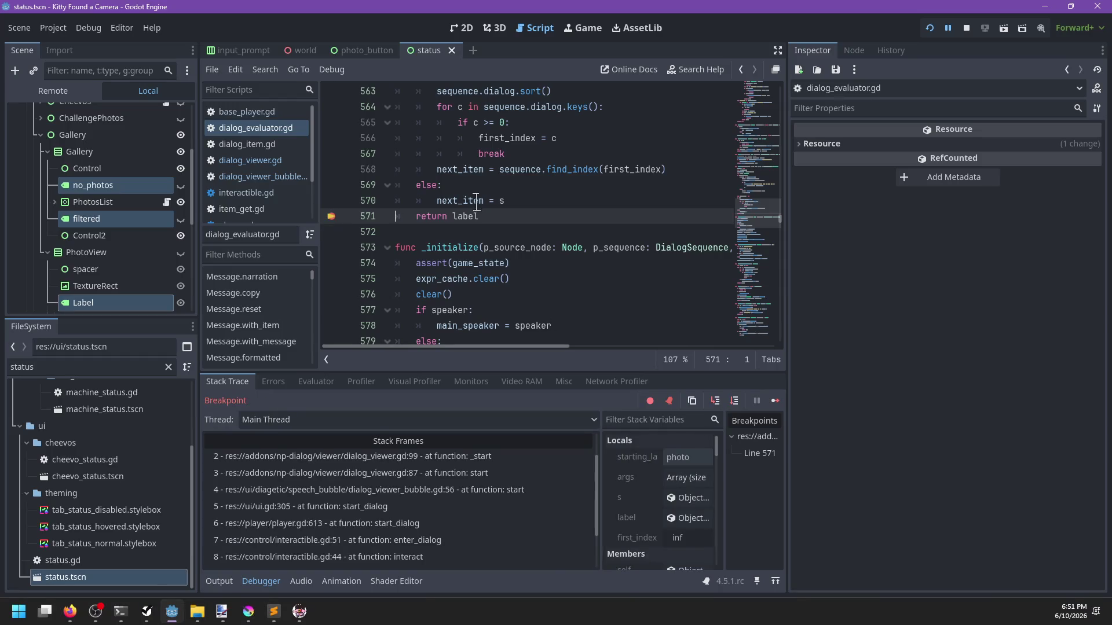
{"action": "mouse_move", "coordinate": [467, 211]}
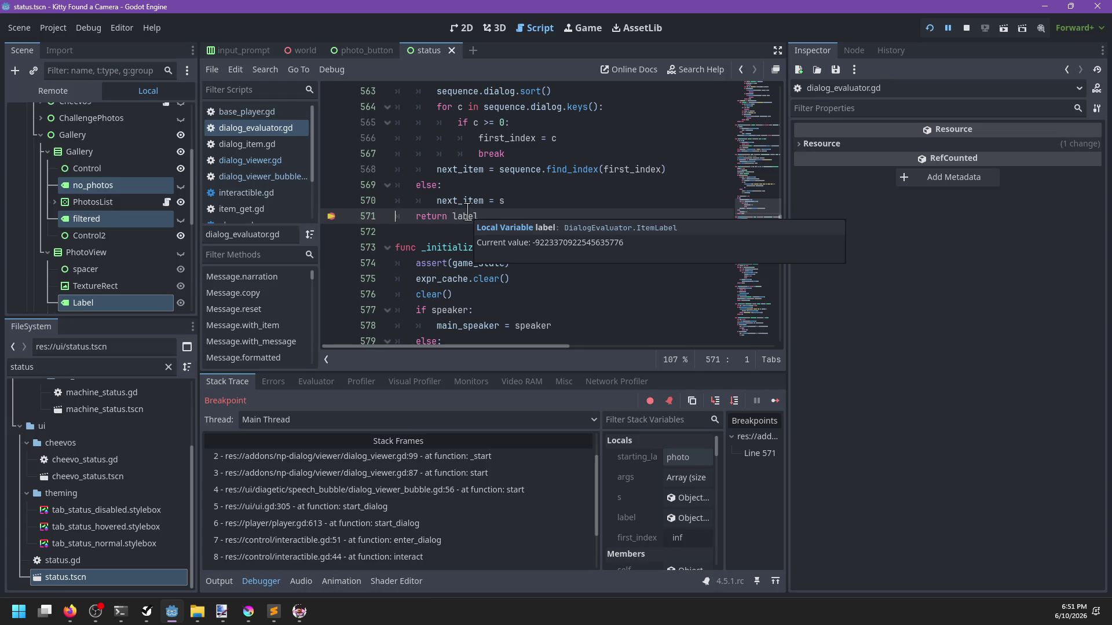
{"action": "left_click", "coordinate": [688, 518]}
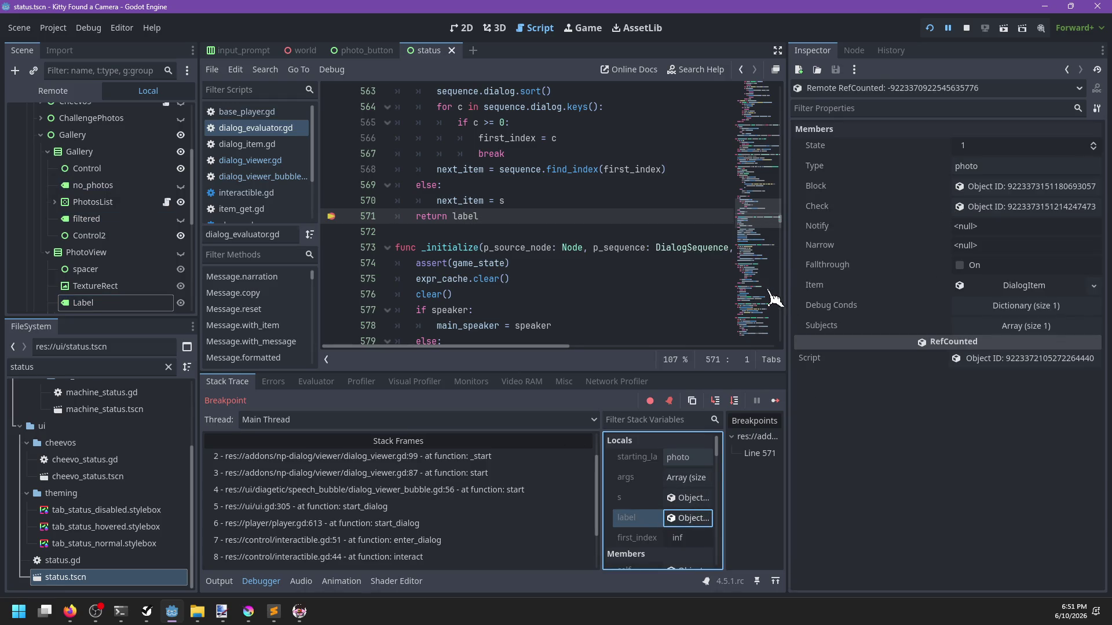
Step: Step out to dialog_viewer.gd, change line 99 to 'var l :=', and resume the game
{"action": "key", "text": "F10"}
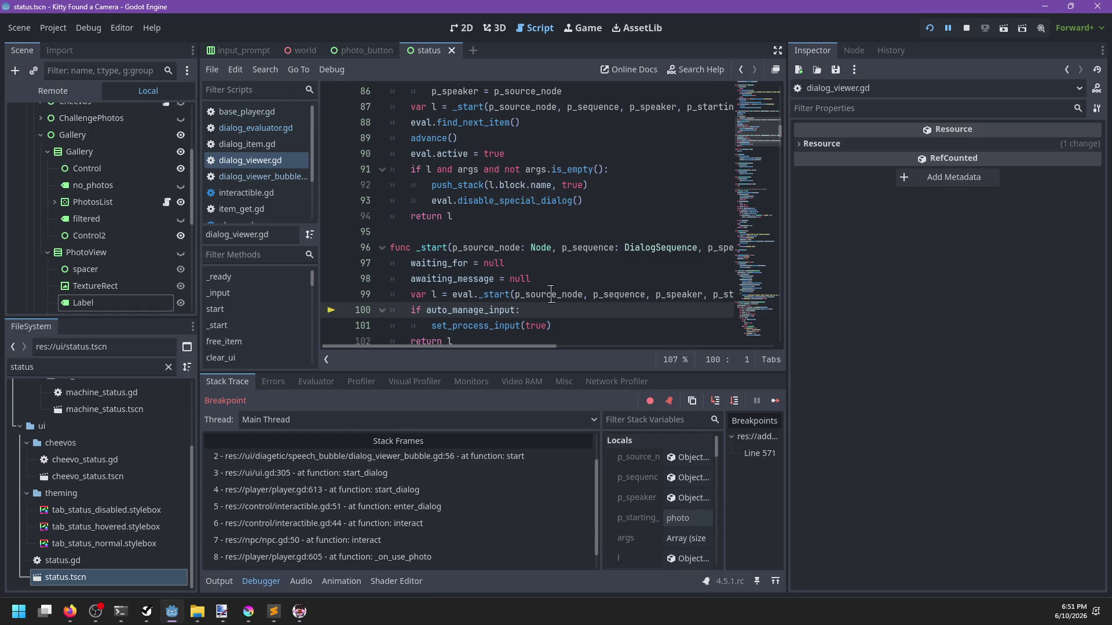
{"action": "scroll", "coordinate": [551, 294], "scroll_direction": "down", "scroll_amount": 1}
{"action": "key", "text": "F10"}
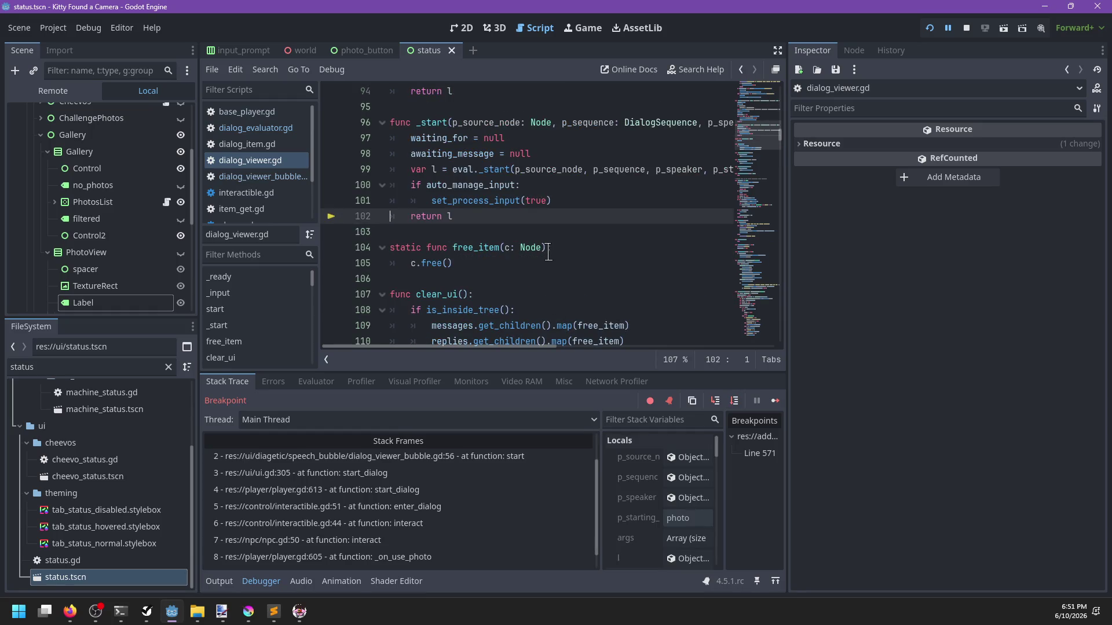
{"action": "mouse_move", "coordinate": [450, 216]}
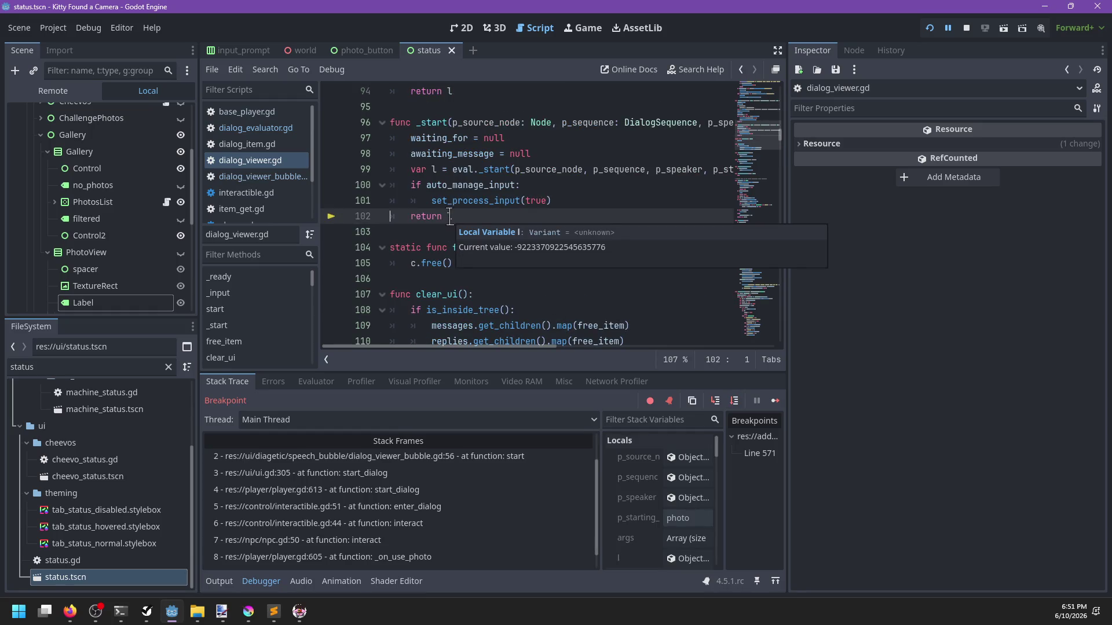
{"action": "left_click", "coordinate": [443, 169]}
{"action": "type", "text": ":"}
{"action": "left_click", "coordinate": [471, 216]}
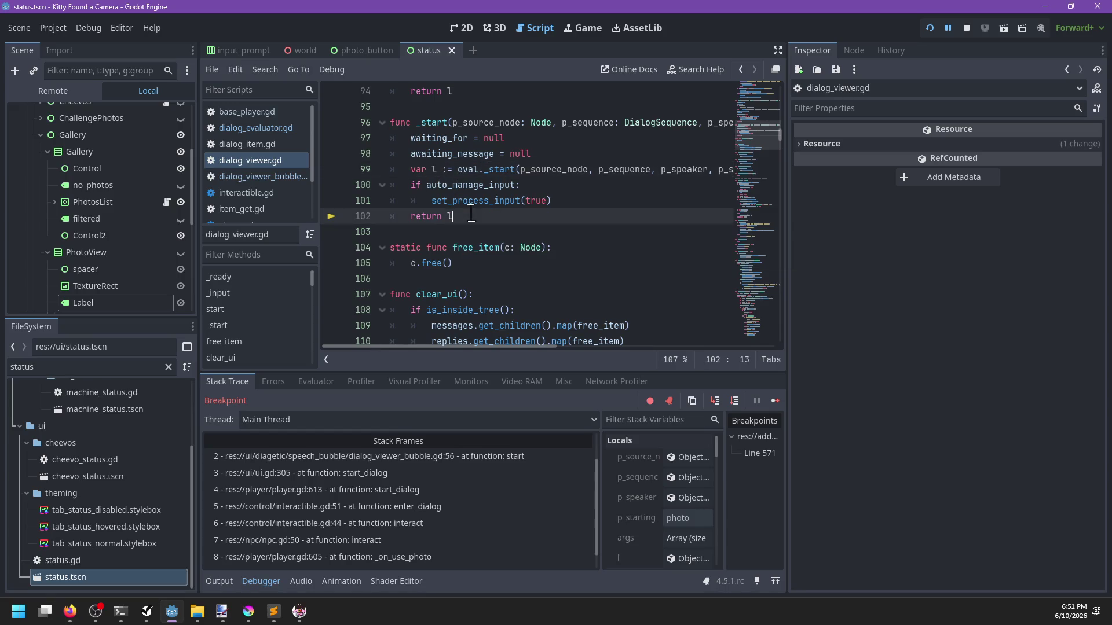
{"action": "key", "text": "F12"}
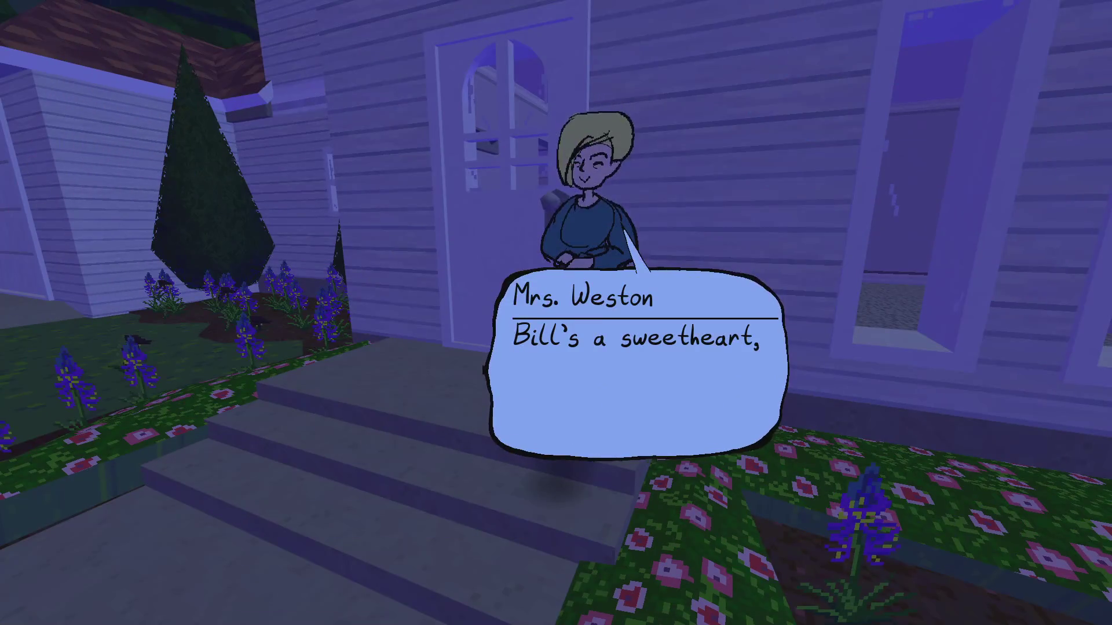
Step: Save the dialog_viewer.gd change, resume the game, and show the new photo to the NPC
{"action": "key", "text": "alt+Tab"}
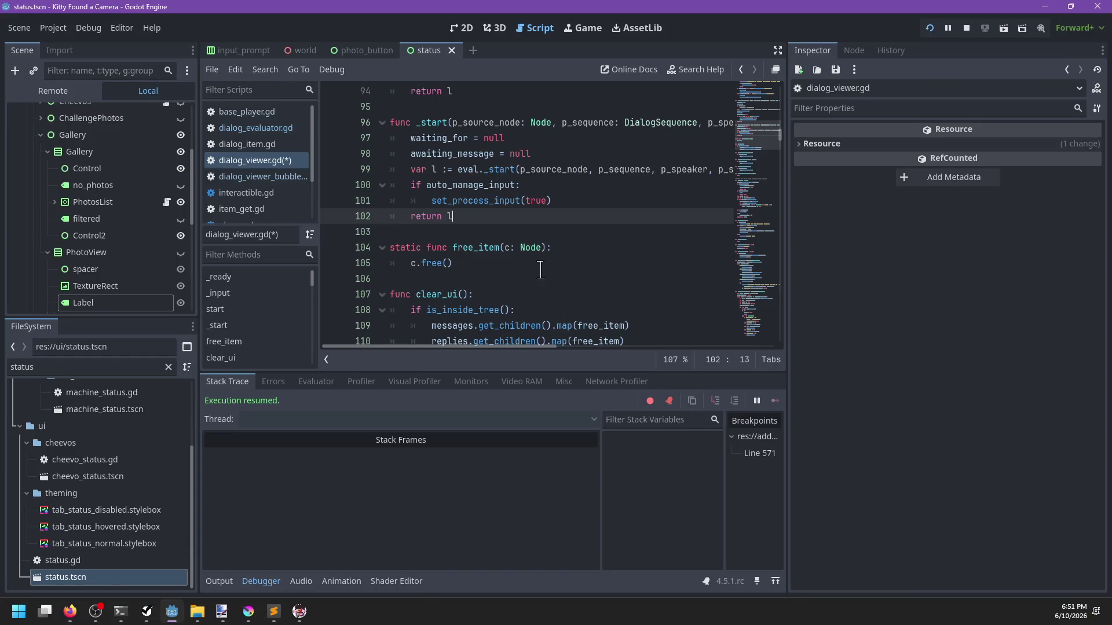
{"action": "key", "text": "ctrl+s"}
{"action": "key", "text": "alt+Tab"}
{"action": "key", "text": "space"}
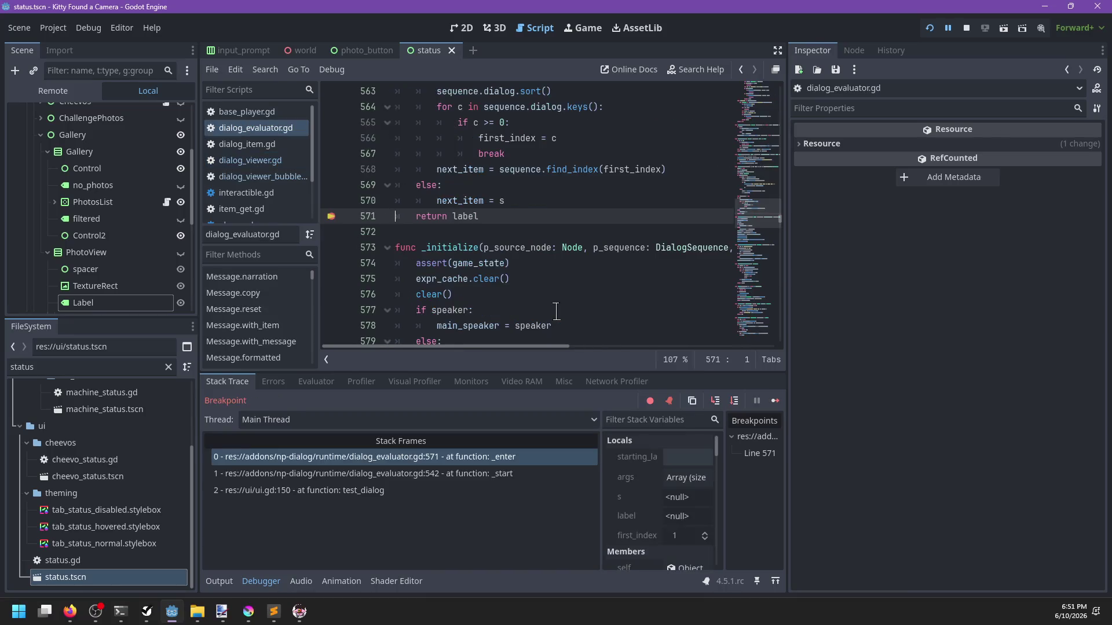
{"action": "key", "text": "F12"}
{"action": "key", "text": "Tab"}
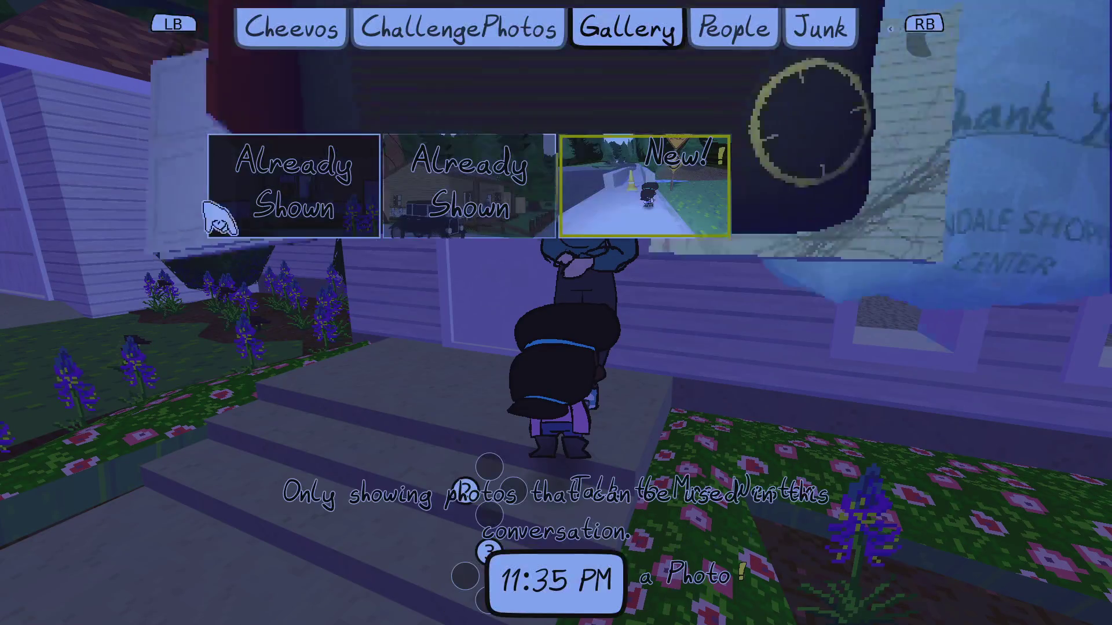
{"action": "key", "text": "Return"}
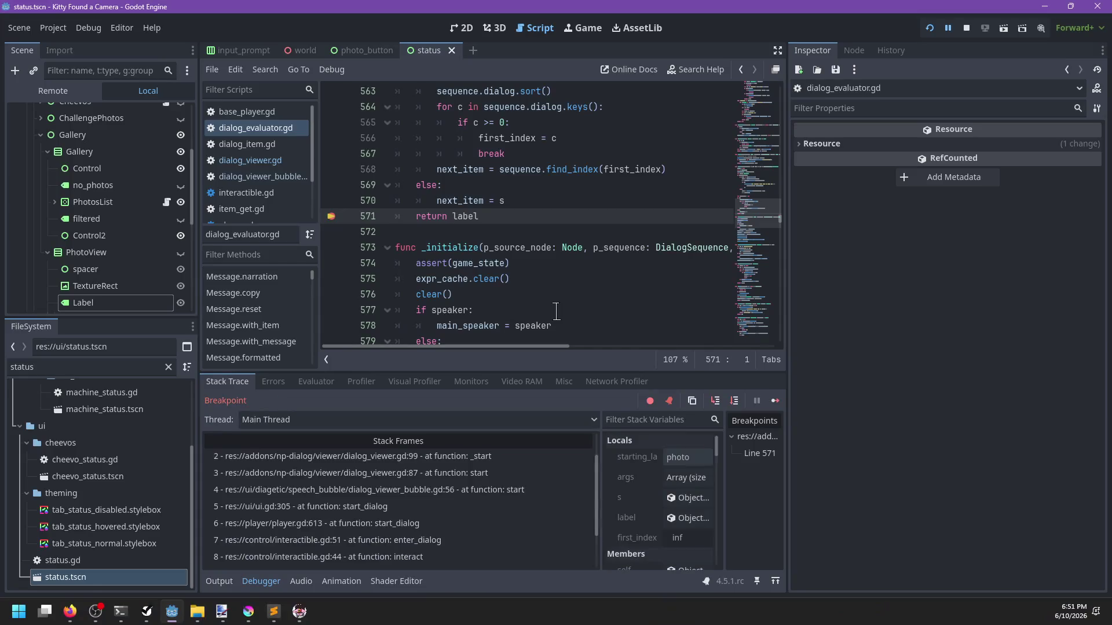
Step: Step out of the evaluator into the dialog viewer's start, inspecting the label object at each stop
{"action": "left_click", "coordinate": [689, 519]}
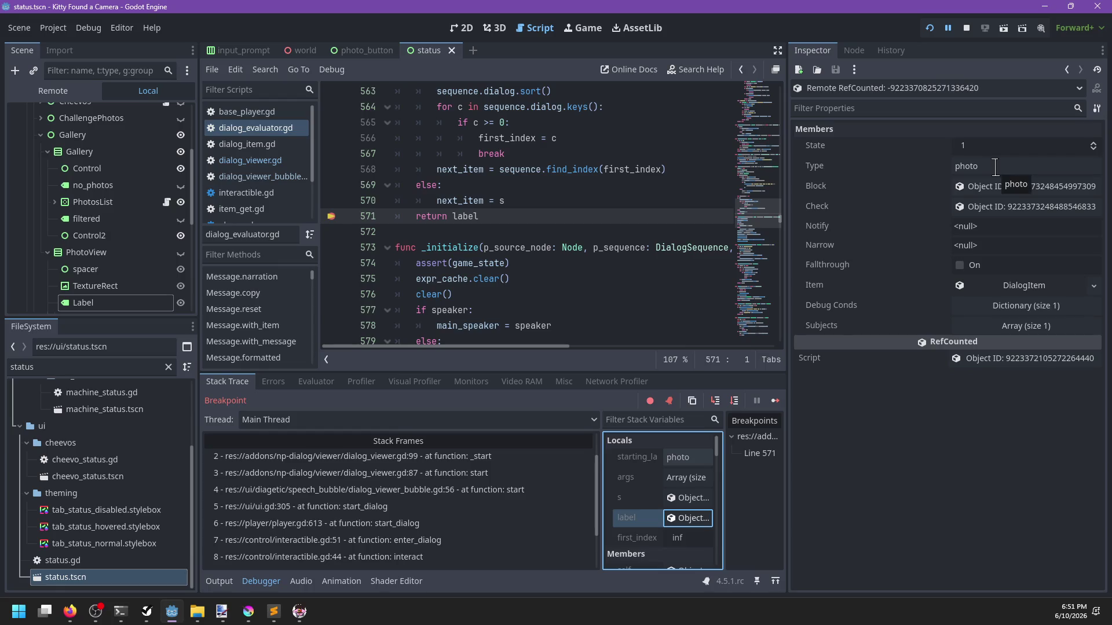
{"action": "key", "text": "F10"}
{"action": "key", "text": "F10"}
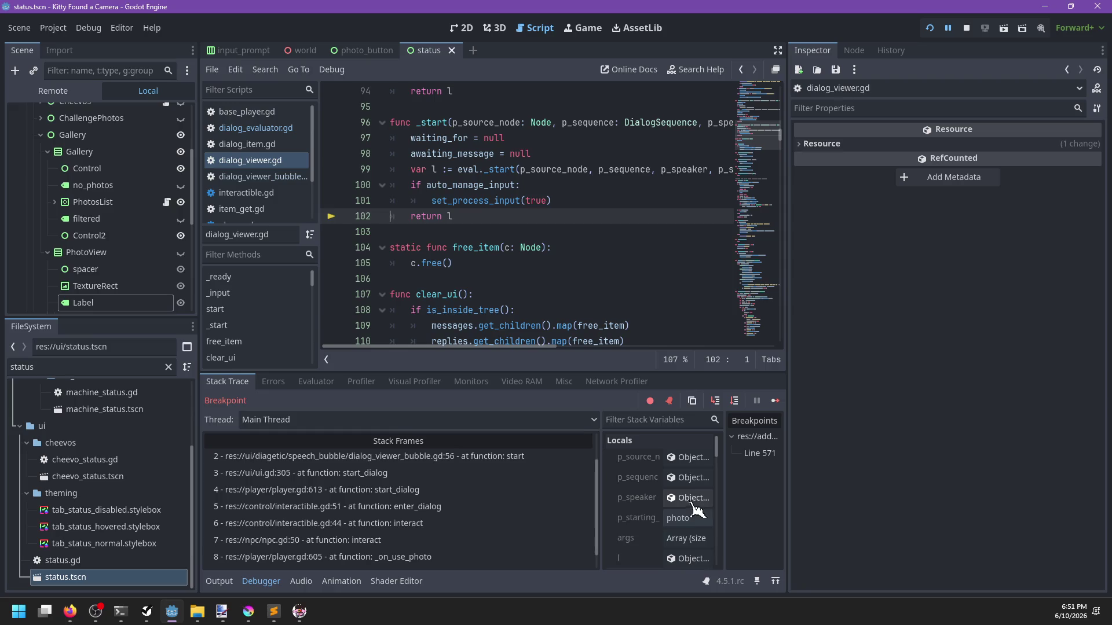
{"action": "scroll", "coordinate": [698, 538], "scroll_direction": "down", "scroll_amount": 1}
{"action": "left_click", "coordinate": [694, 548]}
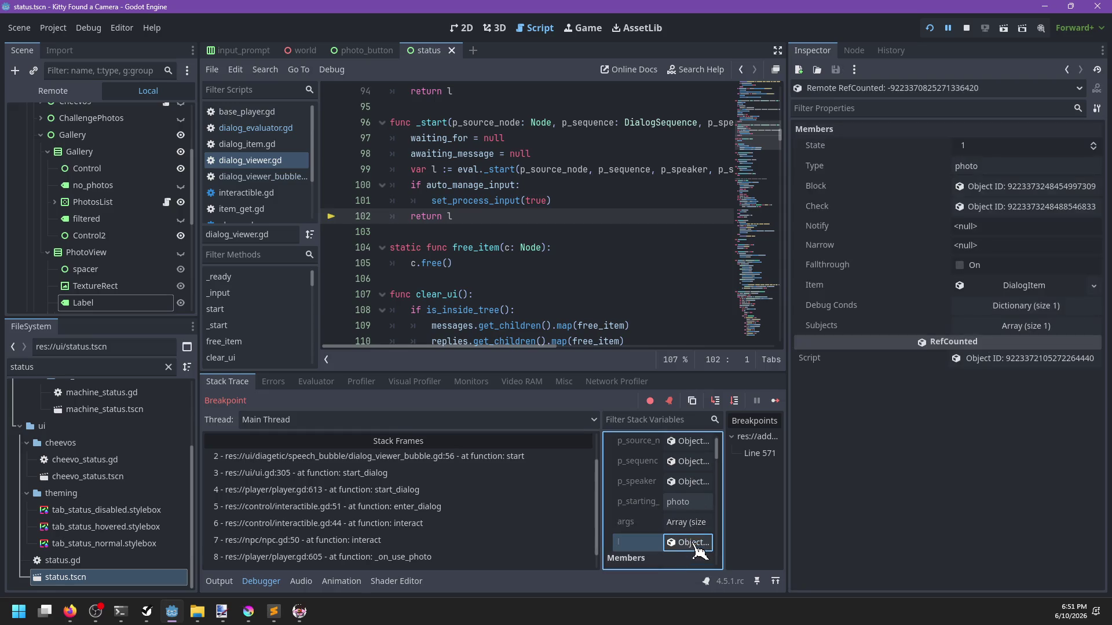
{"action": "key", "text": "F10"}
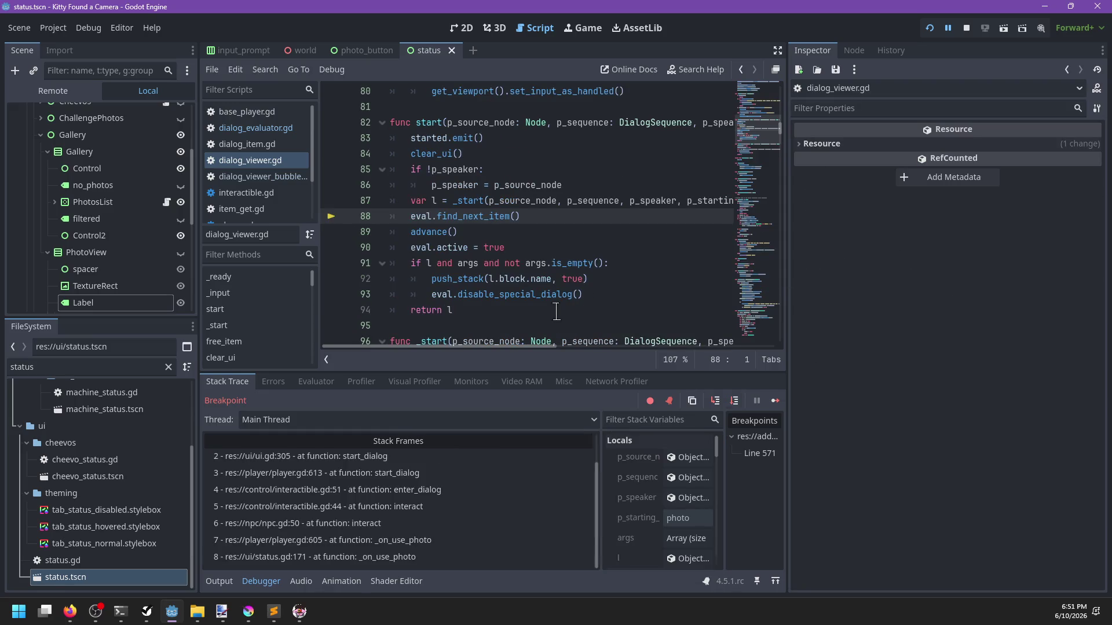
{"action": "key", "text": "F10"}
{"action": "key", "text": "F10"}
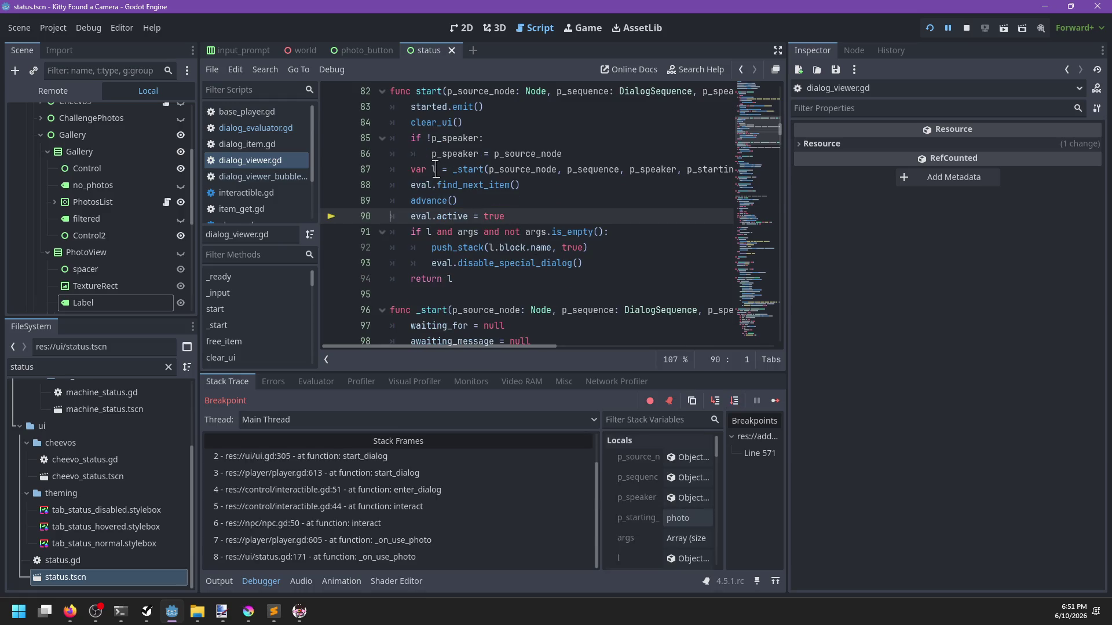
{"action": "mouse_move", "coordinate": [436, 170]}
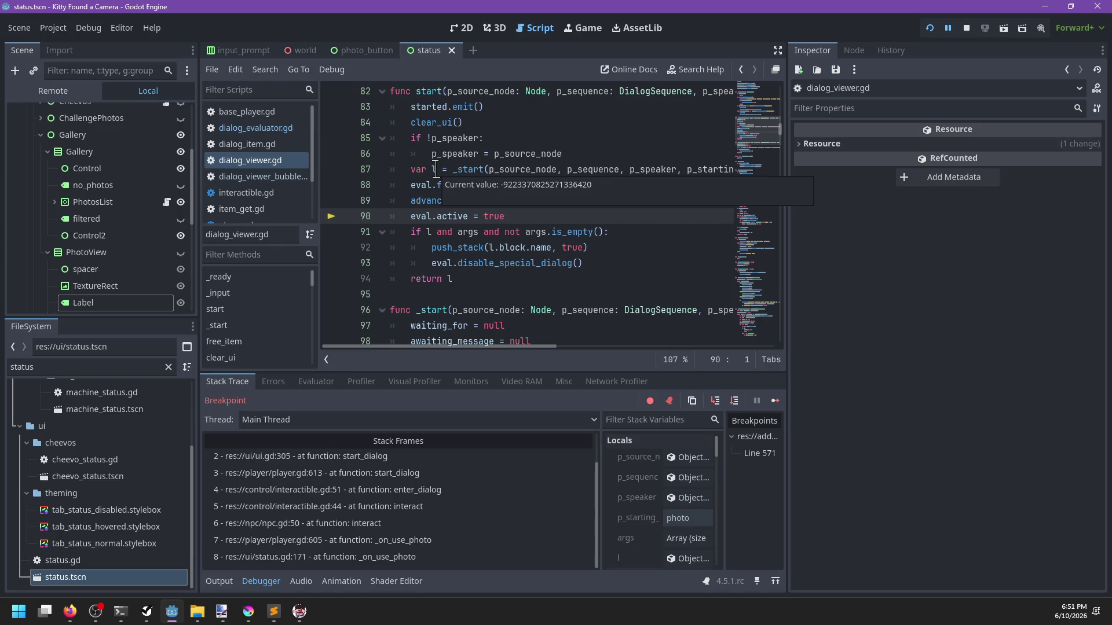
{"action": "left_click", "coordinate": [687, 559]}
Step: Step through start and interact back out to player.gd line 608, where label is null
{"action": "key", "text": "F10"}
{"action": "key", "text": "F10"}
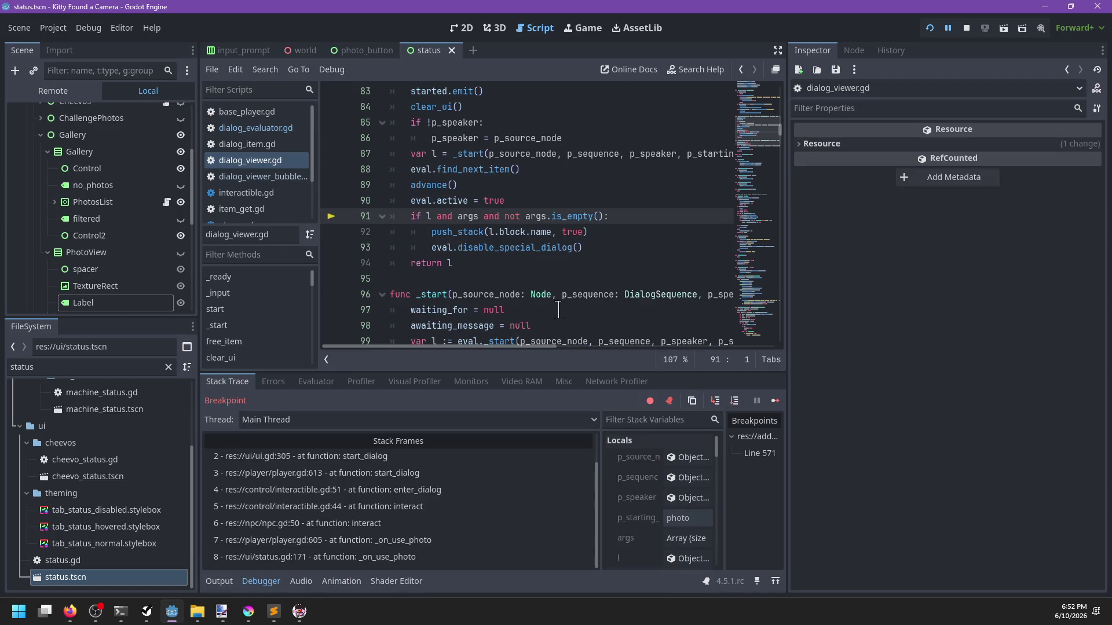
{"action": "key", "text": "F10"}
{"action": "key", "text": "F10"}
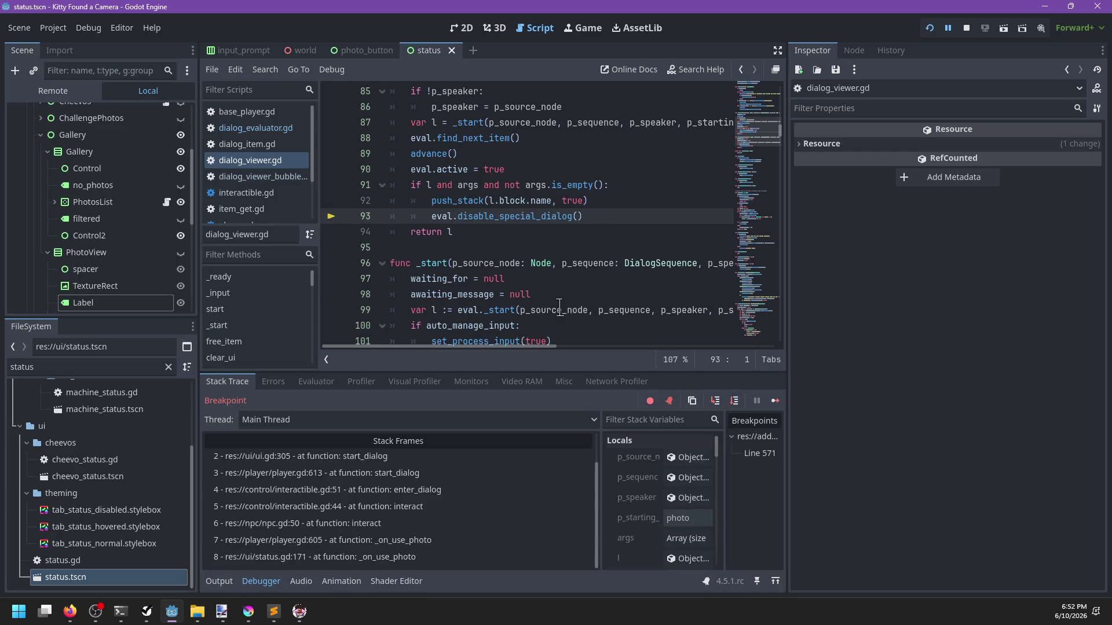
{"action": "key", "text": "F10"}
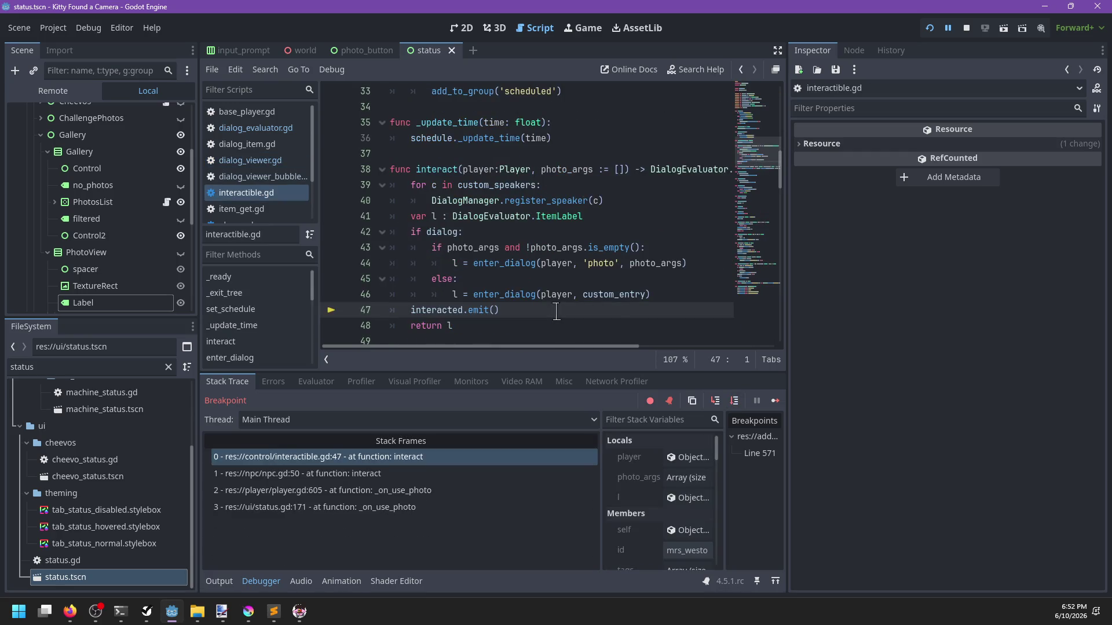
{"action": "key", "text": "F10"}
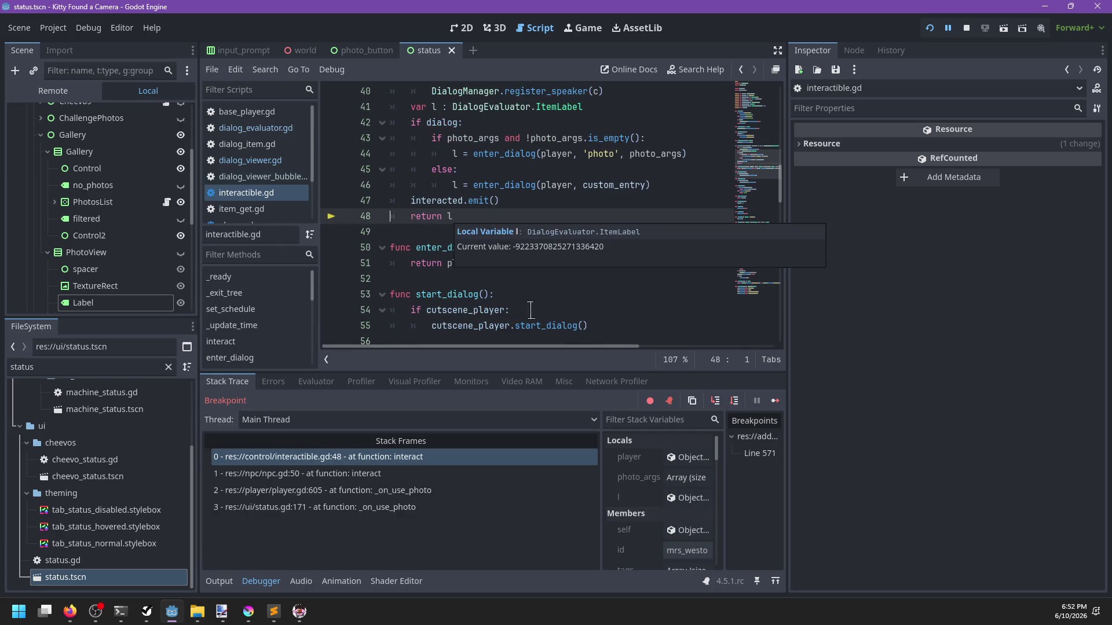
{"action": "left_click", "coordinate": [688, 498]}
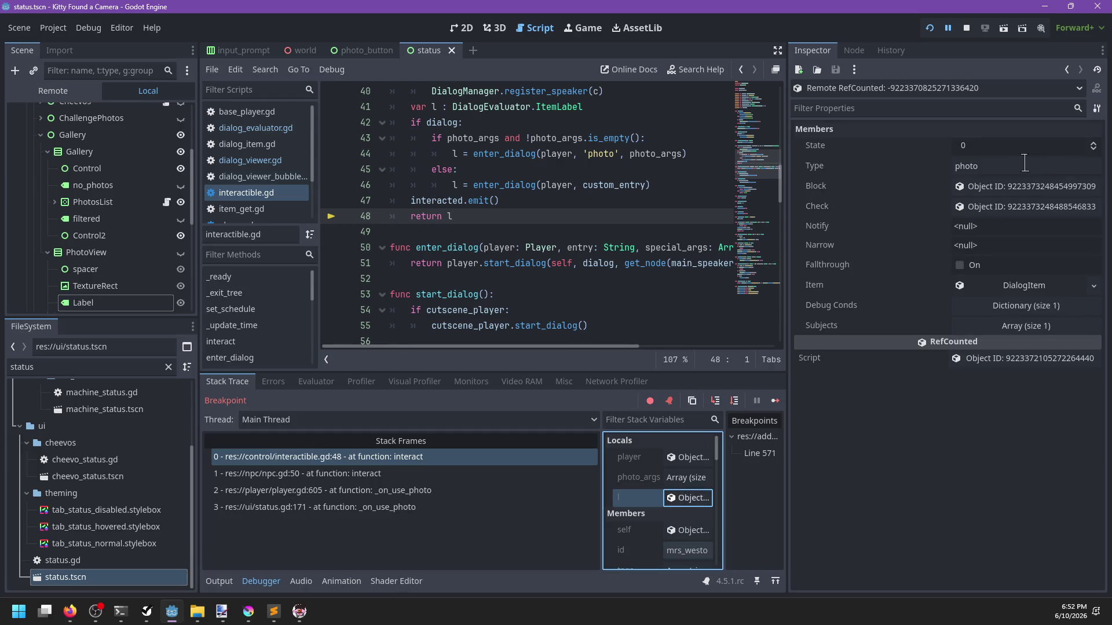
{"action": "key", "text": "F10"}
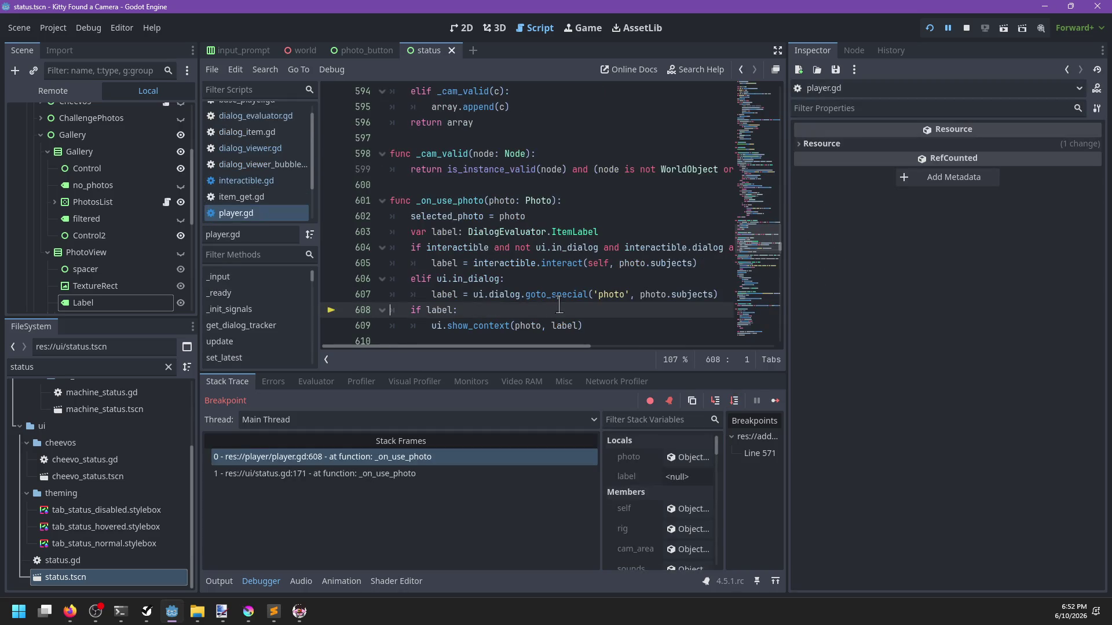
Step: Review label's typed declaration, the interact call and goto_special, and check the status.gd and player.gd call frames
{"action": "scroll", "coordinate": [559, 304], "scroll_direction": "down", "scroll_amount": 1}
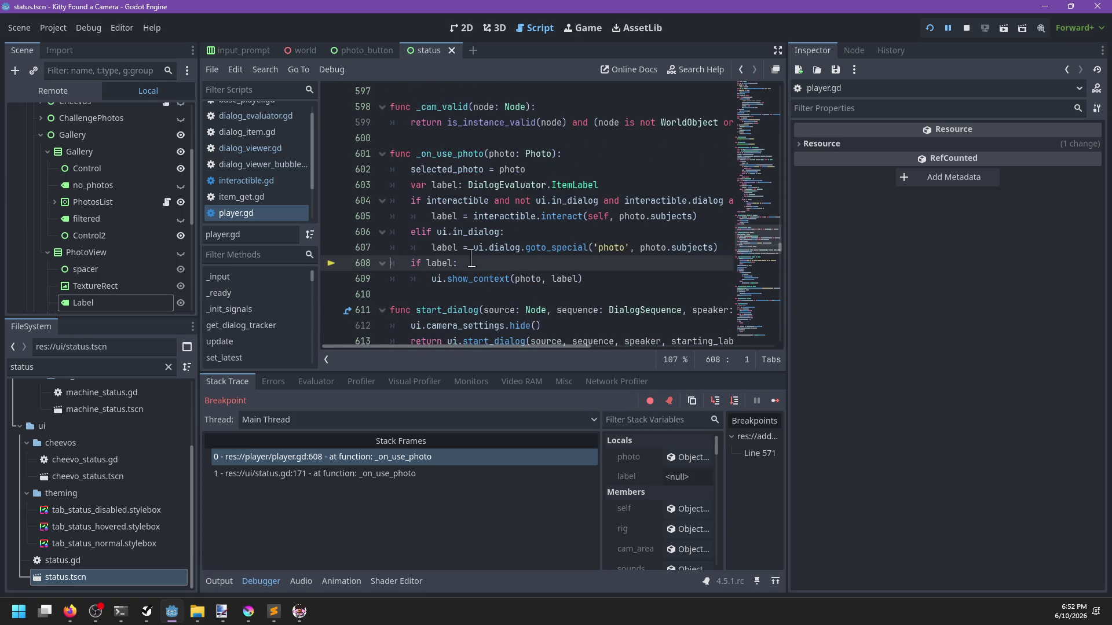
{"action": "mouse_move", "coordinate": [446, 262]}
{"action": "left_click", "coordinate": [624, 184]}
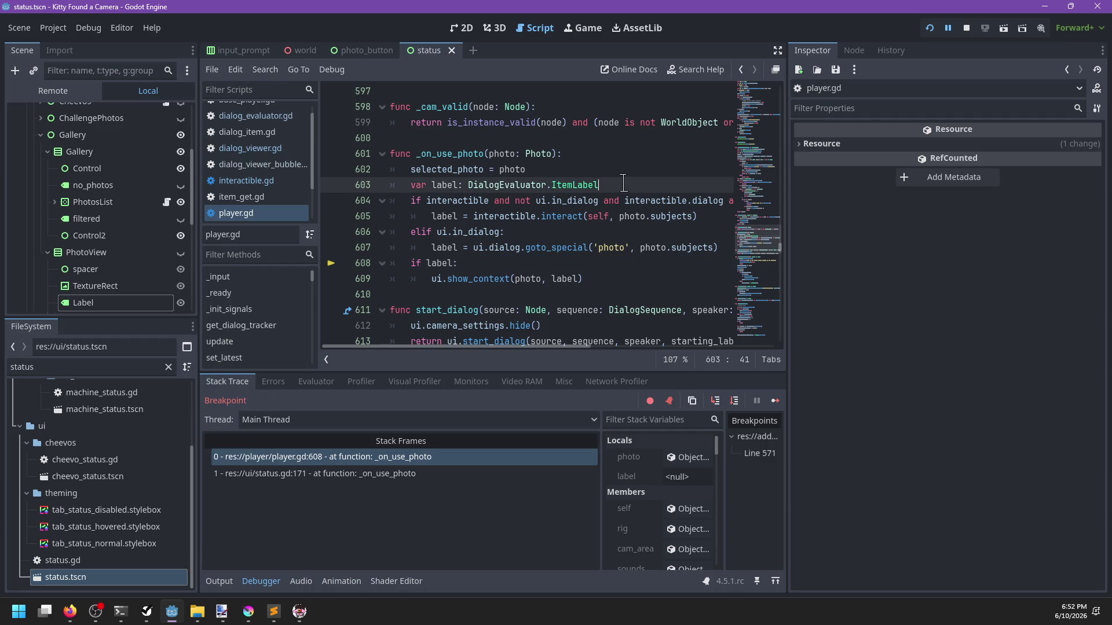
{"action": "left_click", "coordinate": [470, 217]}
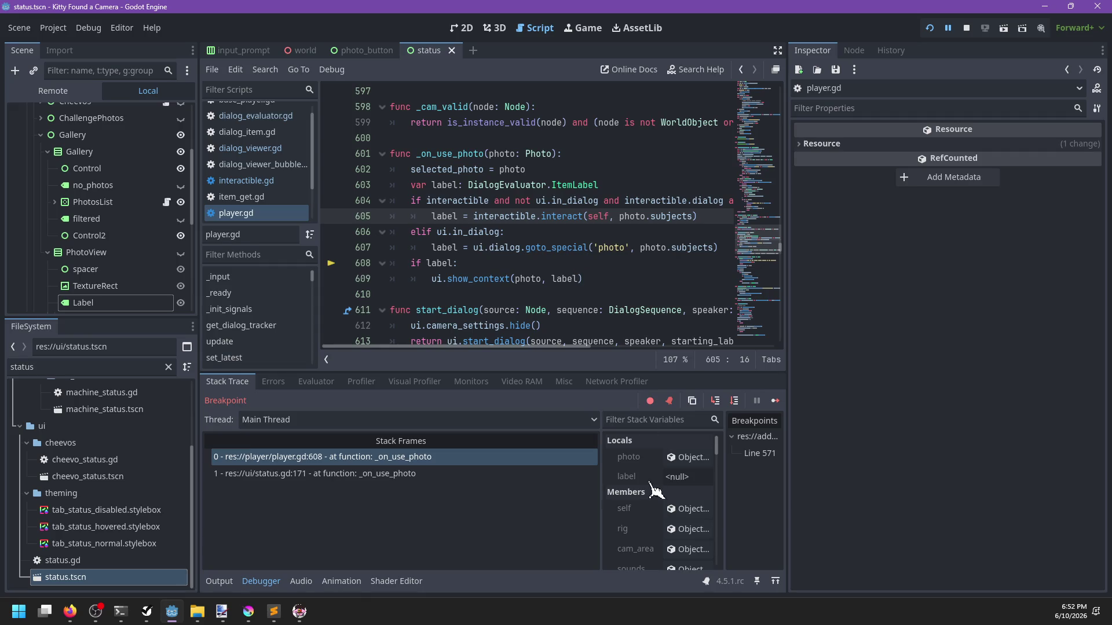
{"action": "left_click", "coordinate": [553, 253], "text": "ctrl"}
{"action": "scroll", "coordinate": [605, 301], "scroll_direction": "right", "scroll_amount": 3}
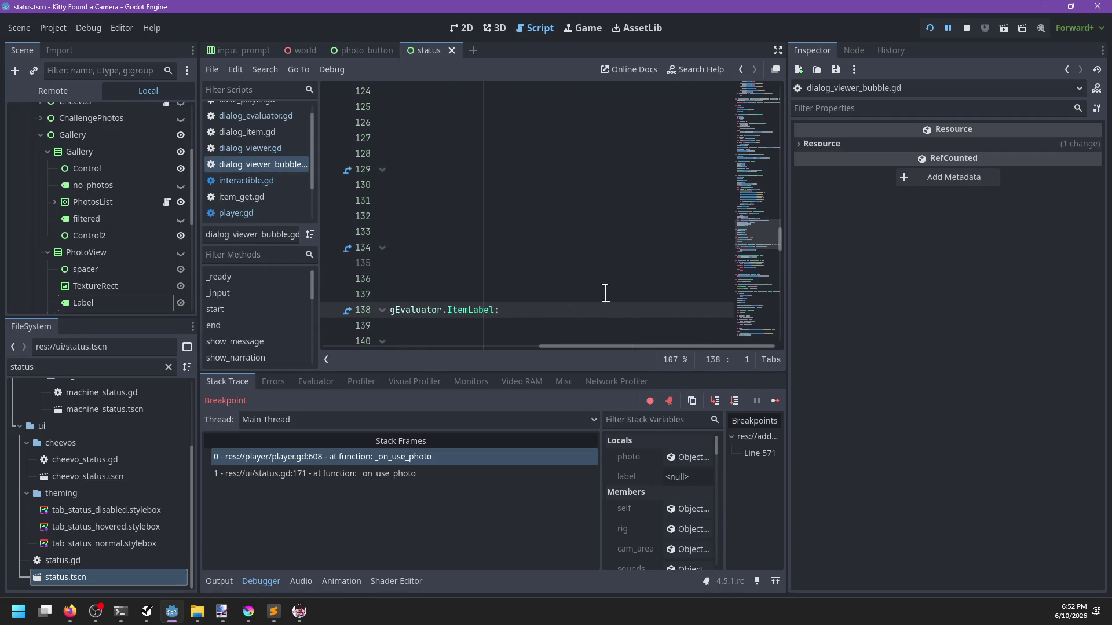
{"action": "scroll", "coordinate": [609, 310], "scroll_direction": "left", "scroll_amount": 3}
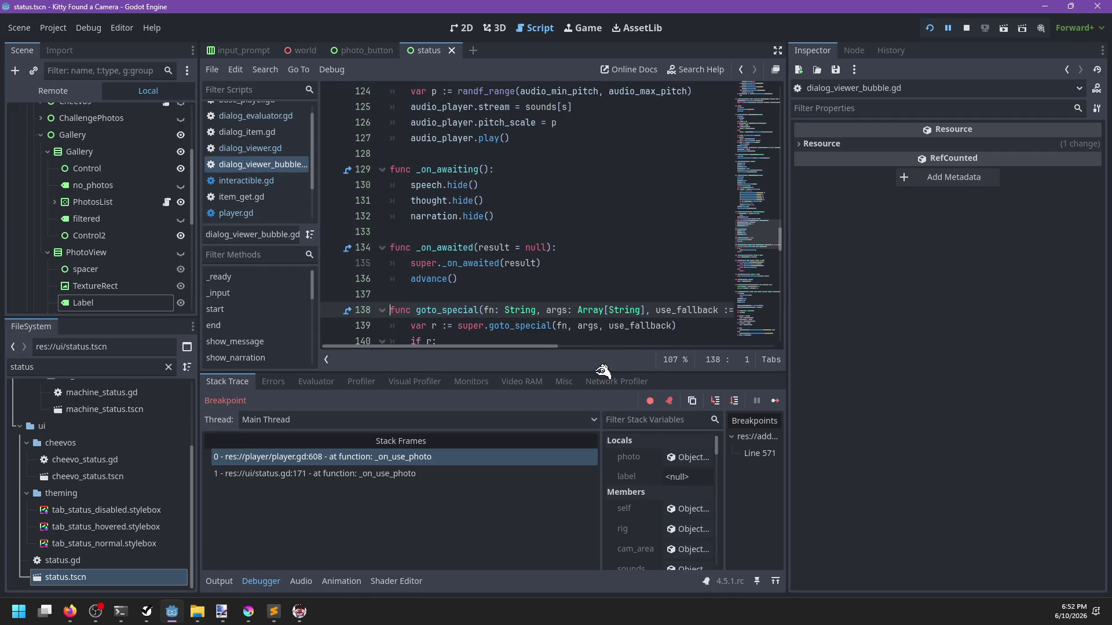
{"action": "left_click", "coordinate": [273, 149]}
{"action": "scroll", "coordinate": [535, 212], "scroll_direction": "up", "scroll_amount": 2}
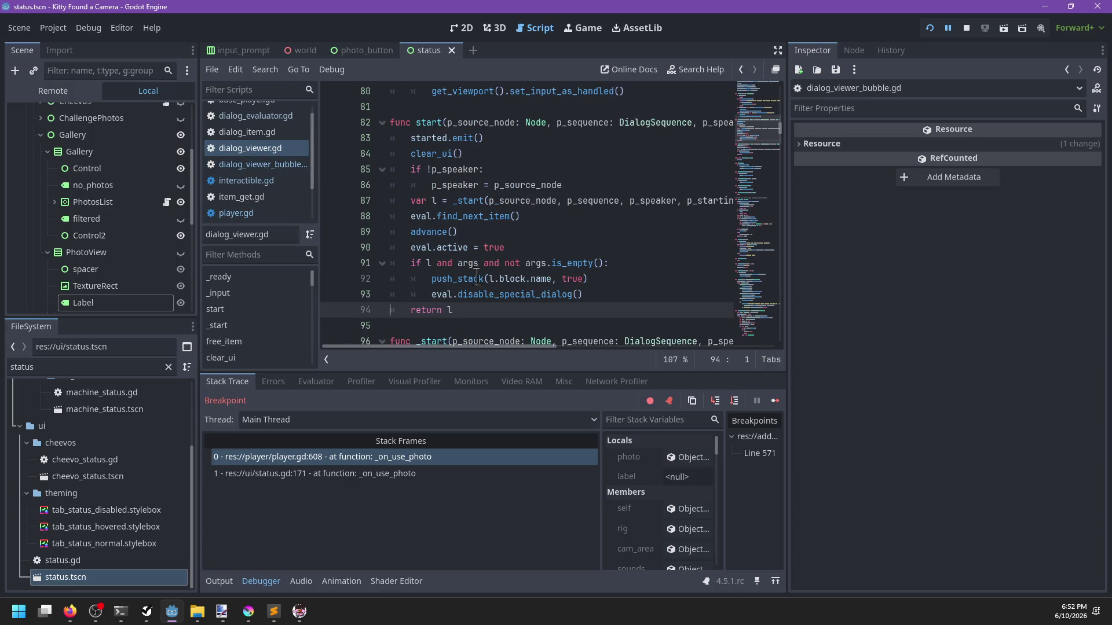
{"action": "left_click", "coordinate": [427, 458]}
{"action": "left_click", "coordinate": [418, 474]}
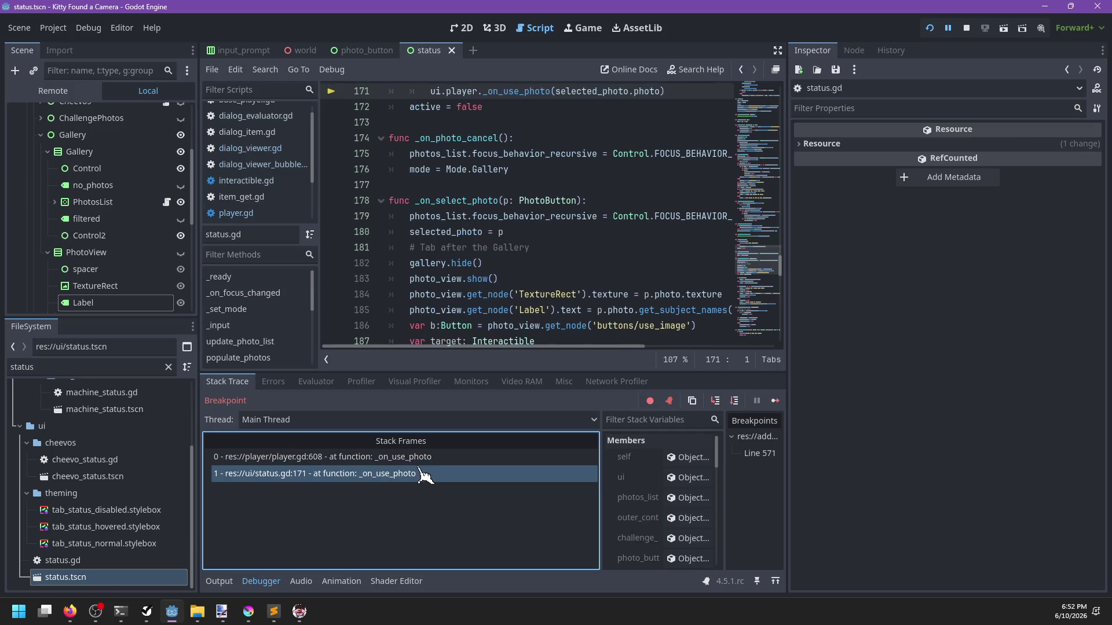
{"action": "left_click", "coordinate": [435, 457]}
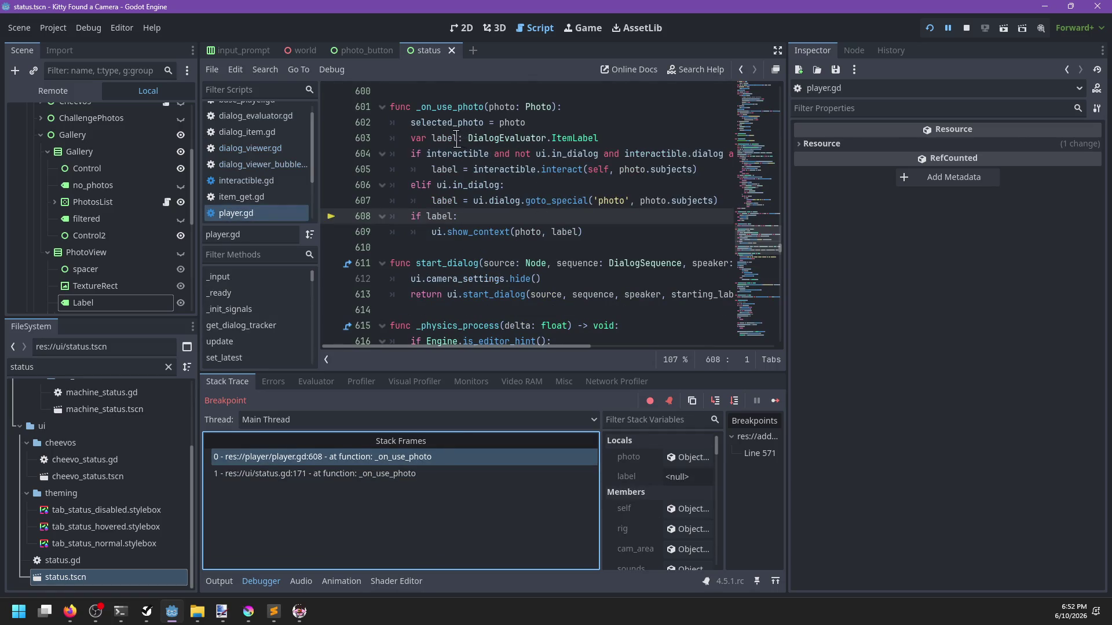
Step: Delete ': DialogEvaluator.ItemLabel' from label on line 603, save, and open ui.gd's show_context
{"action": "left_click_drag", "start_coordinate": [457, 138], "coordinate": [597, 141]}
{"action": "key", "text": "BackSpace"}
{"action": "key", "text": "ctrl+s"}
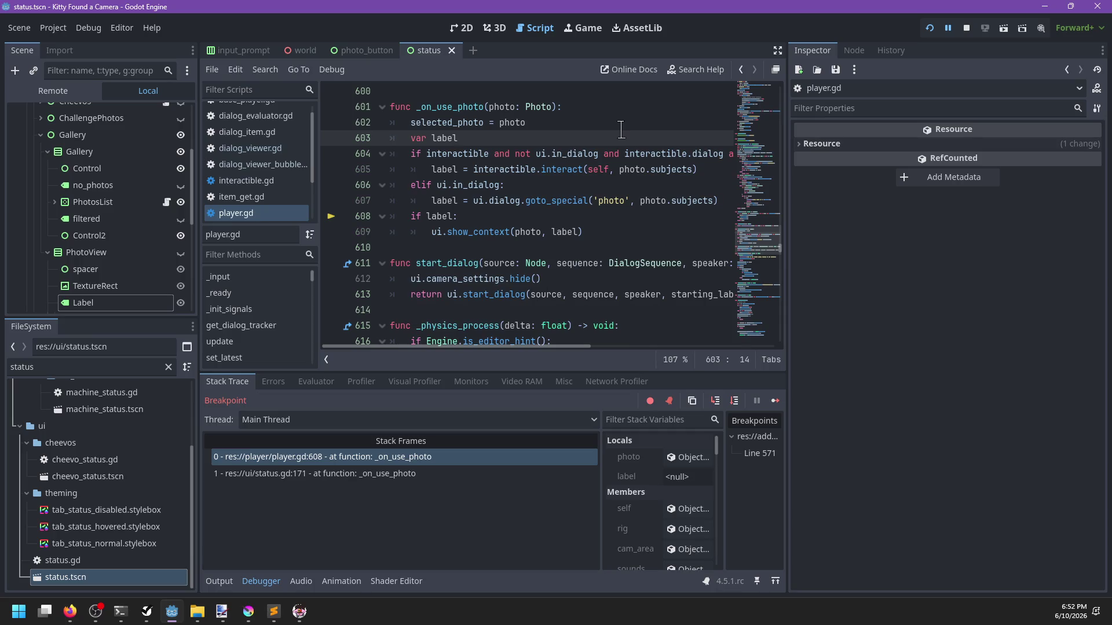
{"action": "left_click", "coordinate": [475, 232], "text": "ctrl"}
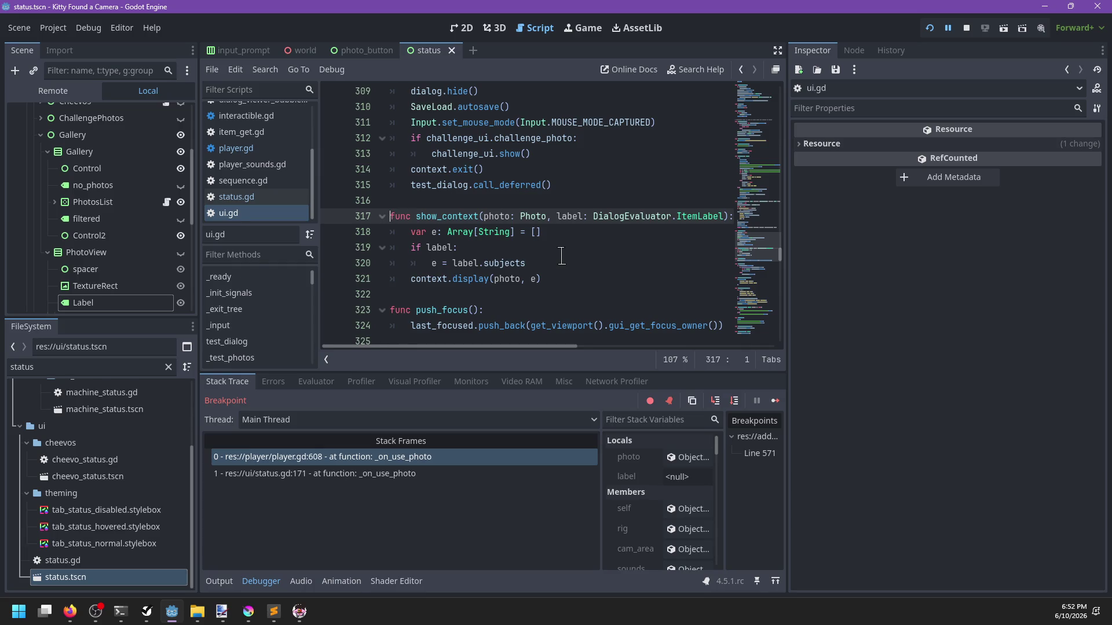
Step: Continue past the breakpoint until Mrs. Weston's reply plays, then reopen player.gd's _on_use_photo
{"action": "key", "text": "F12"}
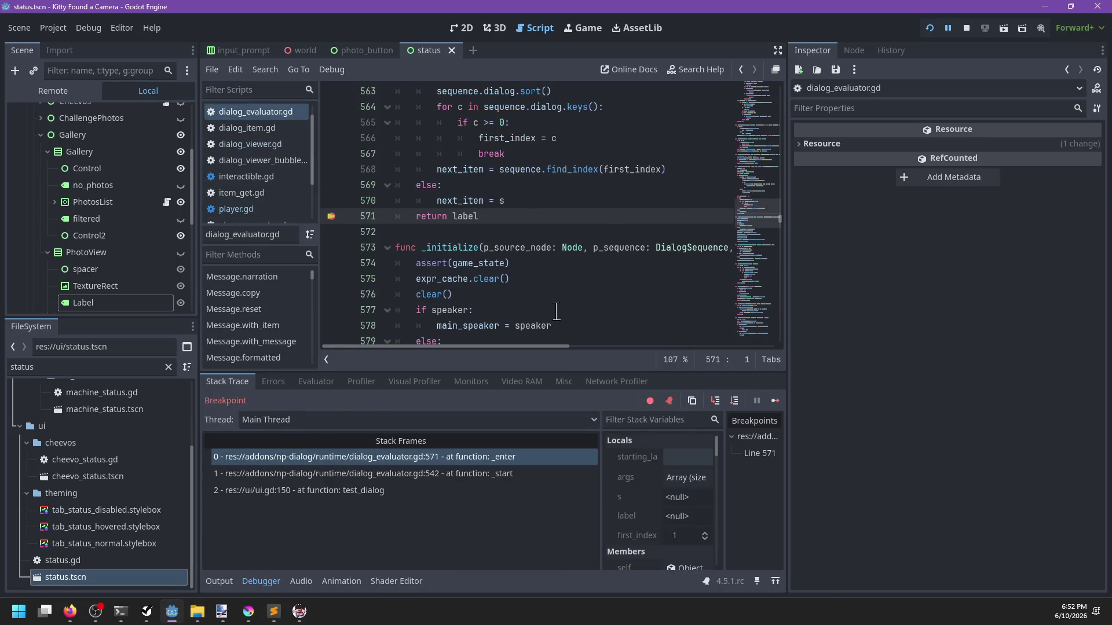
{"action": "key", "text": "F12"}
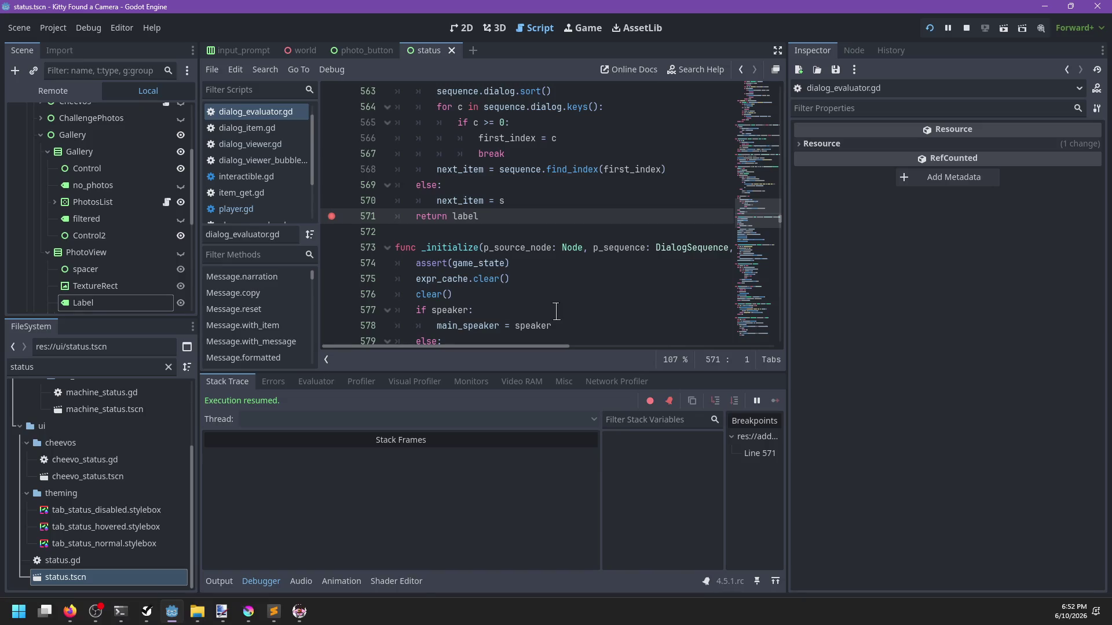
{"action": "key", "text": "F12"}
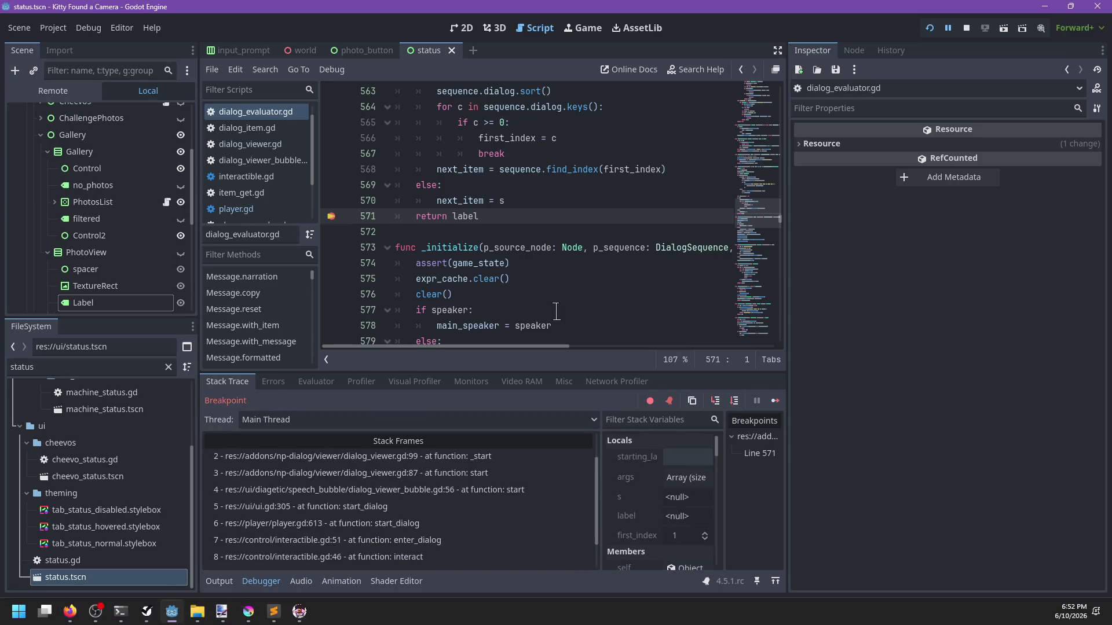
{"action": "key", "text": "F12"}
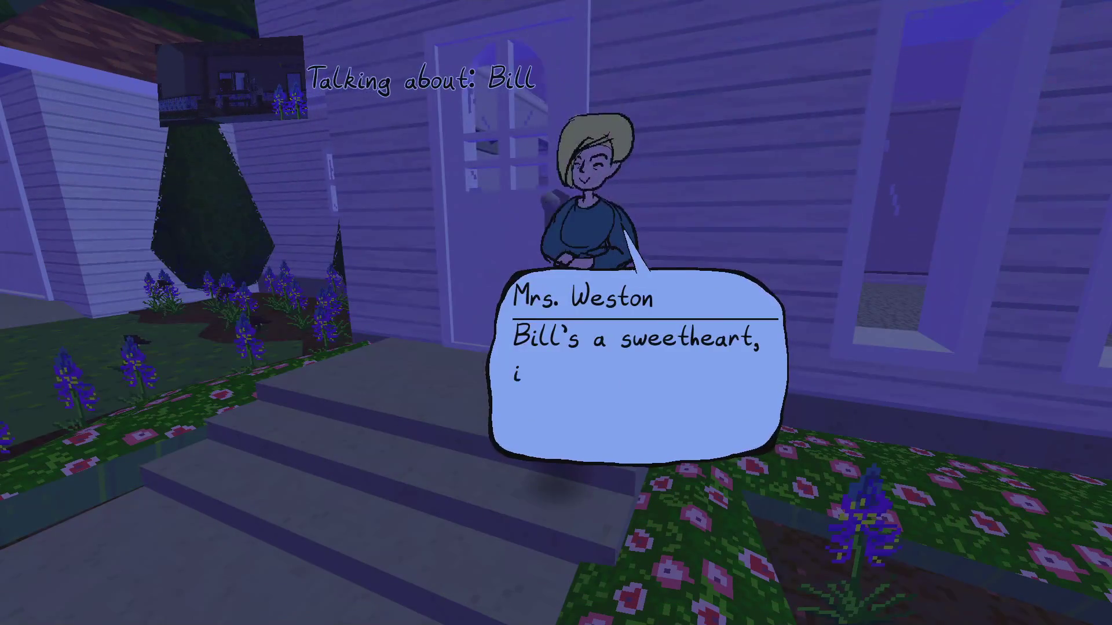
{"action": "key", "text": "space"}
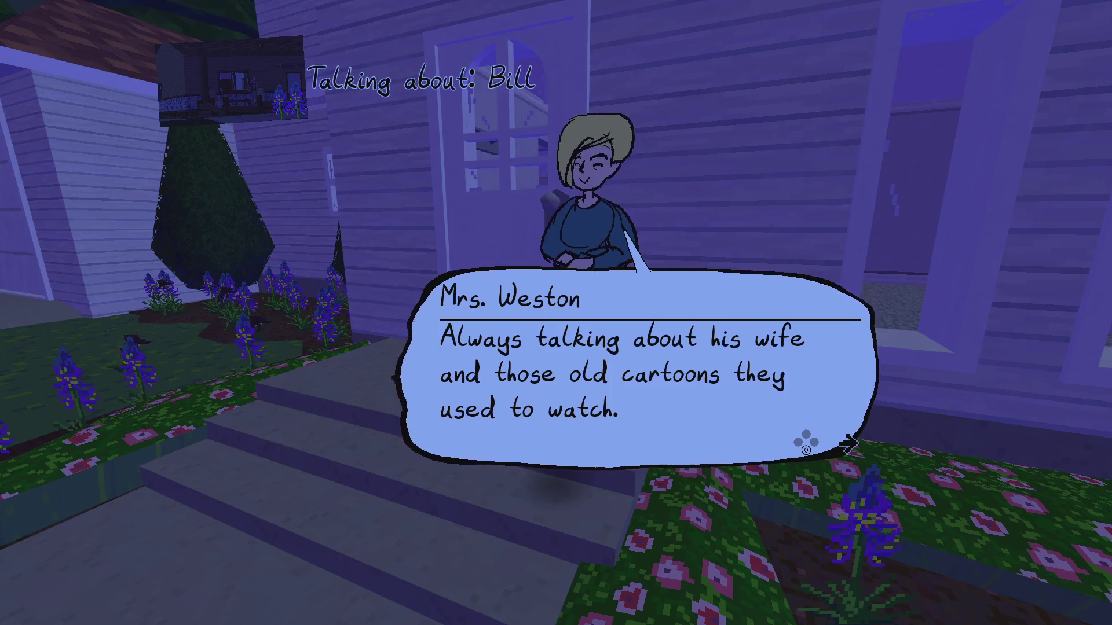
{"action": "key", "text": "alt+Tab"}
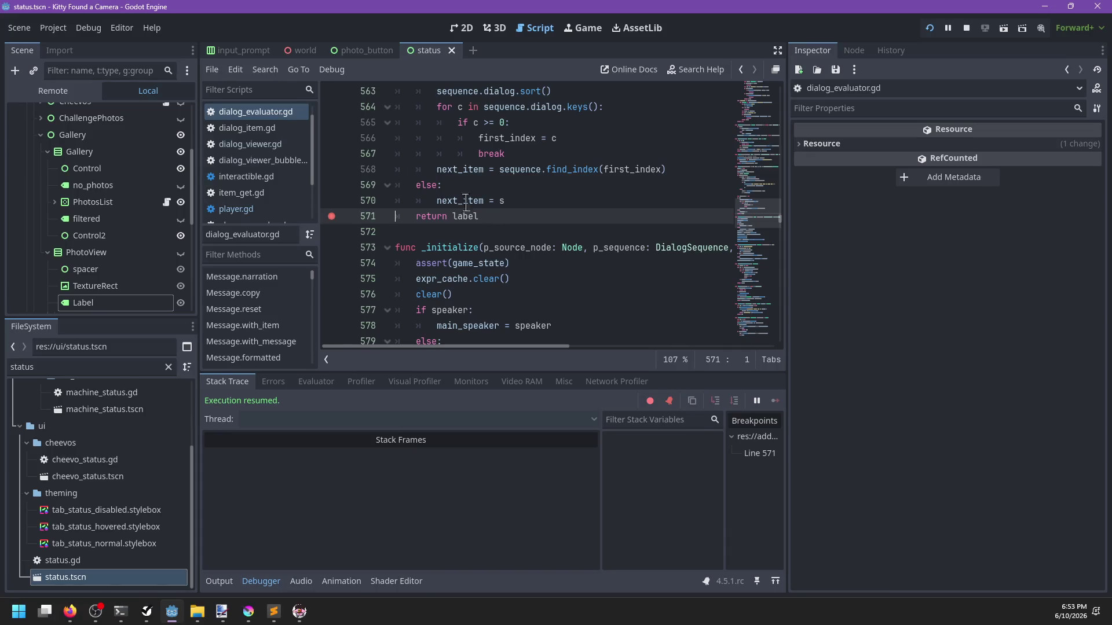
{"action": "scroll", "coordinate": [266, 173], "scroll_direction": "down", "scroll_amount": 2}
{"action": "left_click", "coordinate": [270, 180]}
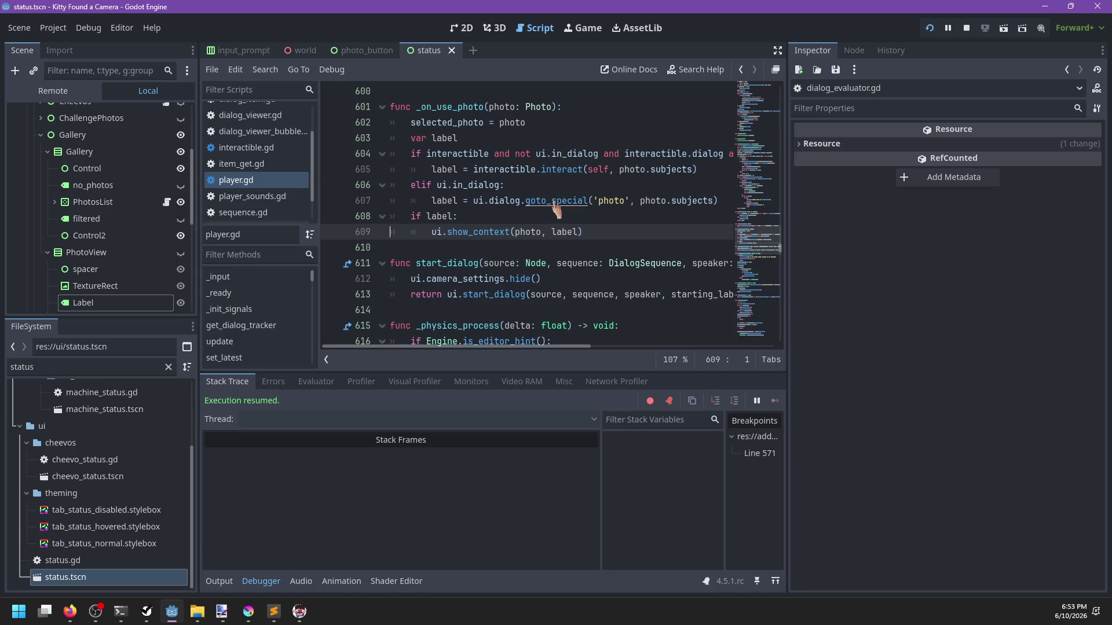
Step: Add print(l.block.name if l else '<null>') after interacted.emit() in interactible.gd and save
{"action": "left_click", "coordinate": [553, 170], "text": "ctrl"}
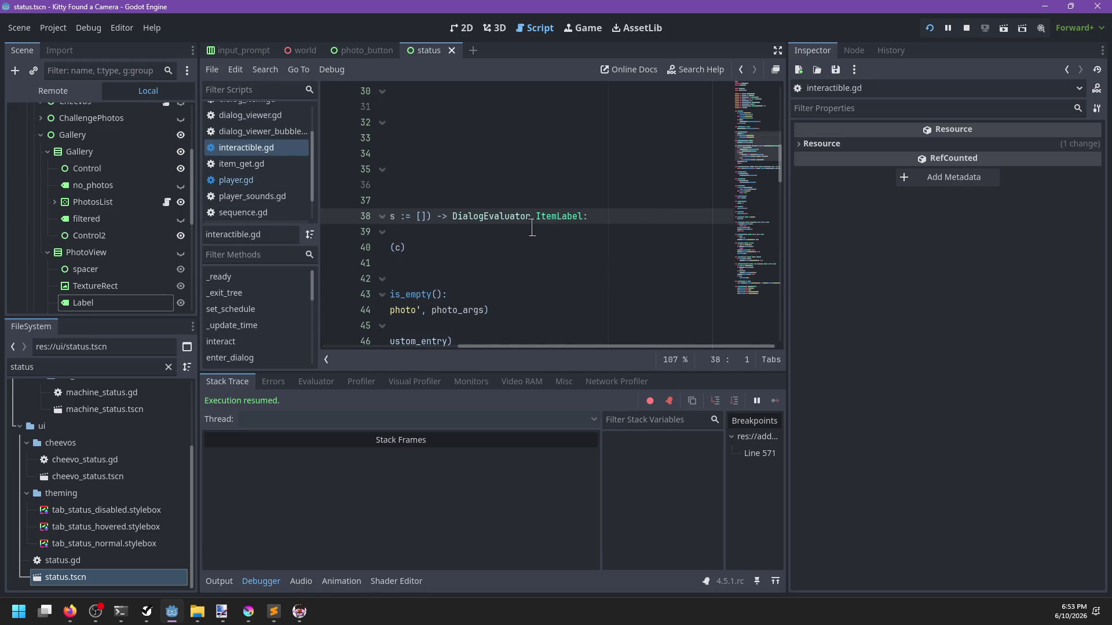
{"action": "scroll", "coordinate": [533, 225], "scroll_direction": "down", "scroll_amount": 5}
{"action": "scroll", "coordinate": [510, 229], "scroll_direction": "up", "scroll_amount": 2}
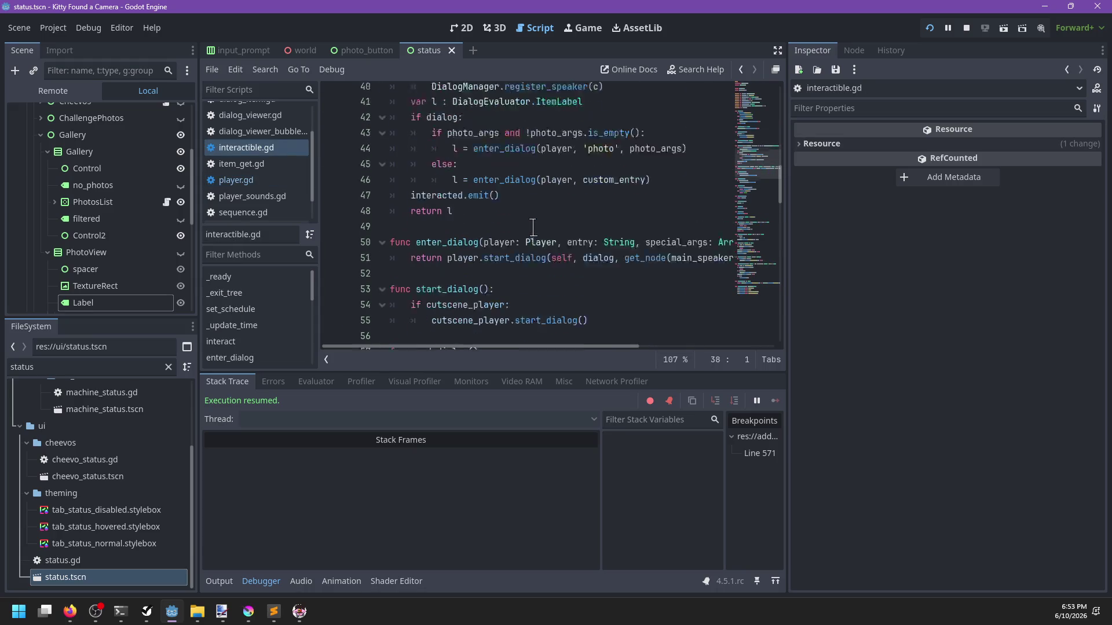
{"action": "left_click", "coordinate": [469, 232]}
{"action": "left_click", "coordinate": [562, 213]}
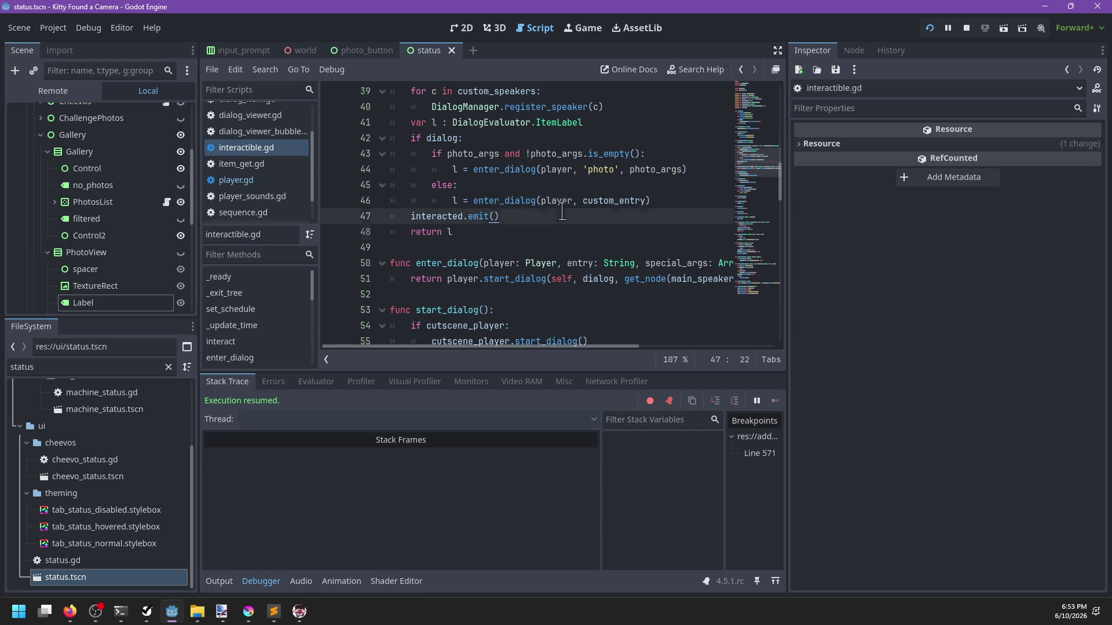
{"action": "key", "text": "Return"}
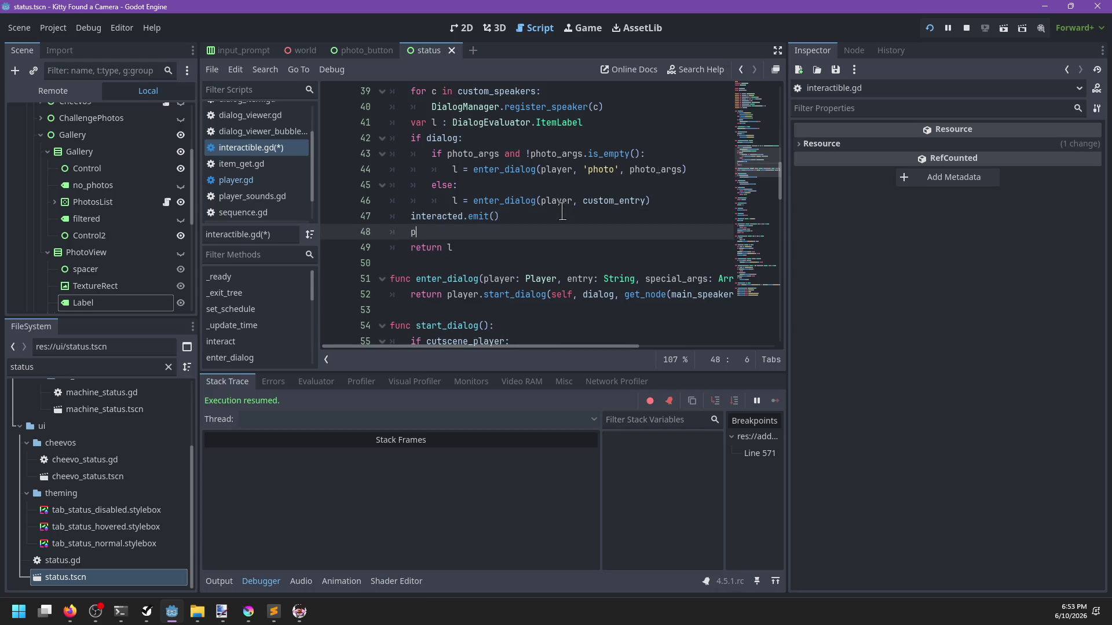
{"action": "type", "text": "rint('l"}
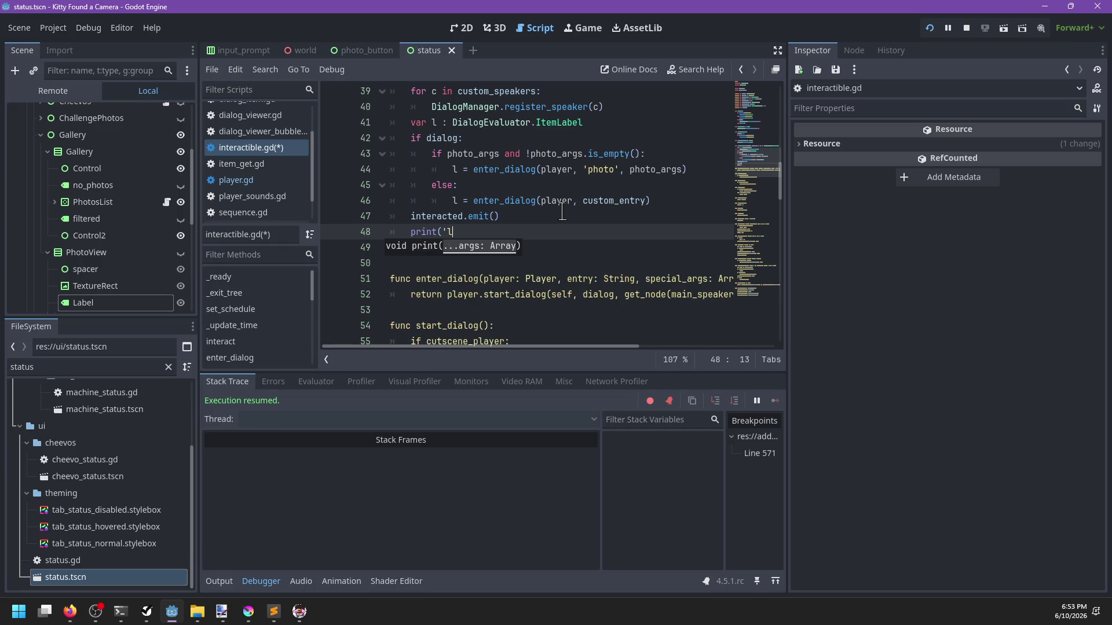
{"action": "key", "text": "BackSpace"}
{"action": "key", "text": "BackSpace"}
{"action": "type", "text": "l"}
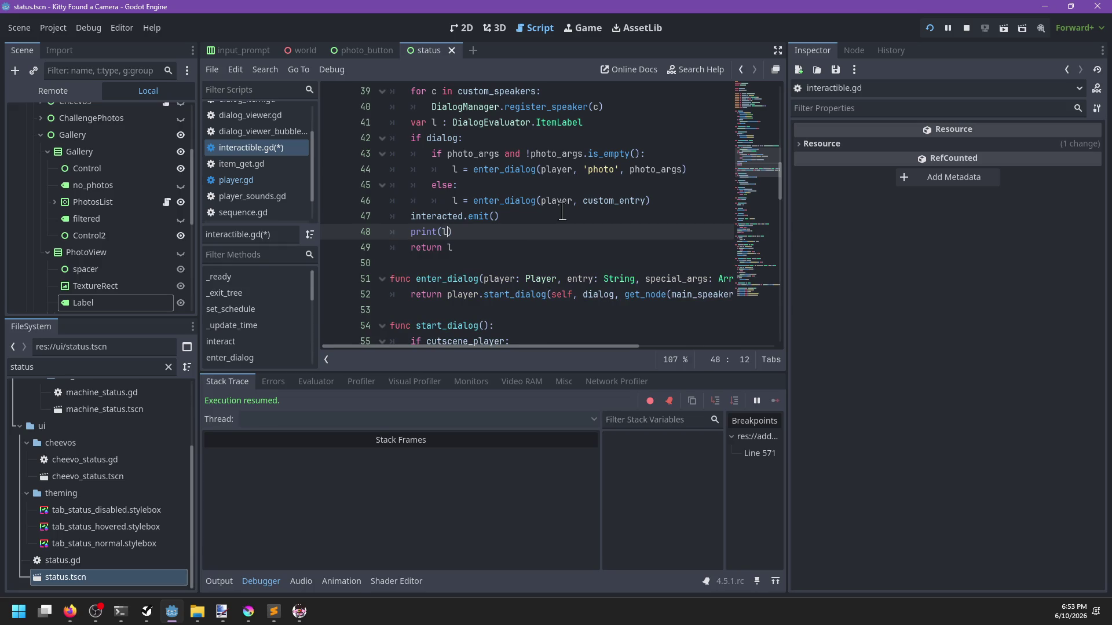
{"action": "key", "text": "BackSpace"}
{"action": "type", "text": "ock.name if l el"}
{"action": "type", "text": "se ''"}
{"action": "key", "text": "ctrl+s"}
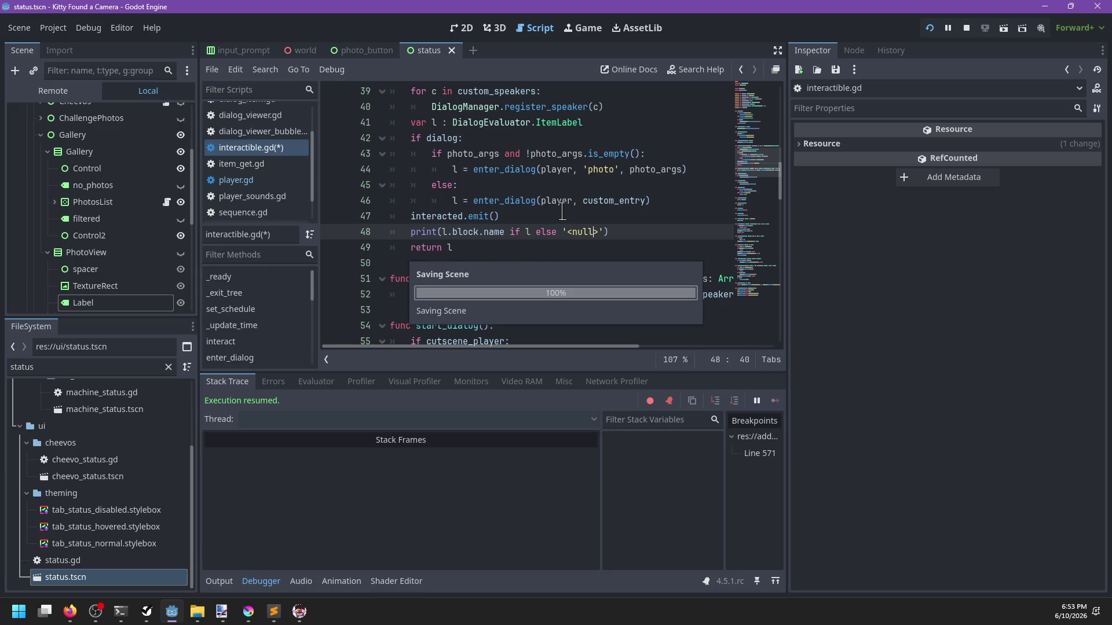
Step: Clear the line 571 breakpoint, resume the game, and check the Output log for photo(old_man)
{"action": "left_click", "coordinate": [284, 180]}
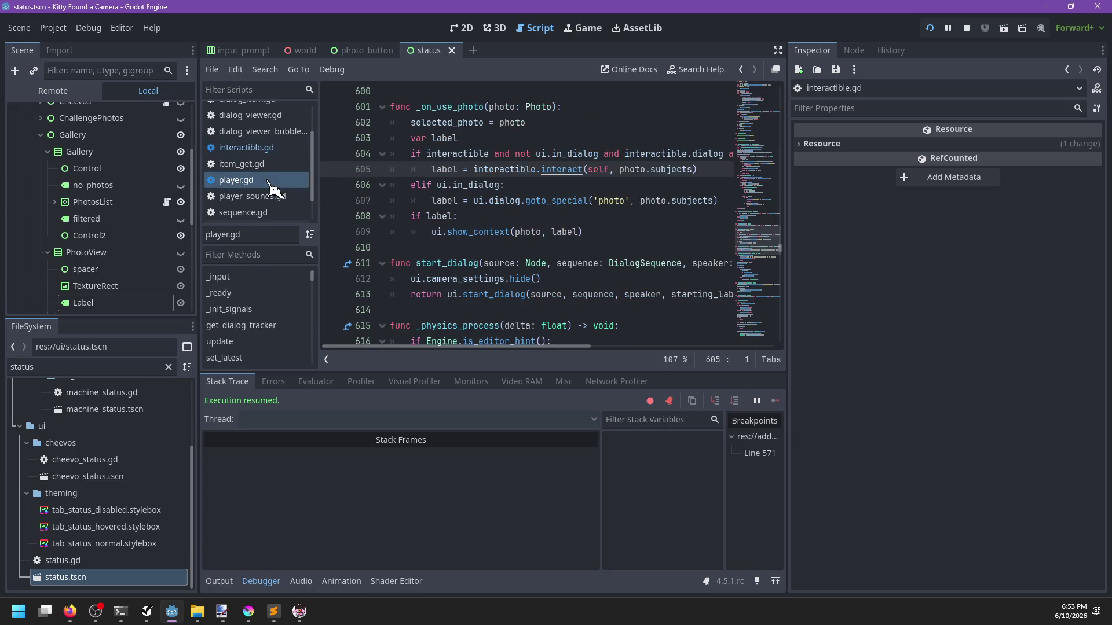
{"action": "left_click", "coordinate": [555, 221]}
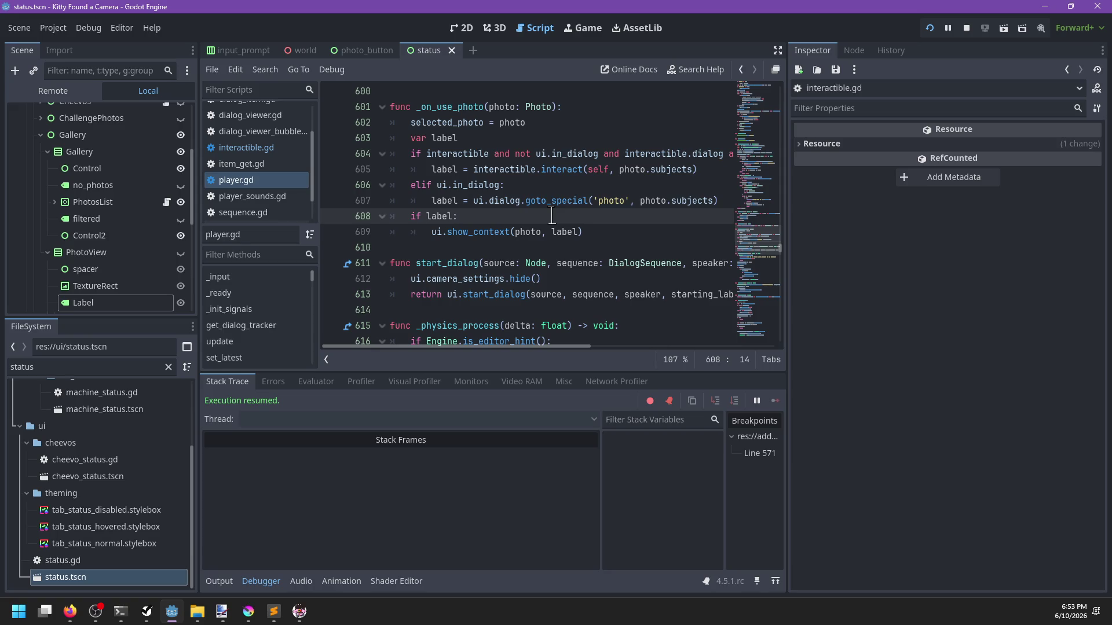
{"action": "key", "text": "alt+Tab"}
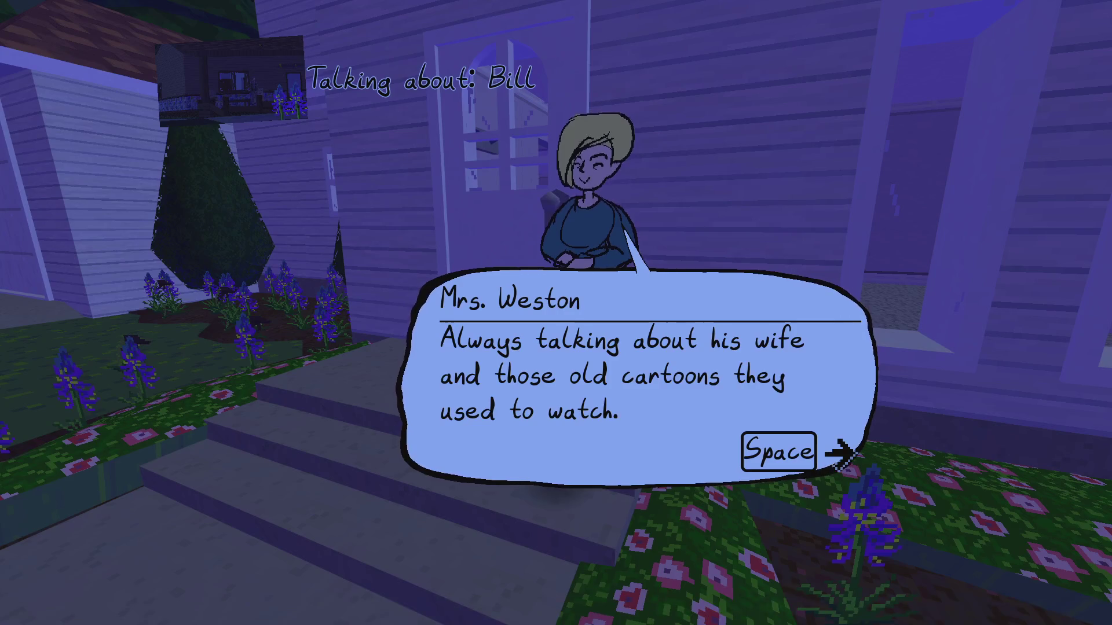
{"action": "key", "text": "space"}
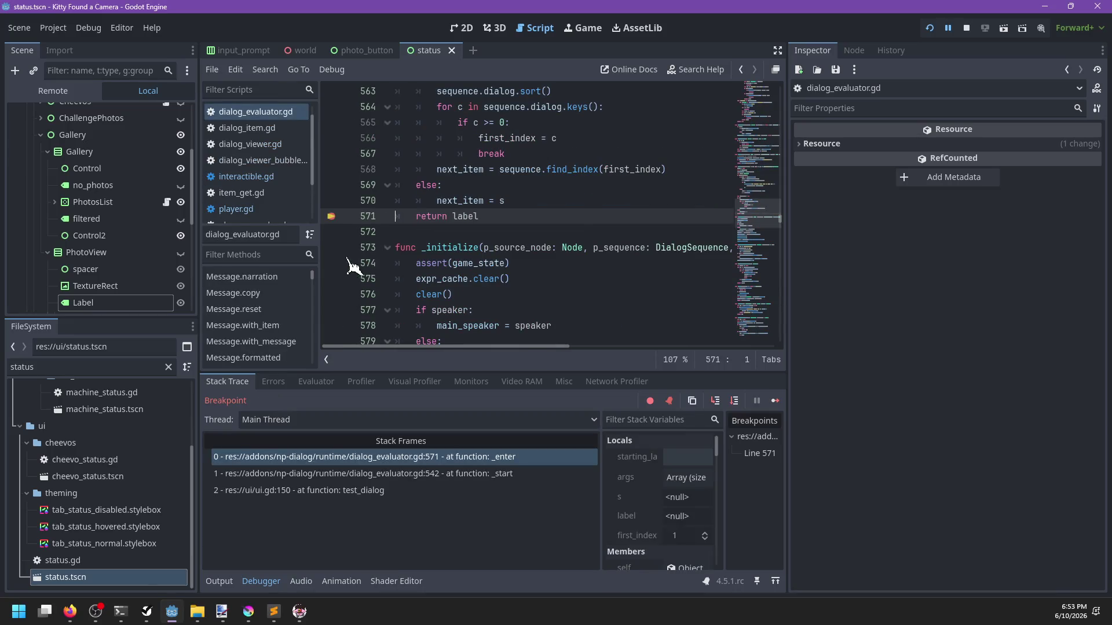
{"action": "left_click", "coordinate": [330, 220]}
{"action": "key", "text": "F12"}
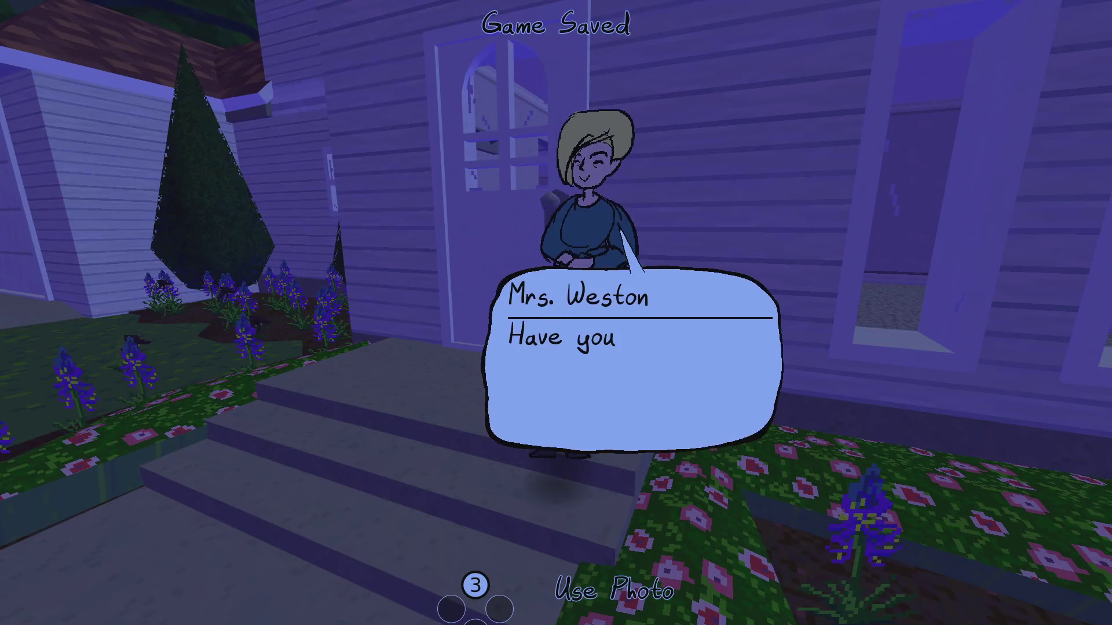
{"action": "key", "text": "alt+Tab"}
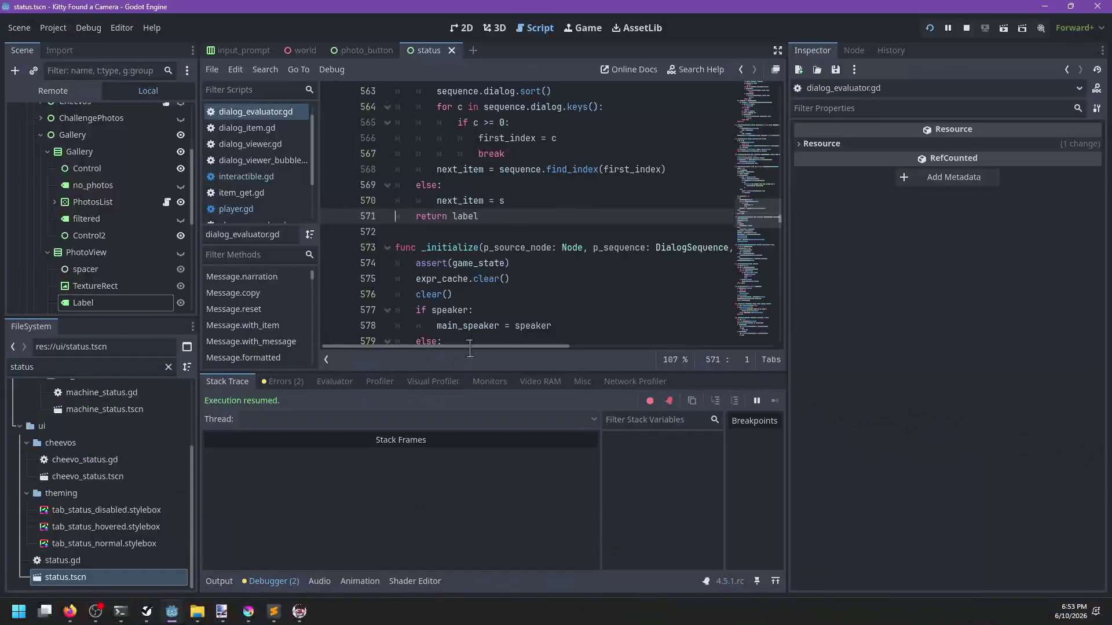
{"action": "left_click", "coordinate": [219, 582]}
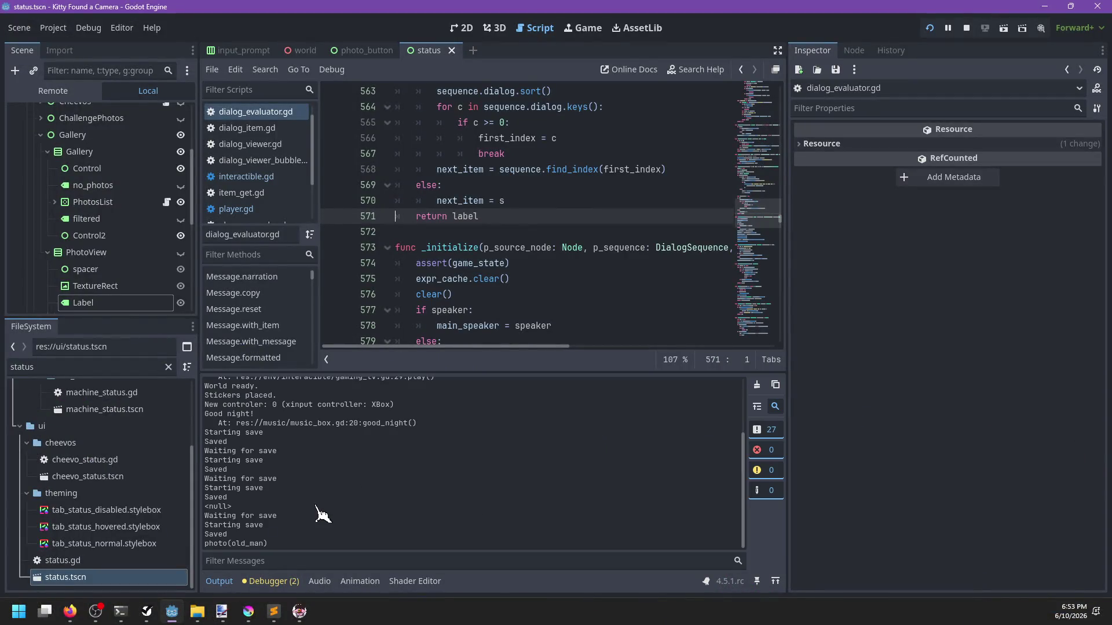
Step: Change the label log on line 48 from print to print_debug and save
{"action": "left_click", "coordinate": [253, 182]}
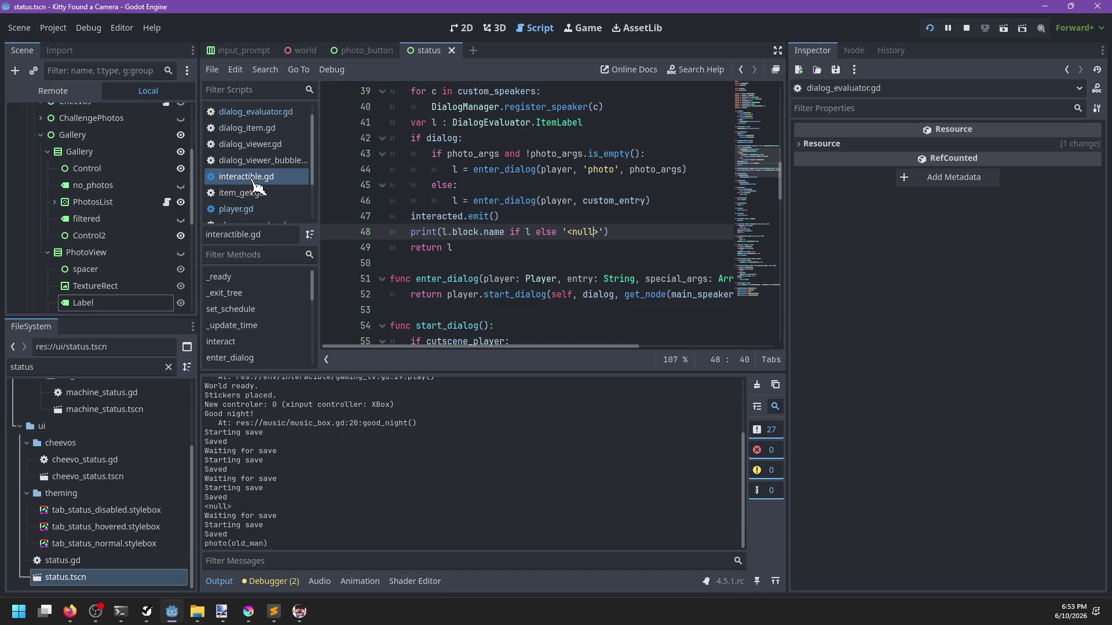
{"action": "type", "text": "_debug"}
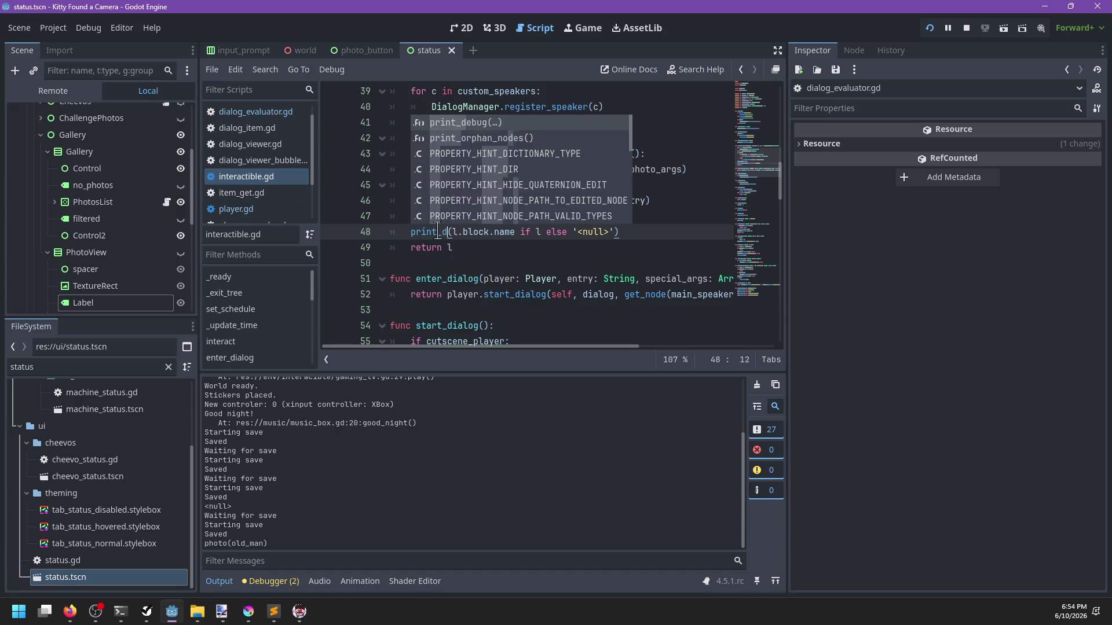
{"action": "key", "text": "ctrl+s"}
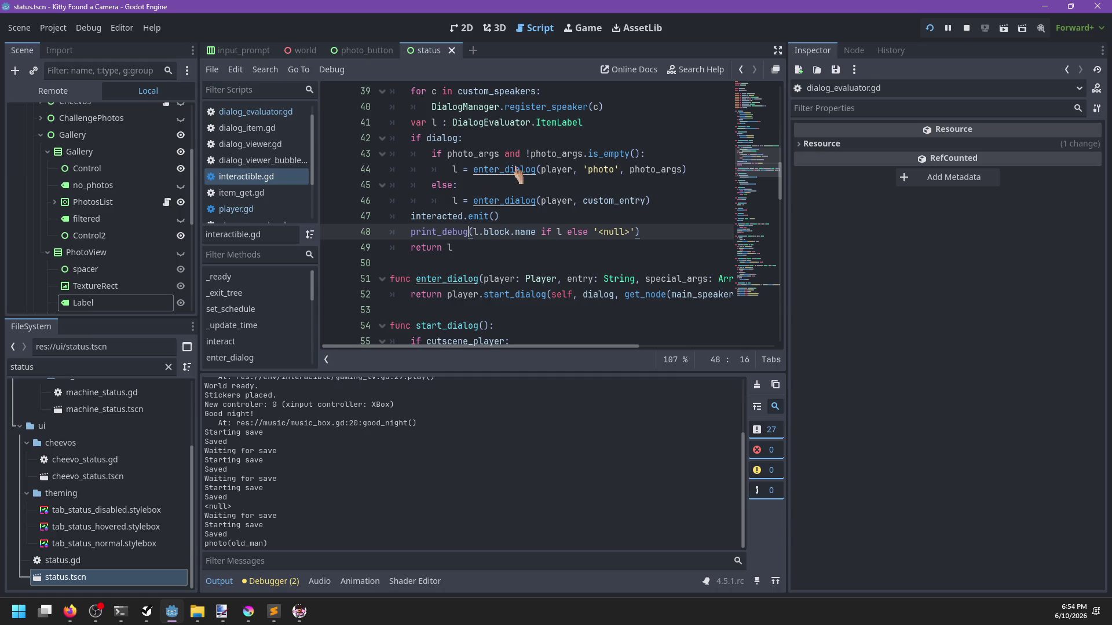
Step: Follow start_dialog from base_player.gd's null-returning stub to player.gd's override at line 611
{"action": "left_click", "coordinate": [512, 169], "text": "ctrl"}
{"action": "scroll", "coordinate": [528, 242], "scroll_direction": "right", "scroll_amount": 4}
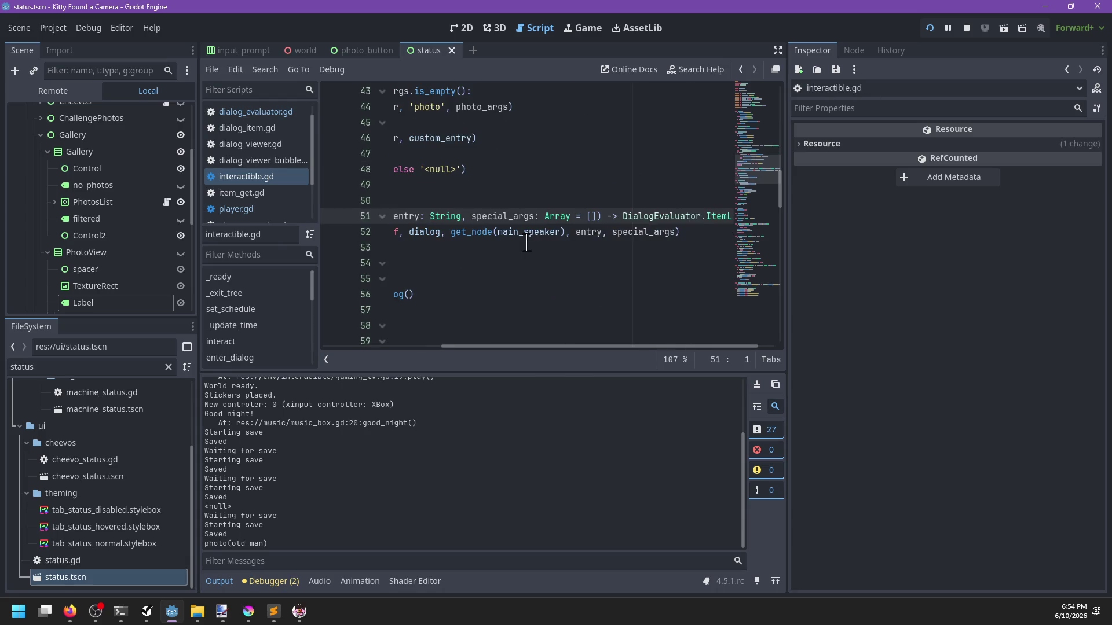
{"action": "scroll", "coordinate": [527, 243], "scroll_direction": "left", "scroll_amount": 4}
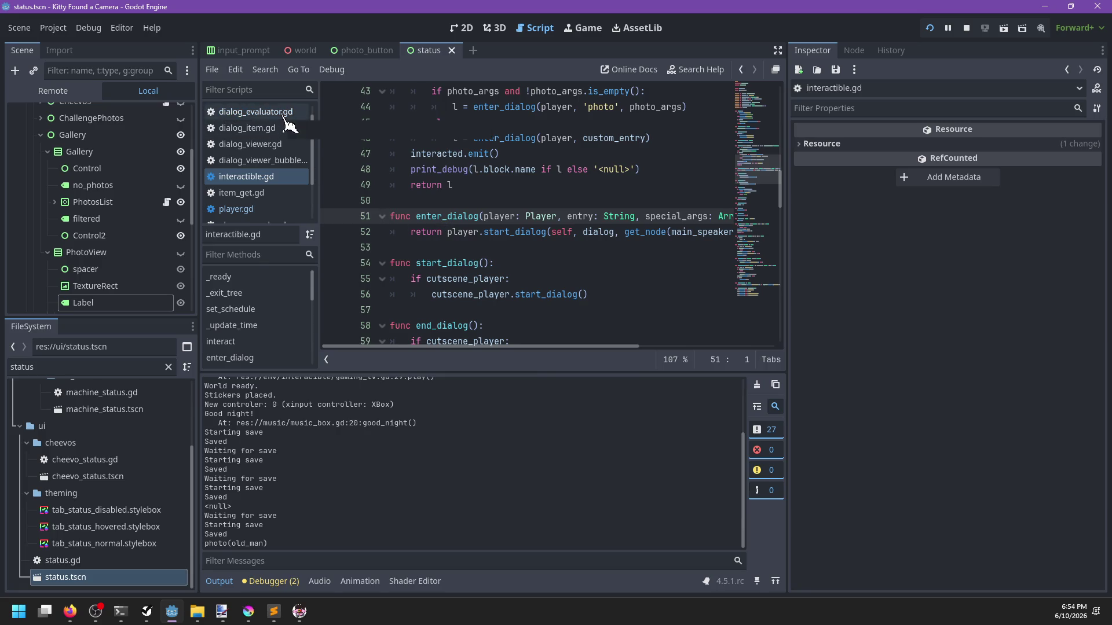
{"action": "scroll", "coordinate": [501, 251], "scroll_direction": "right", "scroll_amount": 4}
{"action": "scroll", "coordinate": [549, 252], "scroll_direction": "left", "scroll_amount": 4}
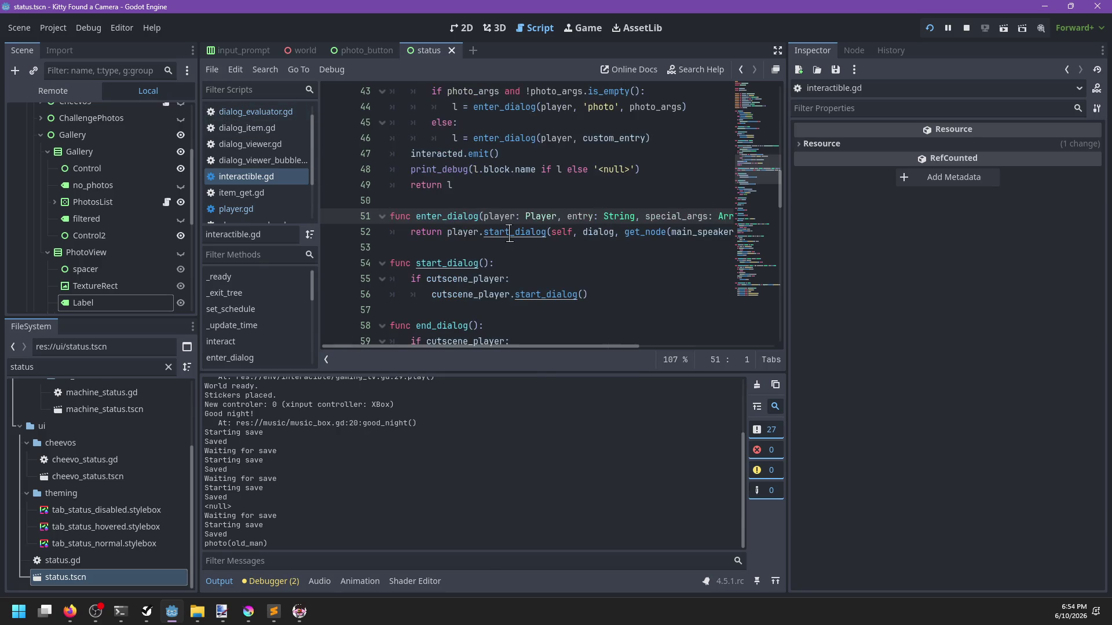
{"action": "left_click", "coordinate": [538, 234], "text": "ctrl"}
{"action": "scroll", "coordinate": [586, 243], "scroll_direction": "right", "scroll_amount": 4}
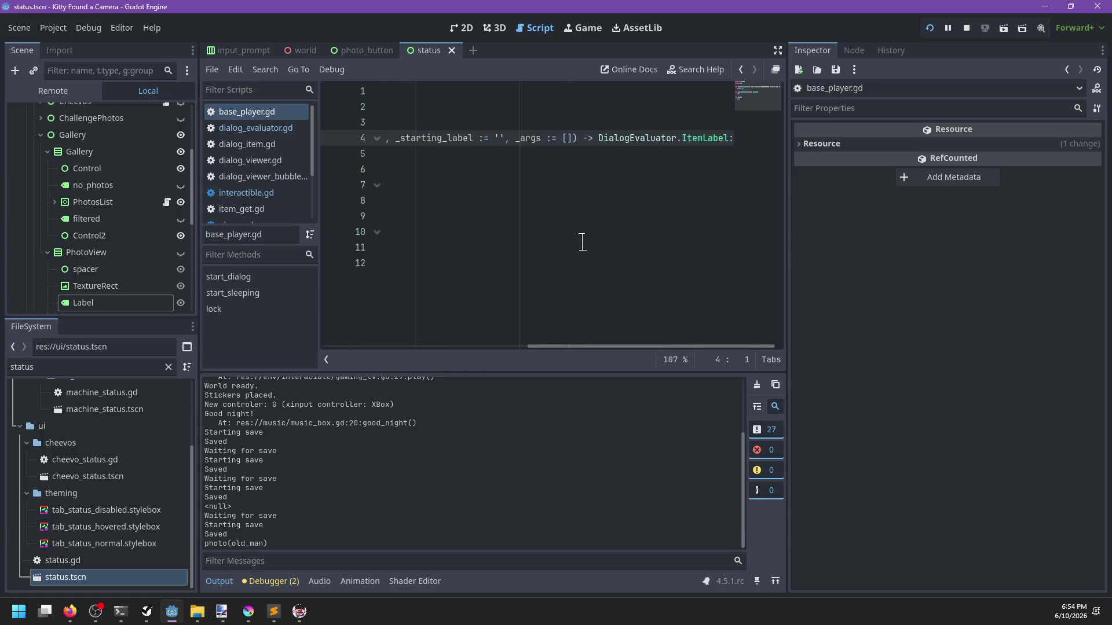
{"action": "scroll", "coordinate": [582, 242], "scroll_direction": "left", "scroll_amount": 4}
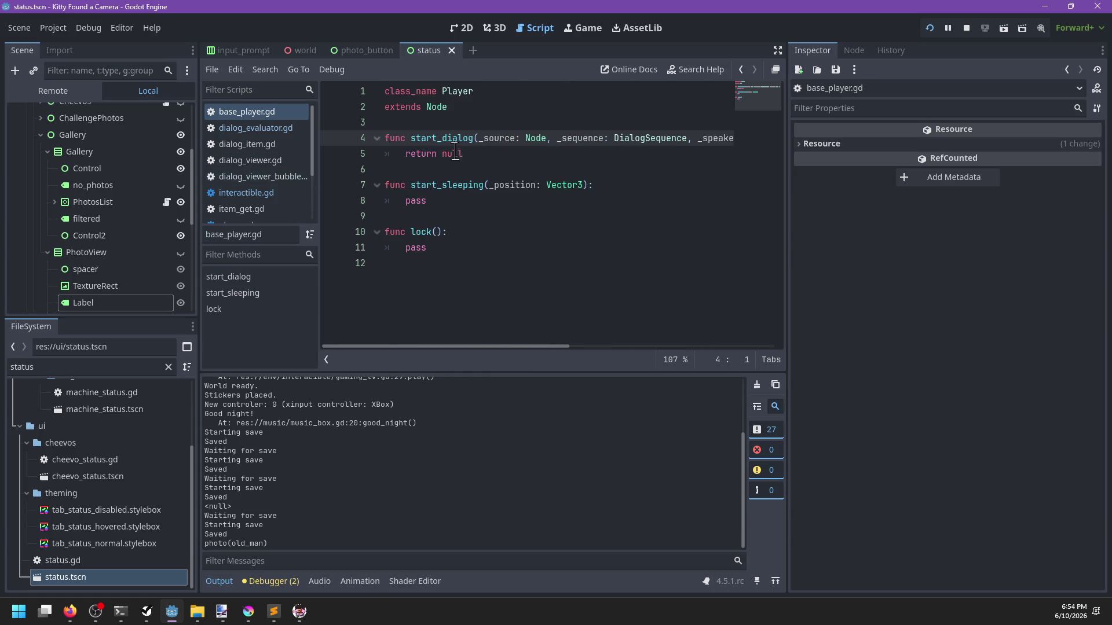
{"action": "double_click", "coordinate": [457, 154]}
{"action": "scroll", "coordinate": [266, 186], "scroll_direction": "down", "scroll_amount": 3}
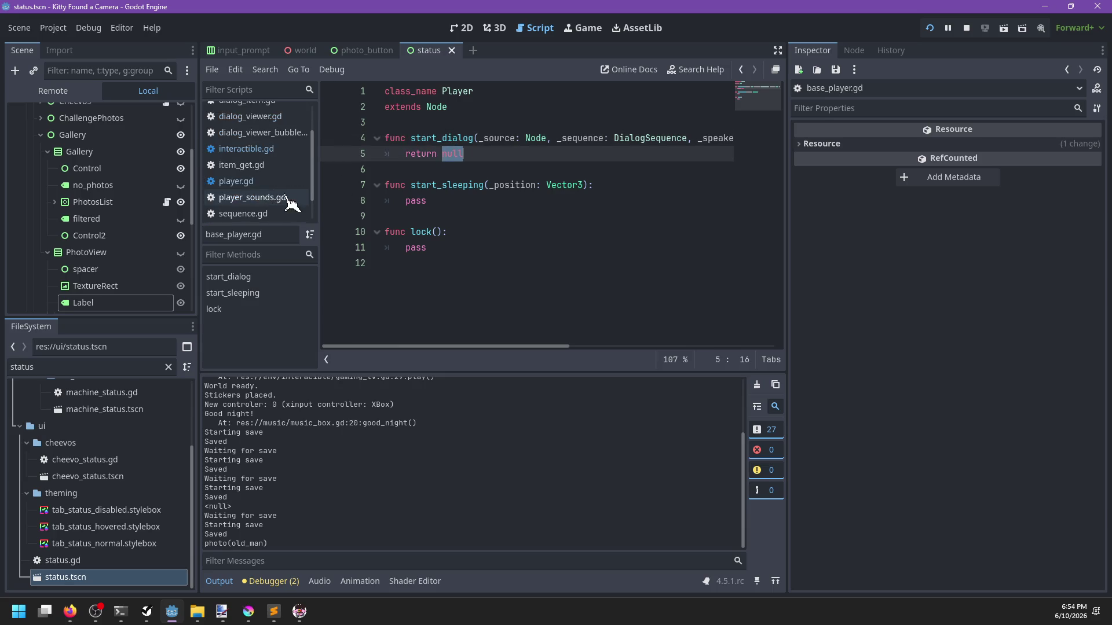
{"action": "left_click", "coordinate": [262, 156]}
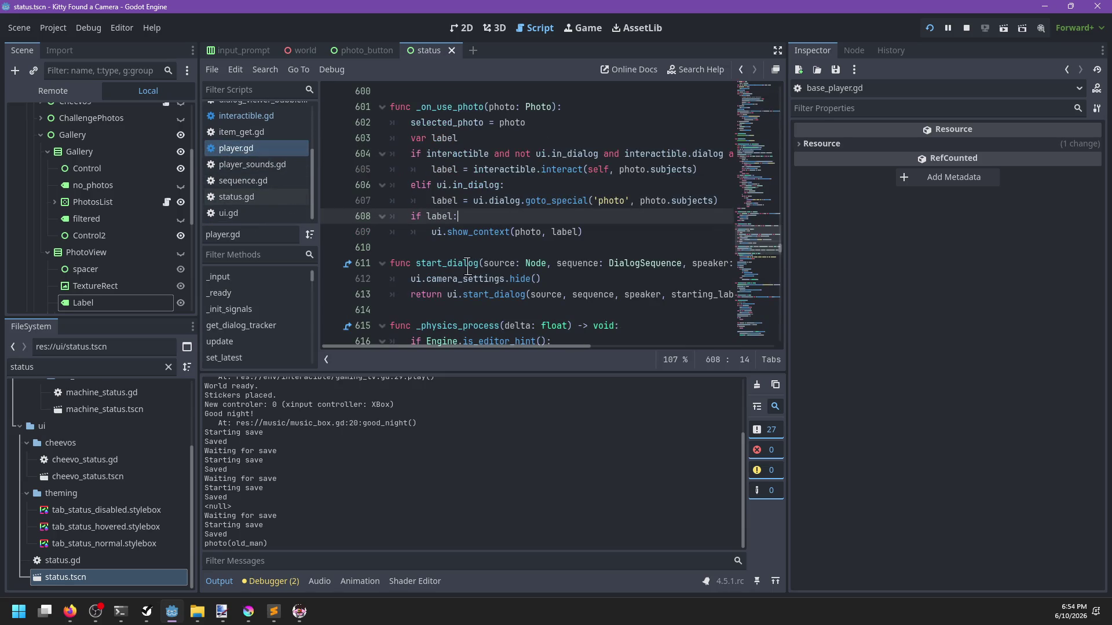
{"action": "scroll", "coordinate": [468, 267], "scroll_direction": "down", "scroll_amount": 1}
{"action": "scroll", "coordinate": [500, 251], "scroll_direction": "right", "scroll_amount": 4}
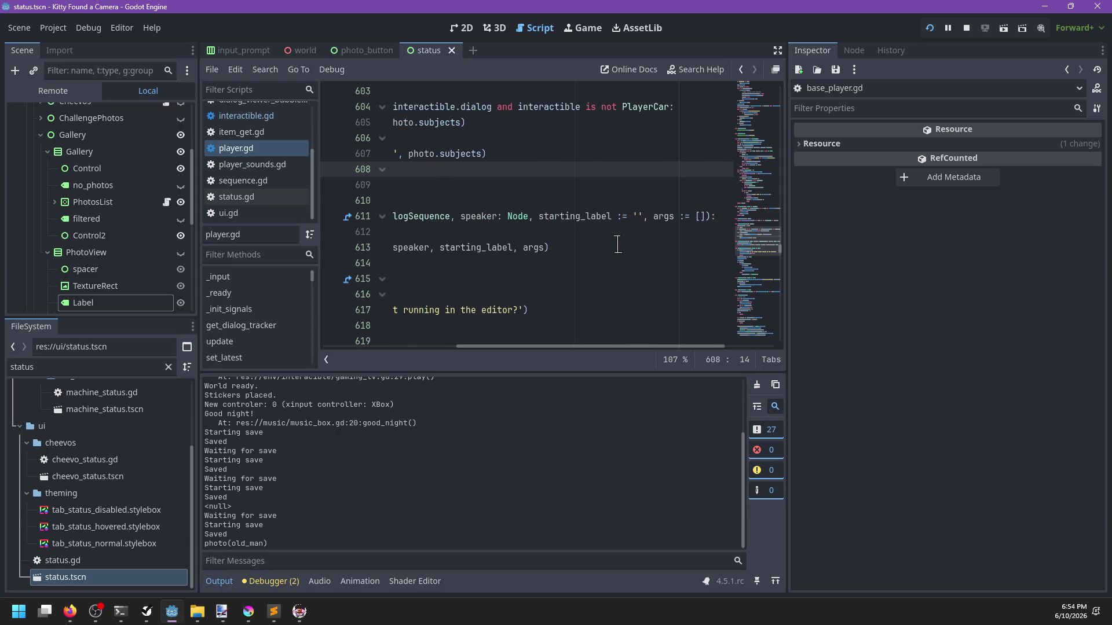
{"action": "scroll", "coordinate": [617, 244], "scroll_direction": "right", "scroll_amount": 2}
Step: Give player.gd's start_dialog a -> DialogEvaluator.ItemLabel return type and save
{"action": "left_click", "coordinate": [621, 216]}
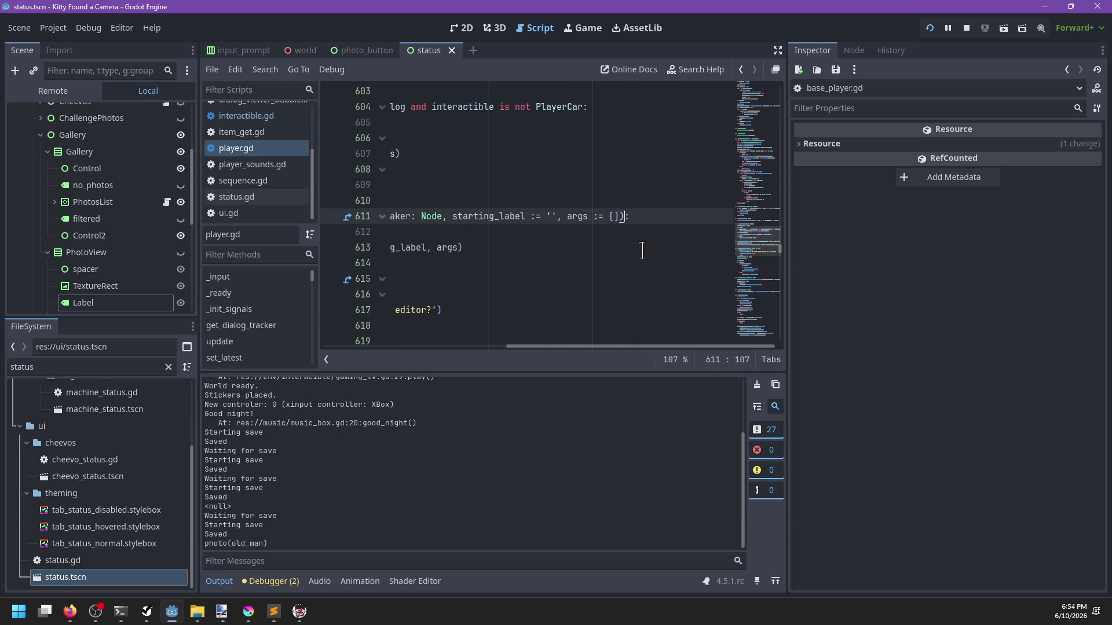
{"action": "type", "text": "DialogEvaluator.I"}
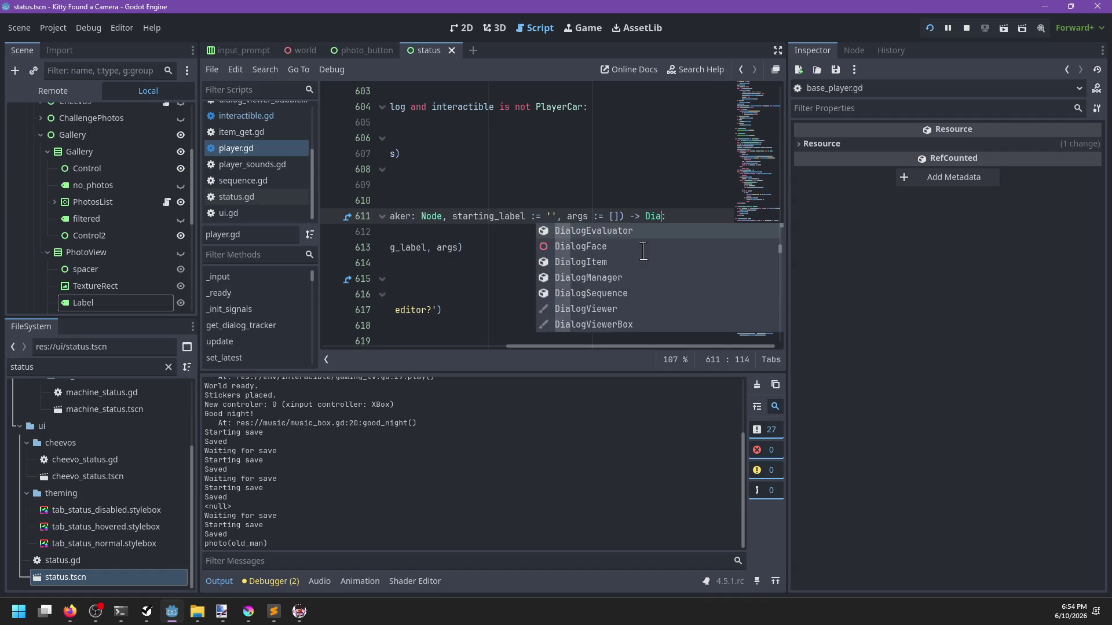
{"action": "key", "text": "Return"}
{"action": "scroll", "coordinate": [643, 250], "scroll_direction": "left", "scroll_amount": 6}
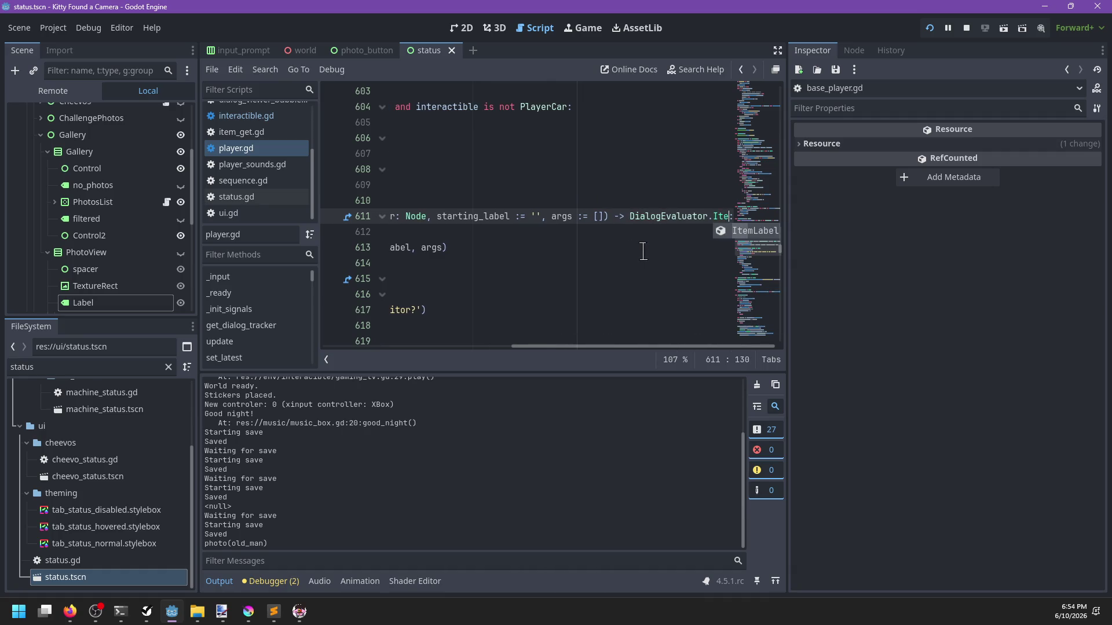
{"action": "key", "text": "ctrl+s"}
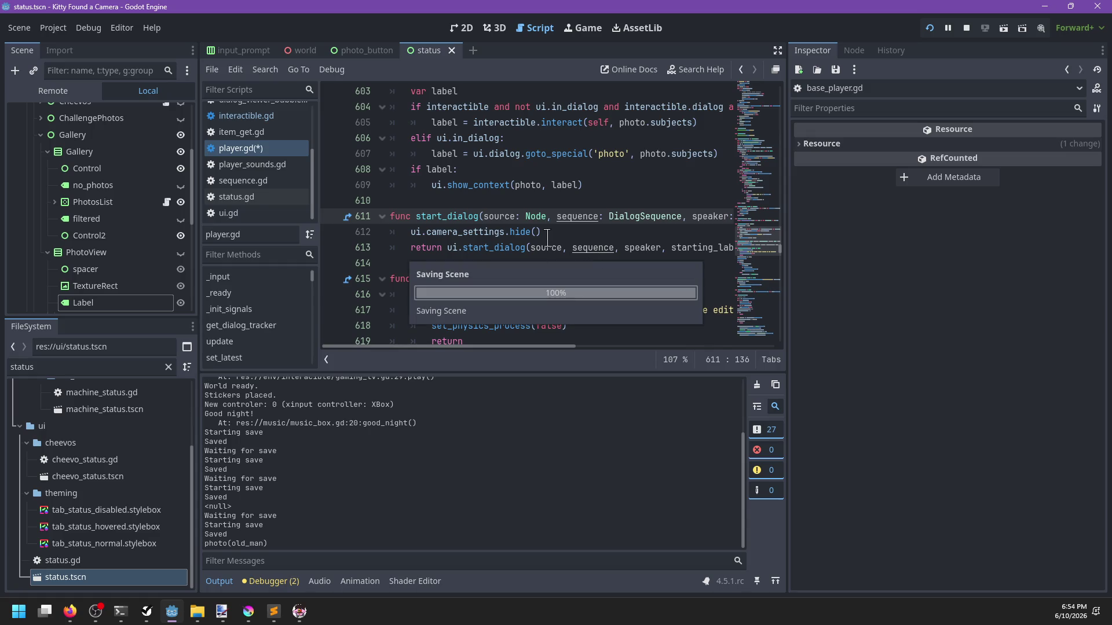
Step: Follow start_dialog into ui.gd, then dialog.start into dialog_viewer_bubble.gd
{"action": "left_click", "coordinate": [517, 248], "text": "ctrl"}
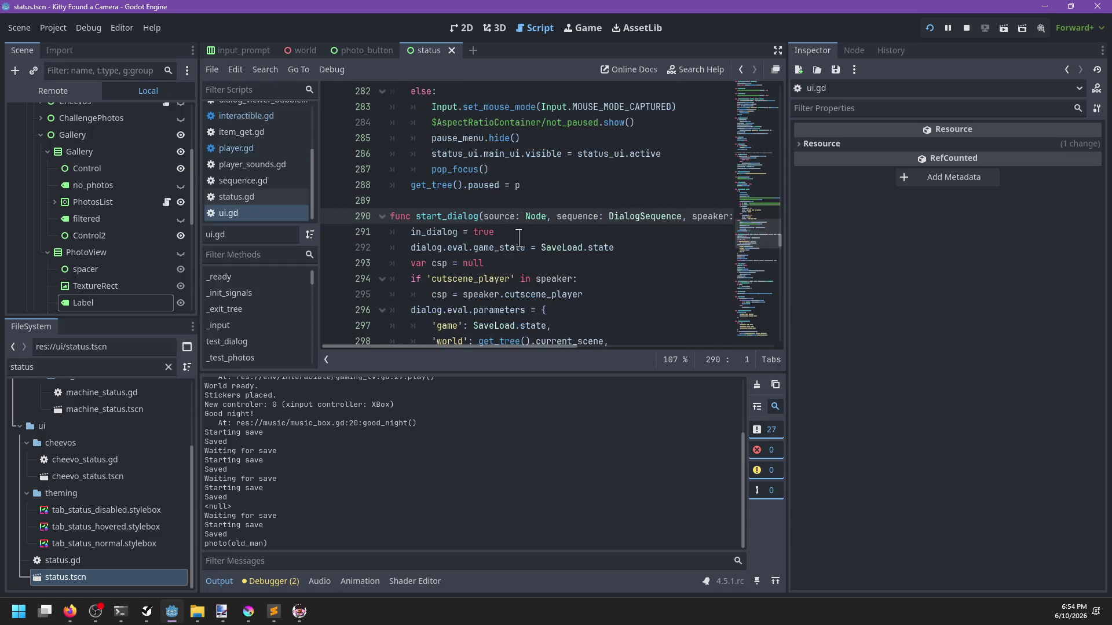
{"action": "scroll", "coordinate": [548, 237], "scroll_direction": "left", "scroll_amount": 5}
{"action": "scroll", "coordinate": [546, 239], "scroll_direction": "down", "scroll_amount": 4}
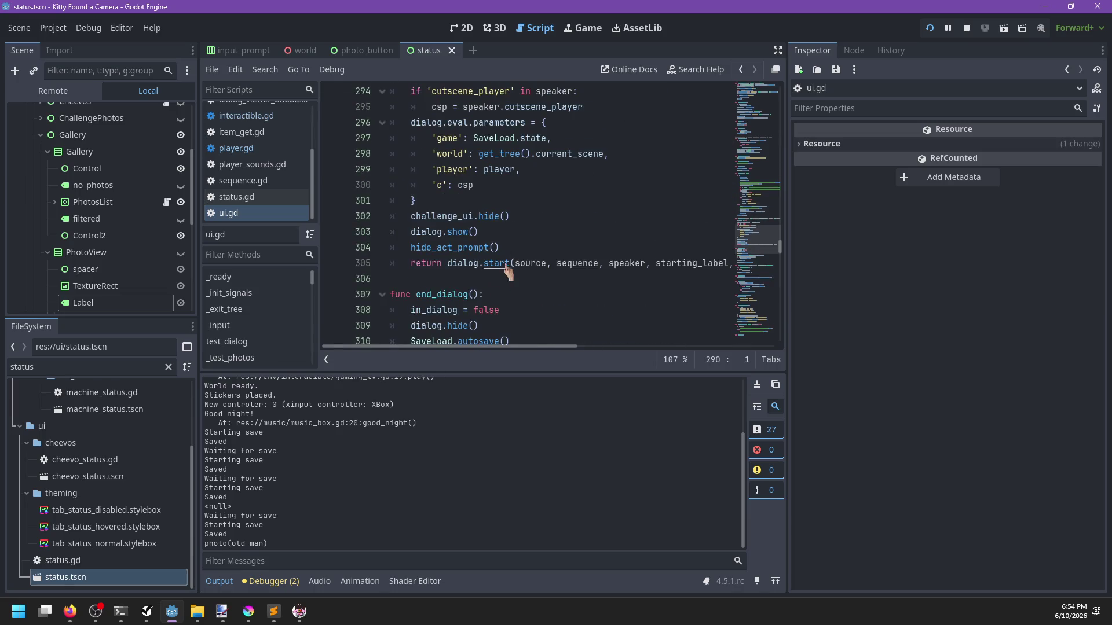
{"action": "left_click", "coordinate": [486, 264], "text": "ctrl"}
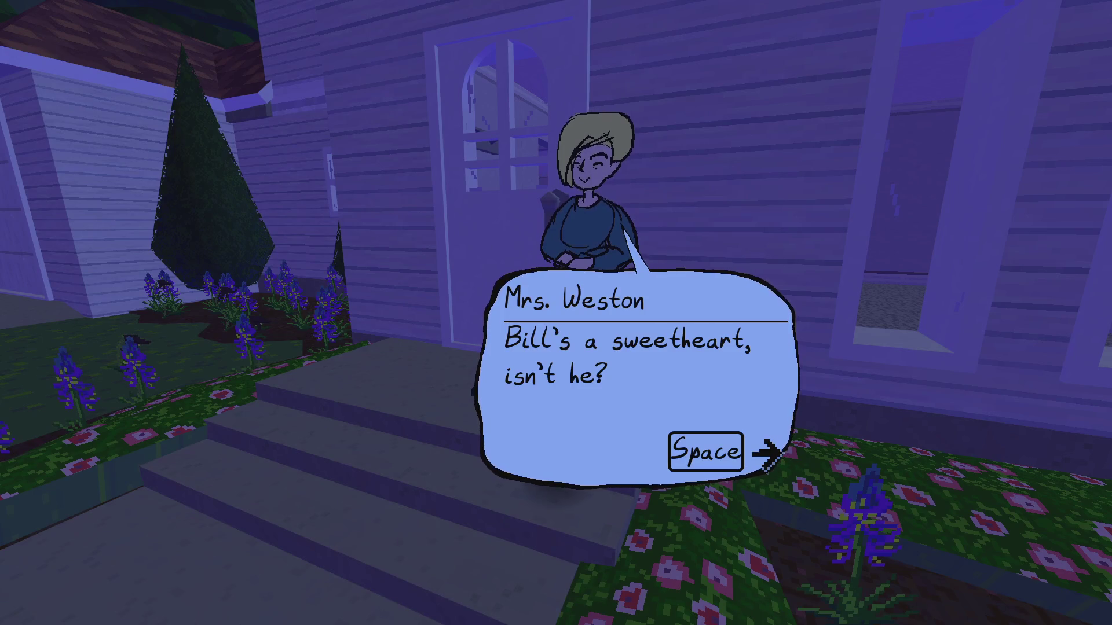
Step: Finish Mrs. Weston's dialog with a photo, then browse the scripts back to player.gd's goto_special line
{"action": "key", "text": "space"}
{"action": "key", "text": "space"}
{"action": "key", "text": "space"}
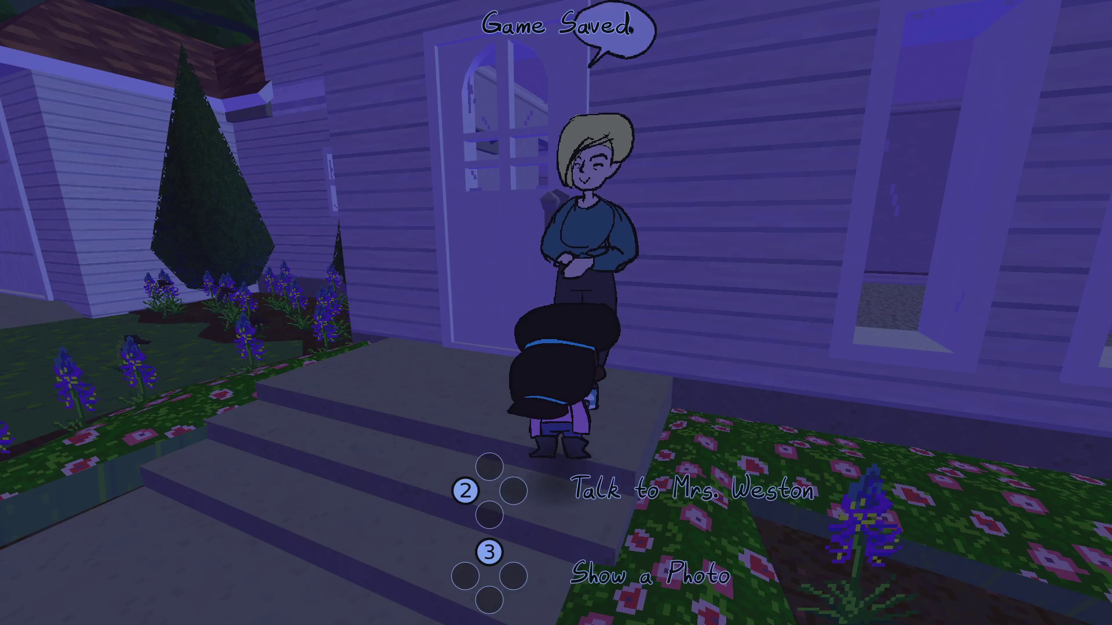
{"action": "key", "text": "3"}
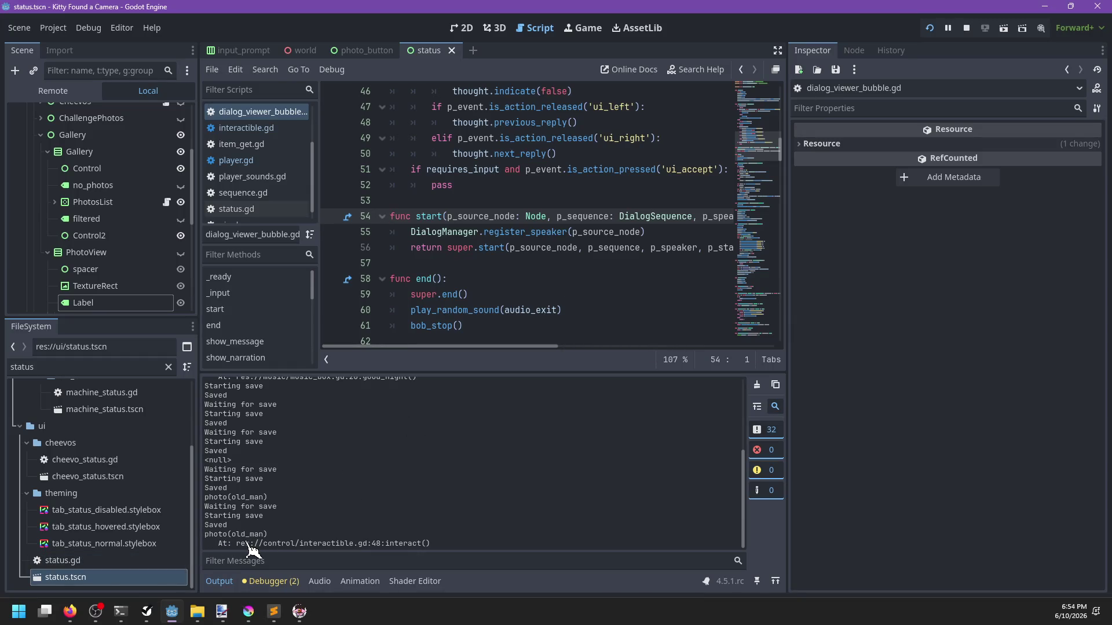
{"action": "left_click", "coordinate": [255, 162]}
{"action": "left_click", "coordinate": [267, 129]}
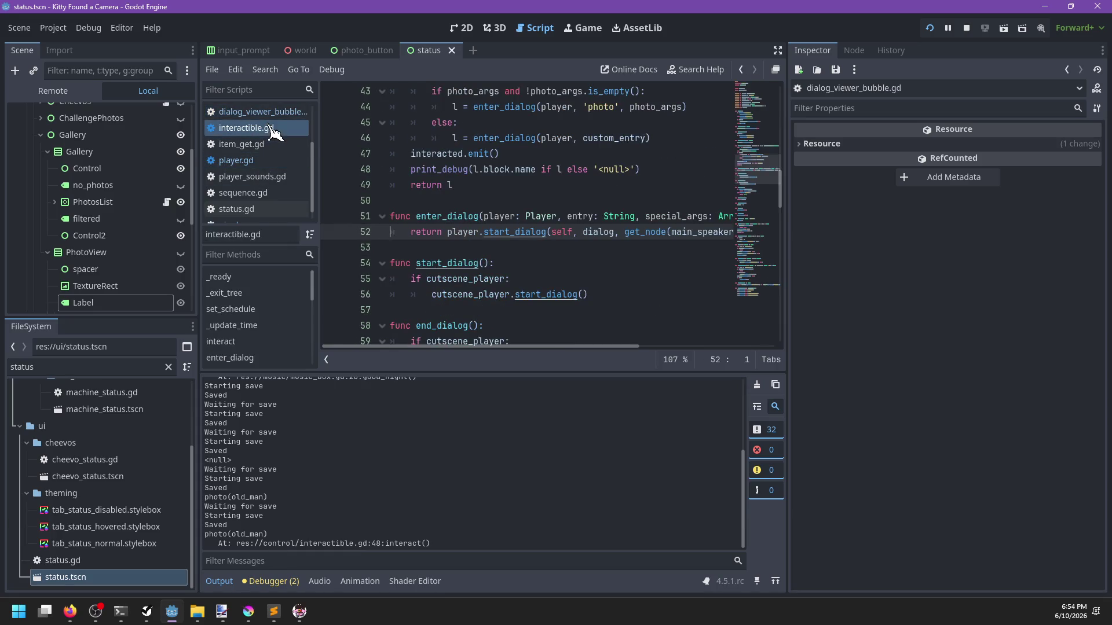
{"action": "left_click", "coordinate": [270, 112]}
{"action": "scroll", "coordinate": [264, 162], "scroll_direction": "up", "scroll_amount": 1}
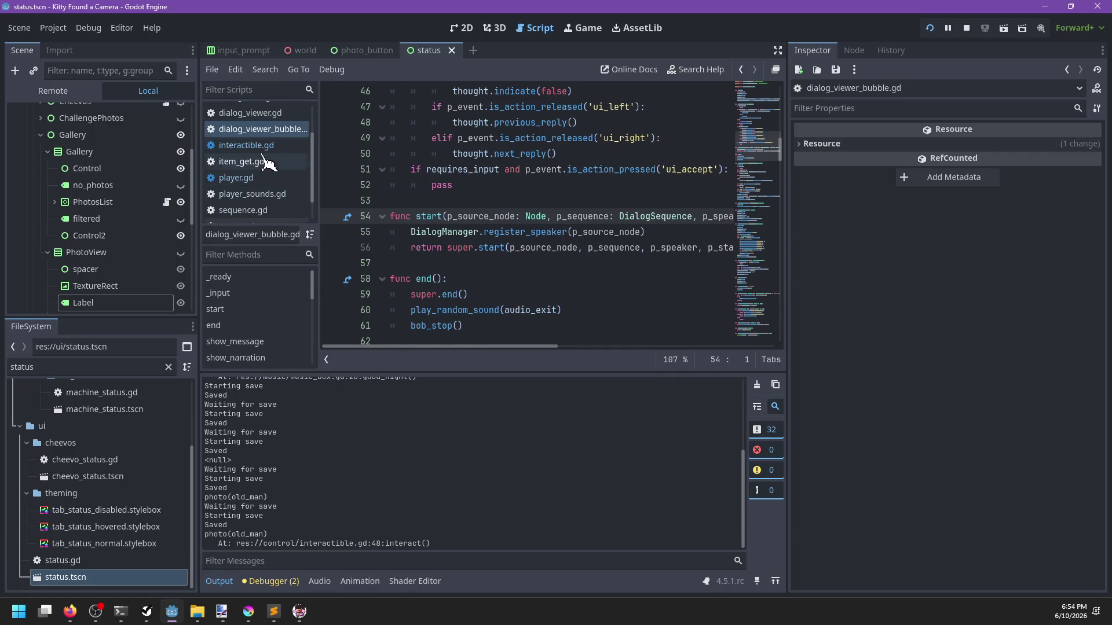
{"action": "left_click", "coordinate": [266, 145]}
{"action": "left_click", "coordinate": [271, 178]}
{"action": "scroll", "coordinate": [292, 205], "scroll_direction": "down", "scroll_amount": 2}
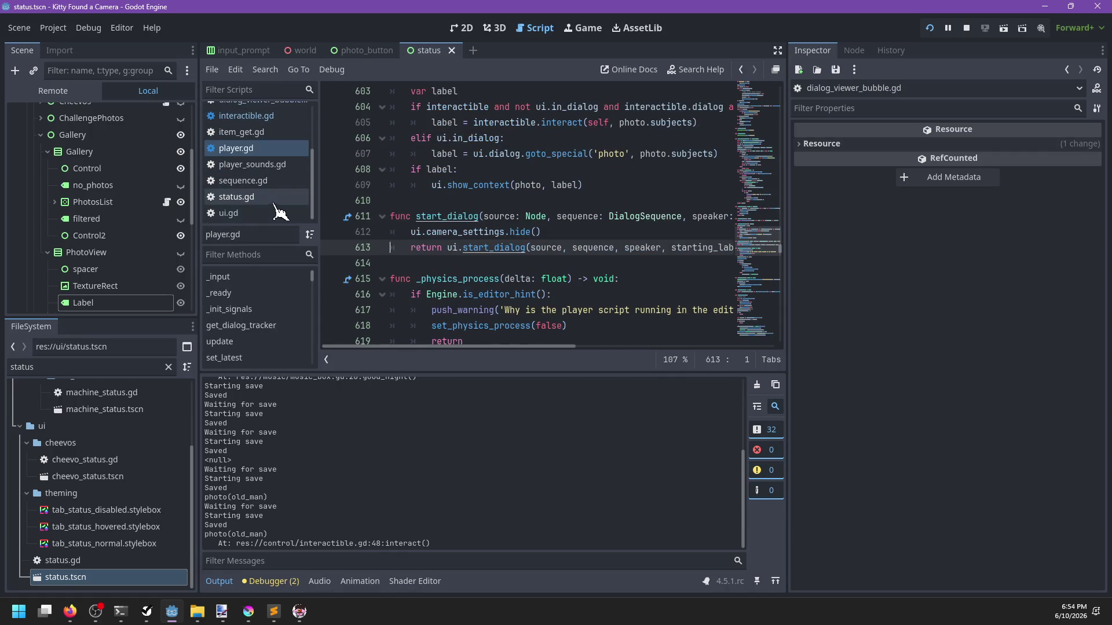
{"action": "left_click", "coordinate": [264, 214]}
{"action": "left_click", "coordinate": [254, 150]}
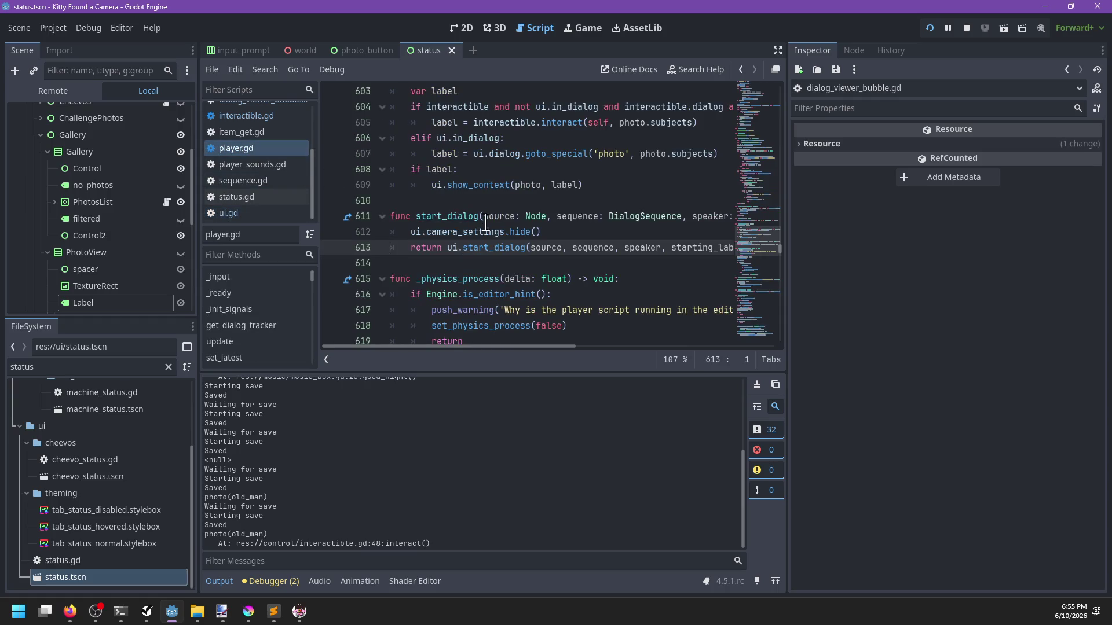
{"action": "left_click", "coordinate": [479, 155]}
Step: Add an assert(label) line after line 607 in _on_use_photo
{"action": "key", "text": "End"}
{"action": "key", "text": "Return"}
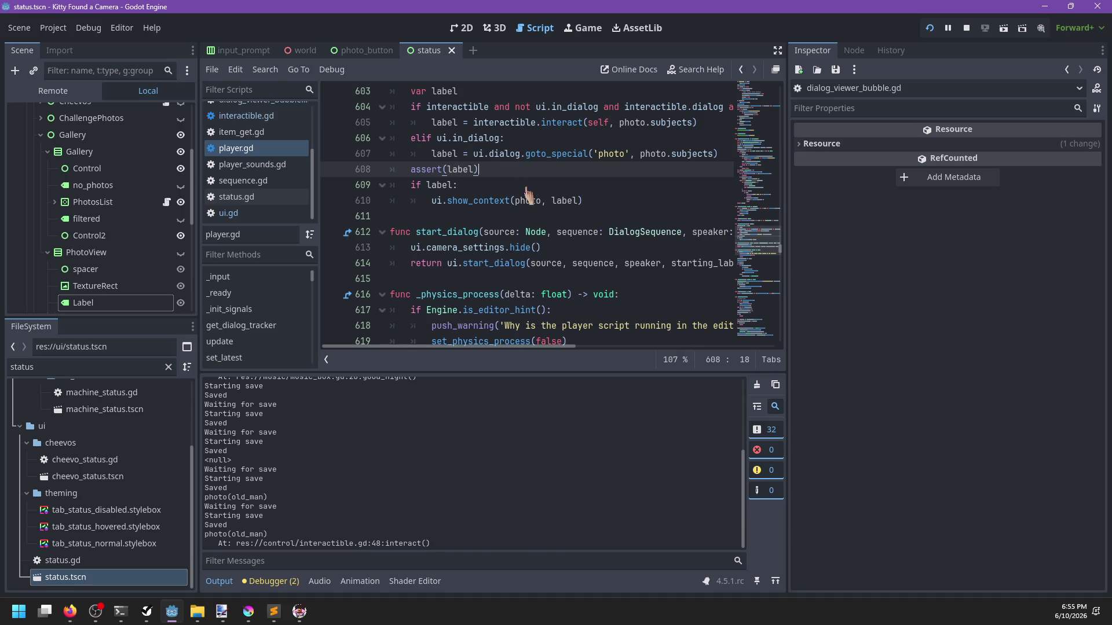
{"action": "key", "text": "Escape"}
{"action": "scroll", "coordinate": [525, 185], "scroll_direction": "up", "scroll_amount": 1}
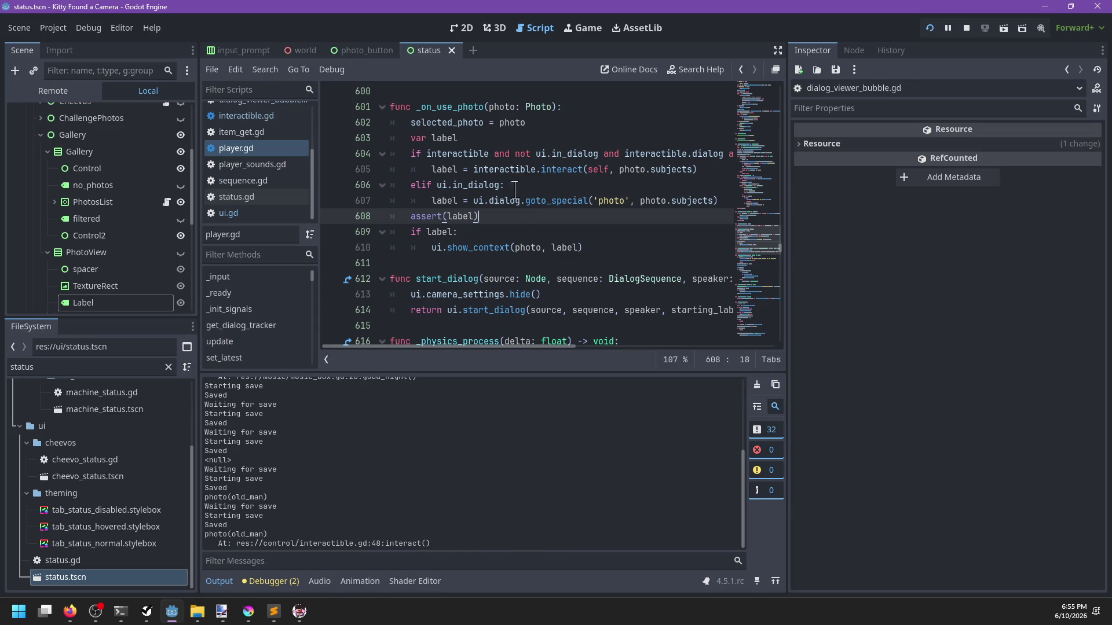
Step: Store interact's result in var s on line 605 and add label = s below it
{"action": "double_click", "coordinate": [463, 170]}
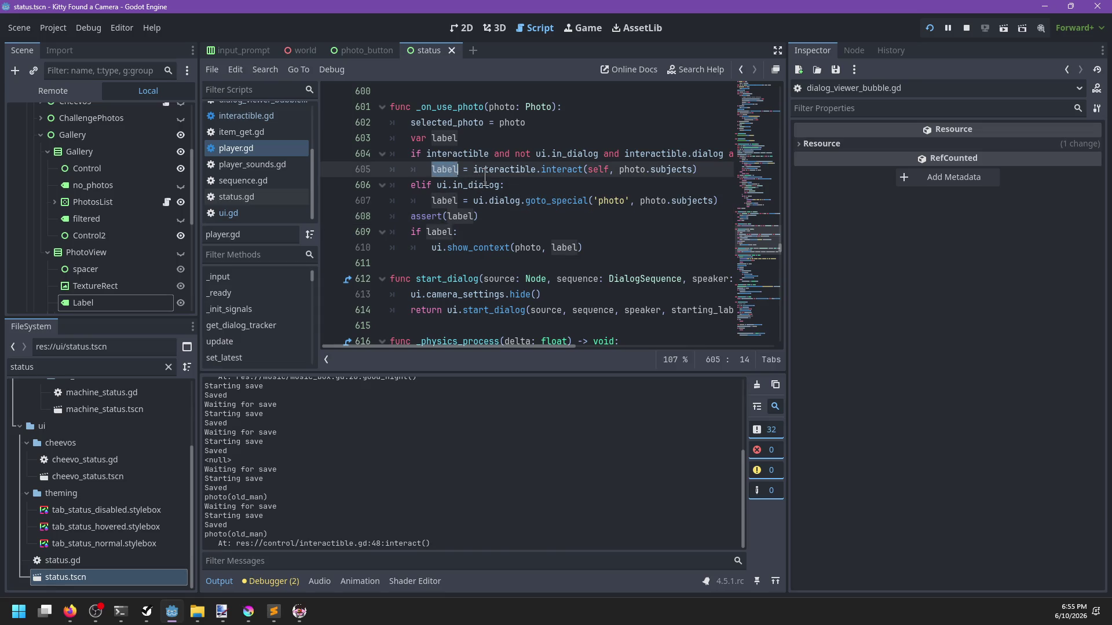
{"action": "type", "text": "var "}
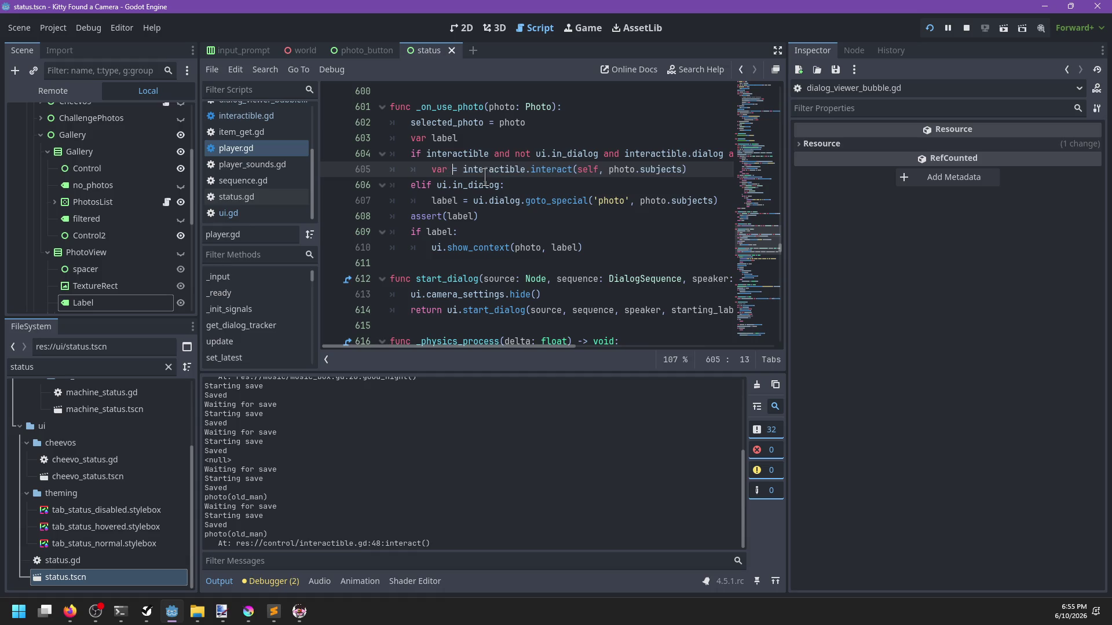
{"action": "type", "text": "s :"}
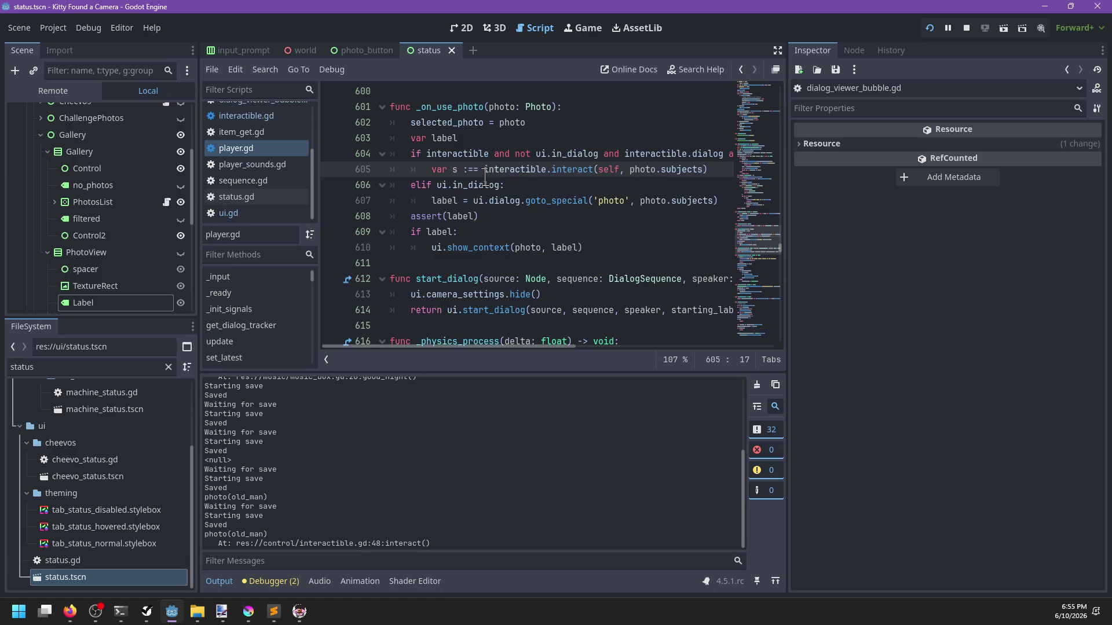
{"action": "key", "text": "End"}
{"action": "key", "text": "Return"}
{"action": "type", "text": "la"}
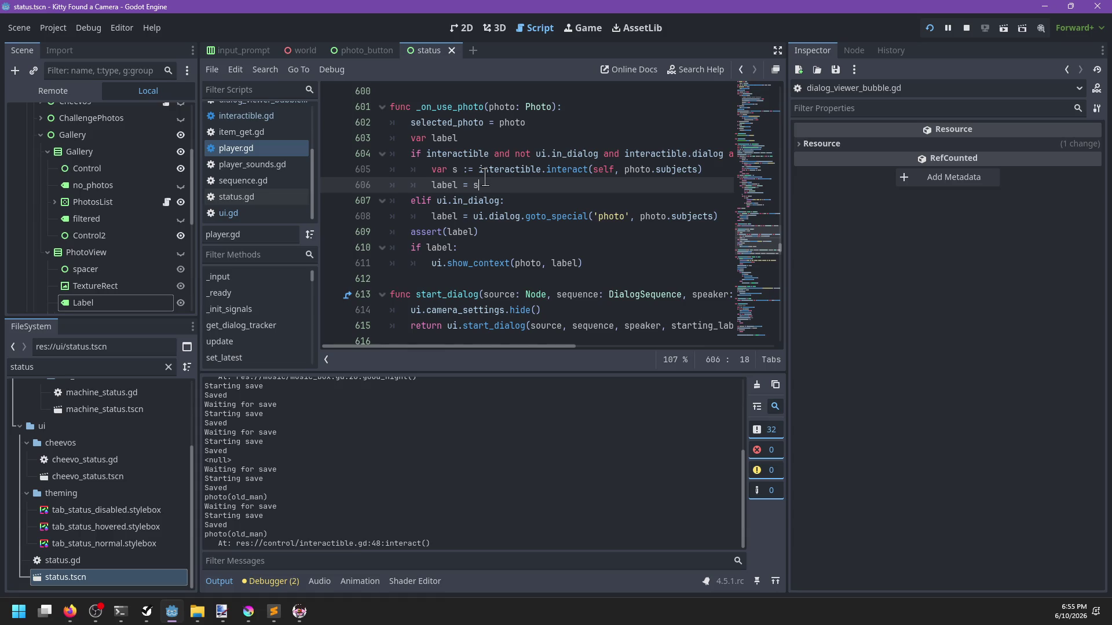
{"action": "key", "text": "Down"}
{"action": "key", "text": "Left"}
{"action": "key", "text": "Left"}
{"action": "key", "text": "Left"}
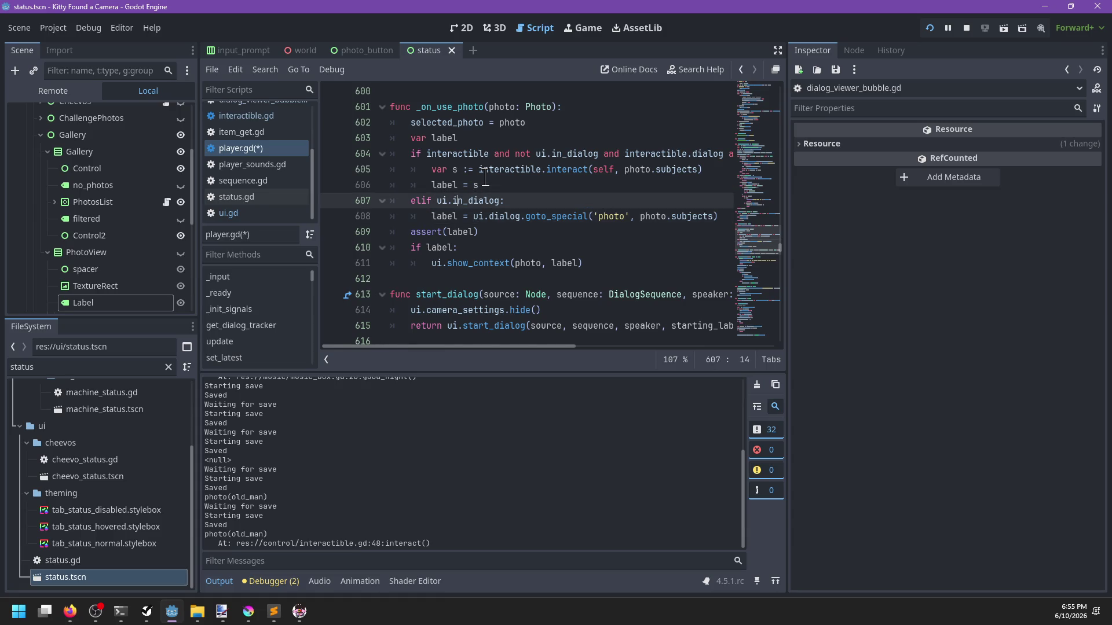
Step: Insert print(s) after line 605 and save the scripts
{"action": "key", "text": "Up"}
{"action": "key", "text": "Up"}
{"action": "key", "text": "End"}
{"action": "key", "text": "Return"}
{"action": "type", "text": "p"}
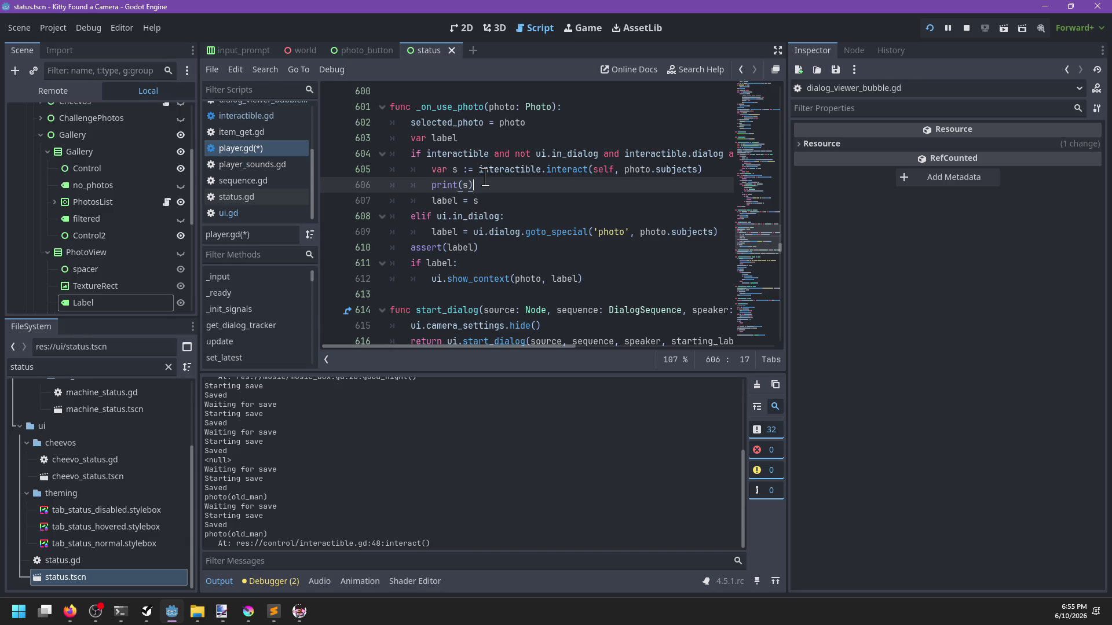
{"action": "key", "text": "Down"}
{"action": "key", "text": "Down"}
{"action": "key", "text": "Down"}
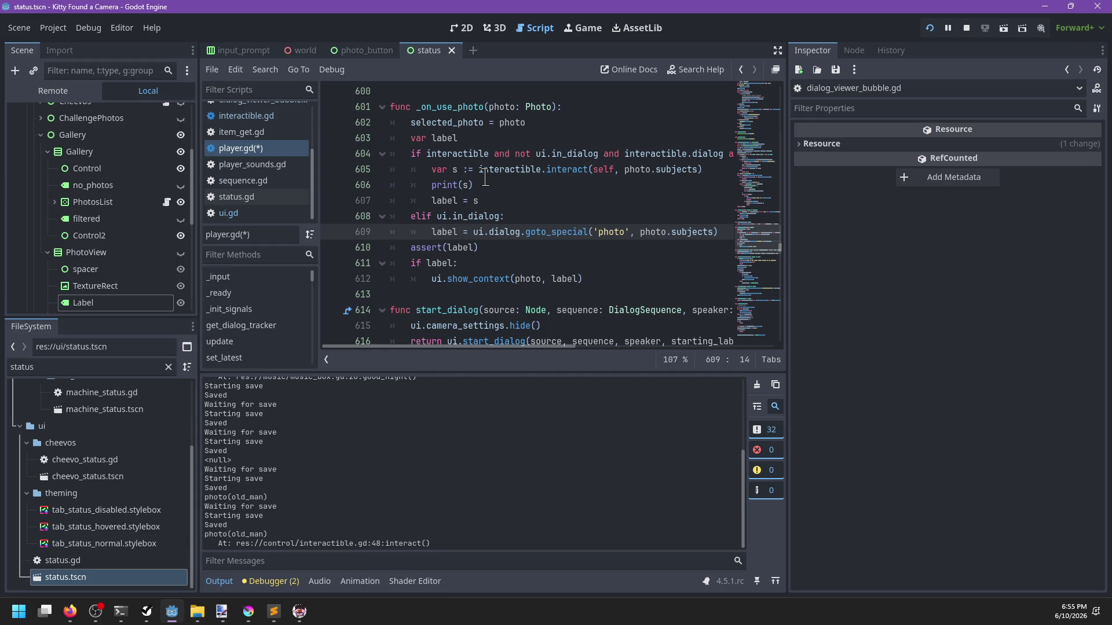
{"action": "key", "text": "ctrl+s"}
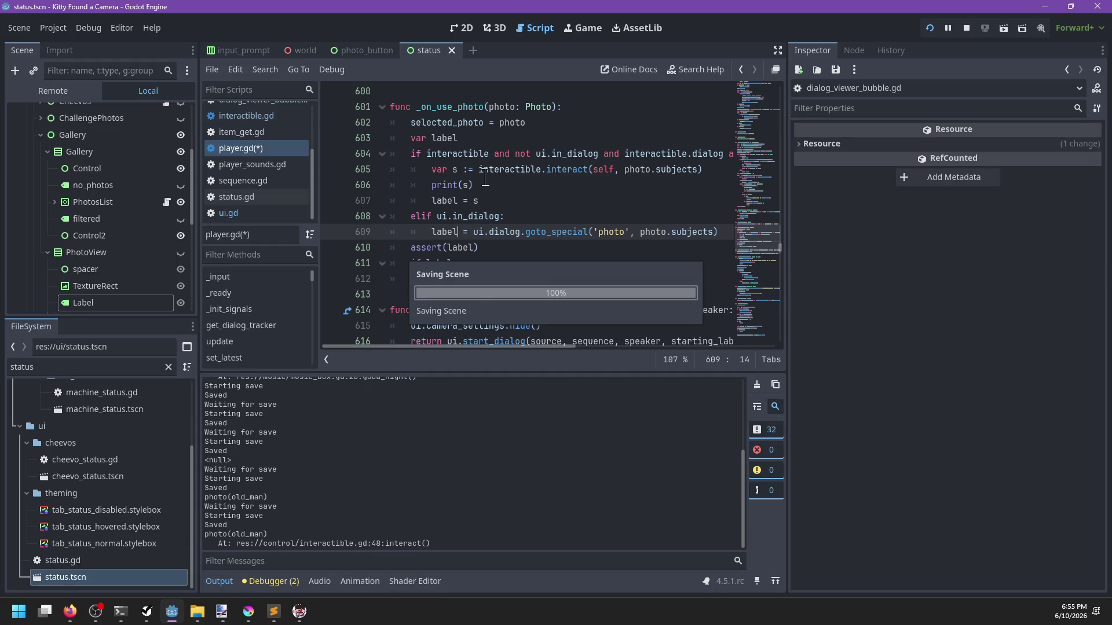
Step: Show Mrs. Weston a photo in the game and read the assertion failure in the Output log
{"action": "key", "text": "alt+Tab"}
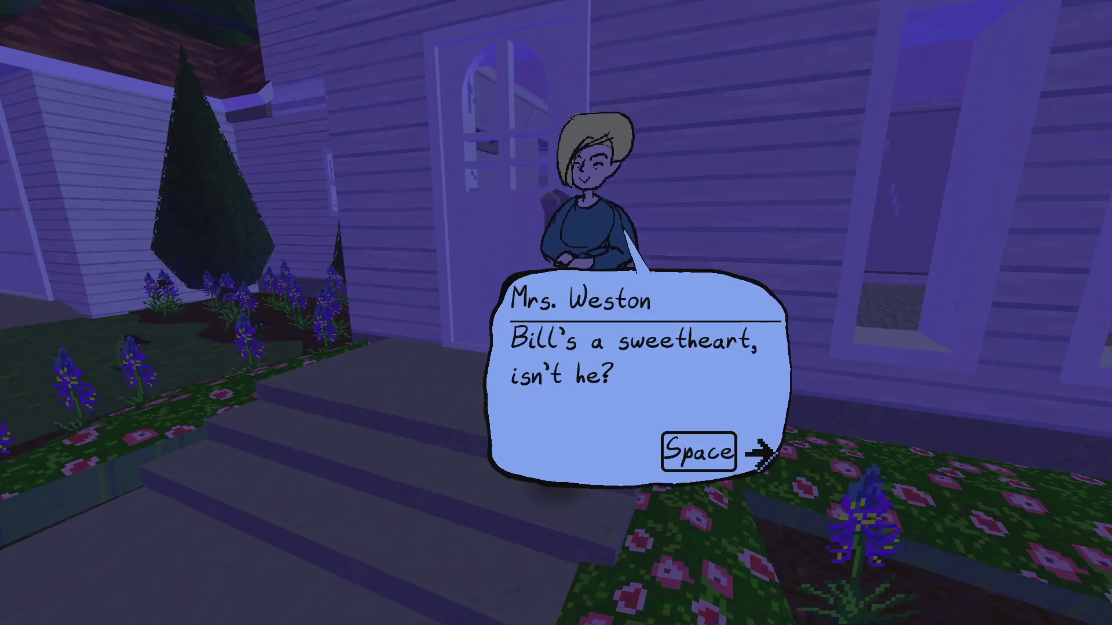
{"action": "key", "text": "3"}
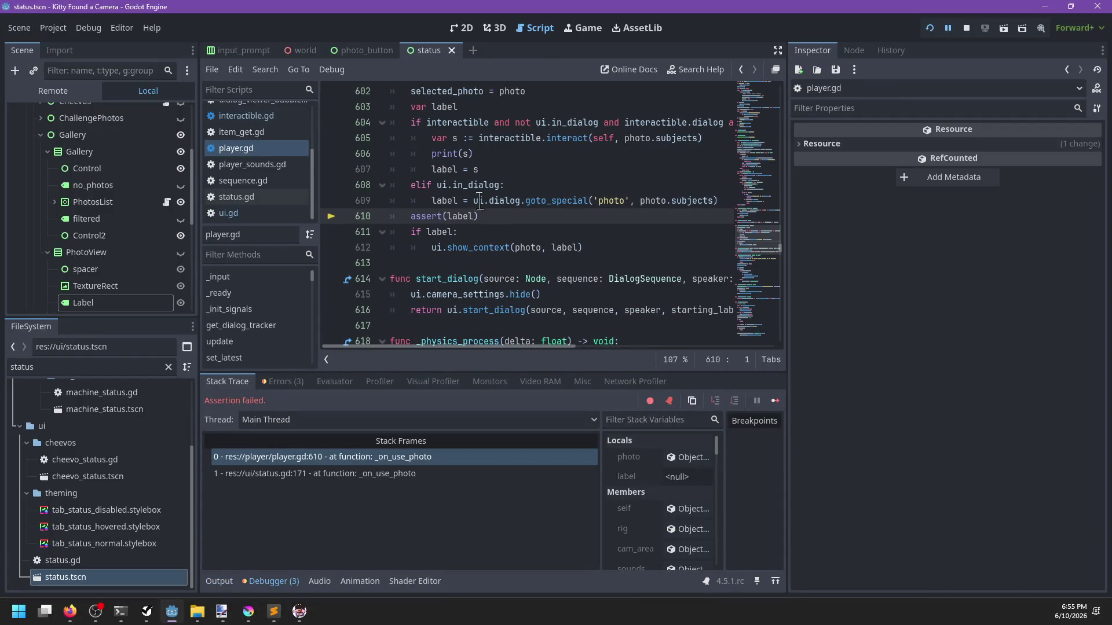
{"action": "left_click", "coordinate": [219, 582]}
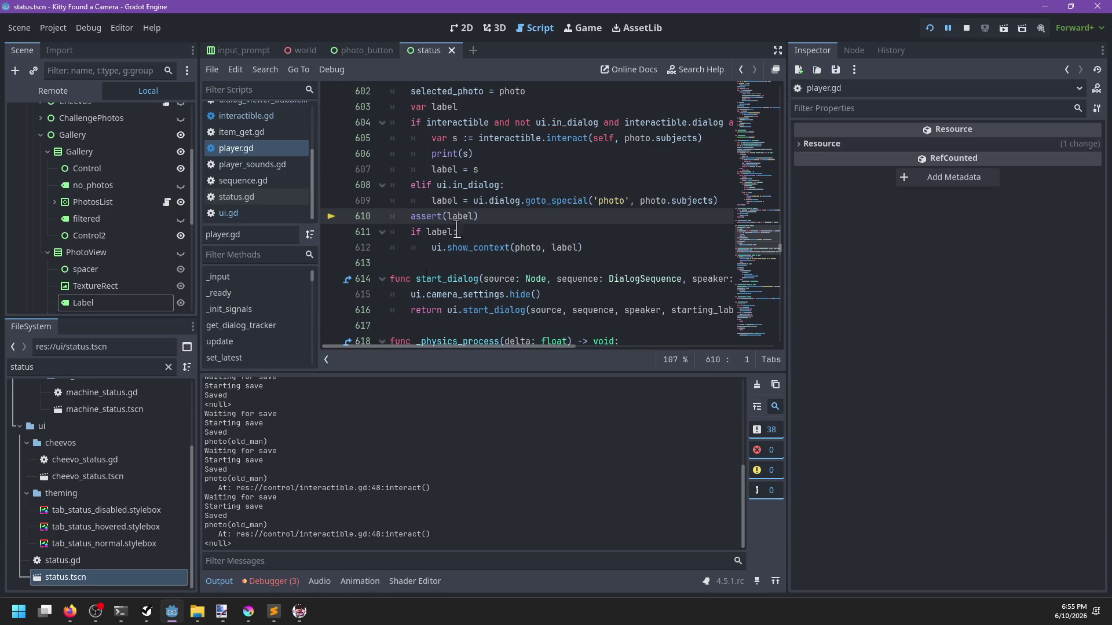
Step: Trace to interact's return l in interactible.gd line 38, then bring up old_man.dialog in Sublime Text
{"action": "left_click", "coordinate": [567, 139], "text": "ctrl"}
{"action": "scroll", "coordinate": [558, 192], "scroll_direction": "right", "scroll_amount": 5}
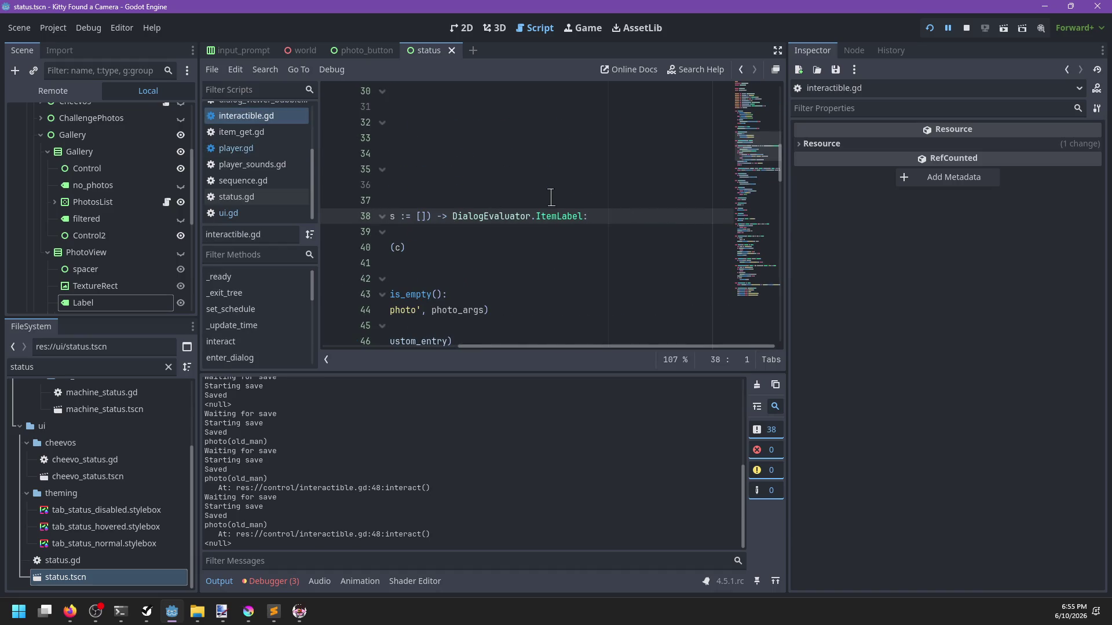
{"action": "scroll", "coordinate": [554, 204], "scroll_direction": "left", "scroll_amount": 4}
{"action": "scroll", "coordinate": [437, 217], "scroll_direction": "left", "scroll_amount": 2}
{"action": "scroll", "coordinate": [446, 223], "scroll_direction": "down", "scroll_amount": 3}
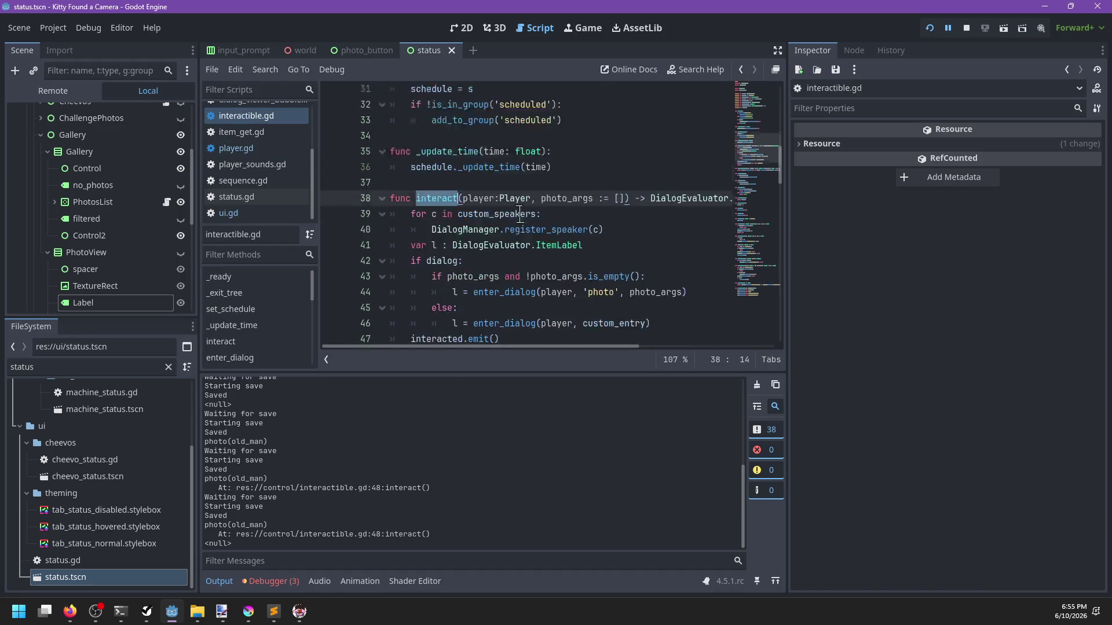
{"action": "left_click", "coordinate": [475, 242]}
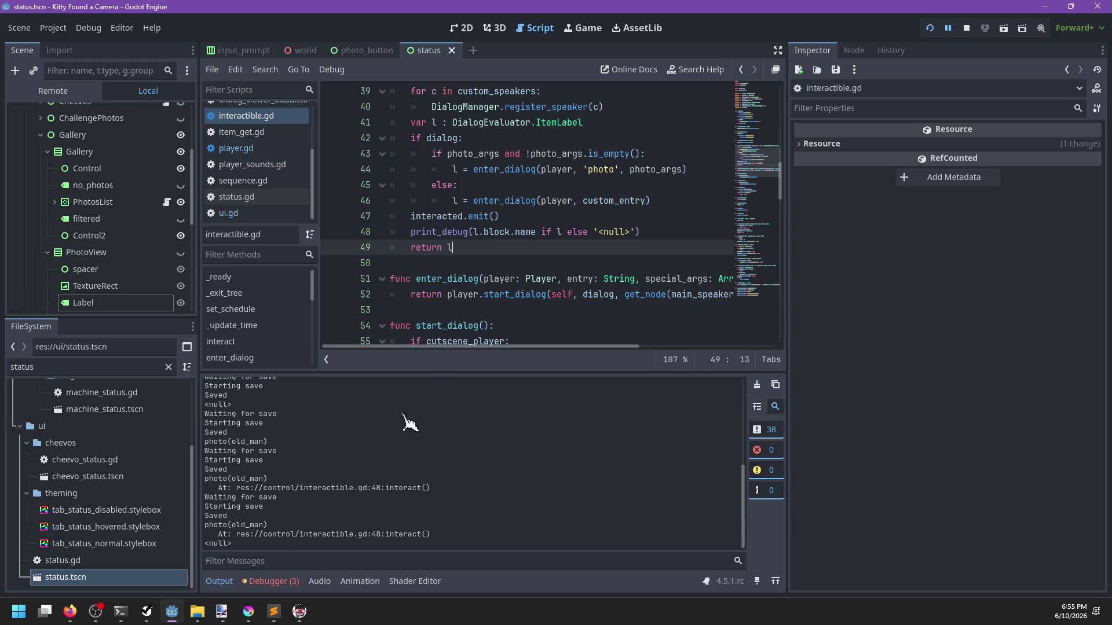
{"action": "left_click", "coordinate": [274, 612]}
Step: Compare the old_wilson_house reply with the Godot script, briefly starting a Find in Files search
{"action": "left_click", "coordinate": [402, 298]}
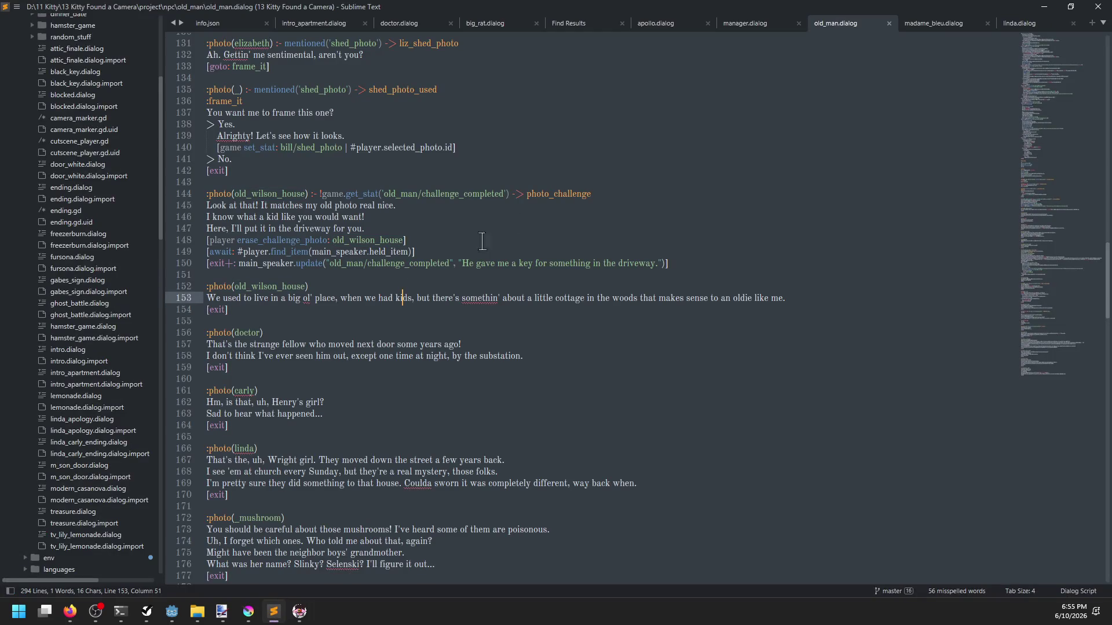
{"action": "key", "text": "alt+Tab"}
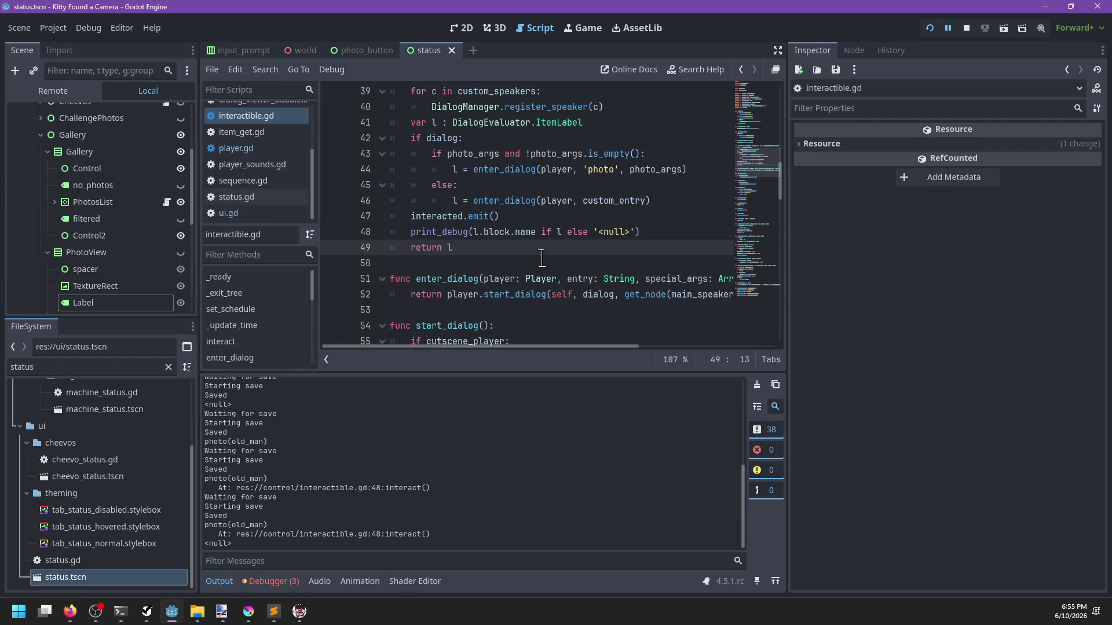
{"action": "scroll", "coordinate": [542, 256], "scroll_direction": "up", "scroll_amount": 2}
{"action": "key", "text": "alt+Tab"}
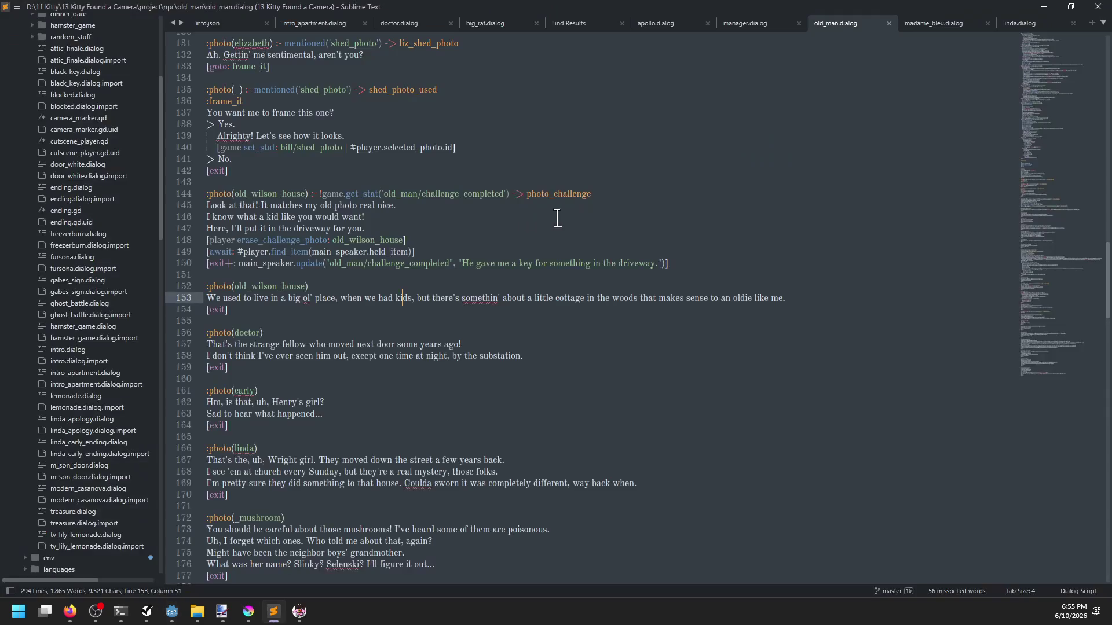
{"action": "key", "text": "ctrl+shift+f"}
{"action": "type", "text": "super"}
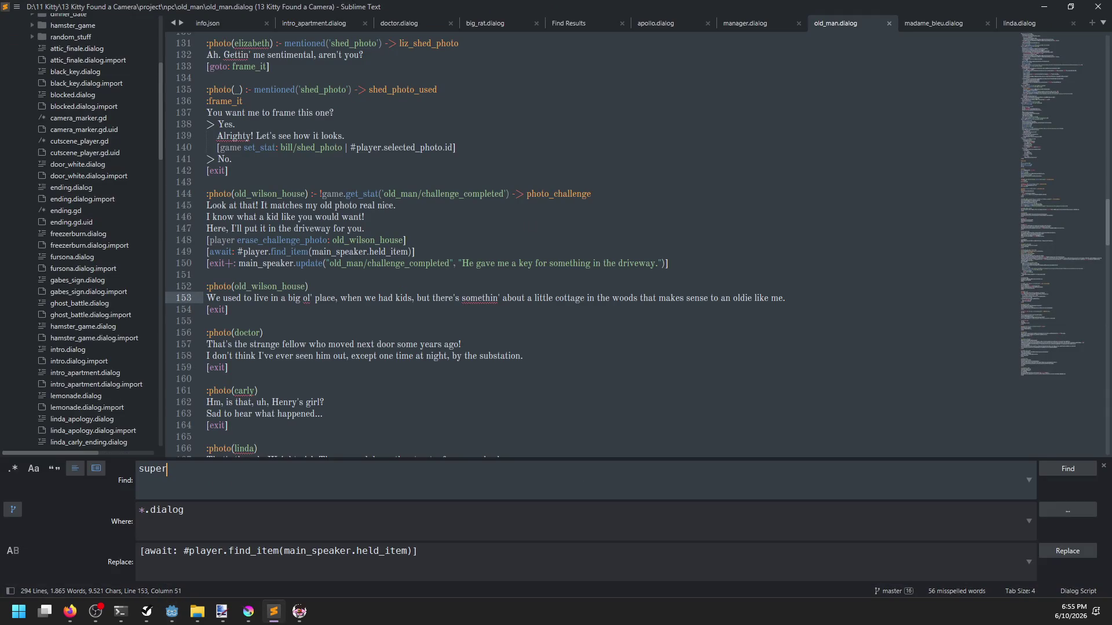
{"action": "key", "text": "Escape"}
Step: Confirm interact() in interactible.gd returns a DialogEvaluator.ItemLabel
{"action": "key", "text": "alt+Tab"}
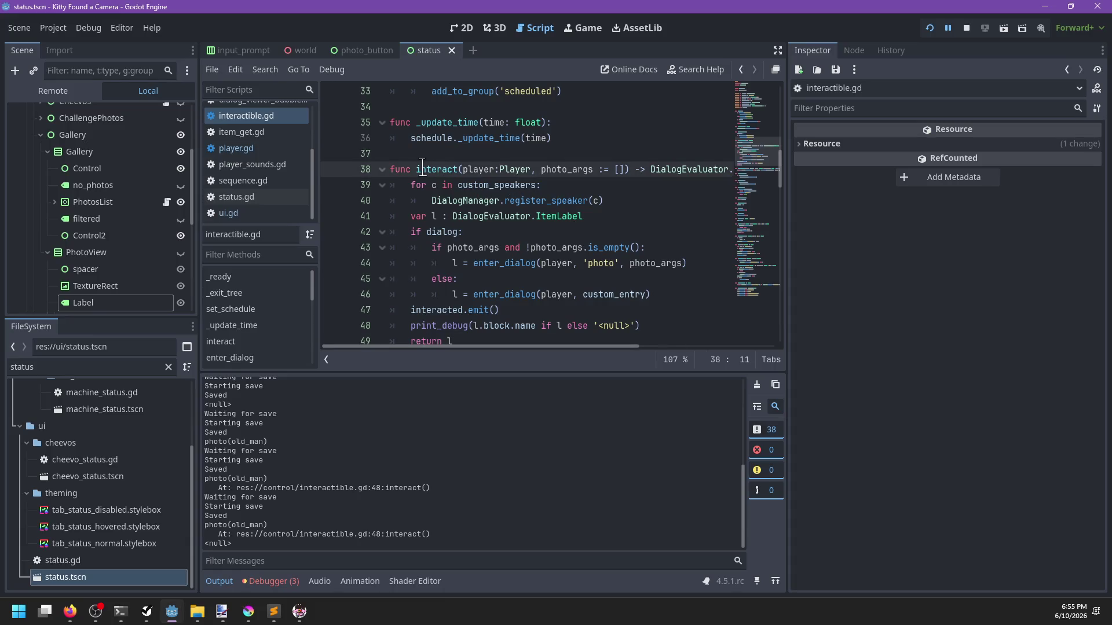
{"action": "key", "text": "alt+Left"}
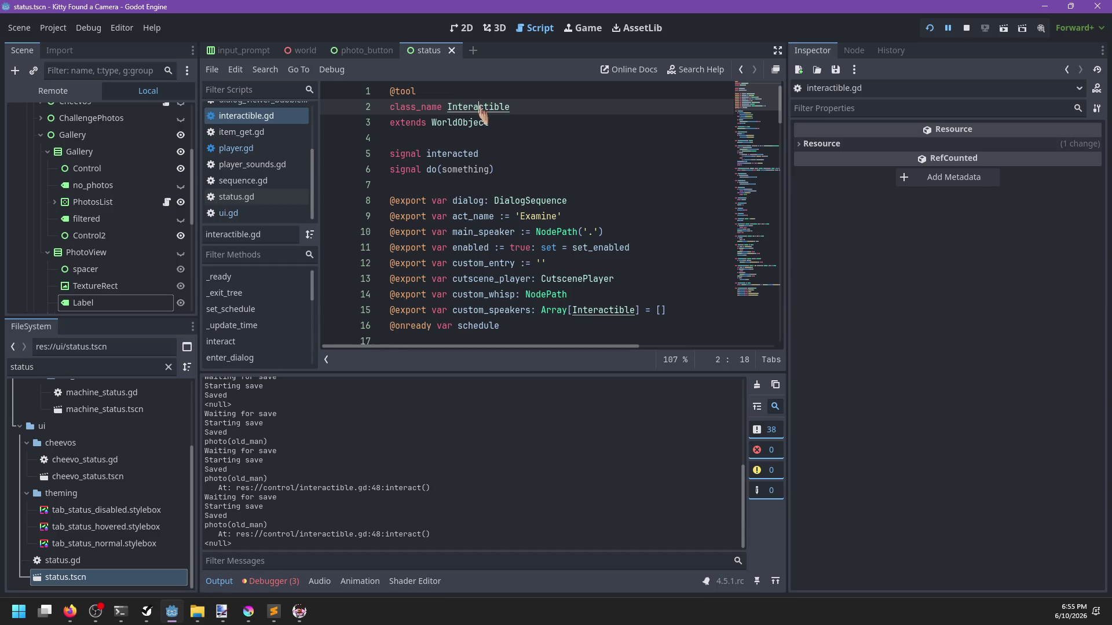
{"action": "left_click", "coordinate": [480, 114], "text": "ctrl"}
{"action": "scroll", "coordinate": [595, 253], "scroll_direction": "down", "scroll_amount": 9}
{"action": "scroll", "coordinate": [595, 253], "scroll_direction": "right", "scroll_amount": 5}
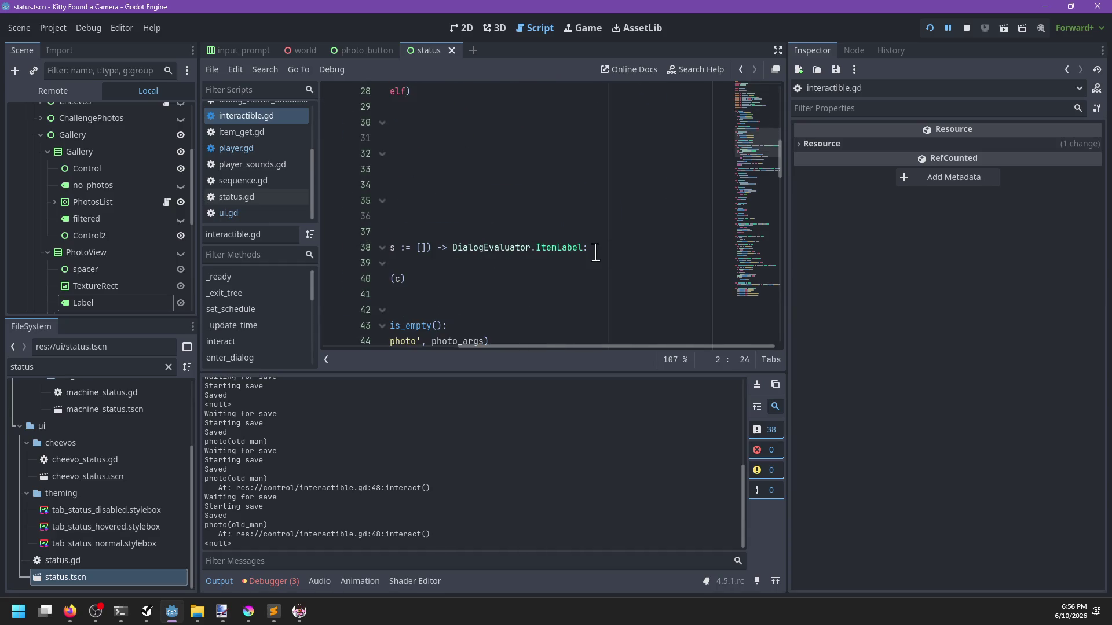
{"action": "left_click_drag", "start_coordinate": [595, 253], "coordinate": [432, 248]}
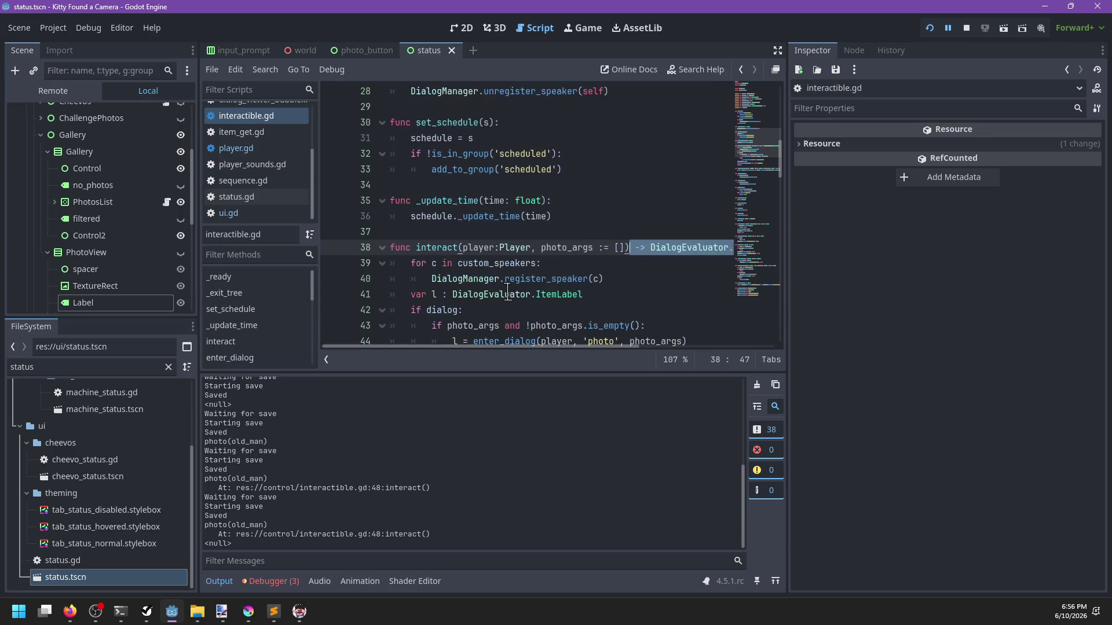
{"action": "key", "text": "alt+Tab"}
Step: Search *.gd files for func interact and inspect chair.gd's interact declaration
{"action": "key", "text": "ctrl+shift+f"}
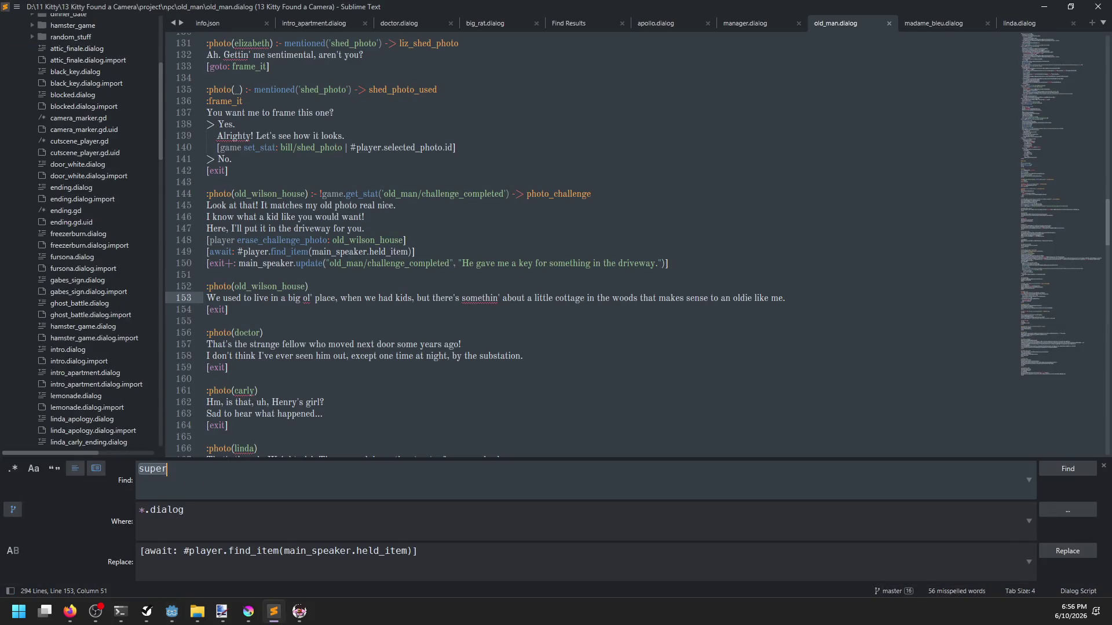
{"action": "type", "text": "func interact"}
{"action": "key", "text": "Tab"}
{"action": "type", "text": "*.gd"}
{"action": "key", "text": "Return"}
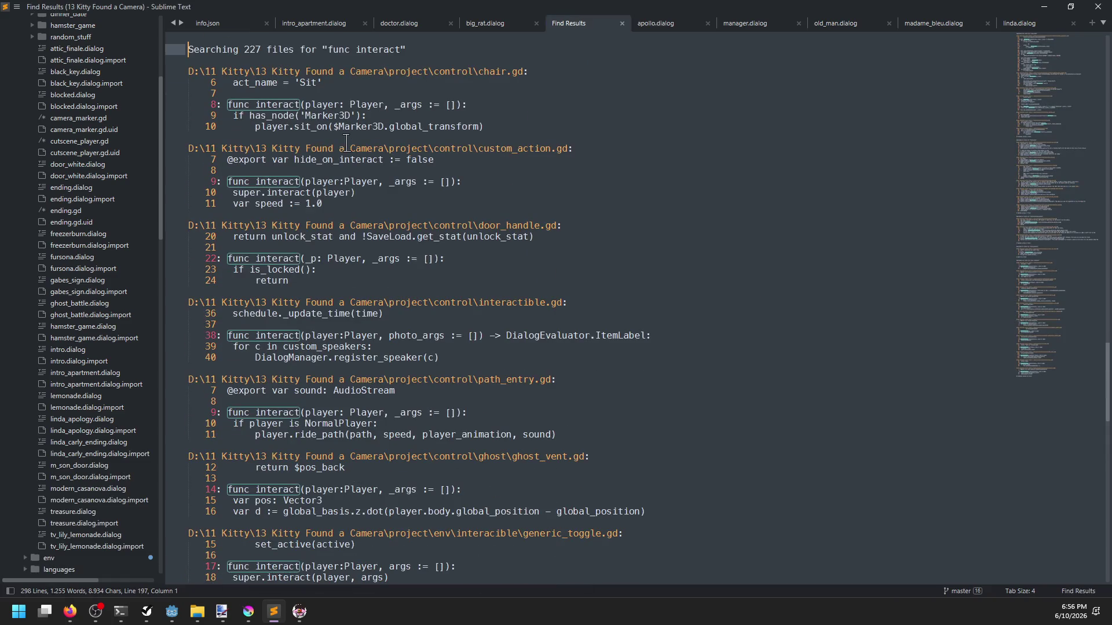
{"action": "double_click", "coordinate": [272, 100]}
{"action": "left_click", "coordinate": [469, 157]}
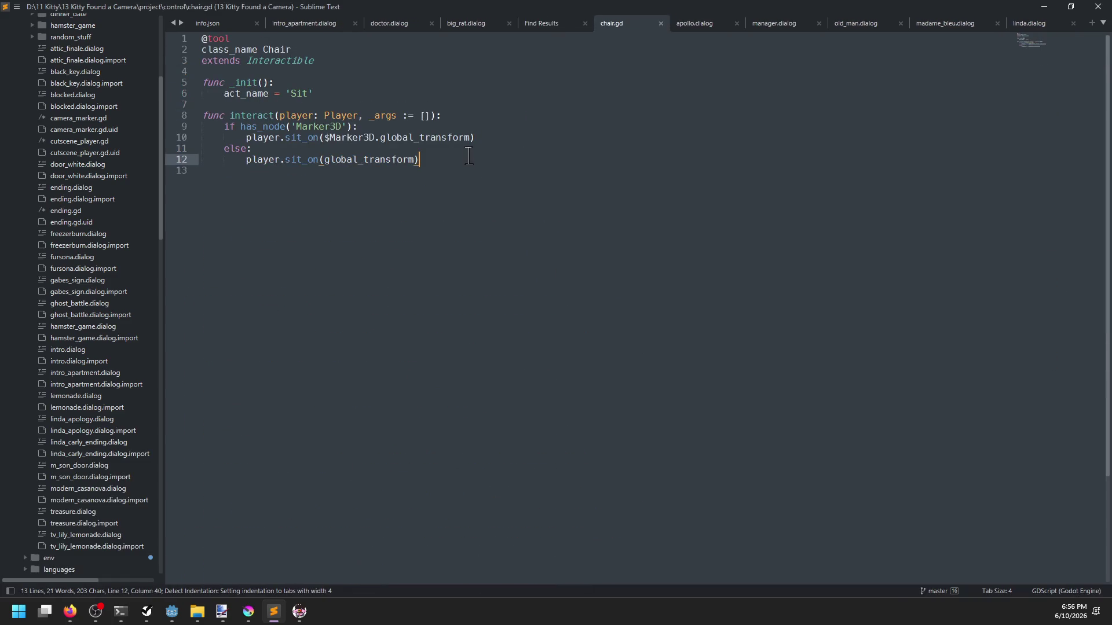
{"action": "left_click", "coordinate": [437, 116]}
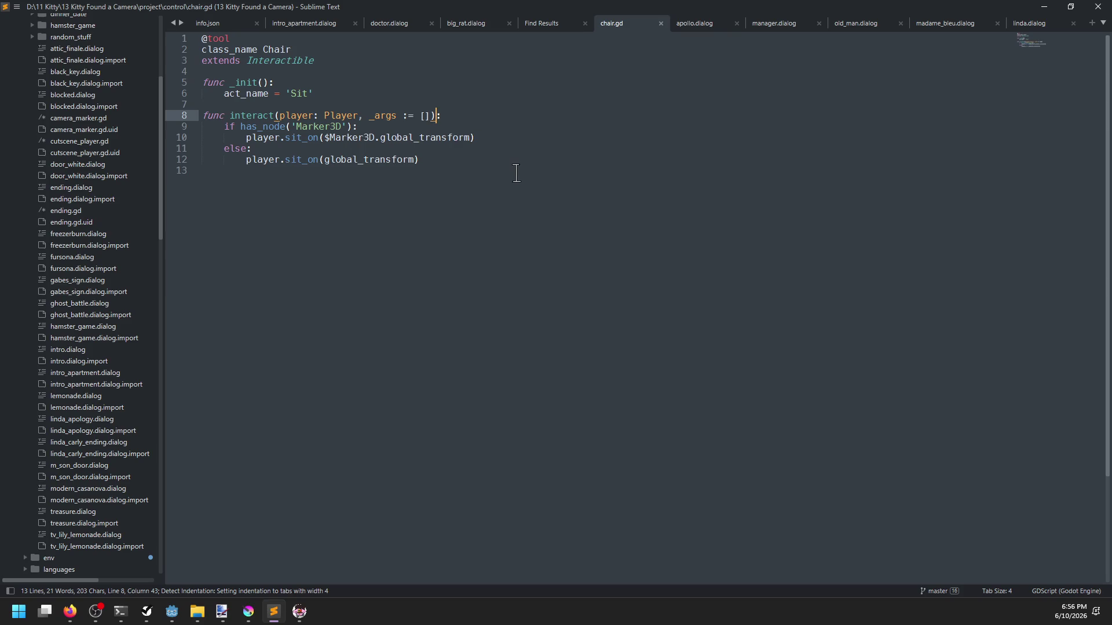
{"action": "left_click", "coordinate": [544, 23]}
{"action": "scroll", "coordinate": [435, 318], "scroll_direction": "down", "scroll_amount": 5}
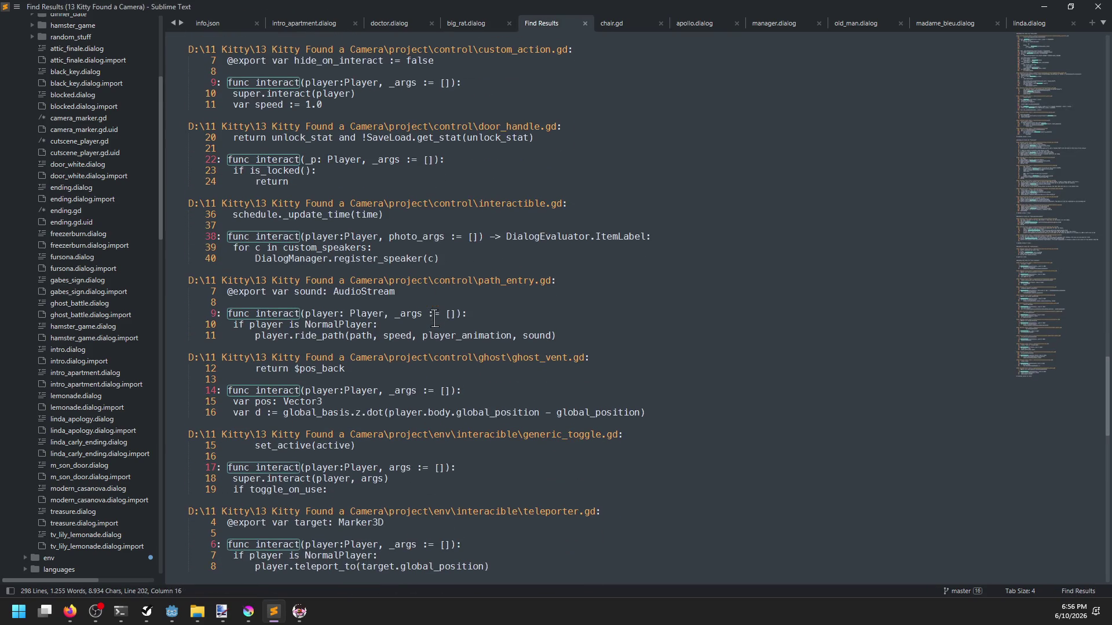
{"action": "scroll", "coordinate": [435, 318], "scroll_direction": "down", "scroll_amount": 3}
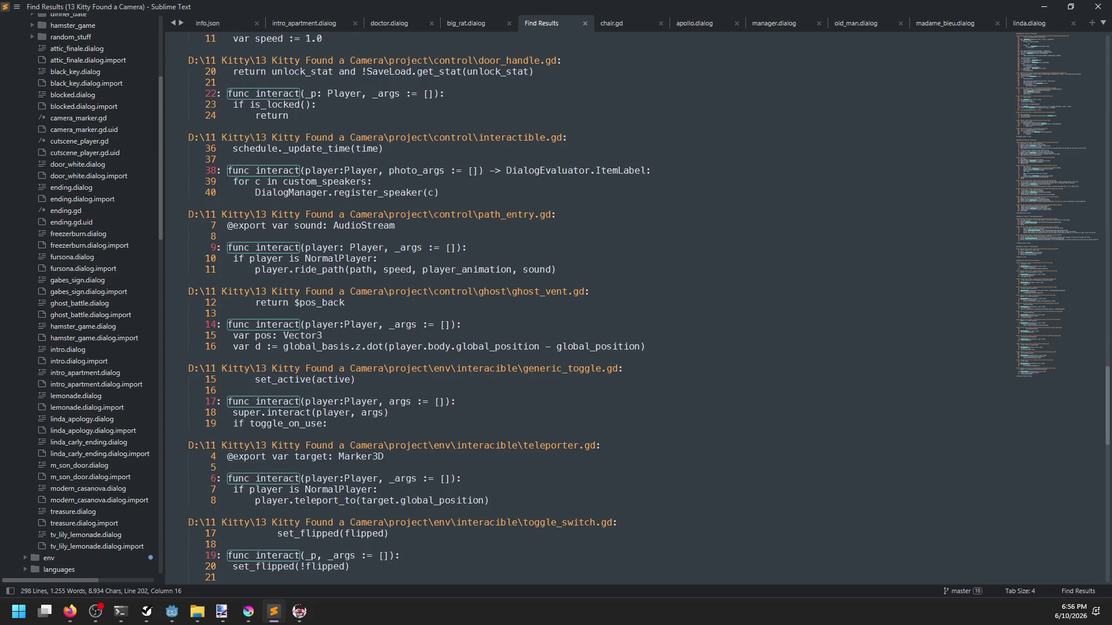
Step: Find super.interact calls and make custom_action.gd end with return super.interact, then save
{"action": "key", "text": "ctrl+shift+f"}
{"action": "type", "text": "super.interac"}
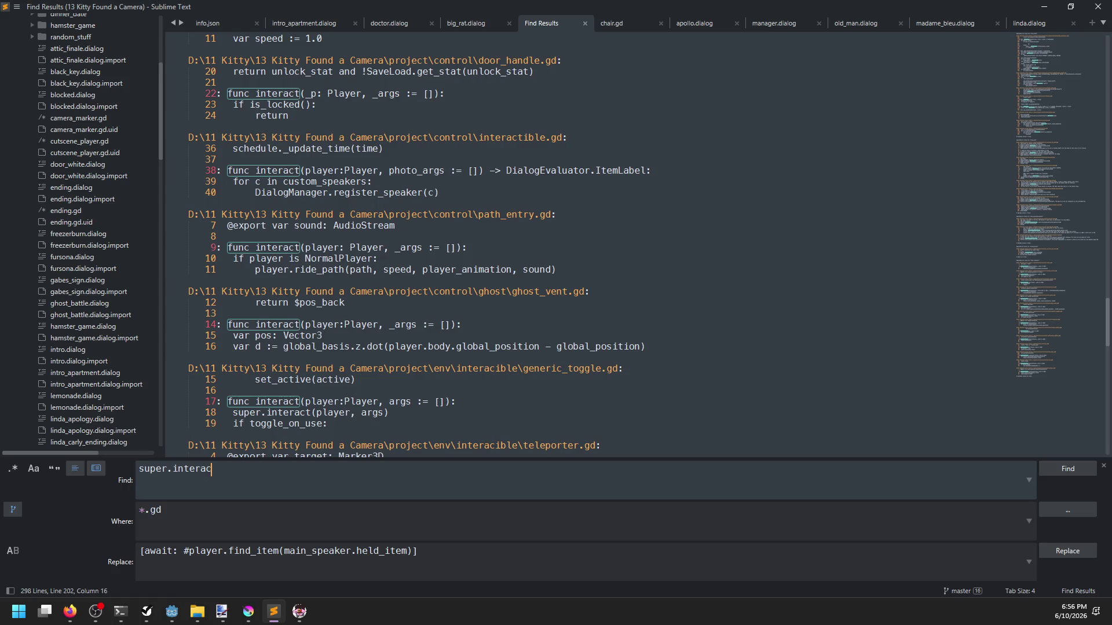
{"action": "type", "text": "t"}
{"action": "key", "text": "Return"}
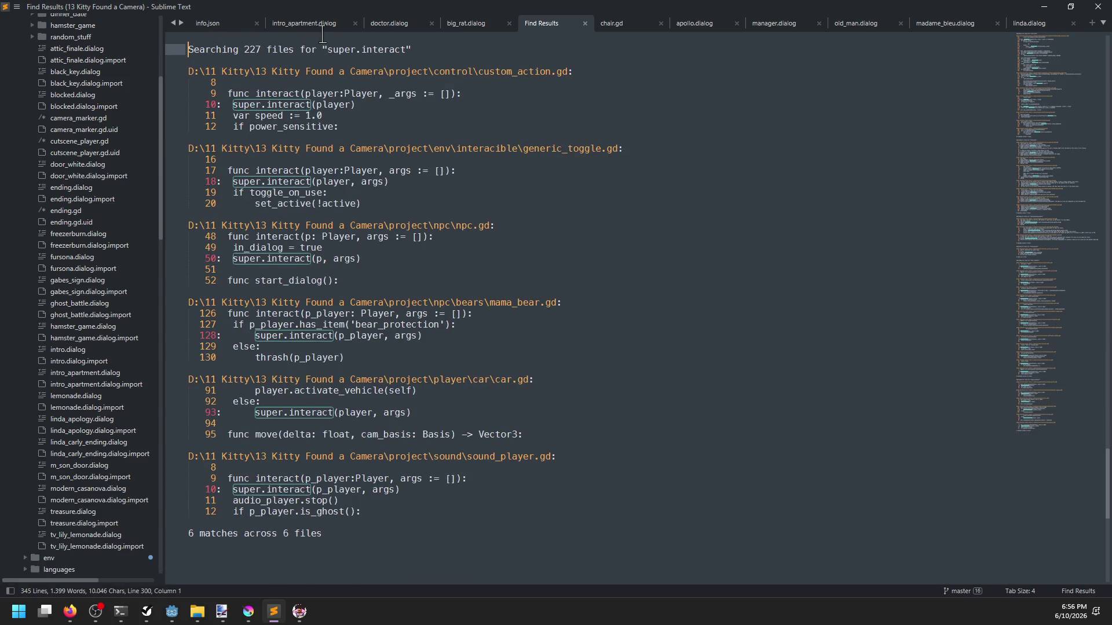
{"action": "double_click", "coordinate": [276, 105]}
{"action": "left_click_drag", "start_coordinate": [422, 139], "coordinate": [469, 127]}
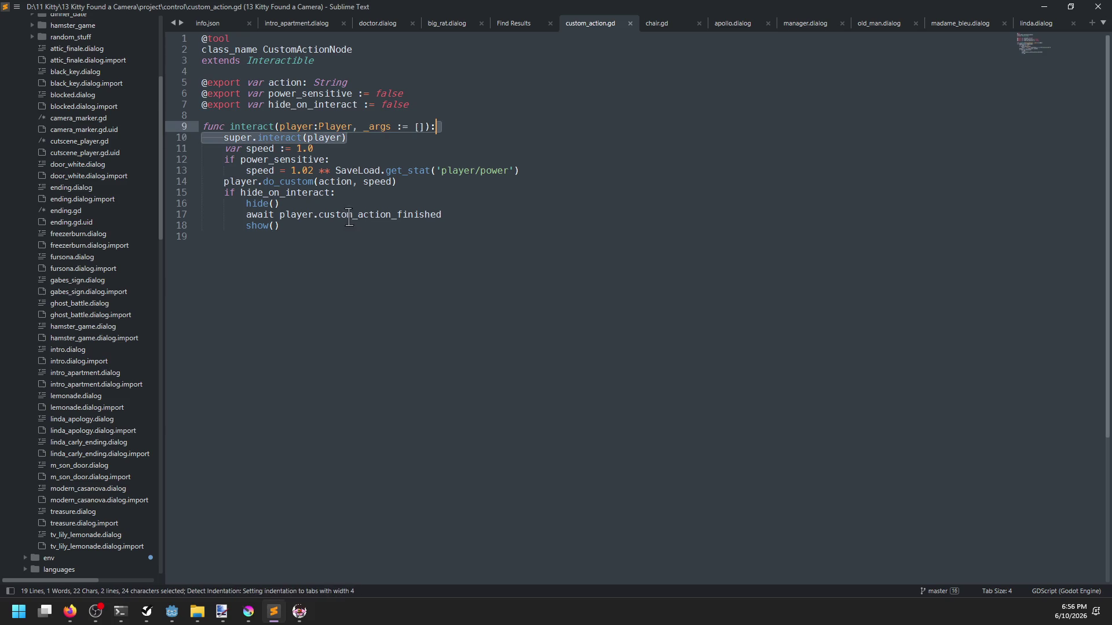
{"action": "key", "text": "ctrl+x"}
{"action": "left_click", "coordinate": [299, 215]}
{"action": "key", "text": "ctrl+v"}
{"action": "key", "text": "Home"}
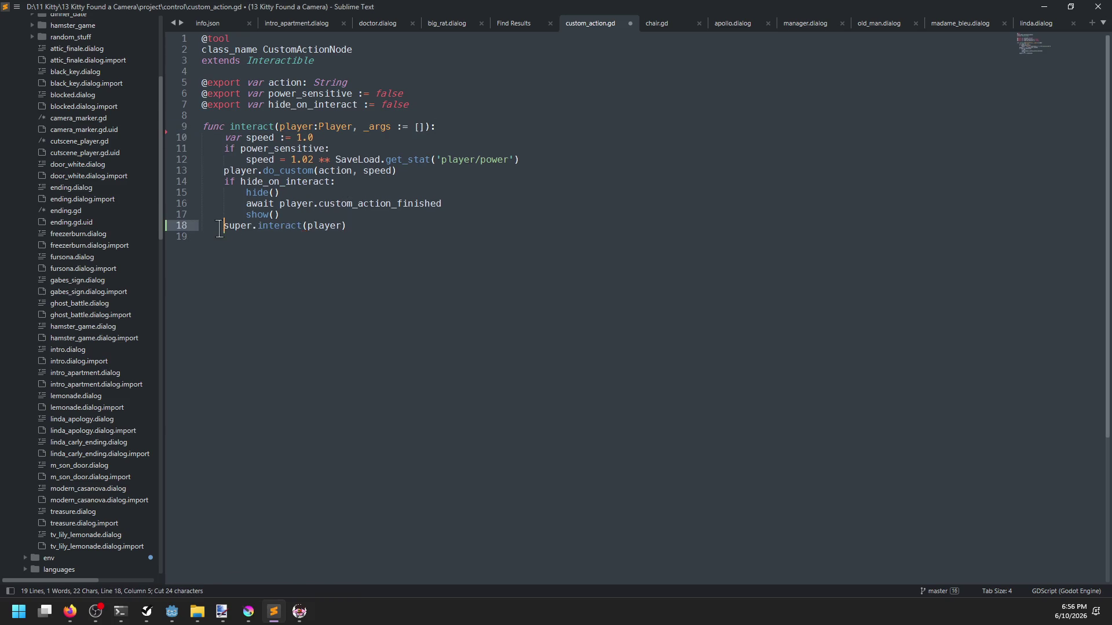
{"action": "type", "text": "return"}
{"action": "left_click", "coordinate": [432, 126]}
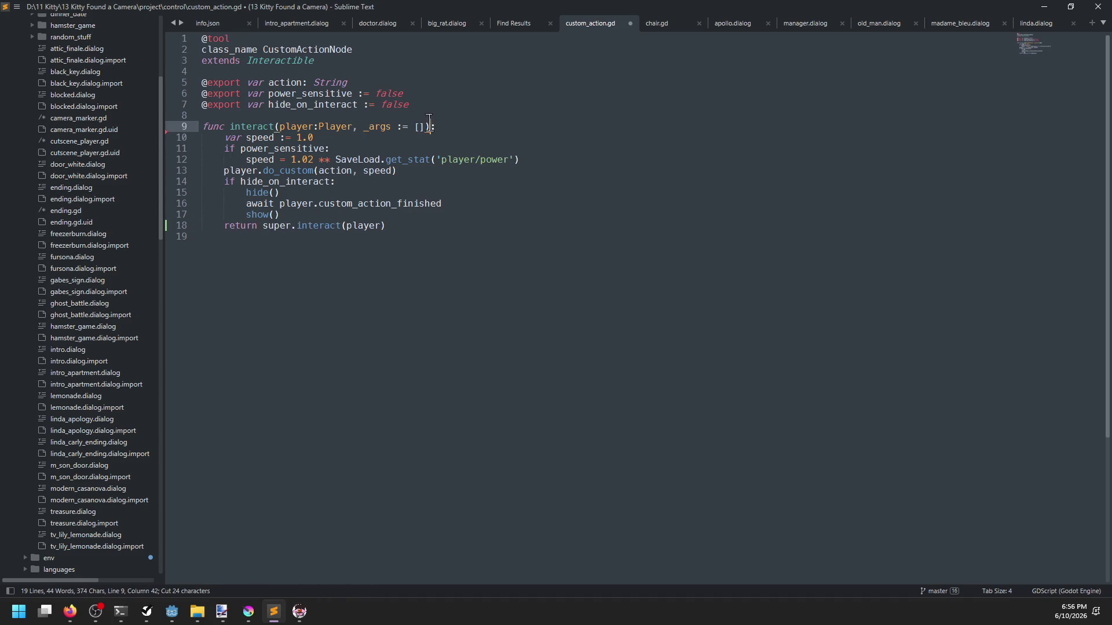
{"action": "key", "text": "ctrl+v"}
{"action": "key", "text": "Delete"}
{"action": "key", "text": "Up"}
{"action": "key", "text": "End"}
{"action": "type", "text": ":"}
{"action": "key", "text": "ctrl+s"}
Step: In generic_toggle.gd, move return super.interact below set_active(!active) and save
{"action": "left_click", "coordinate": [513, 23]}
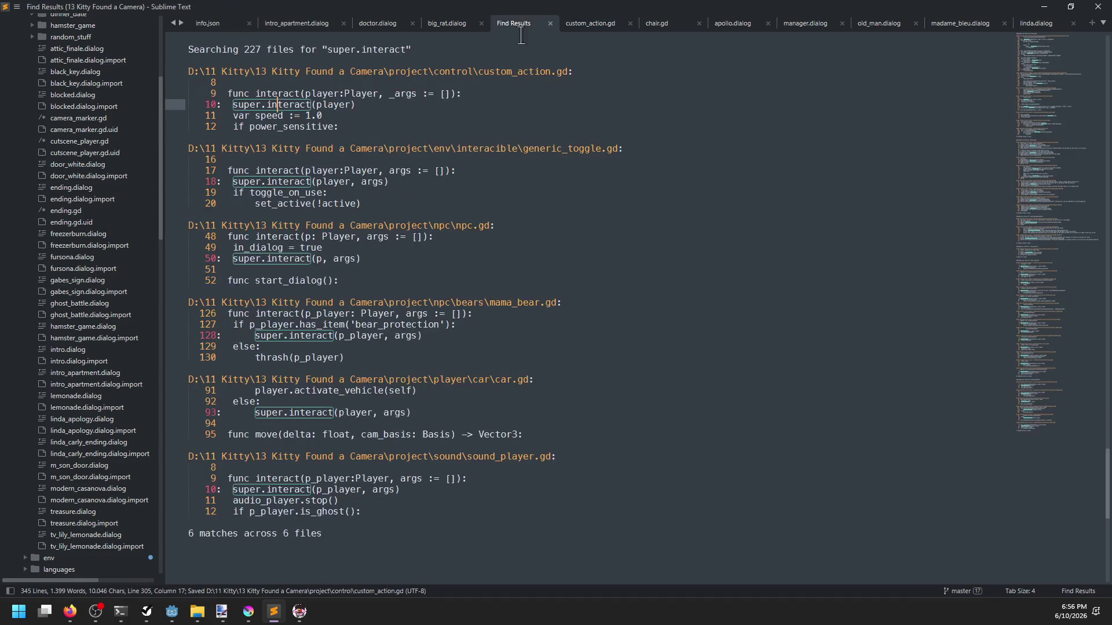
{"action": "double_click", "coordinate": [283, 183]}
{"action": "key", "text": "ctrl+x"}
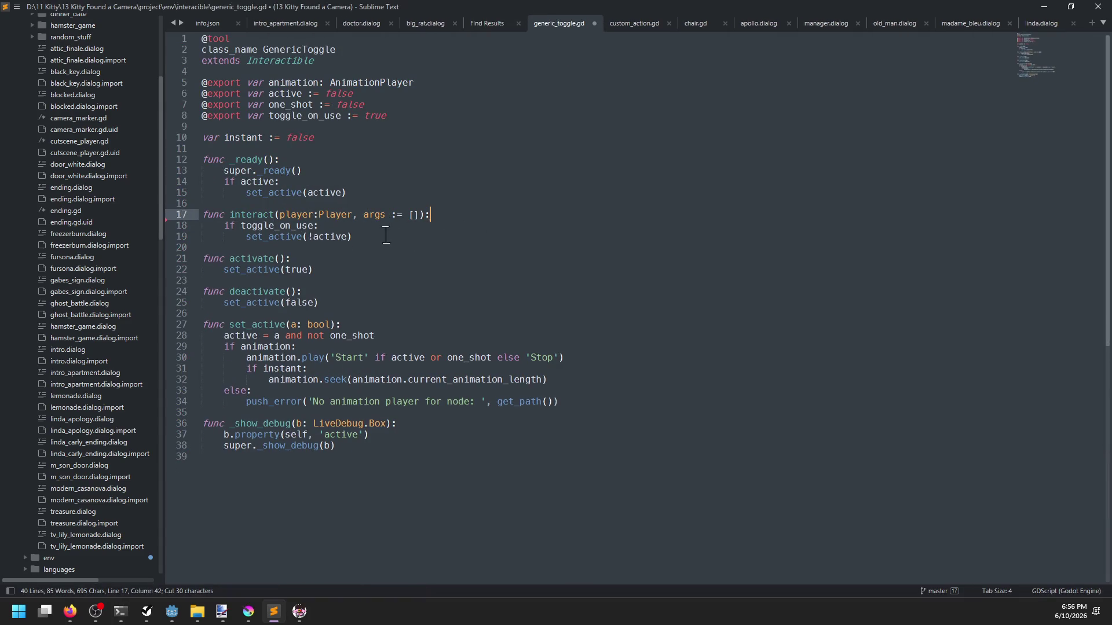
{"action": "left_click", "coordinate": [299, 249]}
{"action": "key", "text": "ctrl+v"}
{"action": "key", "text": "Home"}
{"action": "key", "text": "Home"}
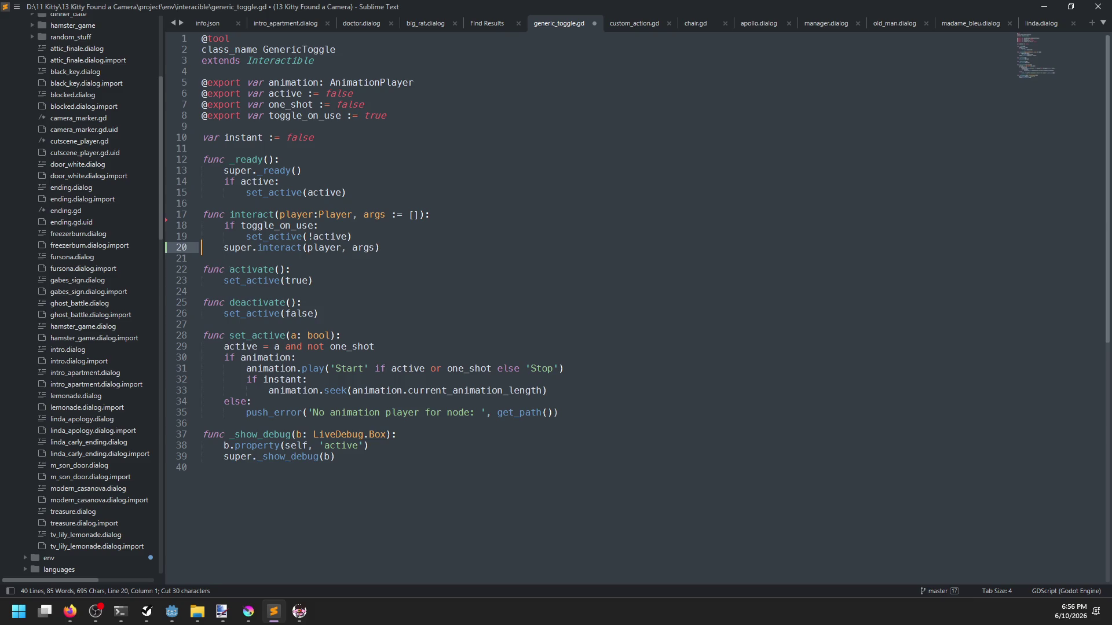
{"action": "type", "text": "return"}
{"action": "key", "text": "ctrl+s"}
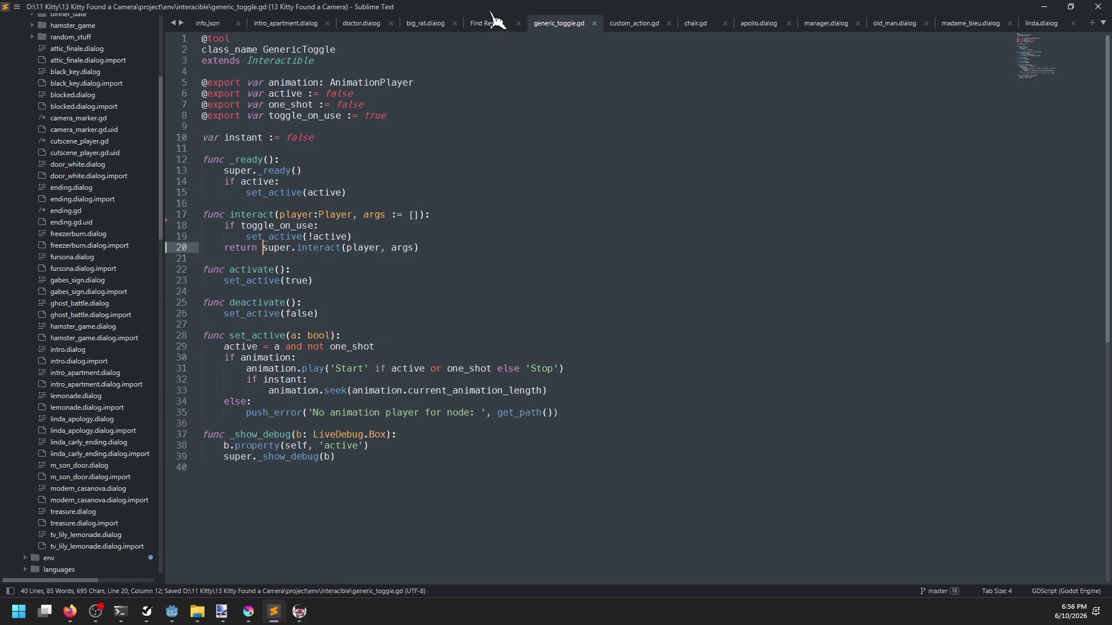
Step: Prefix super.interact with return in npc.gd, mama_bear.gd and car.gd, saving each
{"action": "left_click", "coordinate": [487, 24]}
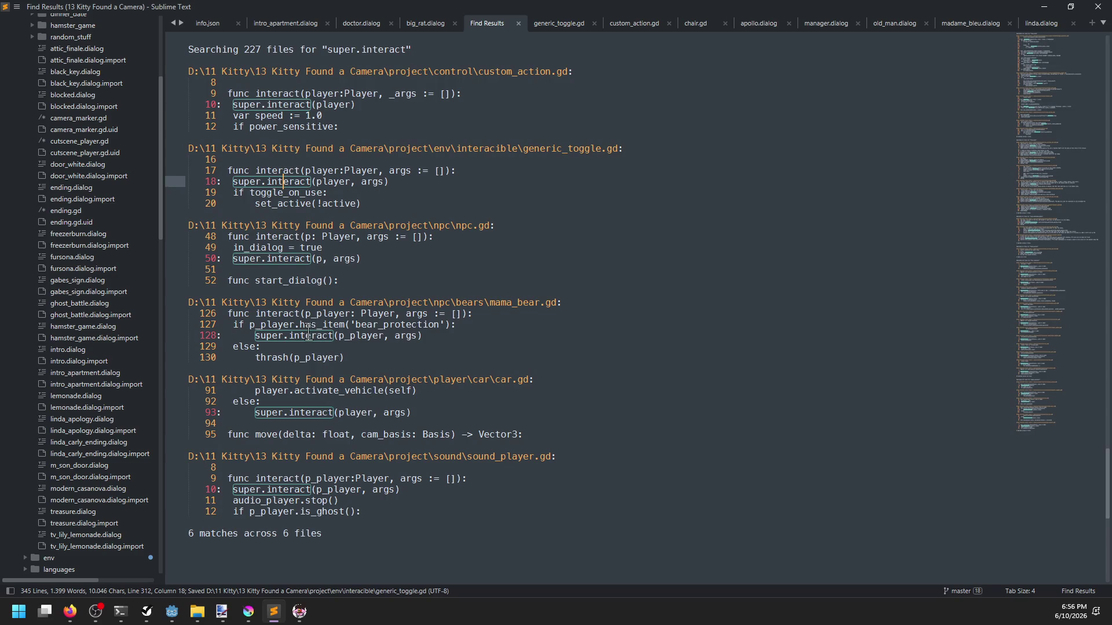
{"action": "double_click", "coordinate": [295, 253]}
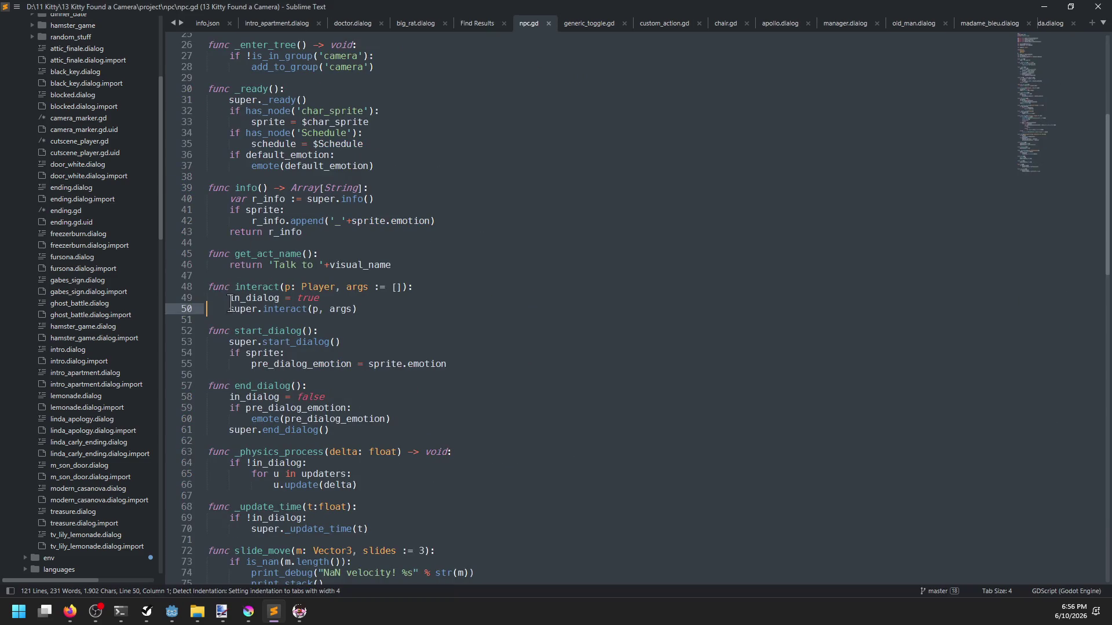
{"action": "type", "text": "return"}
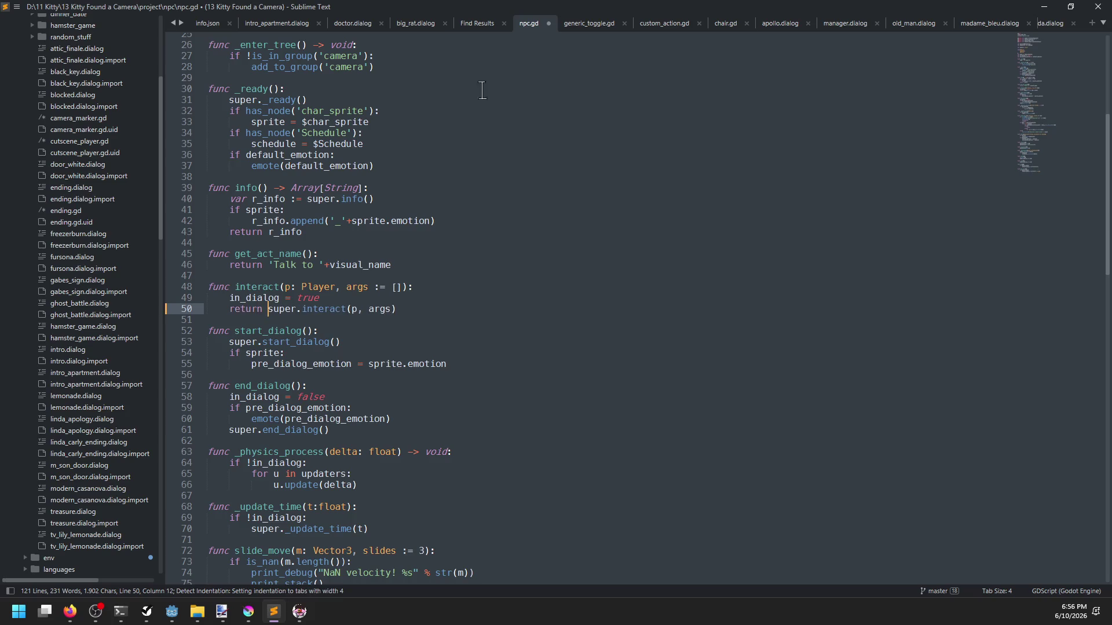
{"action": "key", "text": "ctrl+s"}
{"action": "left_click", "coordinate": [482, 25]}
{"action": "double_click", "coordinate": [305, 341]}
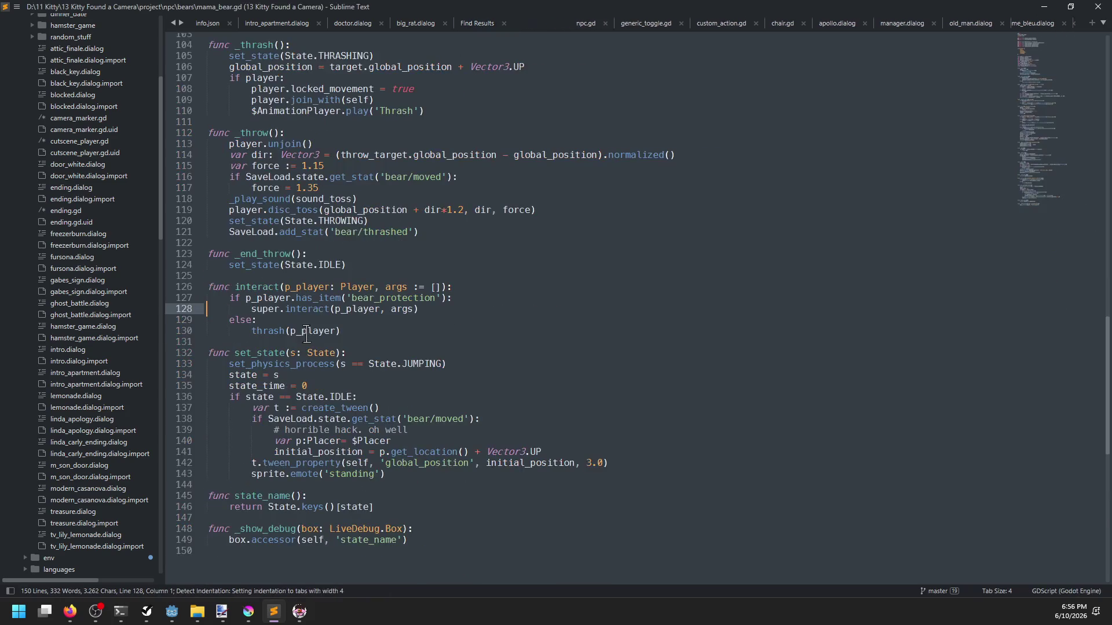
{"action": "type", "text": "return"}
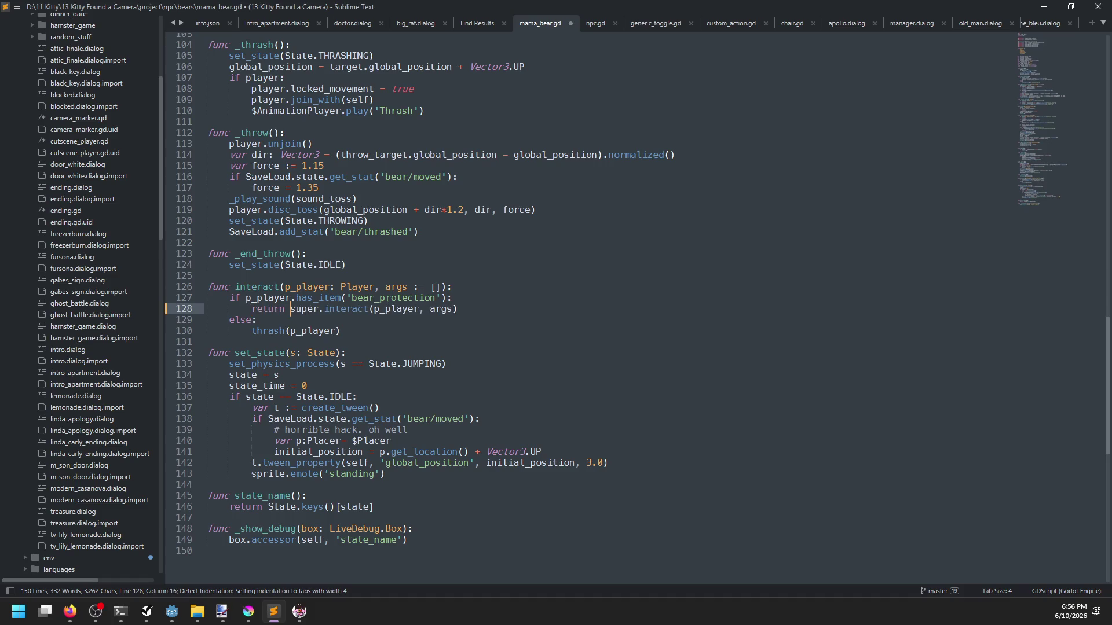
{"action": "key", "text": "ctrl+s"}
{"action": "left_click", "coordinate": [480, 24]}
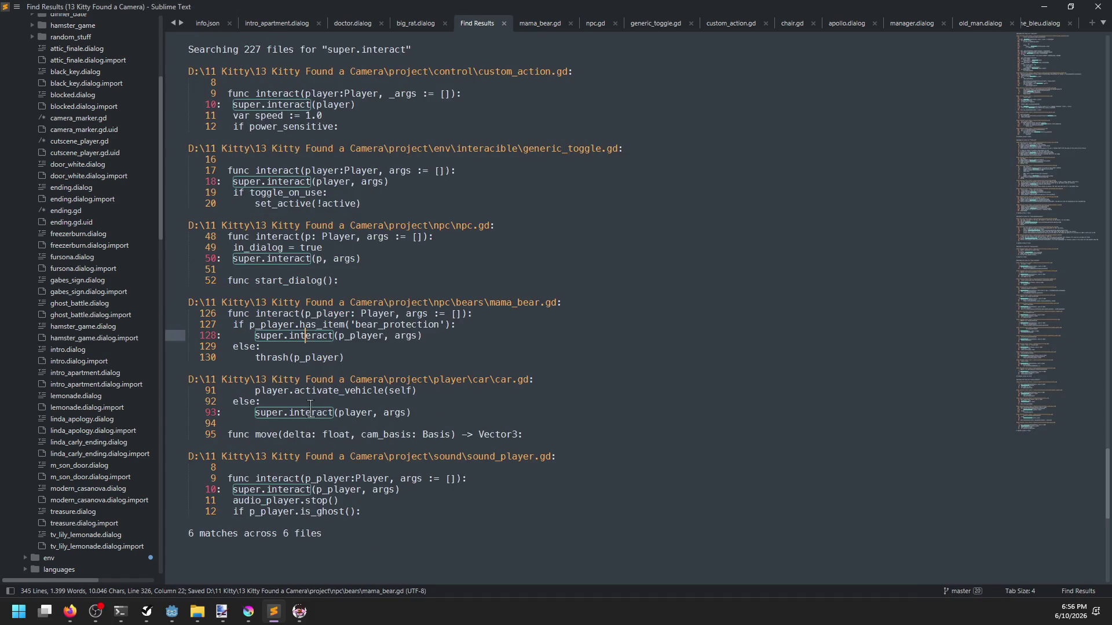
{"action": "double_click", "coordinate": [310, 411]}
{"action": "left_click", "coordinate": [252, 308]}
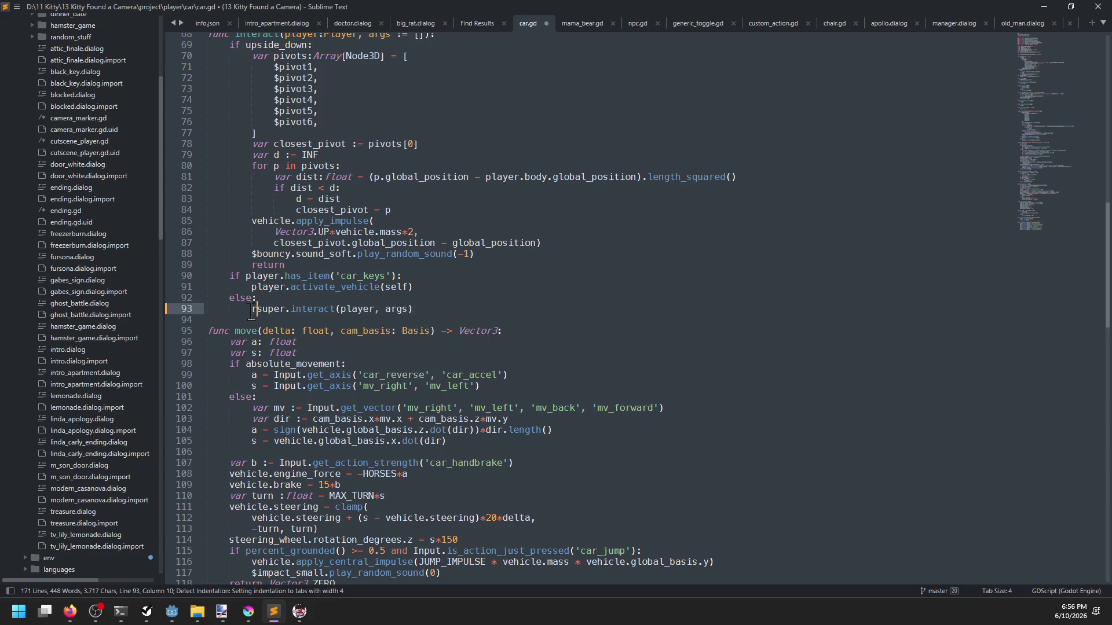
{"action": "type", "text": "return"}
{"action": "key", "text": "ctrl+s"}
Step: In sound_player.gd, move return super.interact after audio_player.play() and save
{"action": "left_click", "coordinate": [480, 23]}
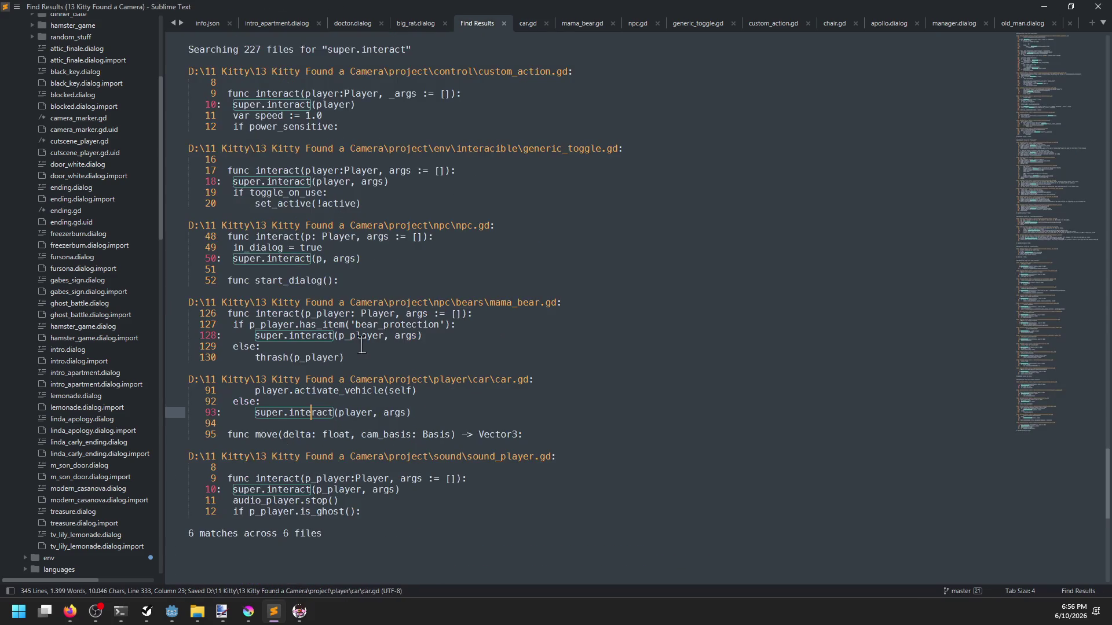
{"action": "scroll", "coordinate": [314, 418], "scroll_direction": "down", "scroll_amount": 1}
{"action": "double_click", "coordinate": [285, 457]}
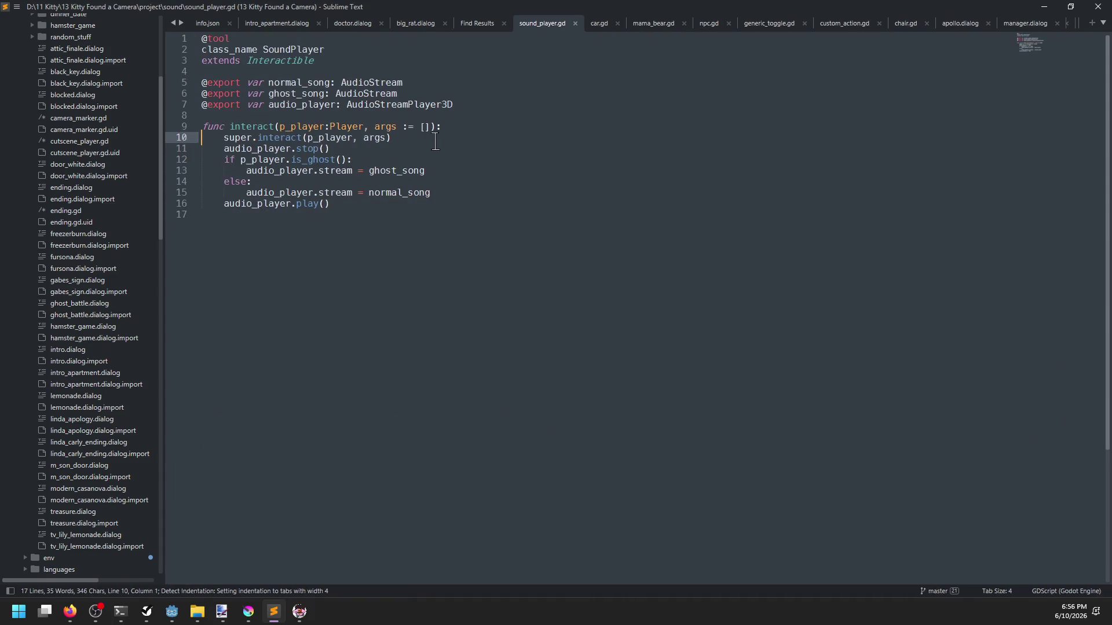
{"action": "key", "text": "Up"}
{"action": "key", "text": "End"}
{"action": "key", "text": "shift+Down"}
{"action": "key", "text": "ctrl+x"}
{"action": "left_click", "coordinate": [360, 193]}
{"action": "key", "text": "ctrl+v"}
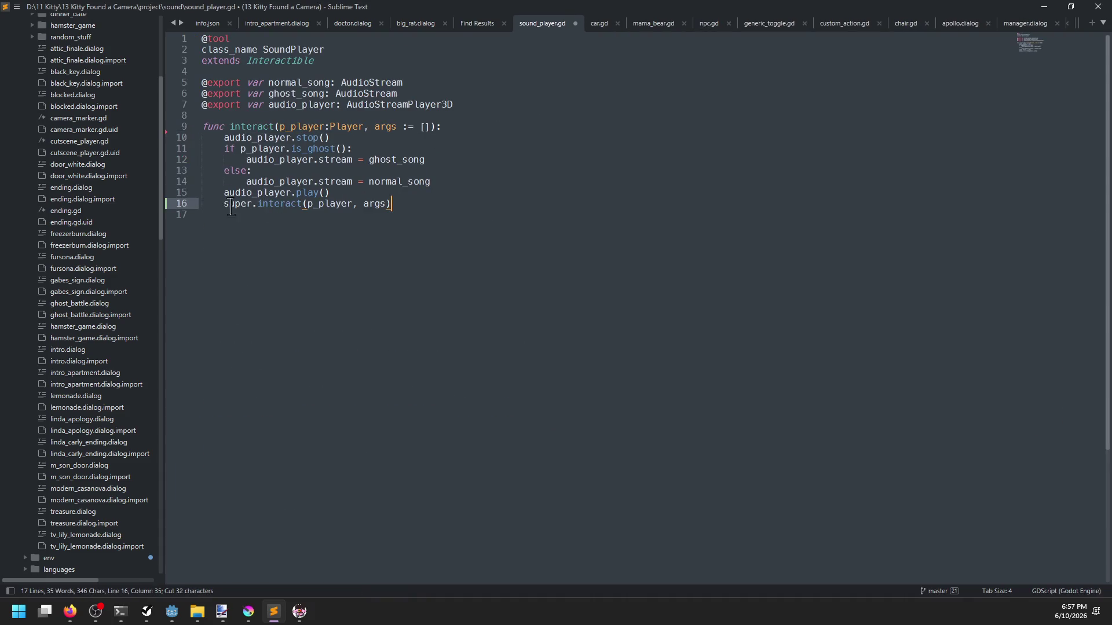
{"action": "left_click", "coordinate": [228, 205]}
{"action": "type", "text": "return"}
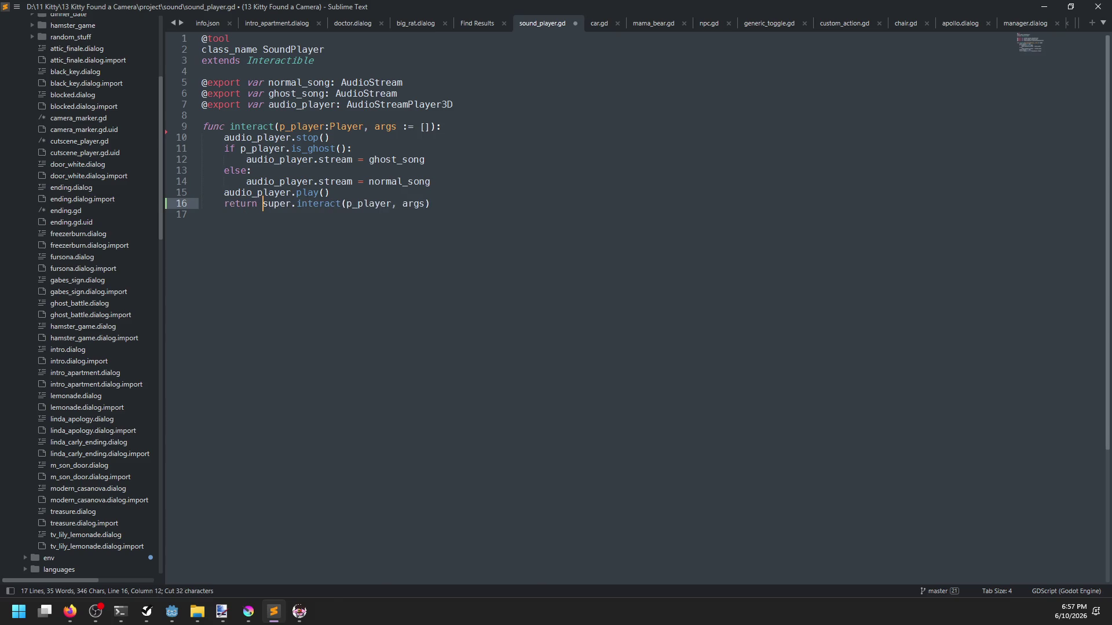
{"action": "key", "text": "ctrl+s"}
{"action": "key", "text": "alt+Tab"}
Step: Relaunch the game, show Mrs. Weston the Bill photo, and advance through her reply
{"action": "key", "text": "F5"}
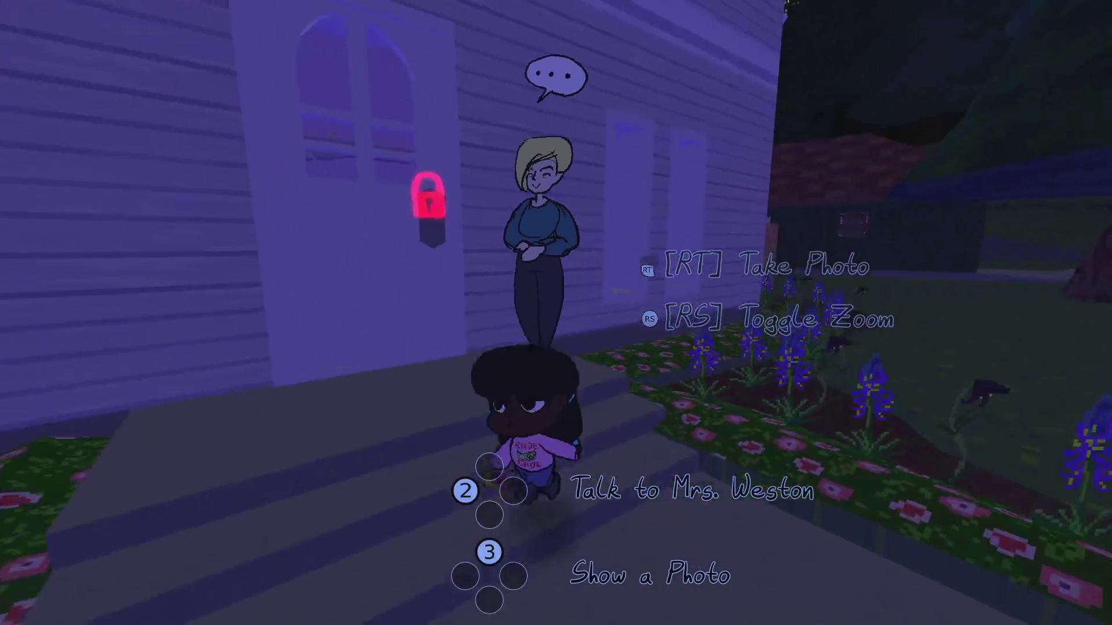
{"action": "key", "text": "Tab"}
{"action": "left_click", "coordinate": [212, 138]}
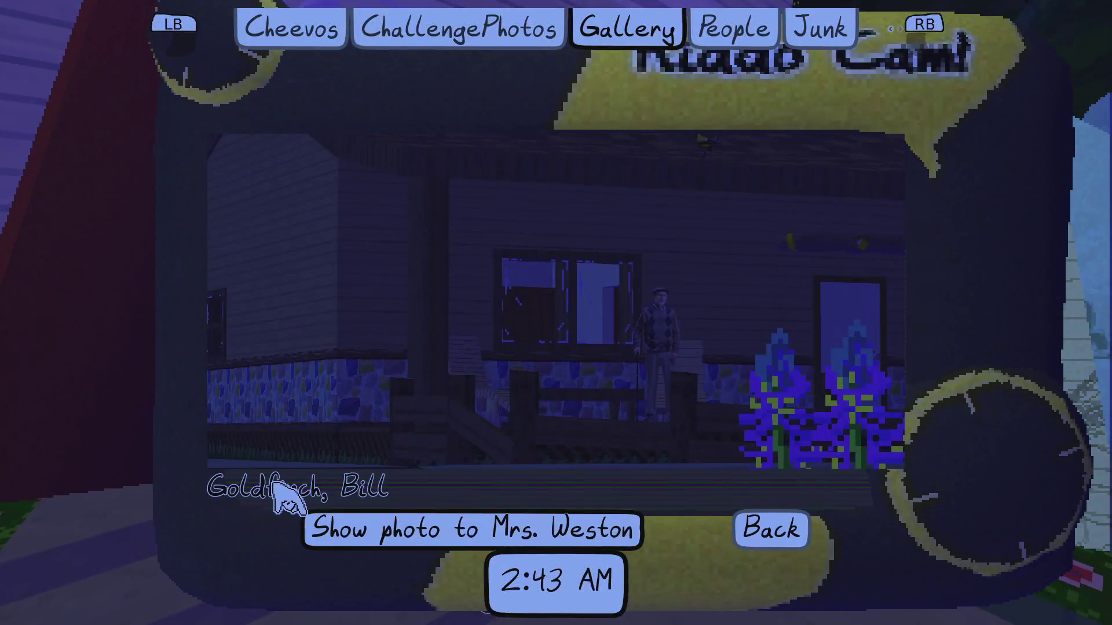
{"action": "left_click", "coordinate": [324, 529]}
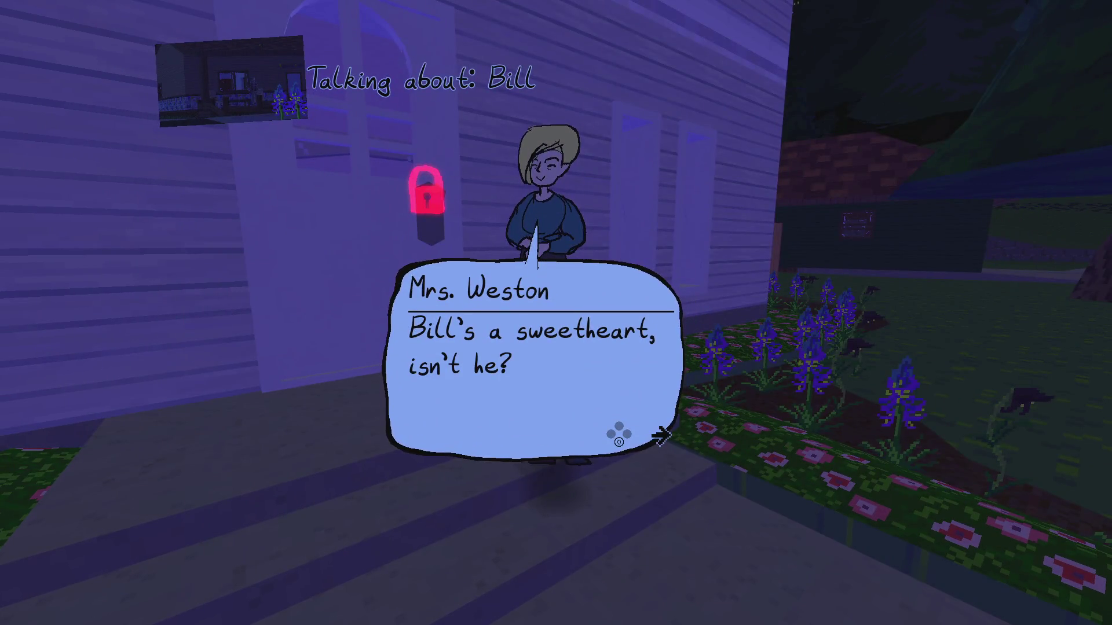
{"action": "key", "text": "space"}
{"action": "key", "text": "space"}
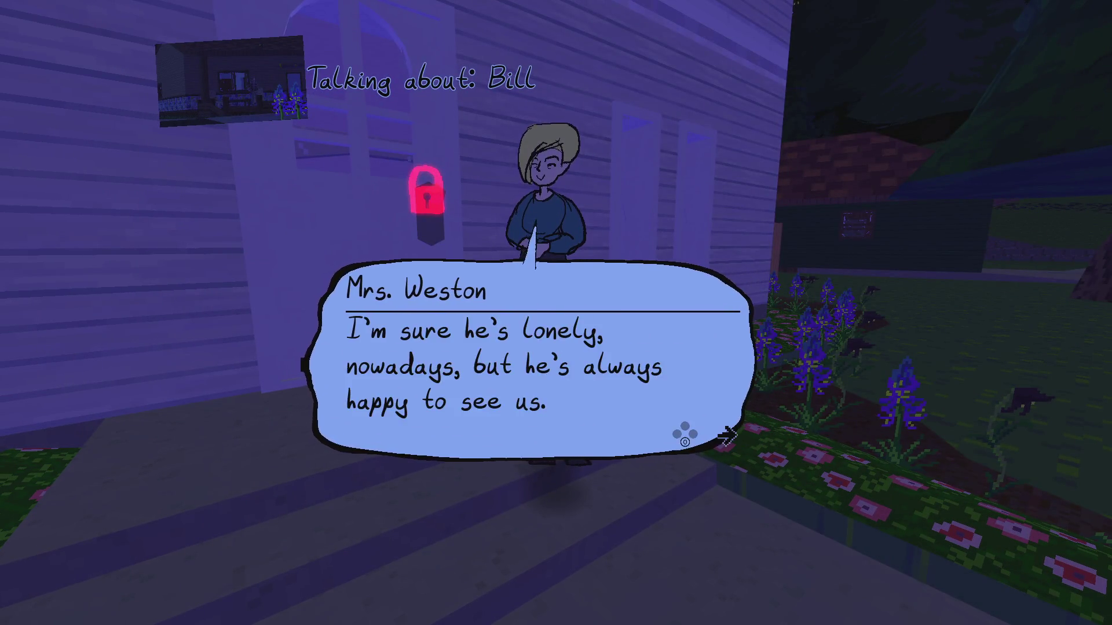
{"action": "key", "text": "space"}
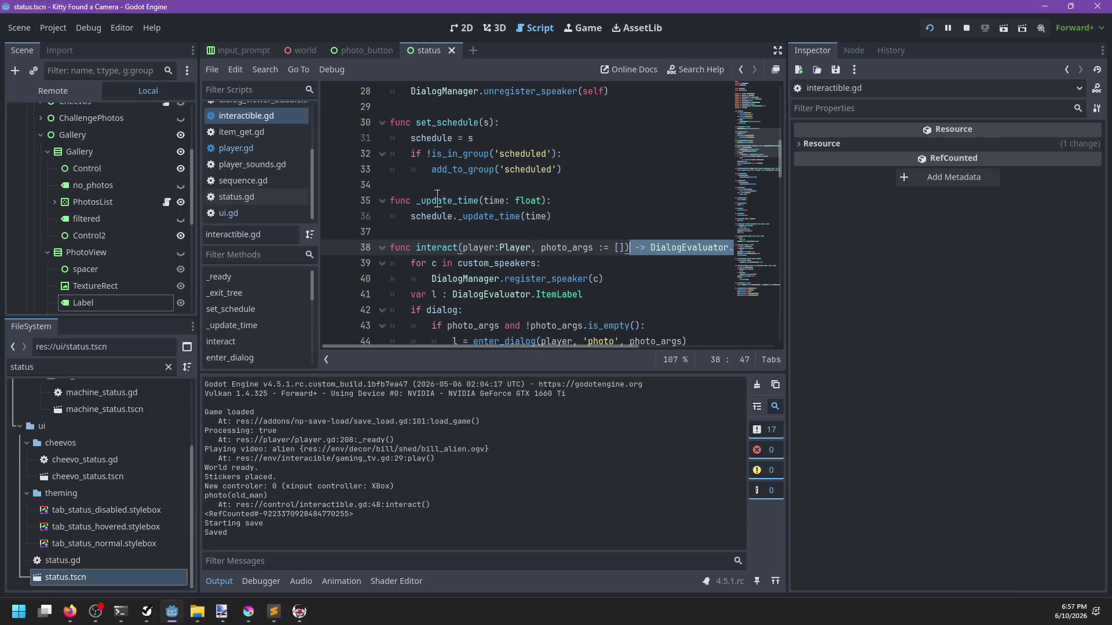
Step: Delete the assert(label) and print(s) debug lines from player.gd and save it
{"action": "left_click", "coordinate": [437, 198]}
{"action": "scroll", "coordinate": [301, 150], "scroll_direction": "up", "scroll_amount": 3}
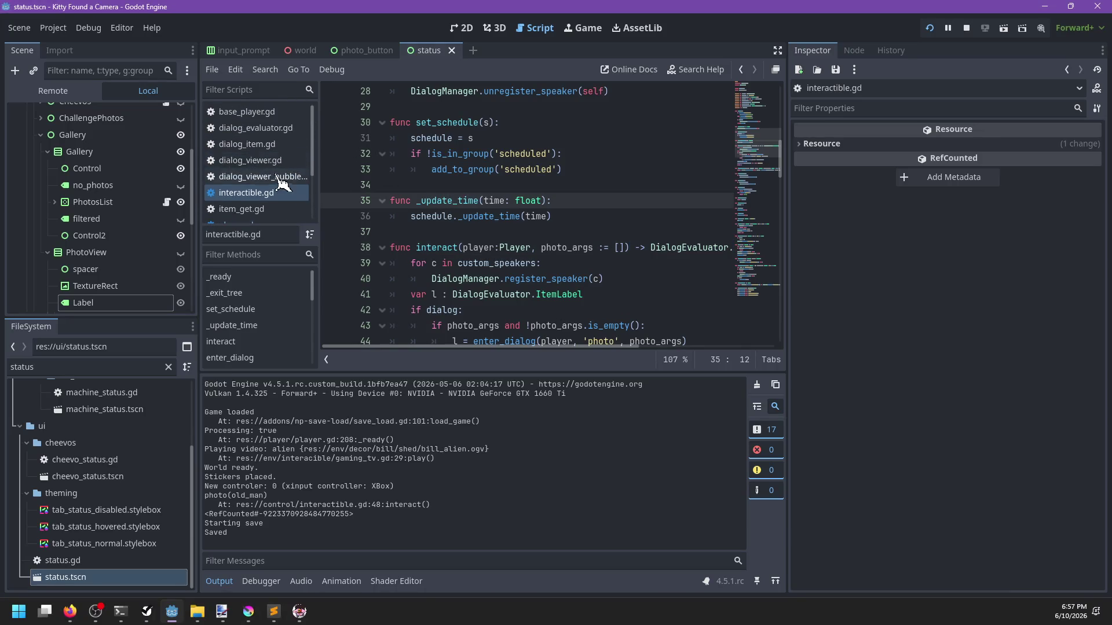
{"action": "scroll", "coordinate": [282, 185], "scroll_direction": "down", "scroll_amount": 3}
{"action": "left_click", "coordinate": [280, 148]}
{"action": "left_click", "coordinate": [562, 217]}
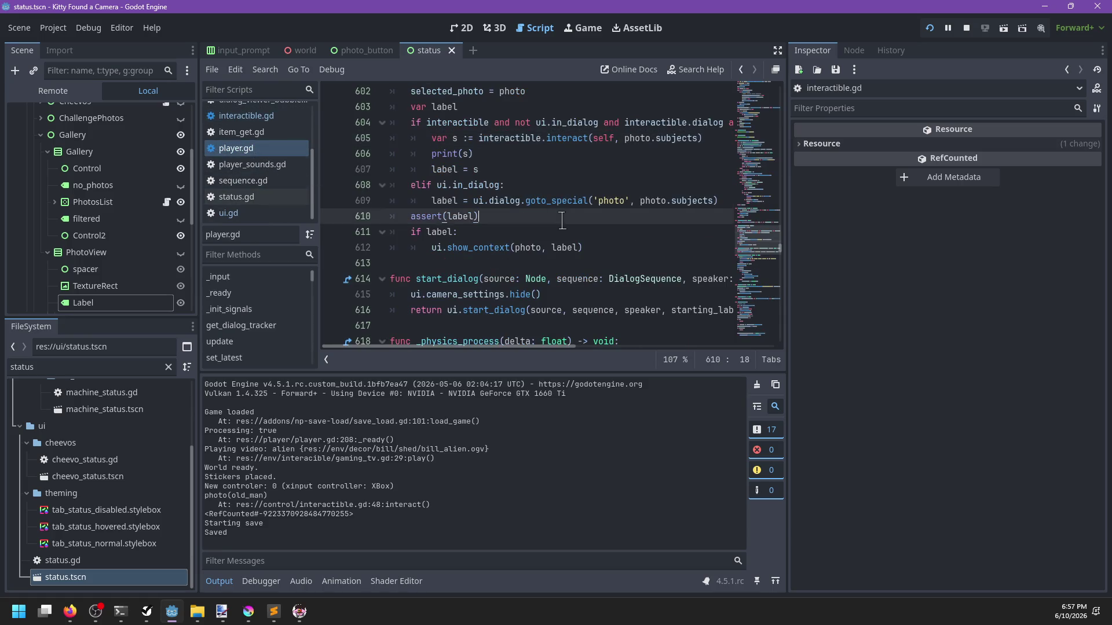
{"action": "left_click", "coordinate": [347, 216]}
{"action": "key", "text": "BackSpace"}
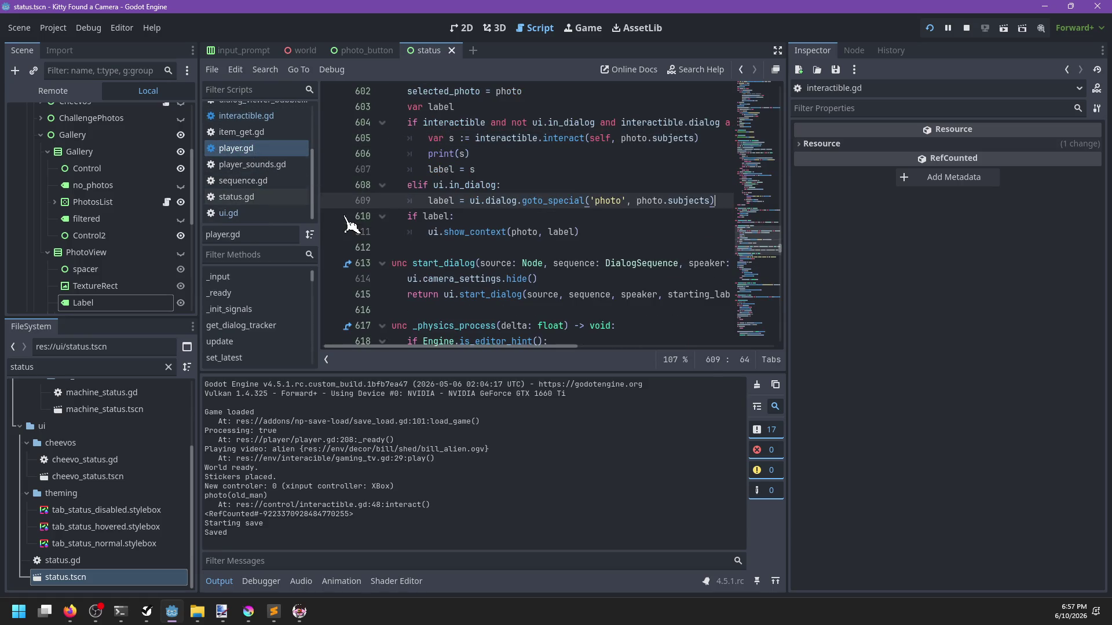
{"action": "left_click_drag", "start_coordinate": [490, 154], "coordinate": [342, 153]}
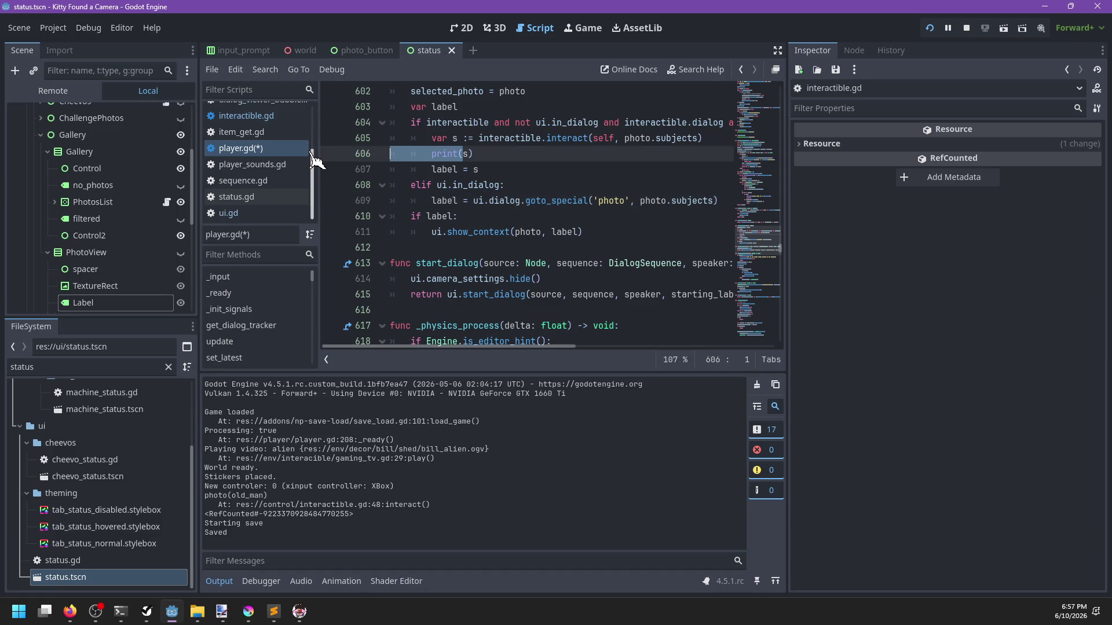
{"action": "key", "text": "BackSpace"}
{"action": "key", "text": "BackSpace"}
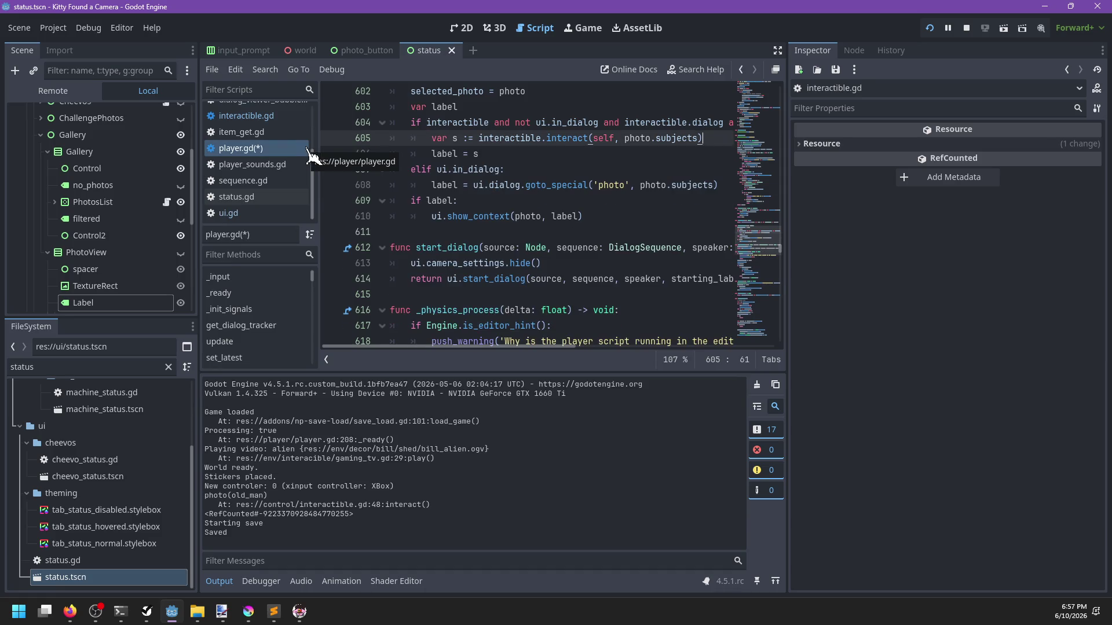
{"action": "key", "text": "ctrl+f"}
{"action": "key", "text": "Escape"}
{"action": "key", "text": "ctrl+s"}
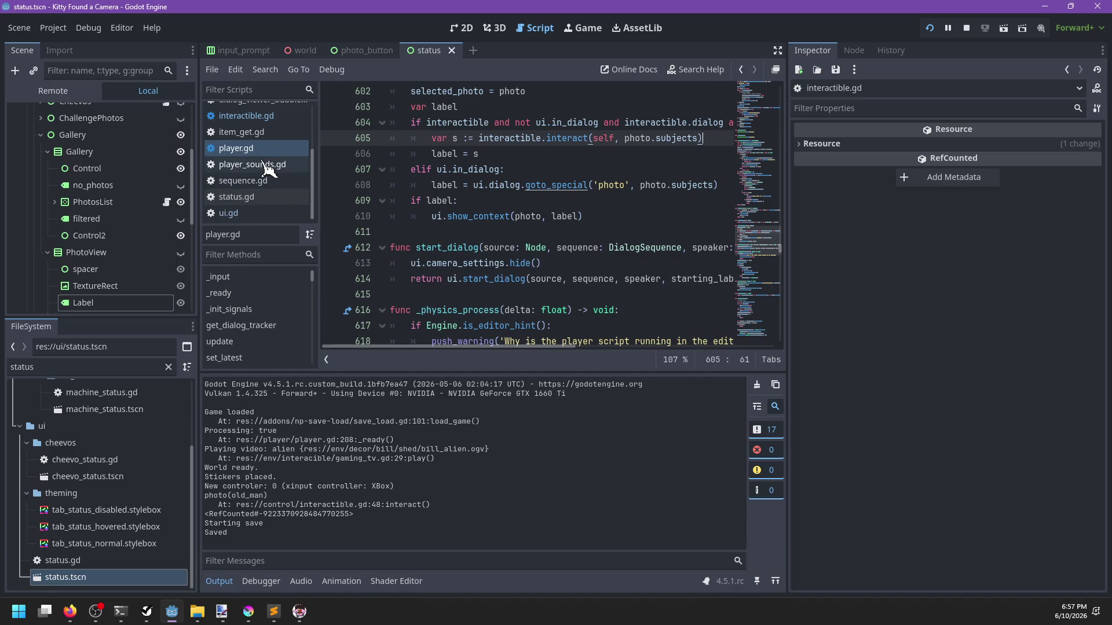
Step: Delete the print_debug line 48 from interactible.gd and save it
{"action": "left_click", "coordinate": [255, 115]}
{"action": "scroll", "coordinate": [603, 217], "scroll_direction": "down", "scroll_amount": 6}
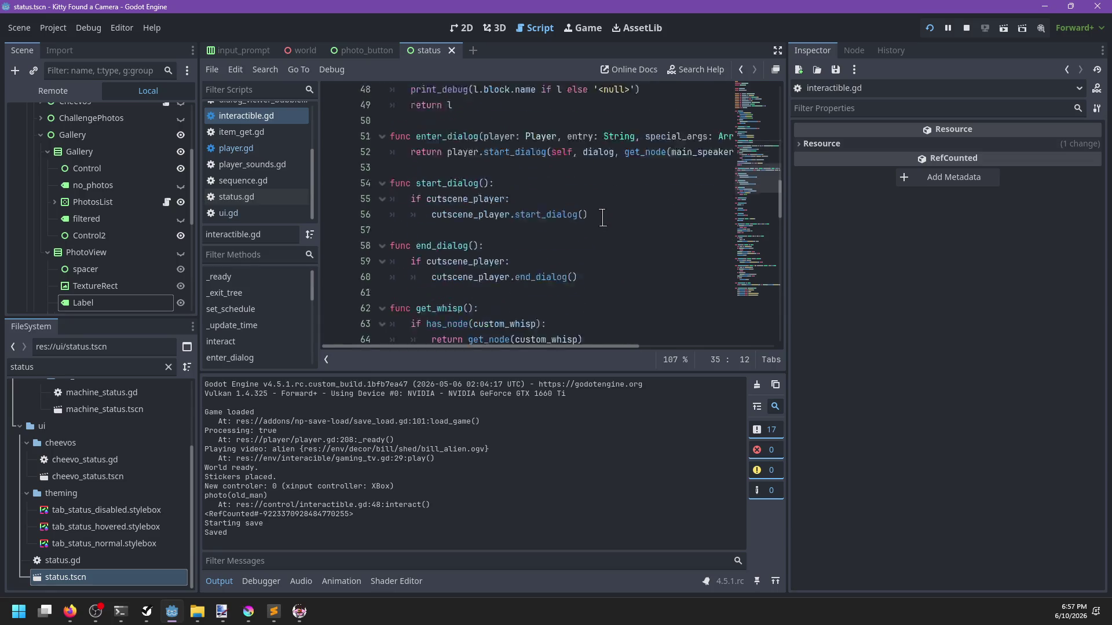
{"action": "scroll", "coordinate": [521, 174], "scroll_direction": "up", "scroll_amount": 2}
{"action": "triple_click", "coordinate": [488, 170]}
{"action": "key", "text": "Delete"}
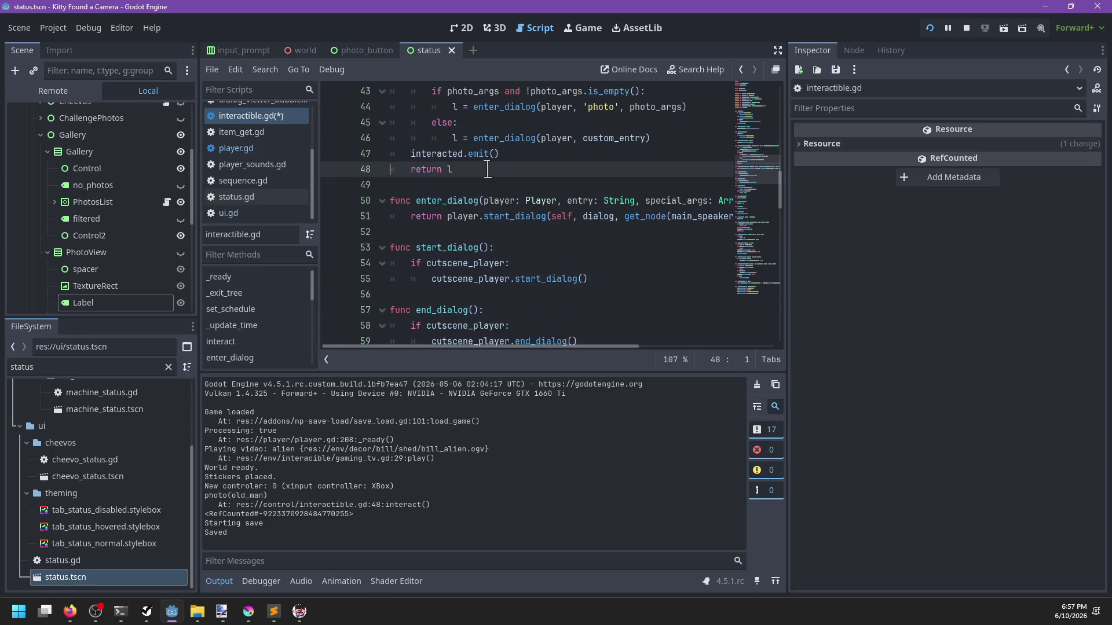
{"action": "key", "text": "ctrl+s"}
Step: In Sublime Text, close every tab except Find Results
{"action": "left_click", "coordinate": [274, 611]}
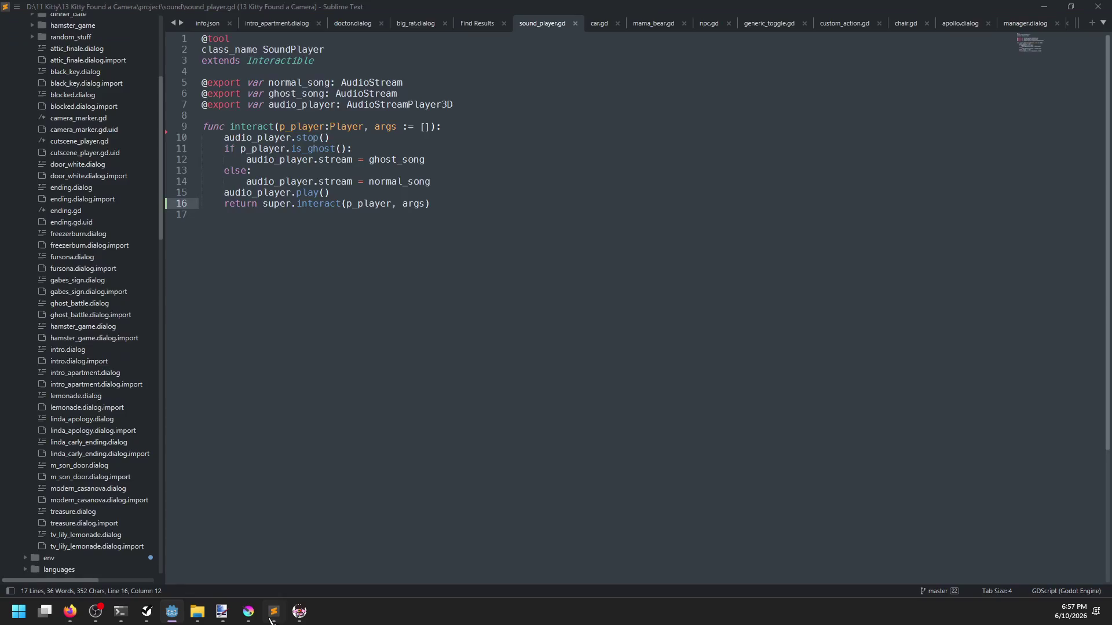
{"action": "left_click", "coordinate": [479, 23]}
{"action": "right_click", "coordinate": [478, 23]}
{"action": "left_click", "coordinate": [575, 43]}
{"action": "key", "text": "alt+Tab"}
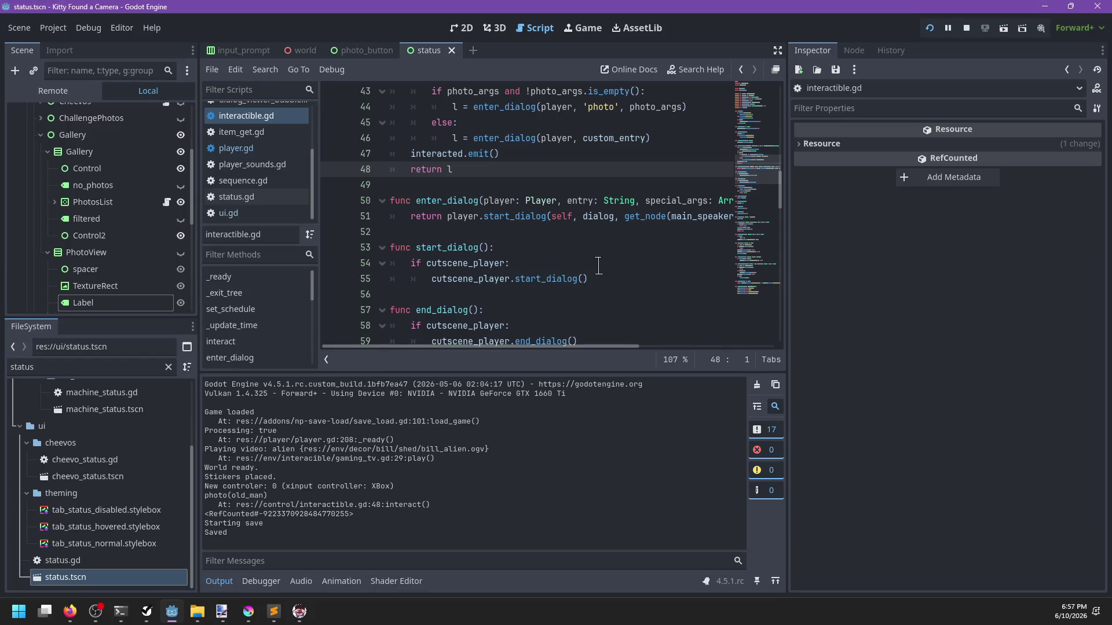
Step: Mark Items, Stickers, Challenge Photos and their parent dialog-prompt task as Completed
{"action": "left_click", "coordinate": [146, 612]}
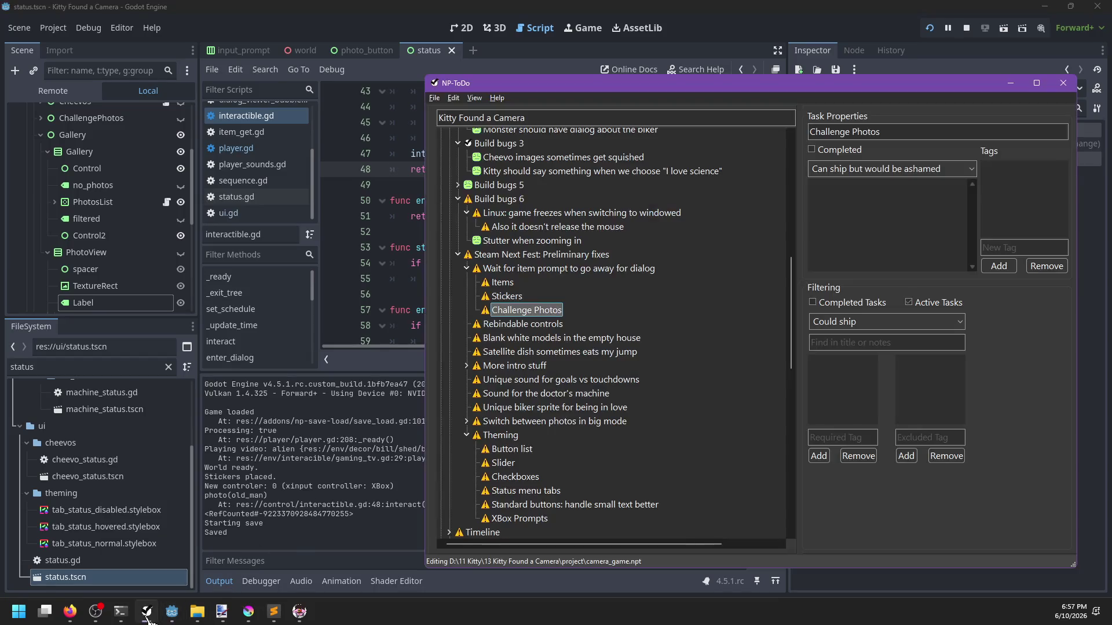
{"action": "left_click", "coordinate": [507, 283]}
{"action": "right_click", "coordinate": [513, 283]}
{"action": "left_click", "coordinate": [544, 280]}
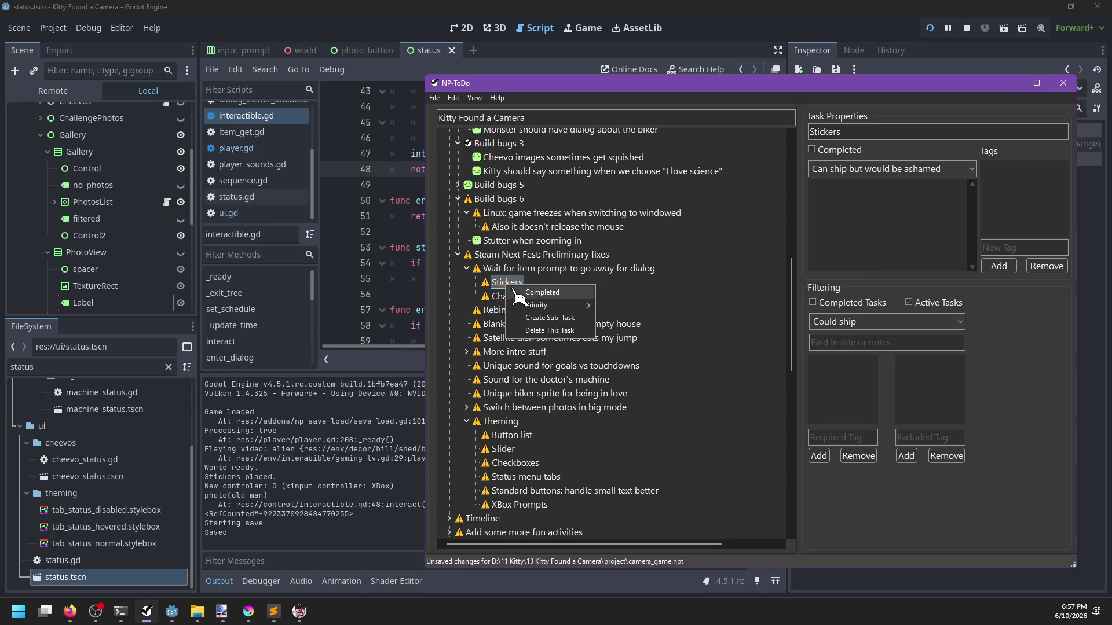
{"action": "right_click", "coordinate": [515, 282]}
{"action": "left_click", "coordinate": [545, 279]}
{"action": "right_click", "coordinate": [515, 283]}
{"action": "left_click", "coordinate": [544, 280]}
{"action": "right_click", "coordinate": [510, 269]}
{"action": "left_click", "coordinate": [522, 281]}
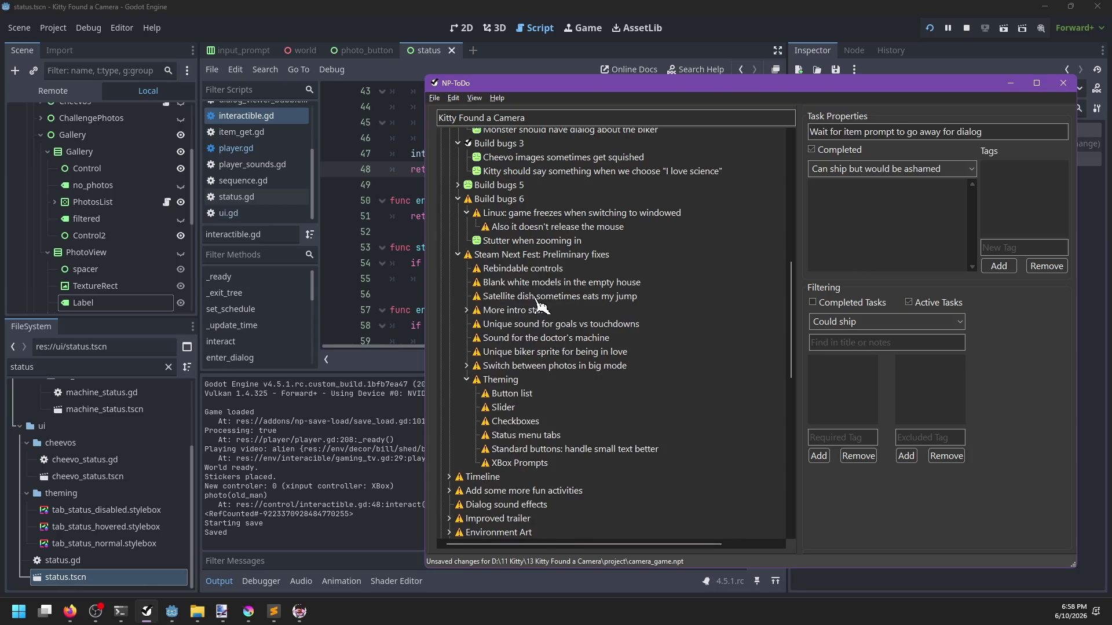
{"action": "left_click", "coordinate": [336, 451]}
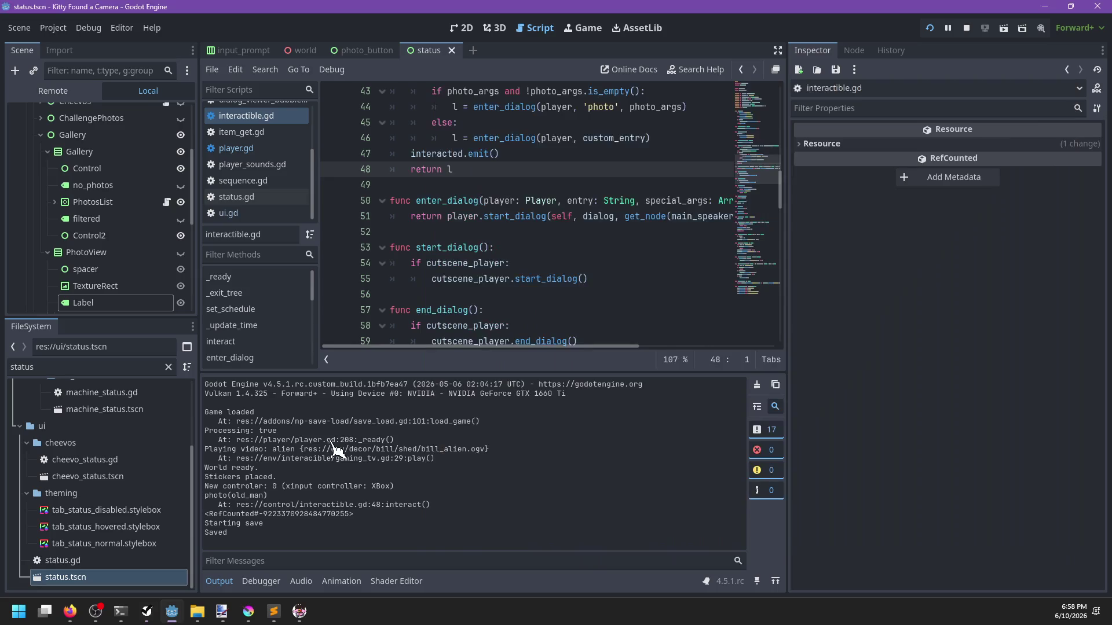
Step: Check git status for the project, then again inside addons/np-dialog
{"action": "left_click", "coordinate": [121, 612]}
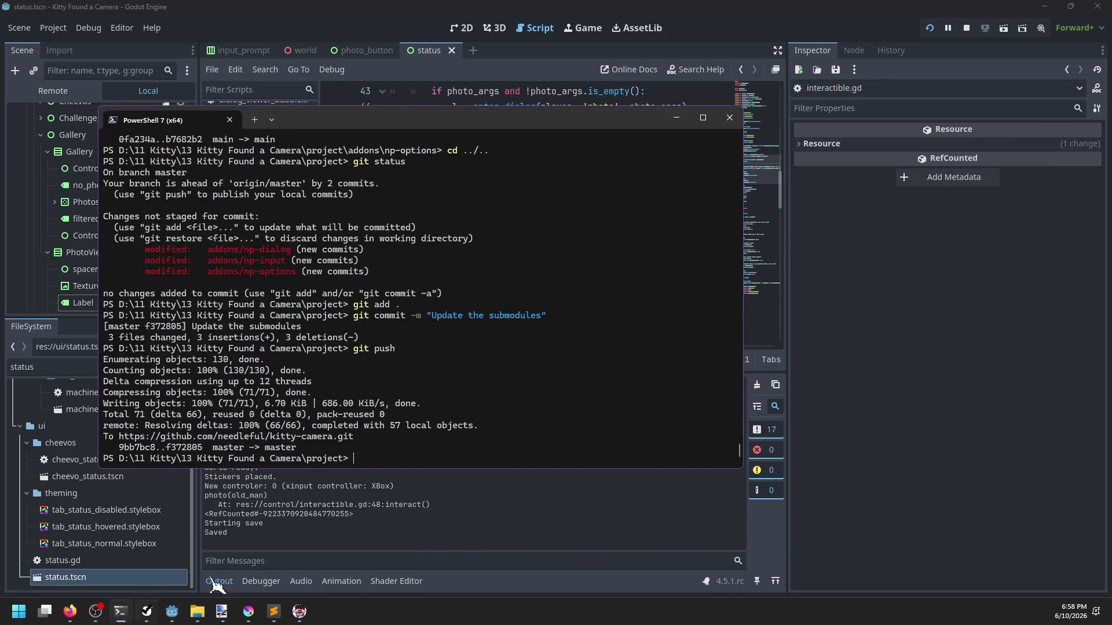
{"action": "type", "text": "gt"}
{"action": "key", "text": "BackSpace"}
{"action": "type", "text": "it status"}
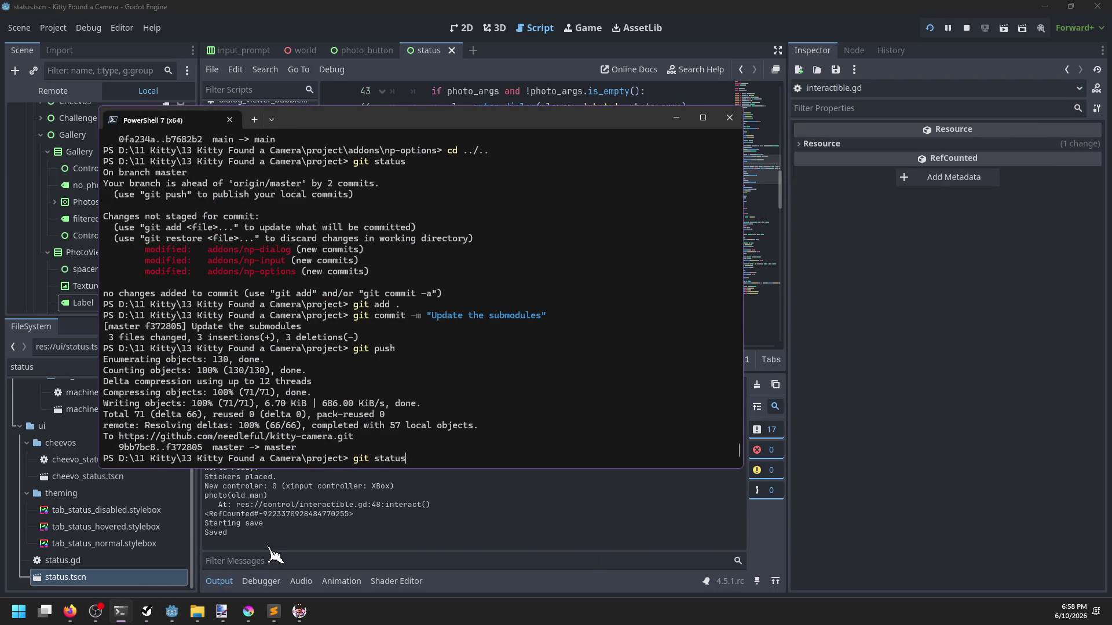
{"action": "key", "text": "Return"}
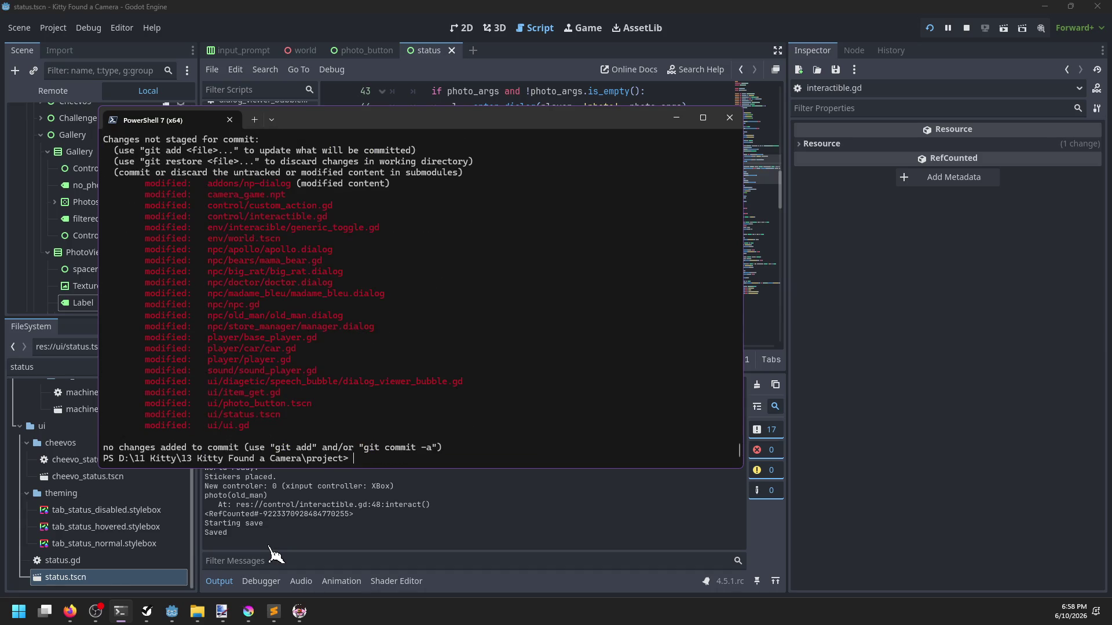
{"action": "type", "text": "addons/np-"}
{"action": "type", "text": "dialog"}
{"action": "key", "text": "Return"}
{"action": "type", "text": "g"}
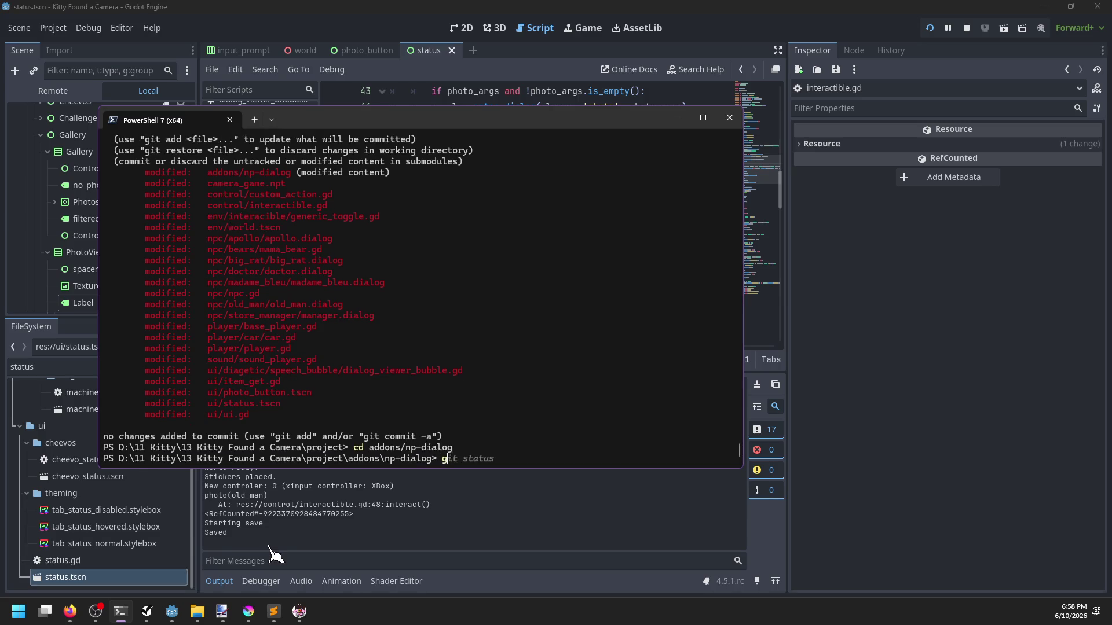
{"action": "type", "text": "tus"}
{"action": "key", "text": "Return"}
Step: Page through git diff of the np-dialog addon's uncommitted changes
{"action": "type", "text": "git diff"}
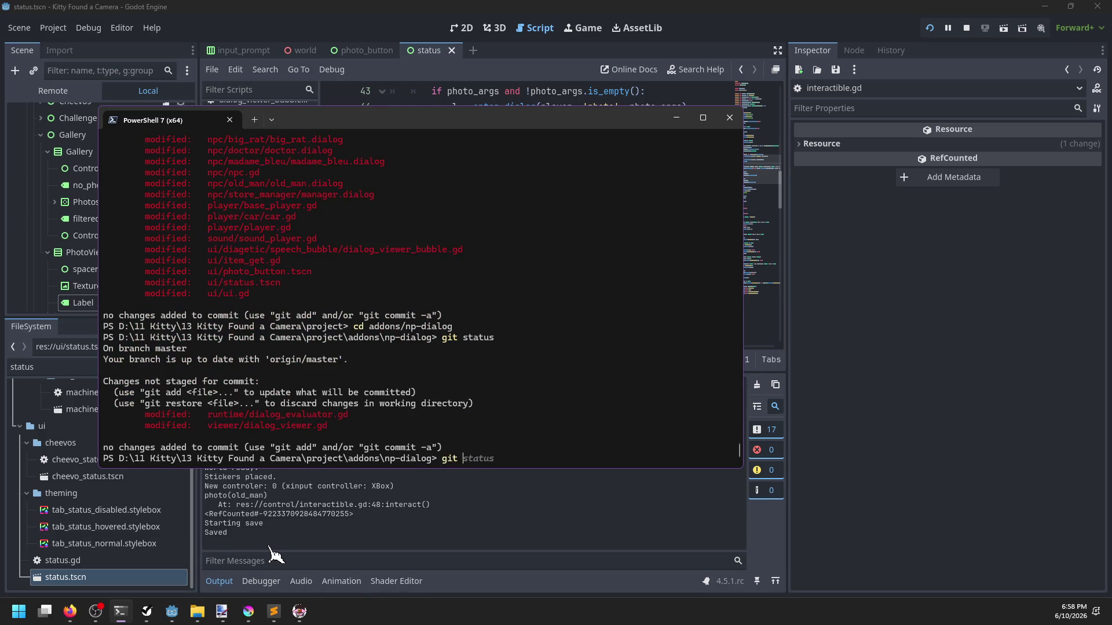
{"action": "key", "text": "Return"}
{"action": "key", "text": "space"}
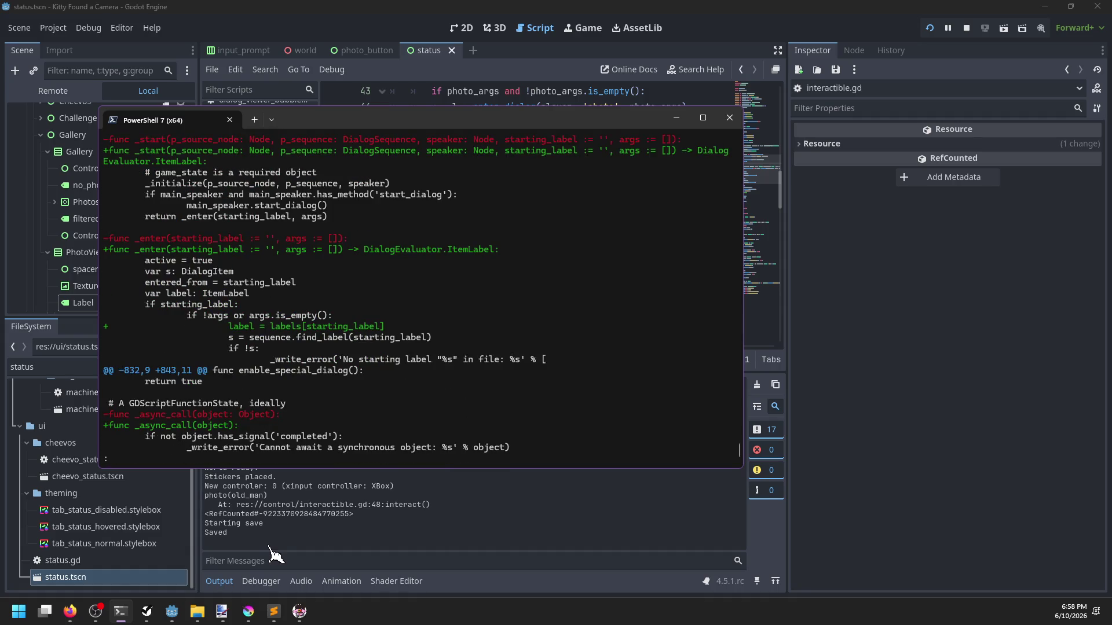
{"action": "key", "text": "space"}
{"action": "key", "text": "space"}
{"action": "key", "text": "b"}
{"action": "key", "text": "b"}
{"action": "key", "text": "space"}
{"action": "key", "text": "space"}
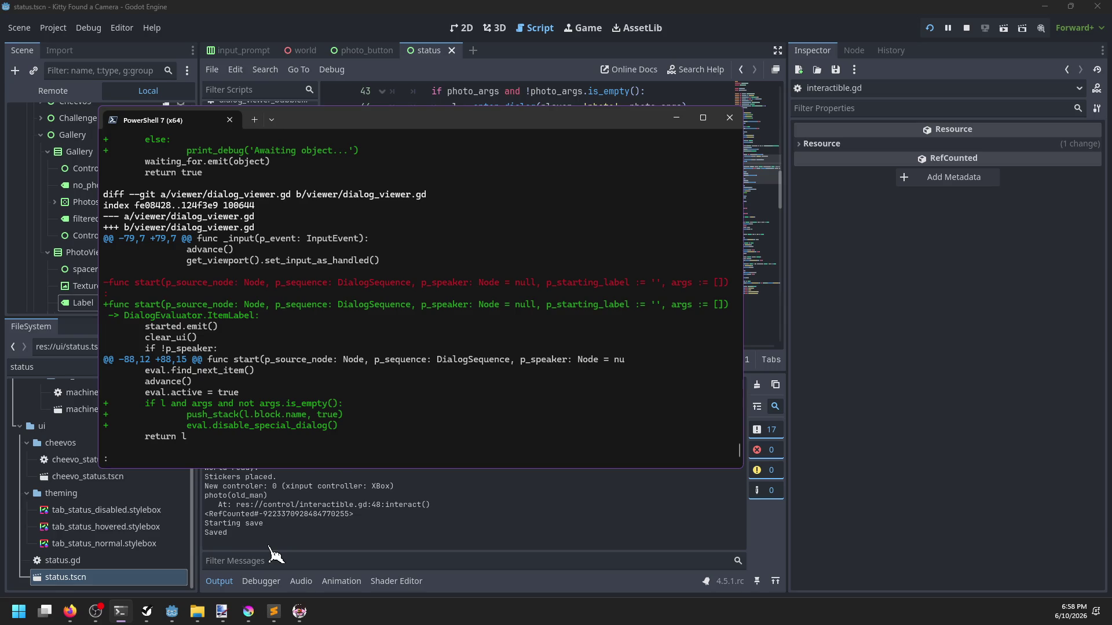
Step: Stage all changes, commit as "Getting async working", and git push
{"action": "type", "text": "bbq"}
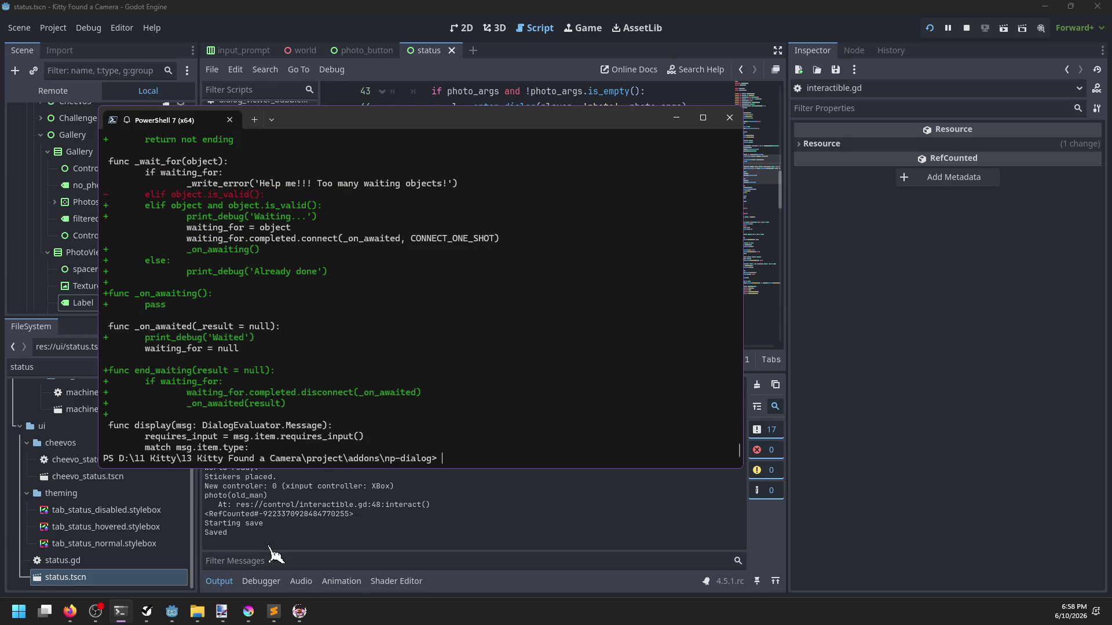
{"action": "type", "text": "gi"}
{"action": "type", "text": "d ."}
{"action": "key", "text": "Return"}
{"action": "type", "text": "git com"}
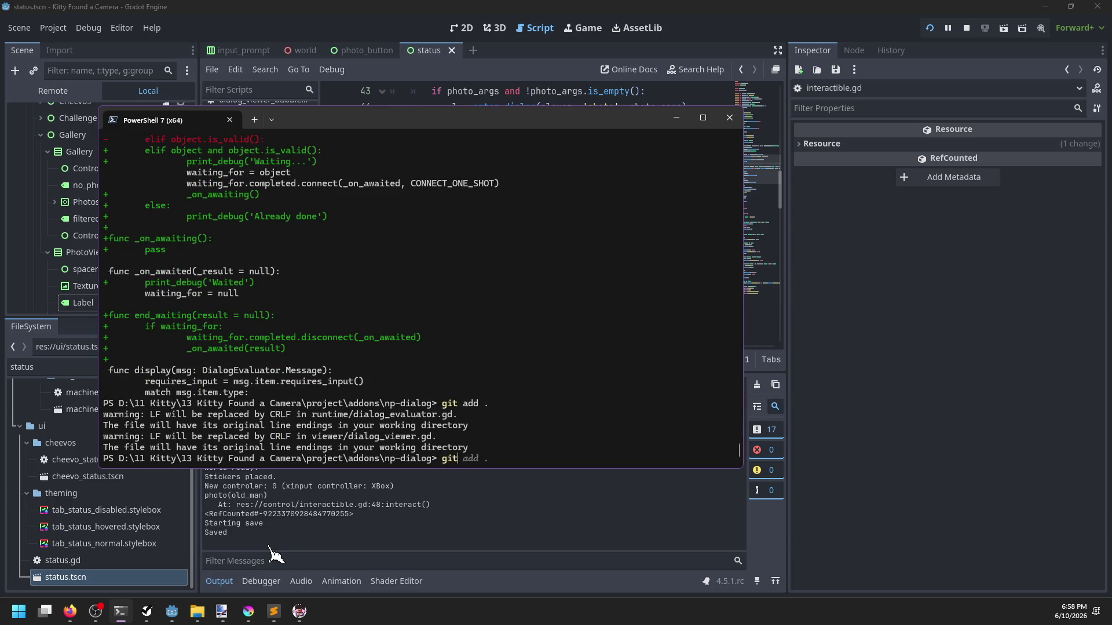
{"action": "type", "text": "Ge"}
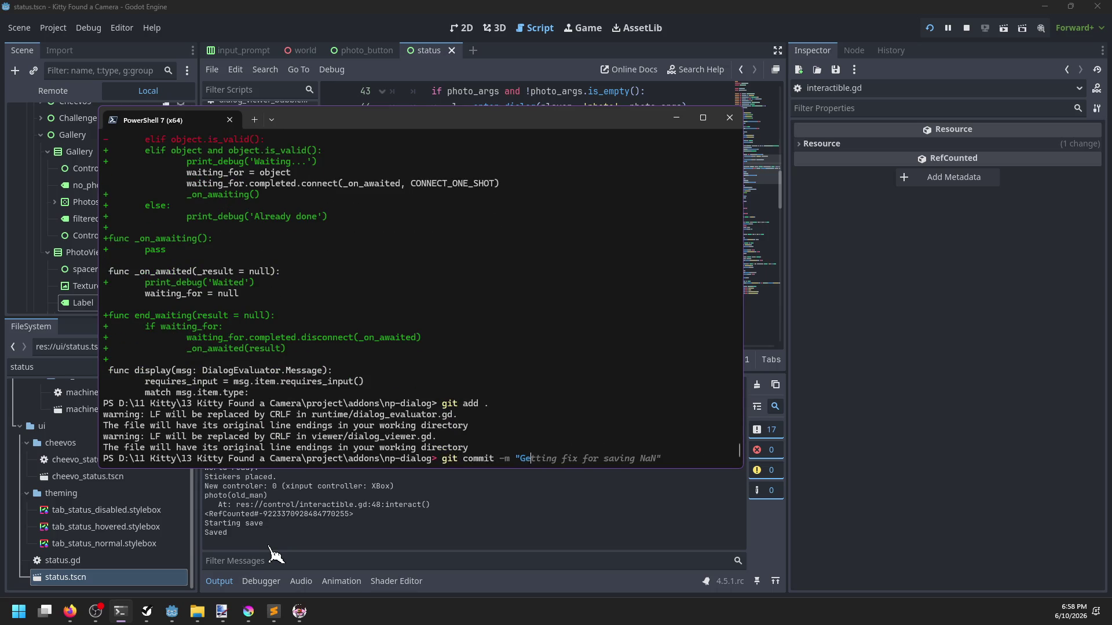
{"action": "type", "text": " async working"}
{"action": "type", "text": "\""}
{"action": "key", "text": "Return"}
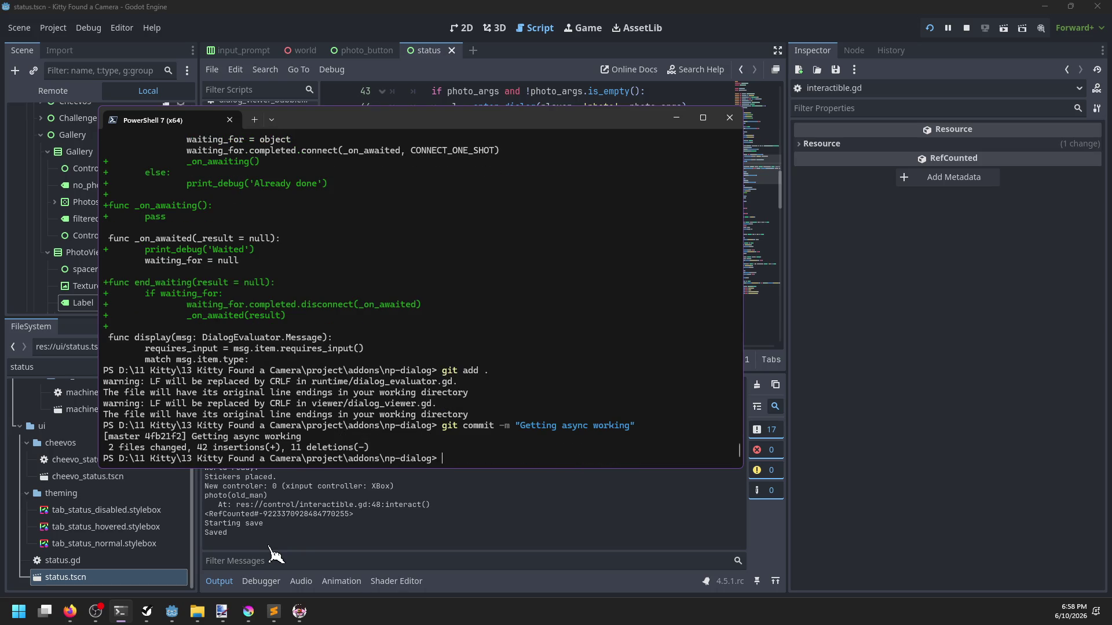
{"action": "type", "text": "gitpu"}
{"action": "type", "text": "push"}
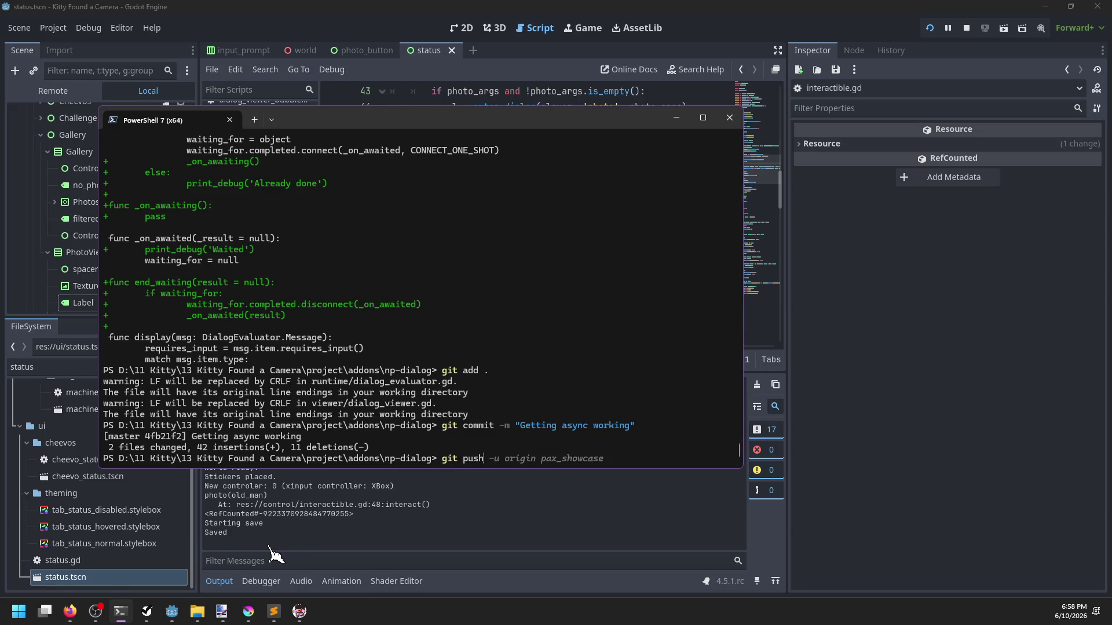
{"action": "key", "text": "Return"}
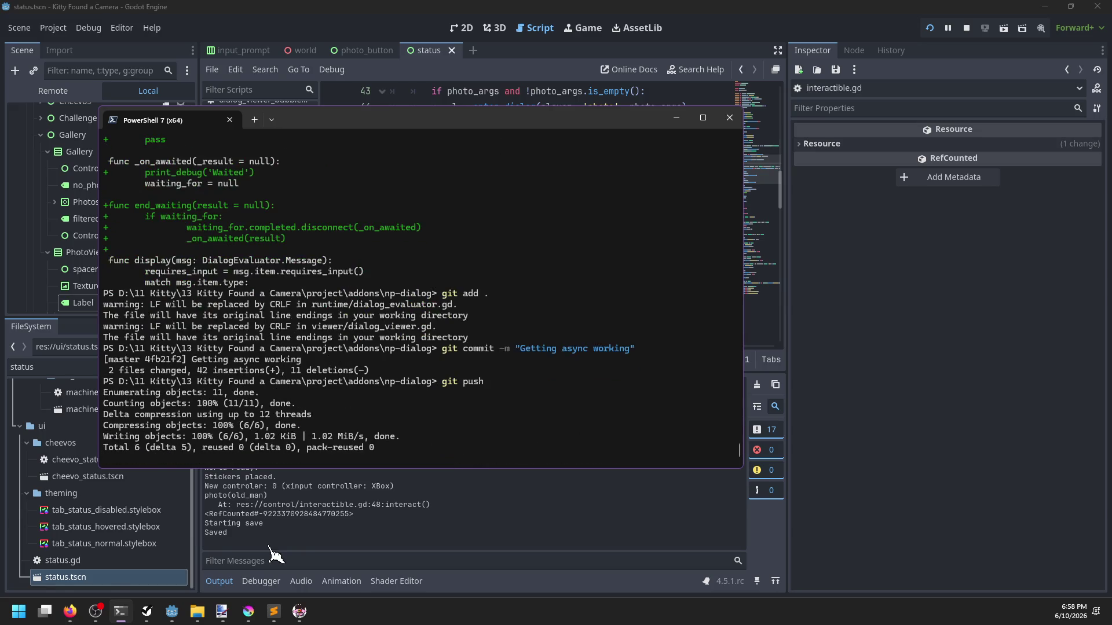
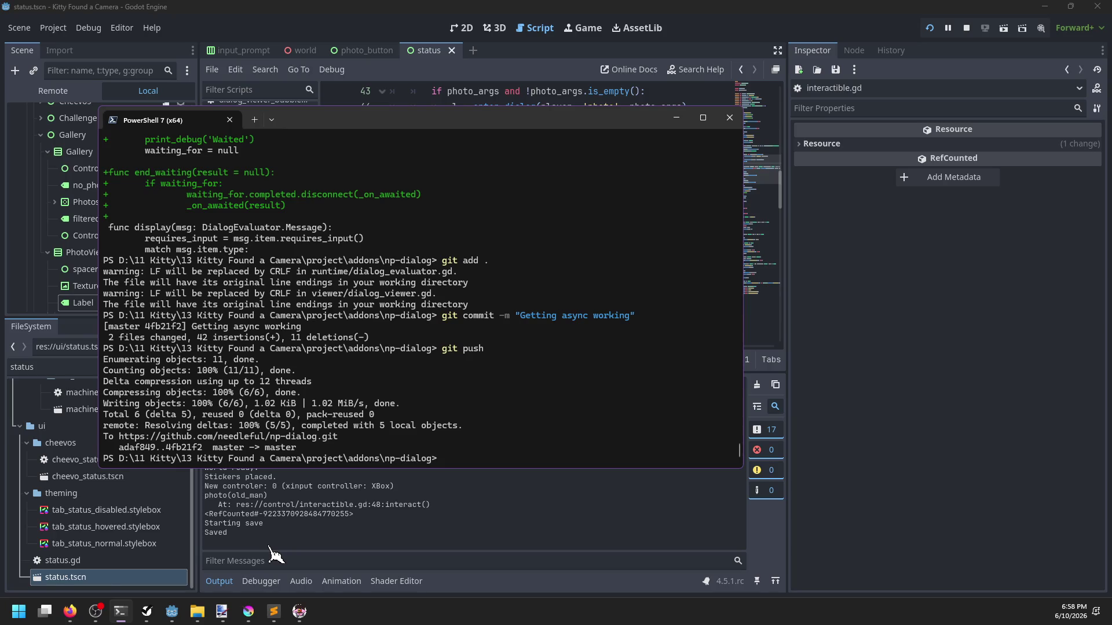
Step: Go up to the project folder, check git status, and stage all changed files
{"action": "type", "text": "cd ../.."}
{"action": "key", "text": "Return"}
{"action": "type", "text": "gi"}
{"action": "type", "text": "us"}
{"action": "key", "text": "Return"}
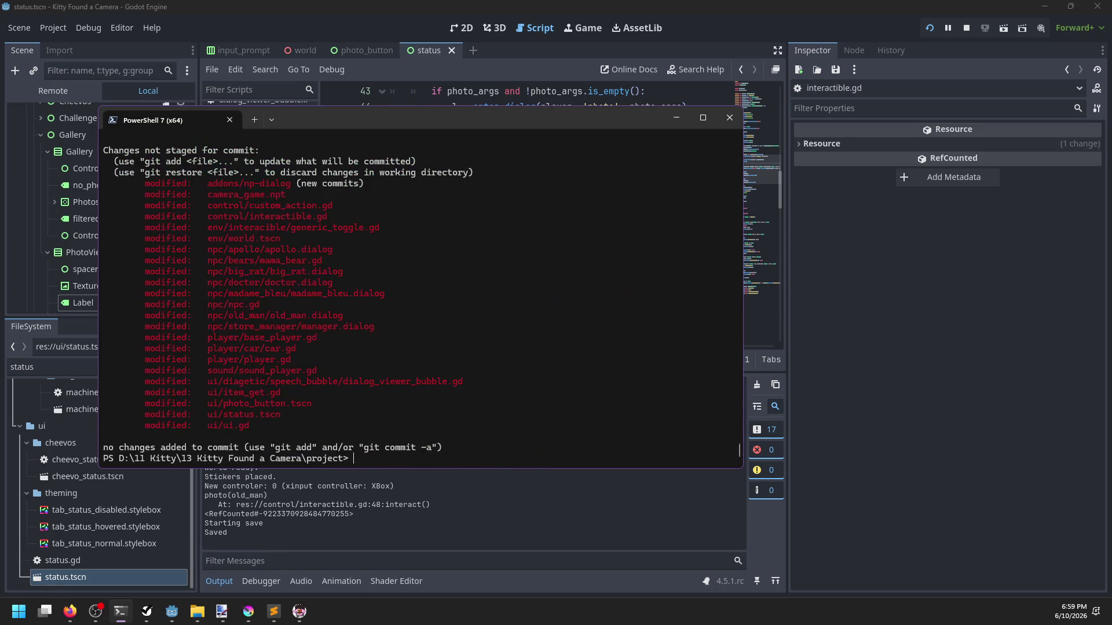
{"action": "type", "text": "git add ."}
{"action": "key", "text": "Return"}
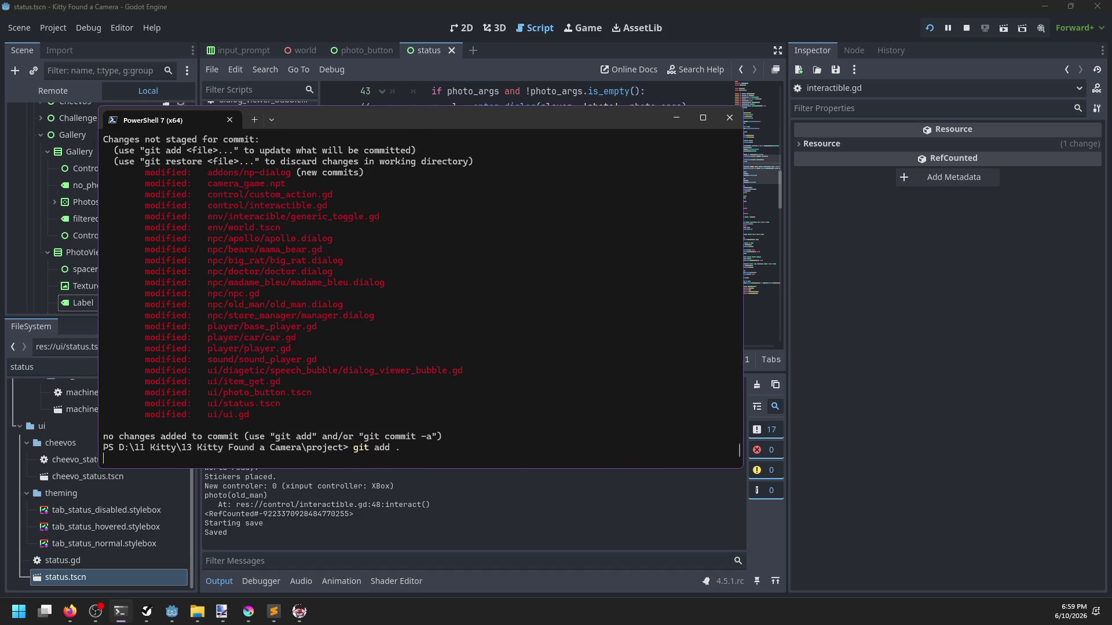
Step: Commit with message "Big messy refactor to make items not overlap with dialog" and push
{"action": "type", "text": "git commit -m \""}
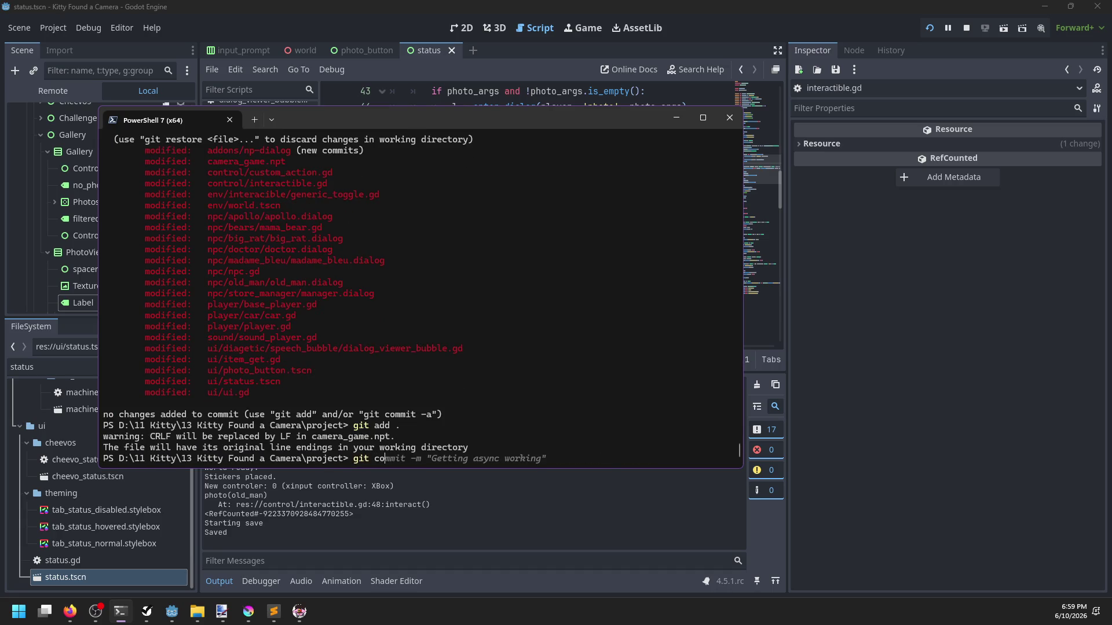
{"action": "type", "text": "Big"}
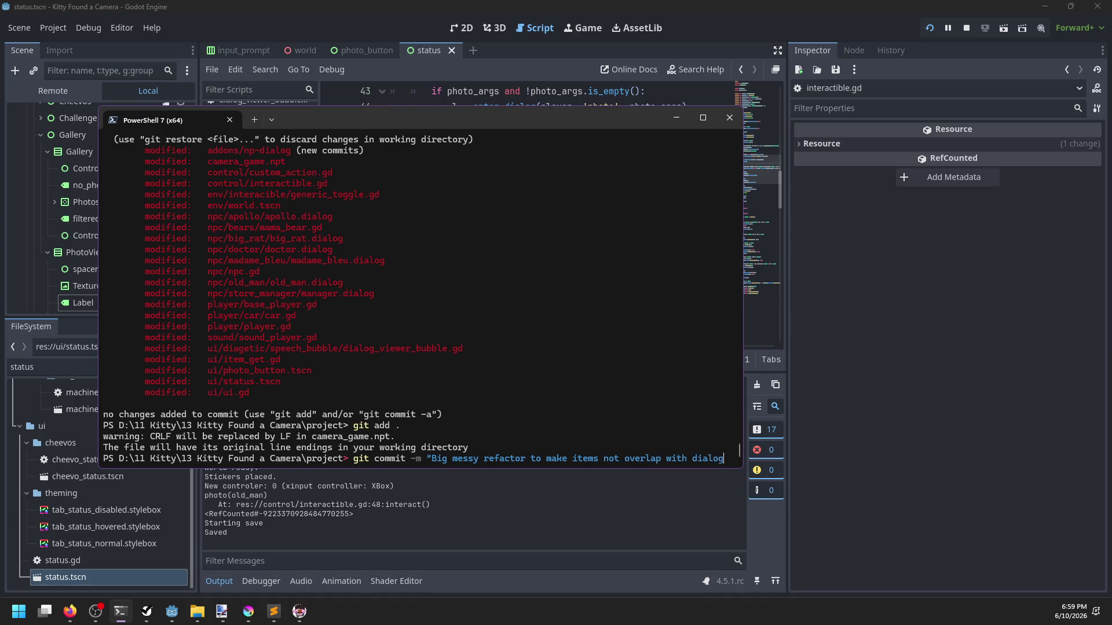
{"action": "type", "text": "\""}
{"action": "key", "text": "Return"}
{"action": "type", "text": "git push"}
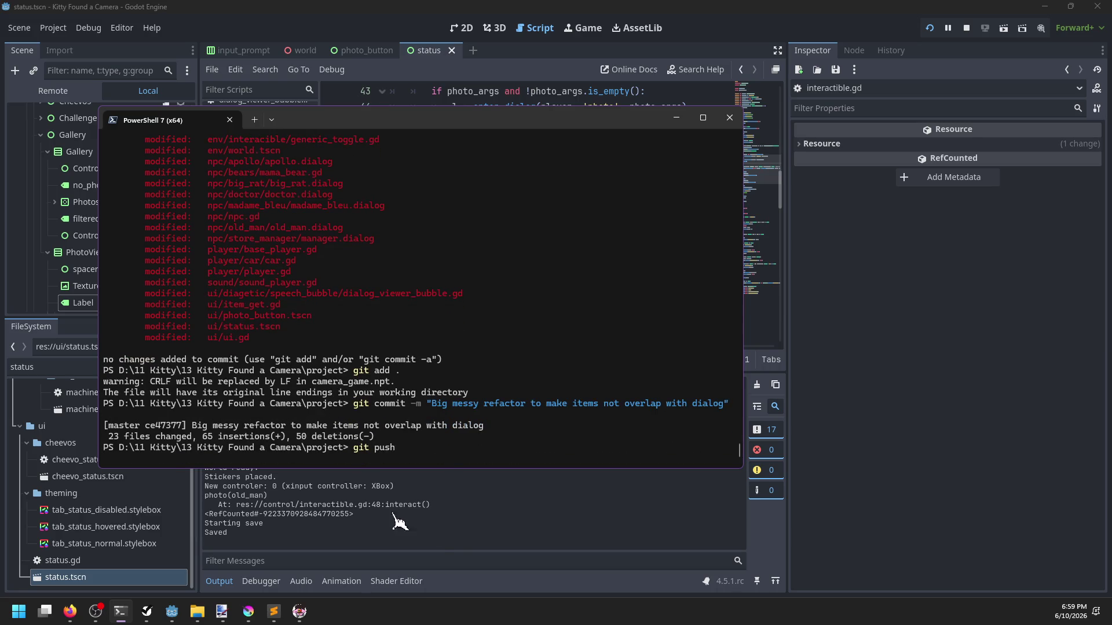
{"action": "key", "text": "Return"}
{"action": "left_click", "coordinate": [415, 541]}
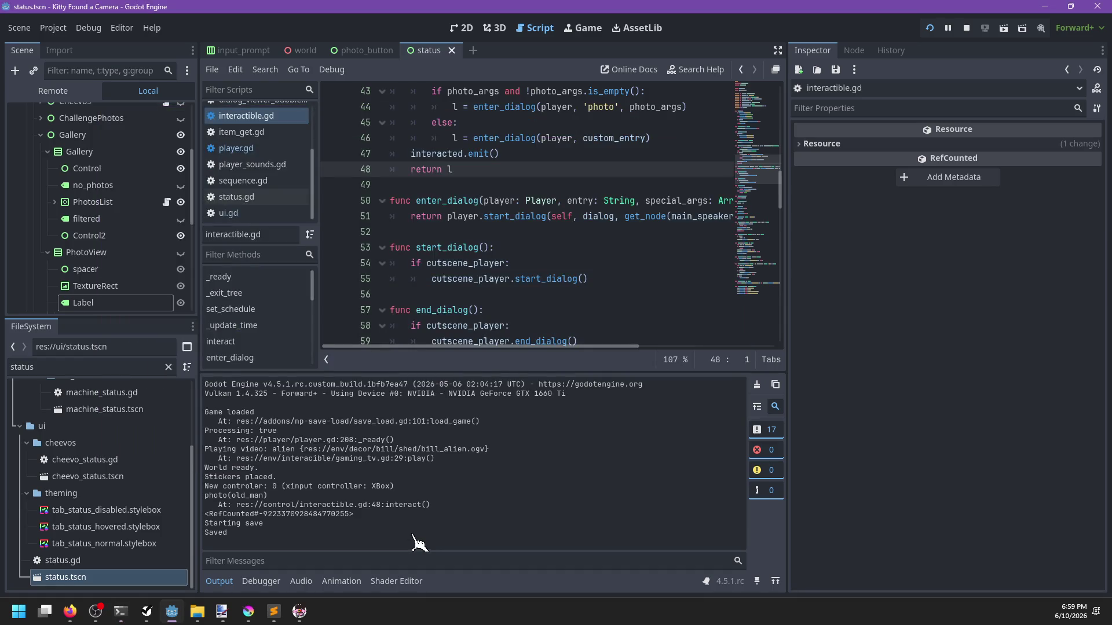
Step: Launch the game, walk across the road to the pink toy car, and get in
{"action": "key", "text": "F5"}
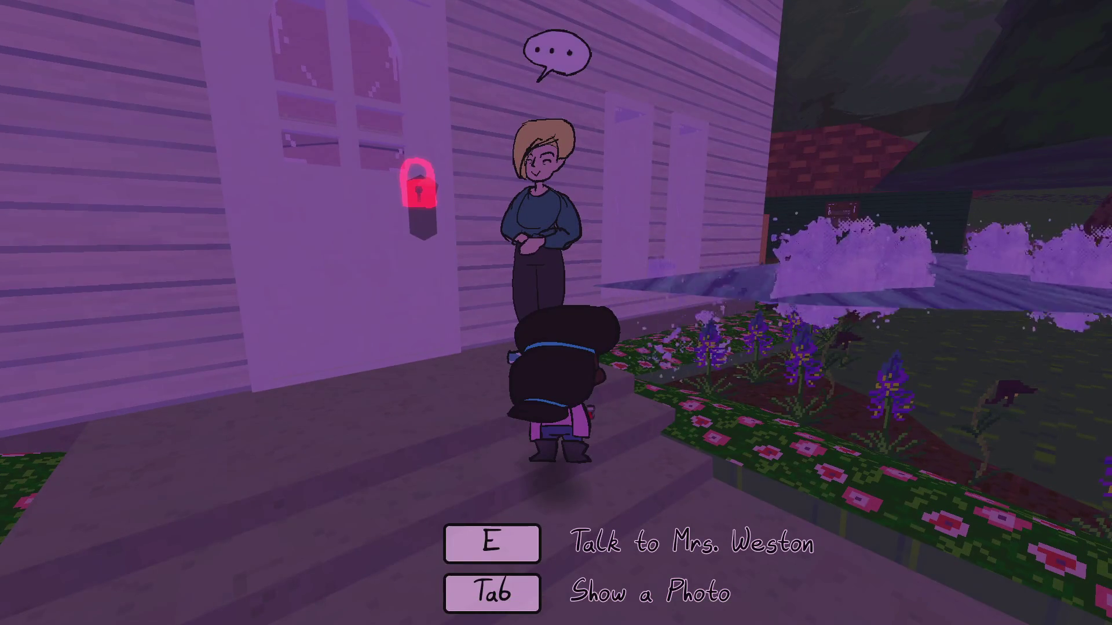
{"action": "key", "text": "s"}
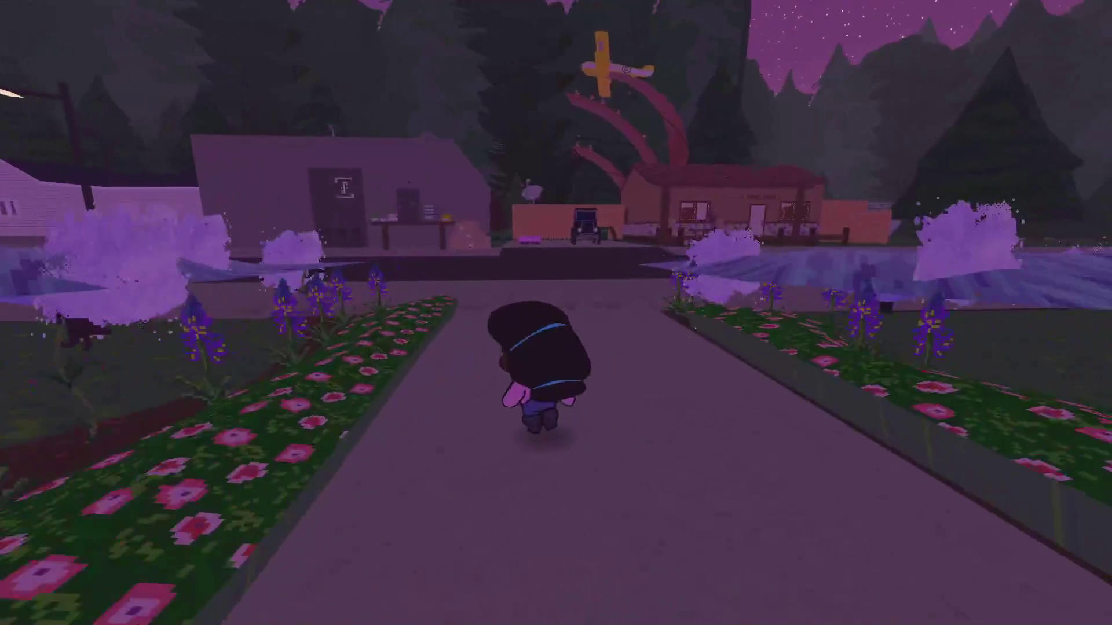
{"action": "key", "text": "w"}
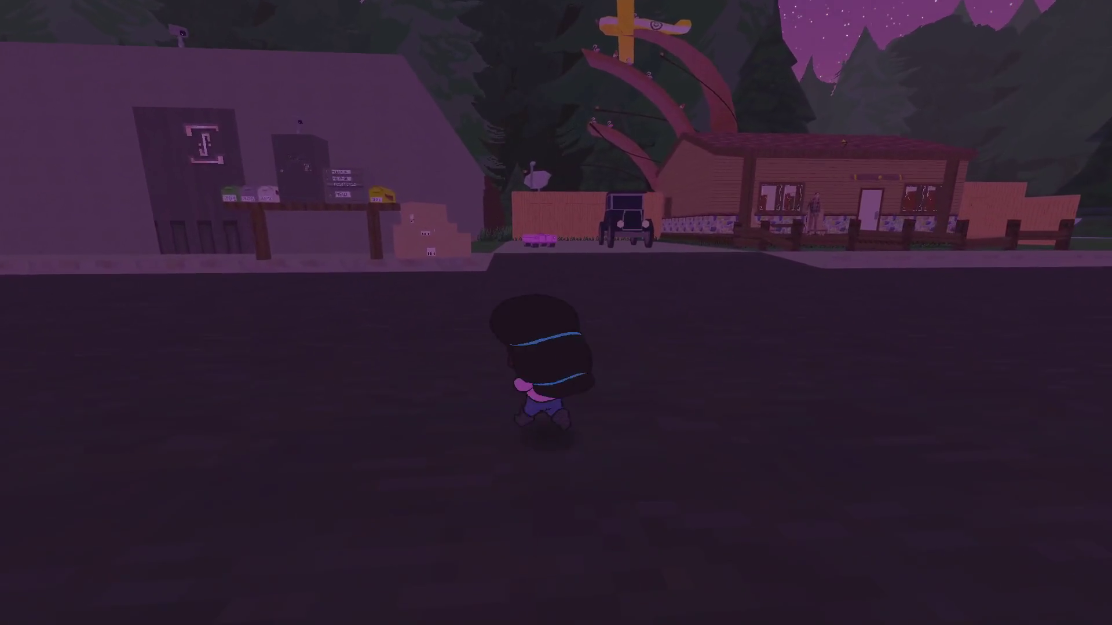
{"action": "key", "text": "w"}
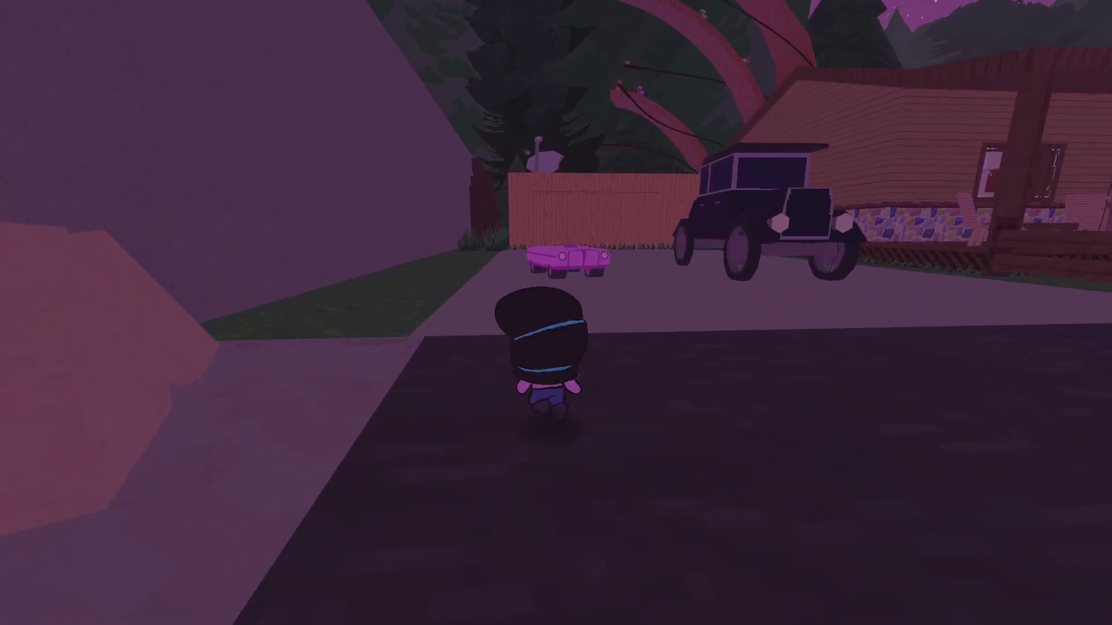
{"action": "key", "text": "w"}
{"action": "key", "text": "e"}
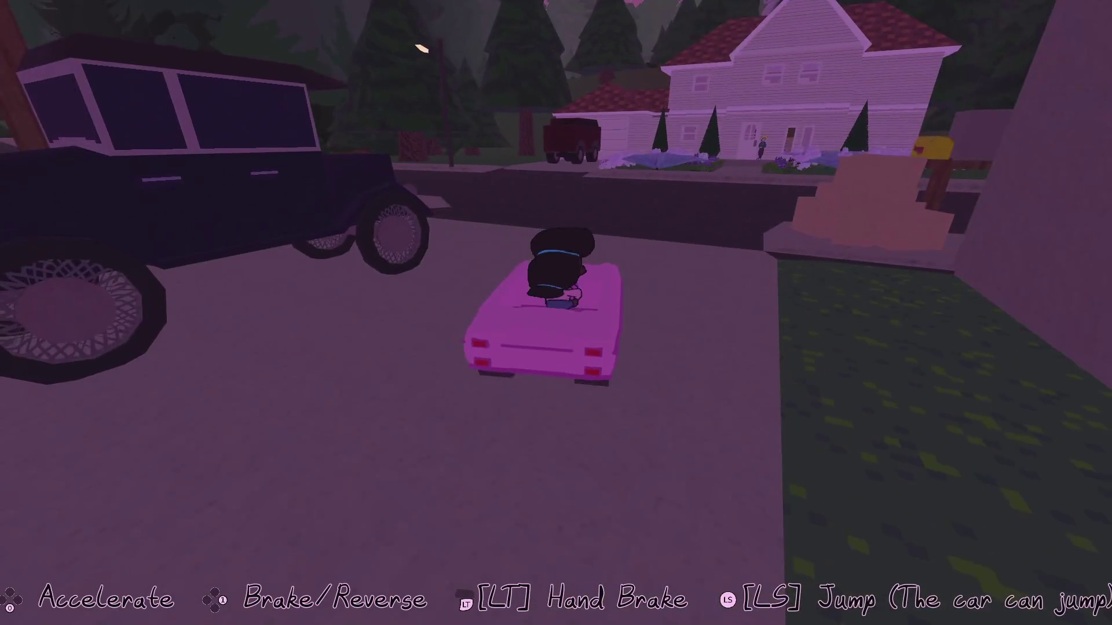
Step: Drive the car across the lawn, down the slope, and along the town street
{"action": "key", "text": "w"}
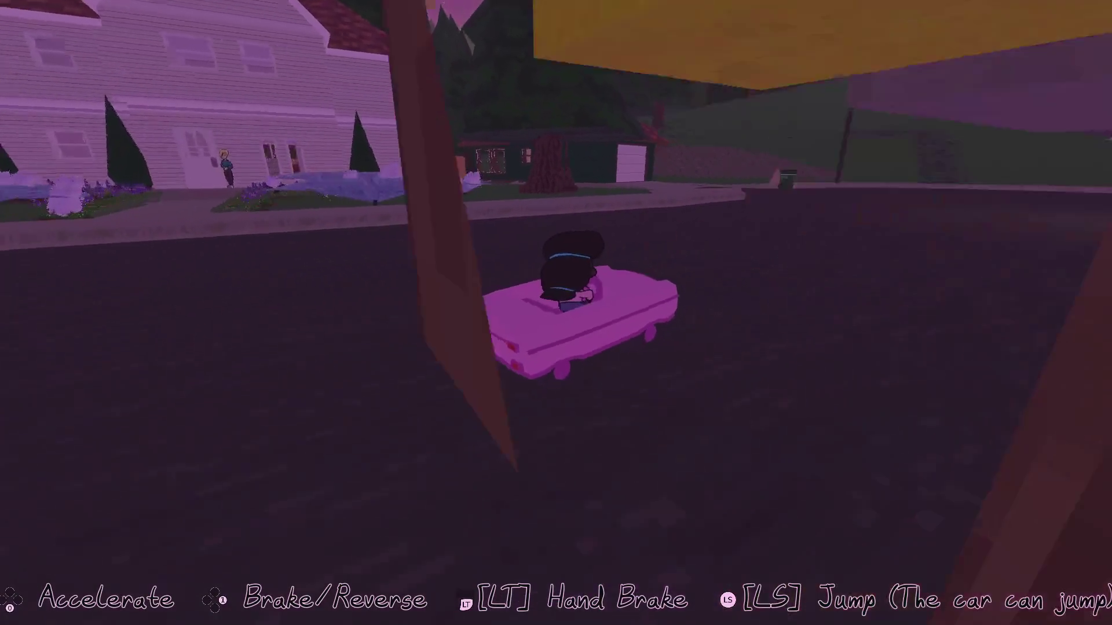
{"action": "key", "text": "w"}
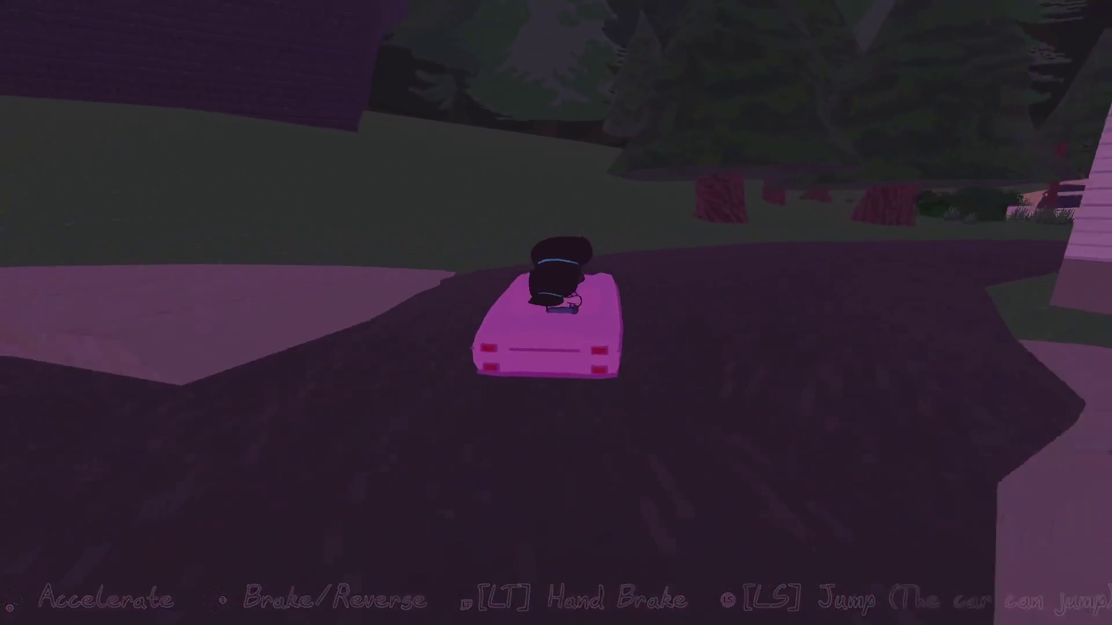
{"action": "key", "text": "w"}
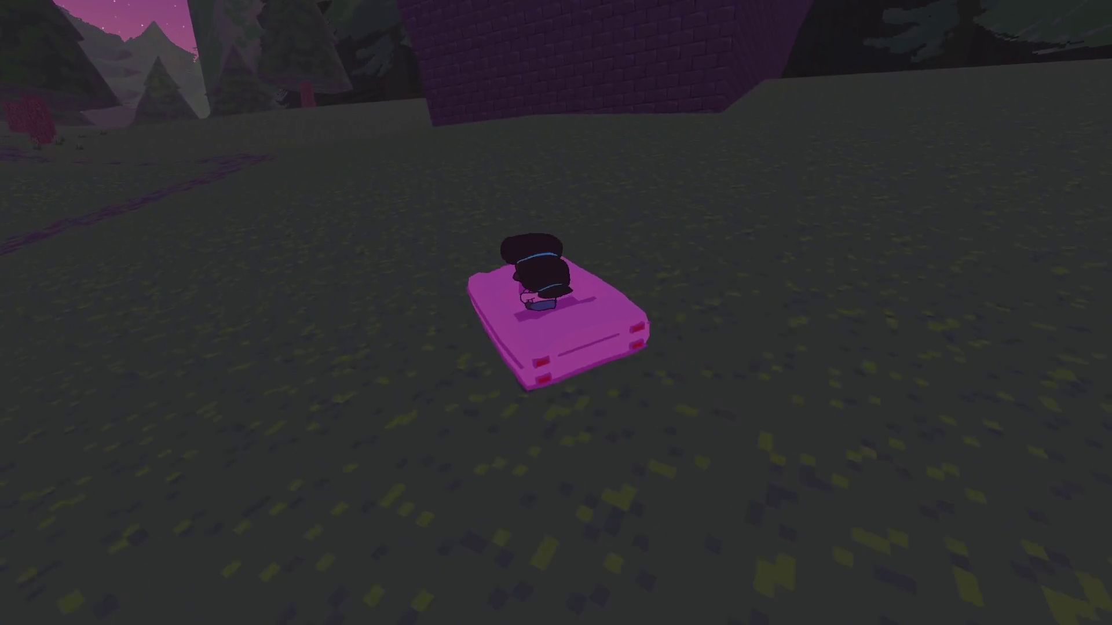
{"action": "key", "text": "w"}
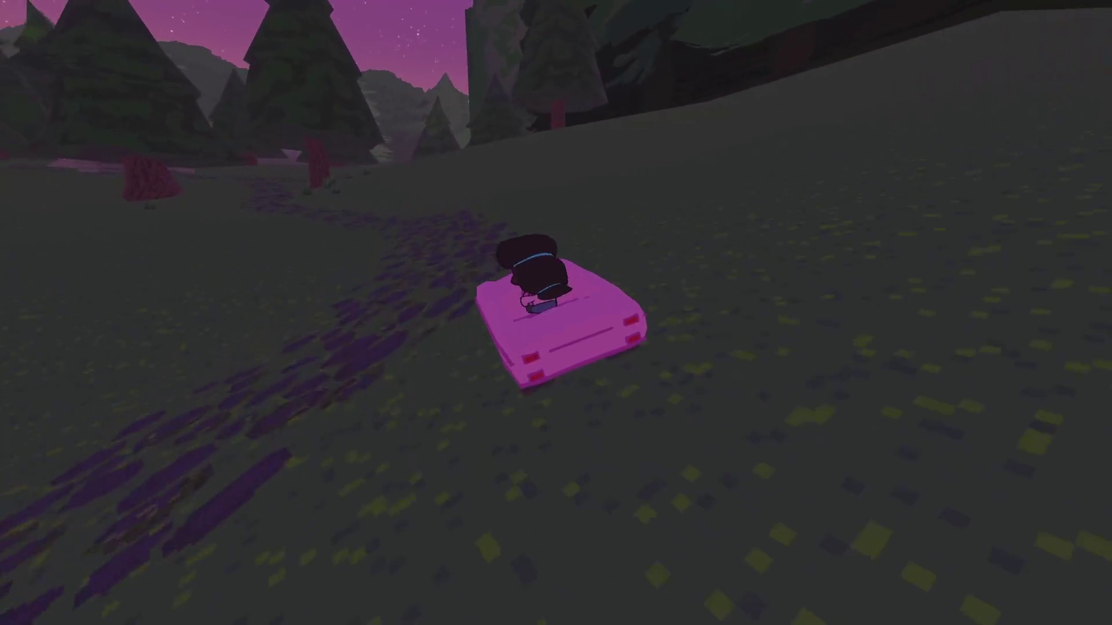
{"action": "key", "text": "d"}
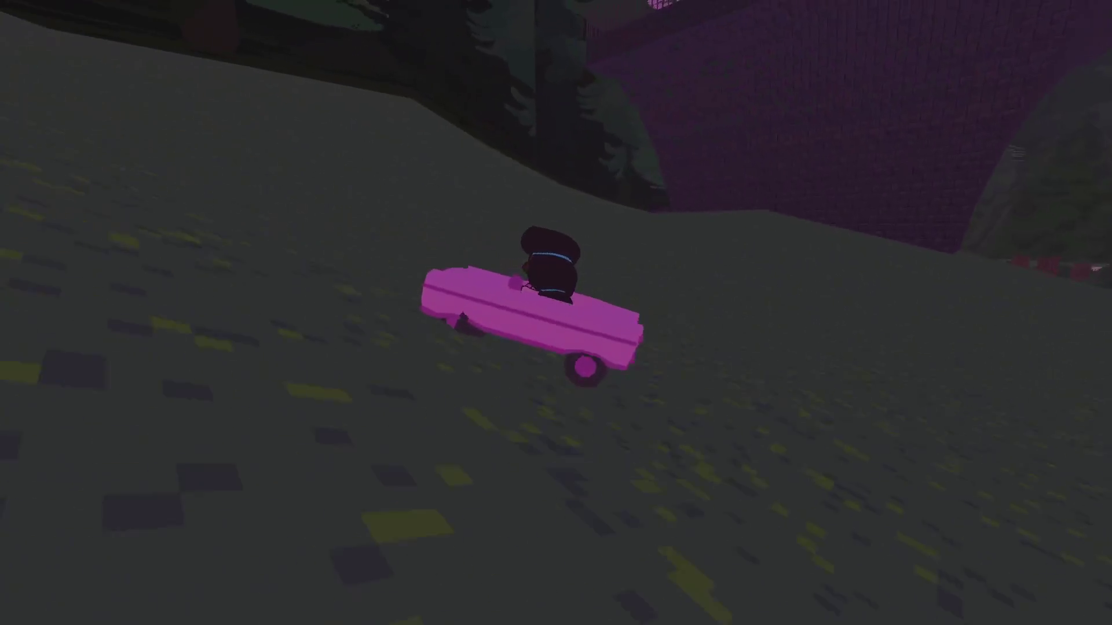
{"action": "key", "text": "d"}
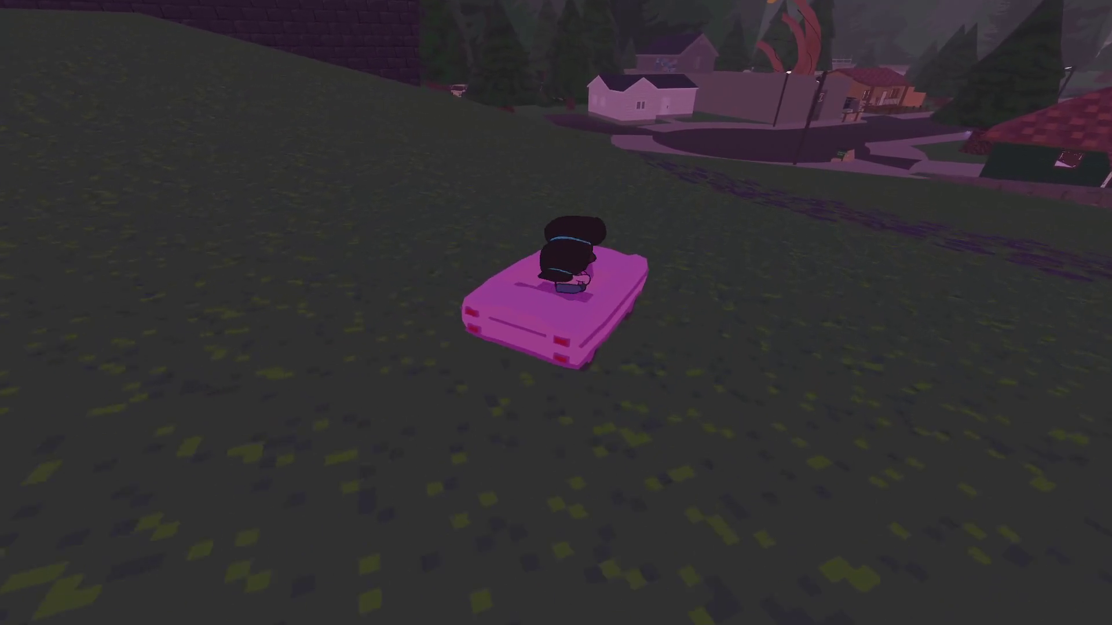
{"action": "key", "text": "w"}
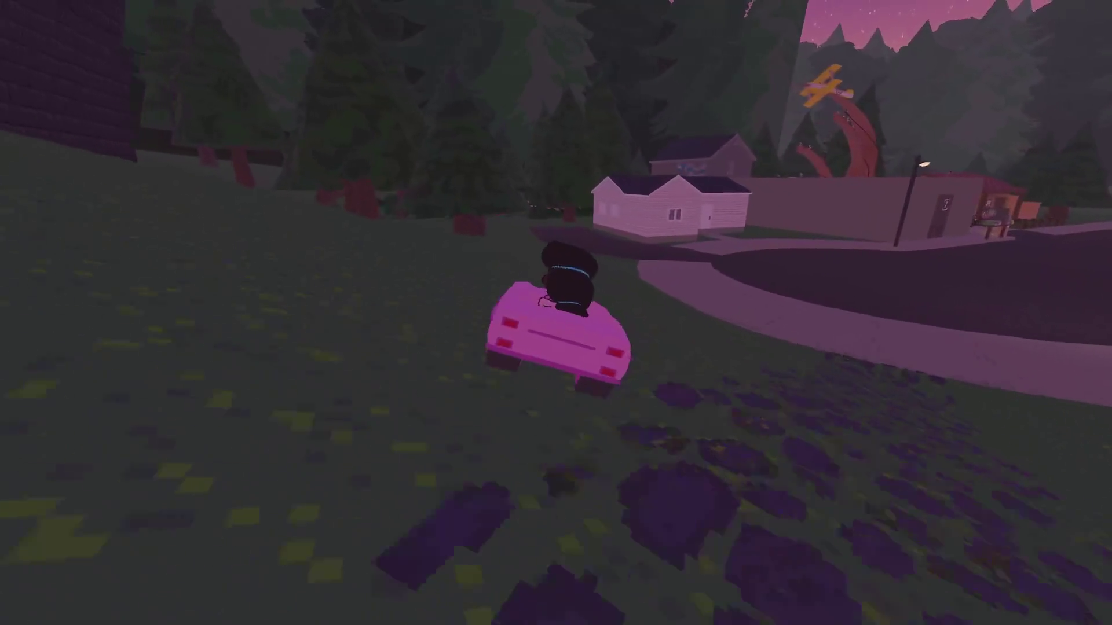
{"action": "key", "text": "d"}
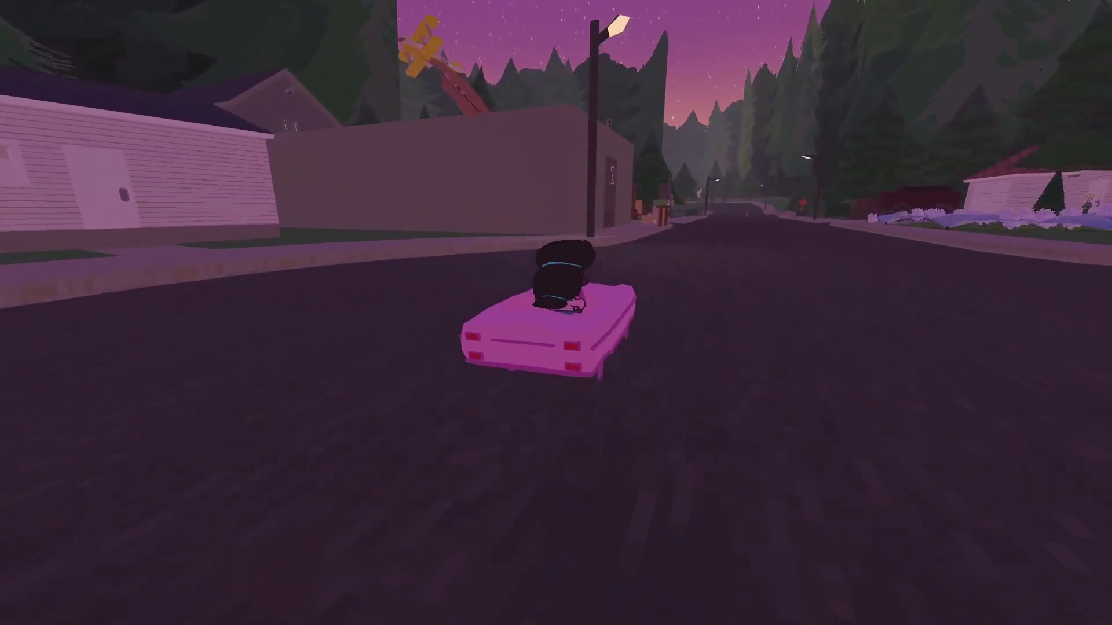
{"action": "key", "text": "w"}
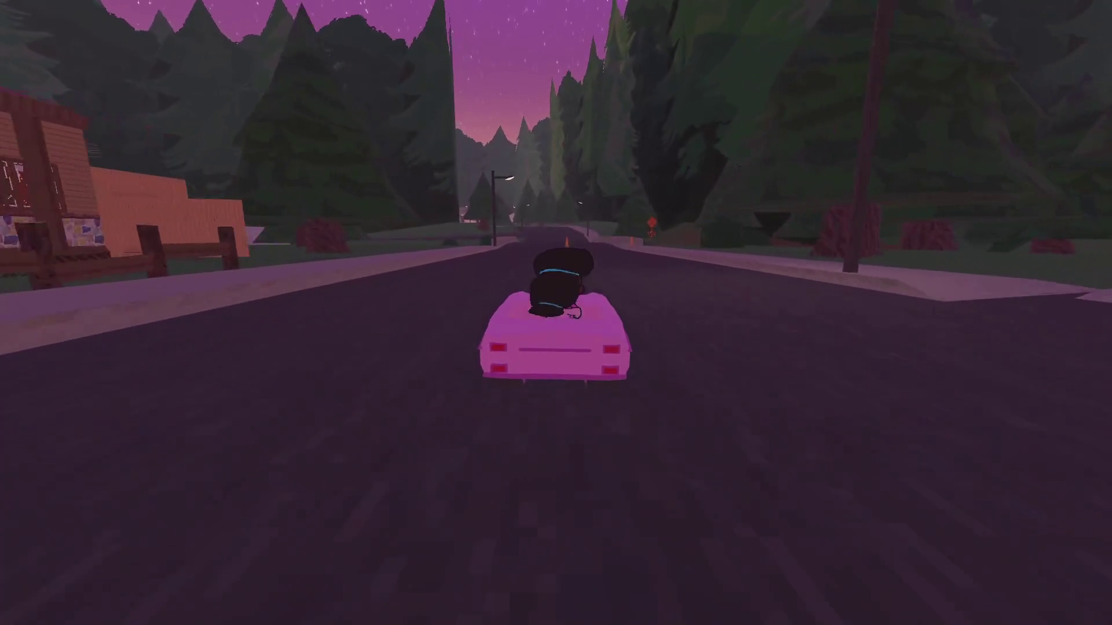
Step: Reach the orange cones, advance the cone cutscene, and drive on toward the houses
{"action": "key", "text": "d"}
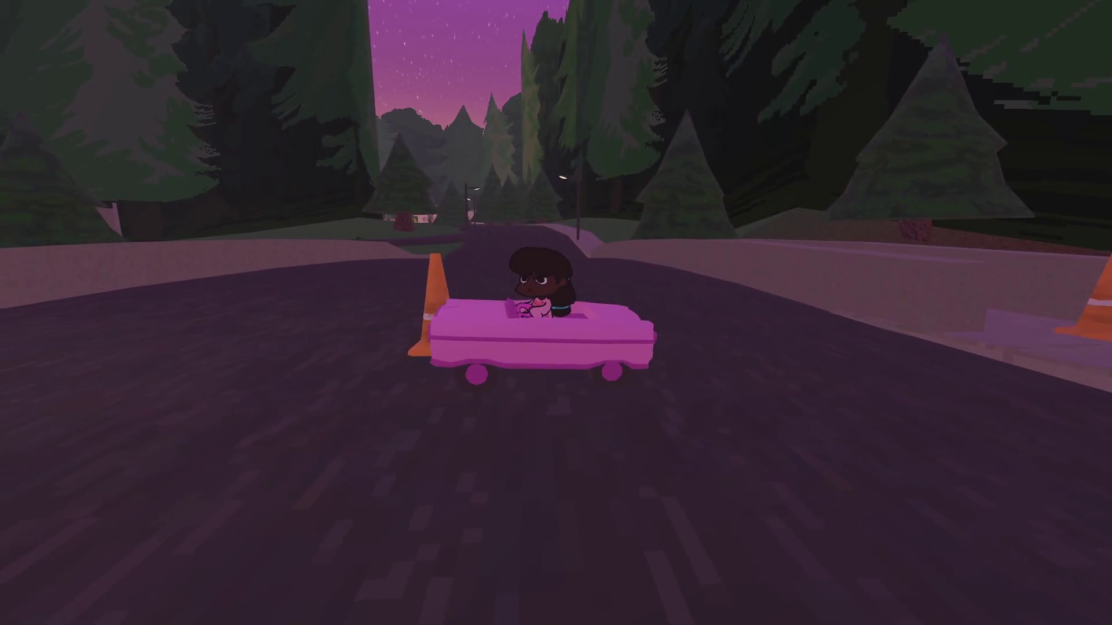
{"action": "key", "text": "a"}
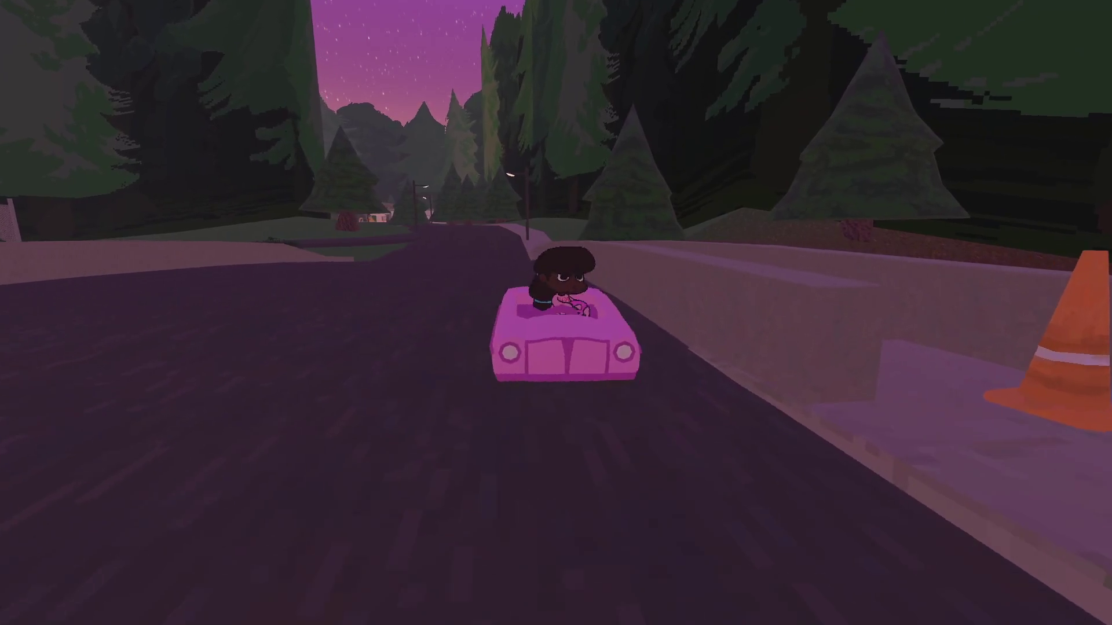
{"action": "key", "text": "space"}
{"action": "key", "text": "space"}
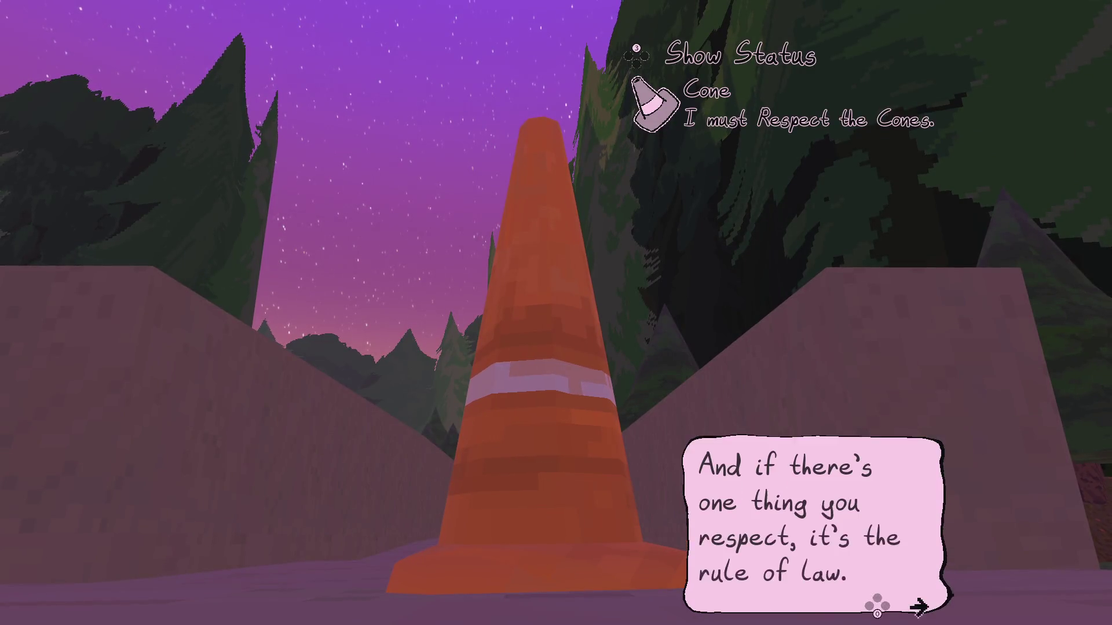
{"action": "key", "text": "space"}
{"action": "key", "text": "space"}
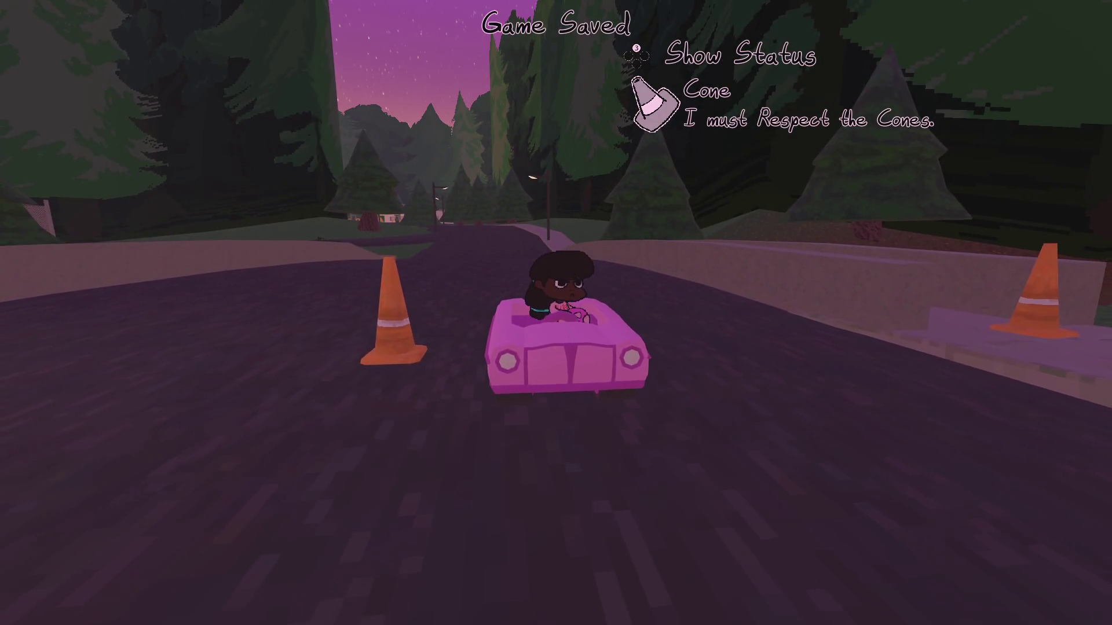
{"action": "key", "text": "w"}
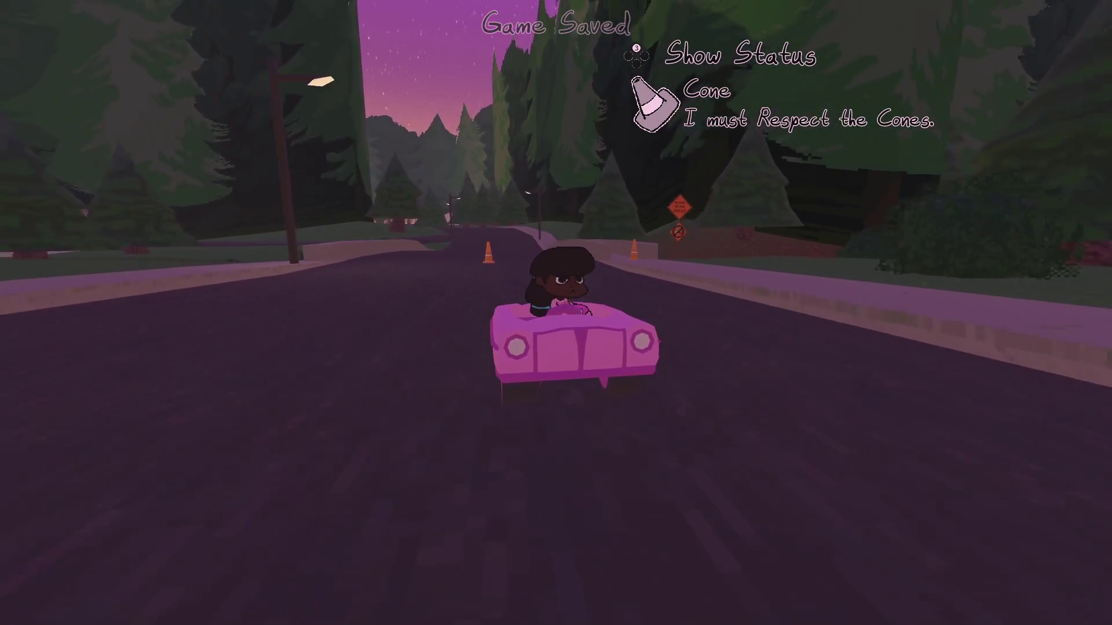
{"action": "key", "text": "a"}
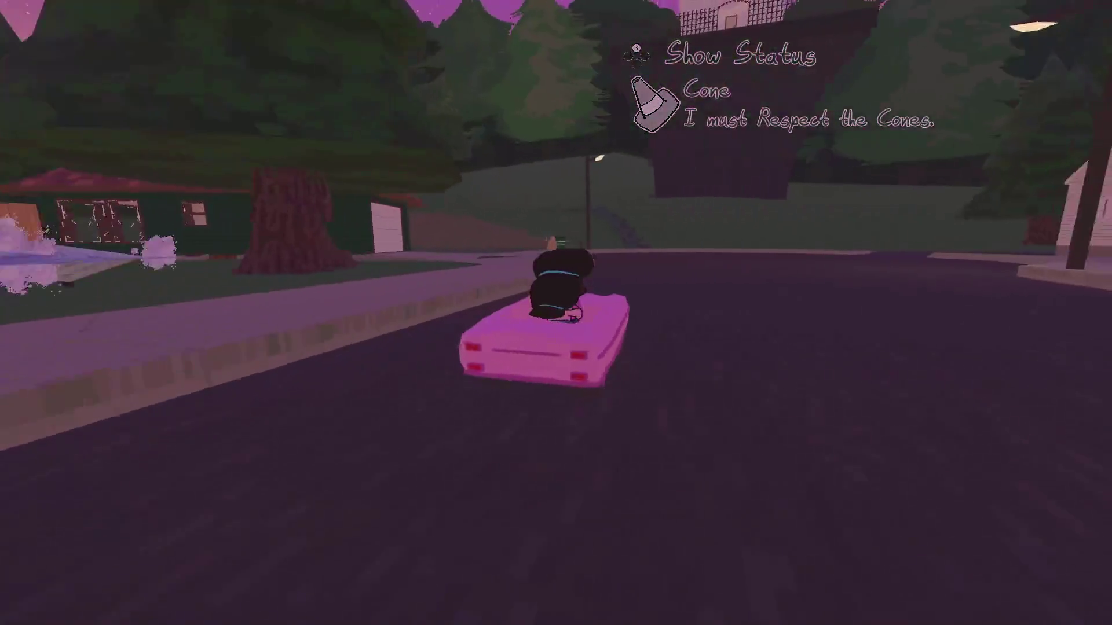
{"action": "key", "text": "a"}
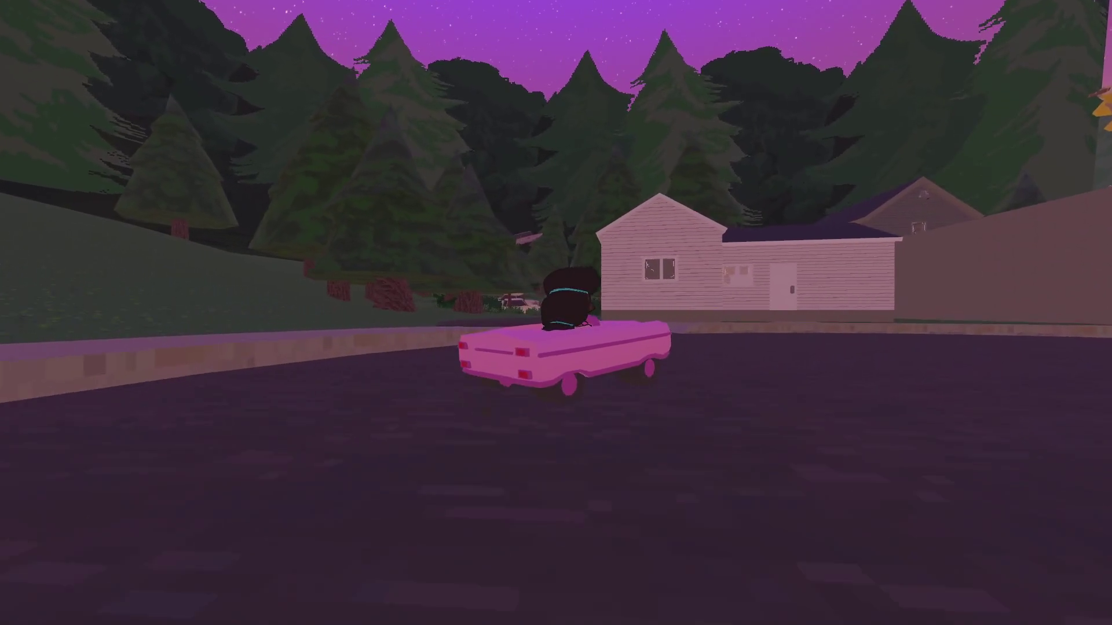
Step: Pause the game and choose Save and Quit to return to the editor
{"action": "key", "text": "Escape"}
{"action": "key", "text": "Down"}
{"action": "key", "text": "Down"}
{"action": "key", "text": "Down"}
{"action": "key", "text": "Return"}
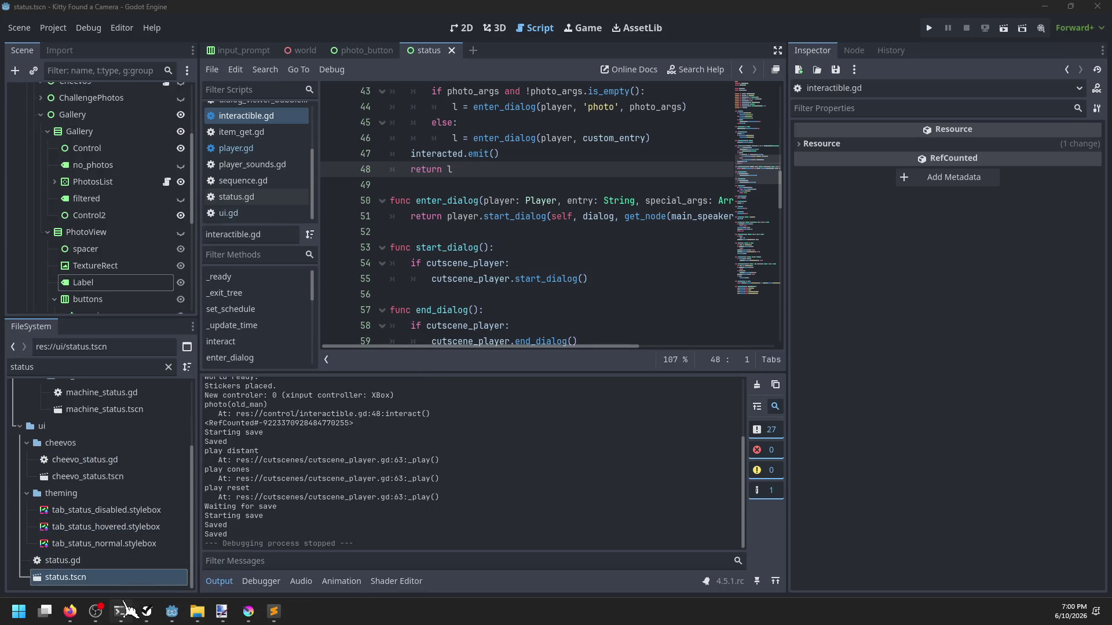
Step: Check the push in the terminal, then open controls.gd via the 'controls' FileSystem filter
{"action": "left_click", "coordinate": [121, 611]}
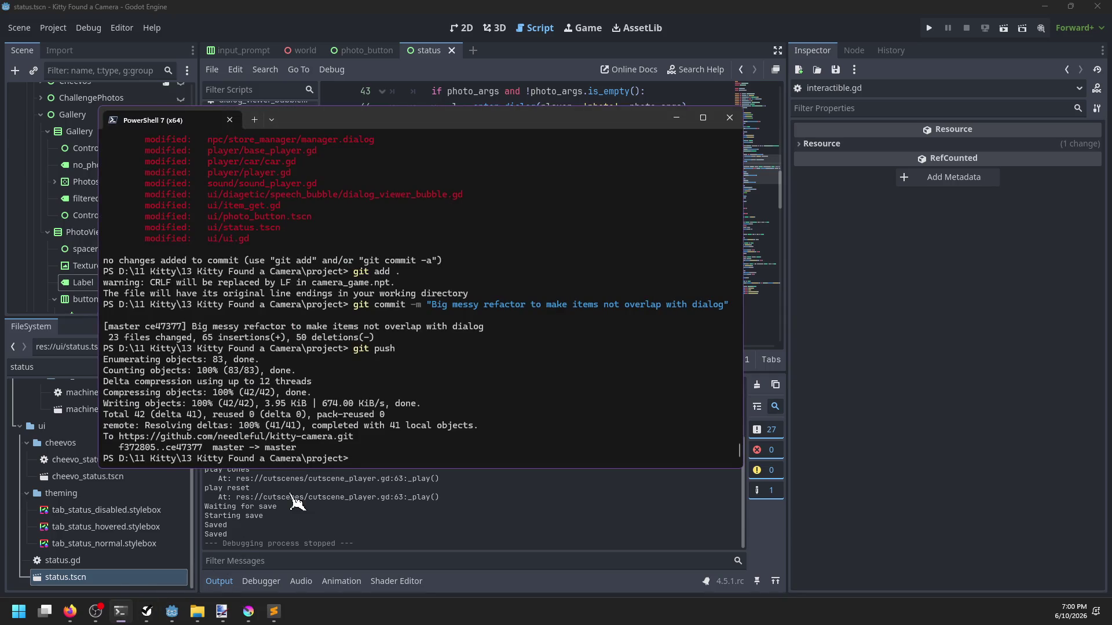
{"action": "left_click", "coordinate": [349, 513]}
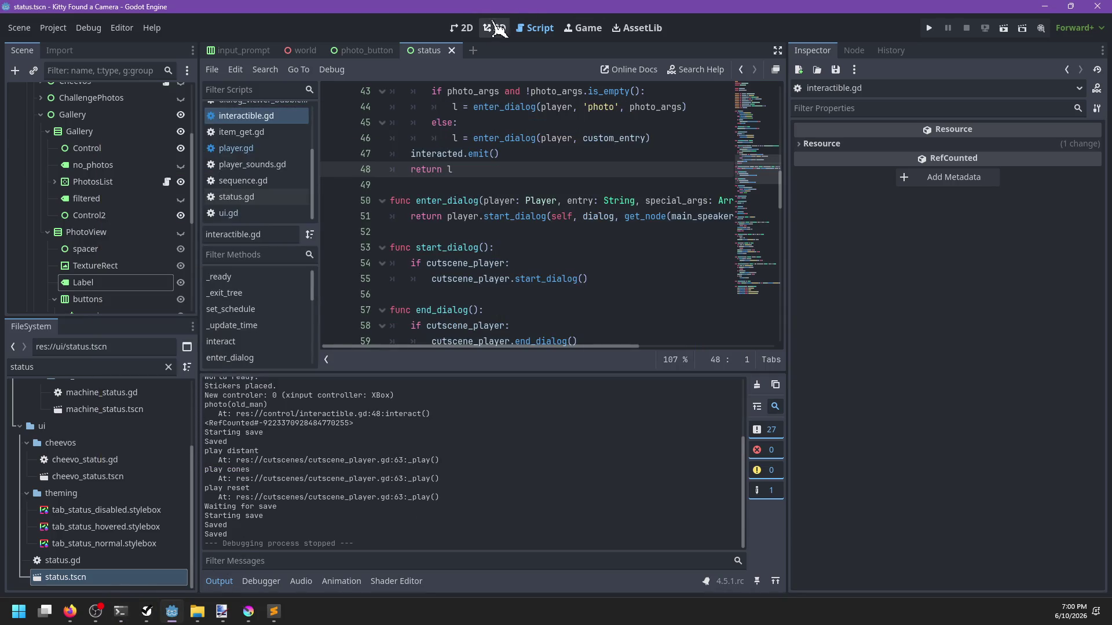
{"action": "left_click", "coordinate": [494, 28]}
{"action": "scroll", "coordinate": [453, 213], "scroll_direction": "down", "scroll_amount": 5}
{"action": "double_click", "coordinate": [123, 366]}
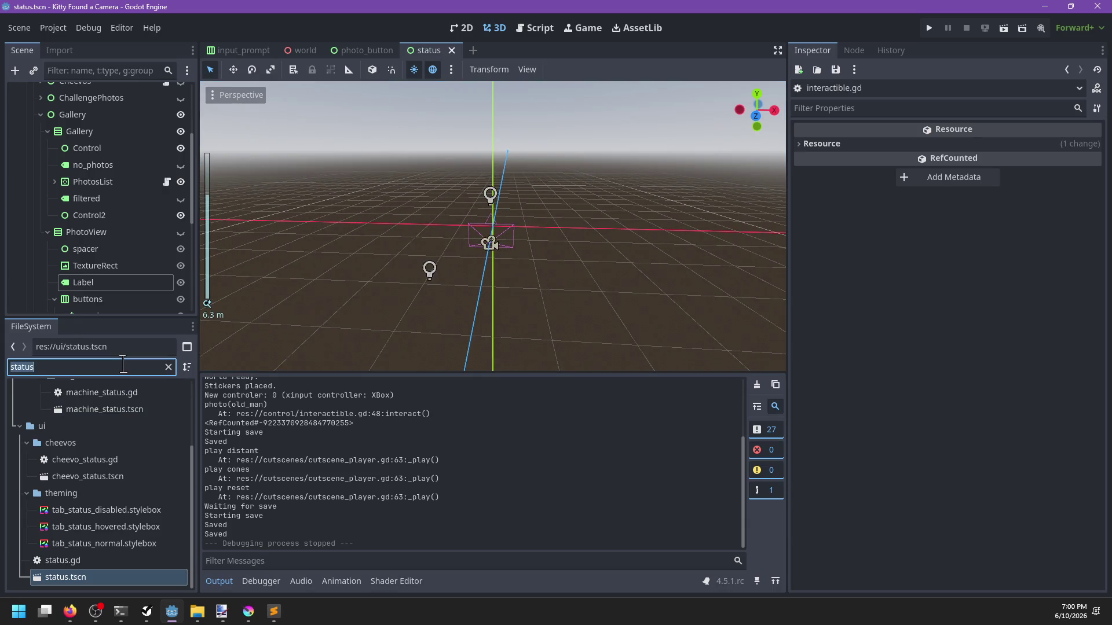
{"action": "type", "text": "controls"}
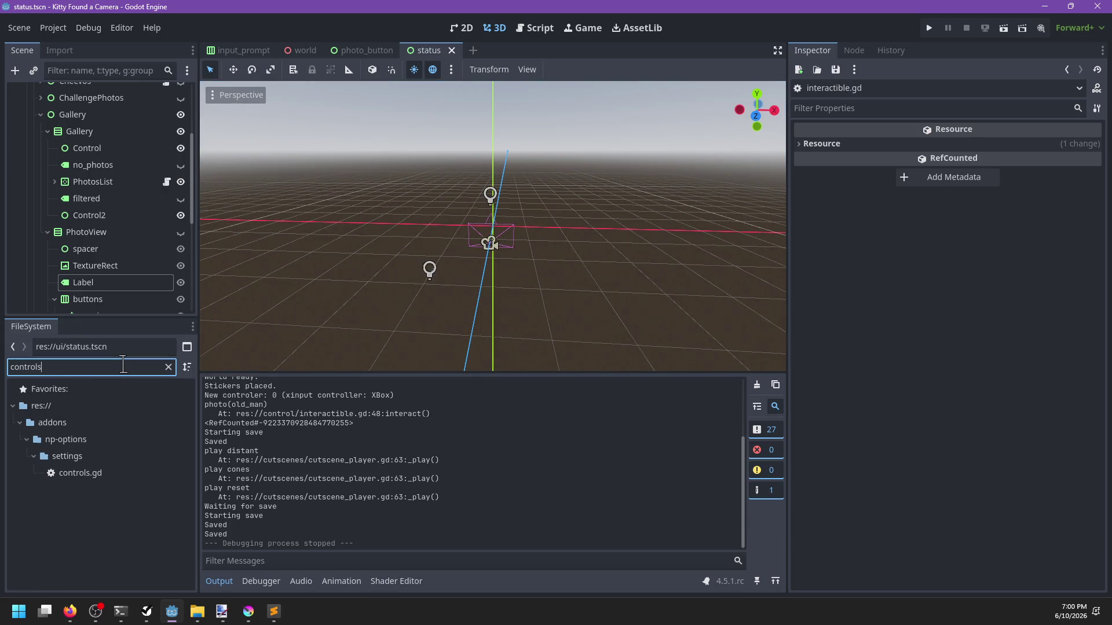
{"action": "double_click", "coordinate": [99, 475]}
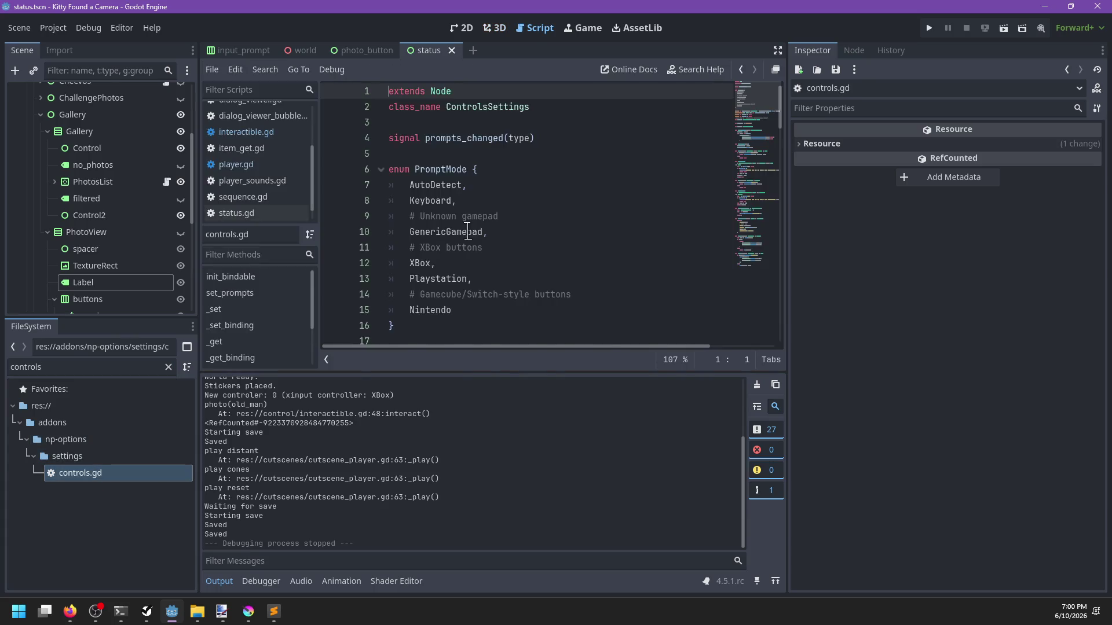
{"action": "scroll", "coordinate": [472, 234], "scroll_direction": "down", "scroll_amount": 5}
{"action": "scroll", "coordinate": [473, 233], "scroll_direction": "up", "scroll_amount": 7}
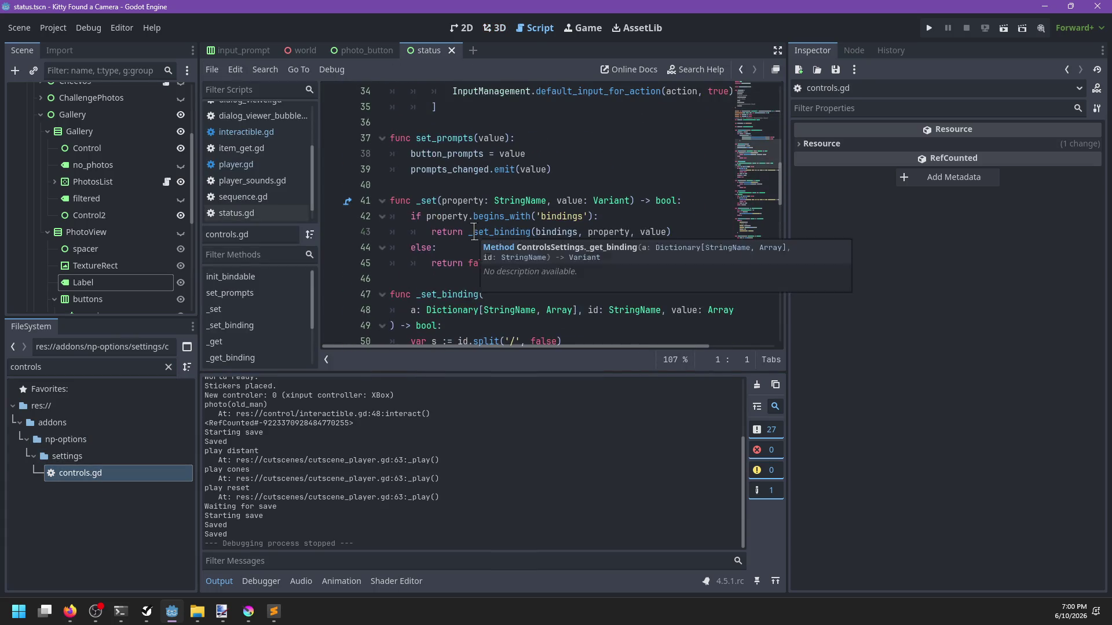
{"action": "scroll", "coordinate": [423, 246], "scroll_direction": "down", "scroll_amount": 1}
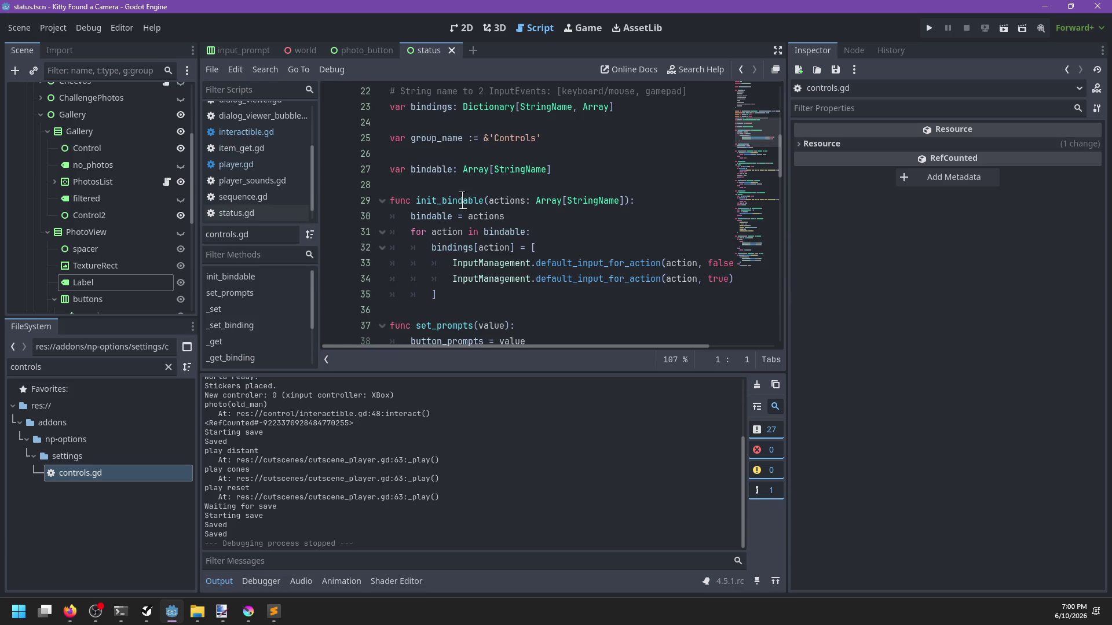
{"action": "scroll", "coordinate": [463, 201], "scroll_direction": "up", "scroll_amount": 2}
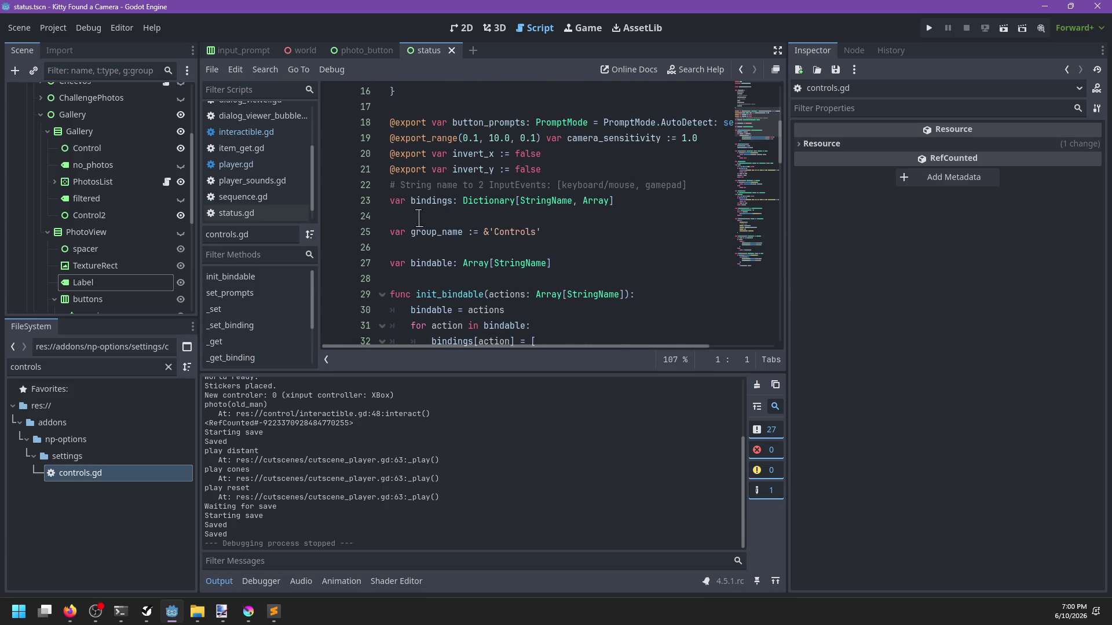
{"action": "left_click", "coordinate": [422, 198]}
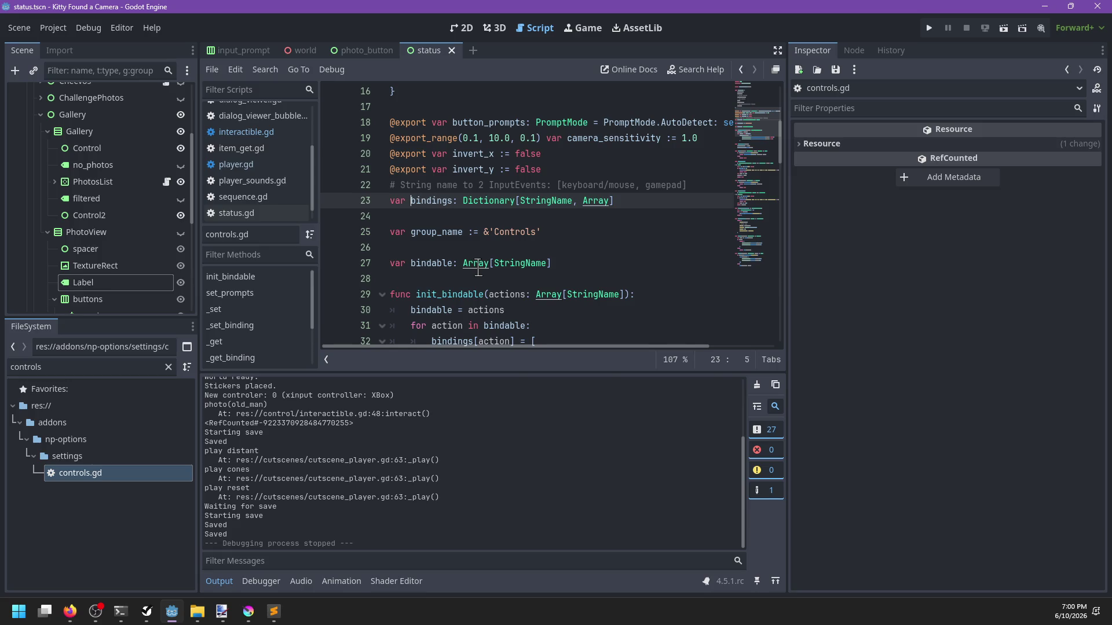
{"action": "type", "text": "@export"}
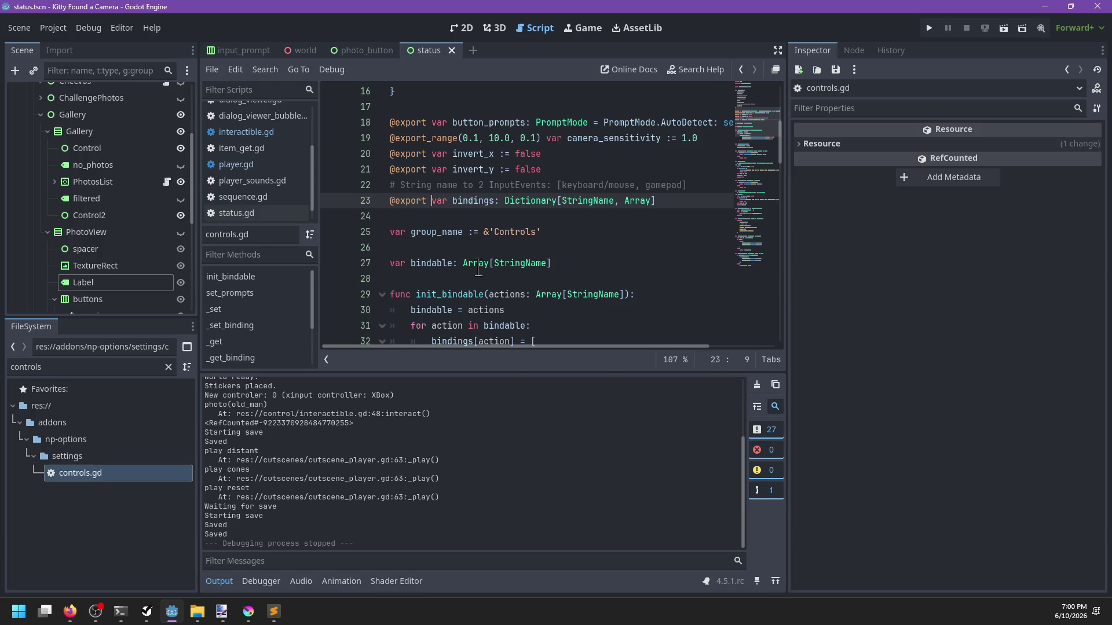
{"action": "key", "text": "ctrl+BackSpace"}
{"action": "key", "text": "BackSpace"}
Step: Collapse the script list and read through controls.gd's bindable code around line 76
{"action": "scroll", "coordinate": [479, 264], "scroll_direction": "down", "scroll_amount": 13}
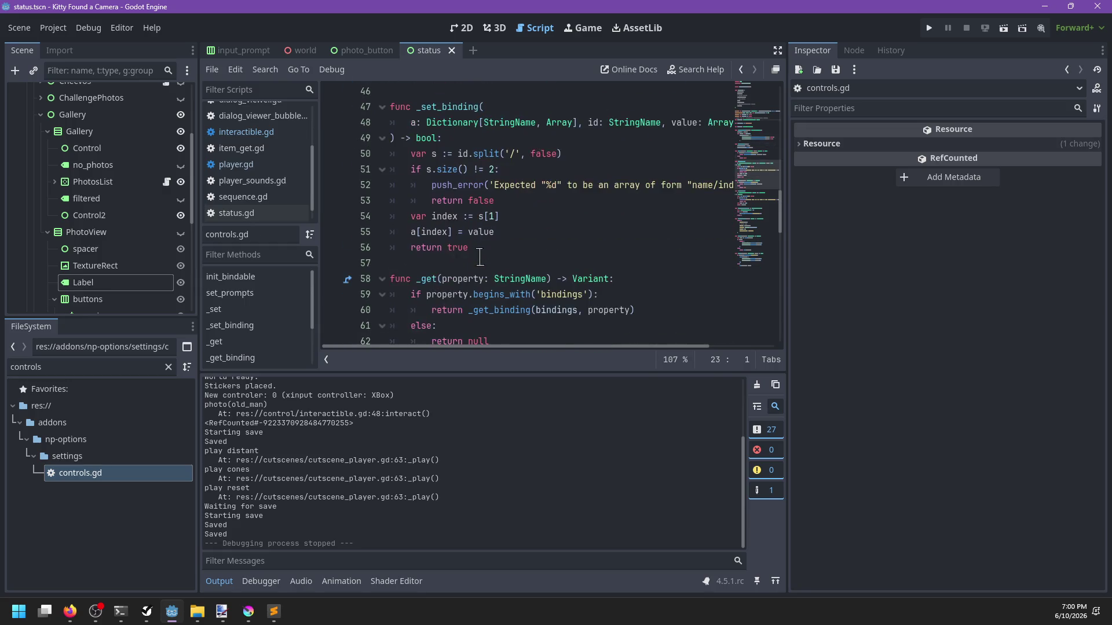
{"action": "scroll", "coordinate": [480, 256], "scroll_direction": "down", "scroll_amount": 11}
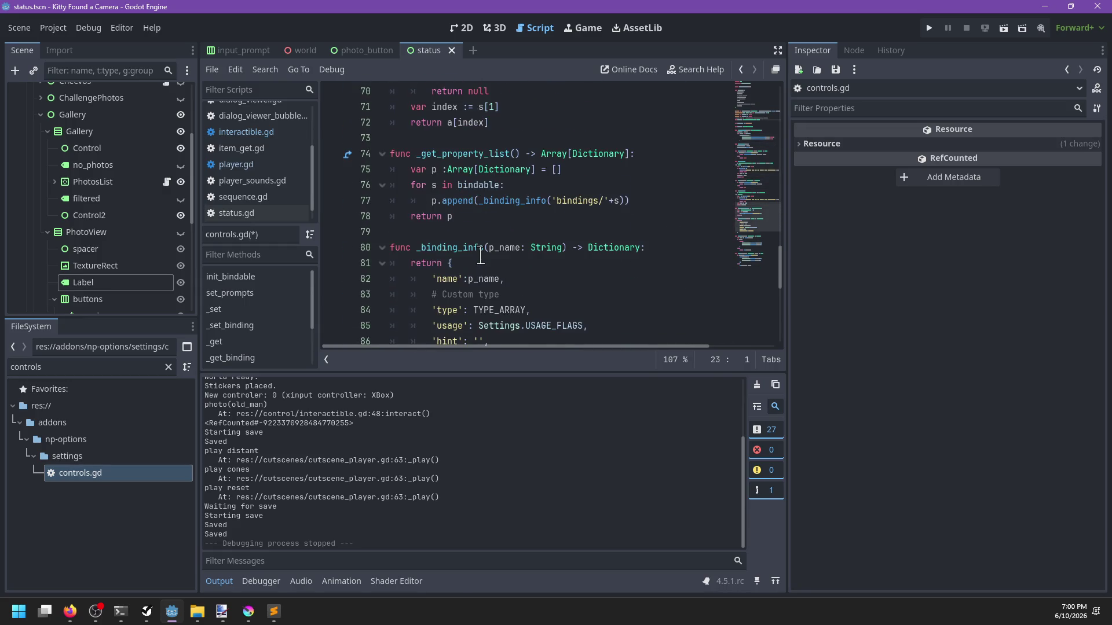
{"action": "scroll", "coordinate": [481, 256], "scroll_direction": "down", "scroll_amount": 2}
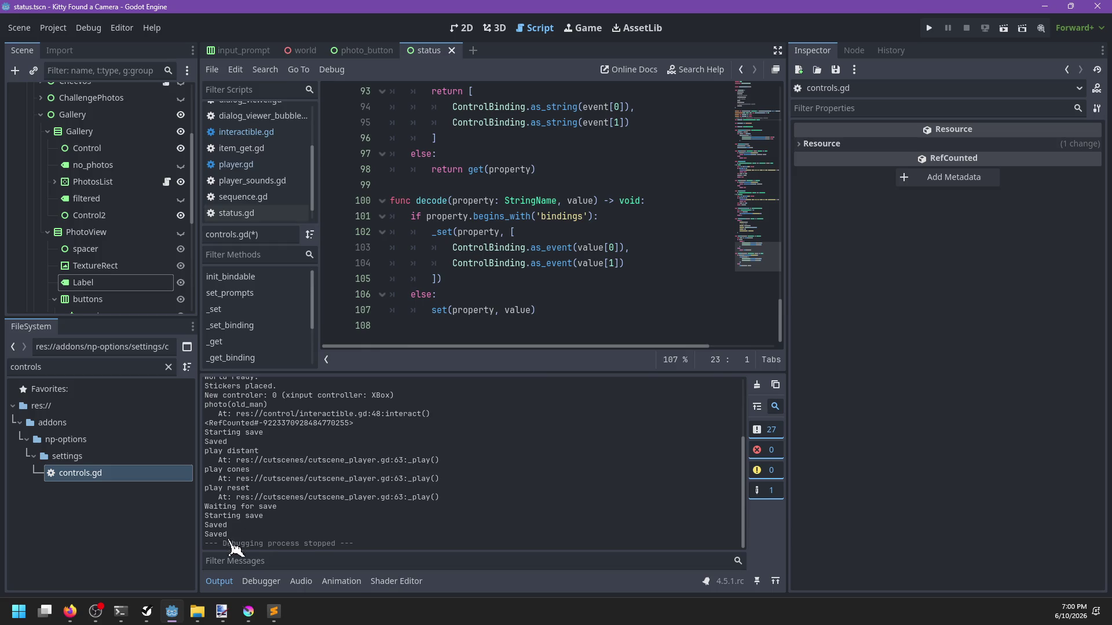
{"action": "left_click", "coordinate": [326, 360]}
{"action": "scroll", "coordinate": [461, 274], "scroll_direction": "up", "scroll_amount": 6}
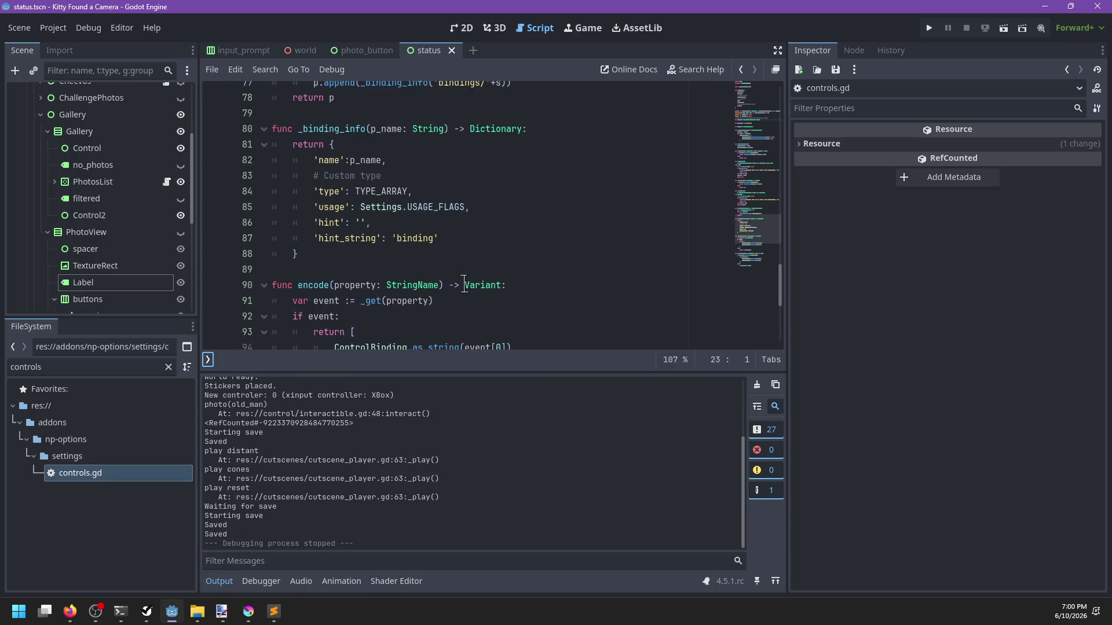
{"action": "scroll", "coordinate": [458, 274], "scroll_direction": "up", "scroll_amount": 4}
{"action": "scroll", "coordinate": [457, 274], "scroll_direction": "down", "scroll_amount": 2}
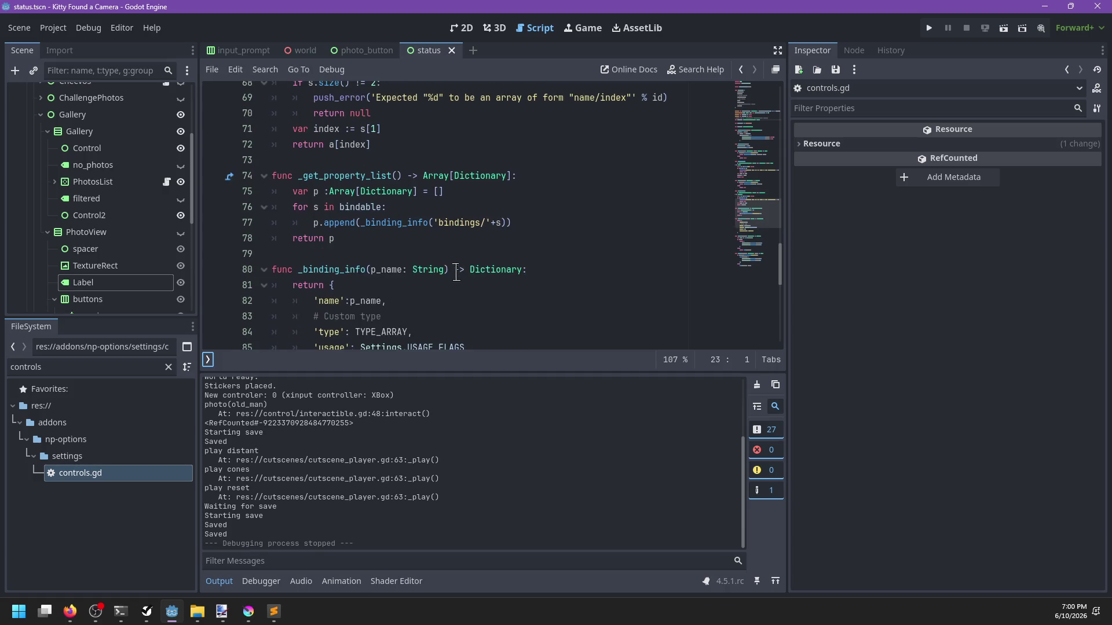
{"action": "double_click", "coordinate": [354, 208]}
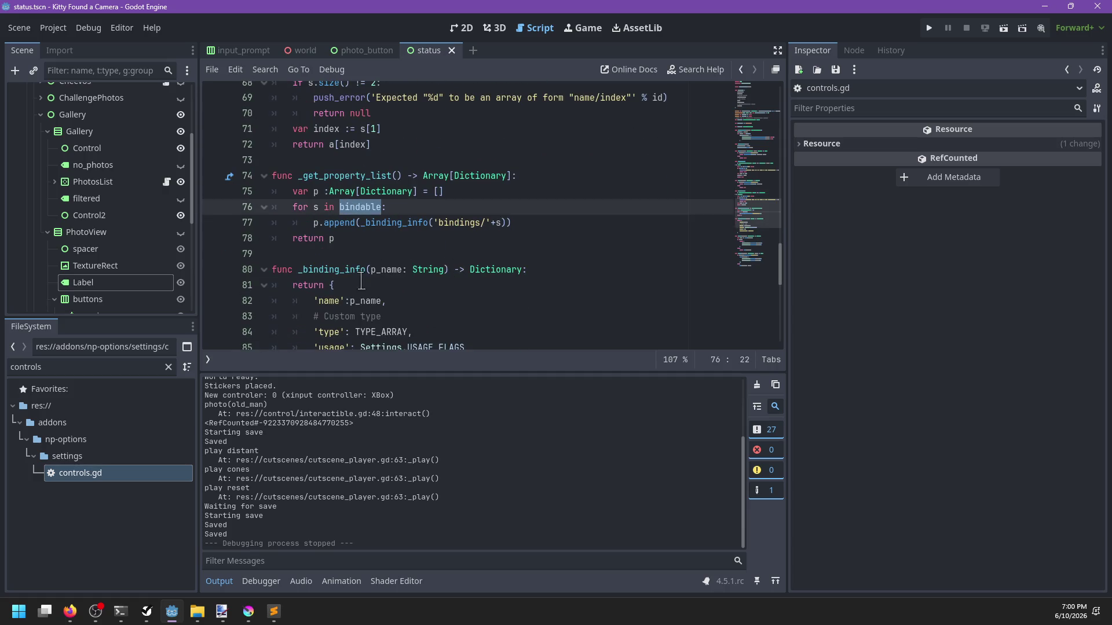
Step: Open game_settings.gd, uncomment the two init_bindable lines in _enter_tree, and delete pass
{"action": "double_click", "coordinate": [110, 372]}
{"action": "type", "text": "s"}
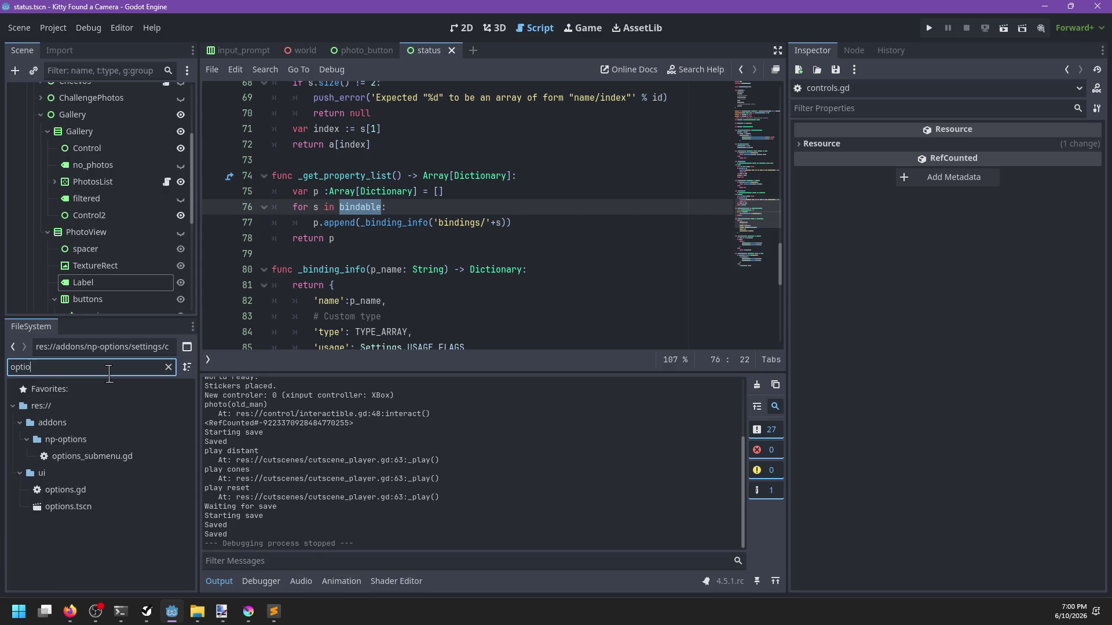
{"action": "type", "text": "ettings"}
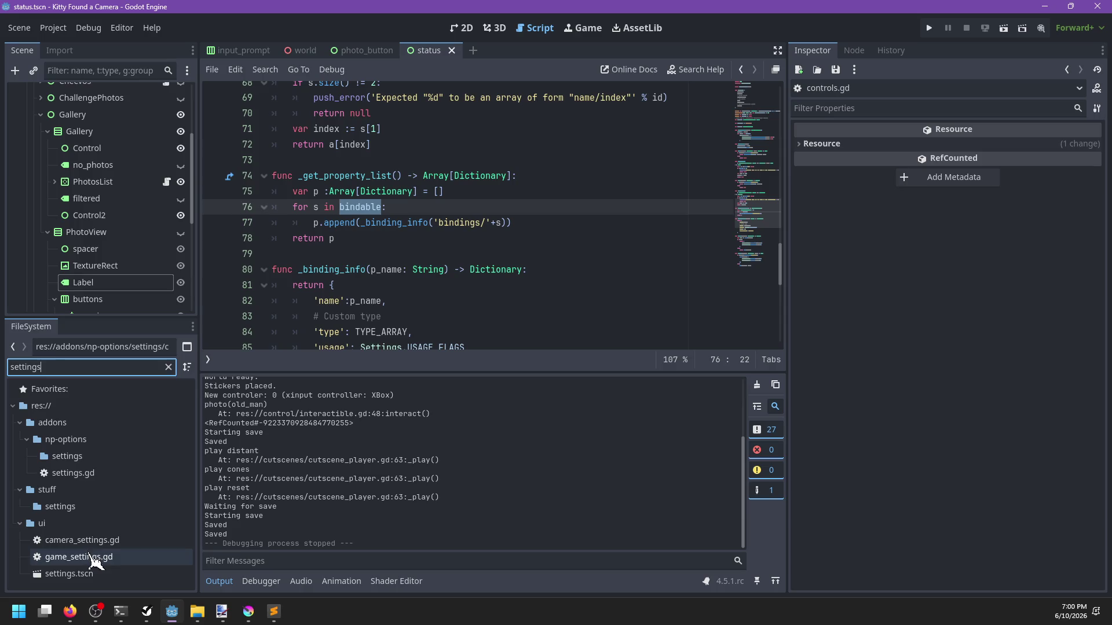
{"action": "double_click", "coordinate": [81, 557]}
{"action": "left_click", "coordinate": [320, 154]}
{"action": "left_click", "coordinate": [297, 138]}
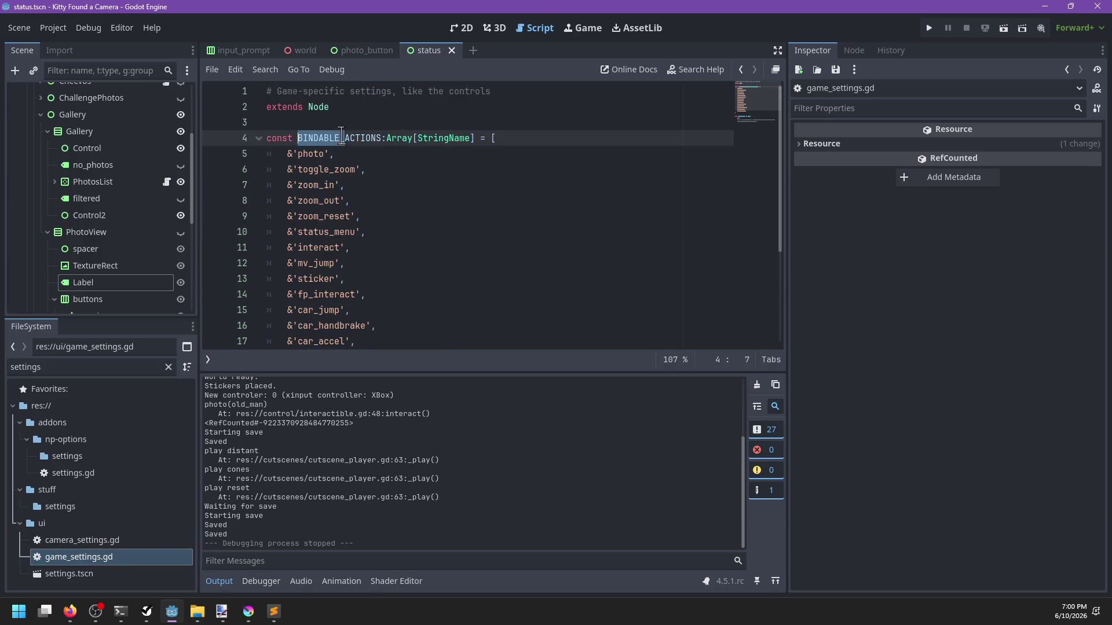
{"action": "scroll", "coordinate": [413, 198], "scroll_direction": "down", "scroll_amount": 3}
{"action": "left_click_drag", "start_coordinate": [313, 311], "coordinate": [289, 290]}
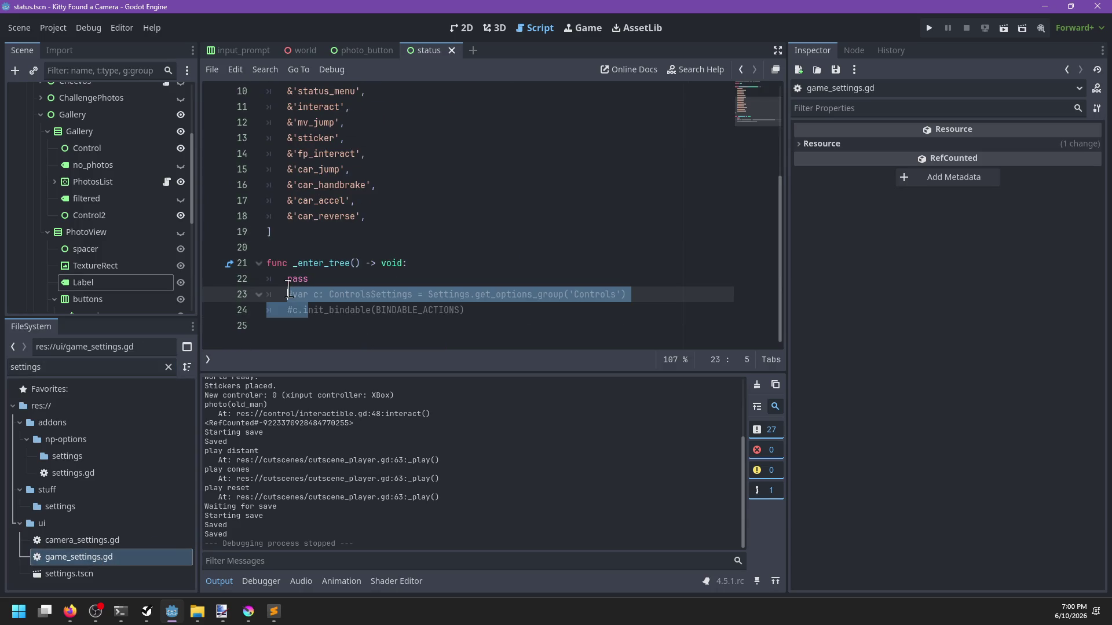
{"action": "key", "text": "ctrl+k"}
{"action": "double_click", "coordinate": [289, 280]}
{"action": "key", "text": "BackSpace"}
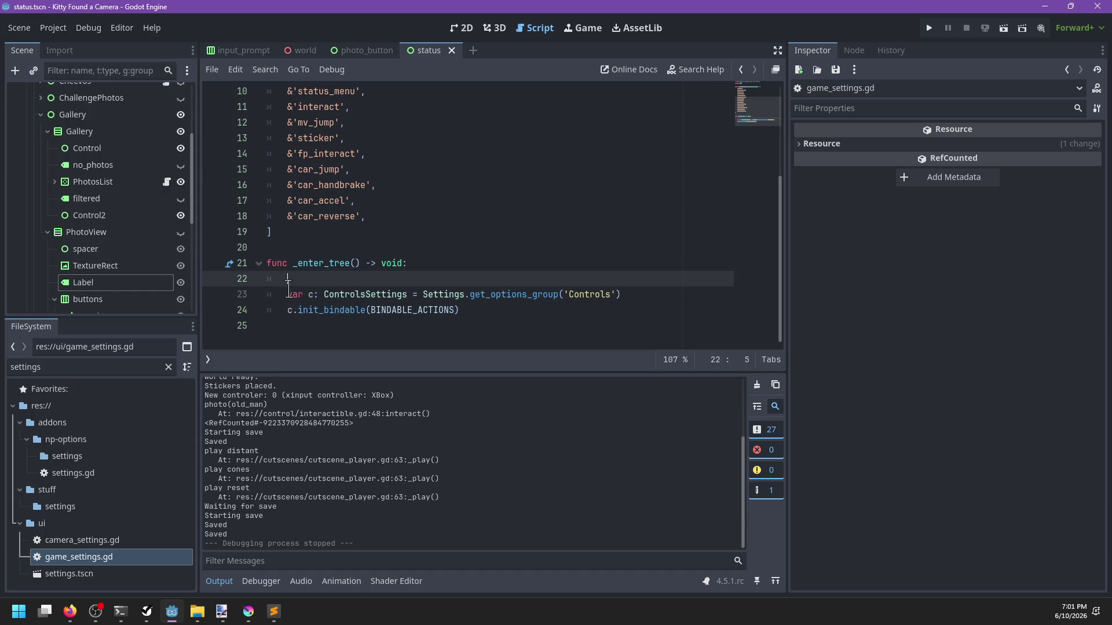
{"action": "key", "text": "BackSpace"}
Step: Save game_settings.gd and run the project
{"action": "key", "text": "ctrl+s"}
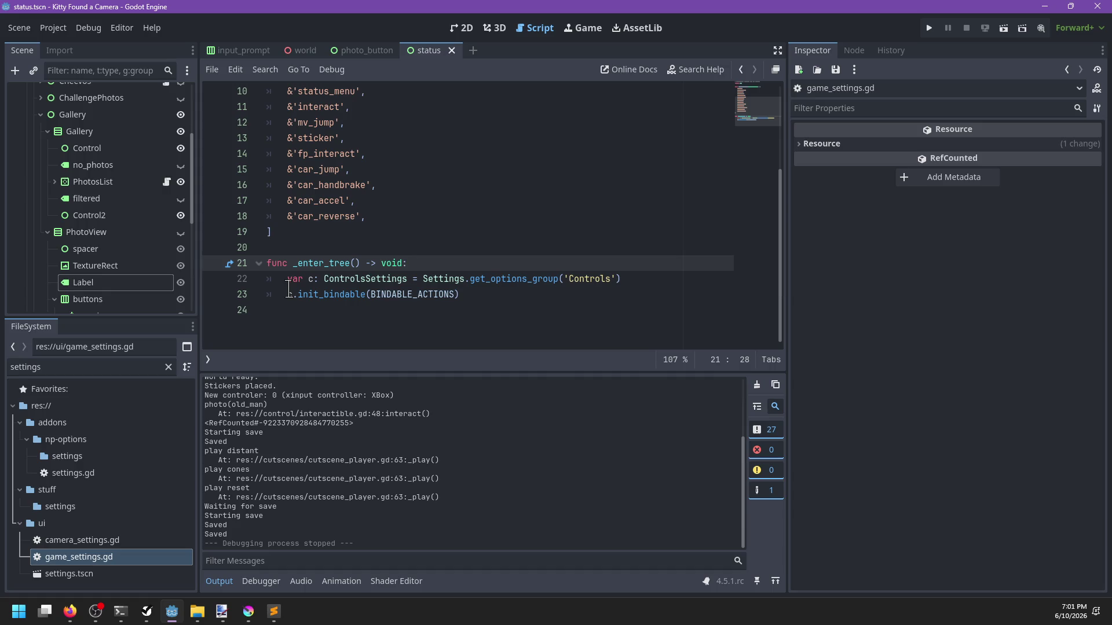
{"action": "left_click", "coordinate": [514, 194]}
{"action": "key", "text": "F5"}
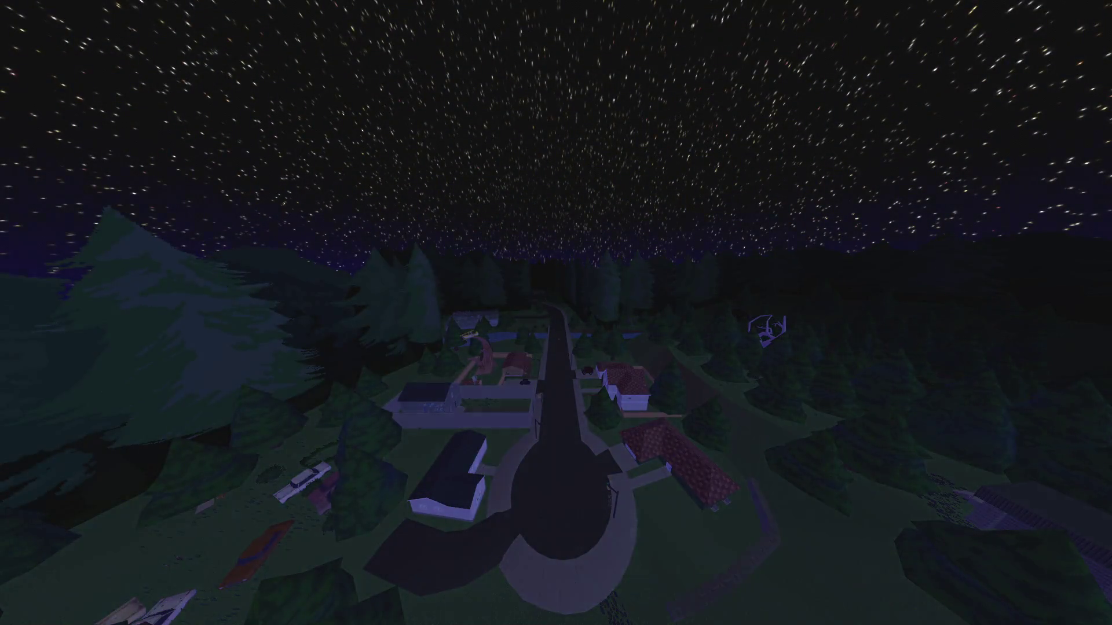
Step: Open the in-game pause menu's Options and go to the Controls settings
{"action": "key", "text": "Escape"}
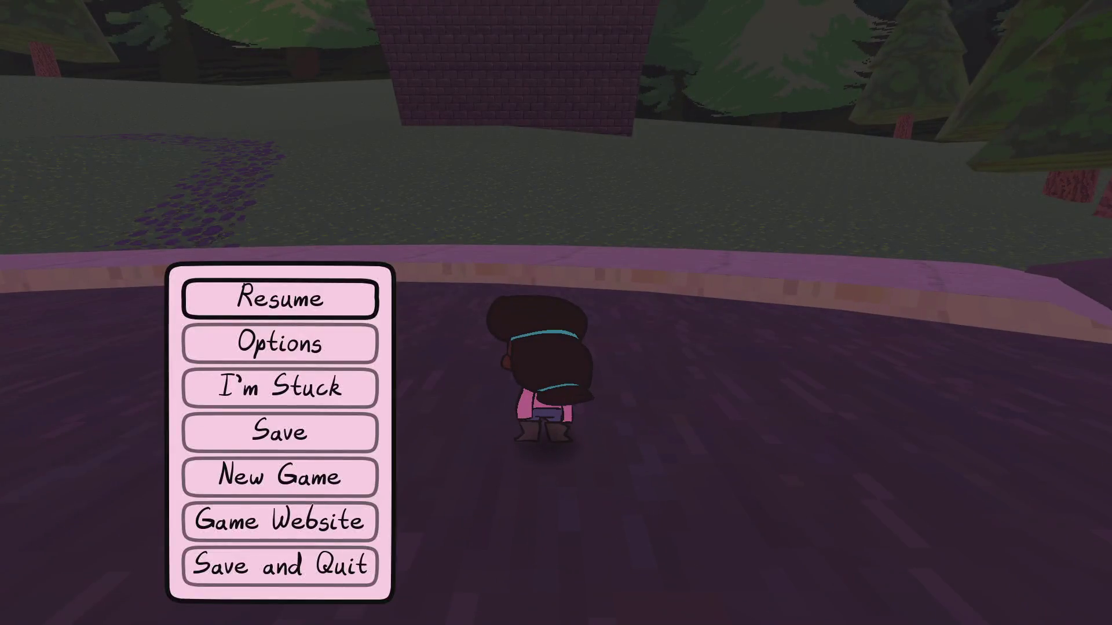
{"action": "key", "text": "Down"}
{"action": "key", "text": "Return"}
{"action": "key", "text": "Right"}
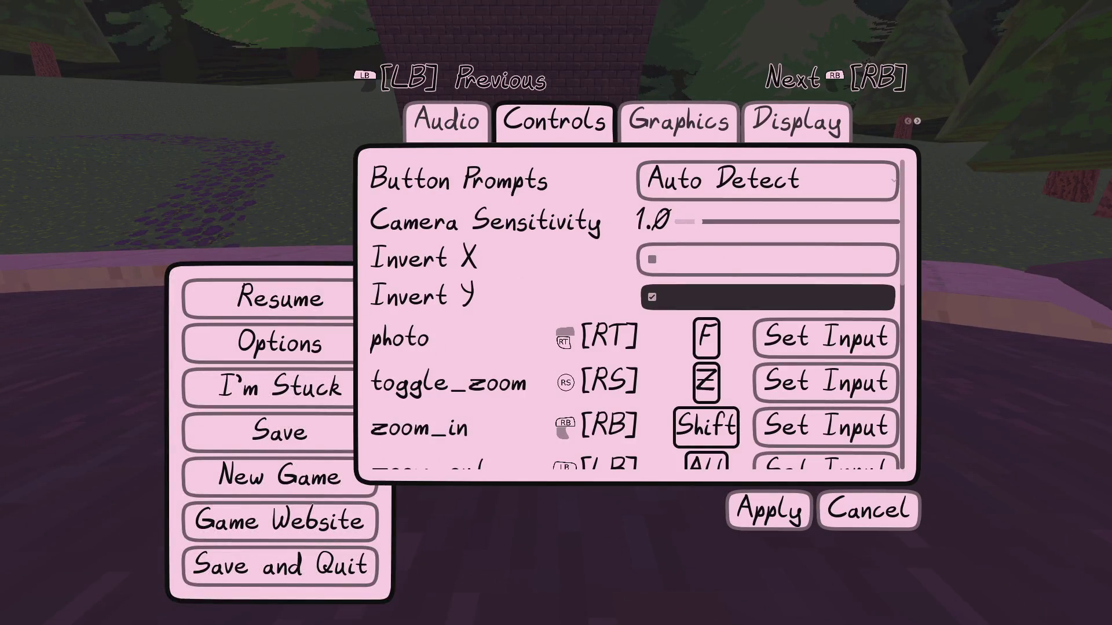
{"action": "scroll", "coordinate": [637, 313], "scroll_direction": "down", "scroll_amount": 5}
Step: Move focus through the Controls list's photo, invert, car and zoom rebindings, then return to the editor
{"action": "key", "text": "Down"}
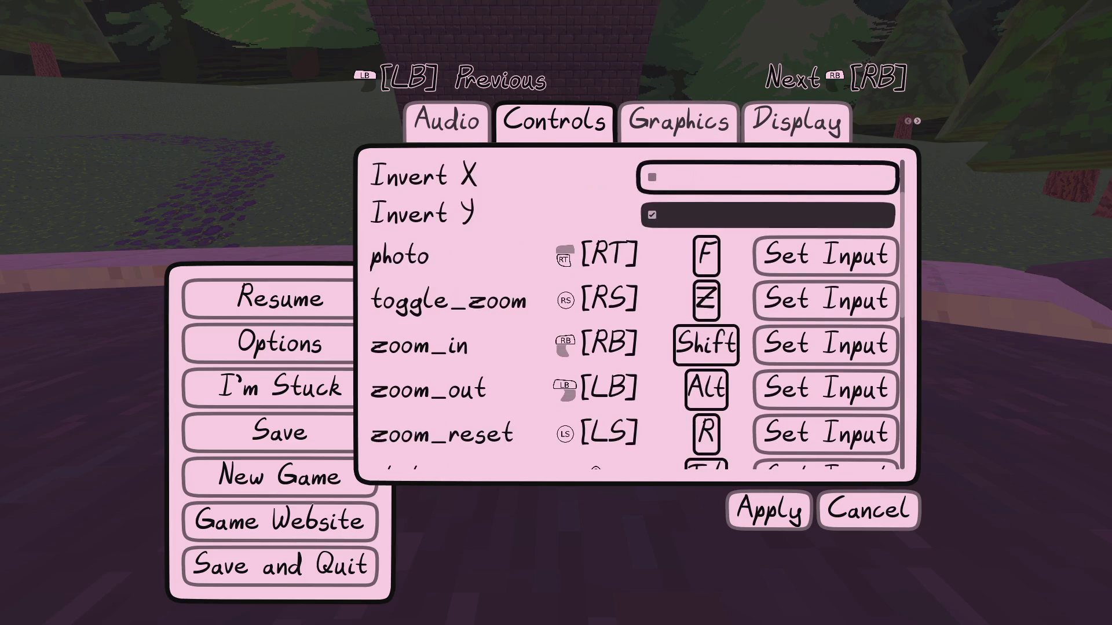
{"action": "key", "text": "Down"}
{"action": "key", "text": "Down"}
{"action": "key", "text": "Down"}
{"action": "key", "text": "Down"}
{"action": "key", "text": "Down"}
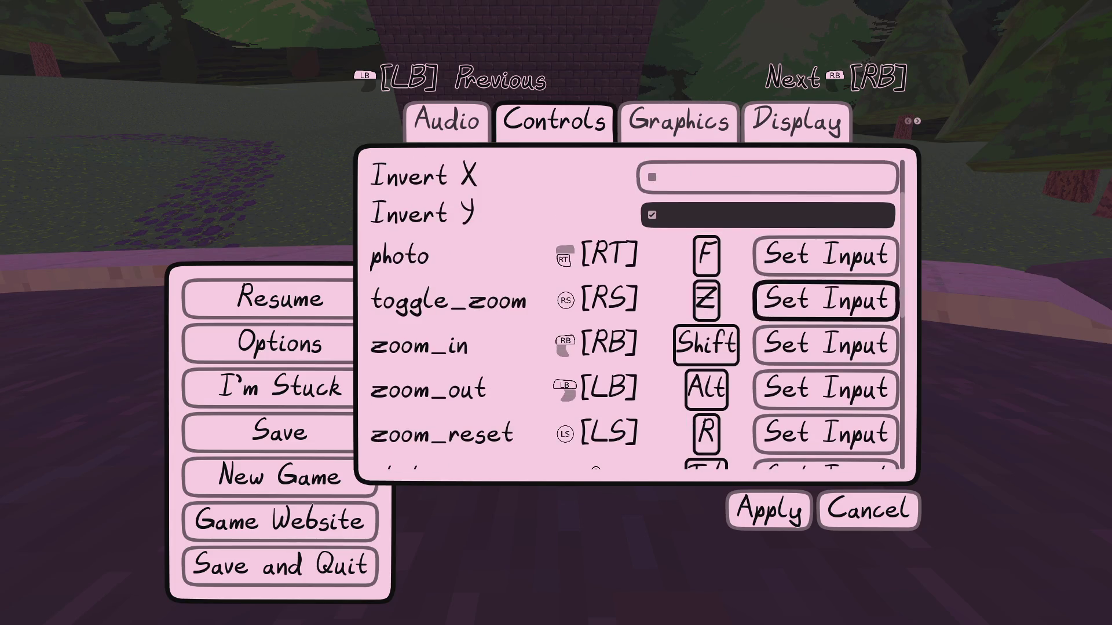
{"action": "key", "text": "Down"}
{"action": "key", "text": "Down"}
{"action": "key", "text": "Down"}
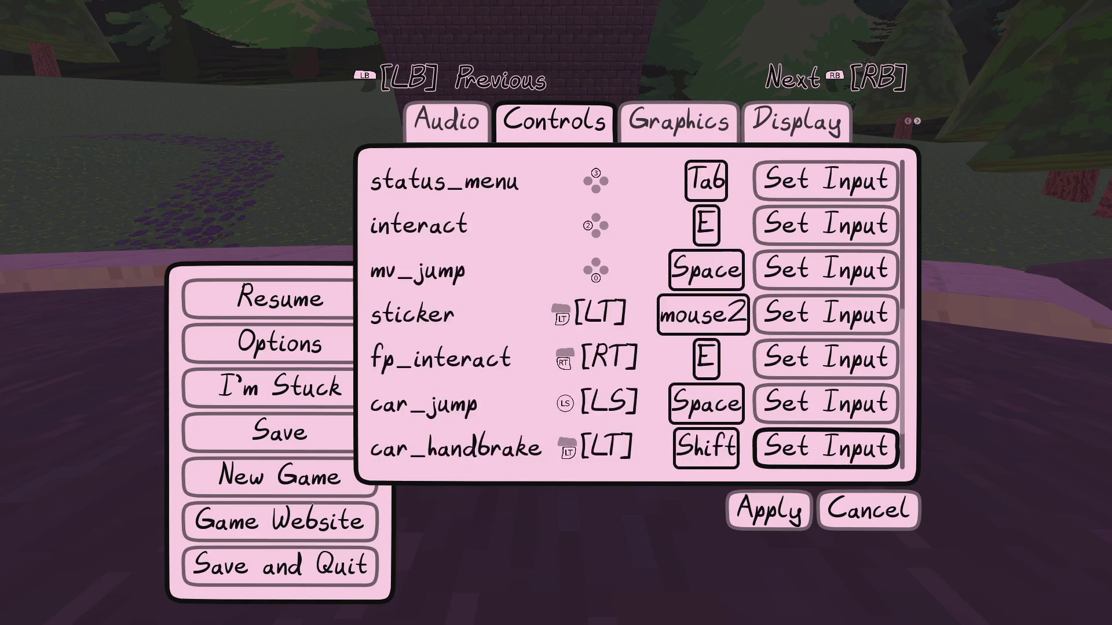
{"action": "key", "text": "Up"}
{"action": "key", "text": "Up"}
{"action": "key", "text": "Up"}
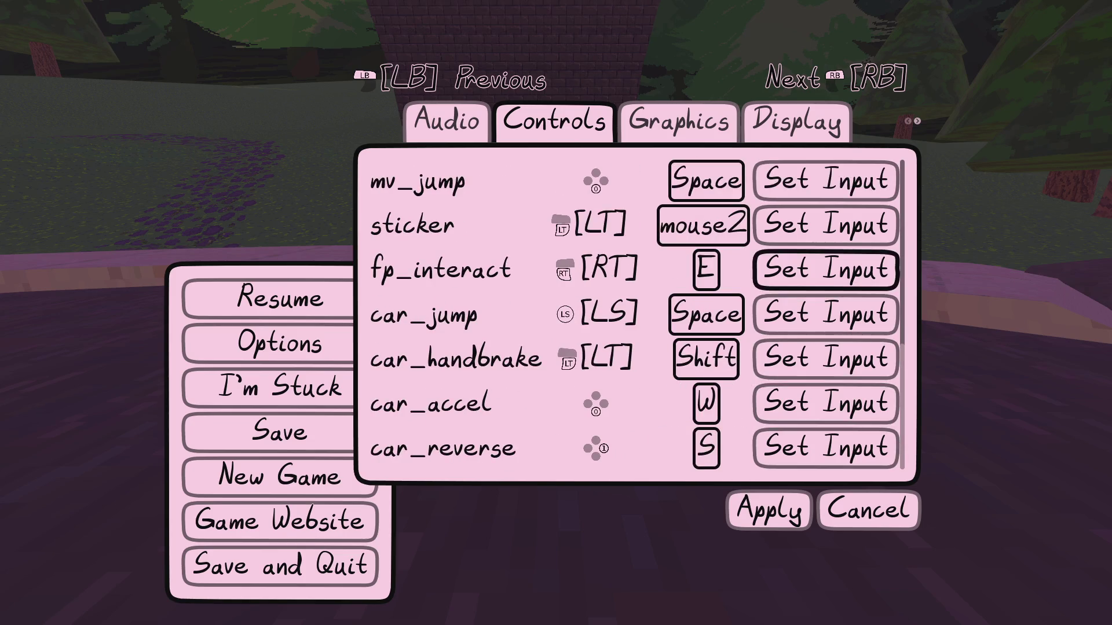
{"action": "key", "text": "Up"}
{"action": "key", "text": "Up"}
{"action": "key", "text": "Up"}
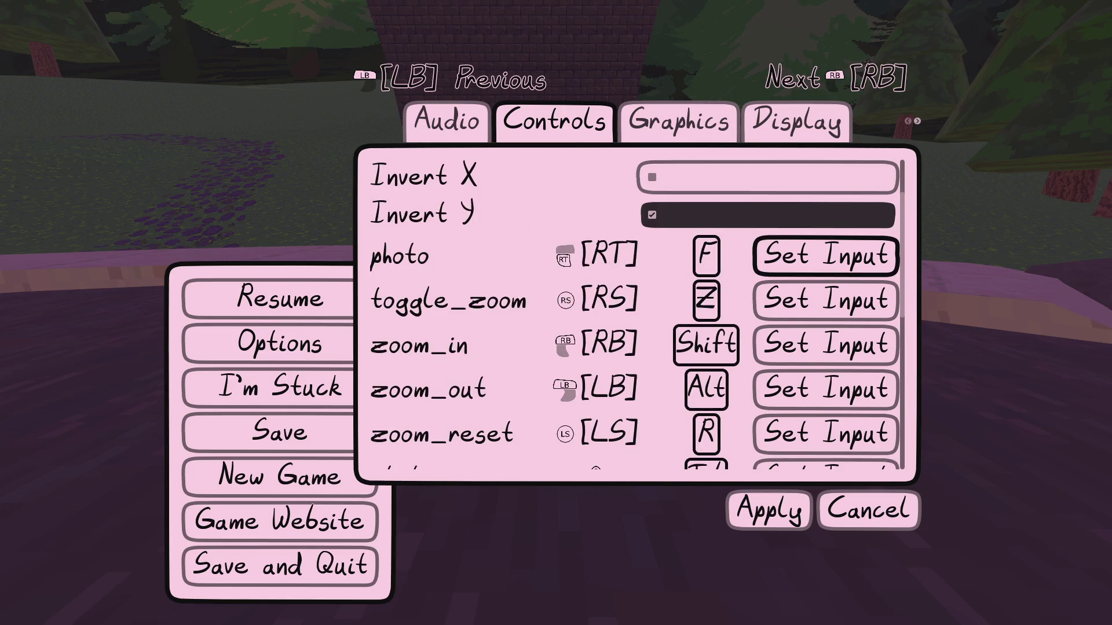
{"action": "key", "text": "Down"}
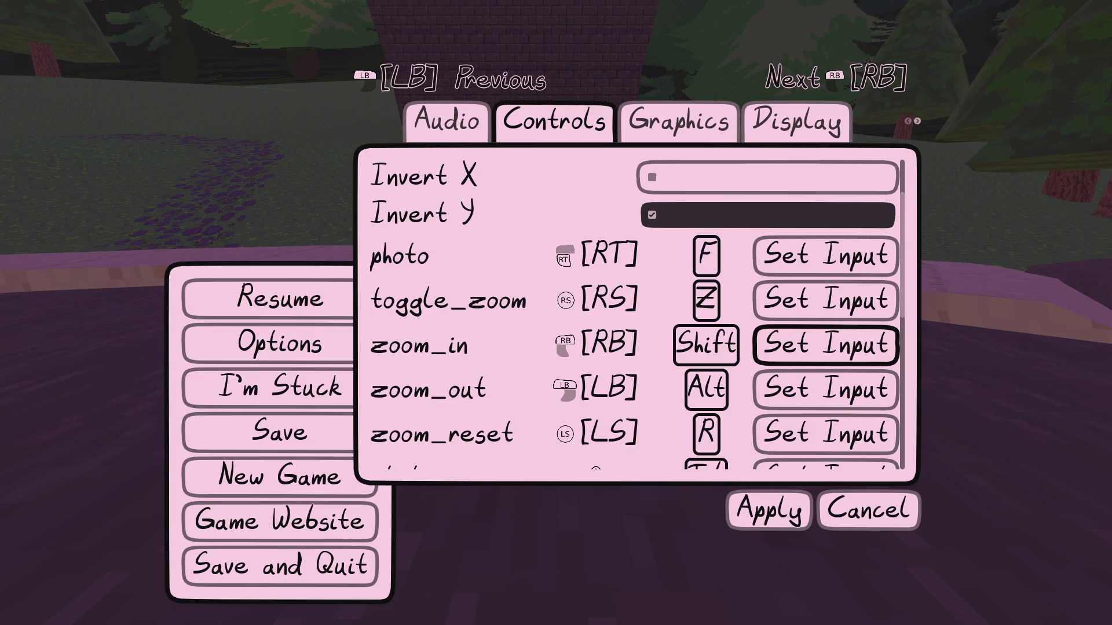
{"action": "key", "text": "Up"}
{"action": "key", "text": "Up"}
{"action": "key", "text": "Up"}
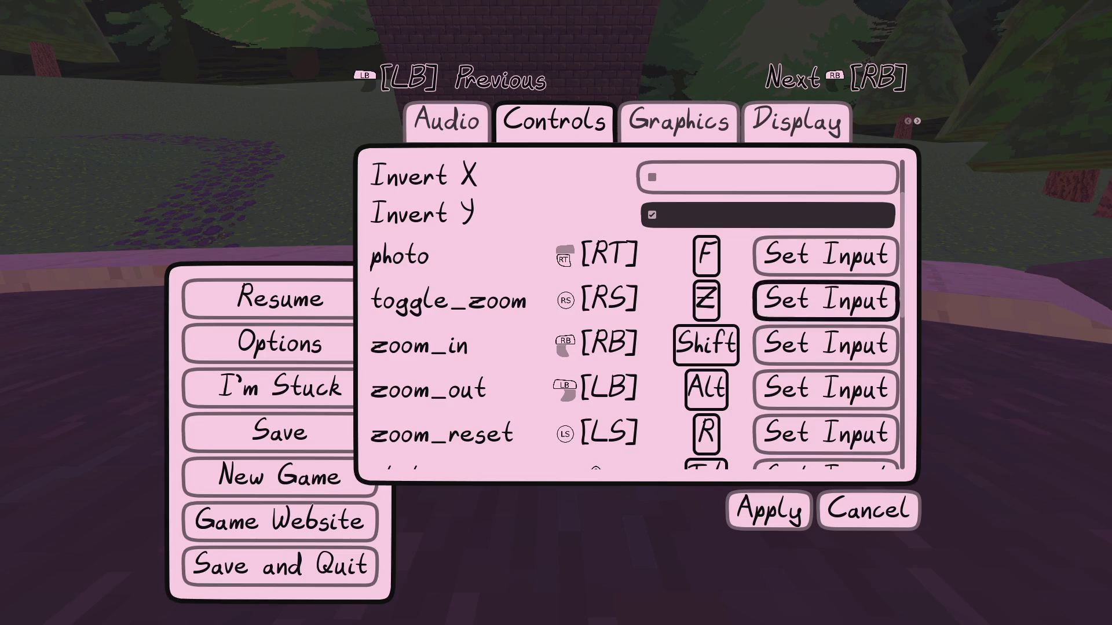
{"action": "key", "text": "Down"}
{"action": "key", "text": "Down"}
{"action": "key", "text": "Down"}
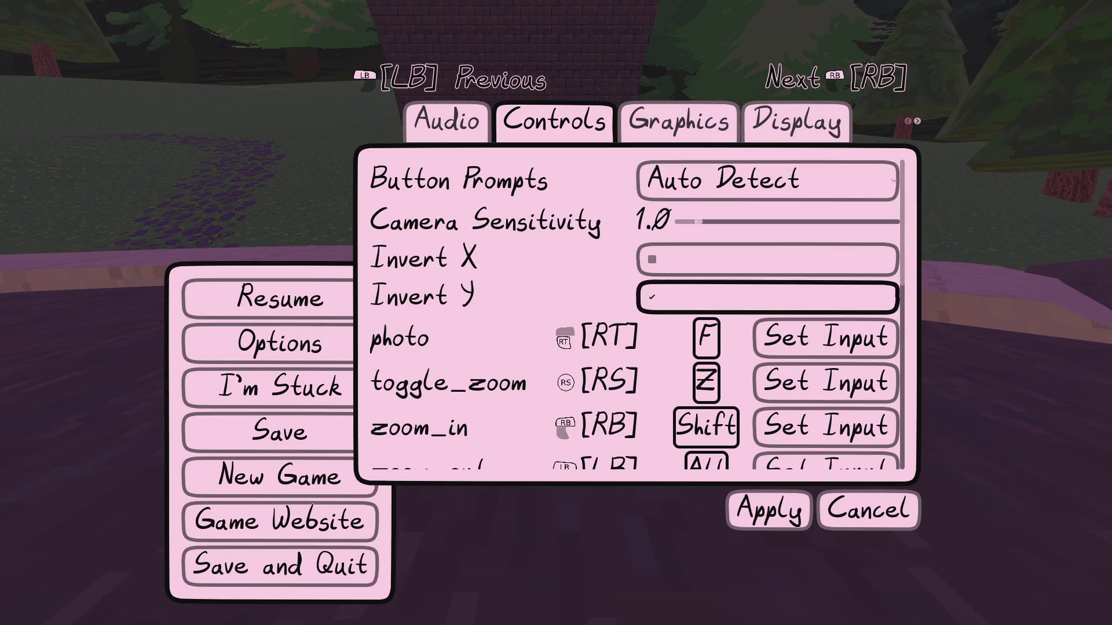
{"action": "key", "text": "Down"}
{"action": "key", "text": "Down"}
{"action": "key", "text": "Down"}
{"action": "key", "text": "Up"}
{"action": "key", "text": "Up"}
{"action": "key", "text": "Up"}
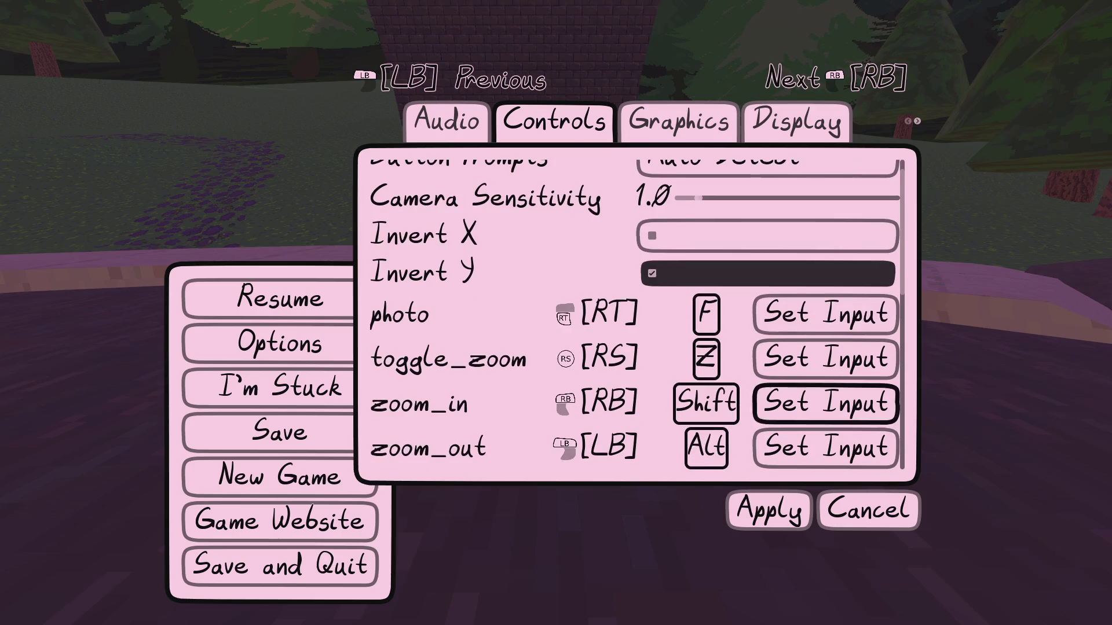
{"action": "key", "text": "Up"}
{"action": "key", "text": "Up"}
{"action": "key", "text": "Up"}
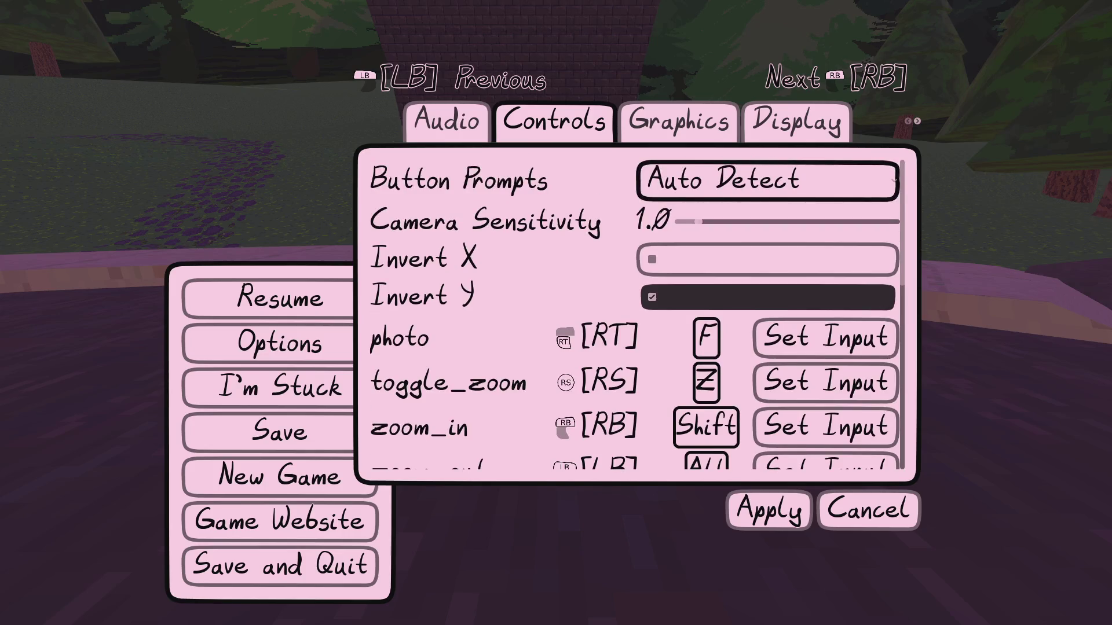
{"action": "key", "text": "Down"}
{"action": "key", "text": "Down"}
{"action": "key", "text": "Down"}
{"action": "key", "text": "Down"}
{"action": "key", "text": "Down"}
{"action": "key", "text": "Down"}
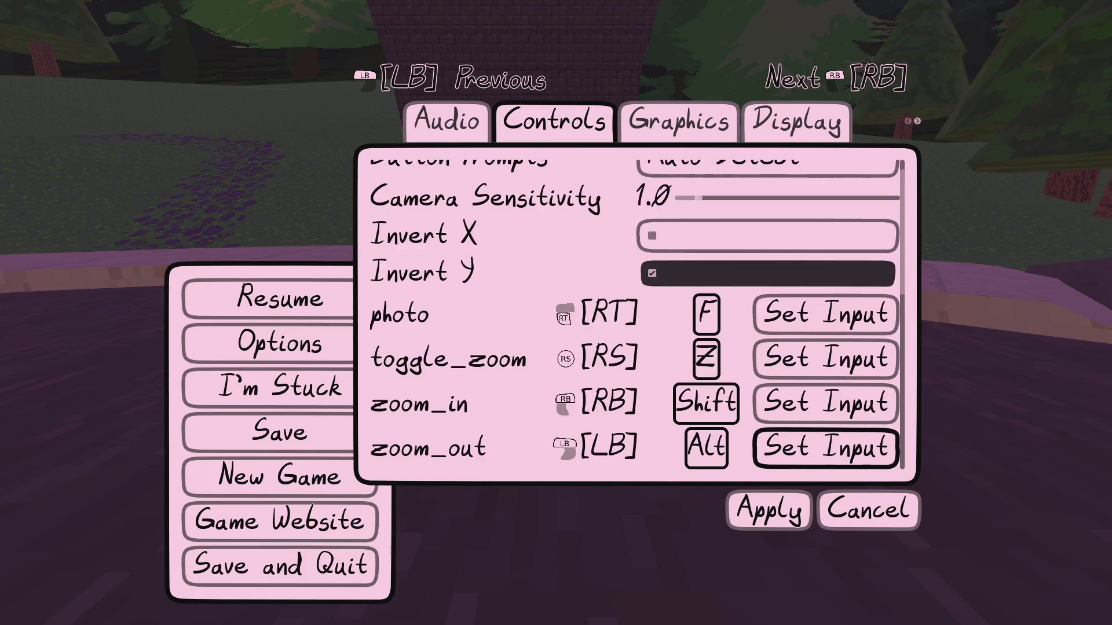
{"action": "key", "text": "Down"}
{"action": "key", "text": "Down"}
{"action": "key", "text": "Down"}
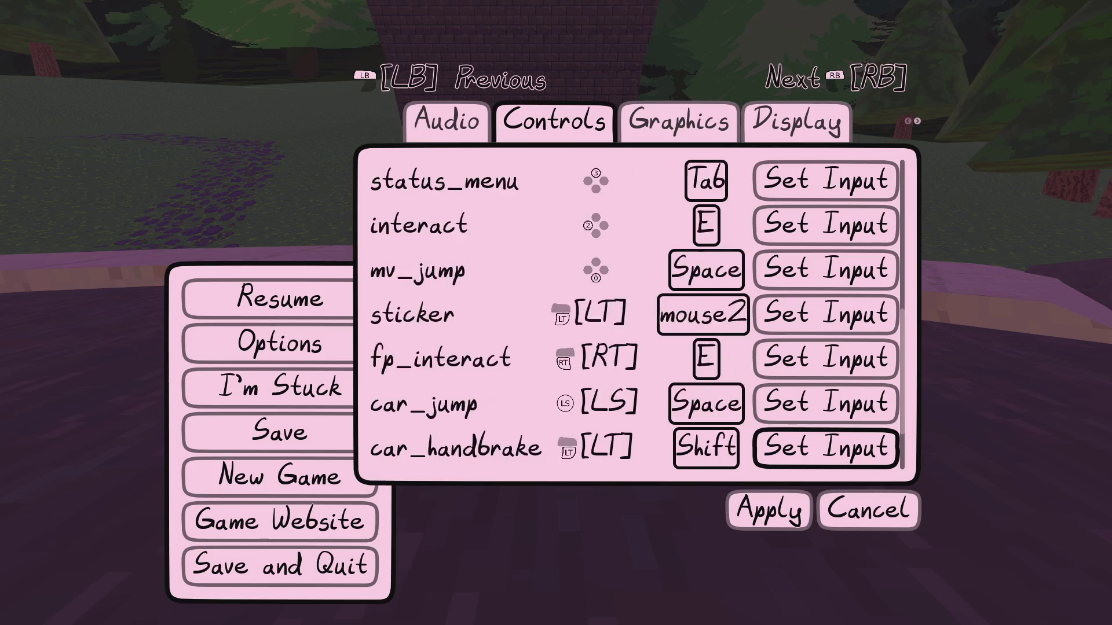
{"action": "key", "text": "Up"}
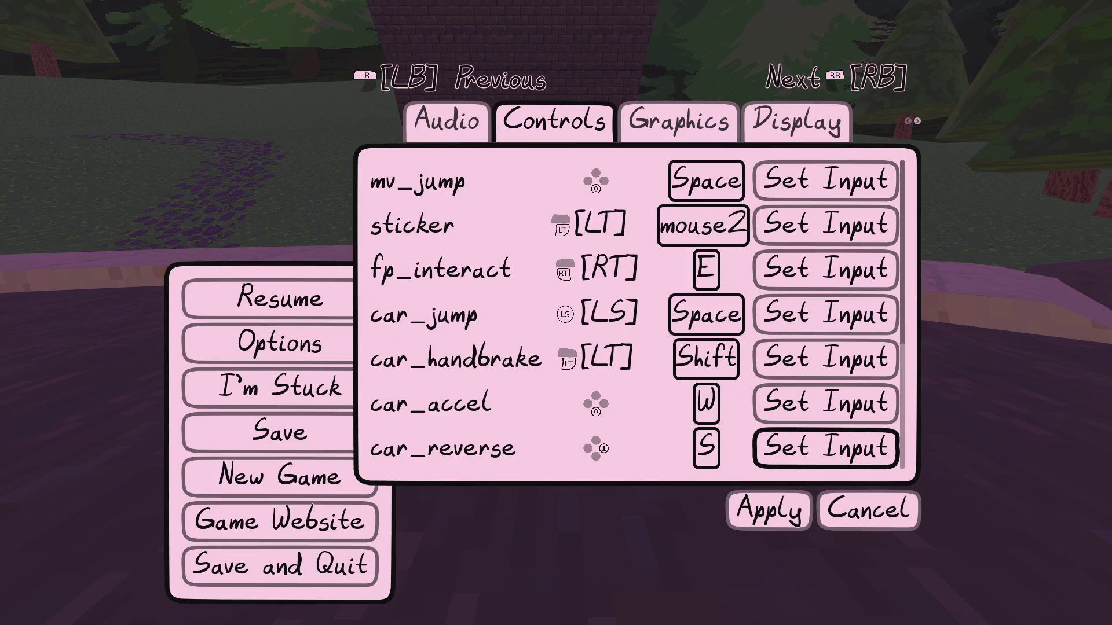
{"action": "key", "text": "Up"}
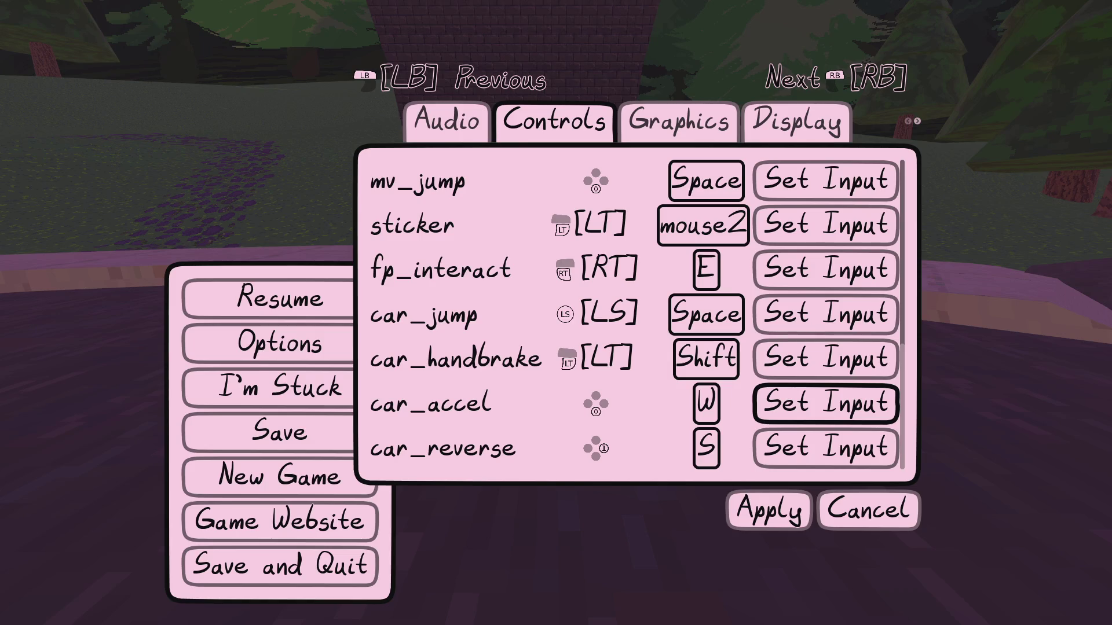
{"action": "key", "text": "Up"}
{"action": "key", "text": "Up"}
{"action": "key", "text": "Up"}
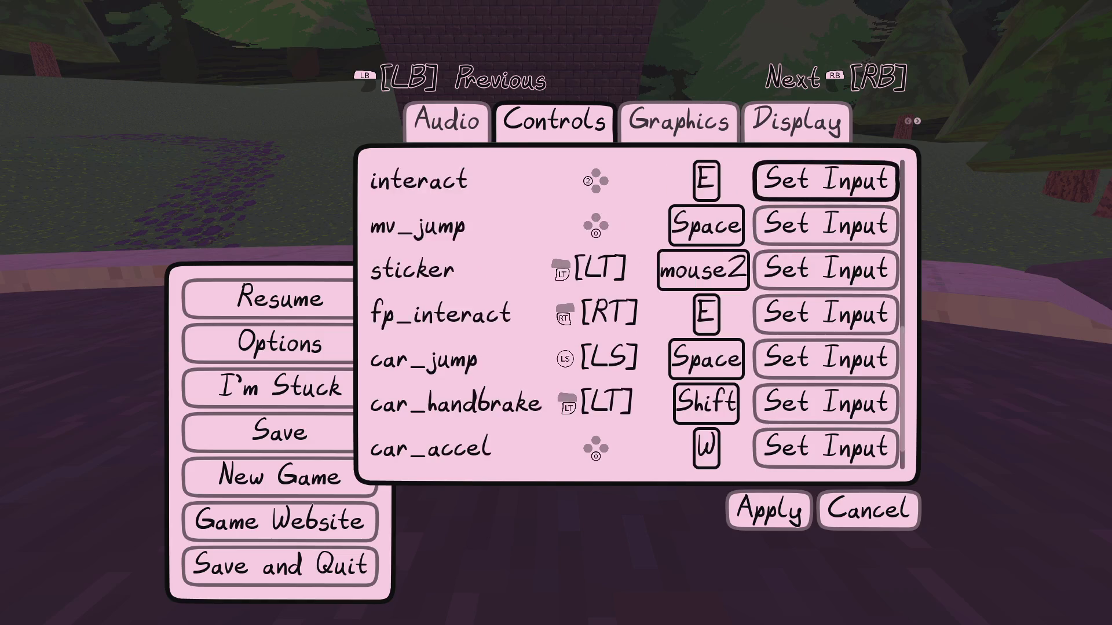
{"action": "key", "text": "Up"}
{"action": "key", "text": "Up"}
{"action": "key", "text": "Up"}
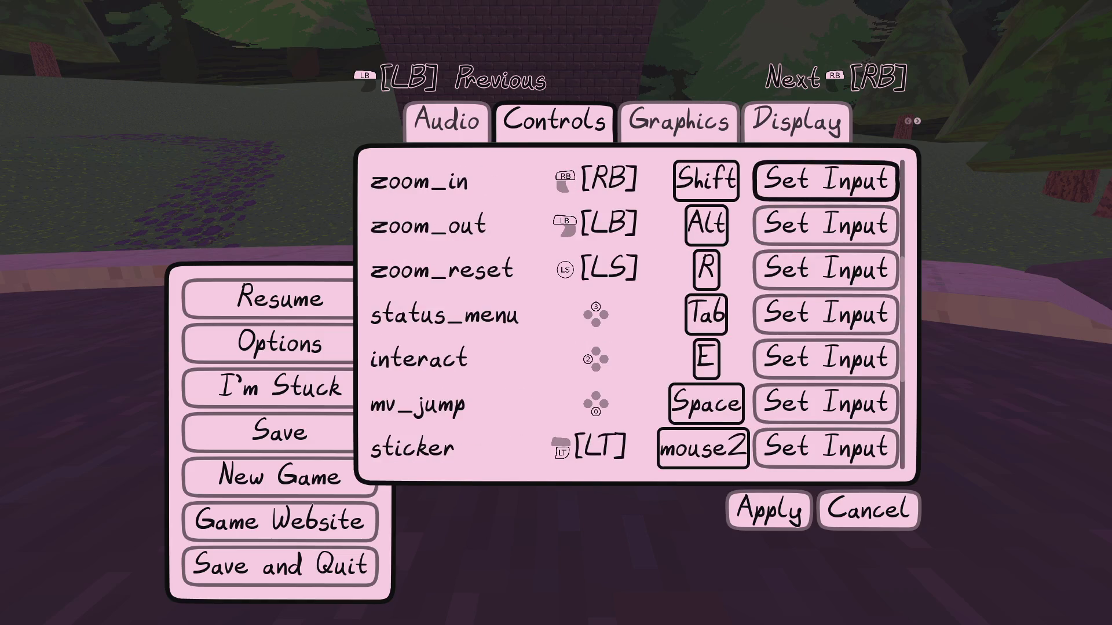
{"action": "key", "text": "alt+Tab"}
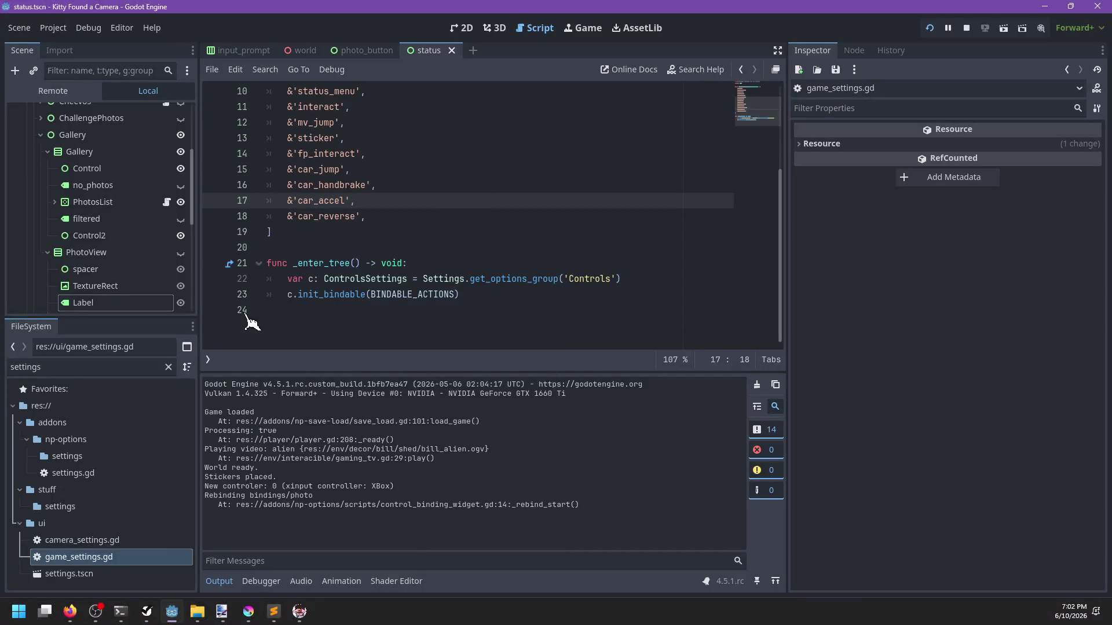
Step: Open options.tscn via the 'optio' filter and view its Options root in 2D
{"action": "double_click", "coordinate": [87, 367]}
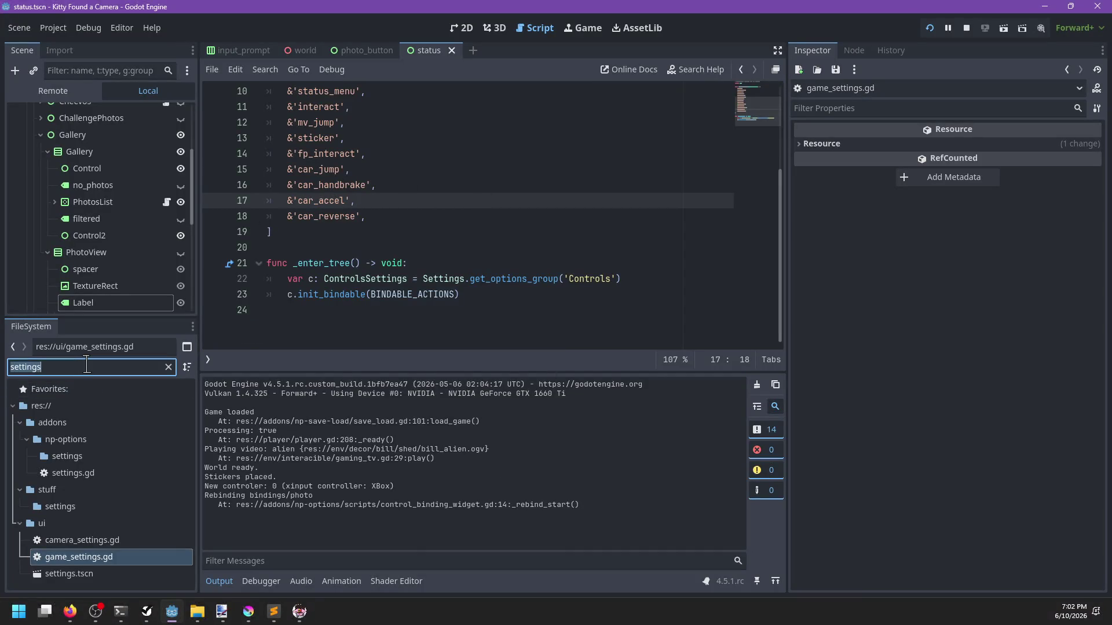
{"action": "type", "text": "optio"}
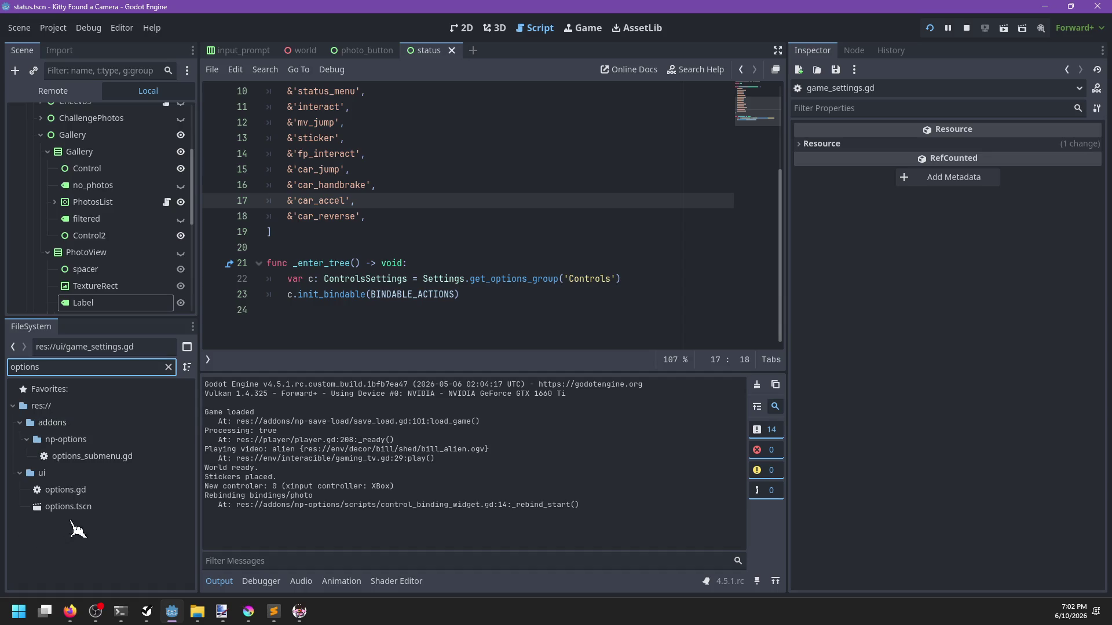
{"action": "double_click", "coordinate": [87, 508]}
{"action": "left_click", "coordinate": [510, 29]}
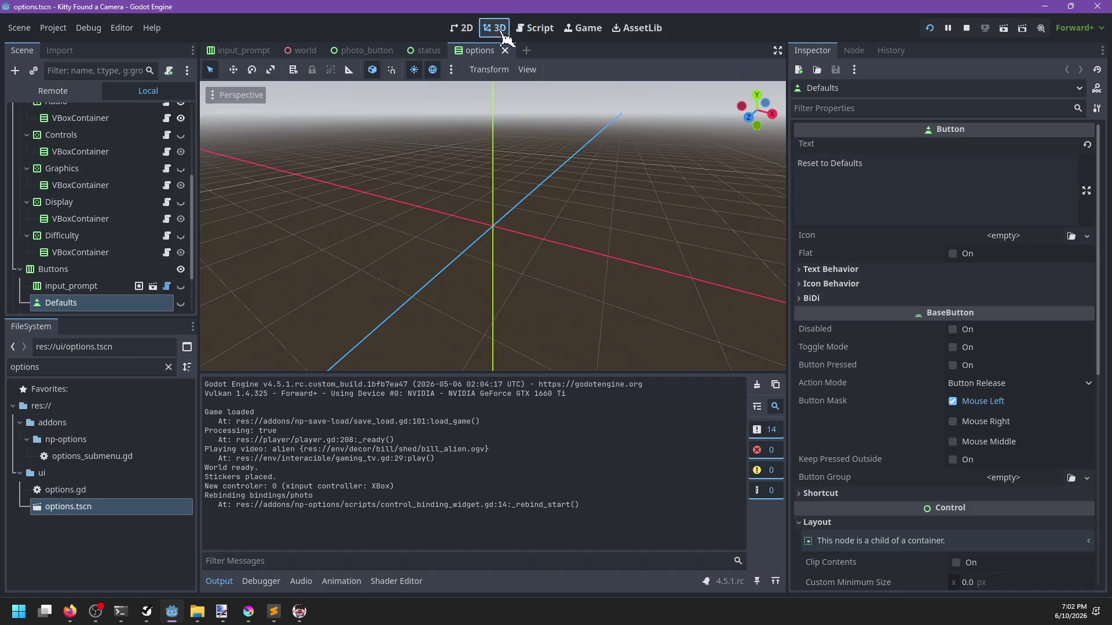
{"action": "scroll", "coordinate": [69, 133], "scroll_direction": "up", "scroll_amount": 5}
{"action": "left_click", "coordinate": [64, 114]}
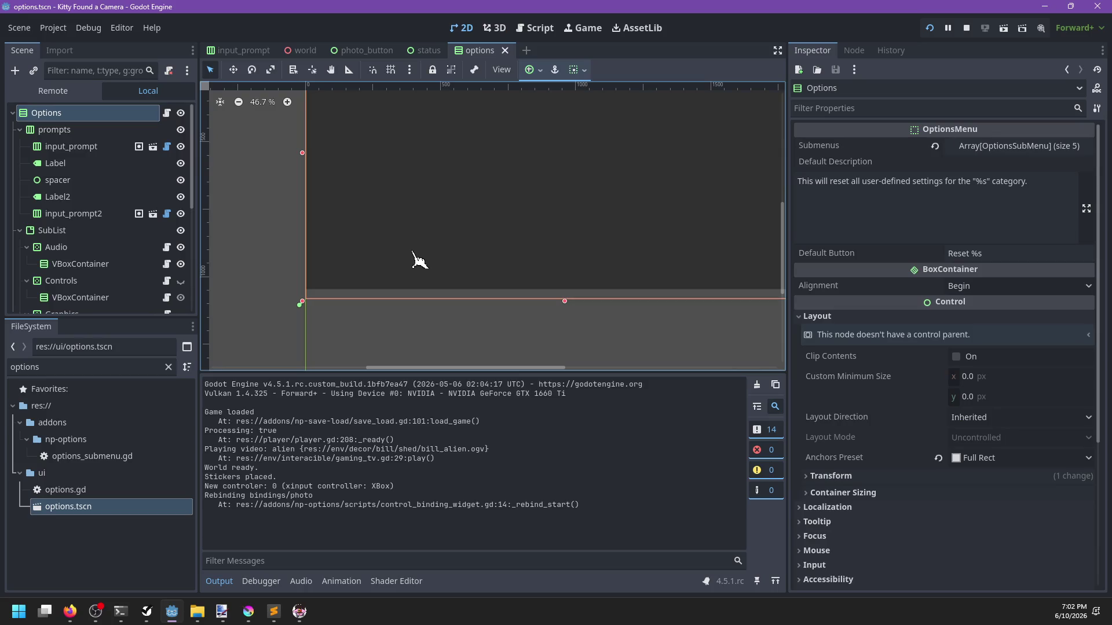
Step: Collapse the SubList, prompts and Buttons branches and add a ConfirmationDialog under Options
{"action": "scroll", "coordinate": [406, 272], "scroll_direction": "down", "scroll_amount": 4}
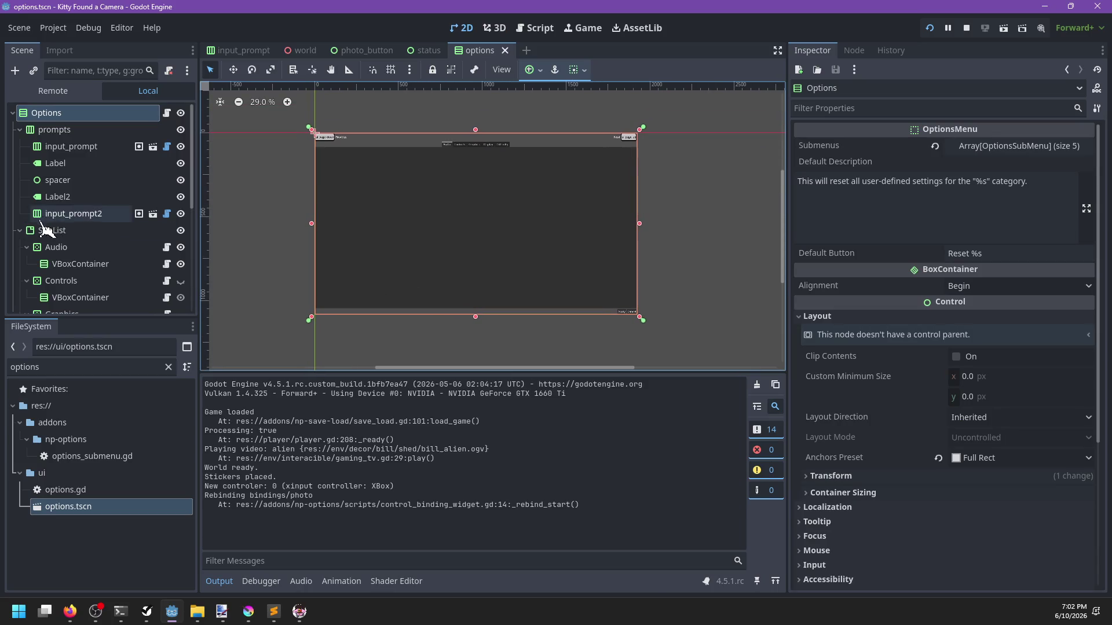
{"action": "left_click", "coordinate": [20, 230]}
{"action": "left_click", "coordinate": [20, 130]}
{"action": "left_click", "coordinate": [20, 163]}
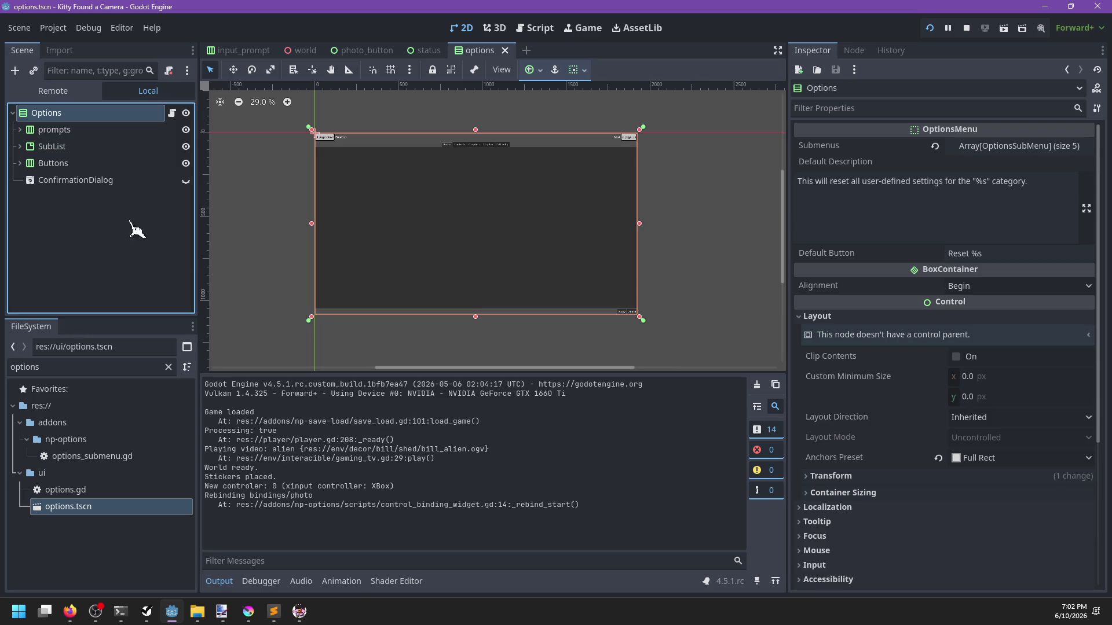
{"action": "key", "text": "ctrl+a"}
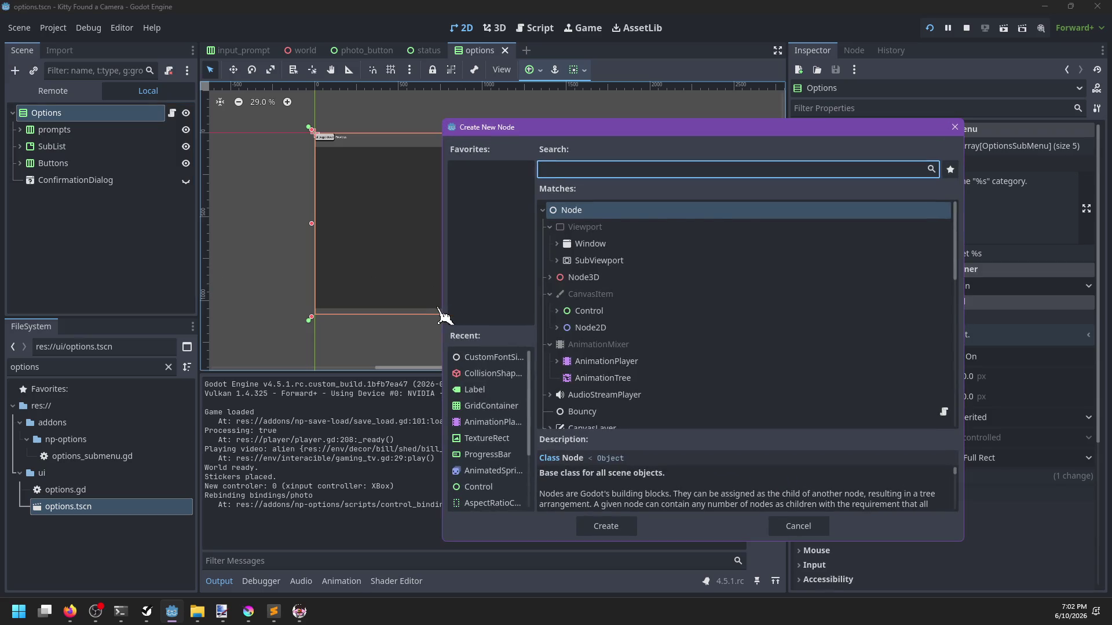
{"action": "type", "text": "confirma"}
{"action": "key", "text": "Return"}
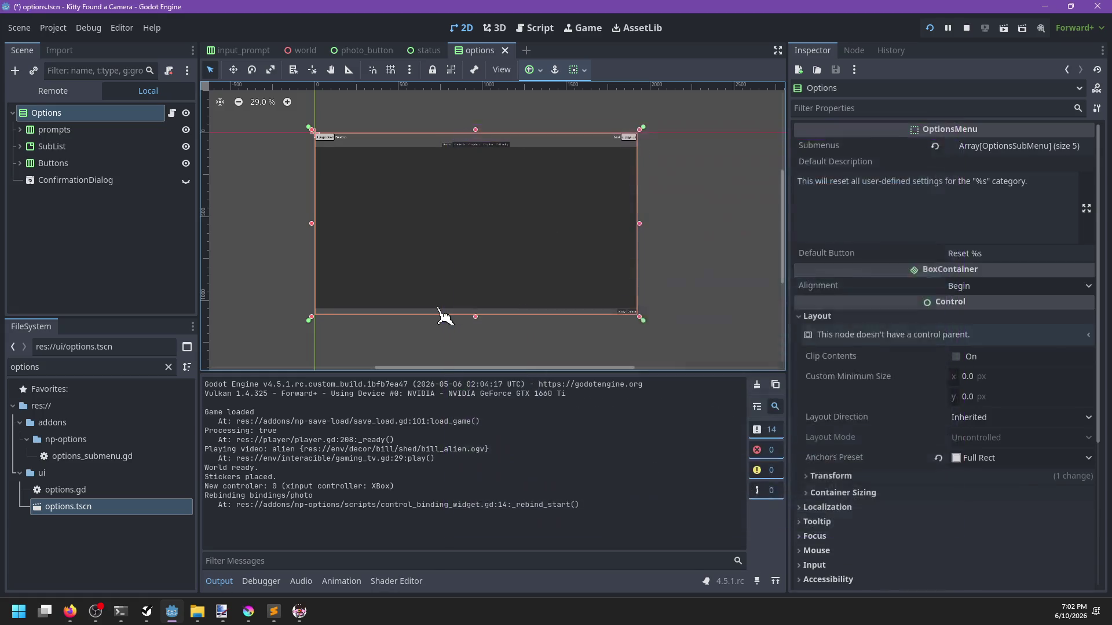
Step: Make ConfirmationDialog2 visible, widen it, and set Initial Position to Center of Main Window Screen
{"action": "left_click", "coordinate": [186, 198]}
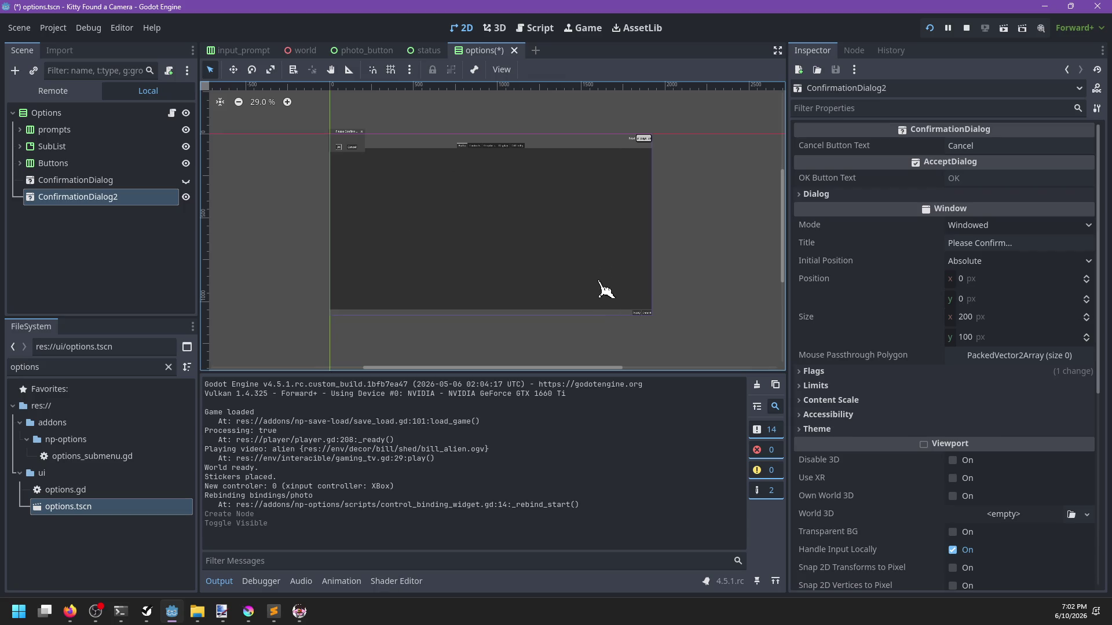
{"action": "mouse_move", "coordinate": [988, 318]}
{"action": "left_mouse_down"}
{"action": "mouse_move", "coordinate": [1071, 319]}
{"action": "mouse_move", "coordinate": [988, 319]}
{"action": "mouse_move", "coordinate": [987, 337]}
{"action": "mouse_move", "coordinate": [1060, 337]}
{"action": "mouse_move", "coordinate": [975, 337]}
{"action": "mouse_move", "coordinate": [978, 318]}
{"action": "mouse_move", "coordinate": [961, 318]}
{"action": "left_mouse_up"}
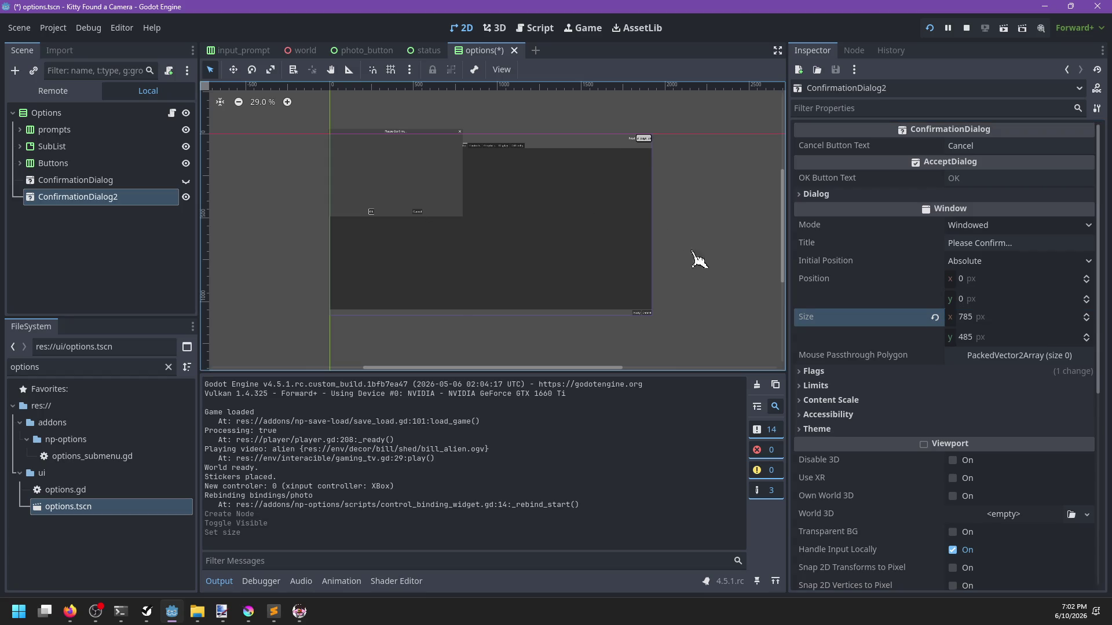
{"action": "left_click", "coordinate": [990, 261]}
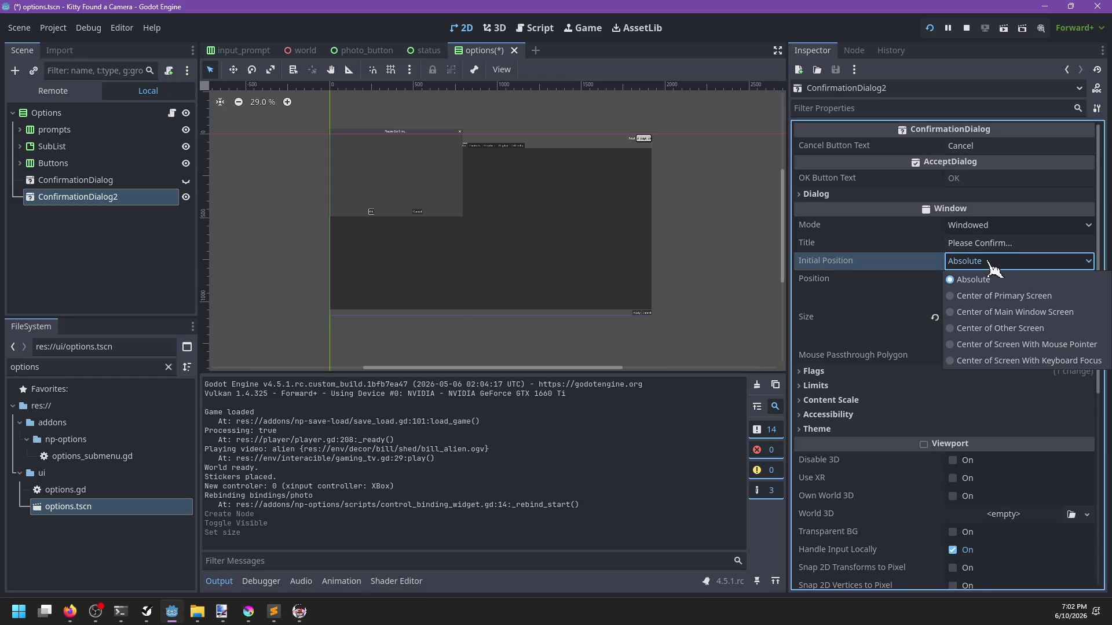
{"action": "left_click", "coordinate": [993, 293]}
{"action": "left_click", "coordinate": [997, 261]}
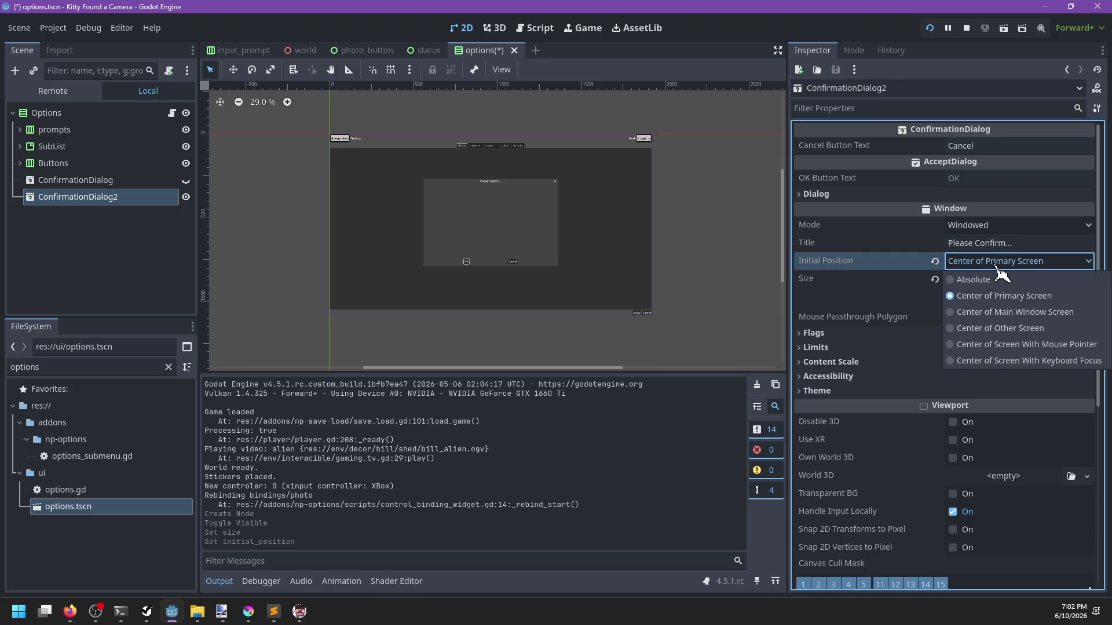
{"action": "left_click", "coordinate": [1002, 313]}
Step: Title the dialog 'Set Input' and keep ConfirmationDialog2 selected
{"action": "scroll", "coordinate": [710, 325], "scroll_direction": "up", "scroll_amount": 1}
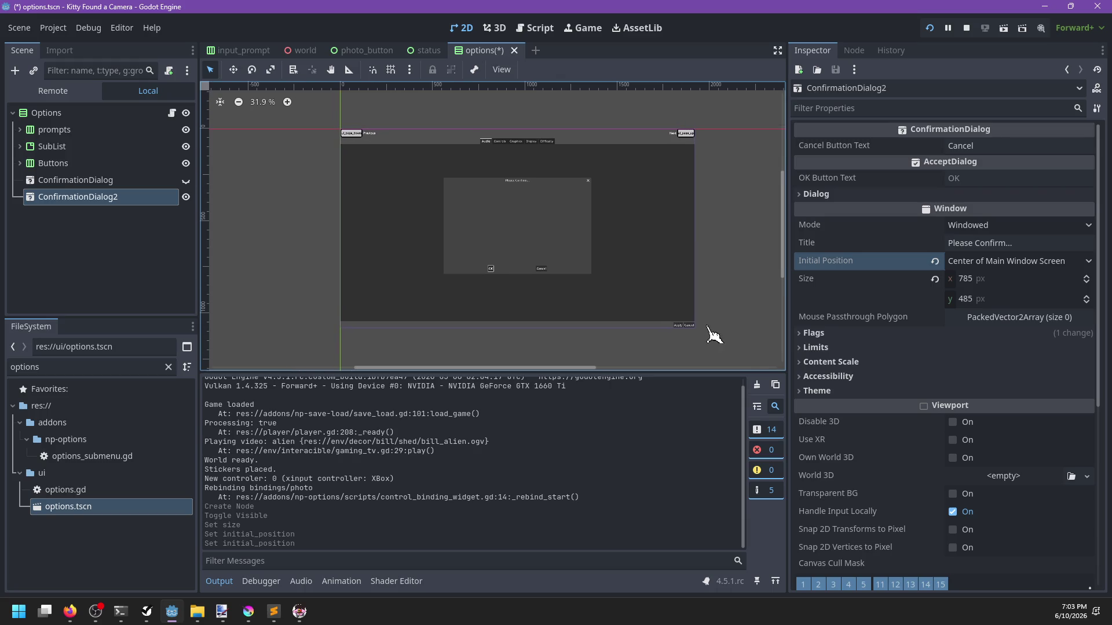
{"action": "left_click", "coordinate": [880, 246]}
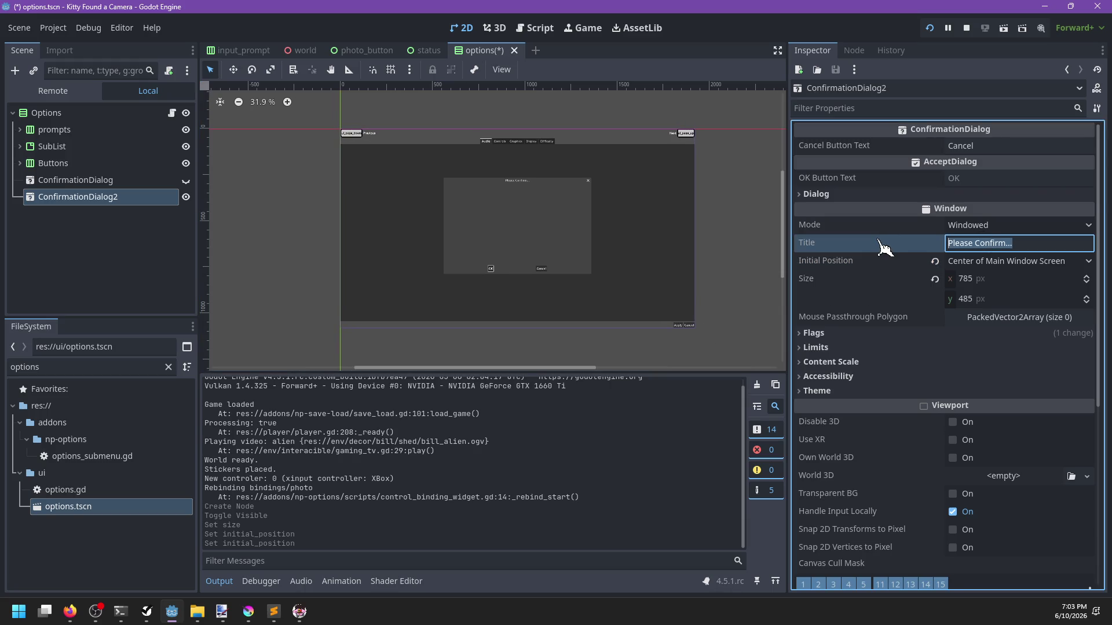
{"action": "type", "text": "Set Input"}
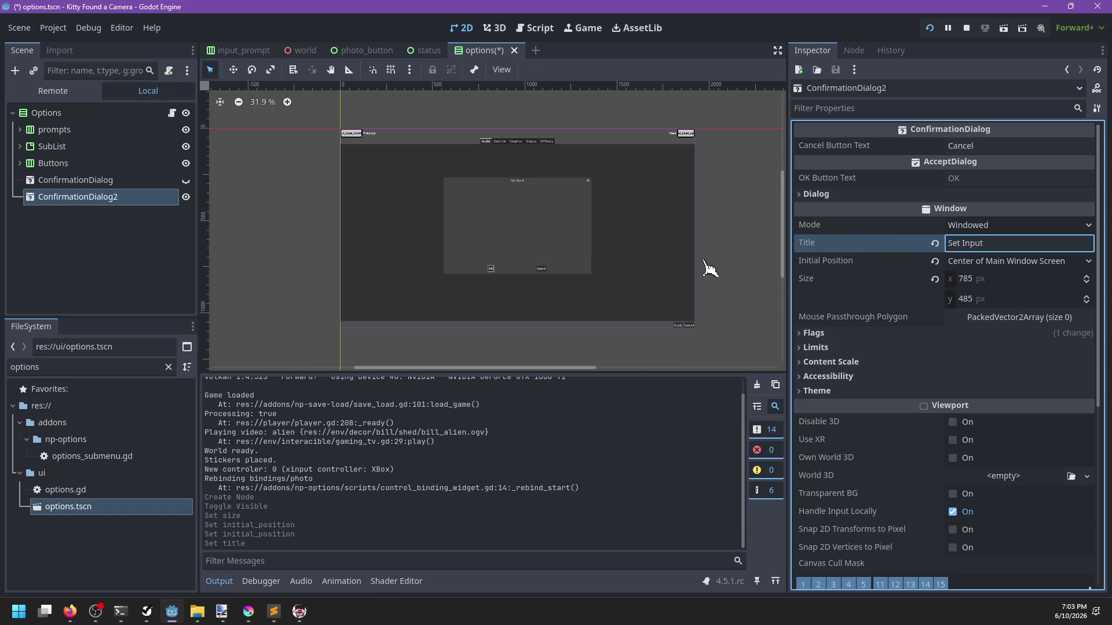
{"action": "scroll", "coordinate": [701, 272], "scroll_direction": "up", "scroll_amount": 2}
{"action": "scroll", "coordinate": [579, 298], "scroll_direction": "up", "scroll_amount": 2}
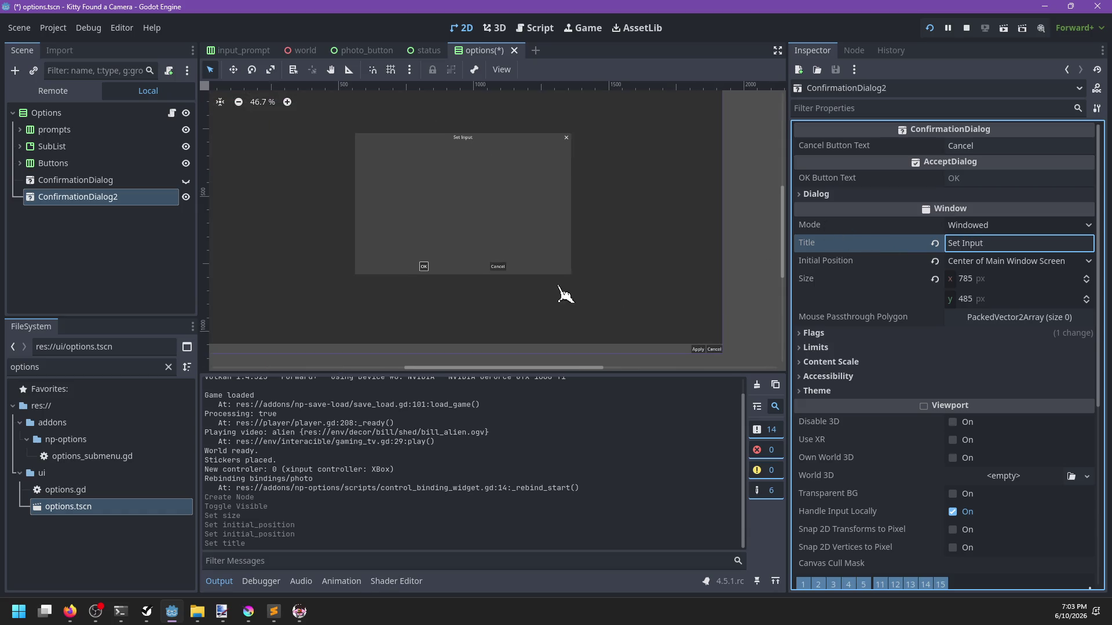
{"action": "key", "text": "Return"}
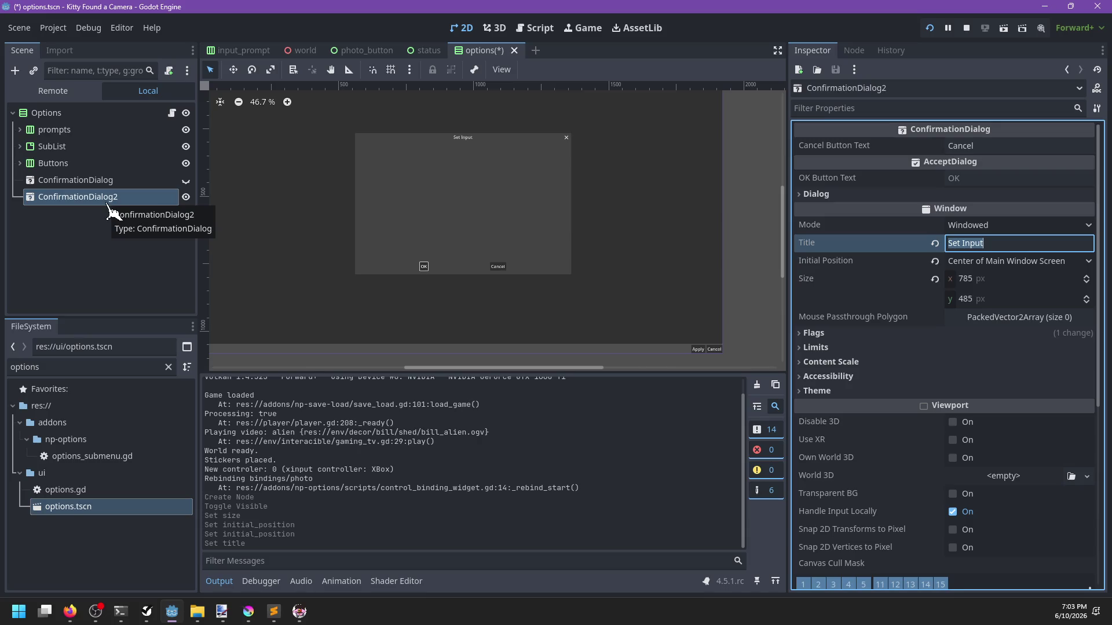
{"action": "left_click", "coordinate": [112, 197]}
Step: Add a Label node as a child of ConfirmationDialog2
{"action": "key", "text": "ctrl+a"}
{"action": "type", "text": "C"}
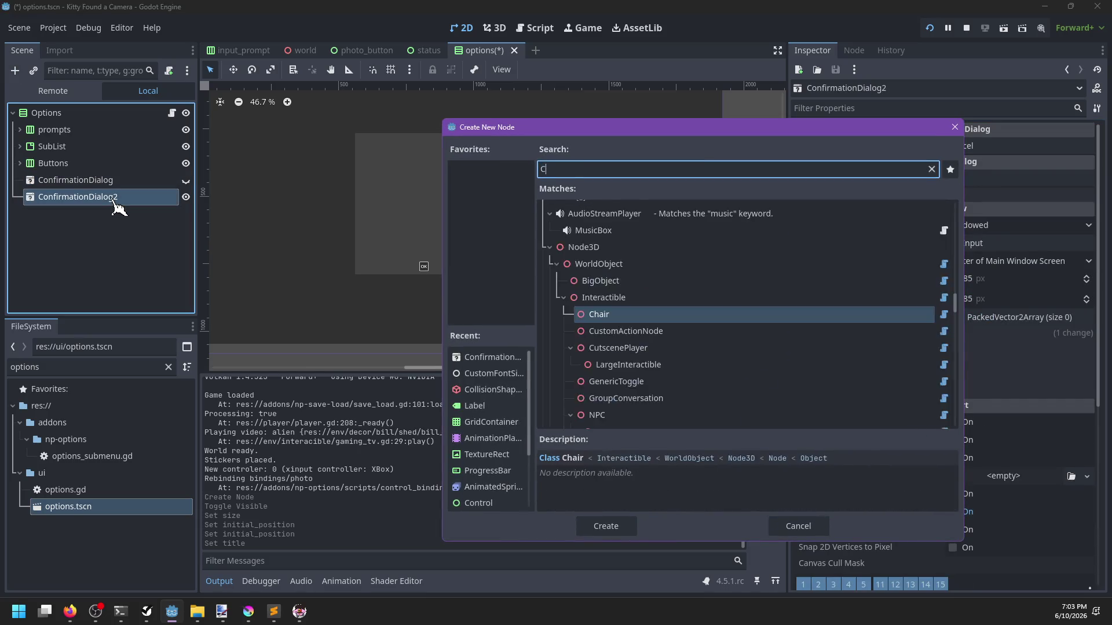
{"action": "type", "text": "ontrol"}
{"action": "key", "text": "ctrl+a"}
{"action": "type", "text": "Label"}
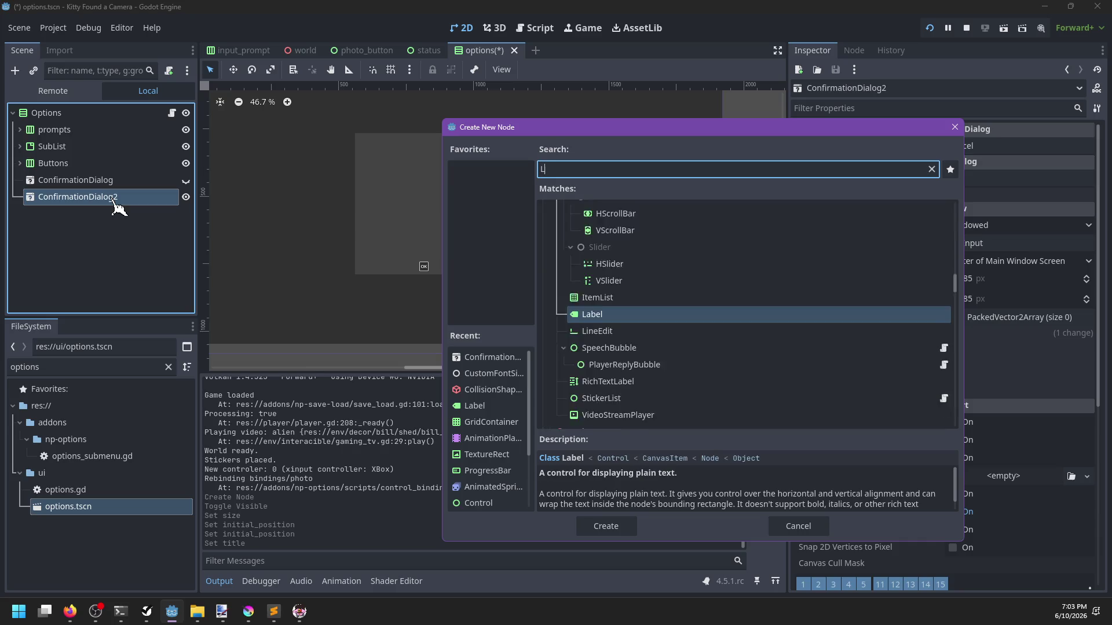
{"action": "key", "text": "Return"}
Step: Type the label's text, beginning 'Input new Action or Click Cancel'
{"action": "left_click", "coordinate": [837, 174]}
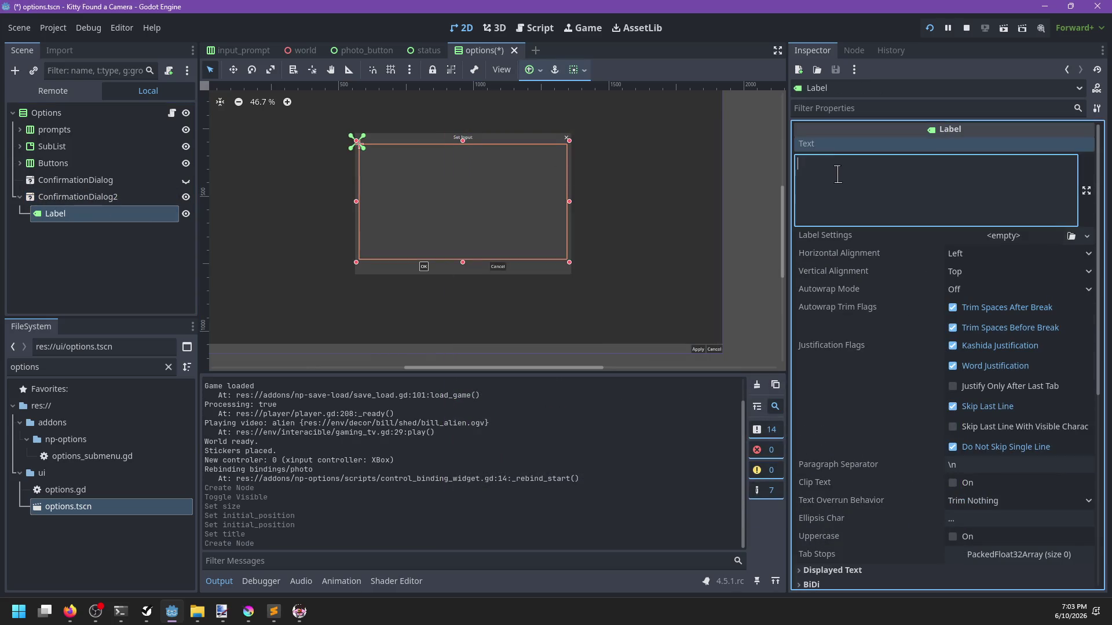
{"action": "type", "text": "Press Input"}
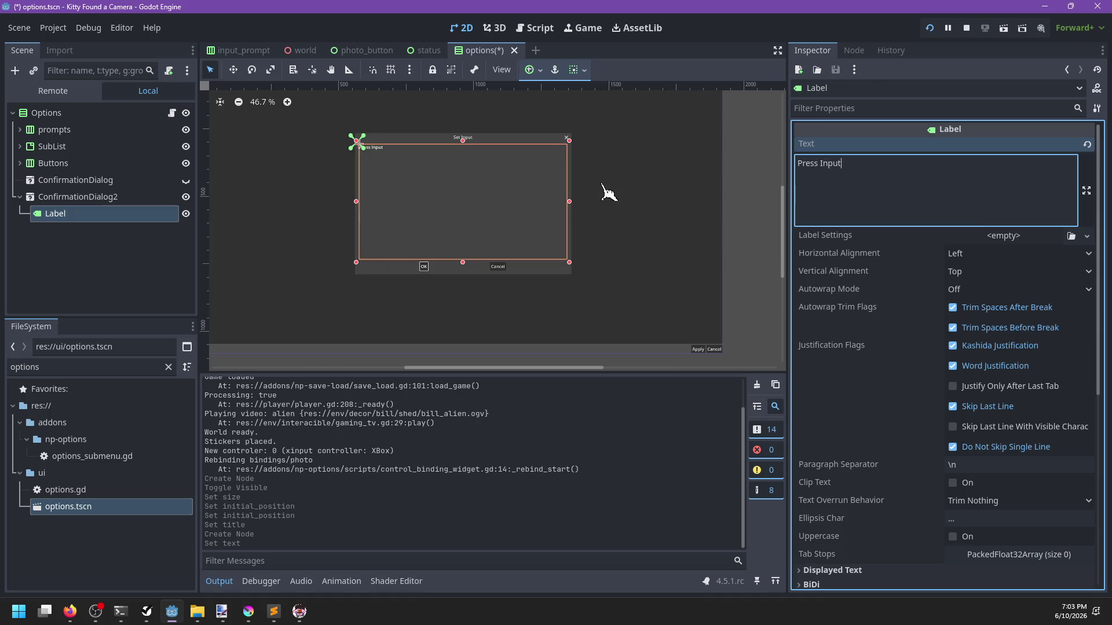
{"action": "scroll", "coordinate": [602, 193], "scroll_direction": "up", "scroll_amount": 2}
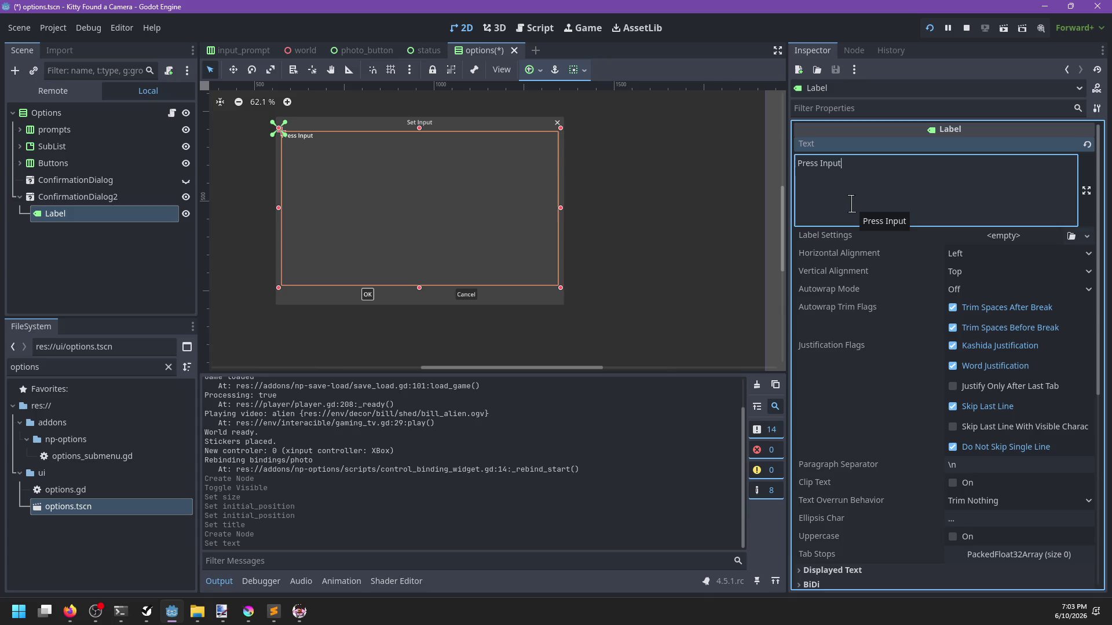
{"action": "key", "text": "ctrl+shift+Left"}
{"action": "key", "text": "ctrl+shift+Left"}
{"action": "type", "text": "Input new Action or"}
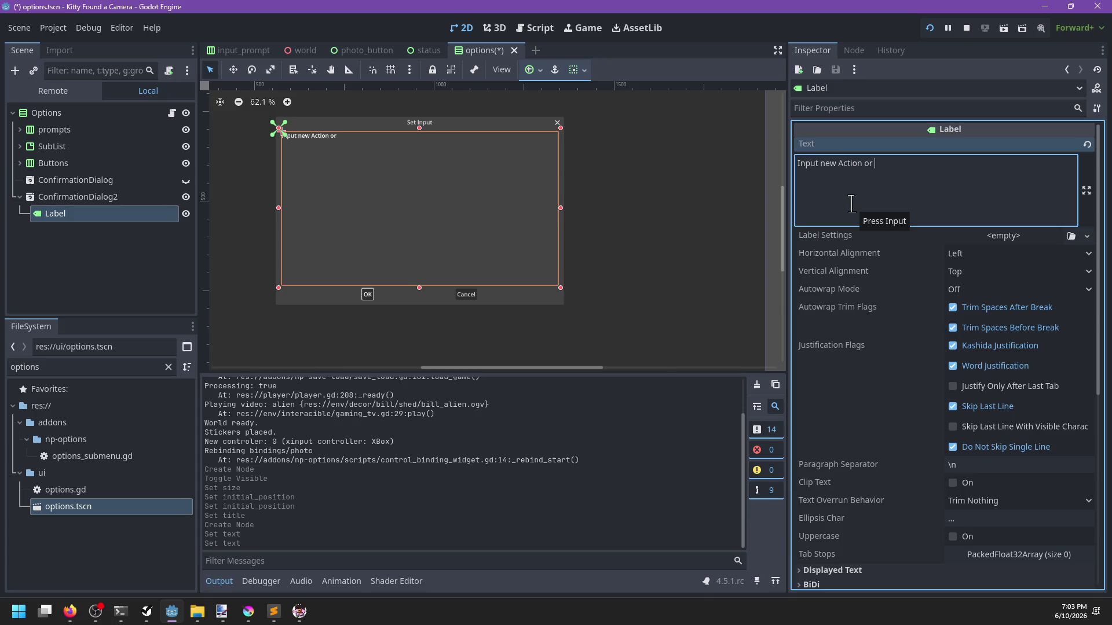
{"action": "type", "text": "Click Cancel"}
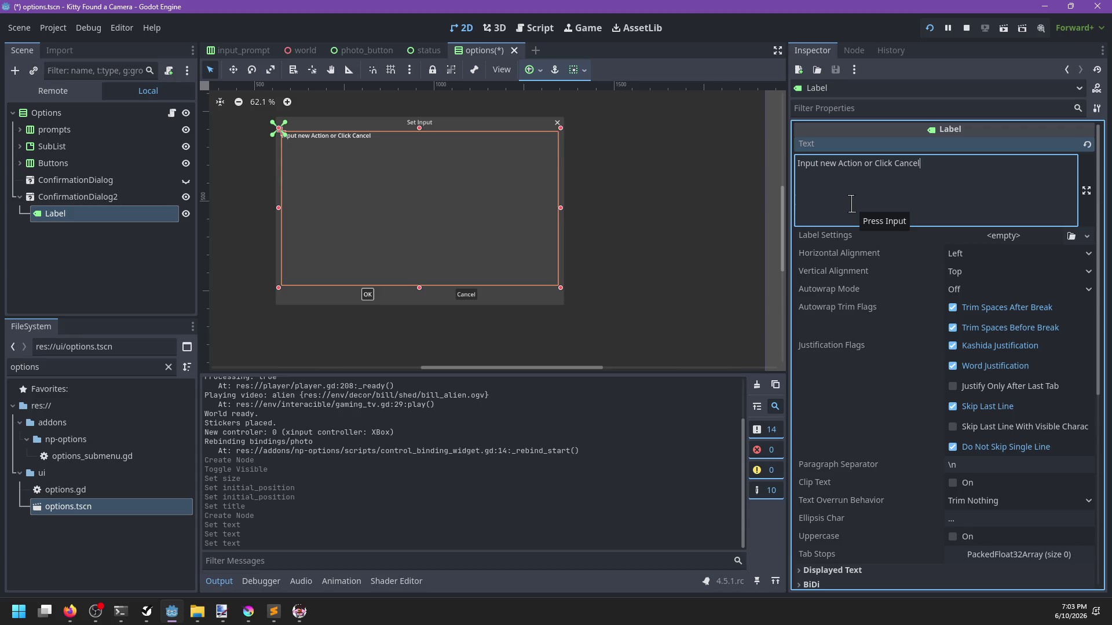
Step: Centre the Set Input label text horizontally and vertically
{"action": "left_click", "coordinate": [962, 254]}
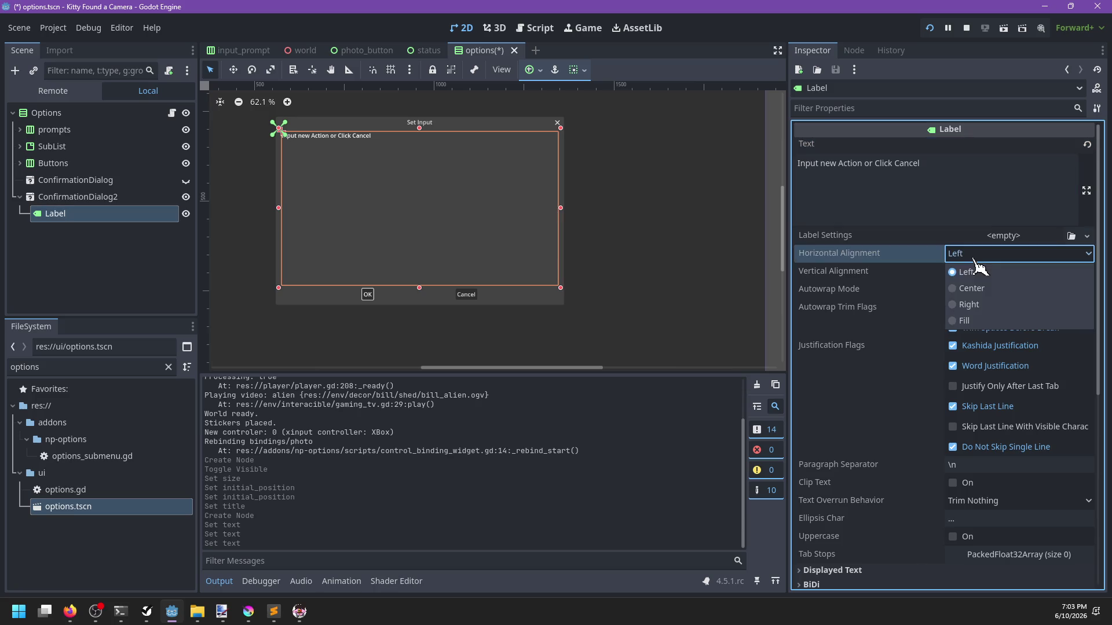
{"action": "left_click", "coordinate": [966, 289]}
{"action": "left_click", "coordinate": [973, 272]}
{"action": "left_click", "coordinate": [966, 306]}
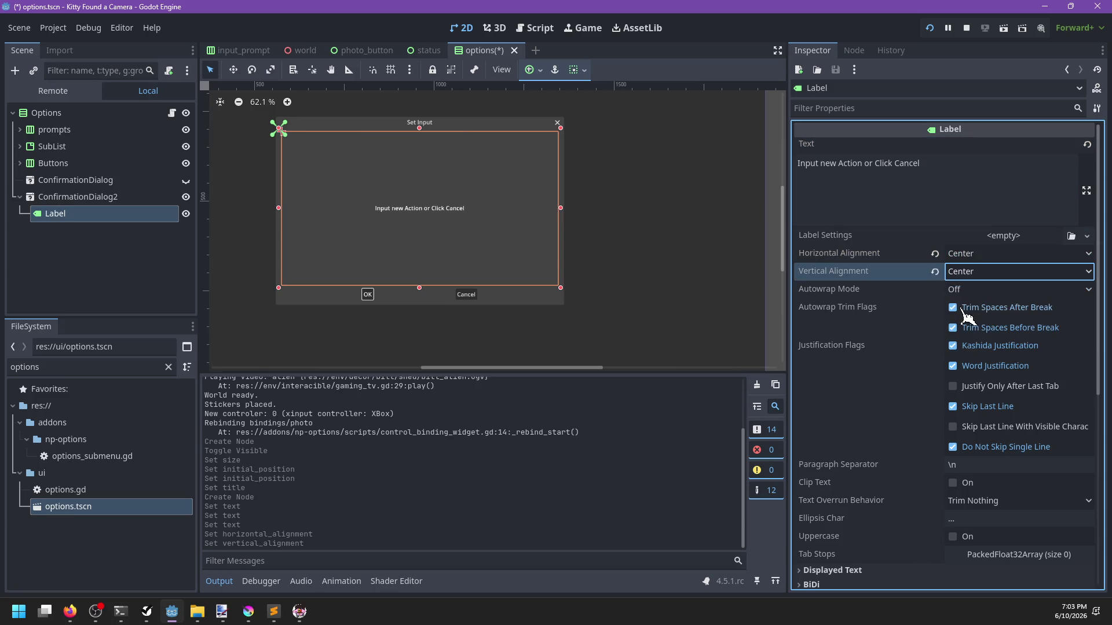
Step: Set the label's Autowrap Mode to Word and save options.tscn
{"action": "scroll", "coordinate": [944, 489], "scroll_direction": "down", "scroll_amount": 4}
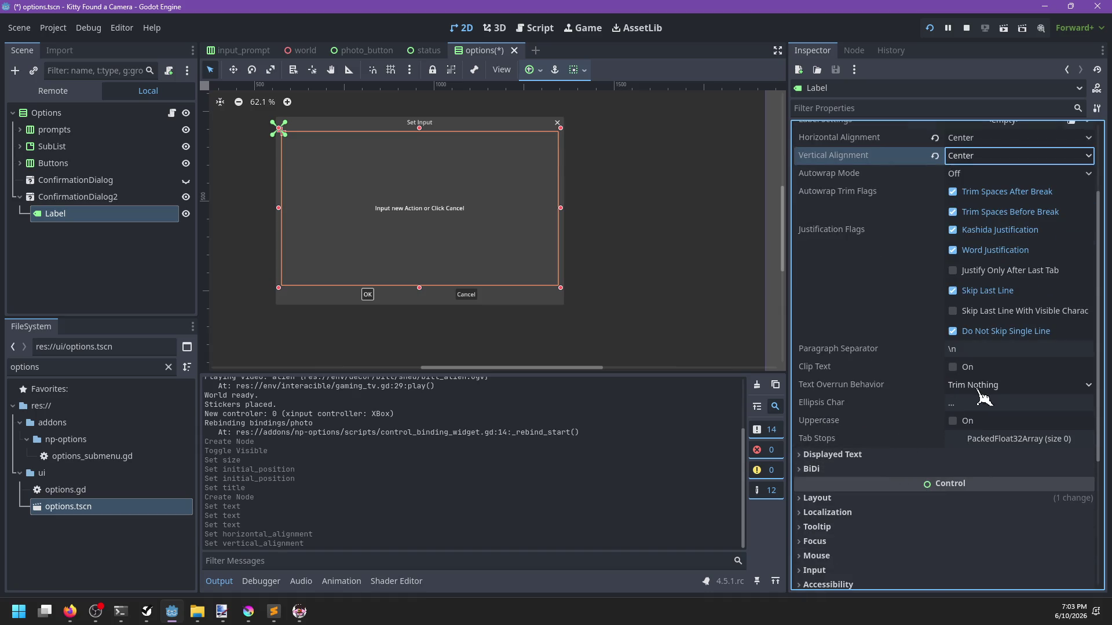
{"action": "scroll", "coordinate": [982, 398], "scroll_direction": "up", "scroll_amount": 4}
{"action": "scroll", "coordinate": [983, 398], "scroll_direction": "down", "scroll_amount": 5}
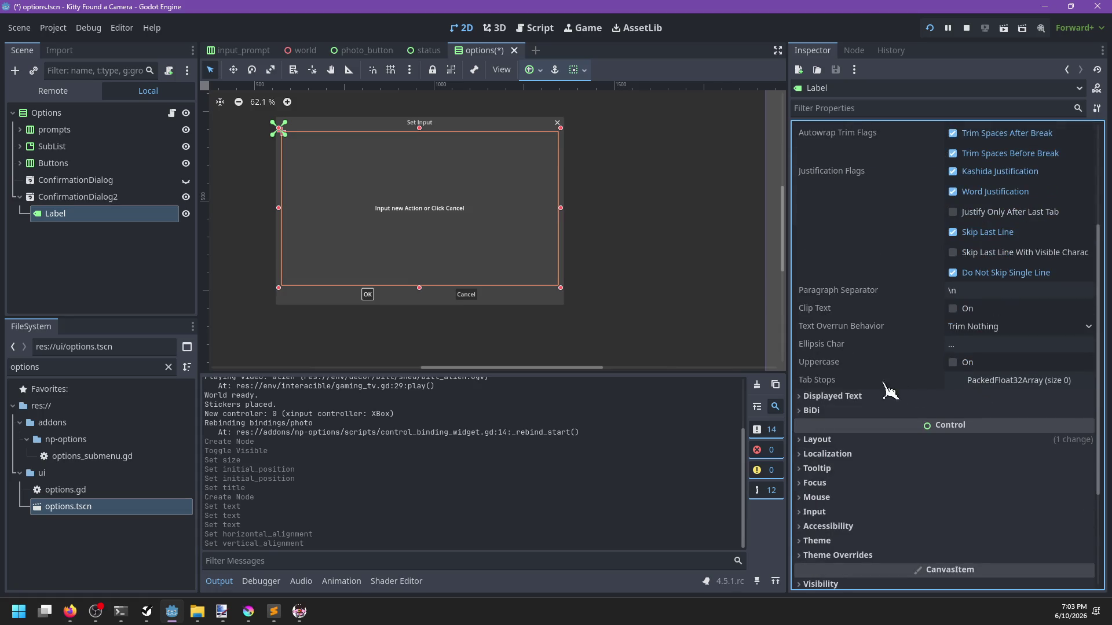
{"action": "left_click", "coordinate": [844, 398]}
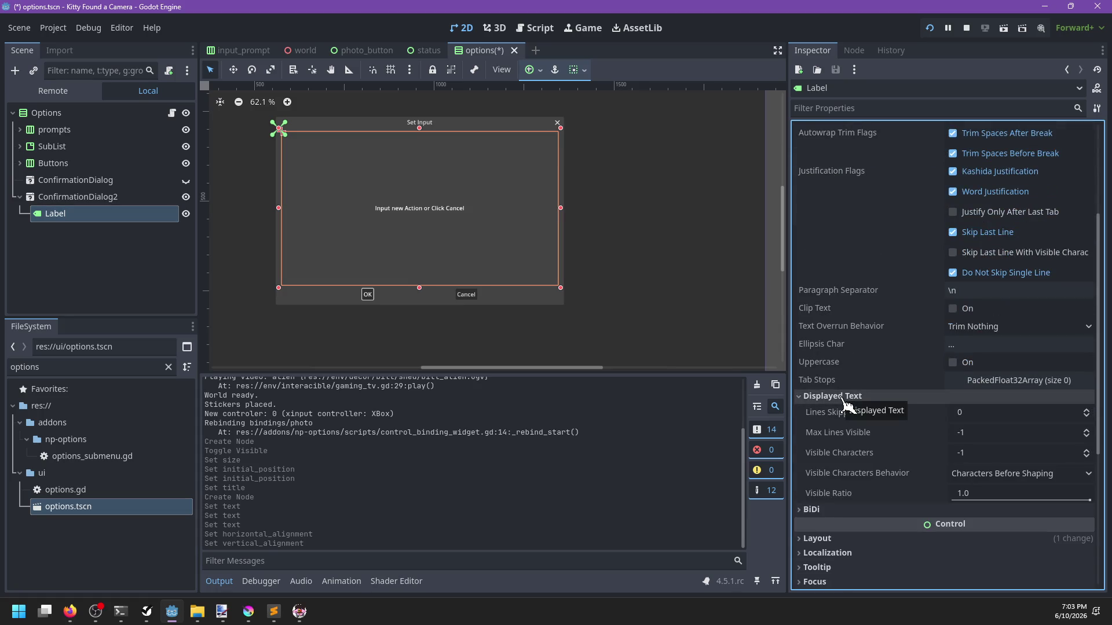
{"action": "left_click", "coordinate": [844, 398]}
{"action": "scroll", "coordinate": [886, 385], "scroll_direction": "up", "scroll_amount": 5}
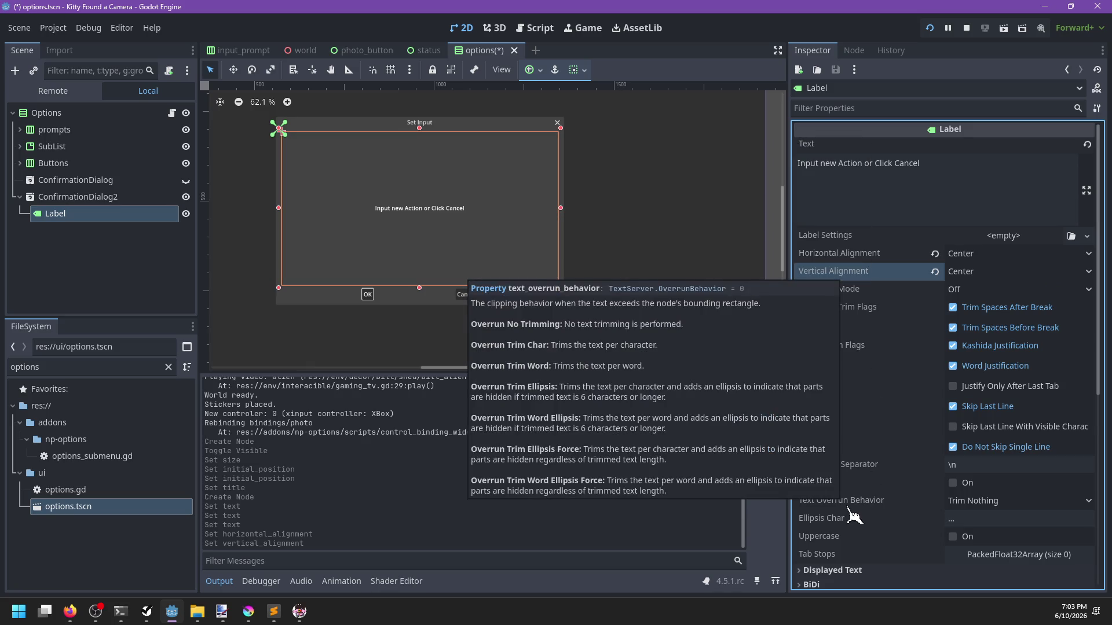
{"action": "left_click", "coordinate": [985, 289]}
{"action": "left_click", "coordinate": [977, 340]}
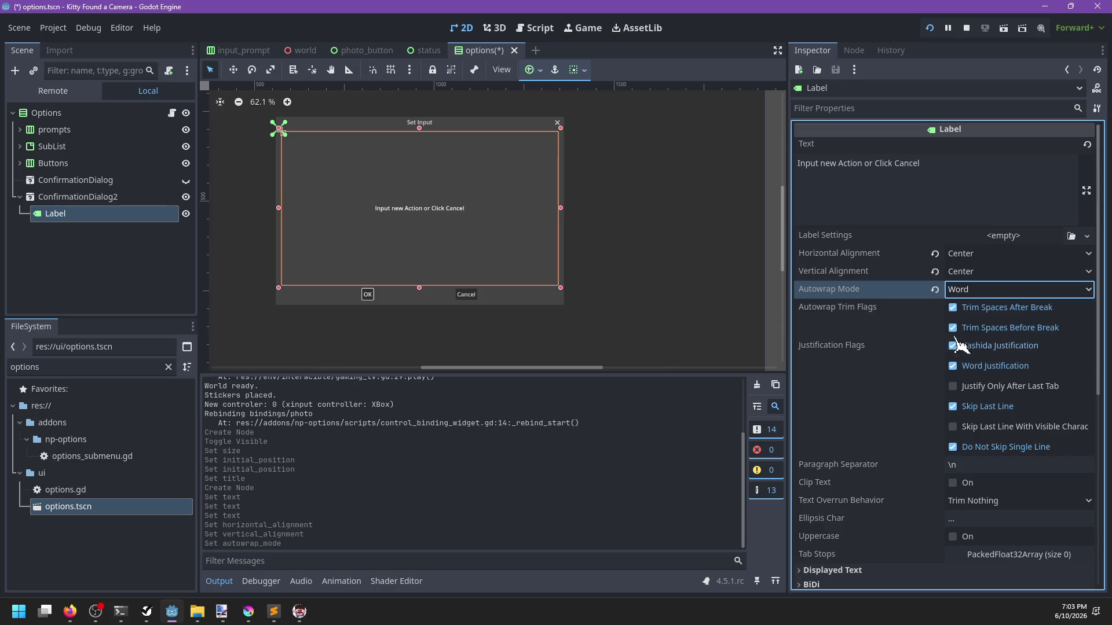
{"action": "key", "text": "ctrl+s"}
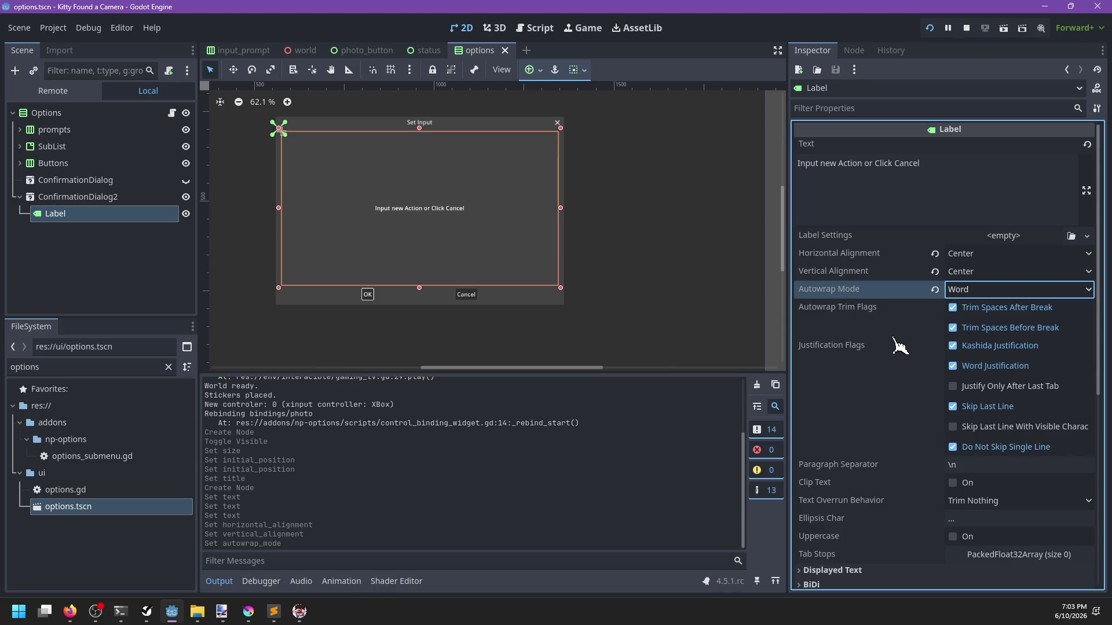
Step: Change the label text to 'Press anything to set the input or click Cancel' and save
{"action": "mouse_move", "coordinate": [901, 346]}
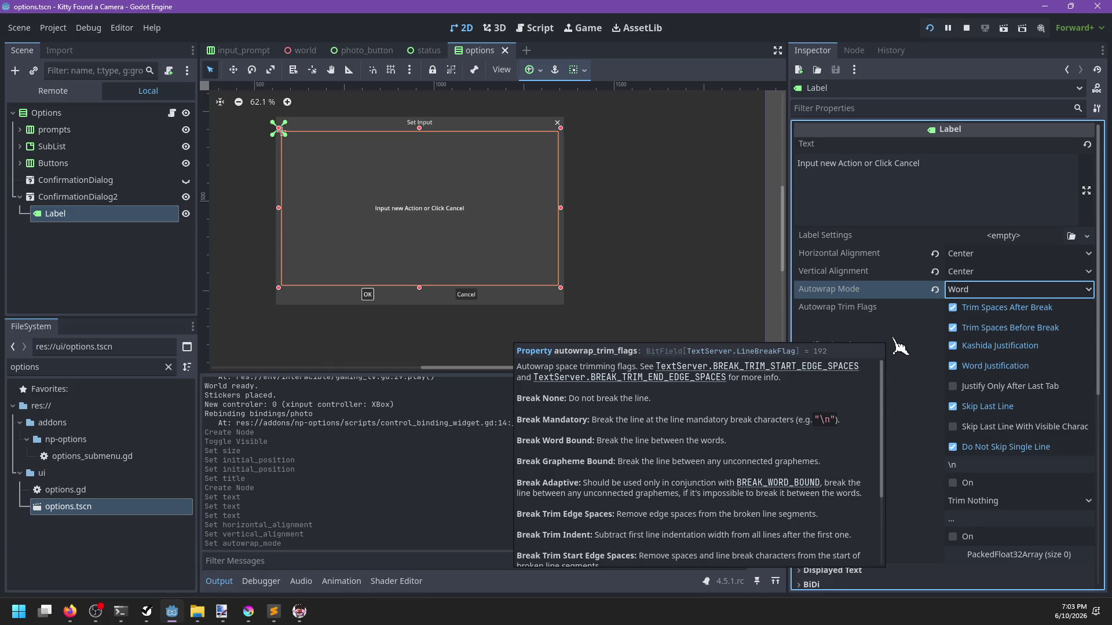
{"action": "double_click", "coordinate": [850, 163]}
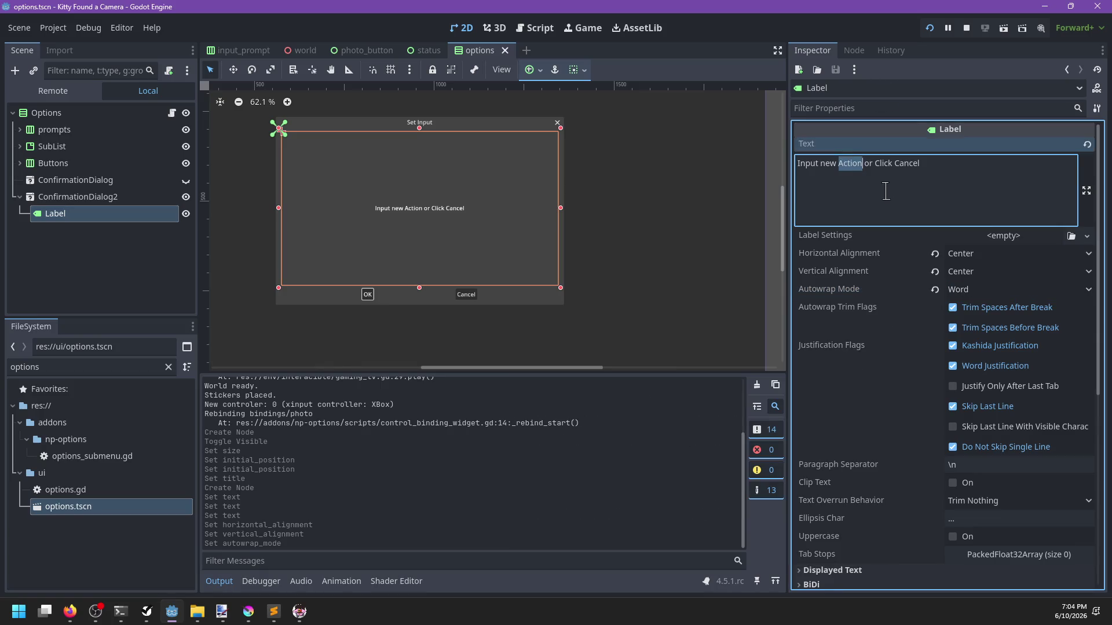
{"action": "key", "text": "BackSpace"}
{"action": "key", "text": "ctrl+BackSpace"}
{"action": "key", "text": "ctrl+BackSpace"}
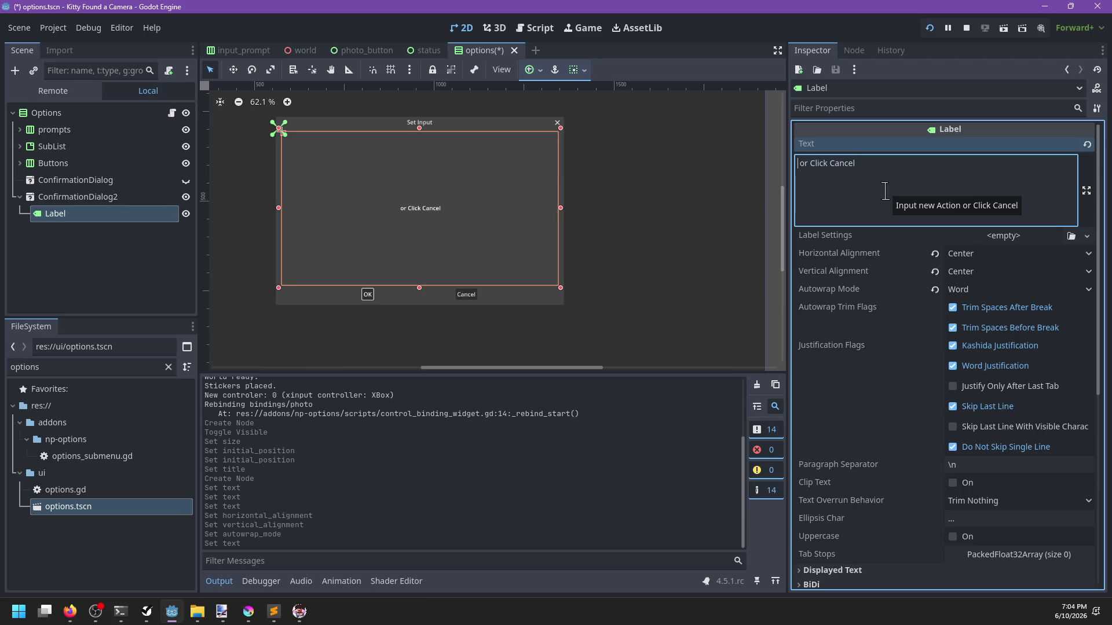
{"action": "type", "text": "Press"}
{"action": "type", "text": " anything to set"}
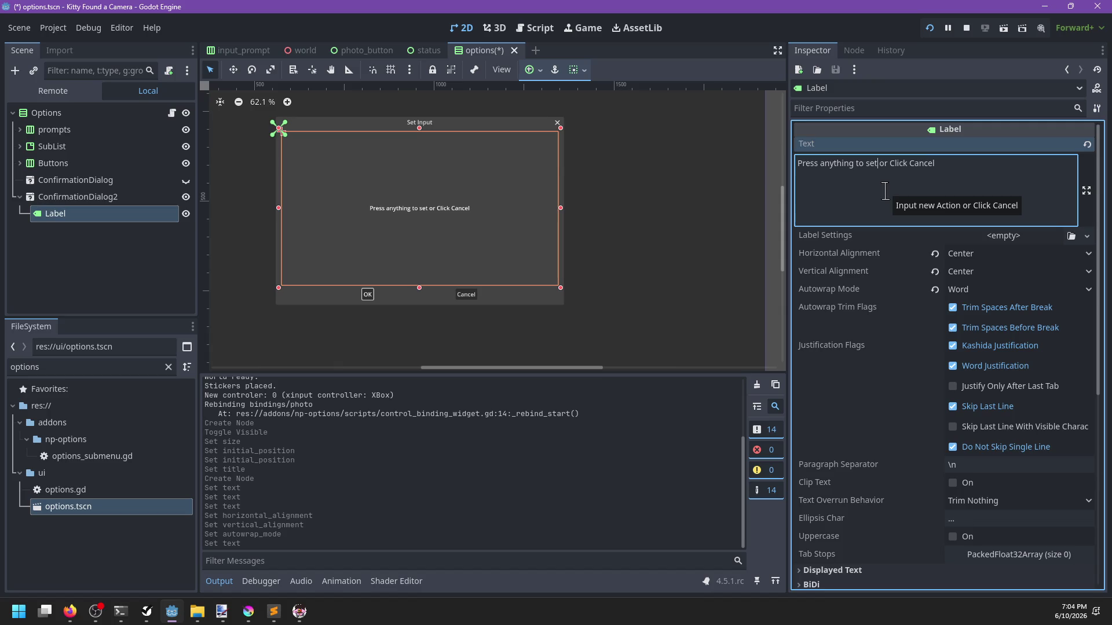
{"action": "type", "text": " the input"}
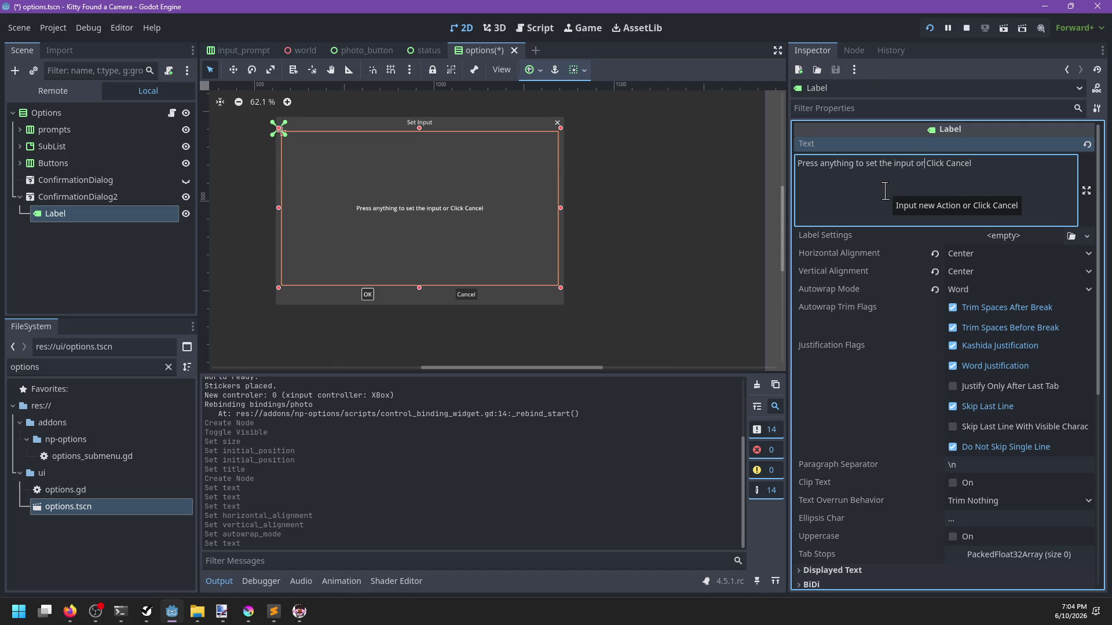
{"action": "key", "text": "BackSpace"}
{"action": "type", "text": "c"}
{"action": "key", "text": "Right"}
{"action": "key", "text": "Right"}
{"action": "key", "text": "Right"}
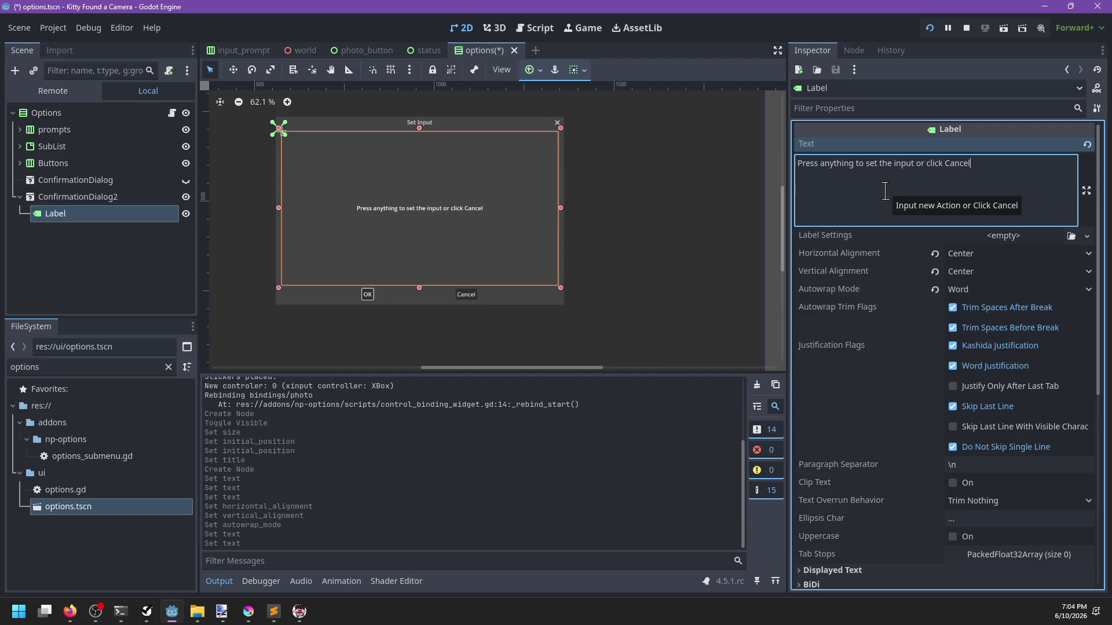
{"action": "key", "text": "ctrl+s"}
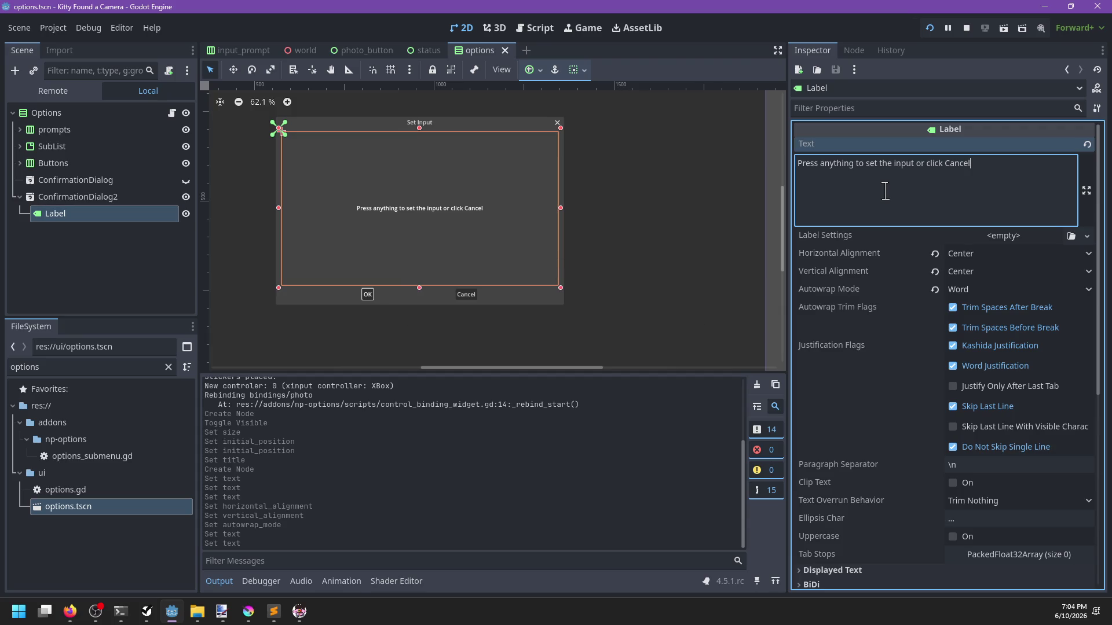
Step: Apply the Full Rect anchor preset to the label, save, and test the dialog in-game
{"action": "left_click", "coordinate": [534, 70]}
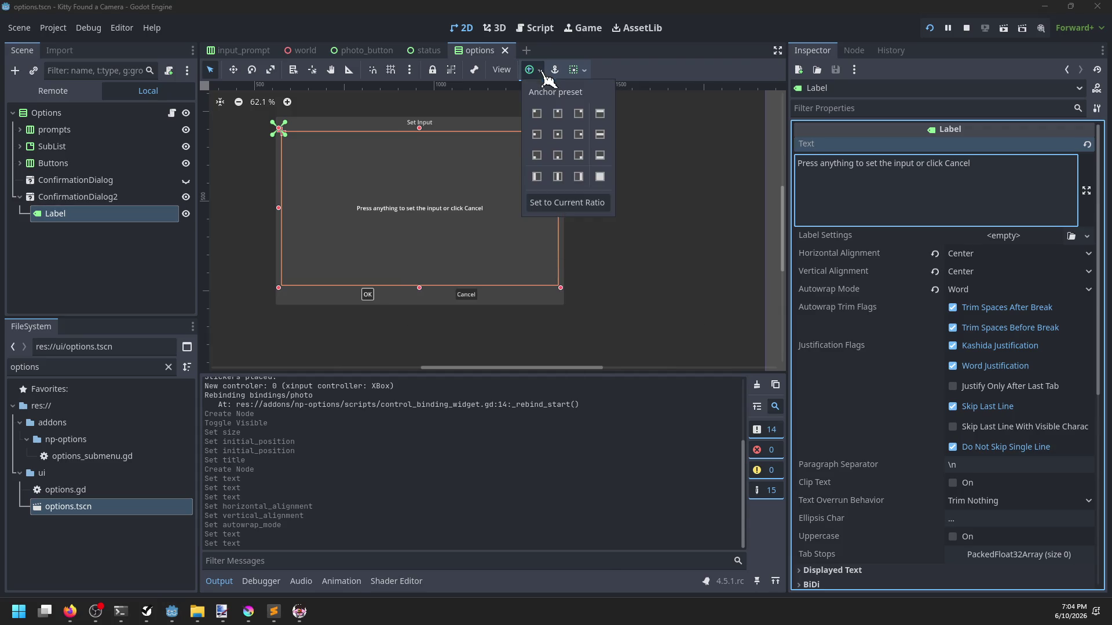
{"action": "left_click", "coordinate": [600, 177]}
{"action": "left_click", "coordinate": [555, 466]}
{"action": "key", "text": "ctrl+s"}
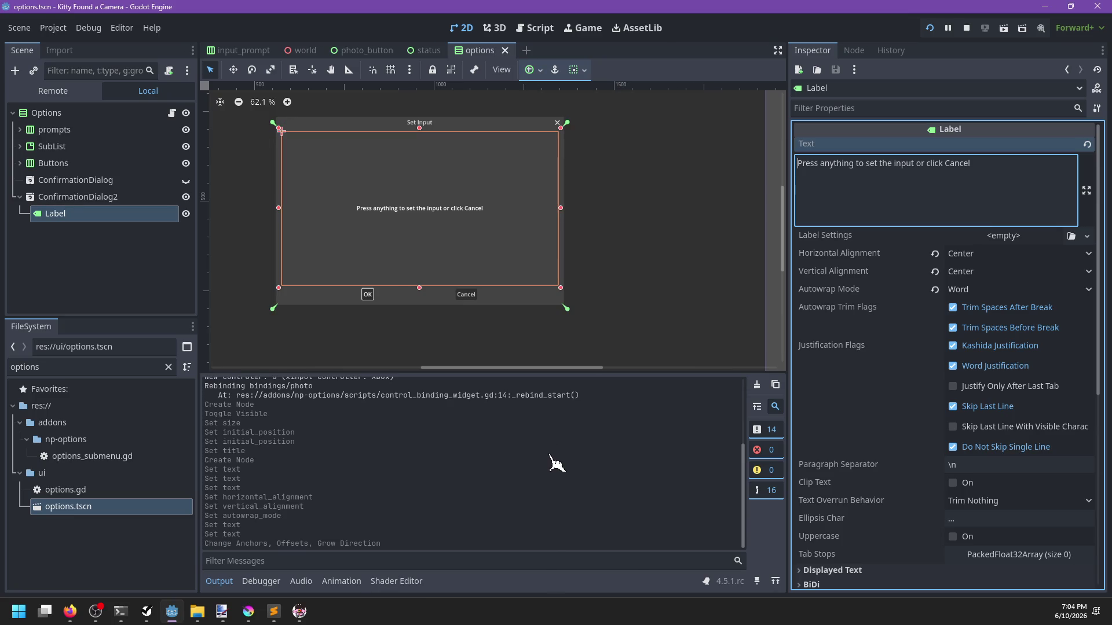
{"action": "key", "text": "alt+Tab"}
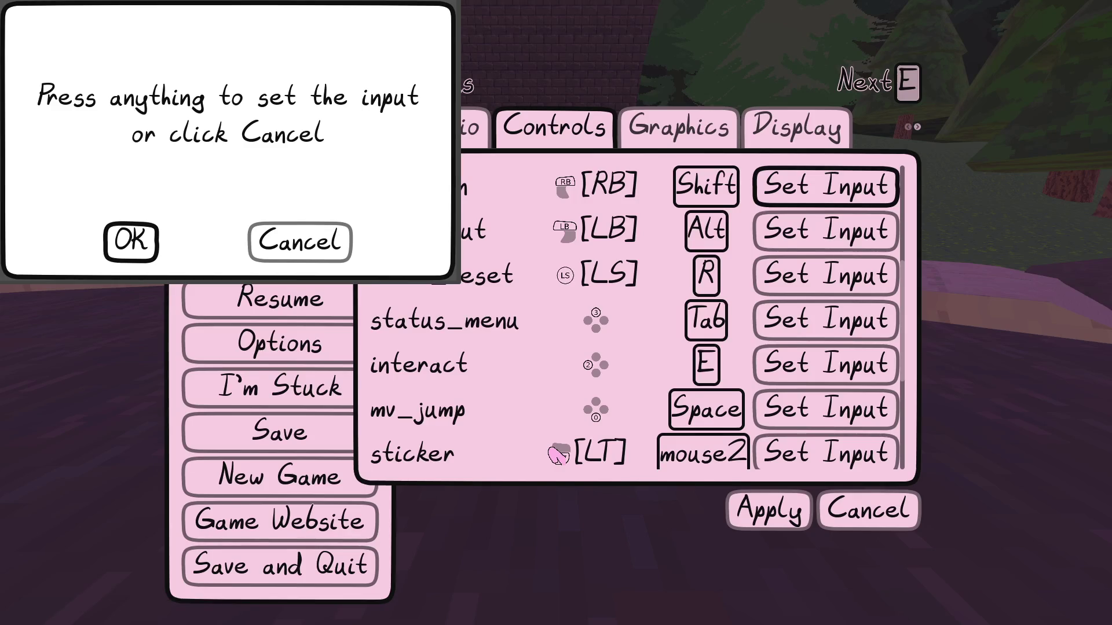
{"action": "key", "text": "alt+Tab"}
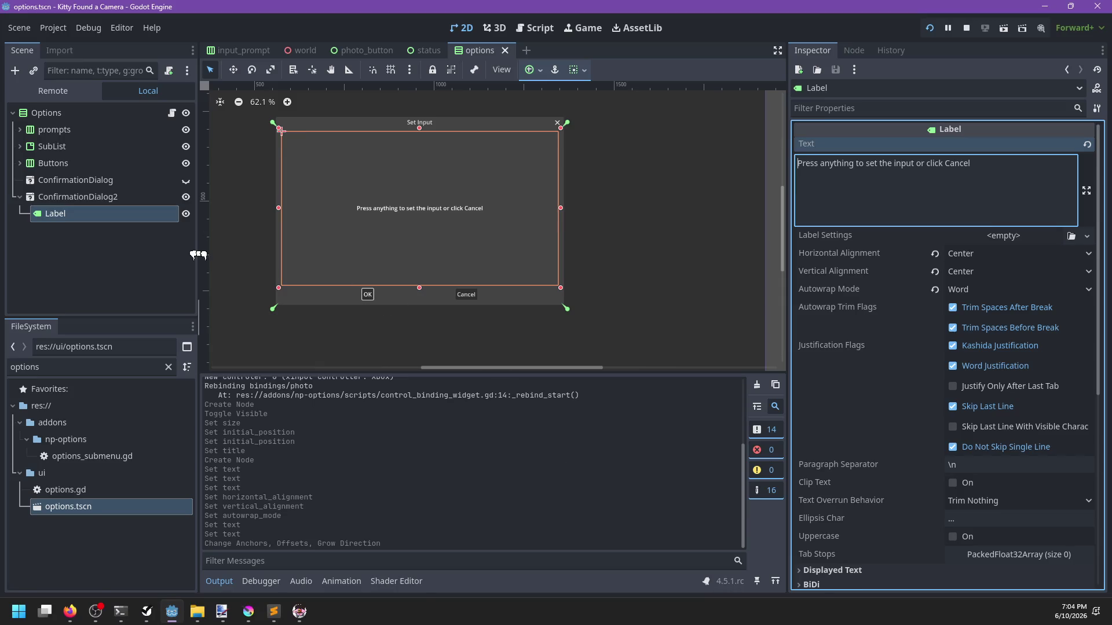
{"action": "key", "text": "alt+Tab"}
{"action": "key", "text": "alt+Tab"}
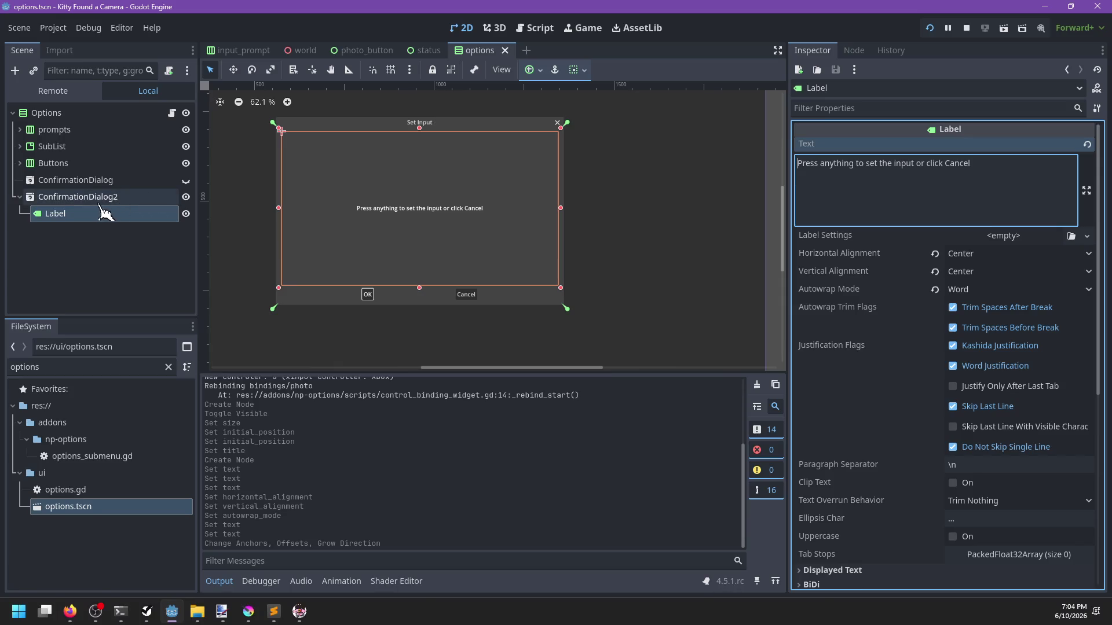
Step: Select ConfirmationDialog2 and inspect its Theme settings in the Inspector
{"action": "left_click", "coordinate": [98, 197]}
{"action": "scroll", "coordinate": [857, 373], "scroll_direction": "down", "scroll_amount": 3}
{"action": "scroll", "coordinate": [860, 387], "scroll_direction": "up", "scroll_amount": 3}
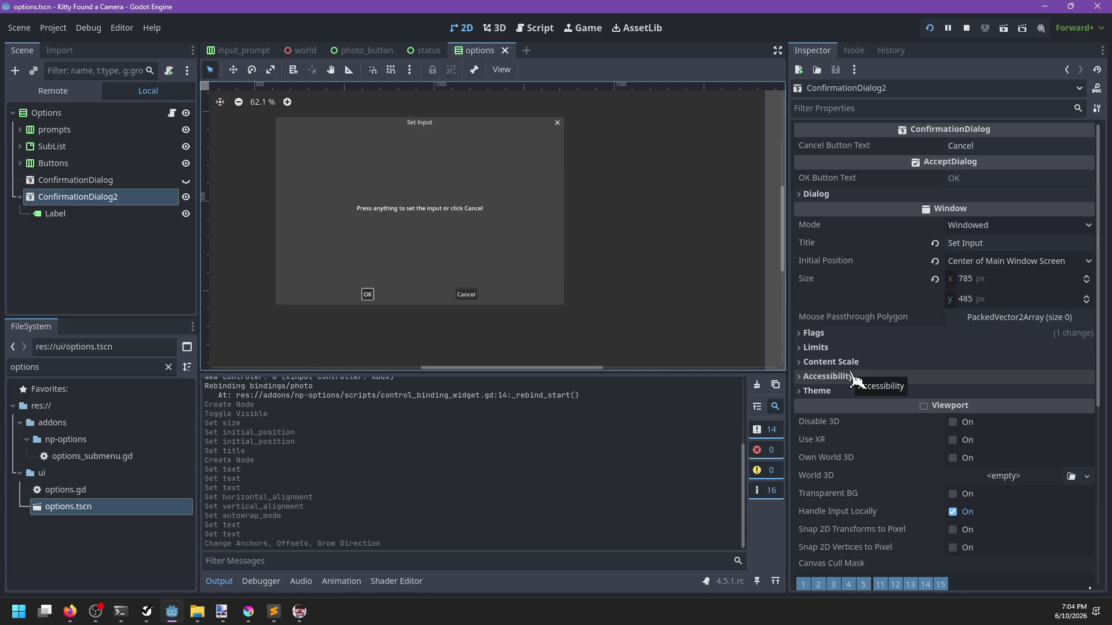
{"action": "scroll", "coordinate": [854, 380], "scroll_direction": "down", "scroll_amount": 5}
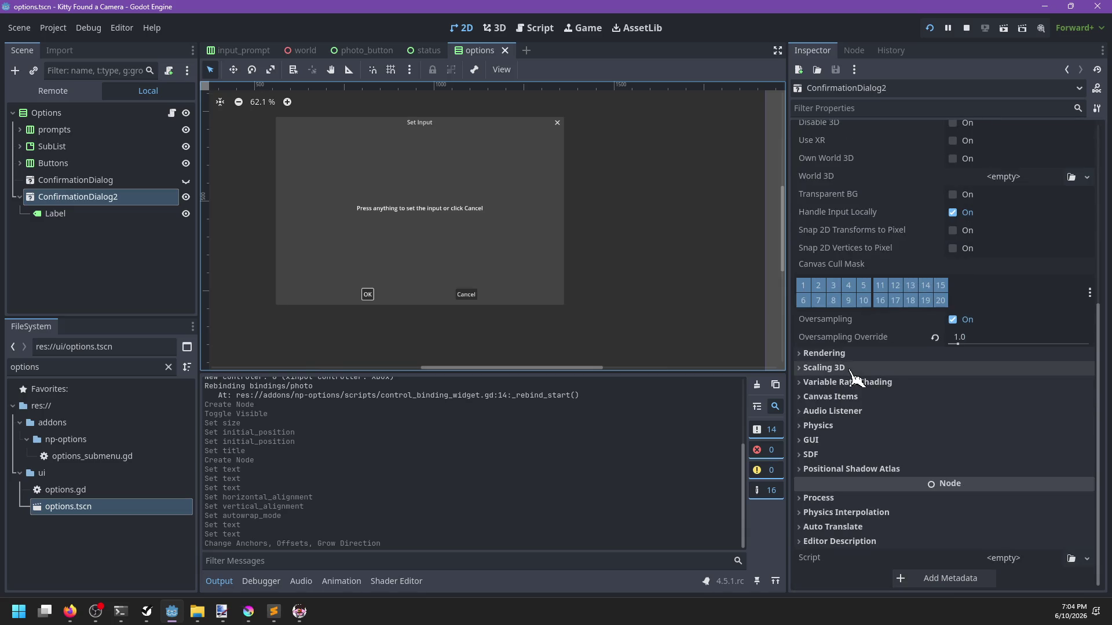
{"action": "left_click", "coordinate": [824, 354]}
{"action": "left_click", "coordinate": [824, 358]}
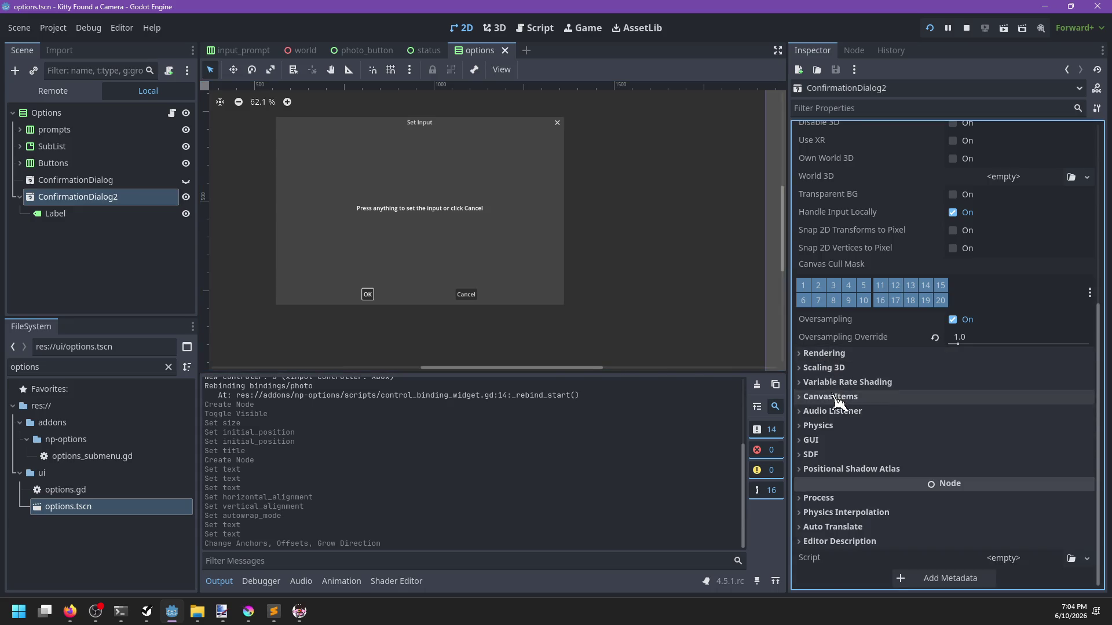
{"action": "scroll", "coordinate": [837, 400], "scroll_direction": "up", "scroll_amount": 3}
{"action": "left_click", "coordinate": [837, 268]}
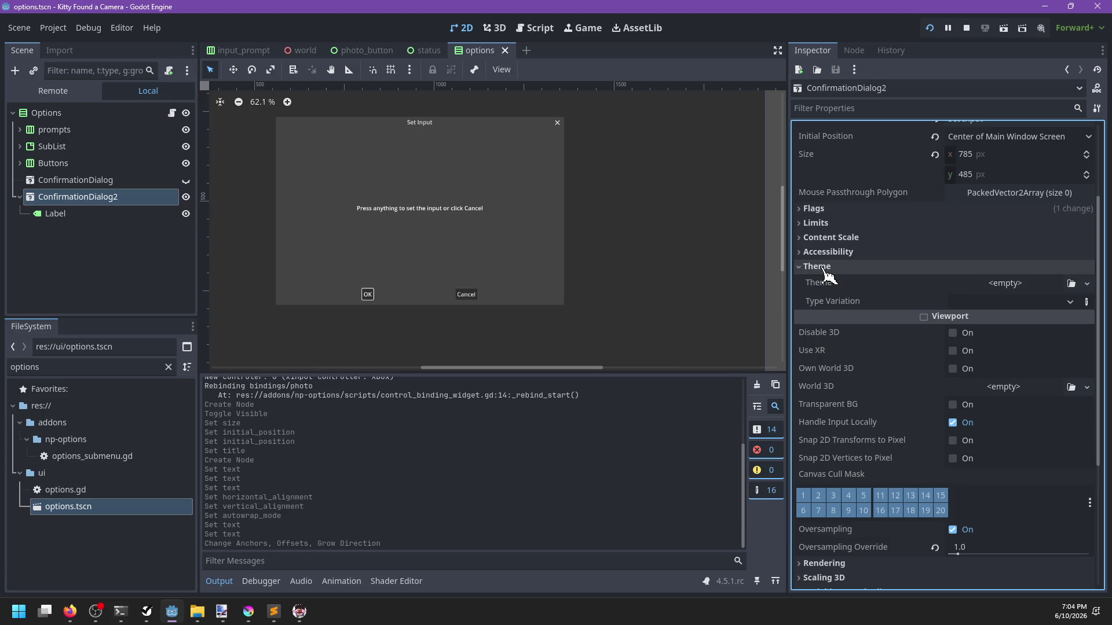
{"action": "left_click", "coordinate": [990, 283]}
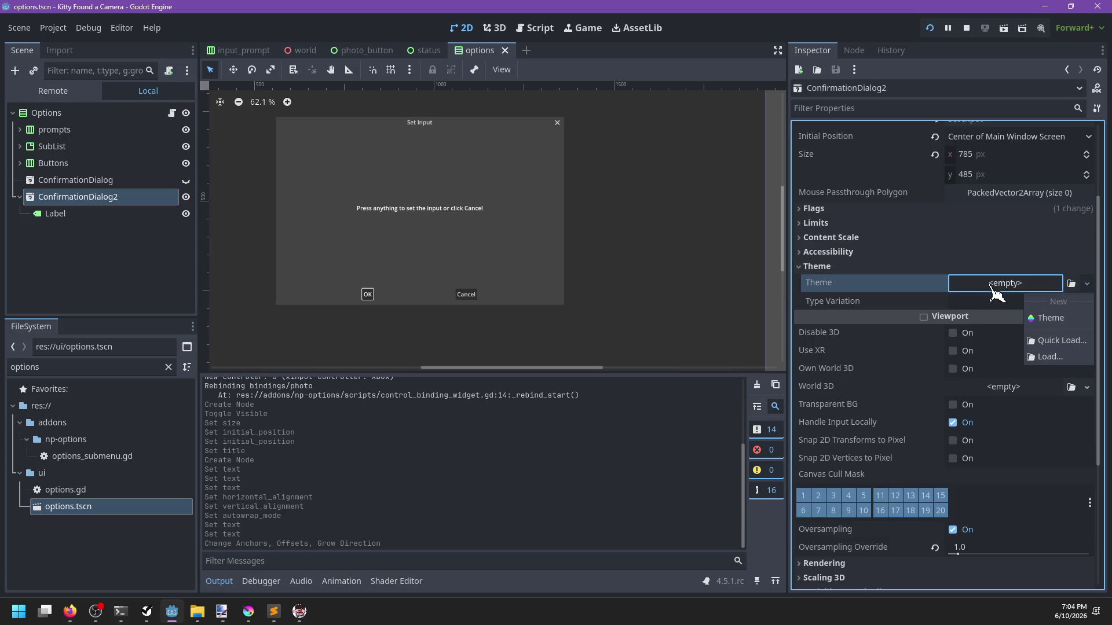
{"action": "left_click", "coordinate": [990, 284]}
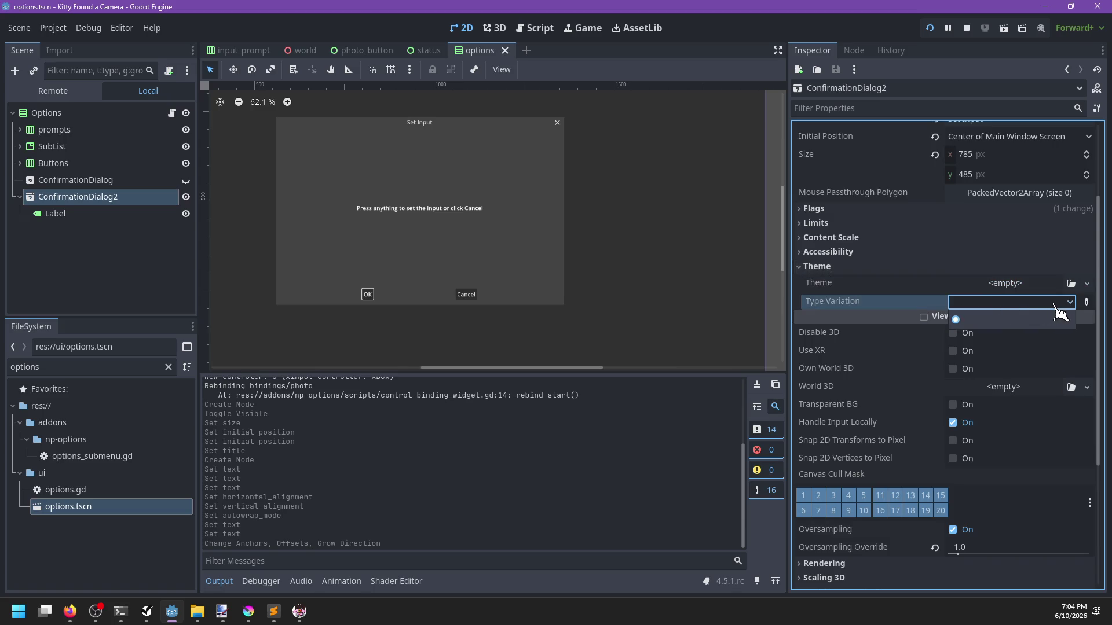
{"action": "left_click", "coordinate": [1005, 285]}
{"action": "left_click", "coordinate": [1006, 291]}
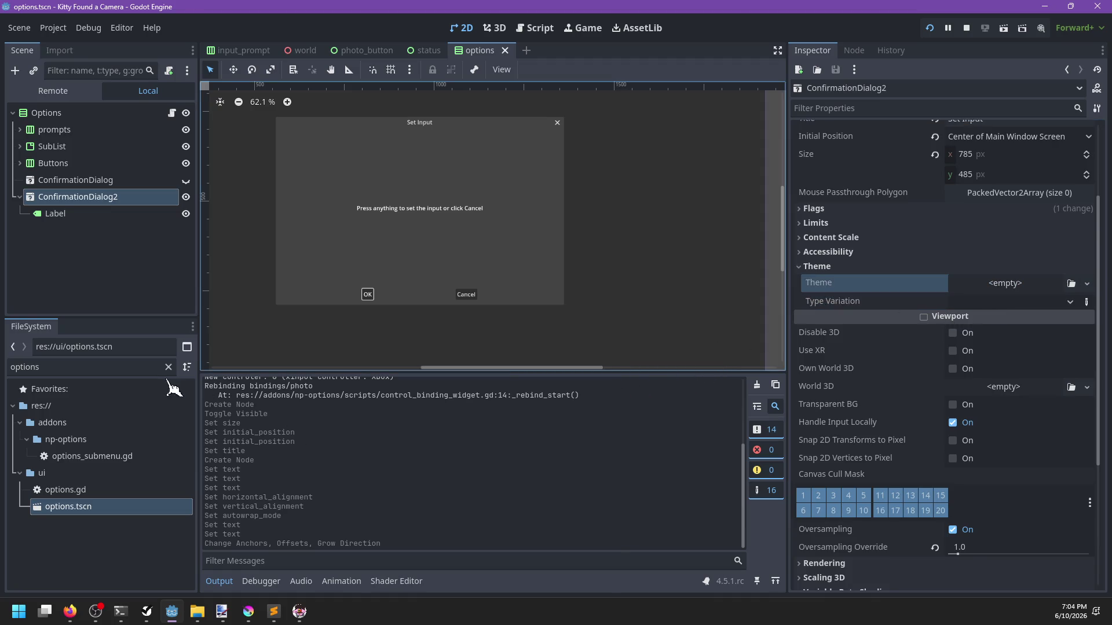
Step: Filter the FileSystem for 'theme' and open default_theme.theme in the theme editor
{"action": "left_click", "coordinate": [148, 367]}
{"action": "type", "text": "theme"}
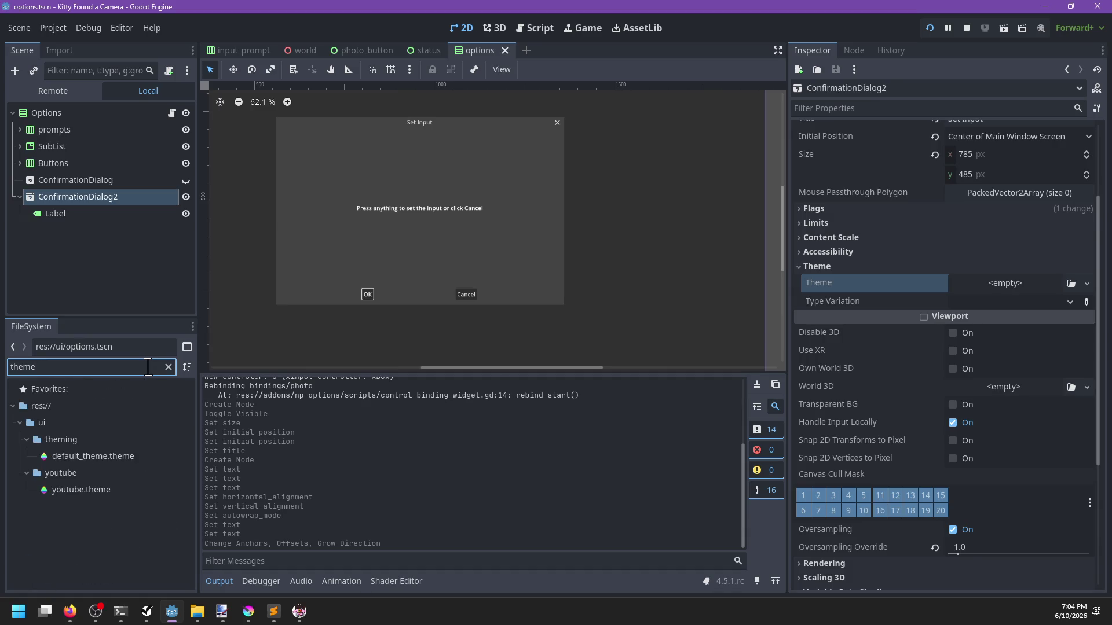
{"action": "double_click", "coordinate": [93, 456]}
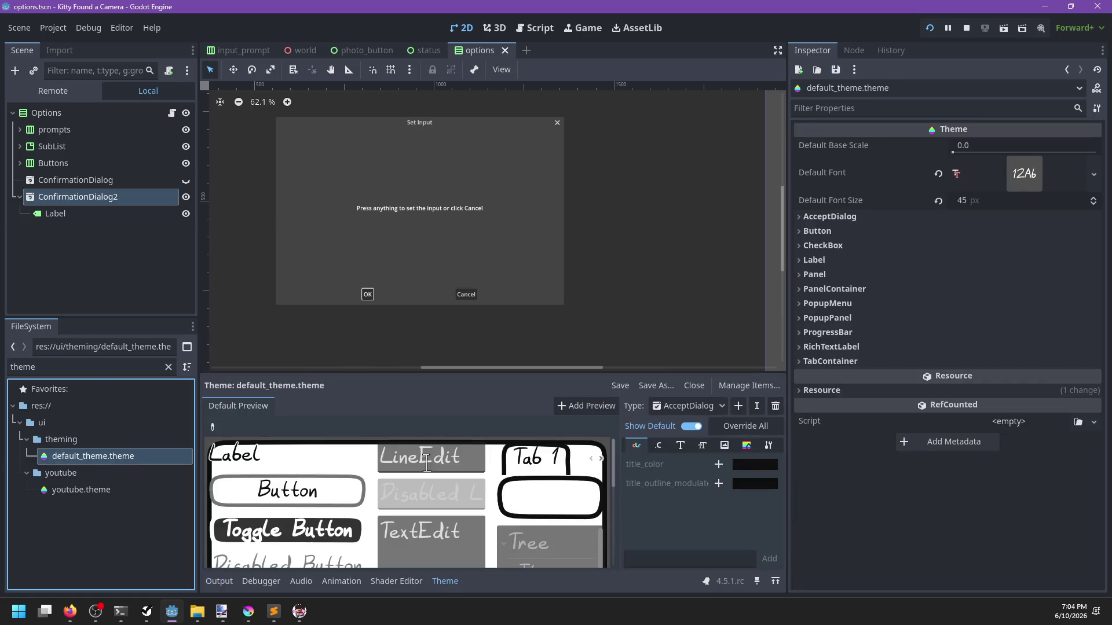
Step: Add the Window type to default_theme.theme
{"action": "left_click", "coordinate": [707, 408]}
{"action": "left_click", "coordinate": [738, 406]}
{"action": "left_click", "coordinate": [739, 406]}
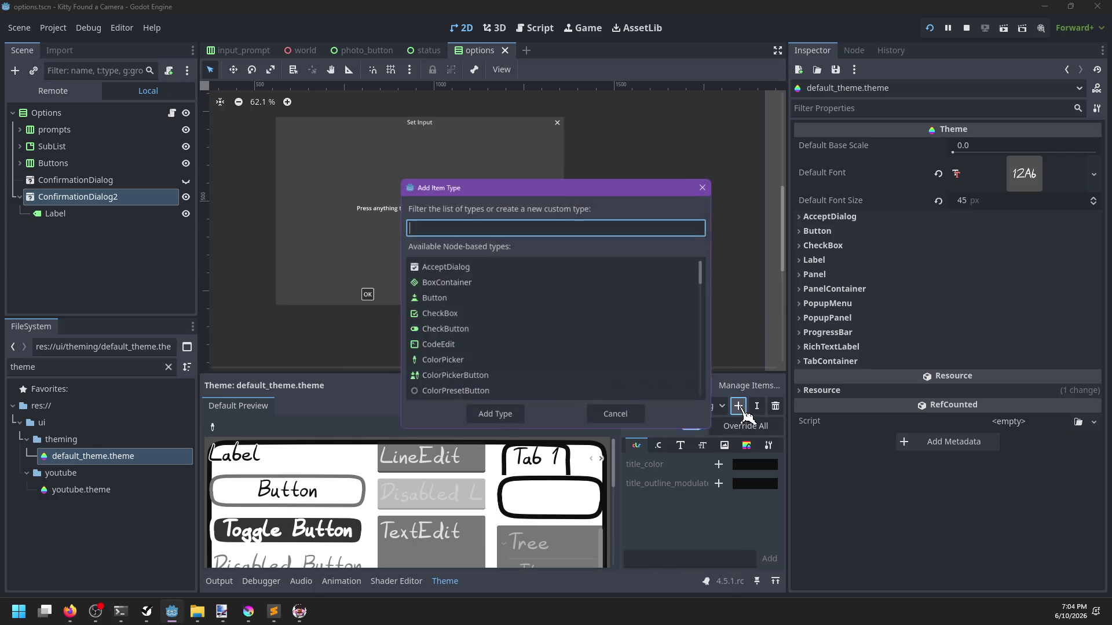
{"action": "type", "text": "window"}
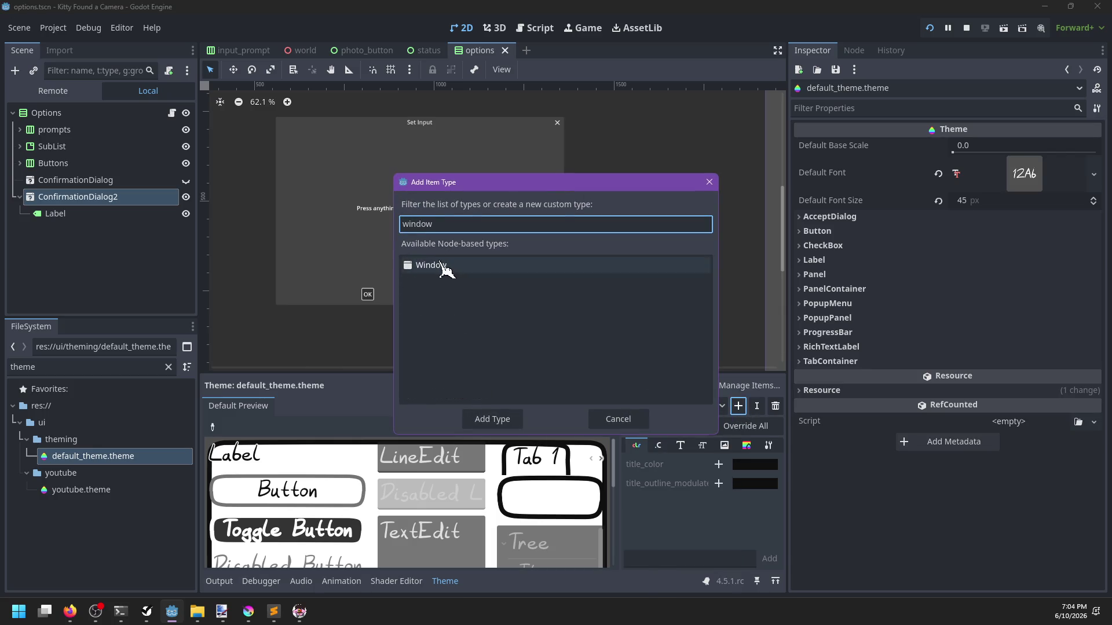
{"action": "double_click", "coordinate": [441, 267]}
Step: Override both Window embedded_border styleboxes with panel.stylebox and save
{"action": "left_click", "coordinate": [659, 445]}
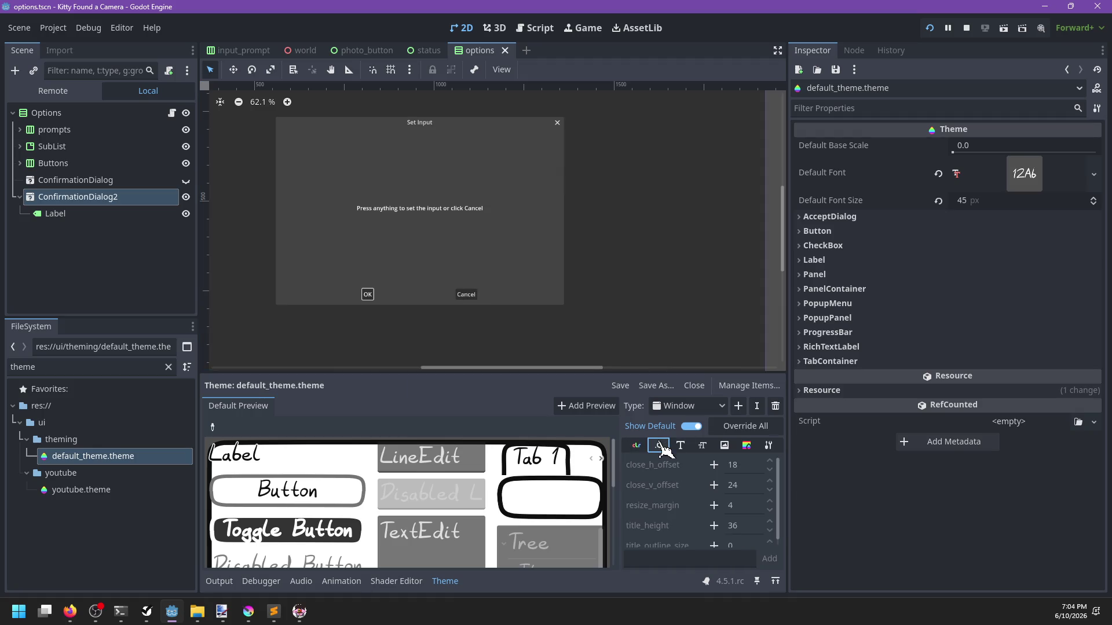
{"action": "scroll", "coordinate": [703, 490], "scroll_direction": "down", "scroll_amount": 1}
{"action": "left_click", "coordinate": [746, 445]}
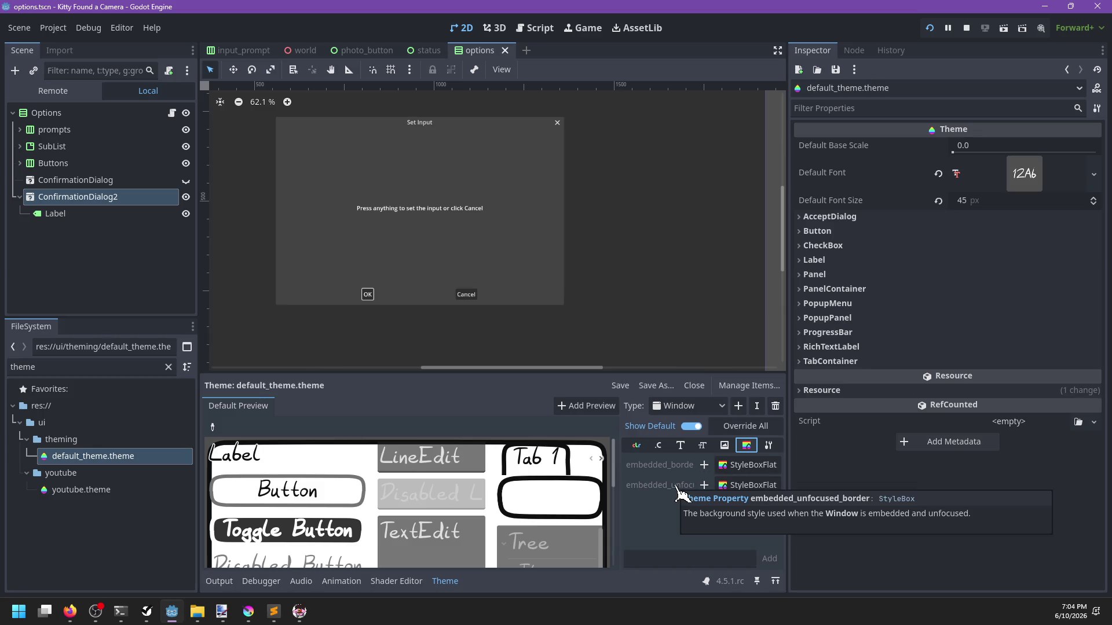
{"action": "left_click", "coordinate": [704, 465]}
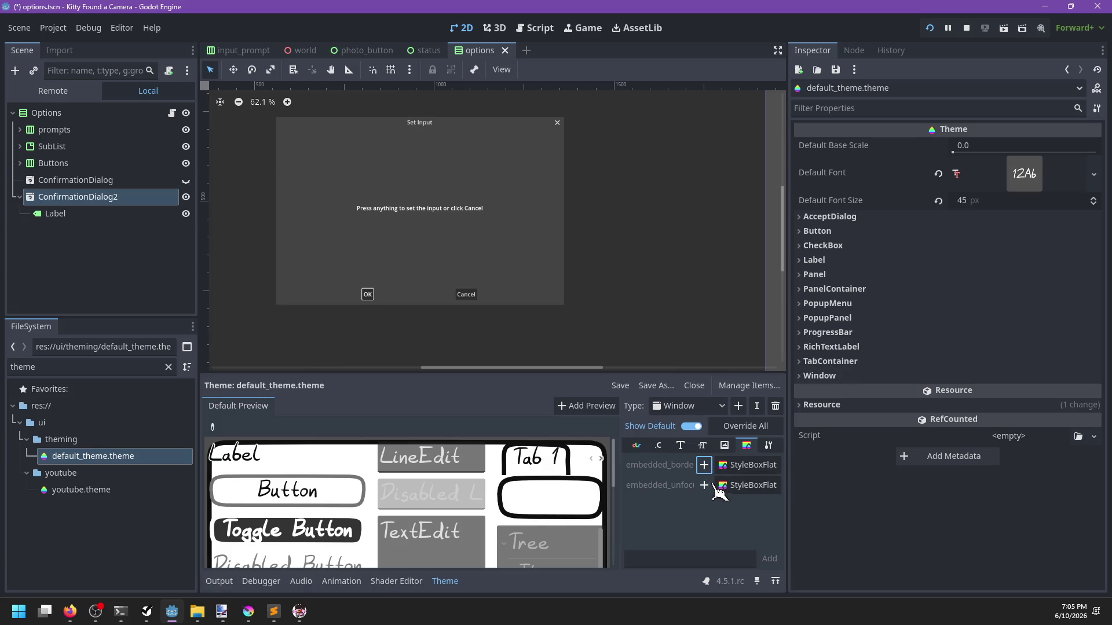
{"action": "left_click", "coordinate": [704, 486]}
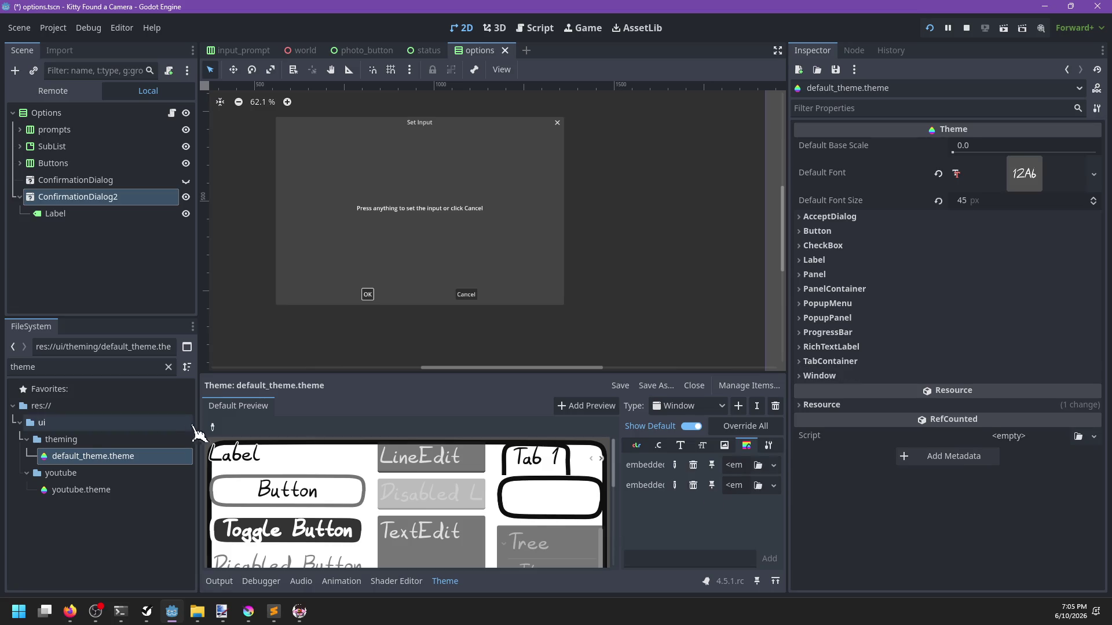
{"action": "double_click", "coordinate": [91, 367]}
{"action": "type", "text": "stylebox"}
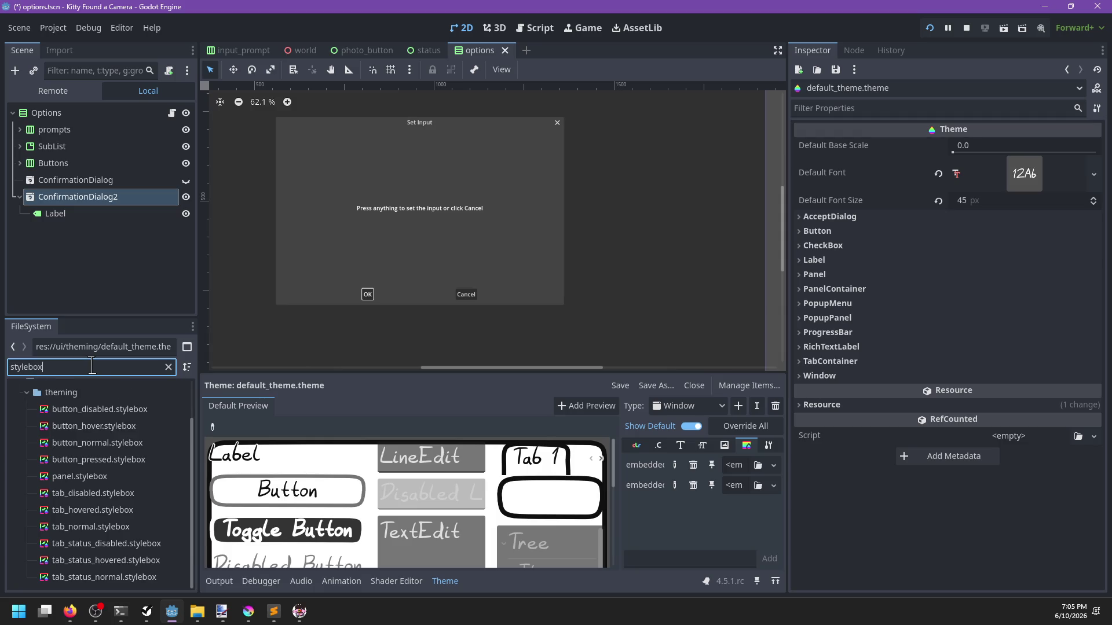
{"action": "mouse_move", "coordinate": [87, 476]}
{"action": "left_mouse_down"}
{"action": "mouse_move", "coordinate": [215, 485]}
{"action": "mouse_move", "coordinate": [733, 469]}
{"action": "left_mouse_up"}
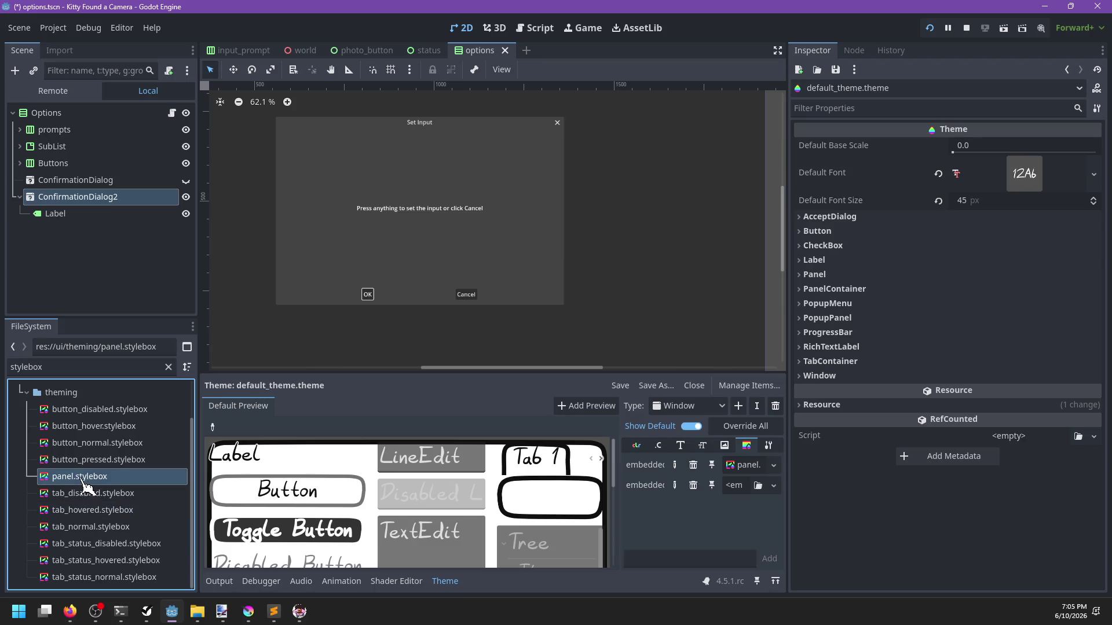
{"action": "mouse_move", "coordinate": [81, 480]}
{"action": "left_mouse_down"}
{"action": "mouse_move", "coordinate": [744, 480]}
{"action": "mouse_move", "coordinate": [727, 504]}
{"action": "left_mouse_up"}
{"action": "key", "text": "ctrl+s"}
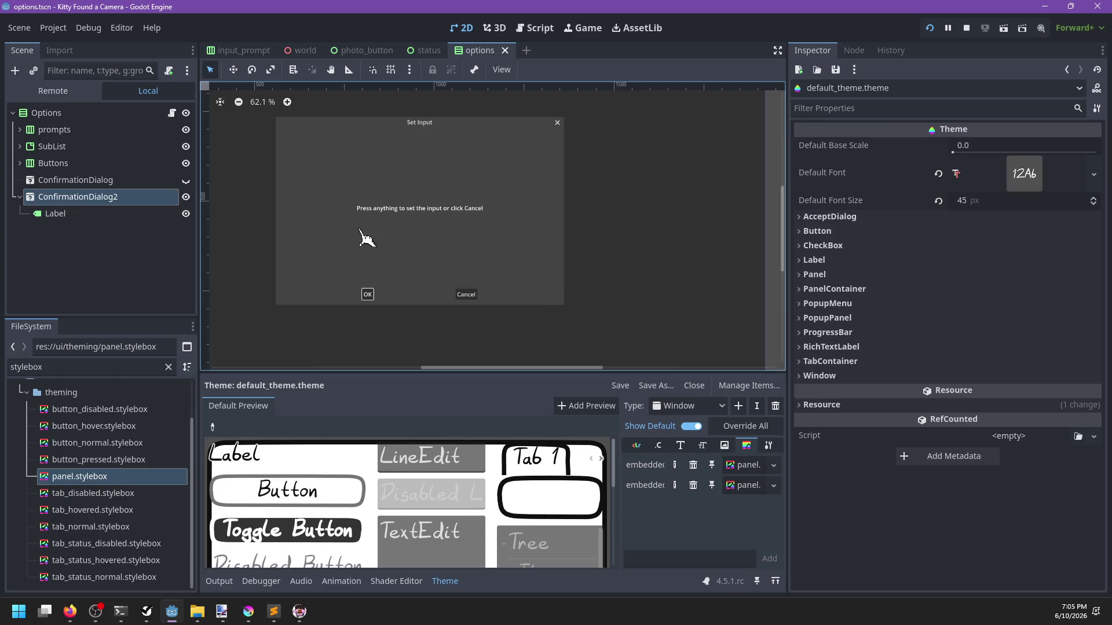
Step: Drag default_theme.theme onto ConfirmationDialog2's Theme property
{"action": "left_click", "coordinate": [117, 361]}
{"action": "key", "text": "ctrl+a"}
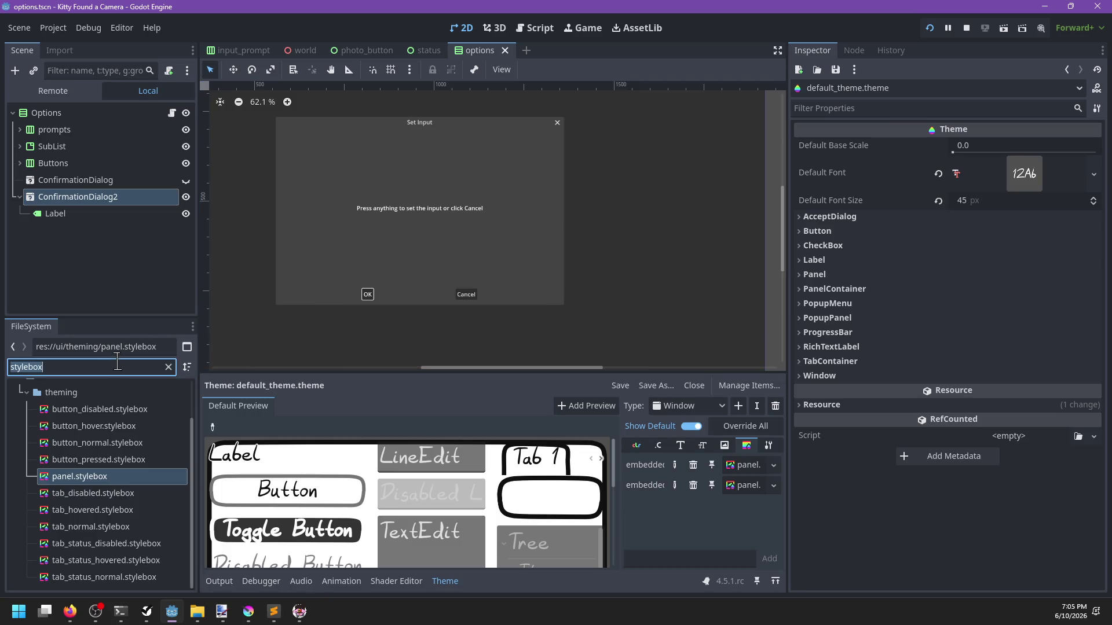
{"action": "type", "text": "theme"}
{"action": "left_click", "coordinate": [123, 200]}
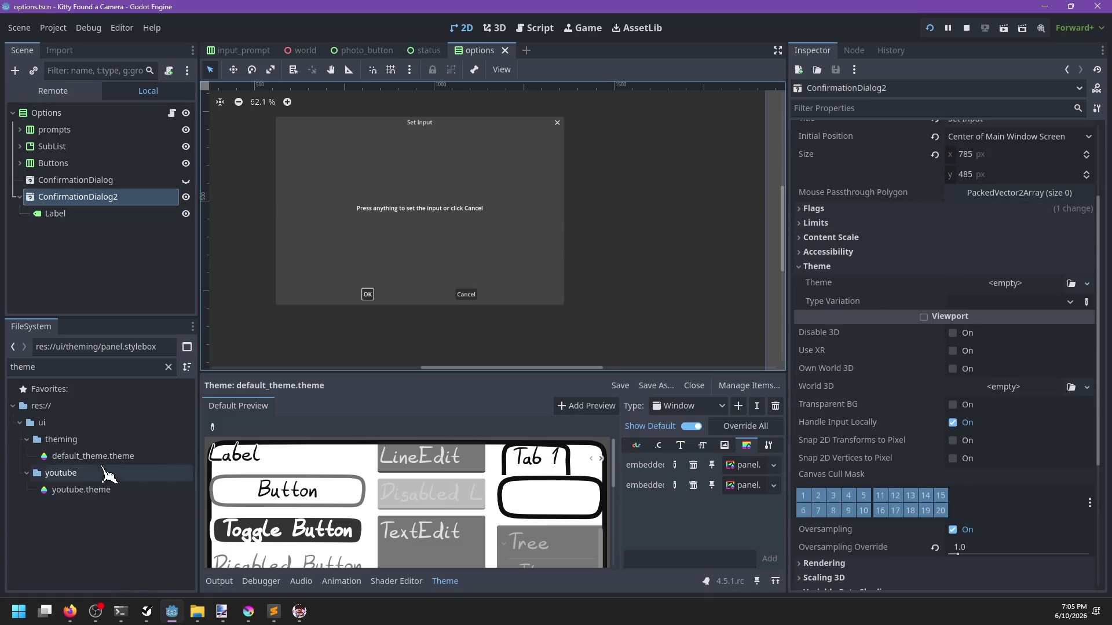
{"action": "mouse_move", "coordinate": [98, 457]}
{"action": "left_mouse_down"}
{"action": "mouse_move", "coordinate": [915, 313]}
{"action": "mouse_move", "coordinate": [996, 284]}
{"action": "left_mouse_up"}
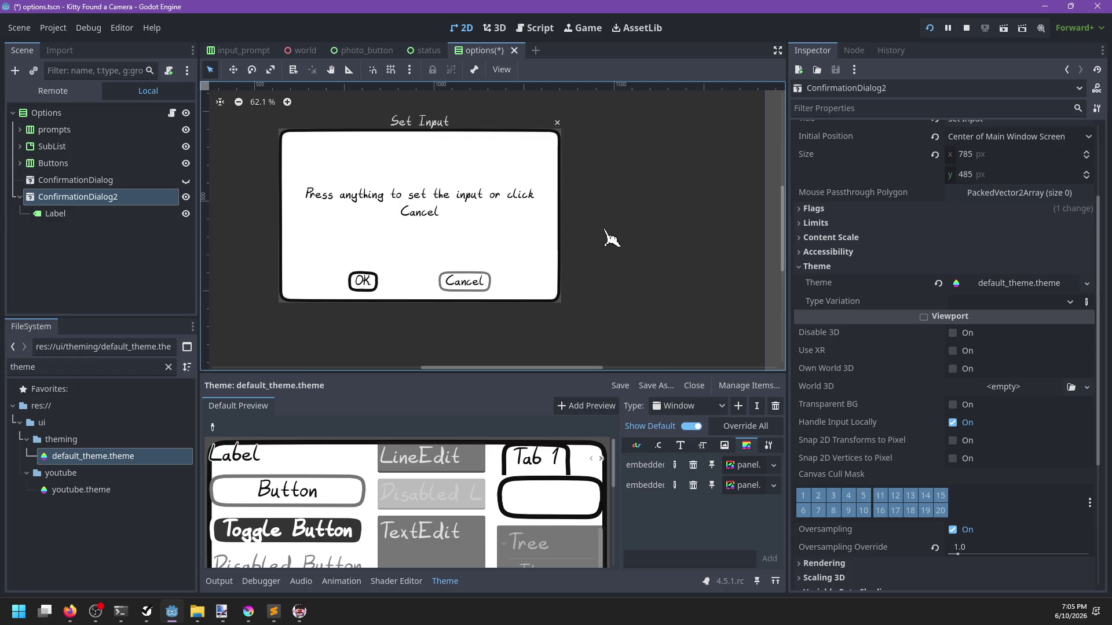
Step: Save the scene and look through the Window type's theme tabs, ending on Colors
{"action": "scroll", "coordinate": [666, 291], "scroll_direction": "up", "scroll_amount": 1}
{"action": "key", "text": "ctrl+s"}
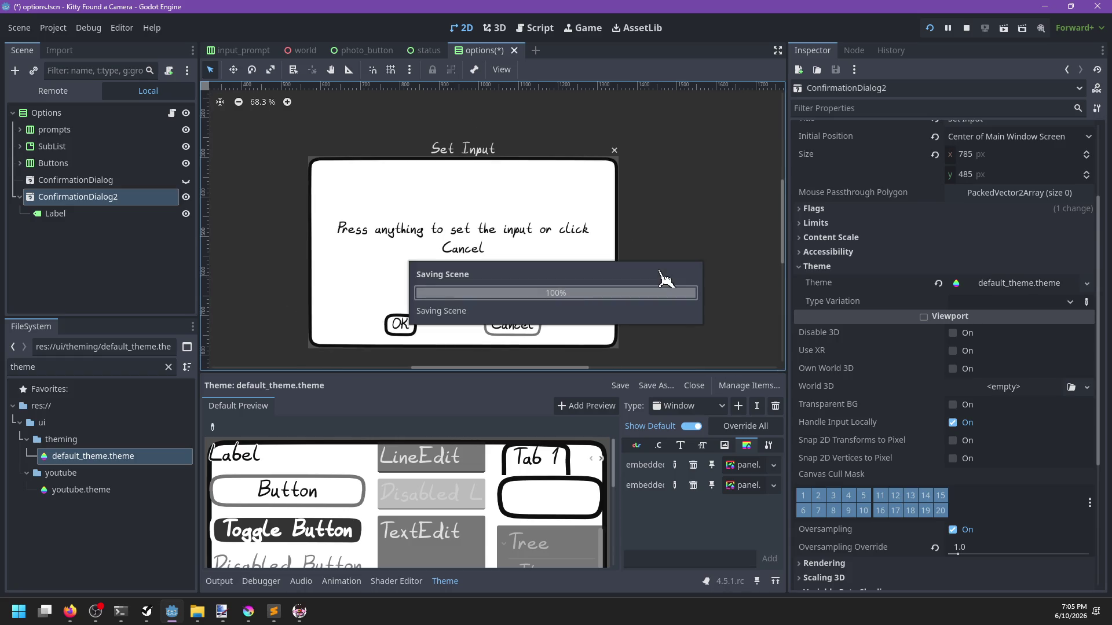
{"action": "left_click", "coordinate": [769, 446]}
{"action": "left_click", "coordinate": [725, 445]}
{"action": "left_click", "coordinate": [703, 446]}
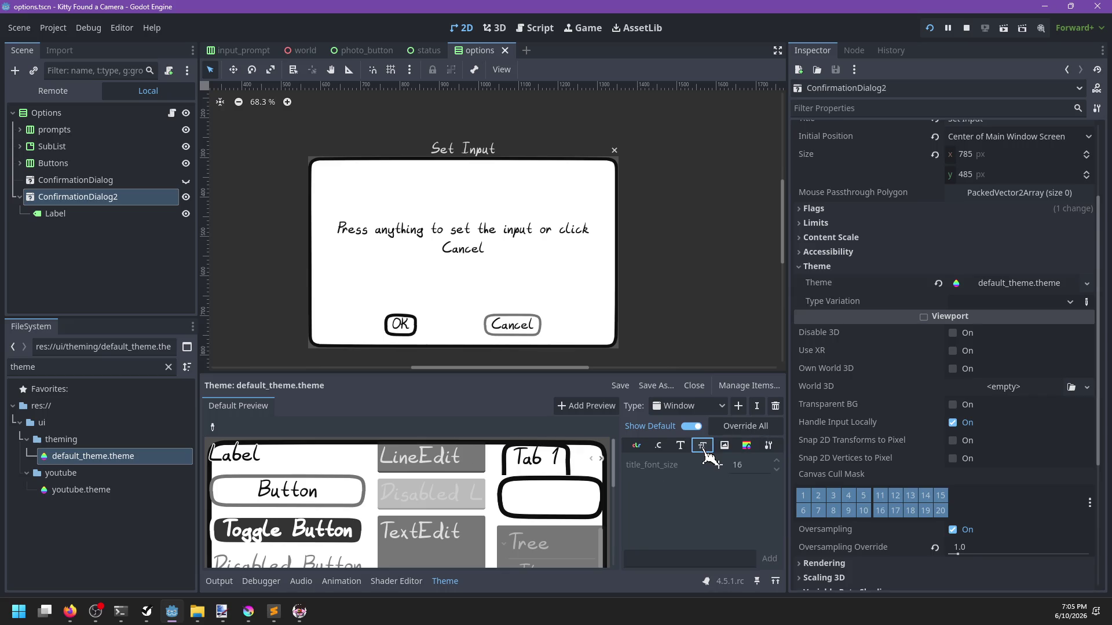
{"action": "left_click", "coordinate": [662, 447]}
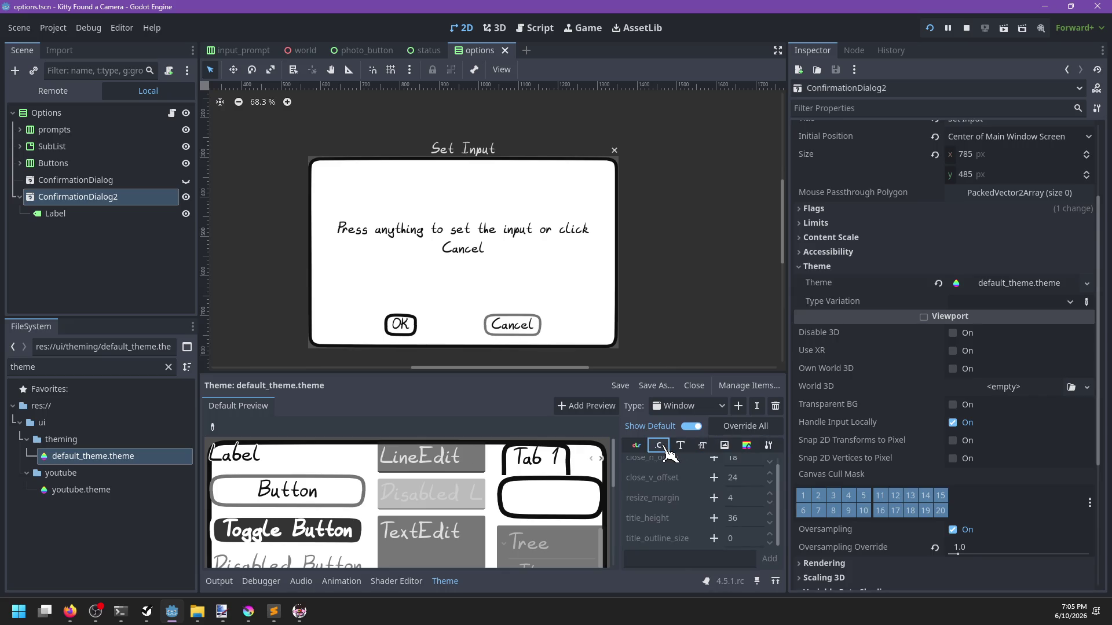
{"action": "scroll", "coordinate": [690, 491], "scroll_direction": "up", "scroll_amount": 1}
{"action": "left_click", "coordinate": [637, 447]}
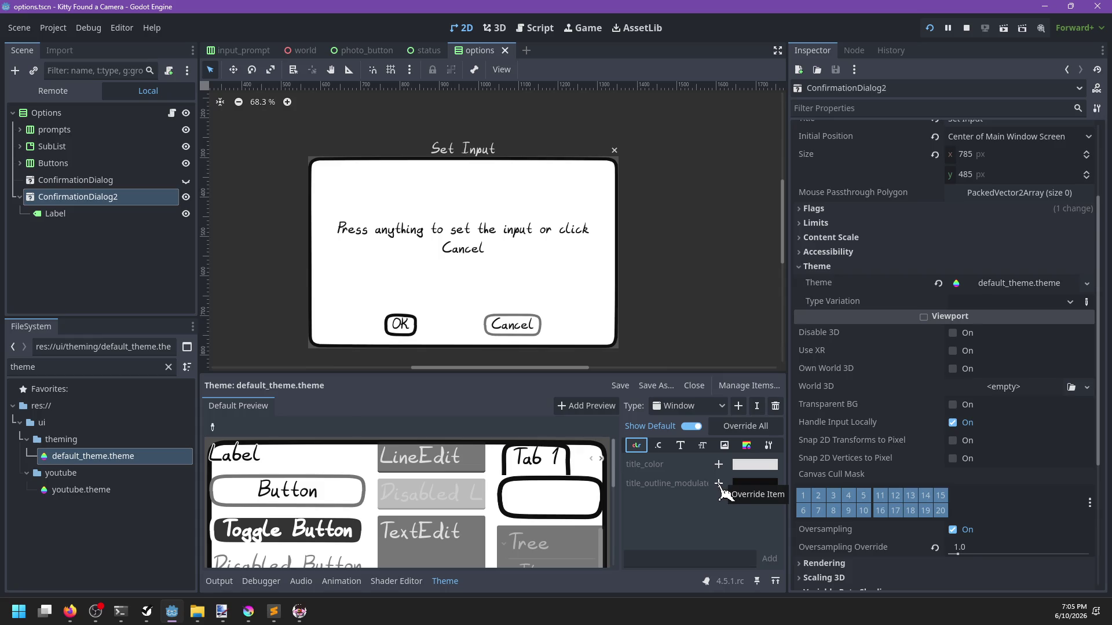
Step: Override title_outline_modulate and make it a transparent colour
{"action": "left_click", "coordinate": [718, 484]}
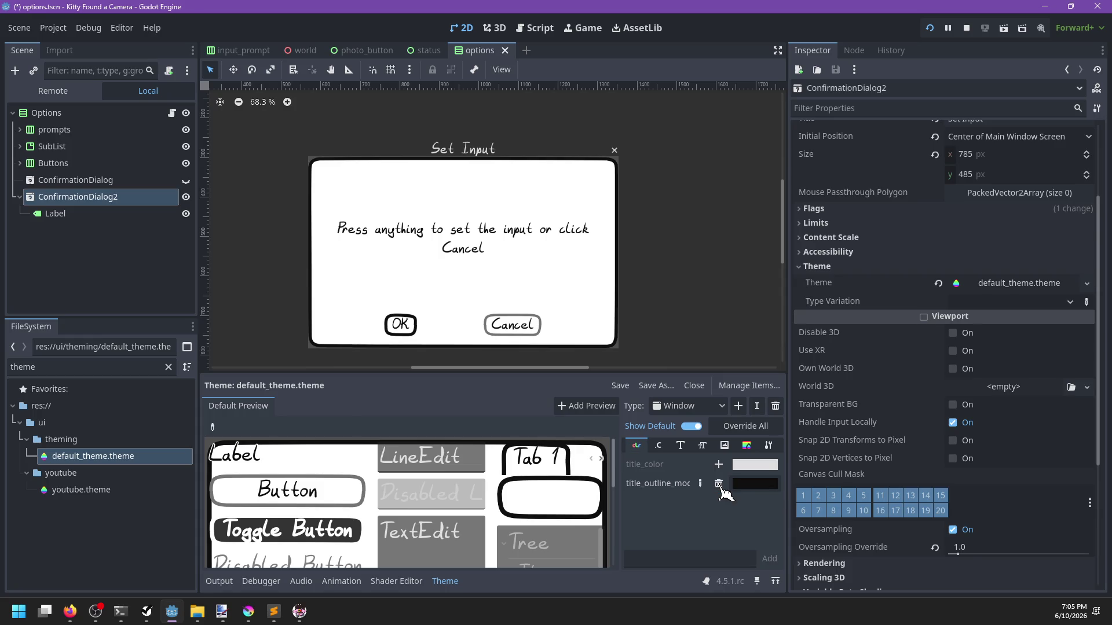
{"action": "left_click", "coordinate": [753, 484]}
{"action": "left_click_drag", "start_coordinate": [834, 232], "coordinate": [859, 96]}
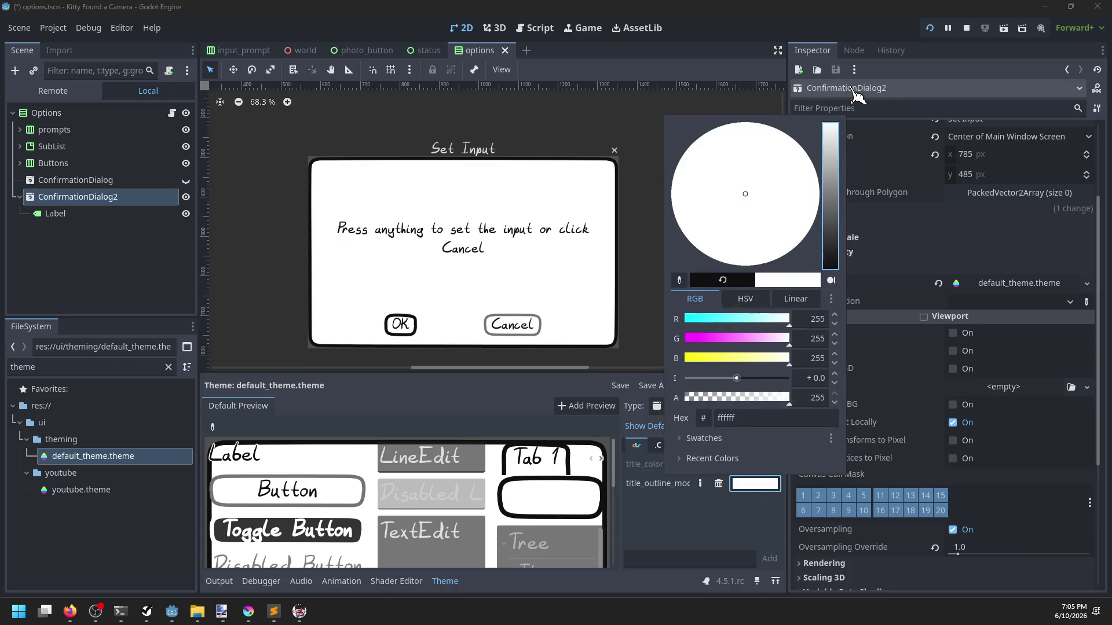
{"action": "mouse_move", "coordinate": [856, 142]}
{"action": "left_mouse_down"}
{"action": "mouse_move", "coordinate": [856, 345]}
{"action": "mouse_move", "coordinate": [855, 98]}
{"action": "left_mouse_up"}
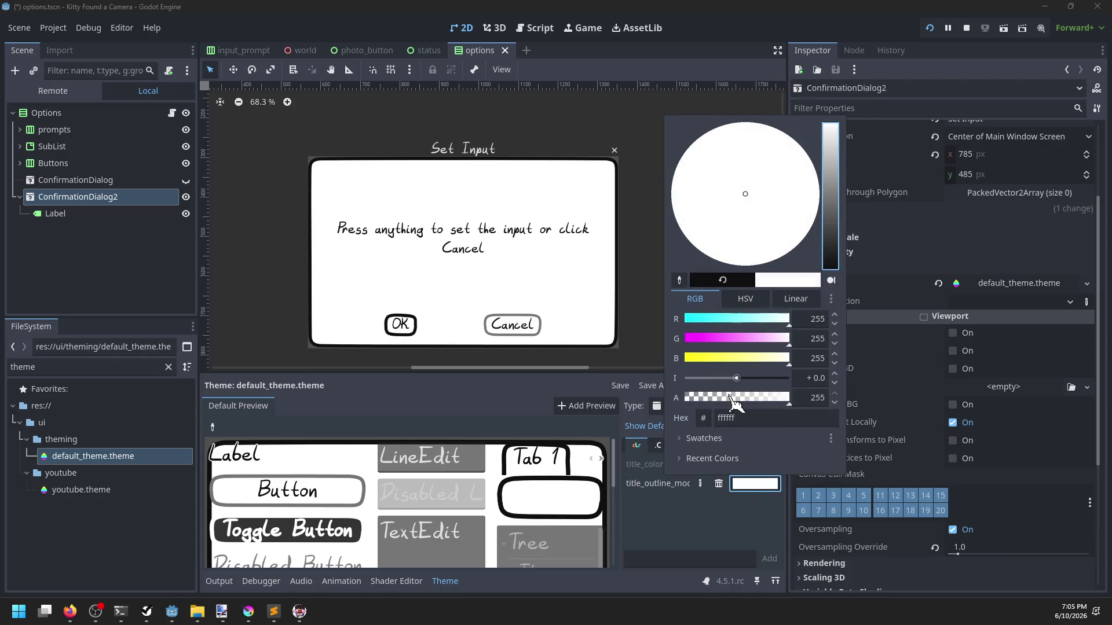
{"action": "left_click_drag", "start_coordinate": [737, 398], "coordinate": [660, 404]}
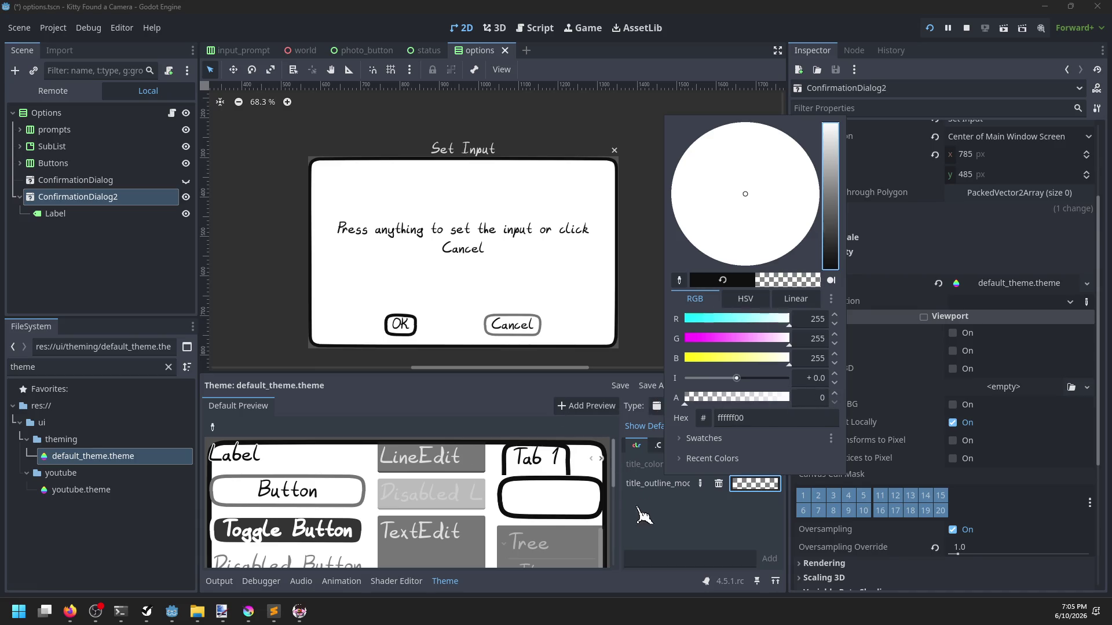
{"action": "left_click", "coordinate": [713, 492]}
Step: Override title_color and set it to pure white (ffffff)
{"action": "left_click", "coordinate": [718, 464]}
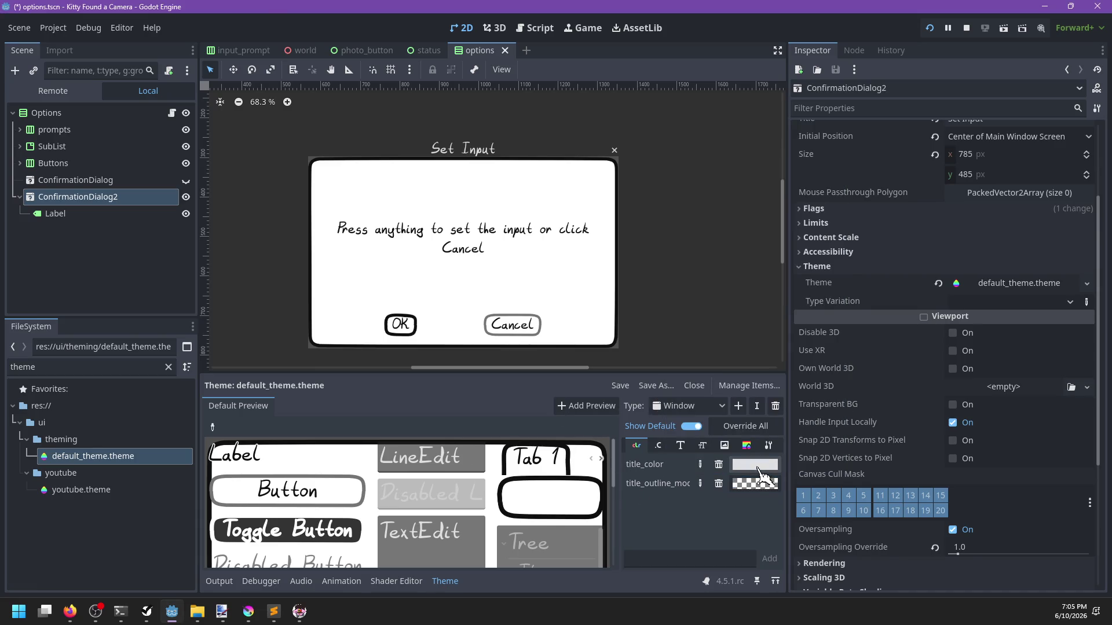
{"action": "left_click", "coordinate": [759, 467]}
{"action": "mouse_move", "coordinate": [762, 174]}
{"action": "left_mouse_down"}
{"action": "mouse_move", "coordinate": [729, 145]}
{"action": "mouse_move", "coordinate": [730, 181]}
{"action": "mouse_move", "coordinate": [763, 178]}
{"action": "left_mouse_up"}
{"action": "left_click_drag", "start_coordinate": [834, 119], "coordinate": [836, 87]}
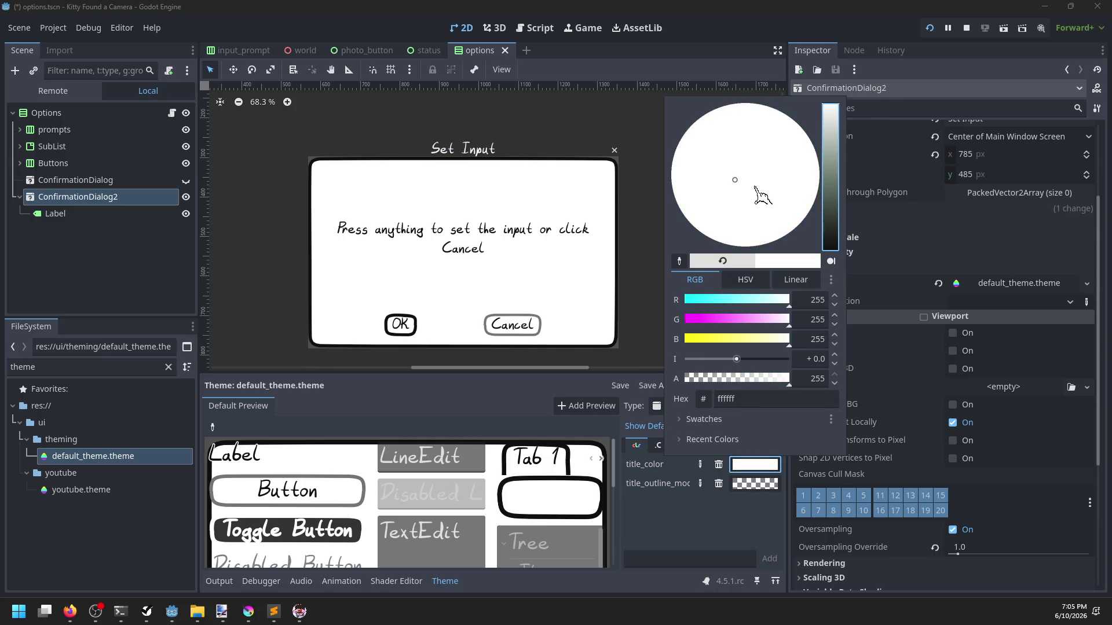
{"action": "left_click", "coordinate": [684, 516]}
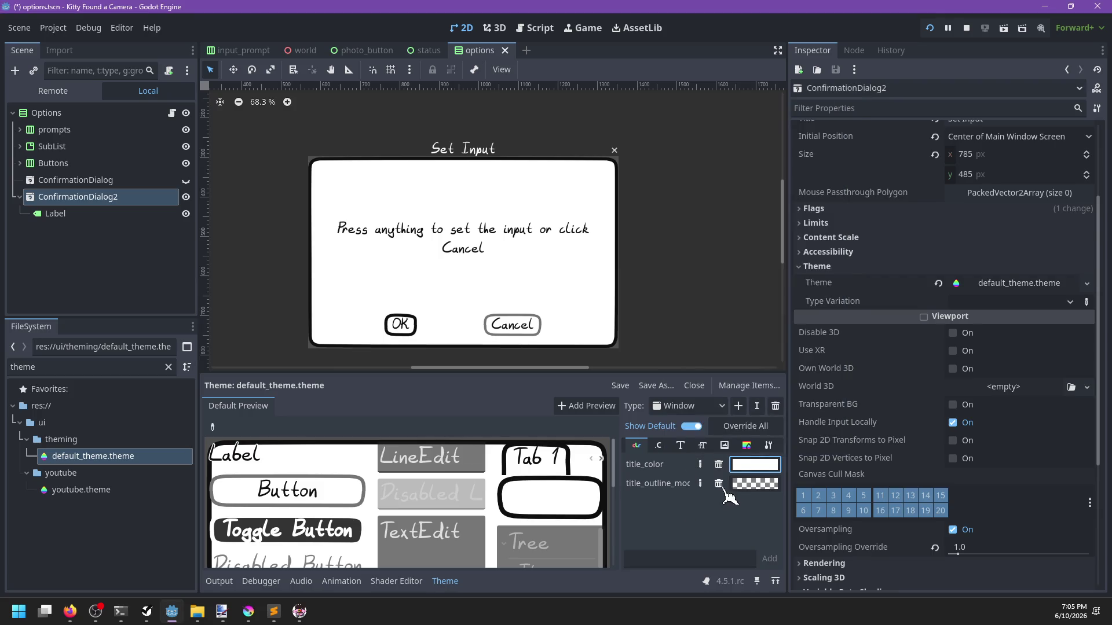
Step: Override the Window title_outline_size constant
{"action": "left_click", "coordinate": [658, 445]}
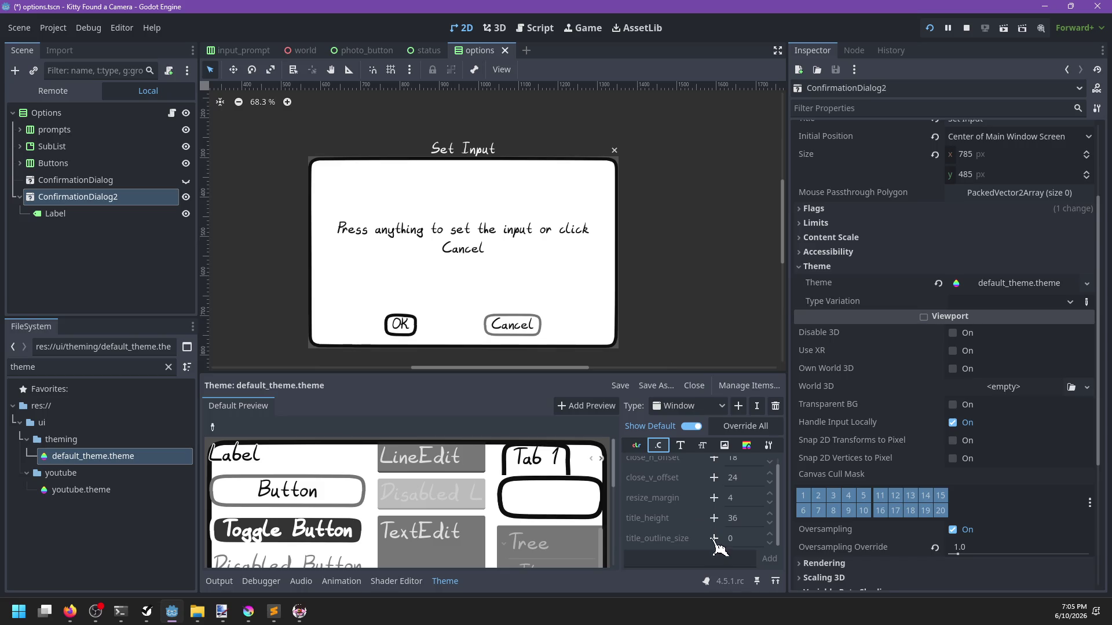
{"action": "key", "text": "Return"}
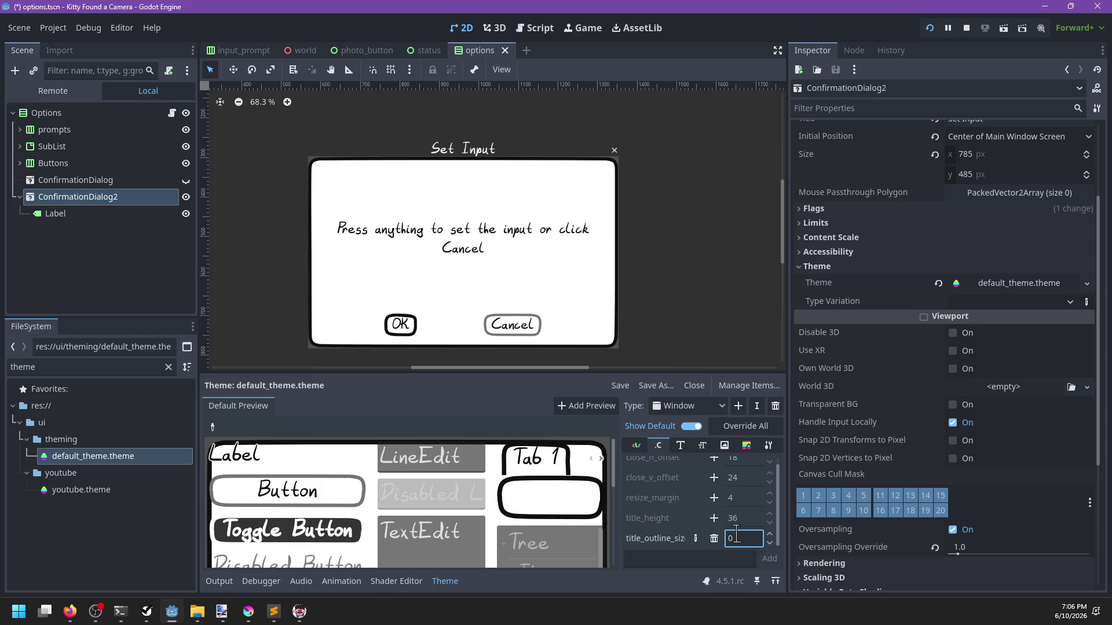
{"action": "left_click", "coordinate": [657, 446]}
Step: Set title_outline_modulate to black with alpha 63 (0000003f)
{"action": "left_click", "coordinate": [747, 445]}
{"action": "left_click", "coordinate": [755, 484]}
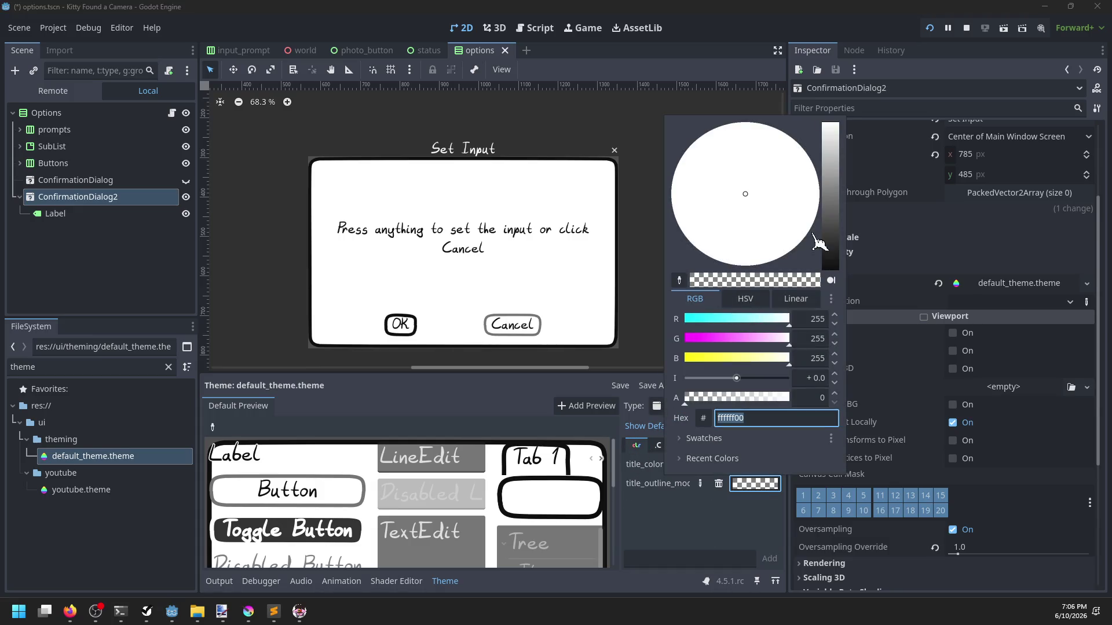
{"action": "left_click", "coordinate": [834, 254]}
{"action": "left_click_drag", "start_coordinate": [840, 261], "coordinate": [847, 271]}
{"action": "left_click", "coordinate": [716, 528]}
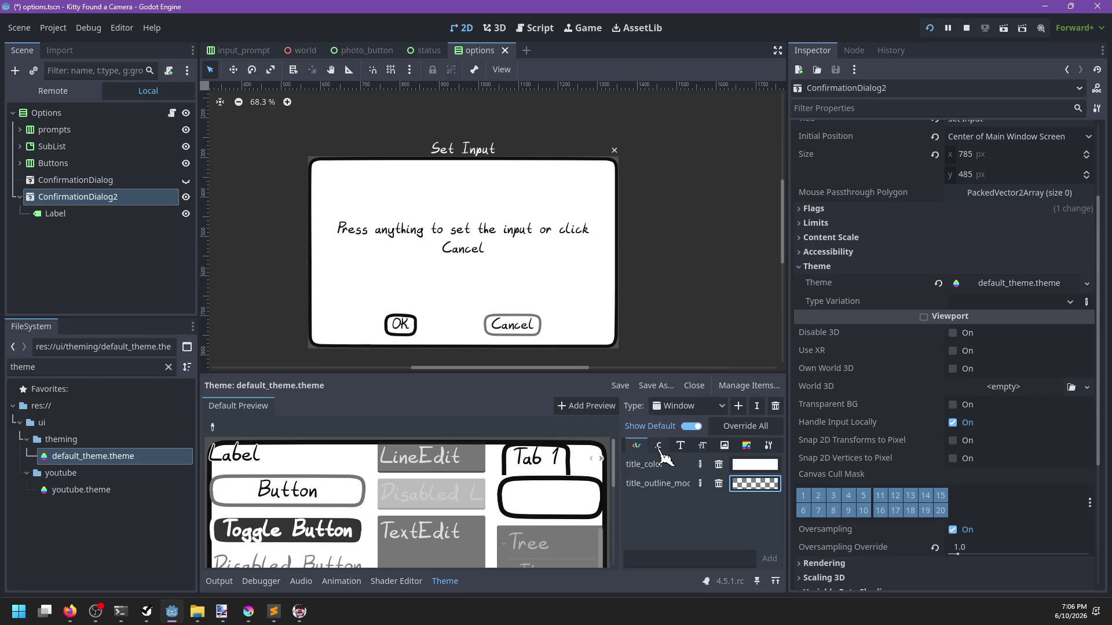
{"action": "left_click", "coordinate": [747, 485]}
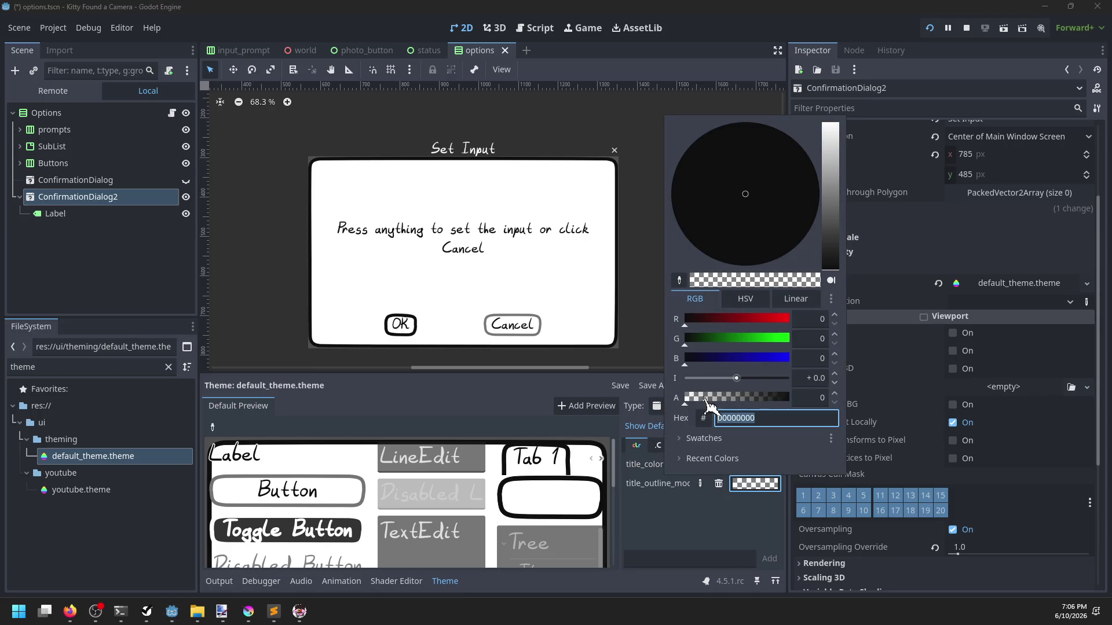
{"action": "left_click", "coordinate": [723, 399]}
{"action": "left_click", "coordinate": [698, 537]}
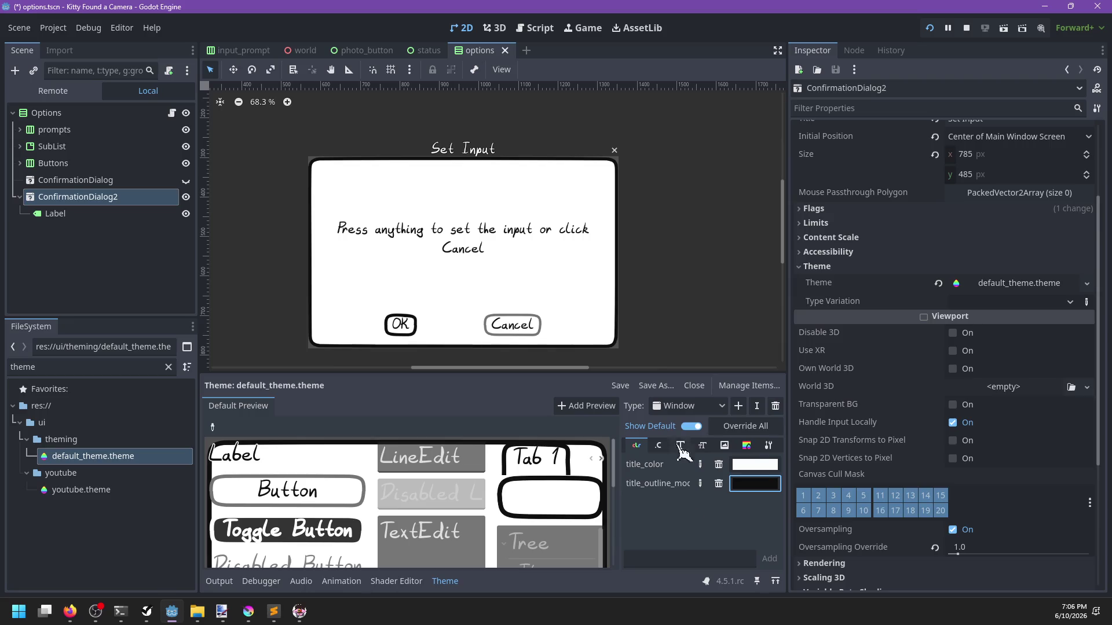
Step: Set the title_outline_size constant to 8
{"action": "left_click", "coordinate": [659, 447]}
{"action": "left_click", "coordinate": [744, 538]}
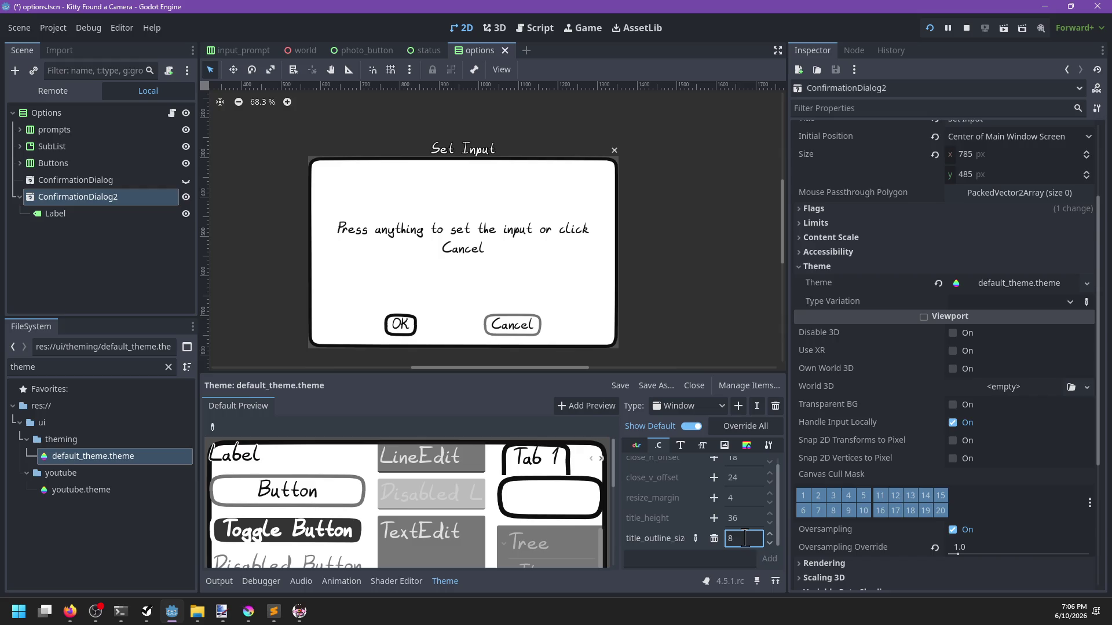
{"action": "scroll", "coordinate": [675, 509], "scroll_direction": "up", "scroll_amount": 1}
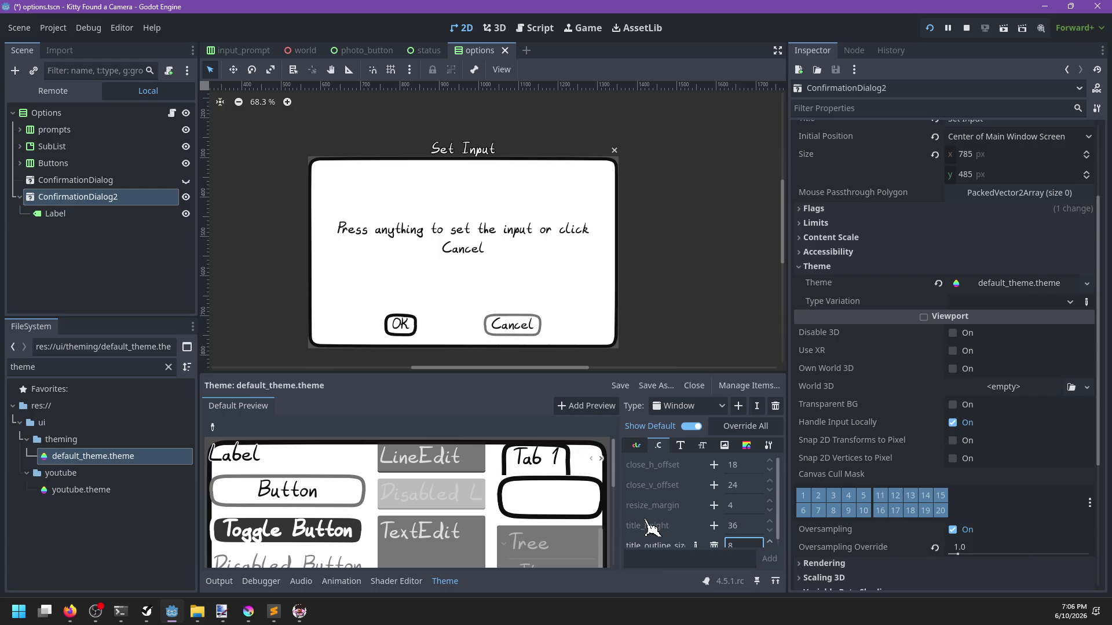
Step: Check the Window font sizes and test the Set Input dialog by running the game
{"action": "left_click", "coordinate": [681, 443]}
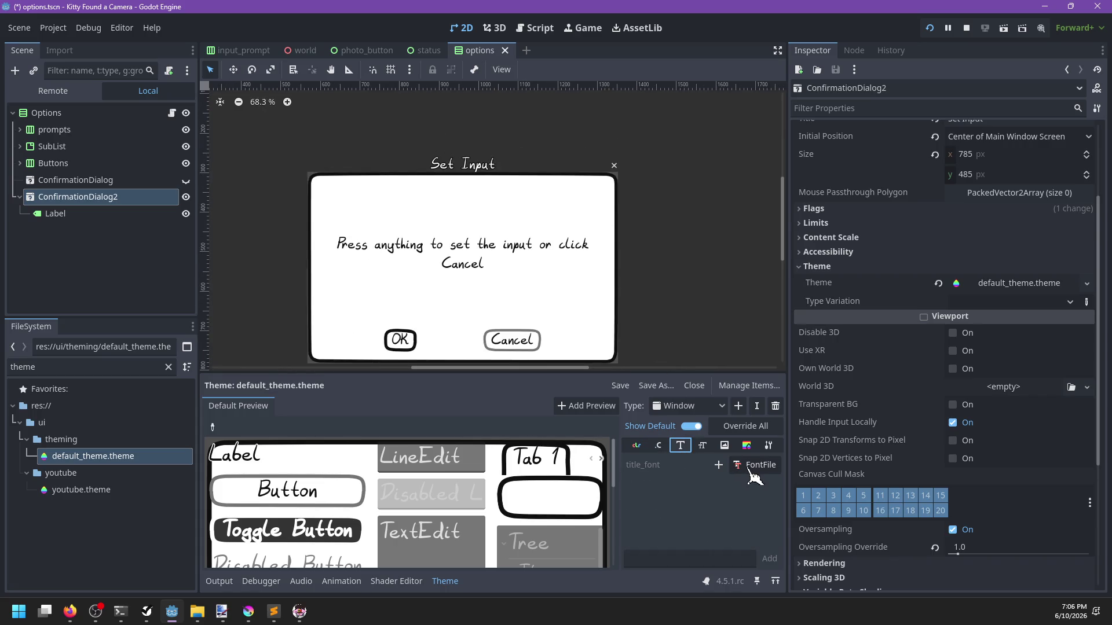
{"action": "left_click", "coordinate": [703, 446]}
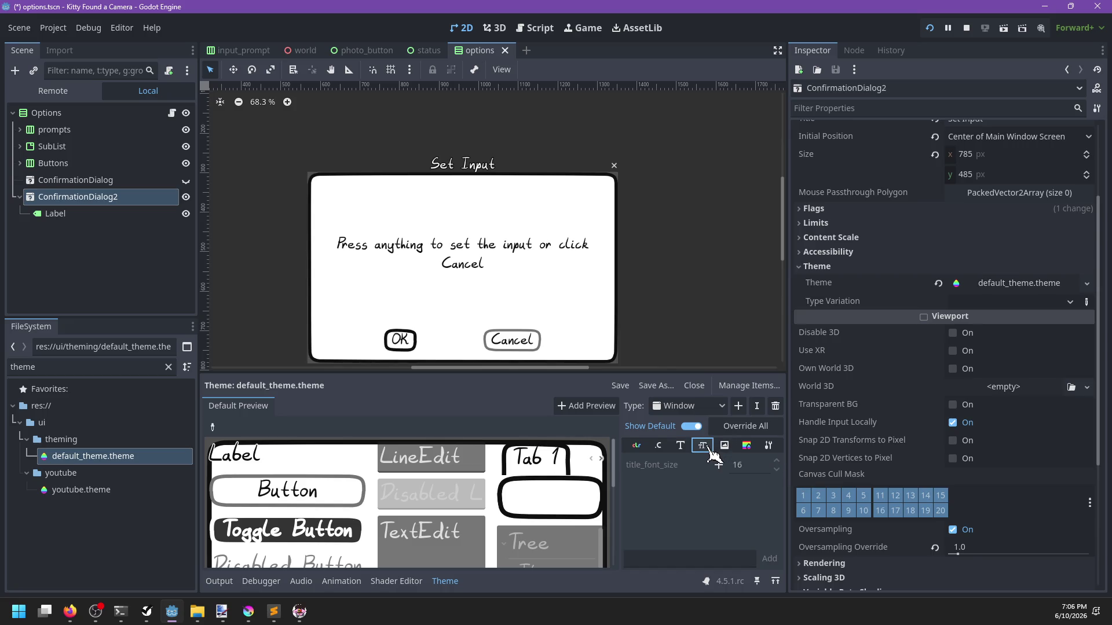
{"action": "key", "text": "F5"}
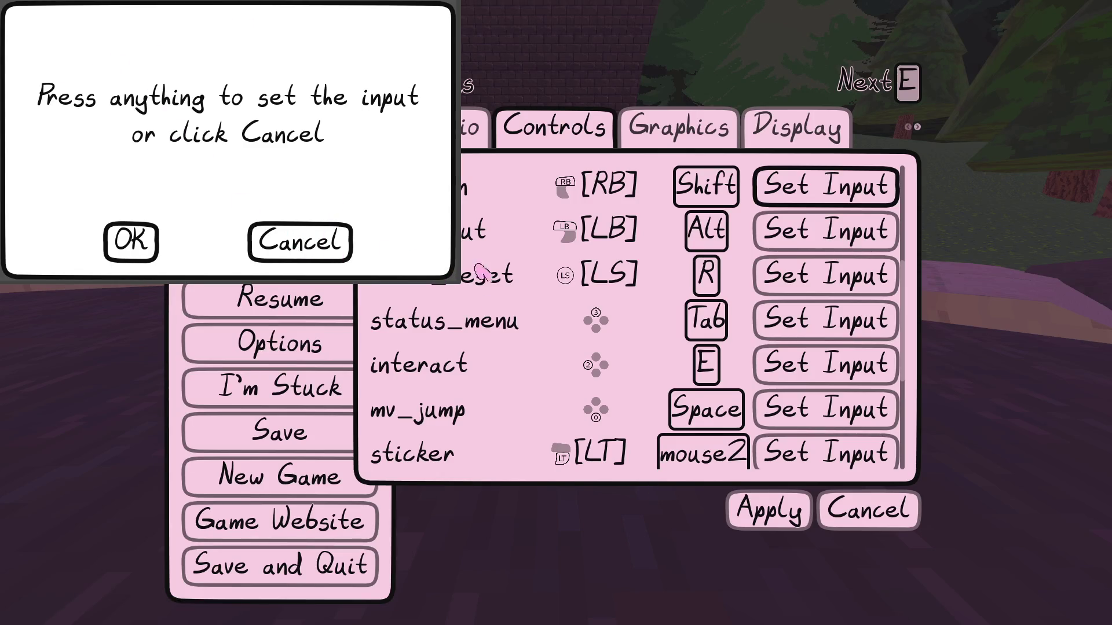
{"action": "key", "text": "F8"}
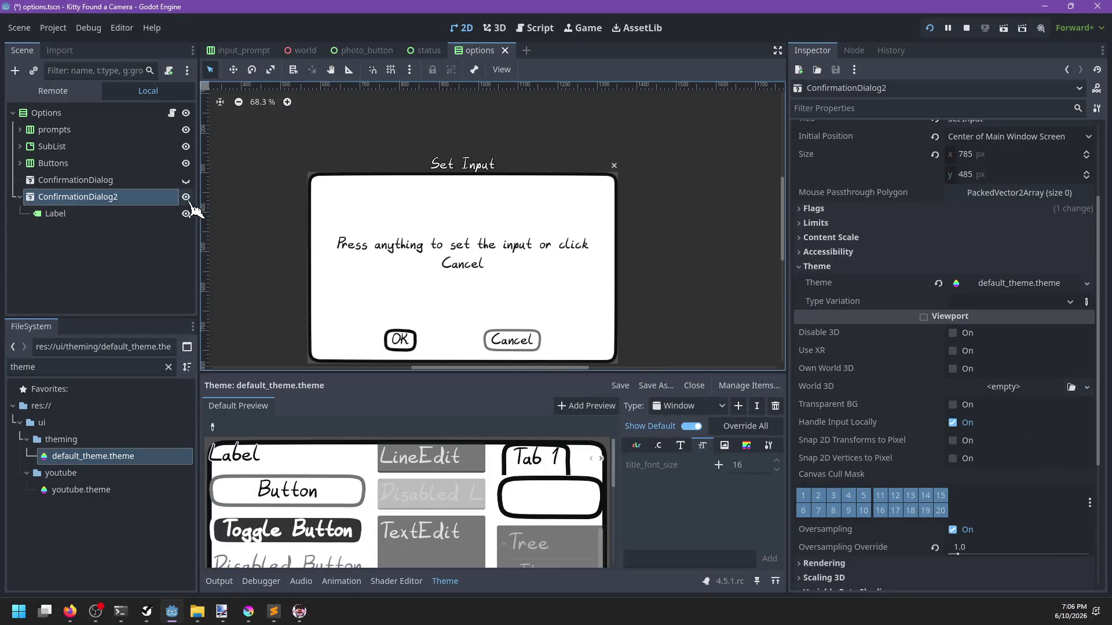
Step: Review the remaining Window theme tabs, save the options scene, and stop the game
{"action": "left_click", "coordinate": [725, 446]}
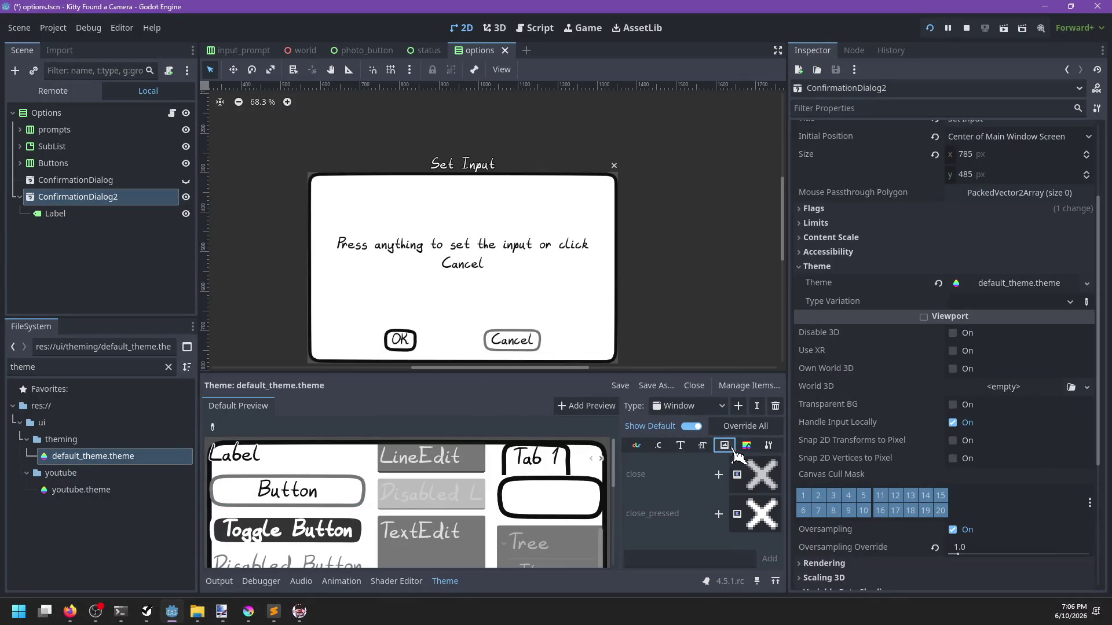
{"action": "left_click", "coordinate": [747, 446]}
{"action": "left_click", "coordinate": [768, 445]}
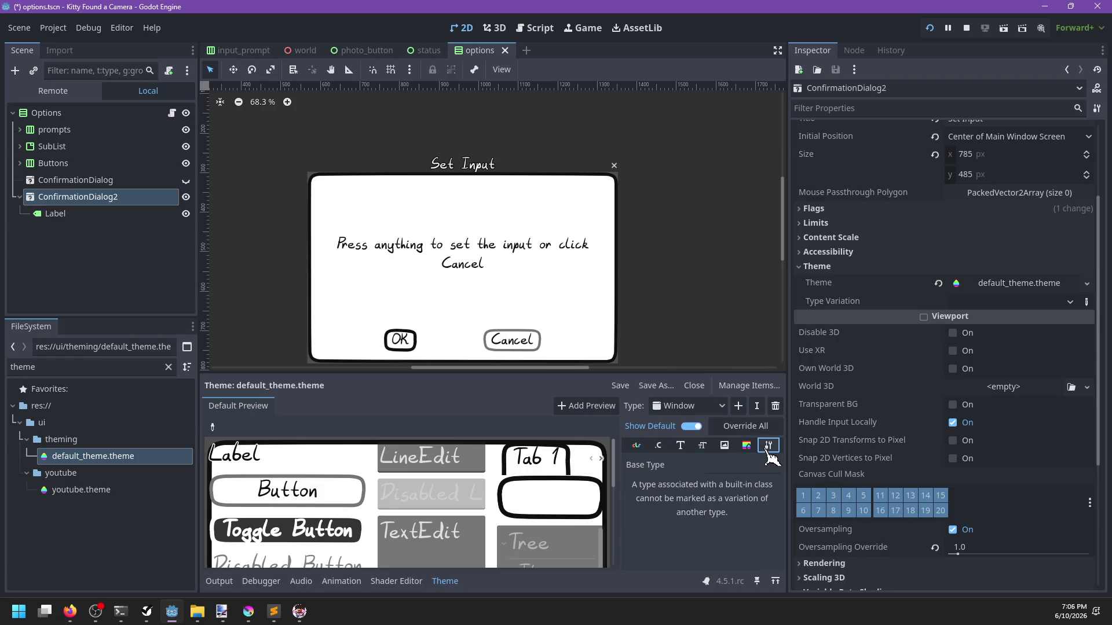
{"action": "key", "text": "ctrl+s"}
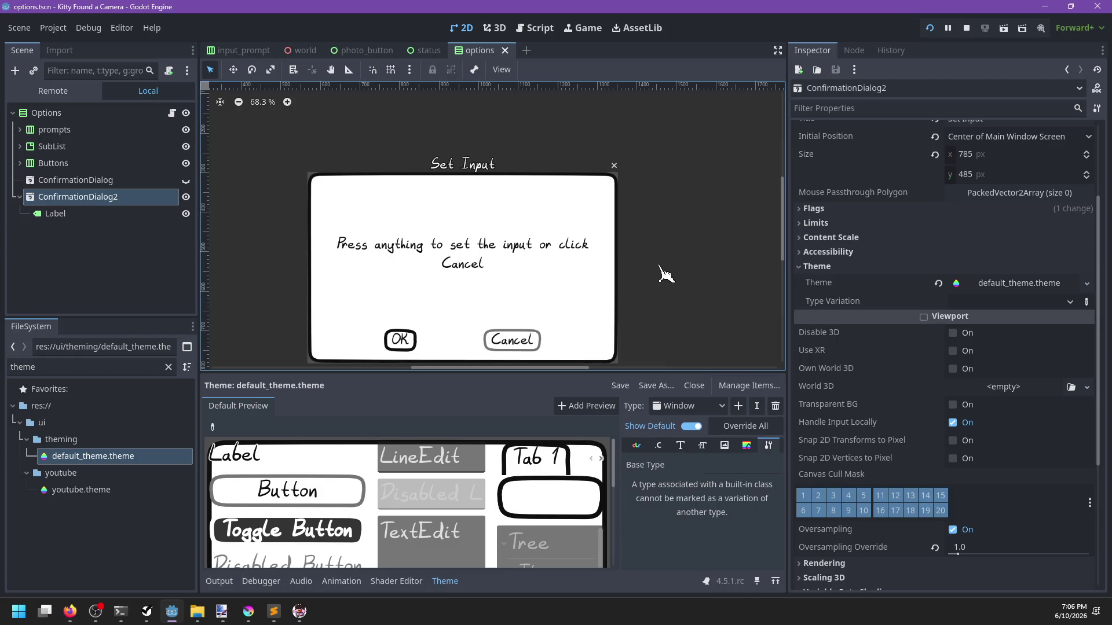
{"action": "left_click", "coordinate": [966, 27]}
Step: Hide ConfirmationDialog2 on the canvas and start renaming it
{"action": "scroll", "coordinate": [306, 203], "scroll_direction": "down", "scroll_amount": 5}
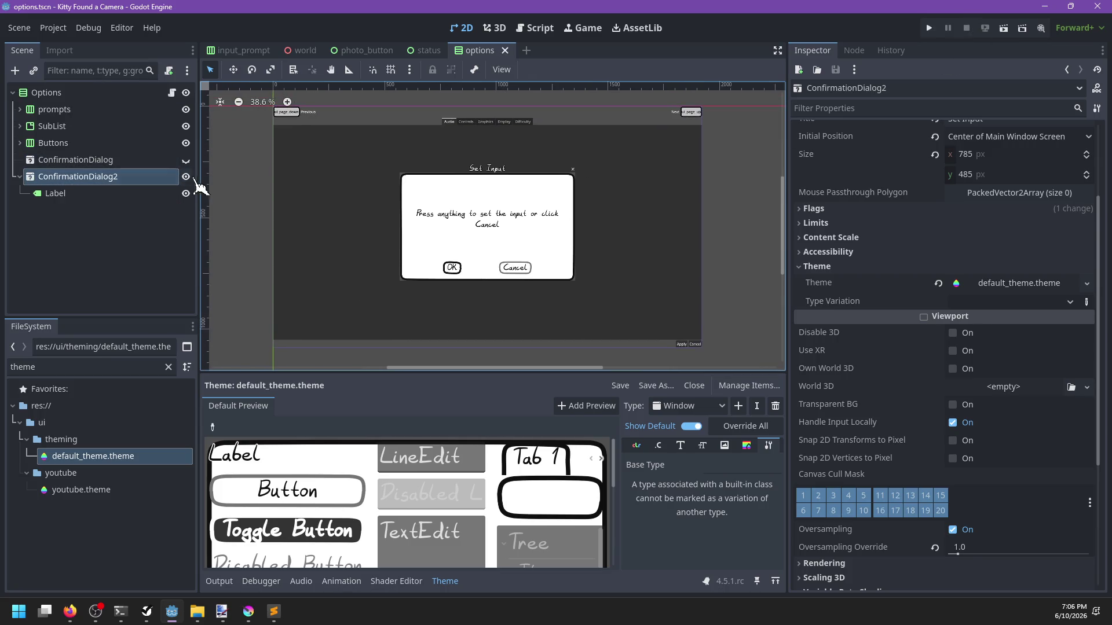
{"action": "left_click", "coordinate": [186, 177]}
{"action": "double_click", "coordinate": [139, 176]}
{"action": "key", "text": "BackSpace"}
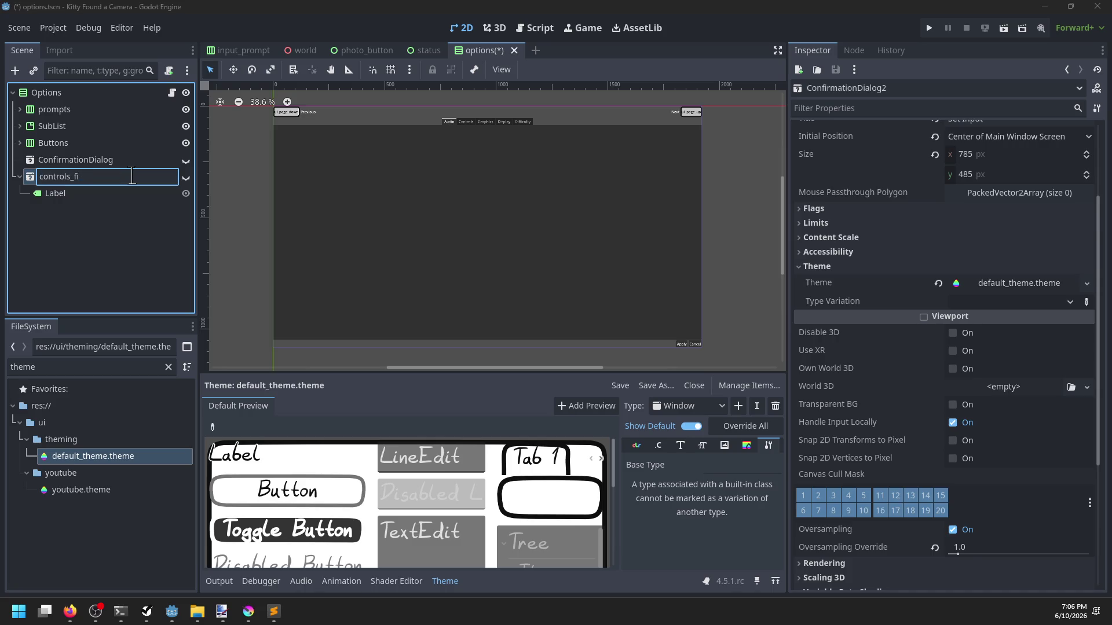
Step: Confirm the name controls_dialog and open options.gd to review its commented-out defaults block
{"action": "key", "text": "Return"}
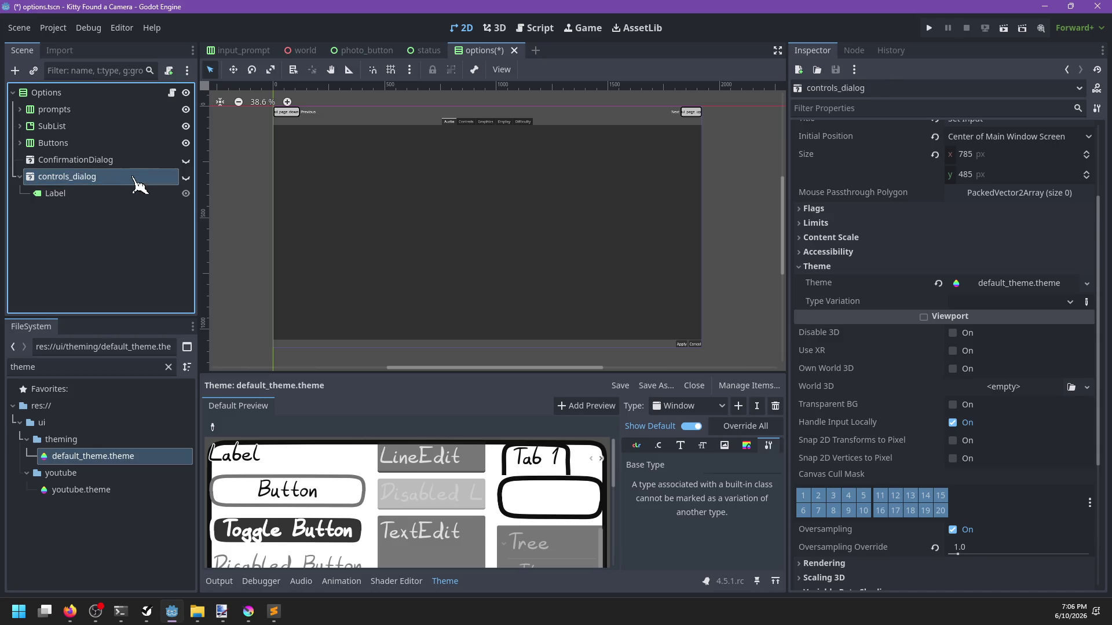
{"action": "left_click", "coordinate": [171, 93]}
{"action": "scroll", "coordinate": [533, 248], "scroll_direction": "down", "scroll_amount": 4}
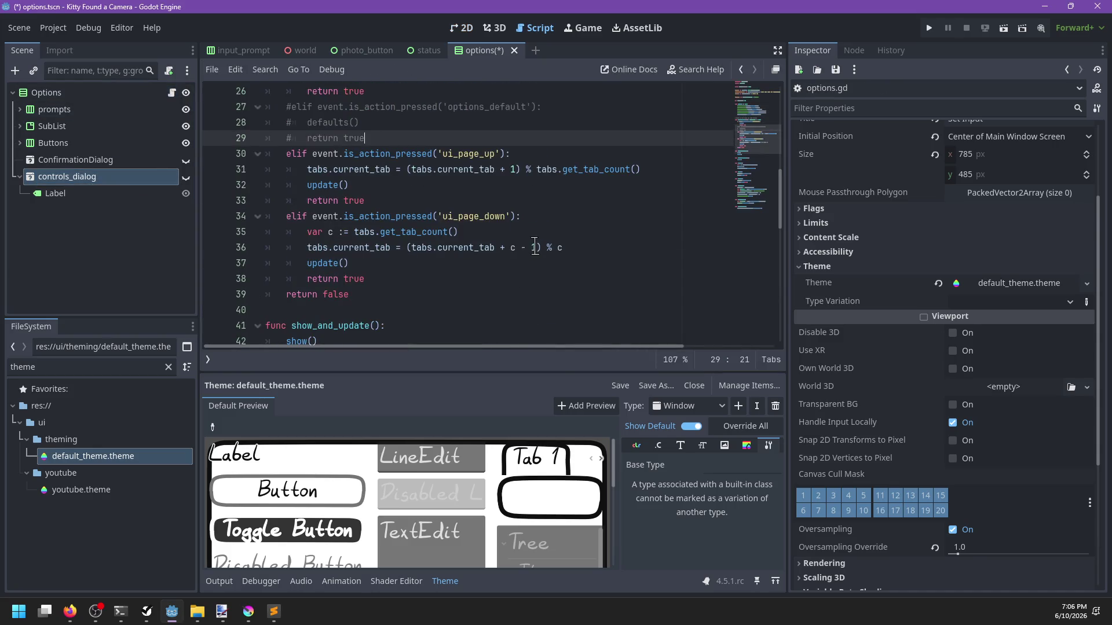
{"action": "scroll", "coordinate": [538, 245], "scroll_direction": "up", "scroll_amount": 2}
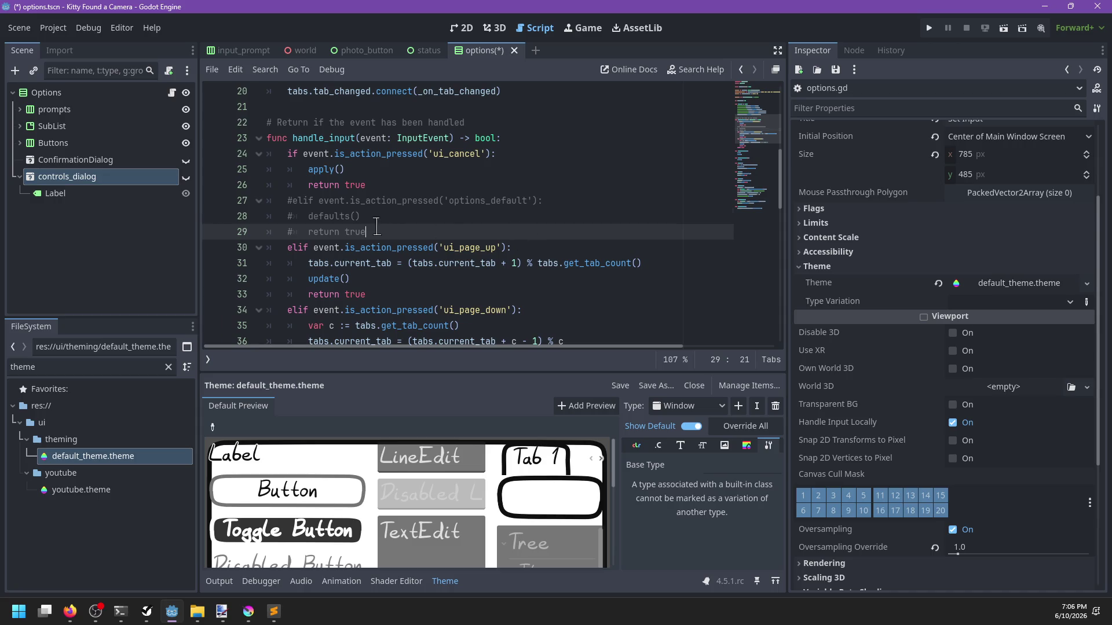
{"action": "left_click_drag", "start_coordinate": [376, 226], "coordinate": [286, 201]}
{"action": "left_click", "coordinate": [421, 226]}
{"action": "scroll", "coordinate": [529, 215], "scroll_direction": "down", "scroll_amount": 13}
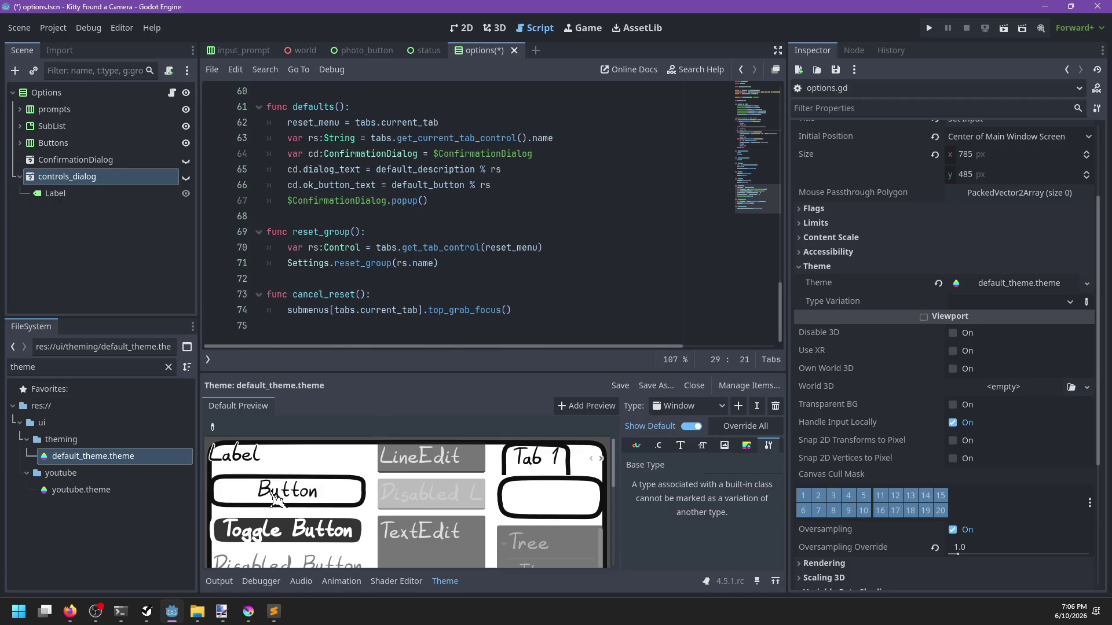
Step: Add the subtask 'Set defaults for given tab' under Steam Next Fest: Preliminary fixes in NP-ToDo
{"action": "left_click", "coordinate": [152, 619]}
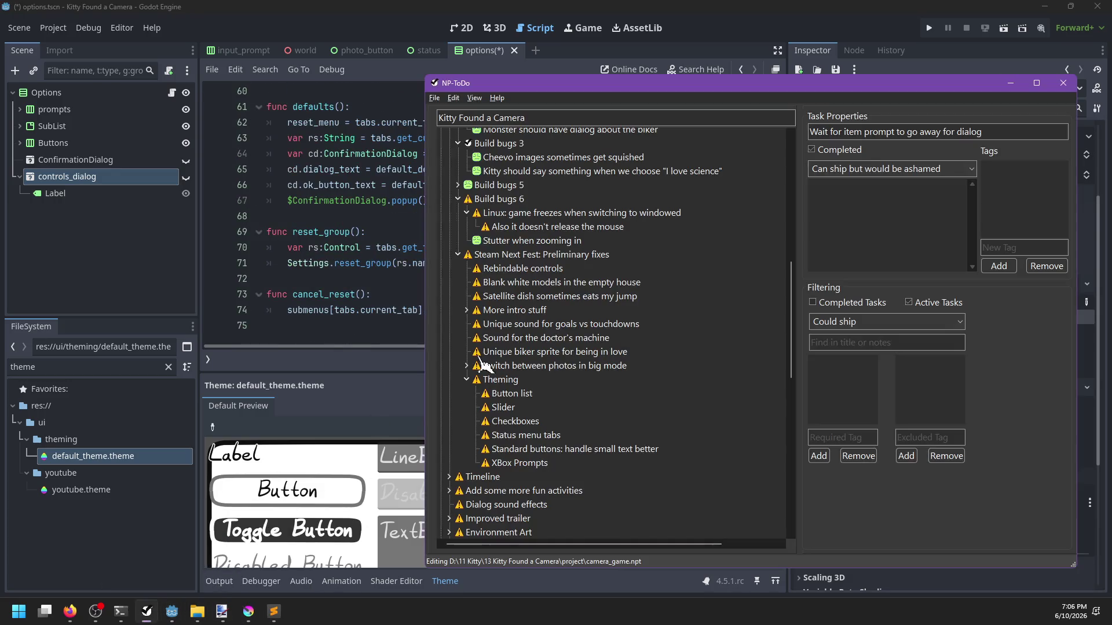
{"action": "left_click", "coordinate": [497, 258]}
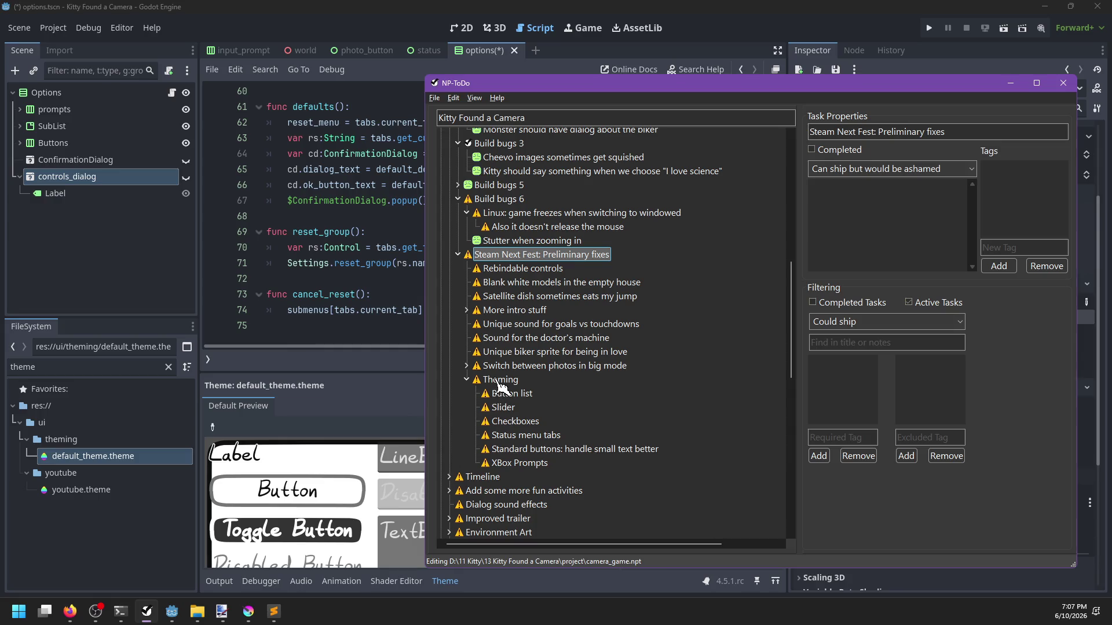
{"action": "key", "text": "Insert"}
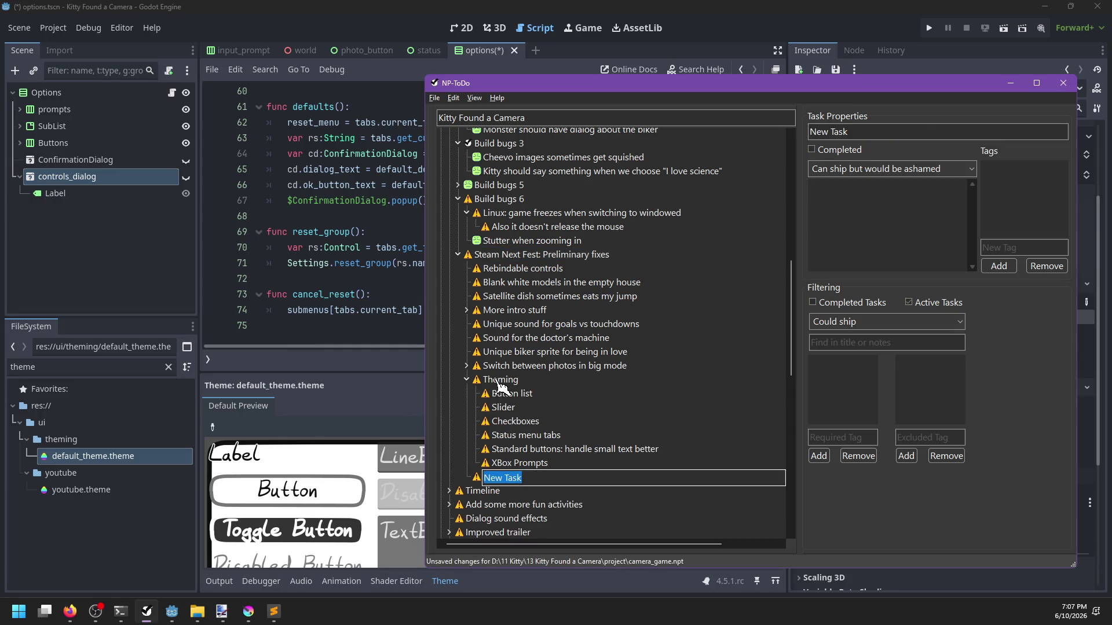
{"action": "type", "text": "Set defaults for given tab"}
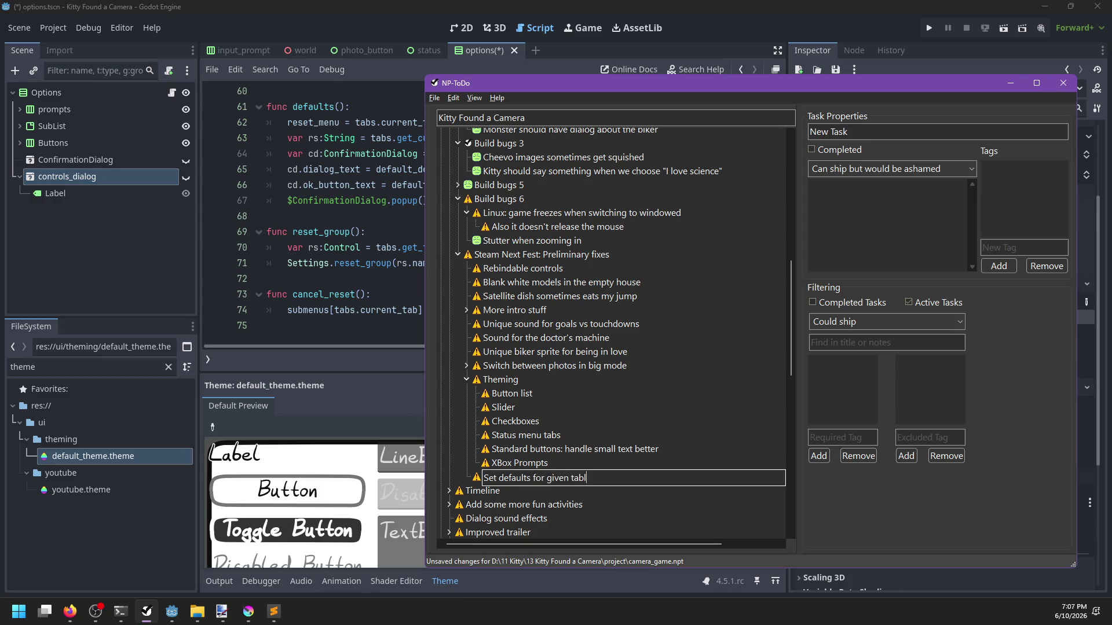
{"action": "key", "text": "Return"}
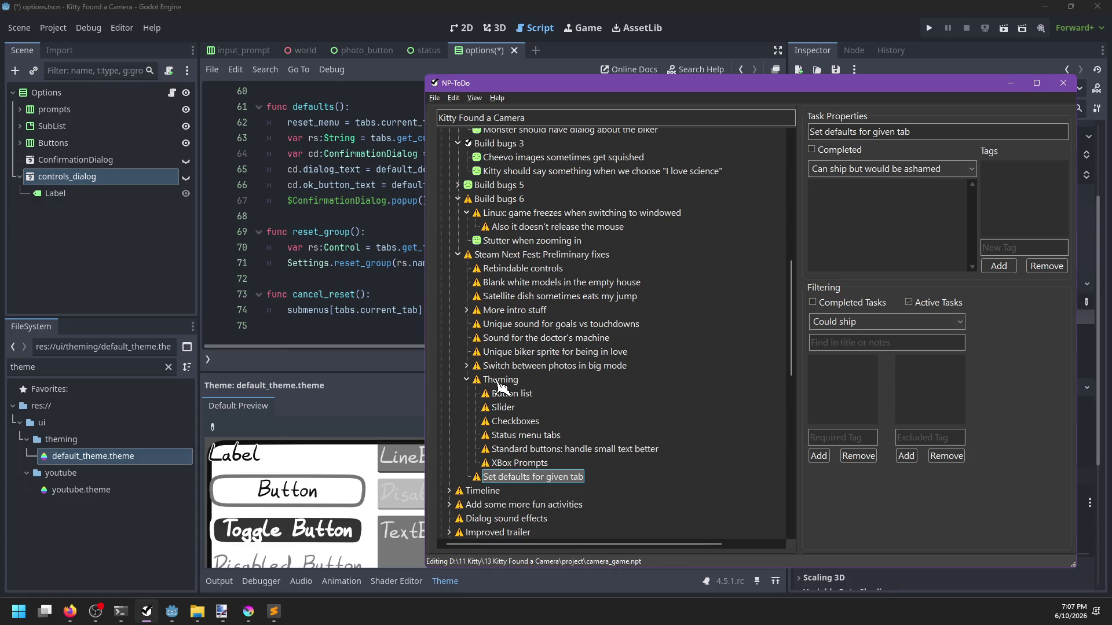
{"action": "left_click", "coordinate": [372, 265]}
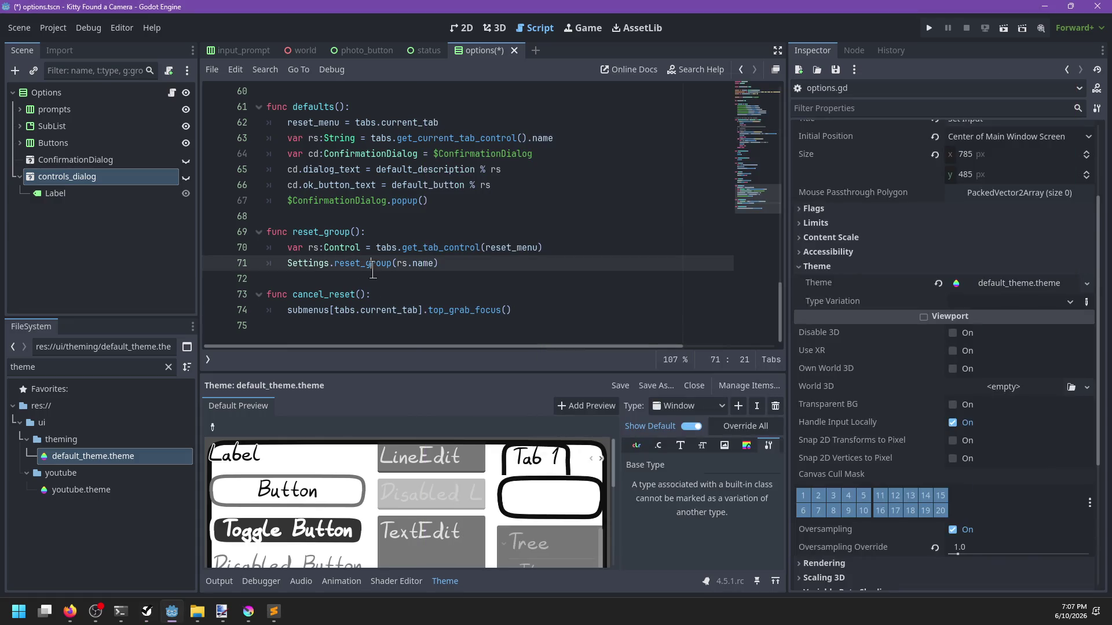
Step: Show the scripts list and look through controls.gd before returning to options.gd
{"action": "scroll", "coordinate": [275, 316], "scroll_direction": "up", "scroll_amount": 14}
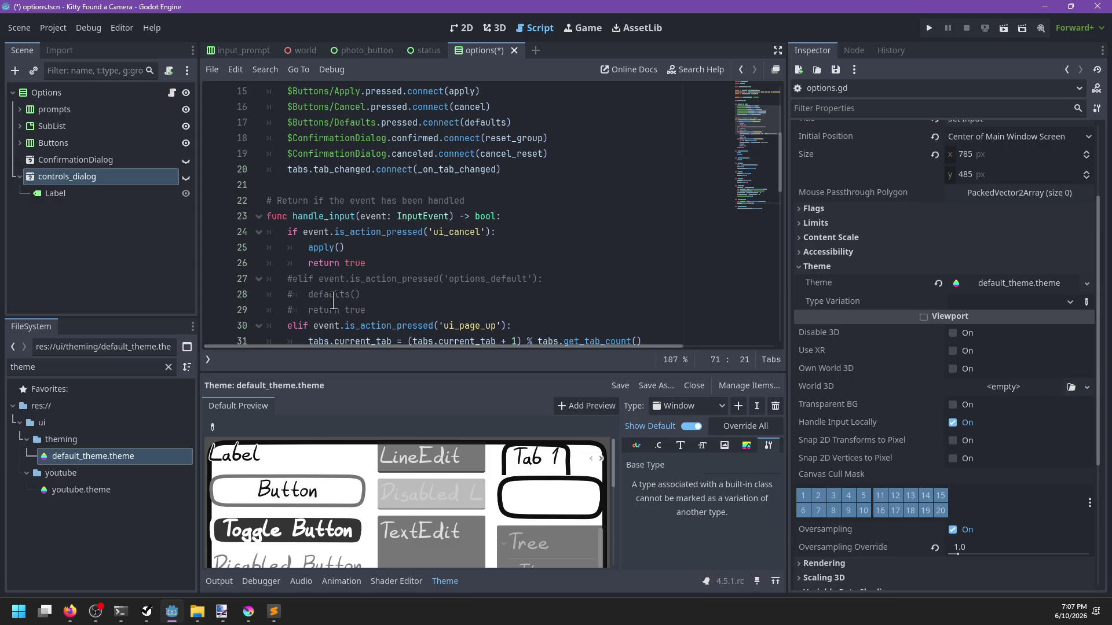
{"action": "scroll", "coordinate": [333, 301], "scroll_direction": "down", "scroll_amount": 3}
{"action": "left_click", "coordinate": [207, 360]}
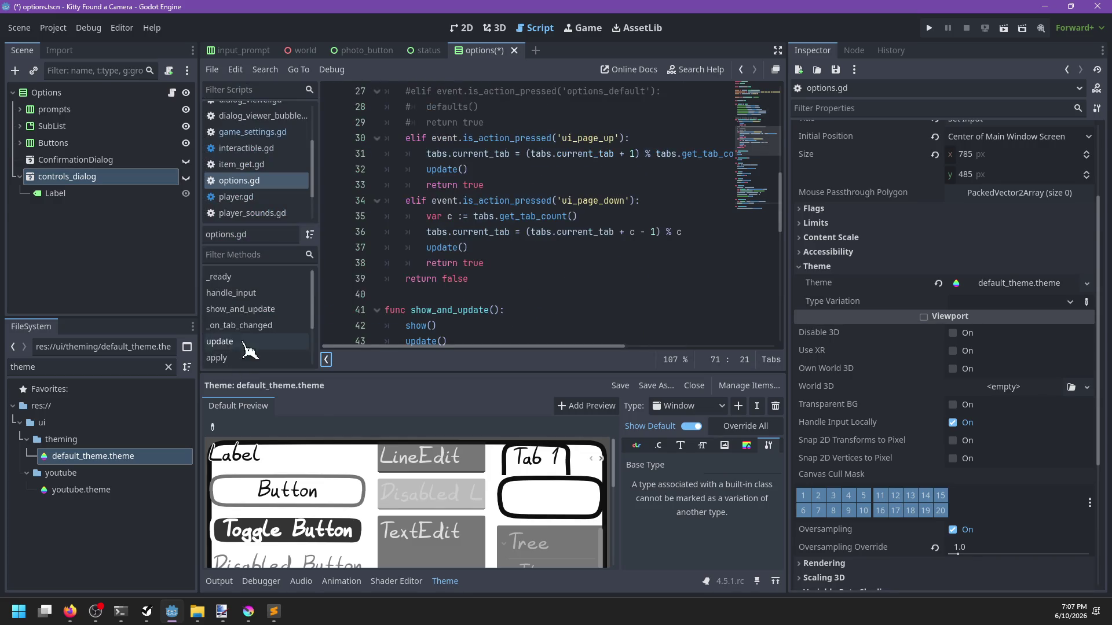
{"action": "scroll", "coordinate": [293, 148], "scroll_direction": "down", "scroll_amount": 3}
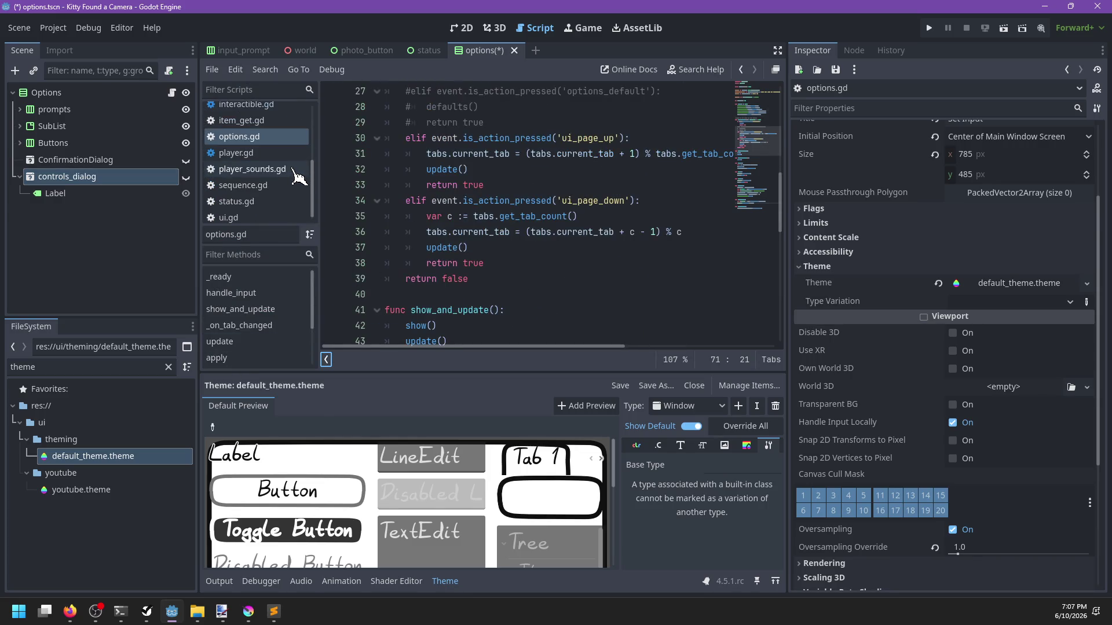
{"action": "scroll", "coordinate": [298, 177], "scroll_direction": "up", "scroll_amount": 8}
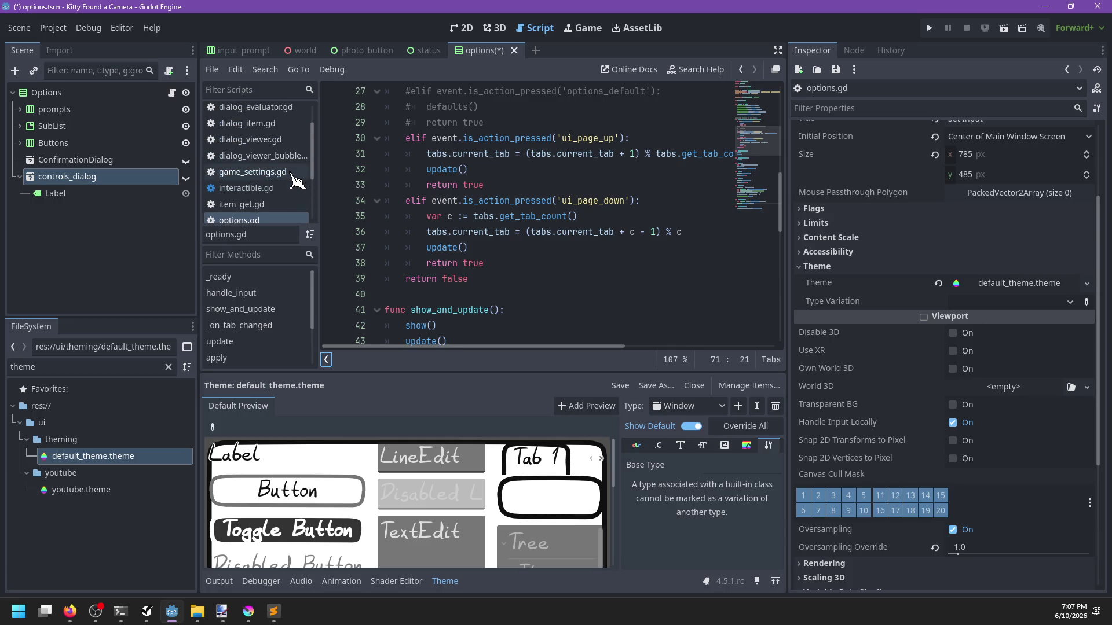
{"action": "left_click", "coordinate": [260, 128]}
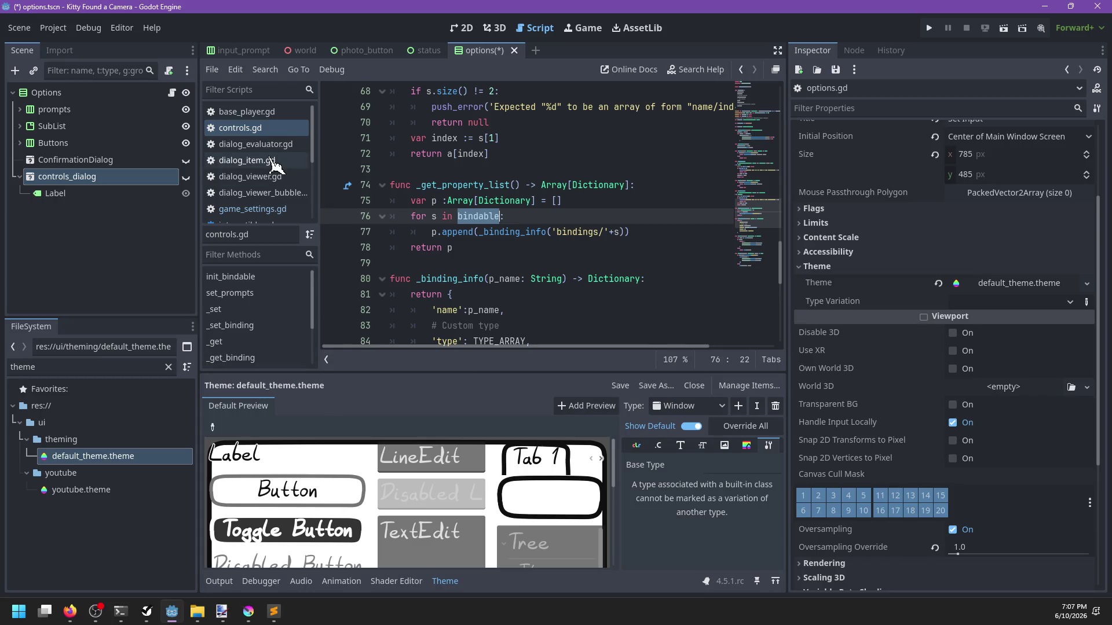
{"action": "scroll", "coordinate": [277, 168], "scroll_direction": "down", "scroll_amount": 3}
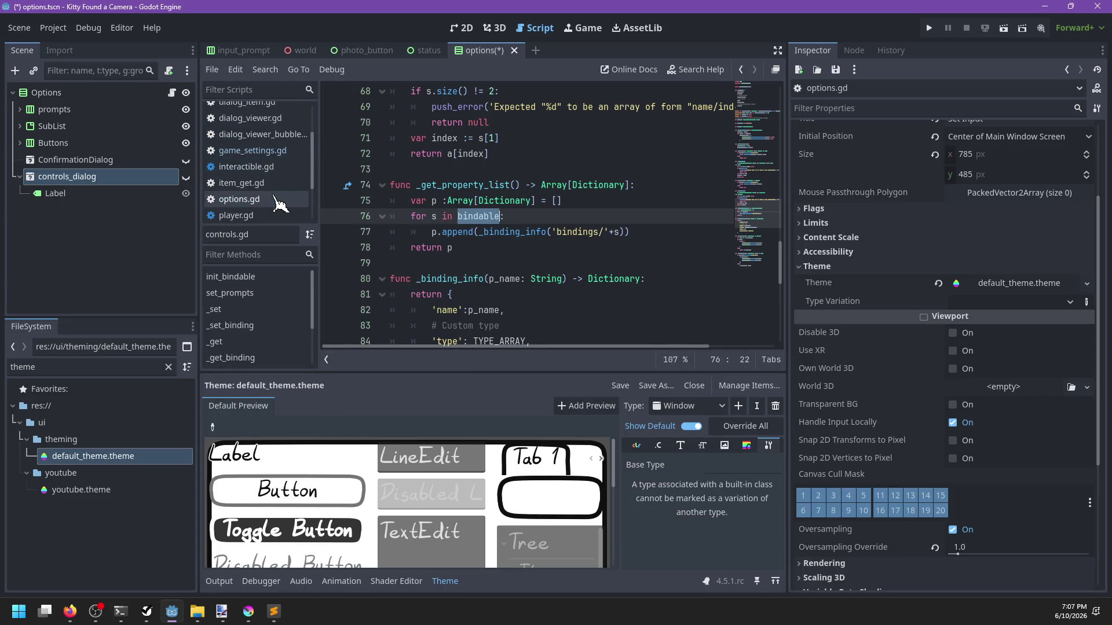
{"action": "left_click", "coordinate": [277, 199]}
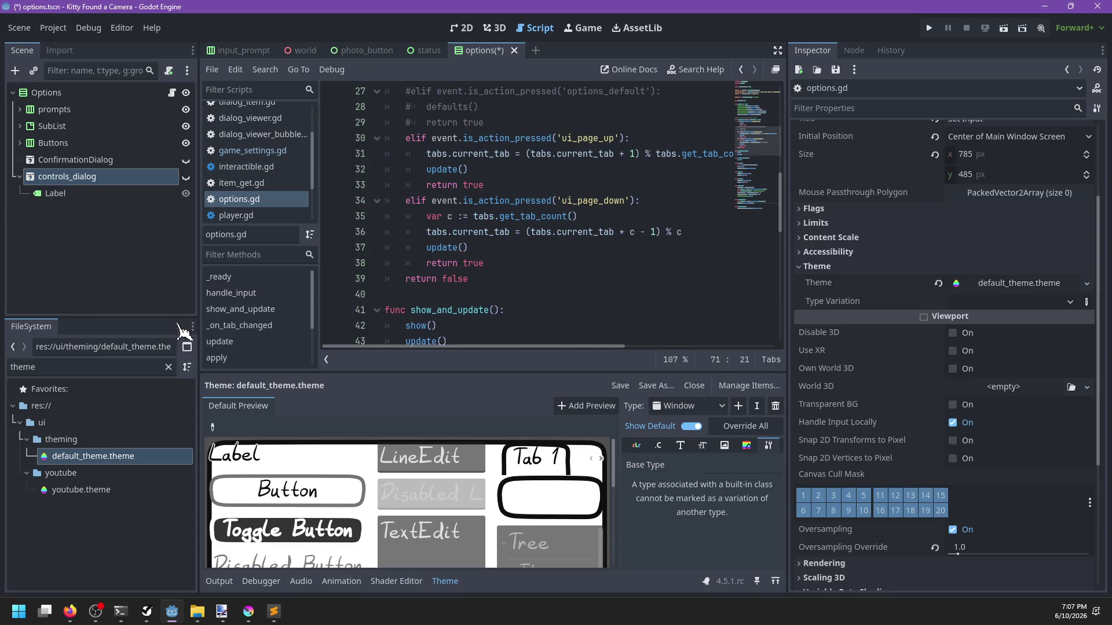
Step: Filter the FileSystem for 'control' and open control_binding_widget.tscn
{"action": "double_click", "coordinate": [134, 368]}
{"action": "type", "text": "control"}
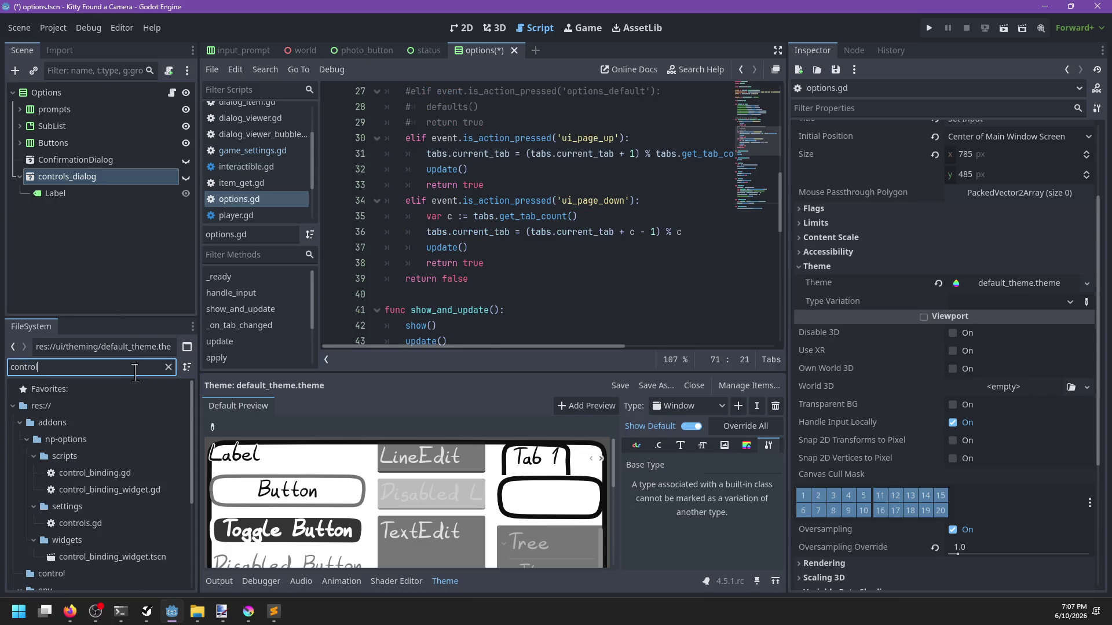
{"action": "double_click", "coordinate": [153, 557]}
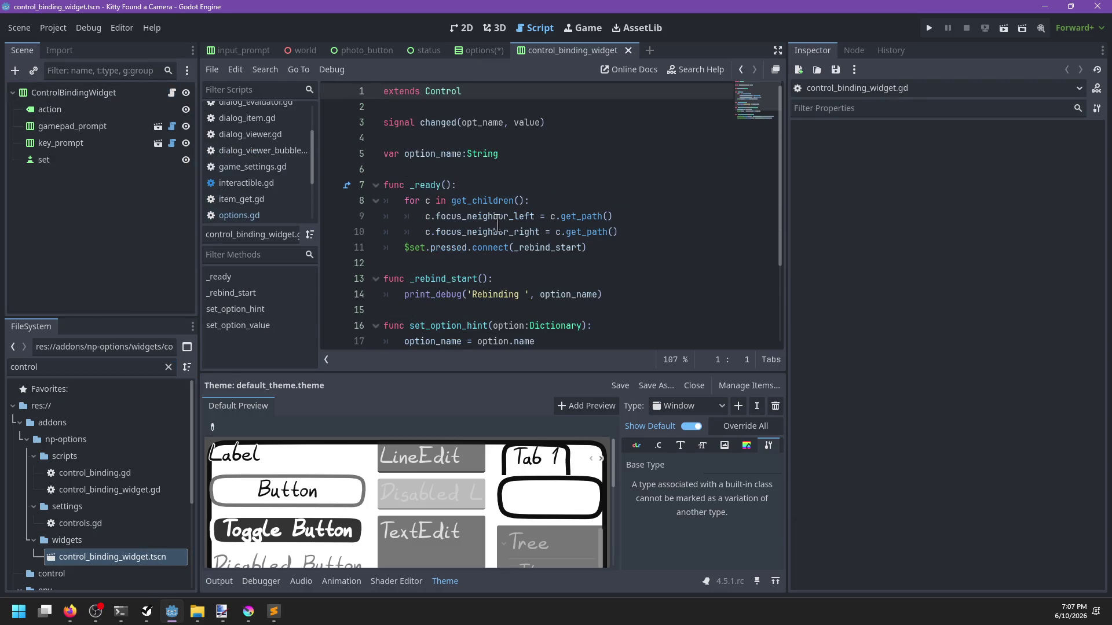
Step: Add a prompted signal declaration near the top of control_binding_widget.gd
{"action": "left_click", "coordinate": [567, 106]}
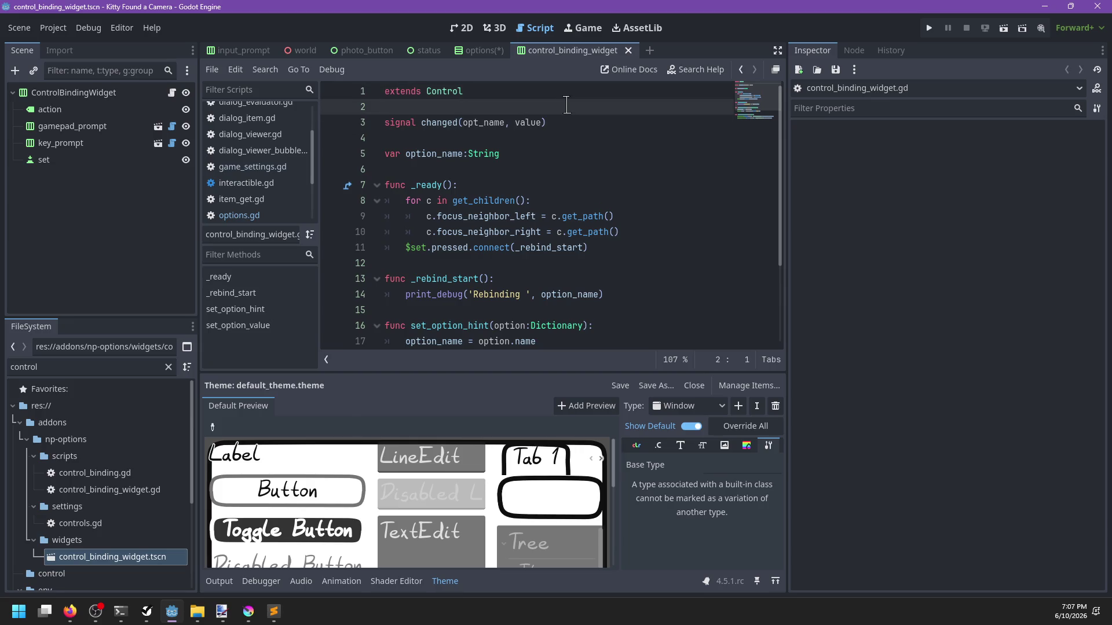
{"action": "key", "text": "Return"}
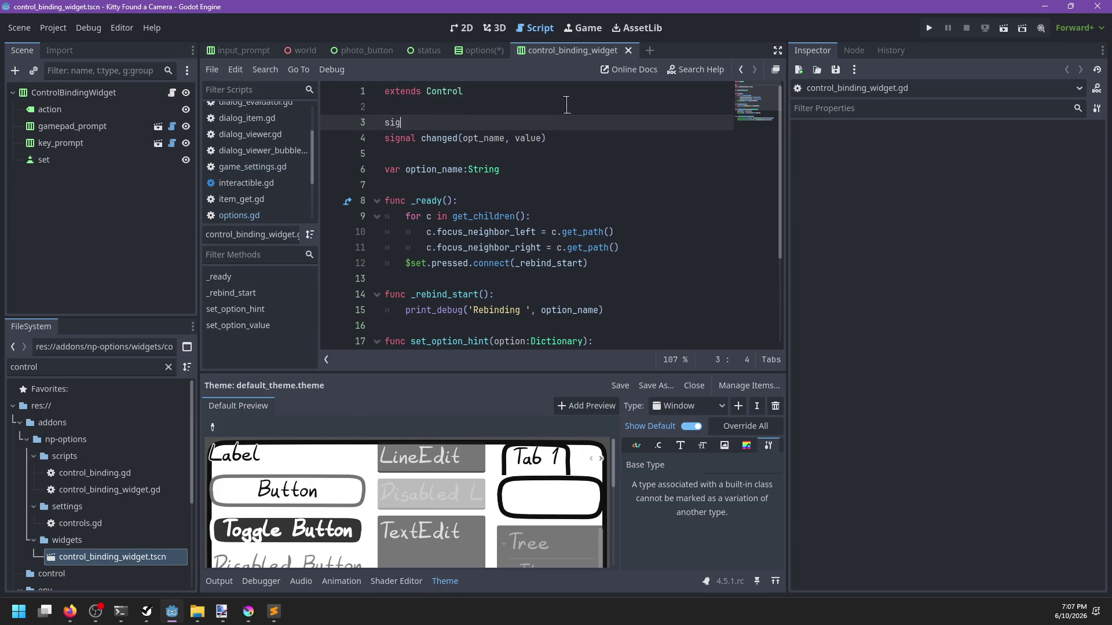
{"action": "scroll", "coordinate": [577, 143], "scroll_direction": "down", "scroll_amount": 3}
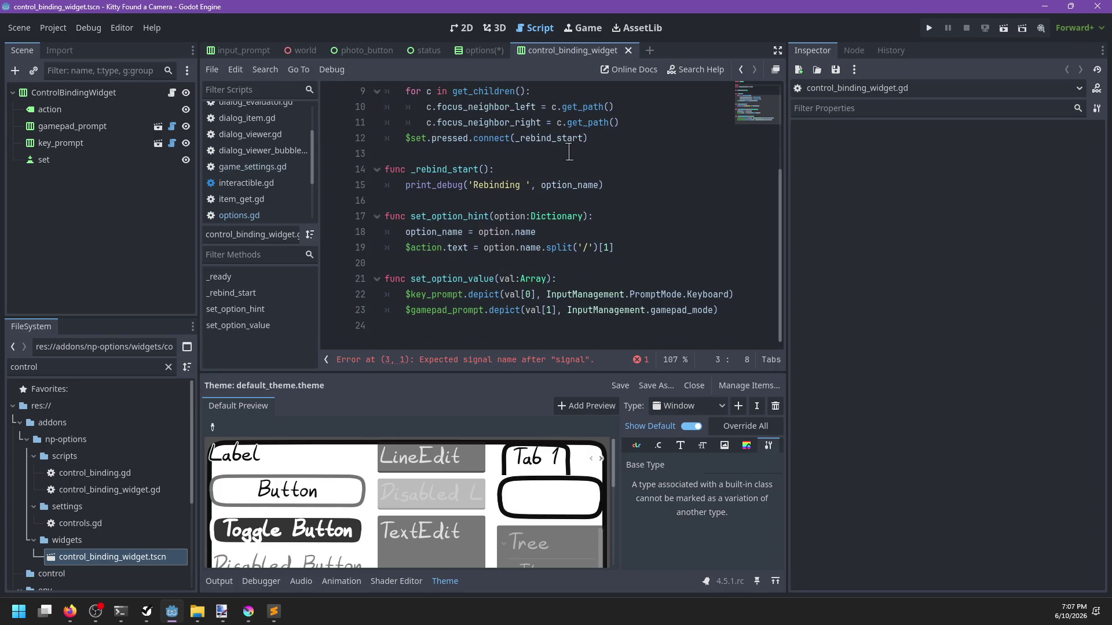
{"action": "scroll", "coordinate": [570, 152], "scroll_direction": "up", "scroll_amount": 3}
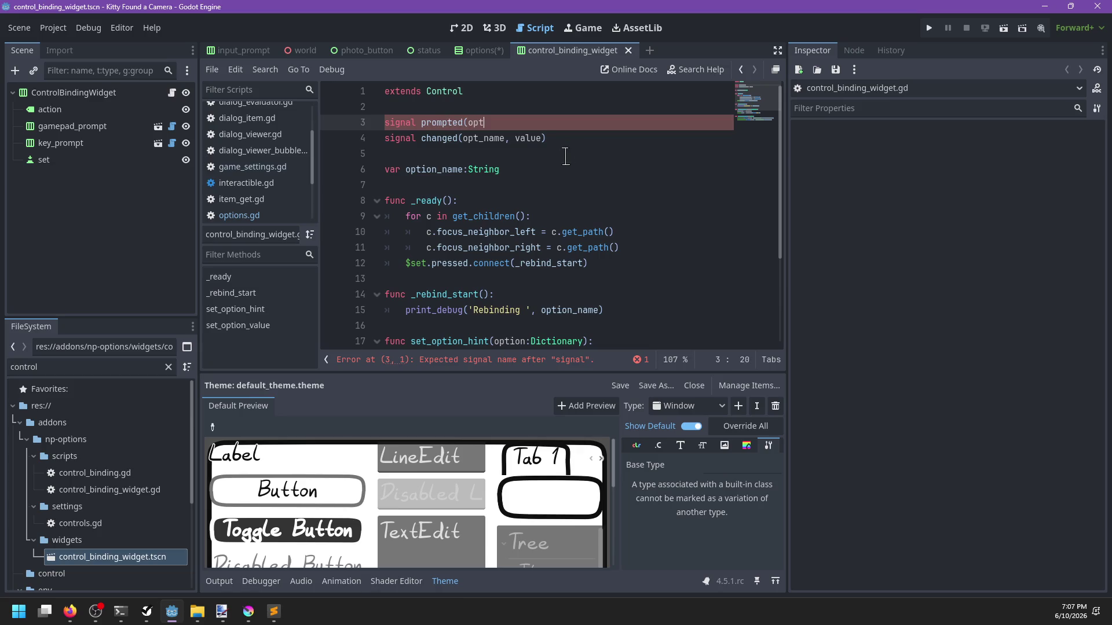
{"action": "type", "text": "name"}
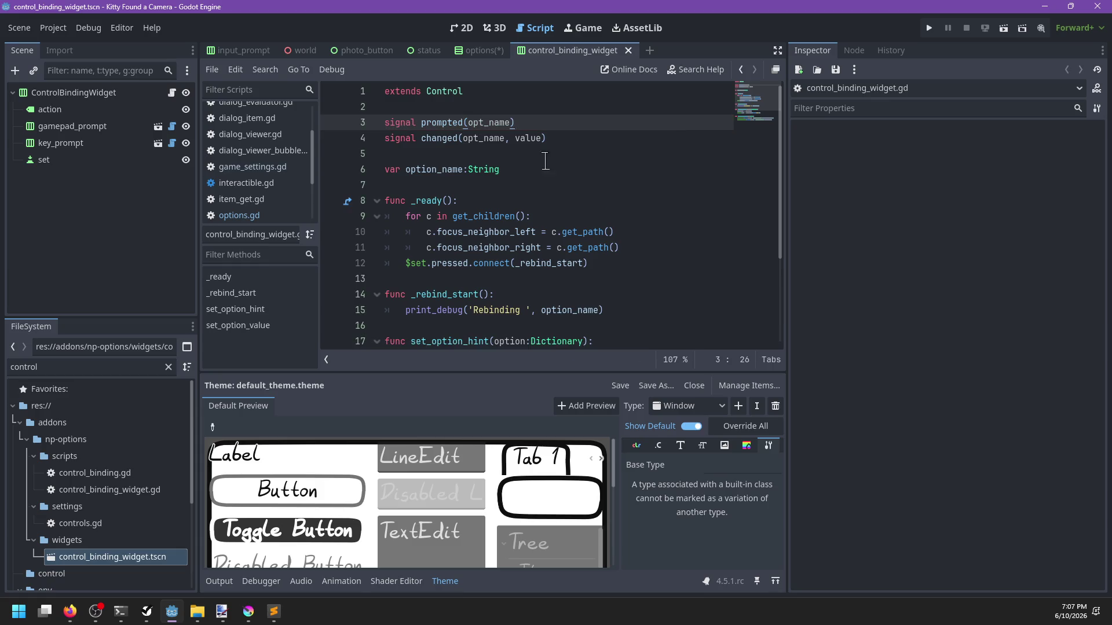
{"action": "double_click", "coordinate": [431, 117]}
{"action": "scroll", "coordinate": [579, 243], "scroll_direction": "down", "scroll_amount": 3}
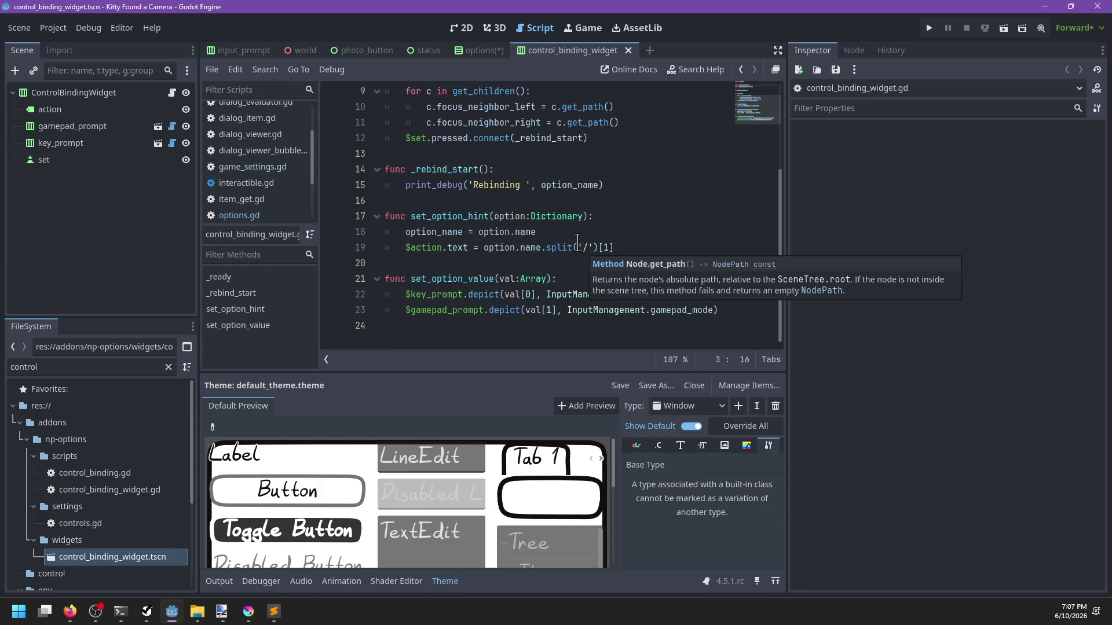
{"action": "scroll", "coordinate": [591, 207], "scroll_direction": "up", "scroll_amount": 1}
Step: Replace the debug print in _rebind_start with prompted.emit(option_name), then bring up options.gd
{"action": "left_click", "coordinate": [637, 185]}
{"action": "key", "text": "Return"}
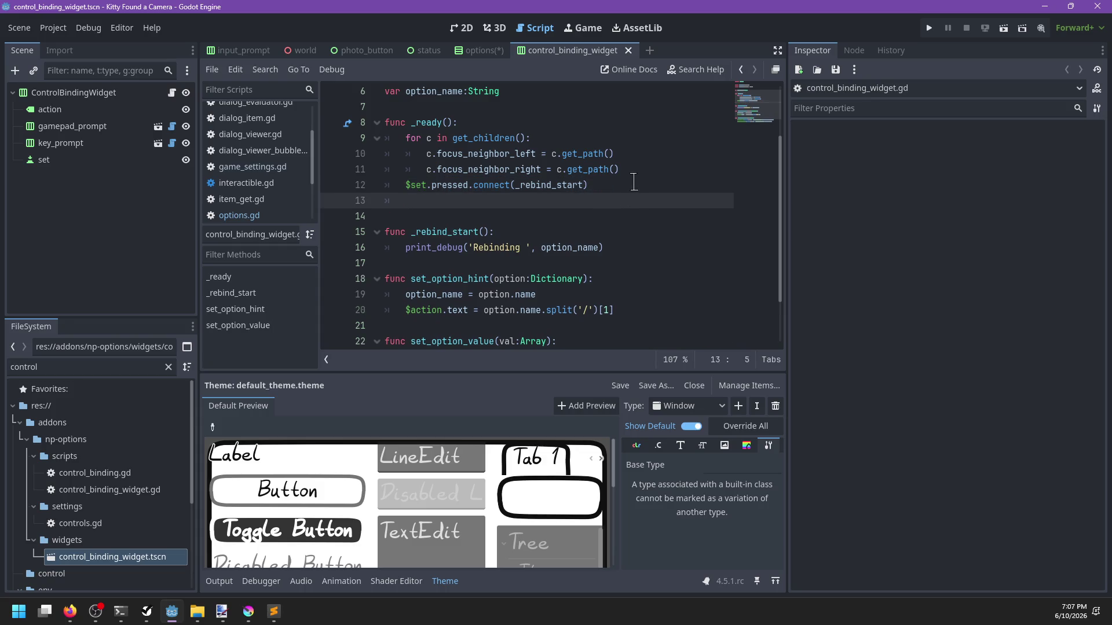
{"action": "key", "text": "ctrl+z"}
{"action": "double_click", "coordinate": [561, 185]}
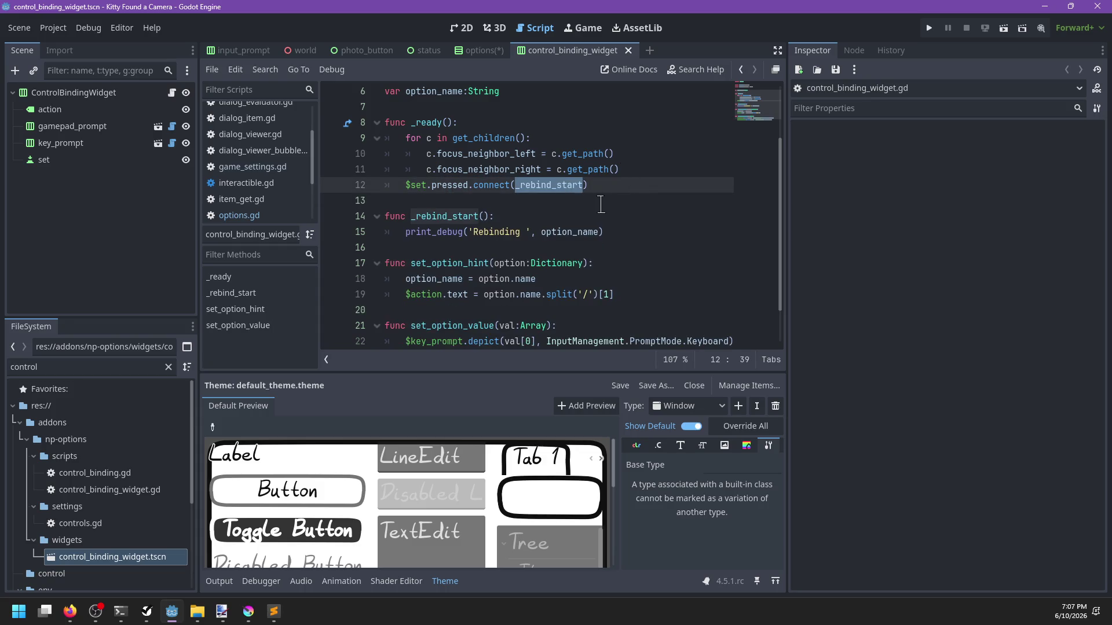
{"action": "left_click_drag", "start_coordinate": [623, 234], "coordinate": [633, 219]}
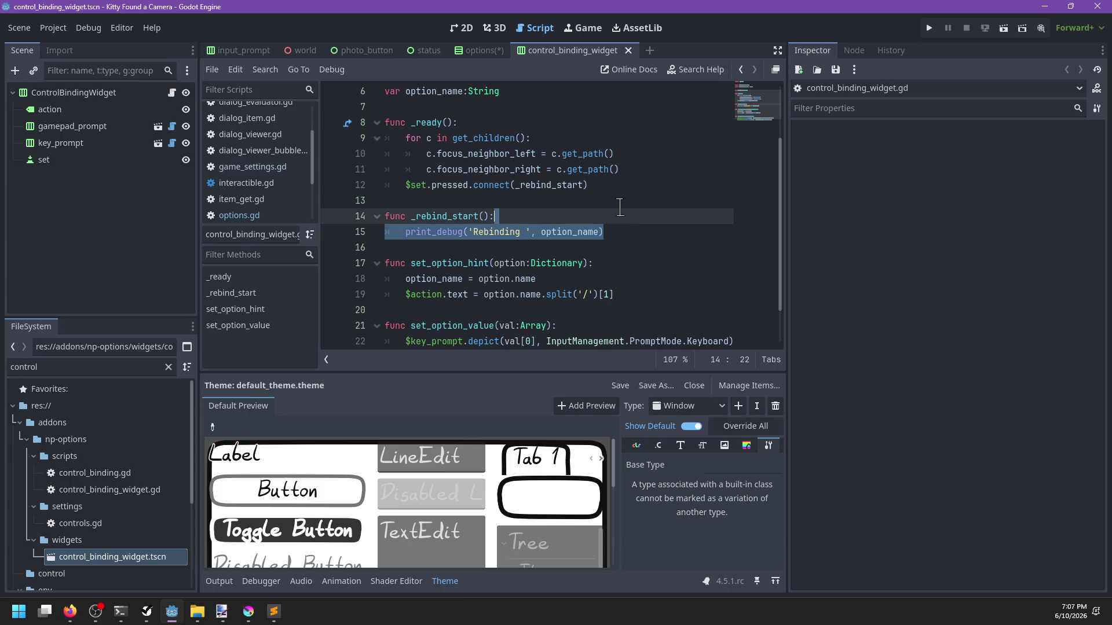
{"action": "key", "text": "Return"}
{"action": "scroll", "coordinate": [592, 206], "scroll_direction": "up", "scroll_amount": 2}
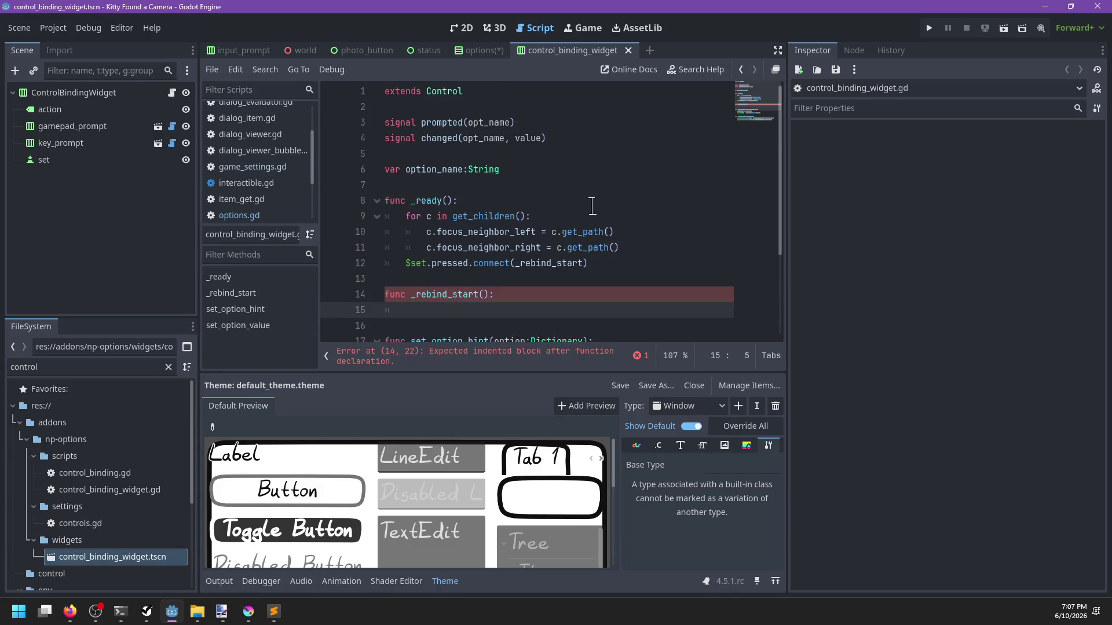
{"action": "type", "text": "mp"}
{"action": "key", "text": "Return"}
{"action": "type", "text": ".emit(option_name"}
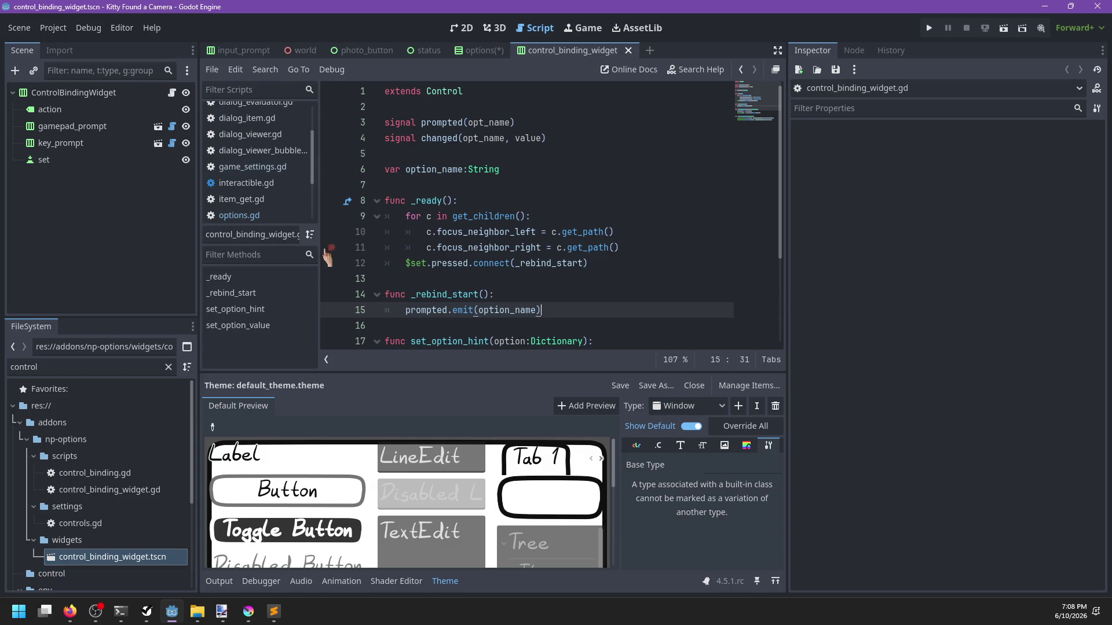
{"action": "left_click", "coordinate": [297, 216]}
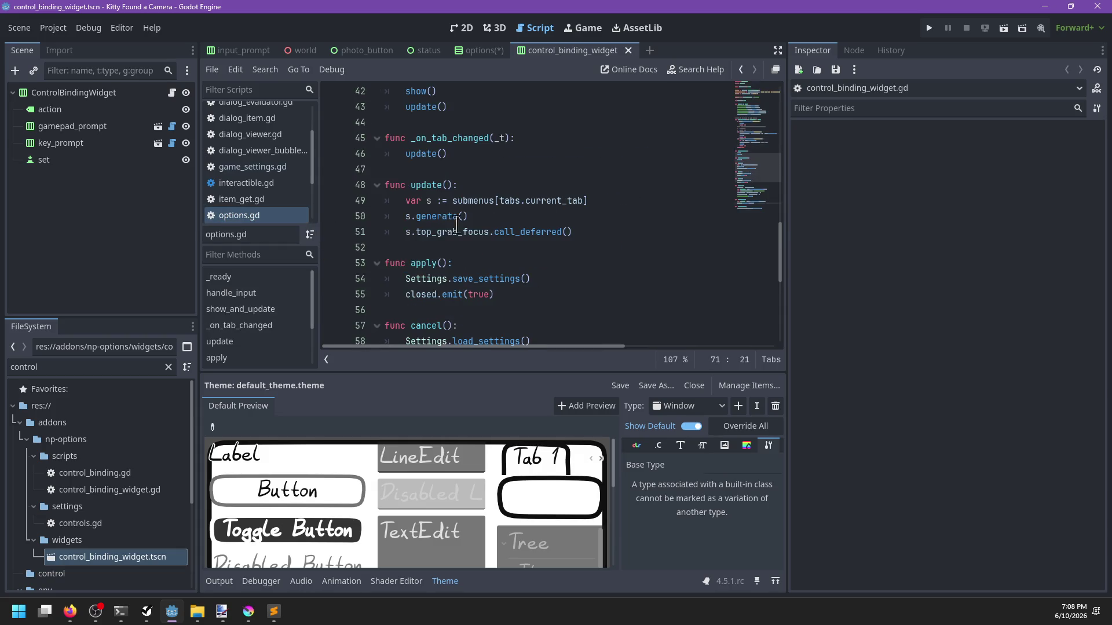
Step: Add class_name RebindWidget on a new first line above extends Control in control_binding_widget.gd
{"action": "scroll", "coordinate": [457, 225], "scroll_direction": "up", "scroll_amount": 3}
{"action": "scroll", "coordinate": [283, 210], "scroll_direction": "up", "scroll_amount": 3}
{"action": "scroll", "coordinate": [388, 209], "scroll_direction": "up", "scroll_amount": 5}
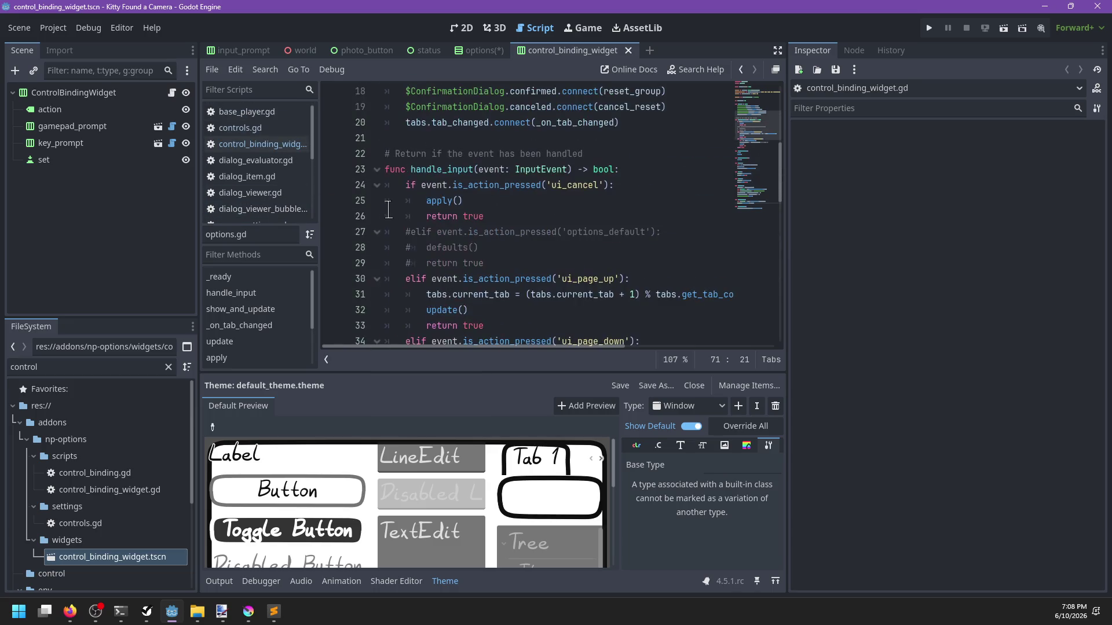
{"action": "scroll", "coordinate": [278, 176], "scroll_direction": "down", "scroll_amount": 3}
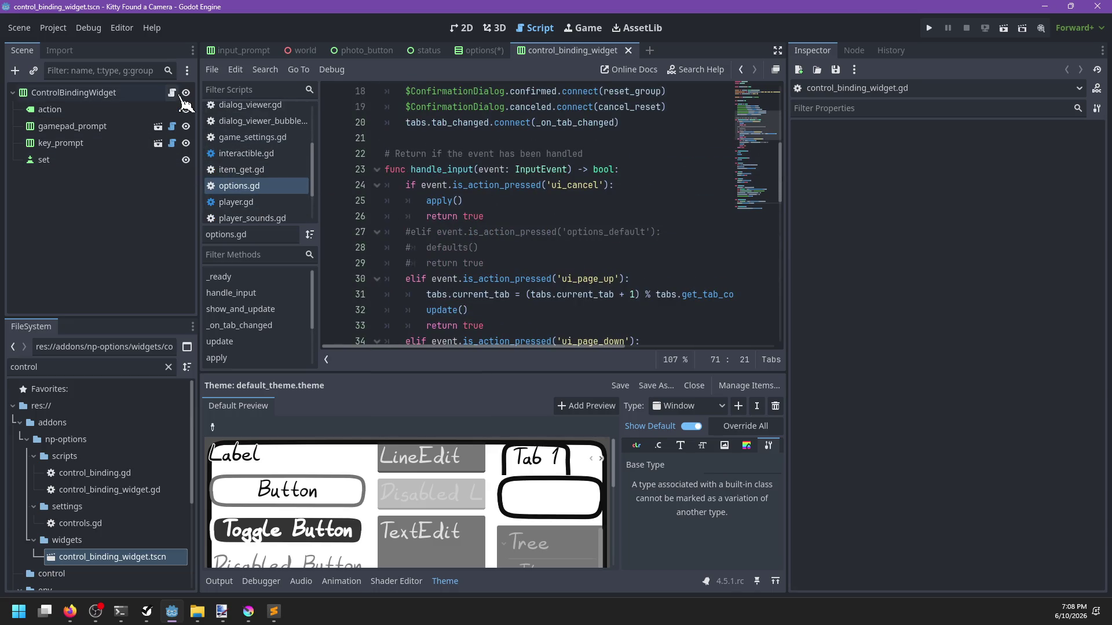
{"action": "left_click", "coordinate": [172, 93]}
{"action": "scroll", "coordinate": [510, 261], "scroll_direction": "down", "scroll_amount": 1}
{"action": "double_click", "coordinate": [509, 263]}
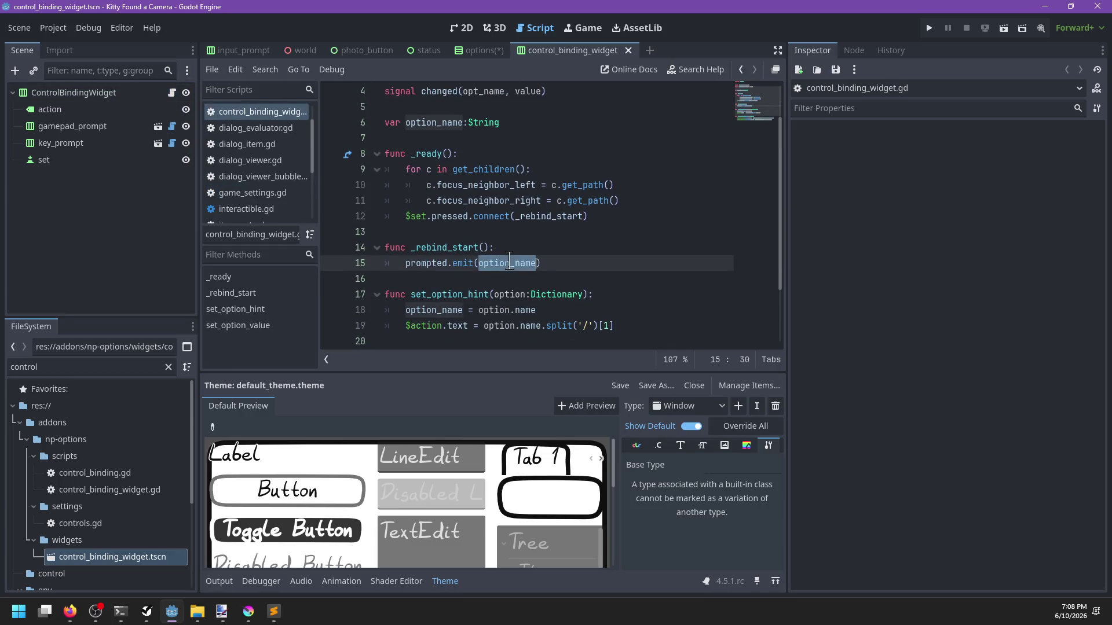
{"action": "key", "text": "alt+Left"}
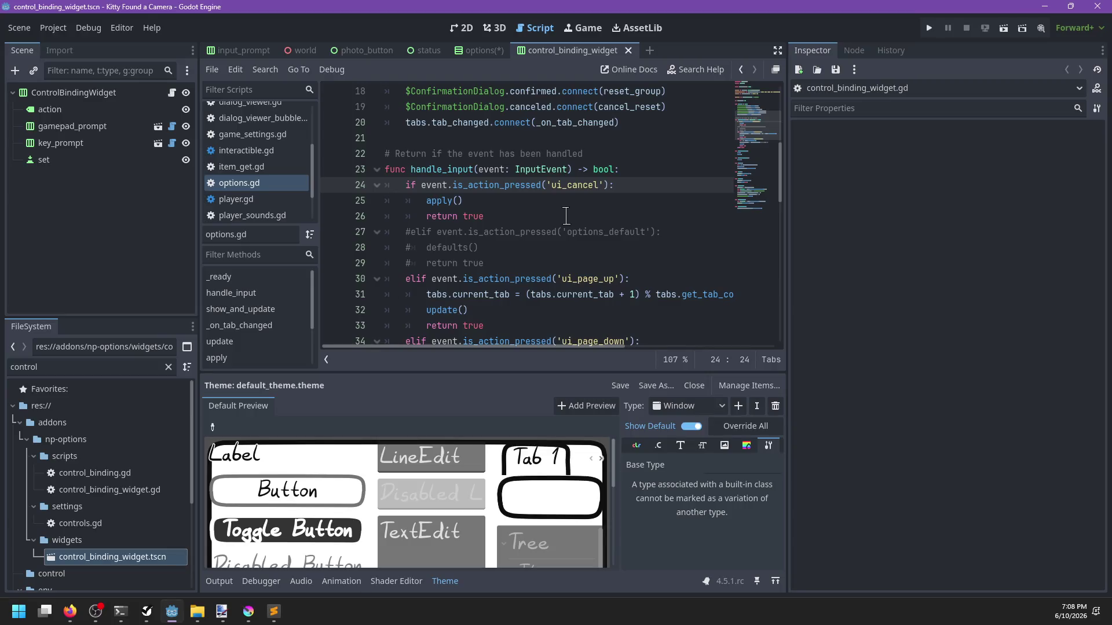
{"action": "scroll", "coordinate": [281, 197], "scroll_direction": "up", "scroll_amount": 3}
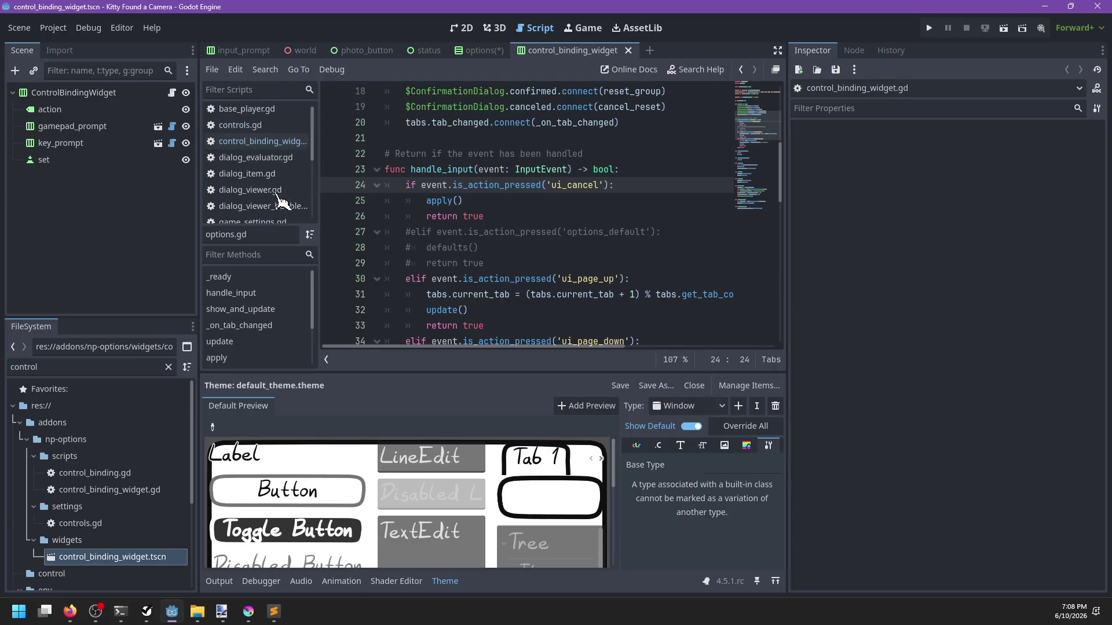
{"action": "key", "text": "alt+Right"}
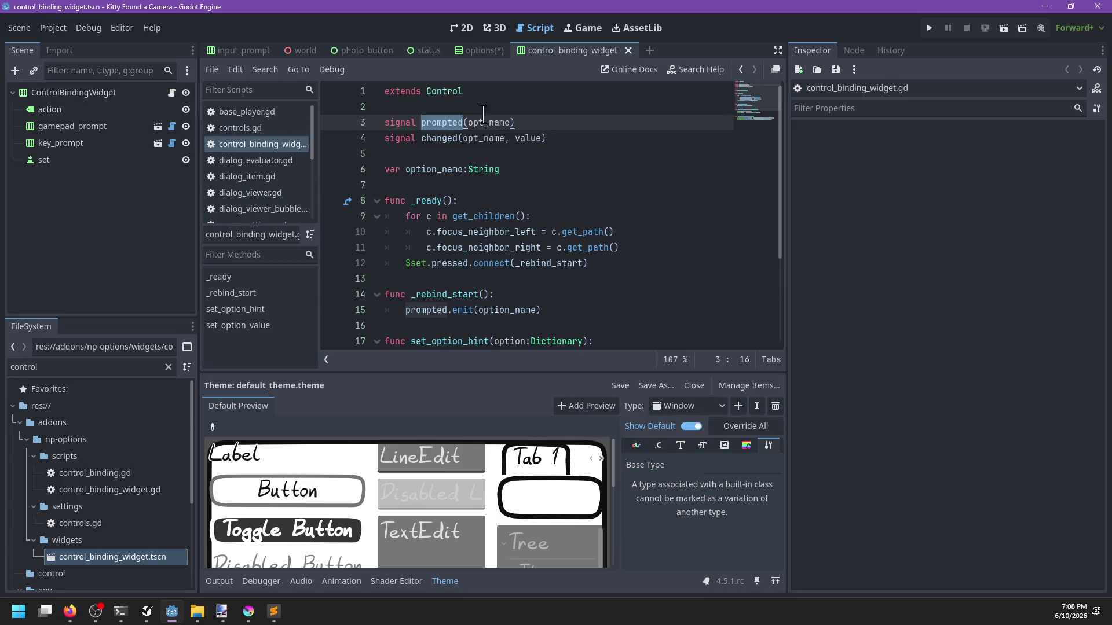
{"action": "left_click", "coordinate": [487, 84]}
{"action": "key", "text": "Return"}
{"action": "key", "text": "Up"}
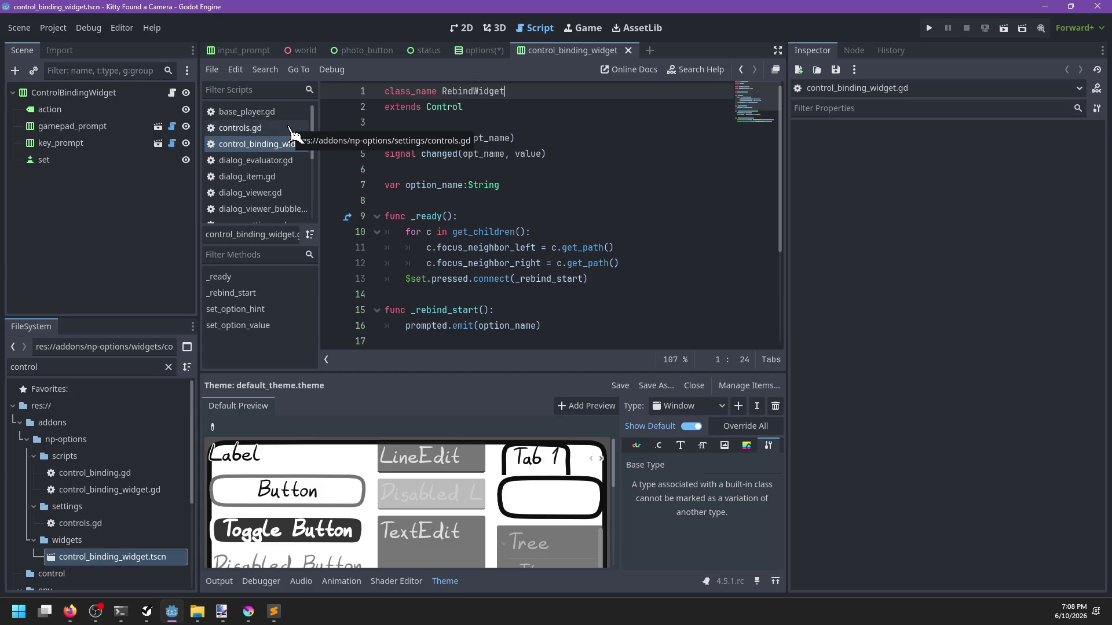
Step: Browse dialog_item.gd, dialog_evaluator.gd and options.gd, then focus the FileSystem filter
{"action": "left_click", "coordinate": [285, 176]}
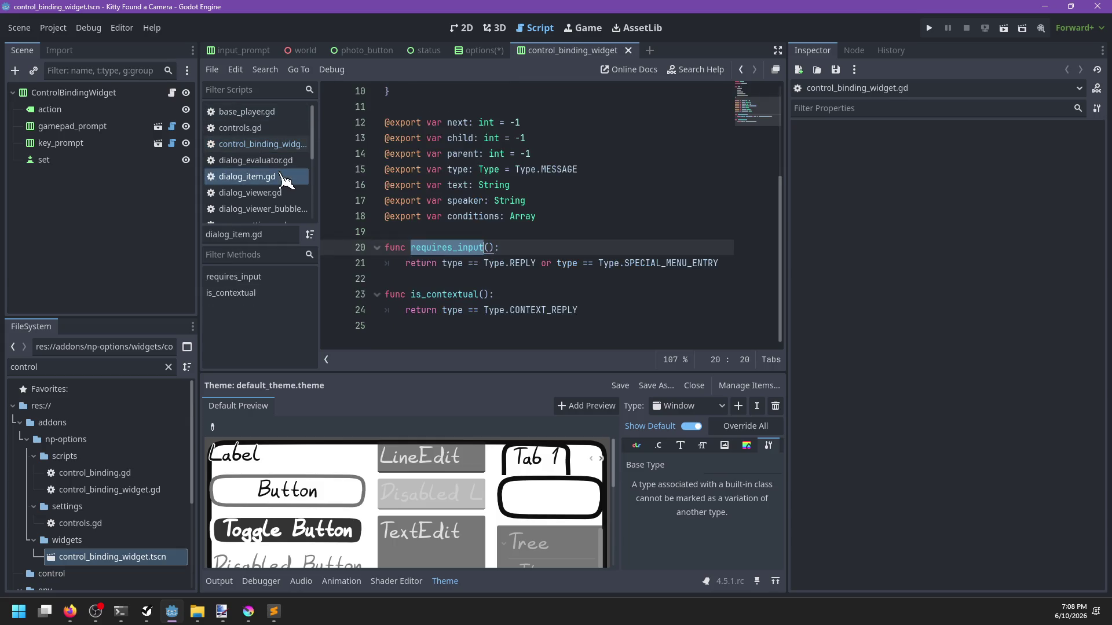
{"action": "left_click", "coordinate": [283, 161]}
{"action": "scroll", "coordinate": [292, 198], "scroll_direction": "down", "scroll_amount": 4}
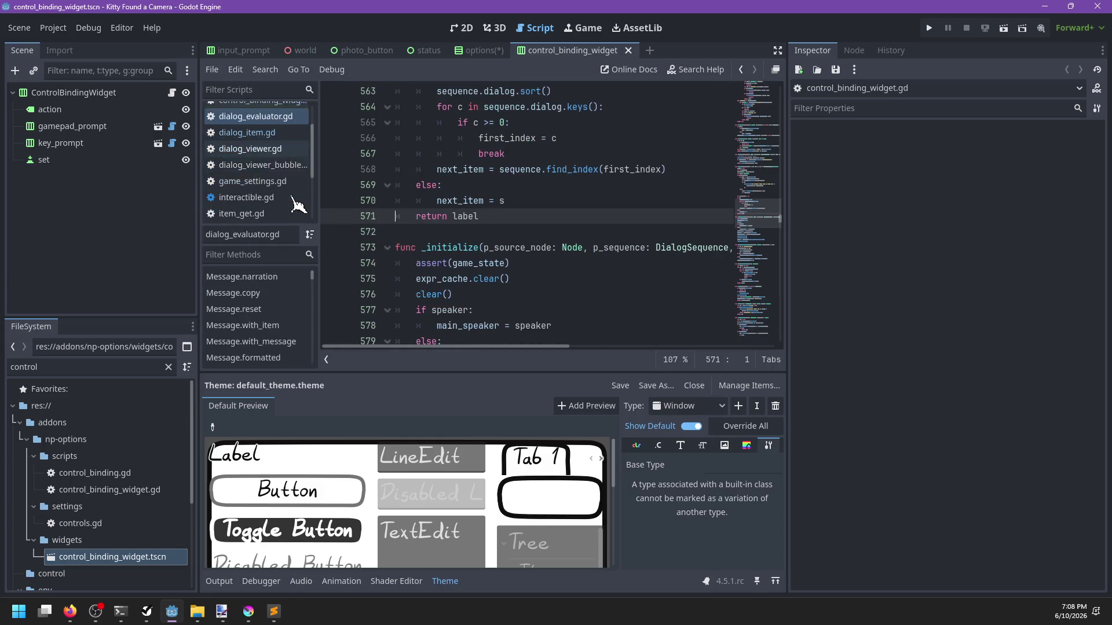
{"action": "left_click", "coordinate": [276, 202]}
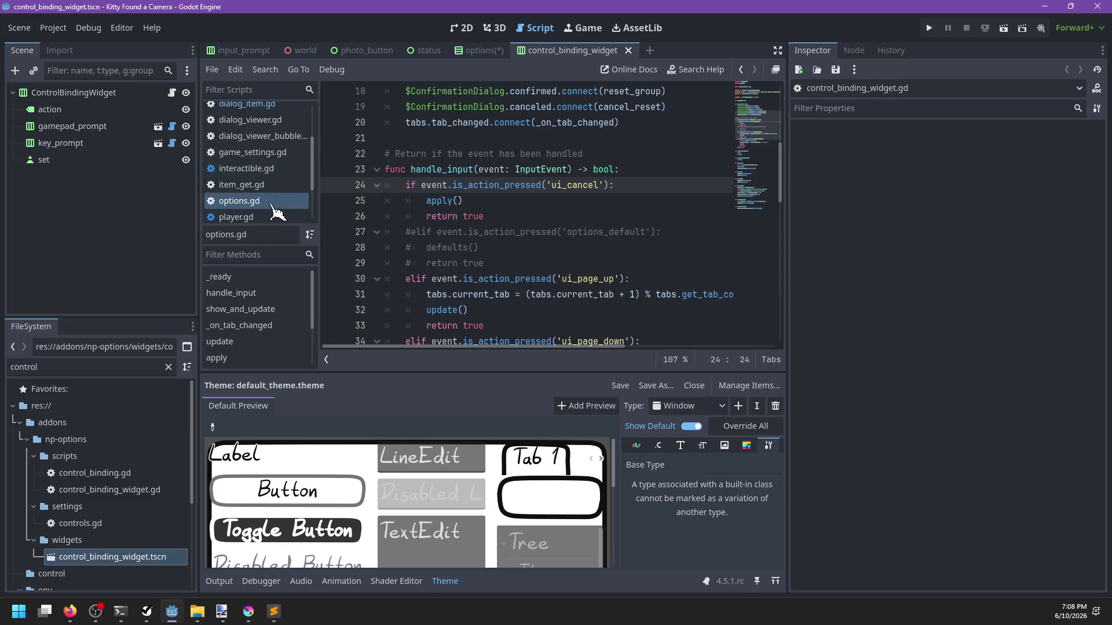
{"action": "left_click", "coordinate": [115, 361]}
Step: Filter the FileSystem by 'subm' and open options_submenu.gd
{"action": "type", "text": "subm"}
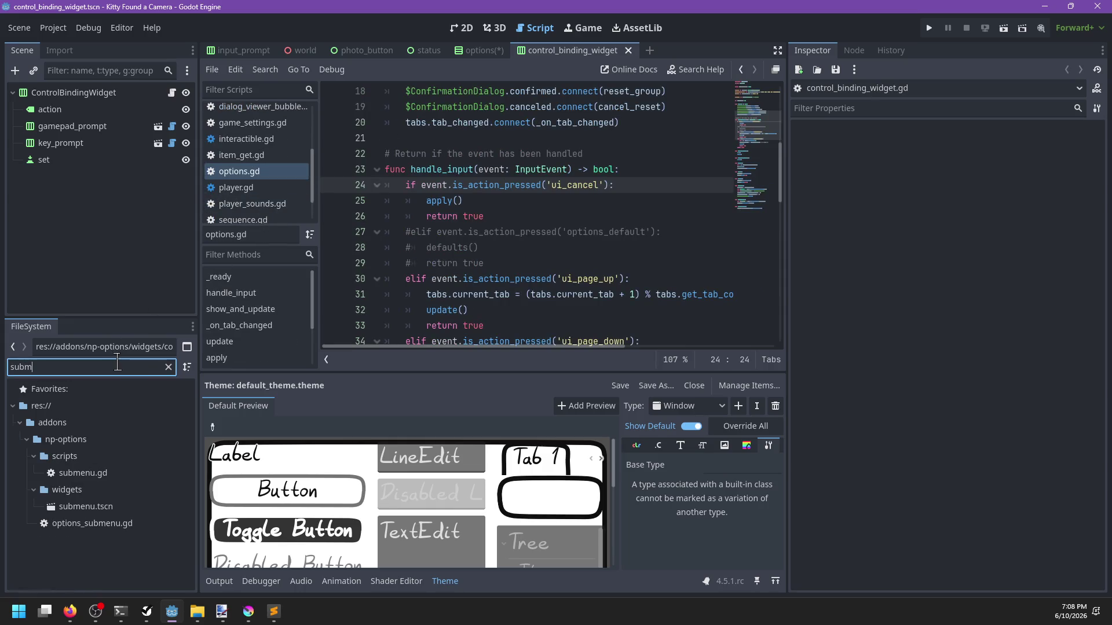
{"action": "double_click", "coordinate": [118, 476]}
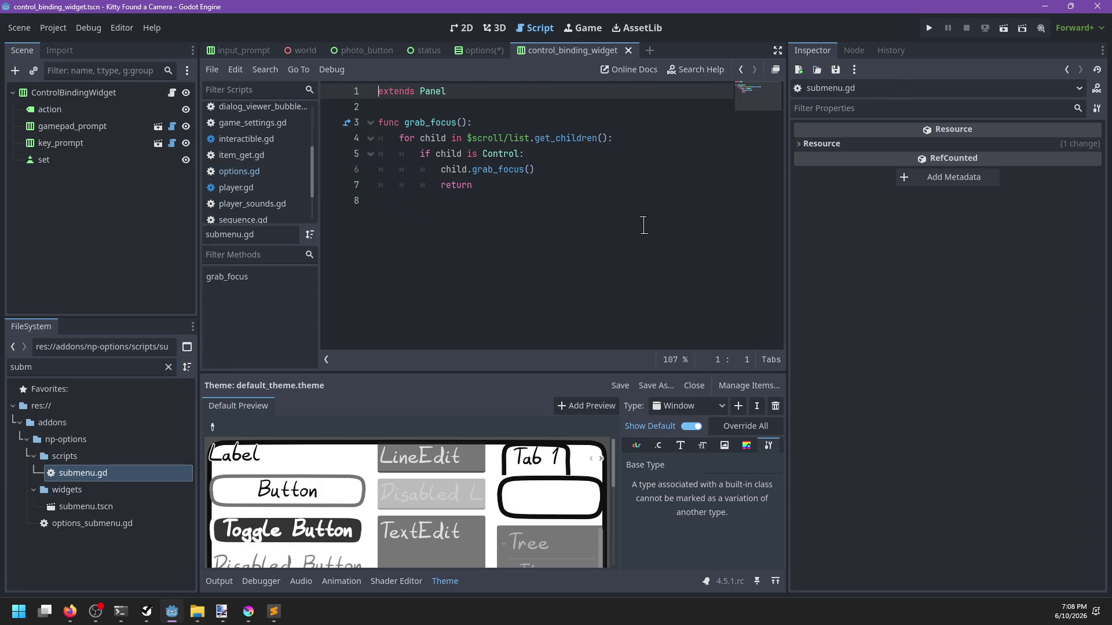
{"action": "double_click", "coordinate": [166, 524]}
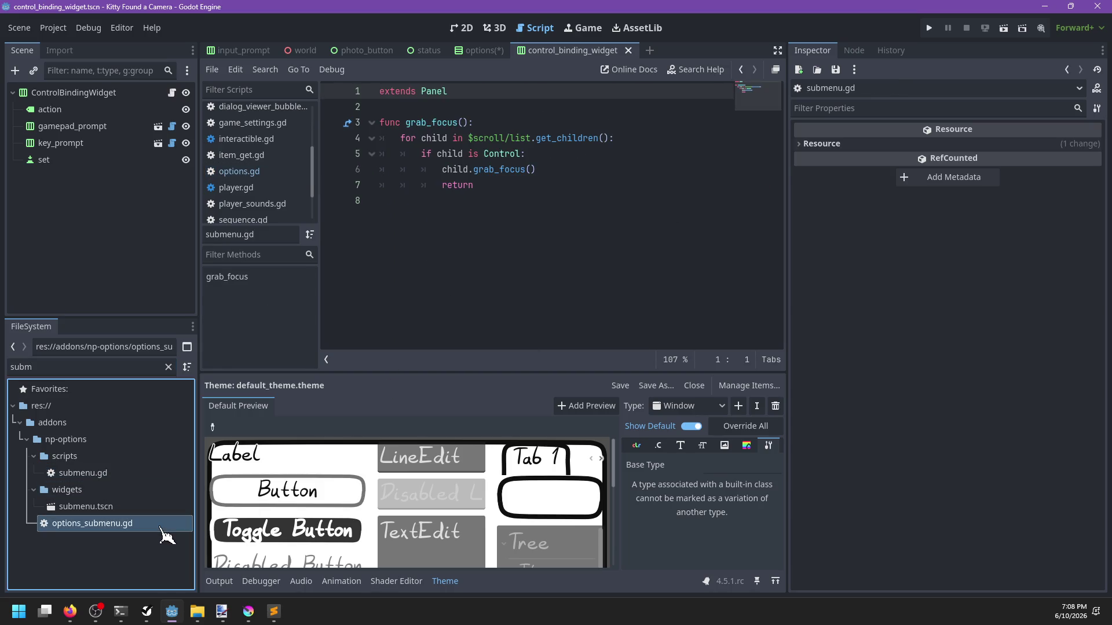
Step: Declare signal prompted(option_name) after back_pressed and save the script
{"action": "left_click", "coordinate": [522, 154]}
{"action": "key", "text": "Return"}
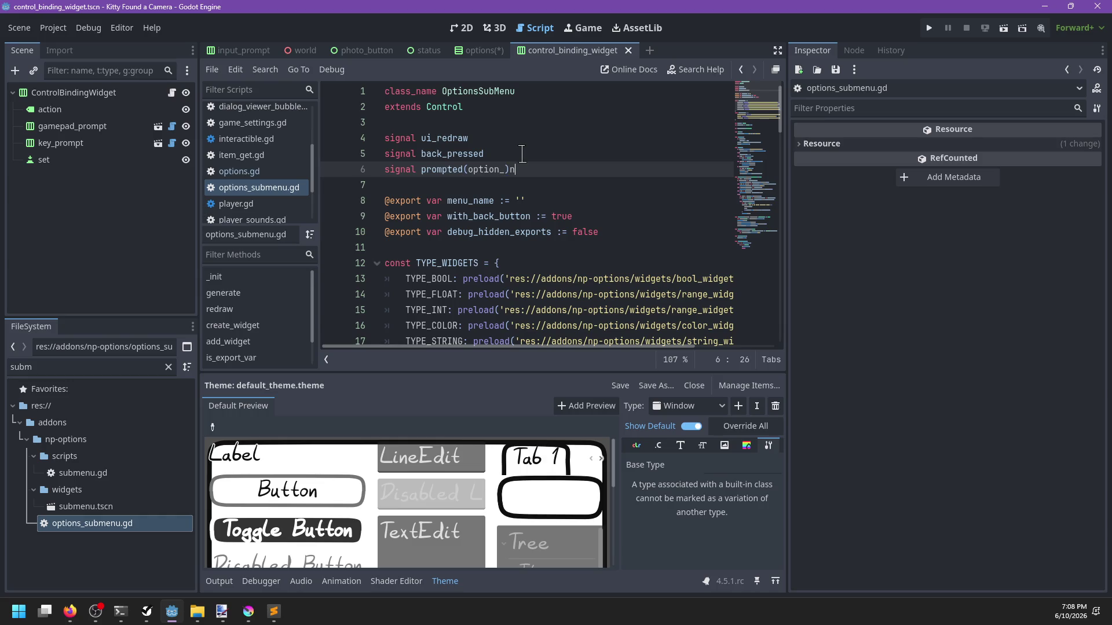
{"action": "key", "text": "ctrl+s"}
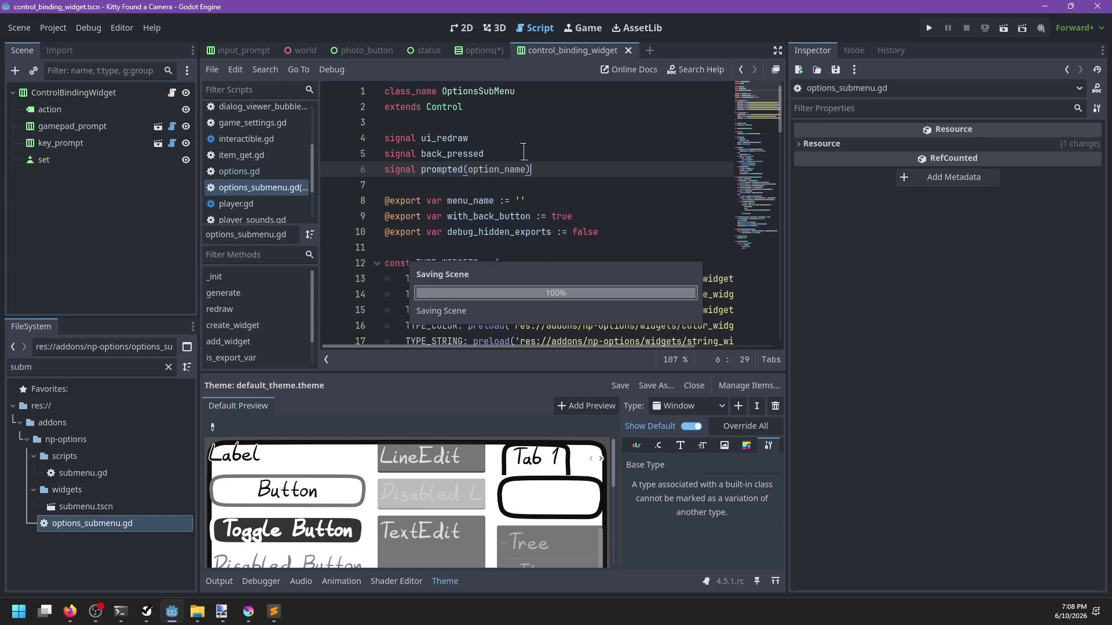
{"action": "scroll", "coordinate": [281, 194], "scroll_direction": "up", "scroll_amount": 2}
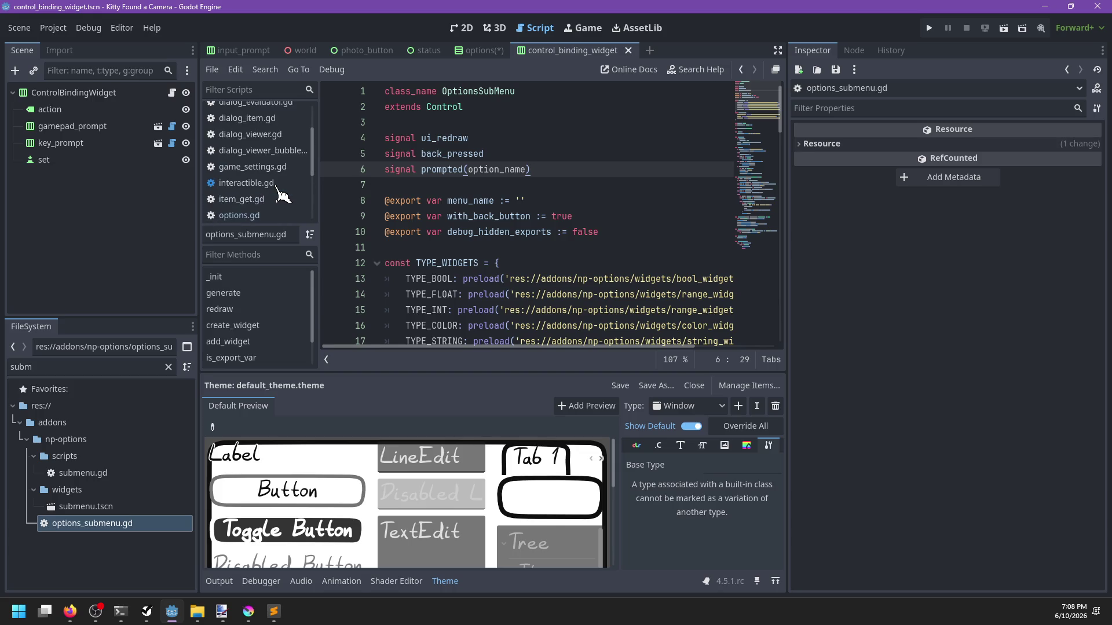
{"action": "scroll", "coordinate": [281, 194], "scroll_direction": "up", "scroll_amount": 3}
Step: Change class_name RebindWidget to ControlBindingWidget in control_binding_widget.gd
{"action": "left_click", "coordinate": [277, 145]}
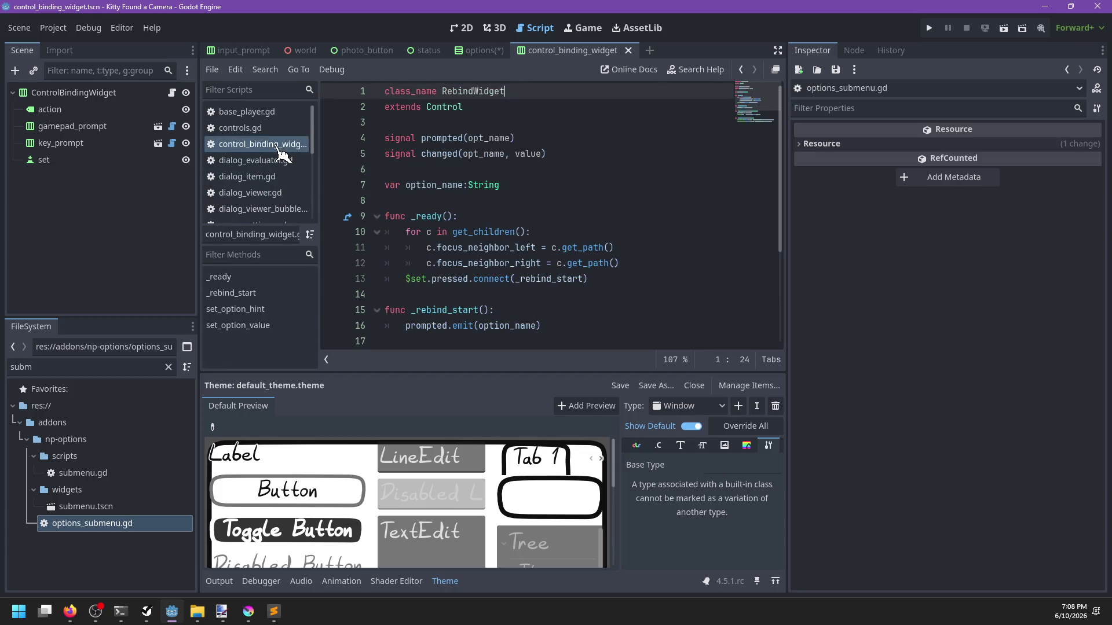
{"action": "left_click_drag", "start_coordinate": [474, 93], "coordinate": [445, 93]}
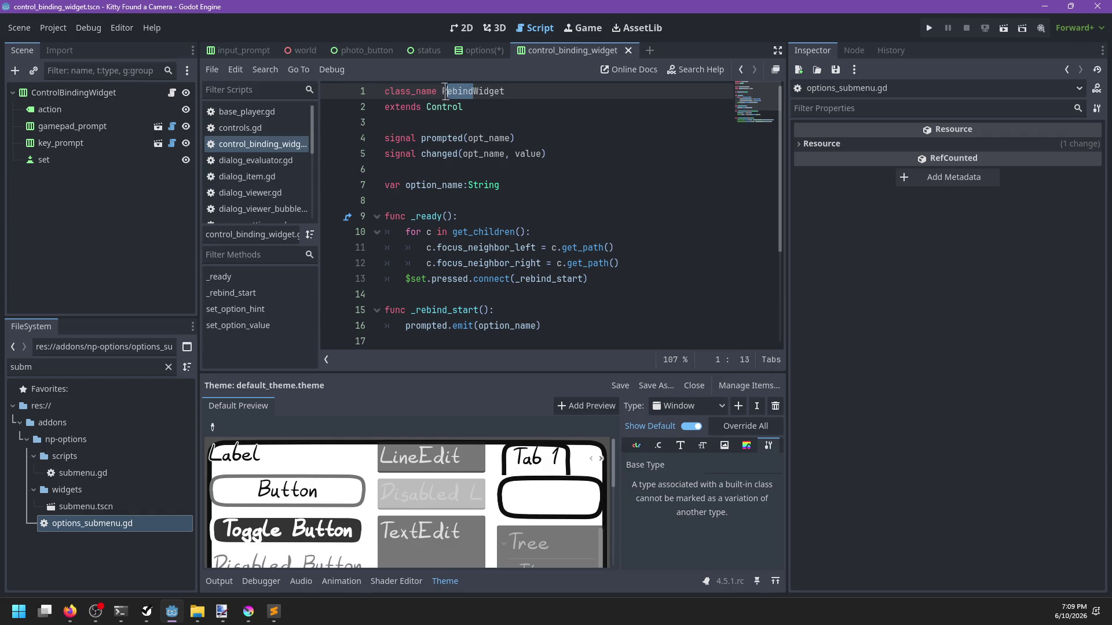
{"action": "type", "text": "BV"}
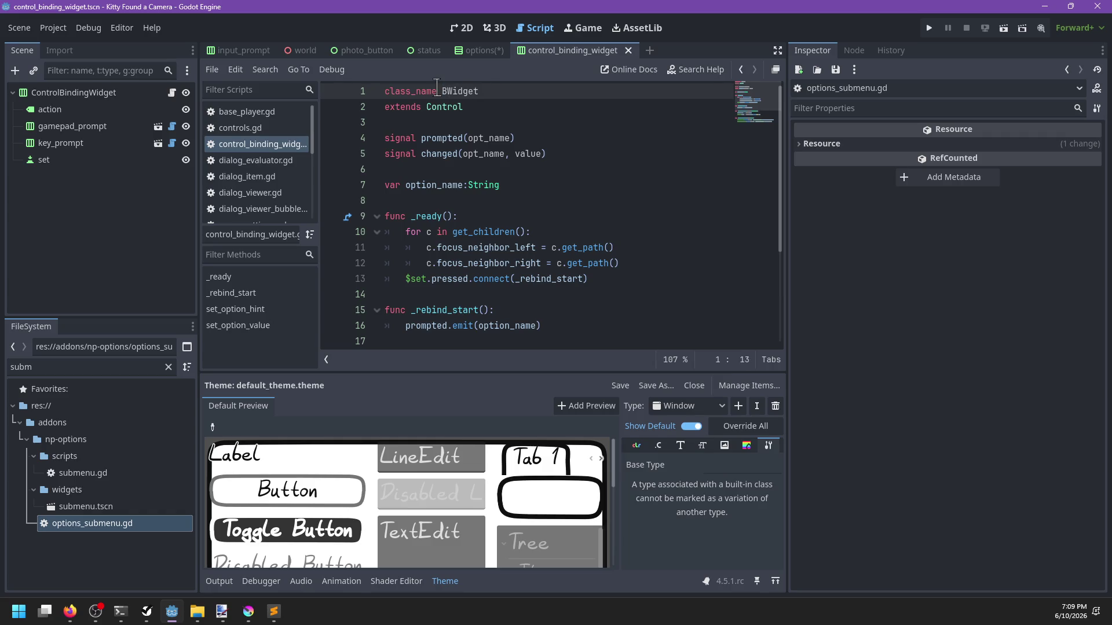
{"action": "key", "text": "BackSpace"}
{"action": "type", "text": "ControlBinding"}
{"action": "double_click", "coordinate": [446, 139]}
{"action": "scroll", "coordinate": [292, 206], "scroll_direction": "down", "scroll_amount": 1}
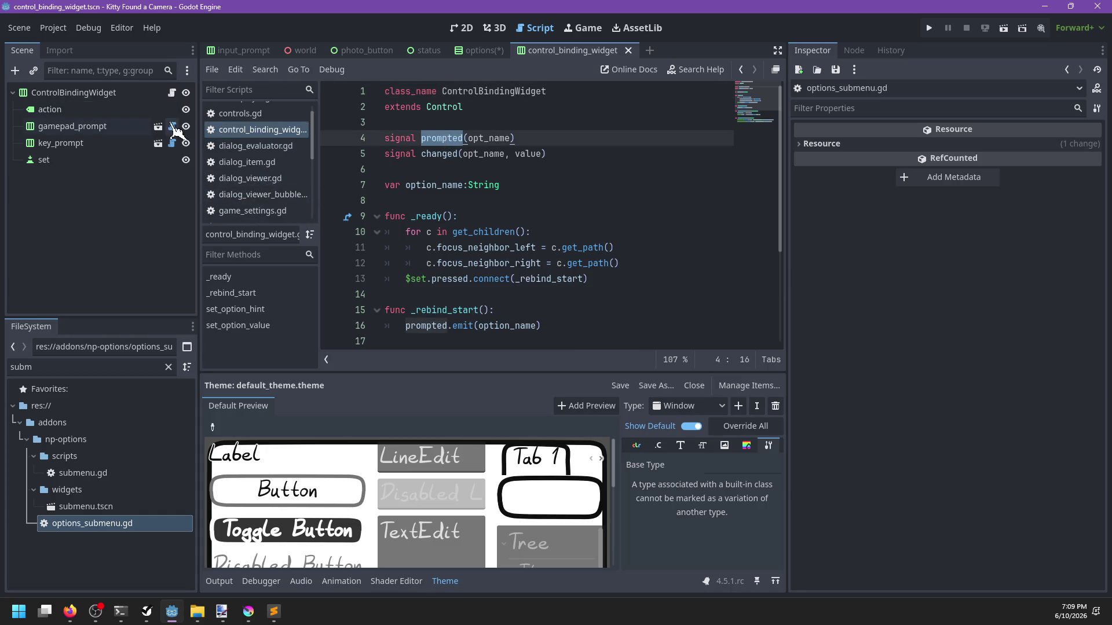
{"action": "left_click", "coordinate": [172, 93]}
{"action": "scroll", "coordinate": [267, 173], "scroll_direction": "down", "scroll_amount": 6}
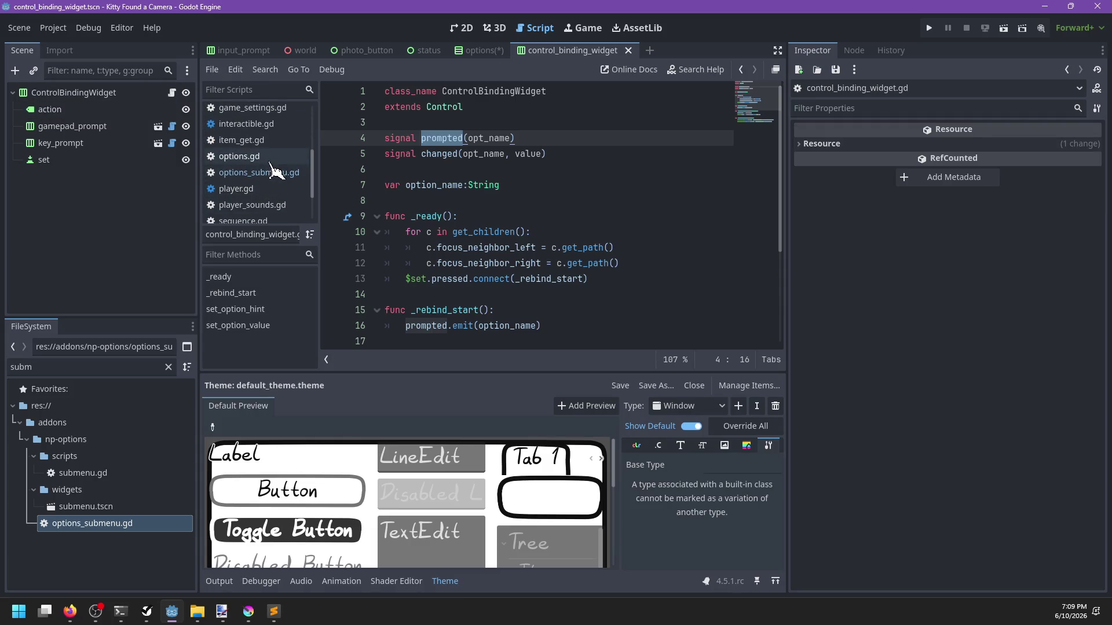
Step: Search options_submenu.gd for 'widgets' to locate the add_widget function
{"action": "left_click", "coordinate": [278, 173]}
{"action": "scroll", "coordinate": [563, 228], "scroll_direction": "down", "scroll_amount": 8}
{"action": "left_click", "coordinate": [563, 227]}
{"action": "key", "text": "ctrl+f"}
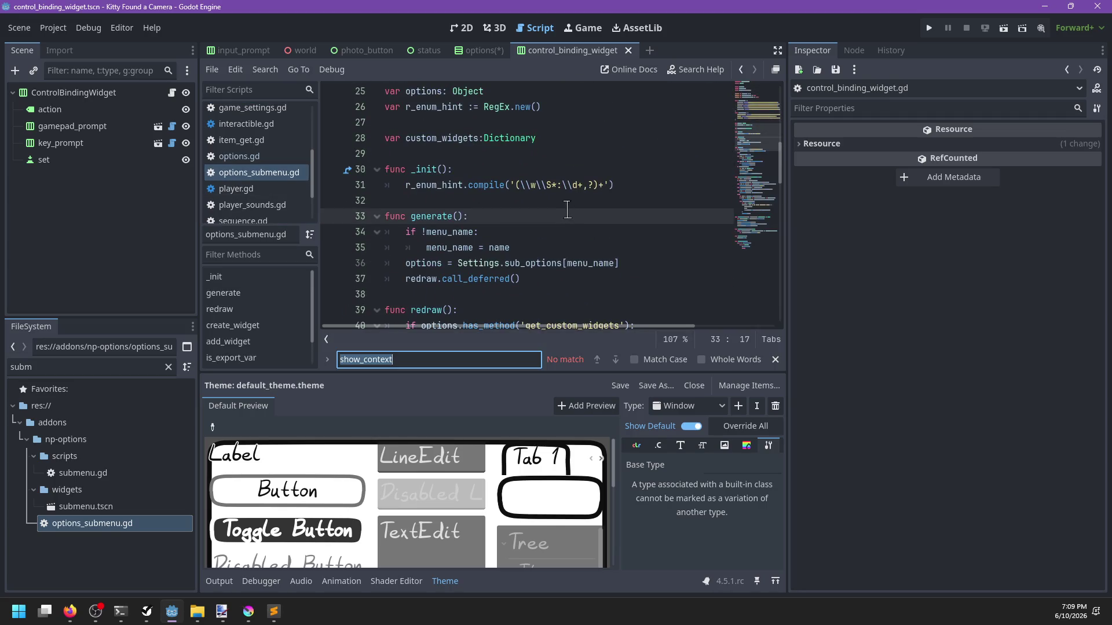
{"action": "type", "text": "widgets"}
{"action": "key", "text": "Return"}
{"action": "key", "text": "Return"}
{"action": "key", "text": "Return"}
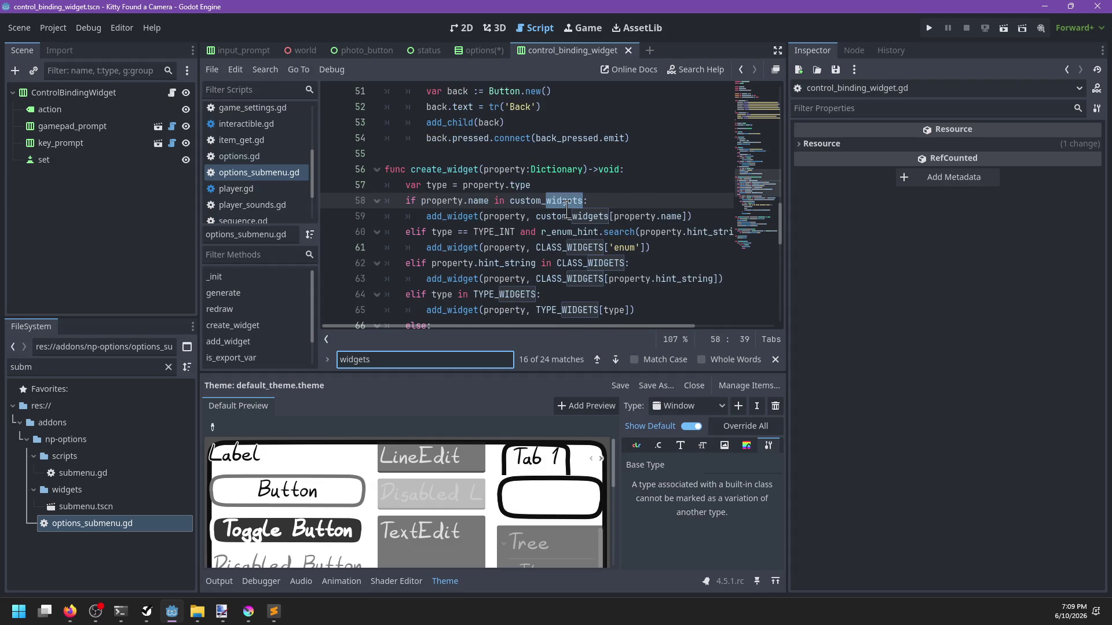
{"action": "left_click", "coordinate": [437, 219], "text": "ctrl"}
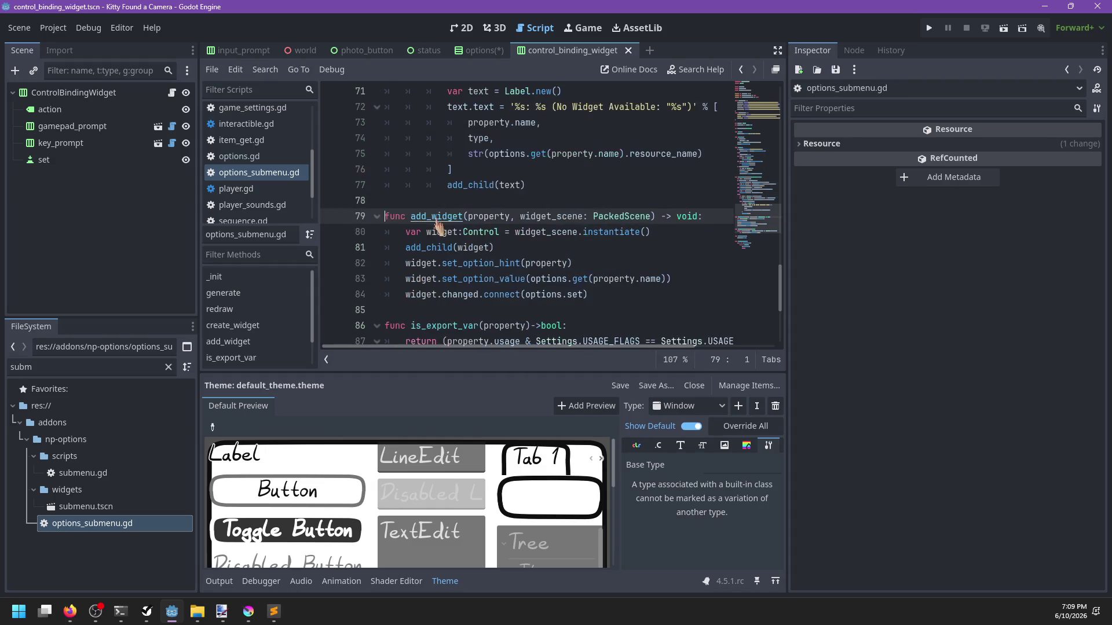
Step: In add_widget, connect a widget's prompted signal to prompted.emit.bind(property.name) when present
{"action": "left_click", "coordinate": [642, 296]}
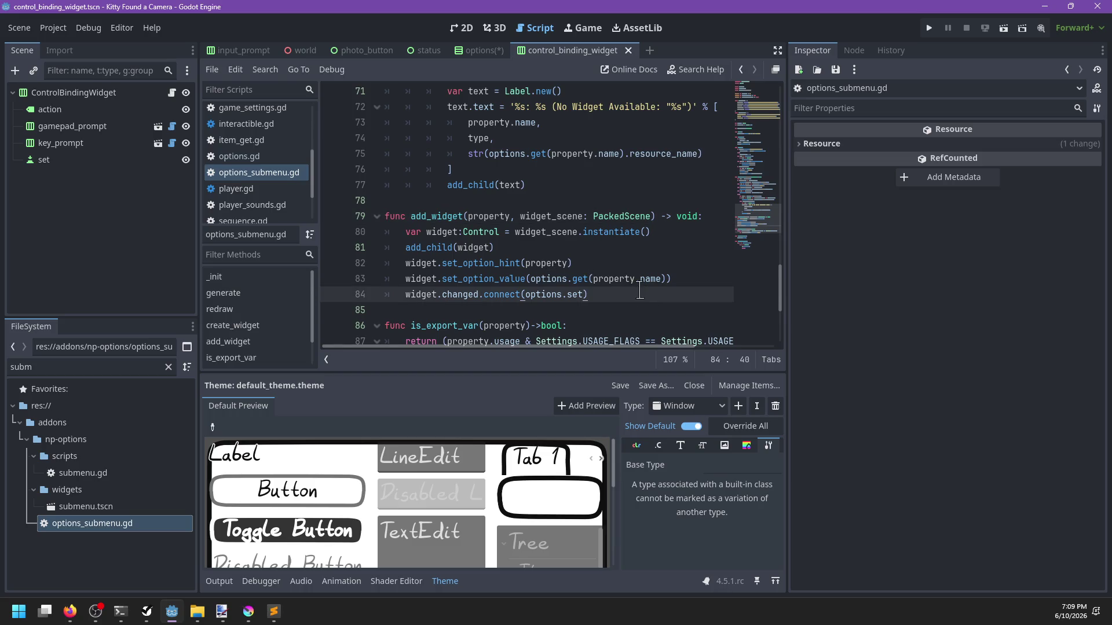
{"action": "key", "text": "Return"}
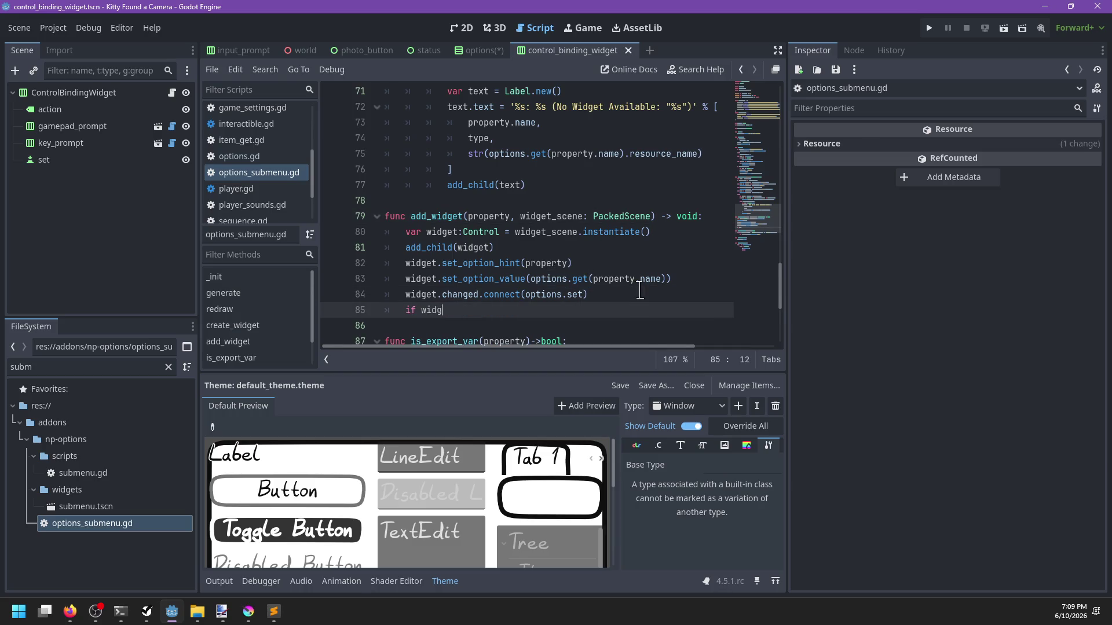
{"action": "type", "text": "has_"}
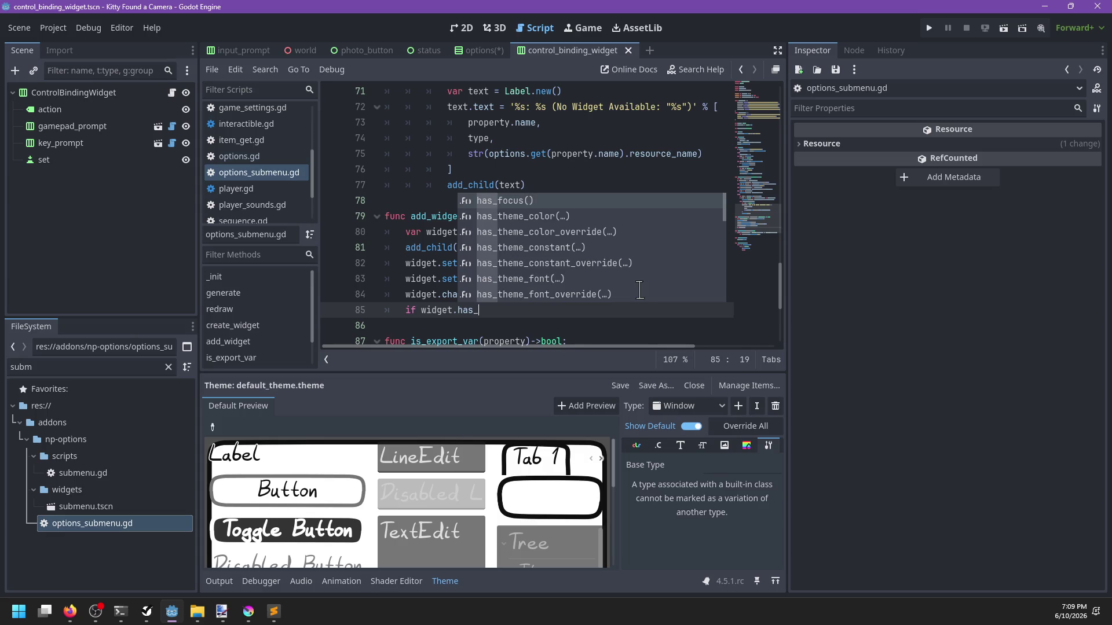
{"action": "type", "text": "signal('prompted'"}
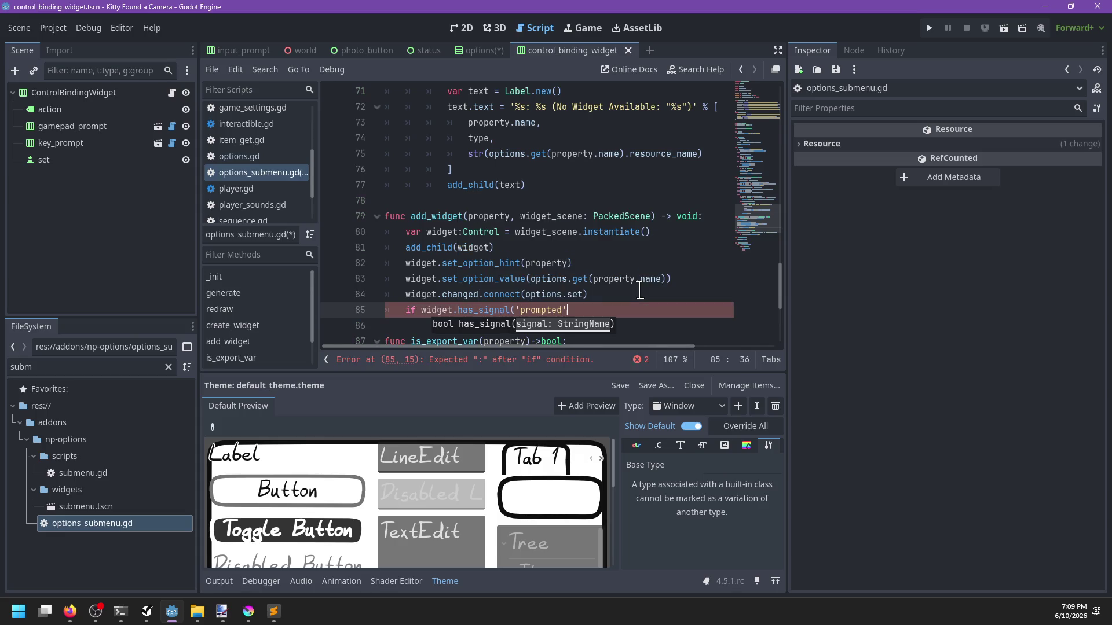
{"action": "type", "text": "):"}
{"action": "key", "text": "Return"}
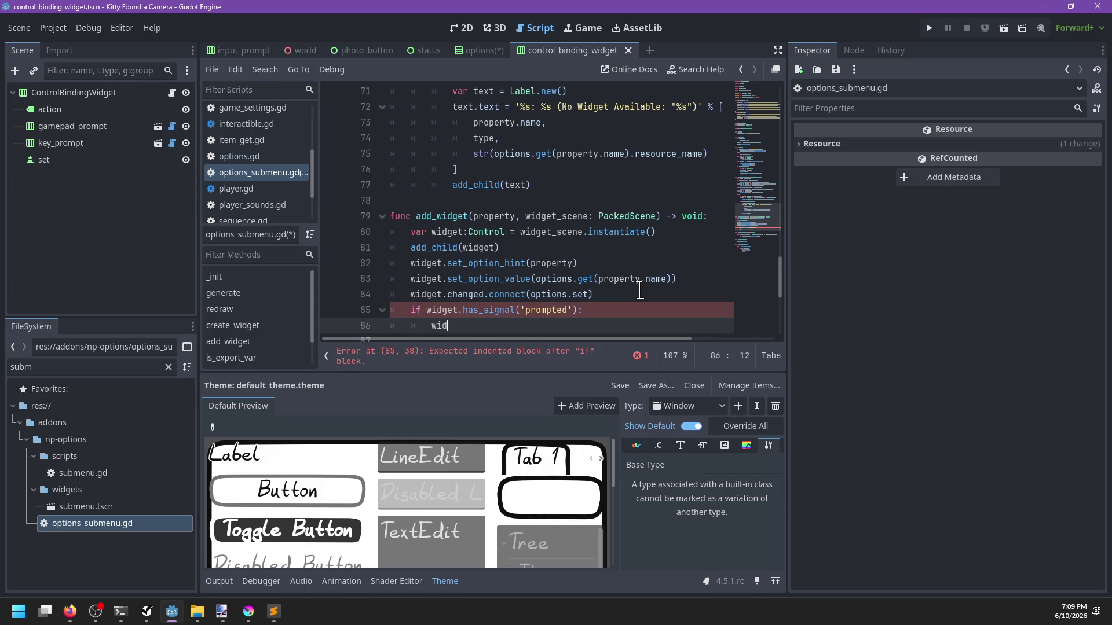
{"action": "type", "text": "pro"}
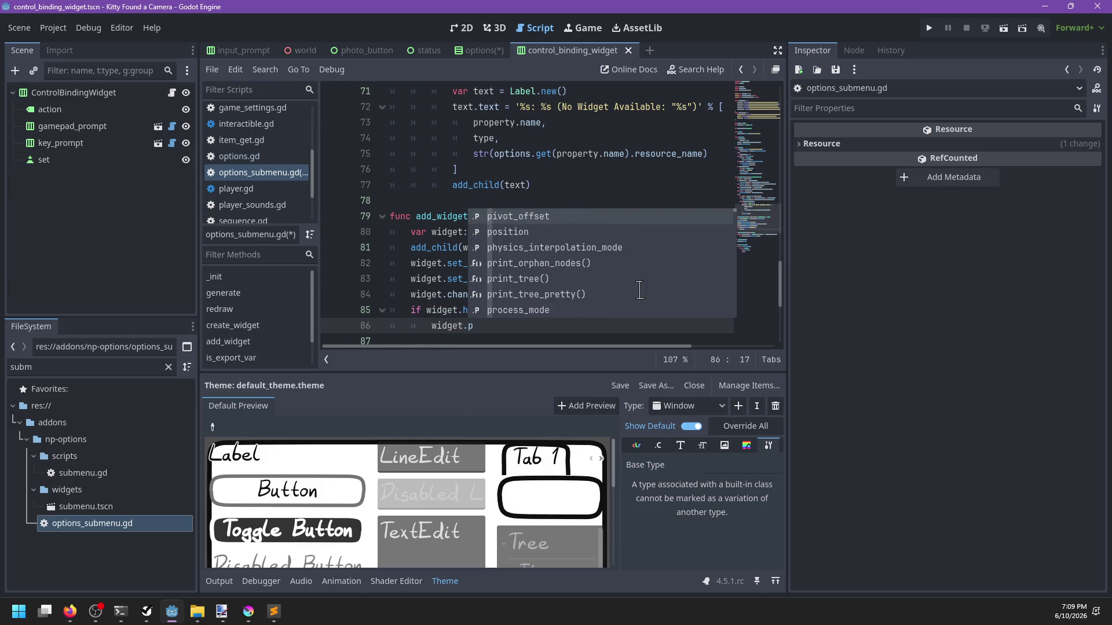
{"action": "type", "text": "mpted.connect"}
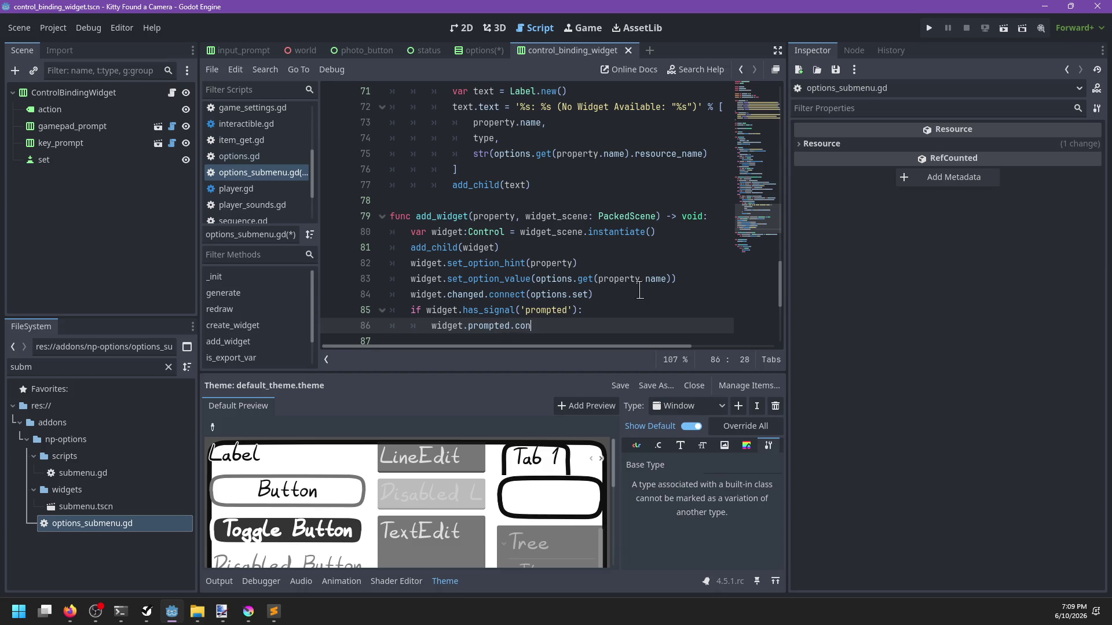
{"action": "type", "text": "(prompted.emit"}
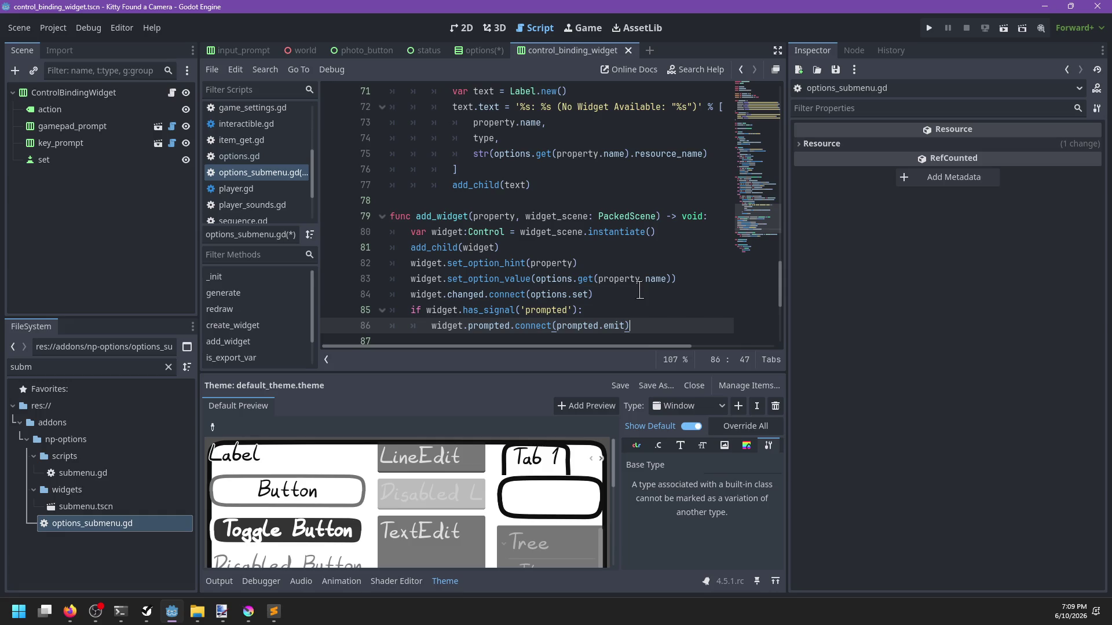
{"action": "key", "text": "ctrl+s"}
{"action": "key", "text": "alt+Tab"}
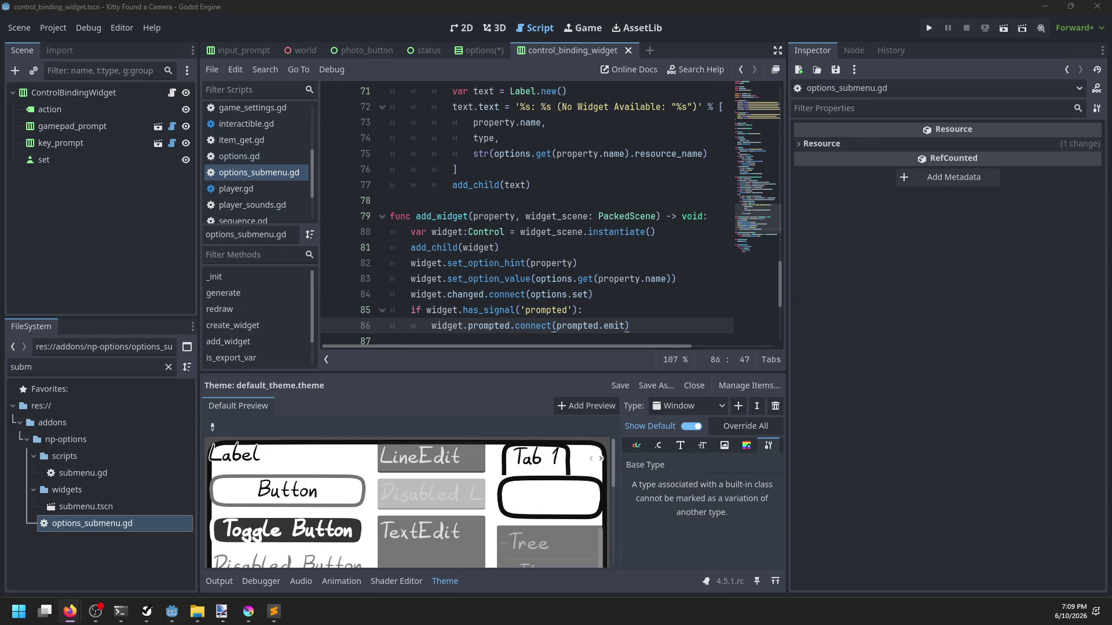
{"action": "key", "text": "alt+Tab"}
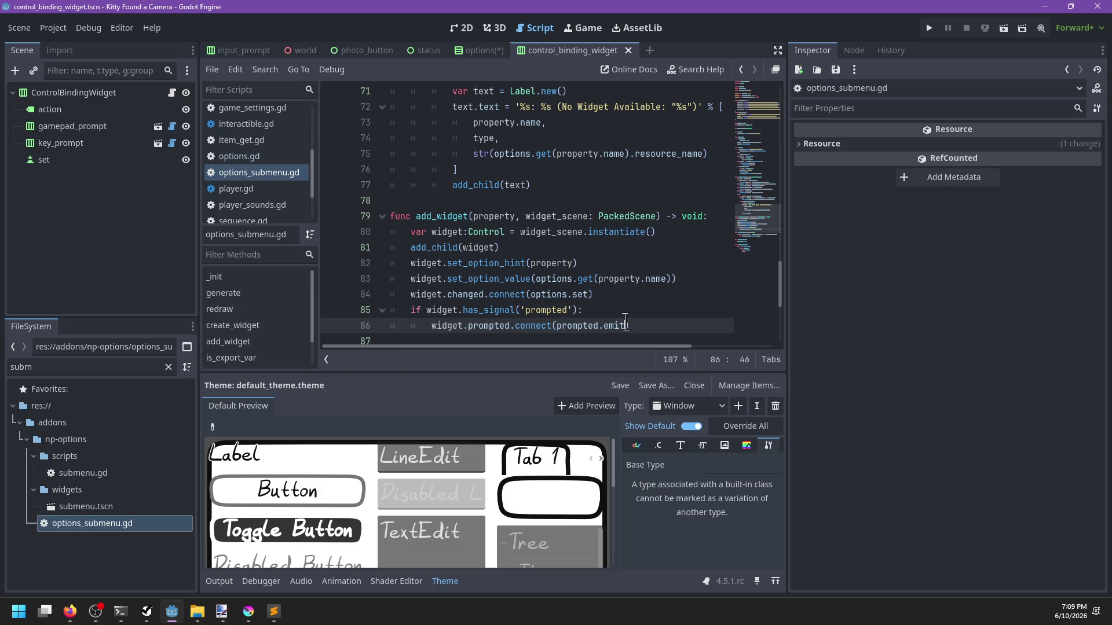
{"action": "key", "text": "ctrl+space"}
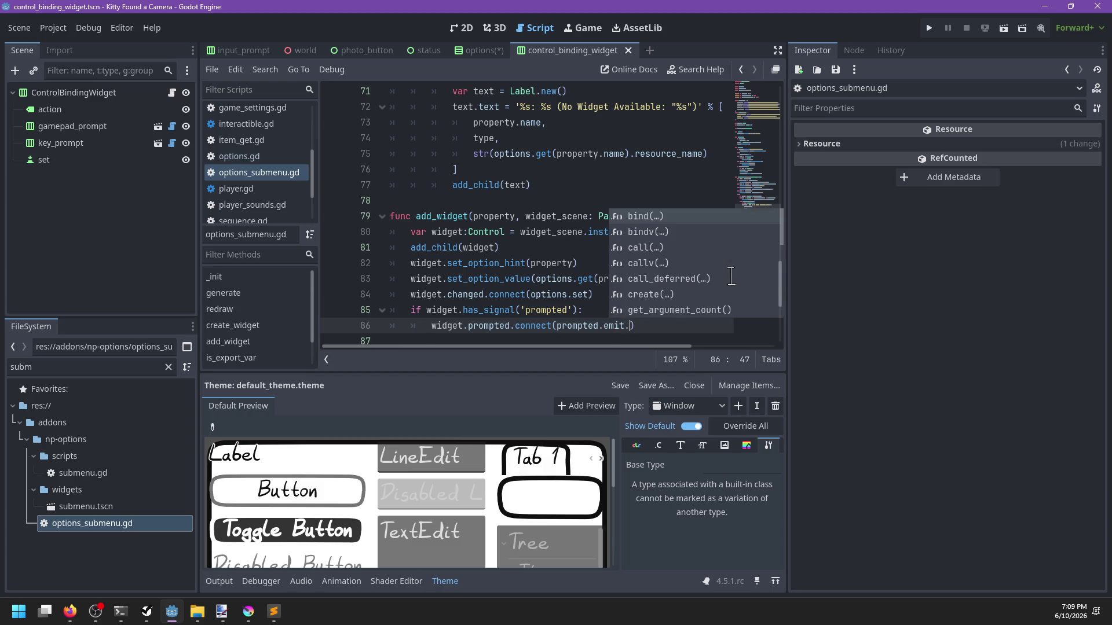
{"action": "type", "text": "bind(property"}
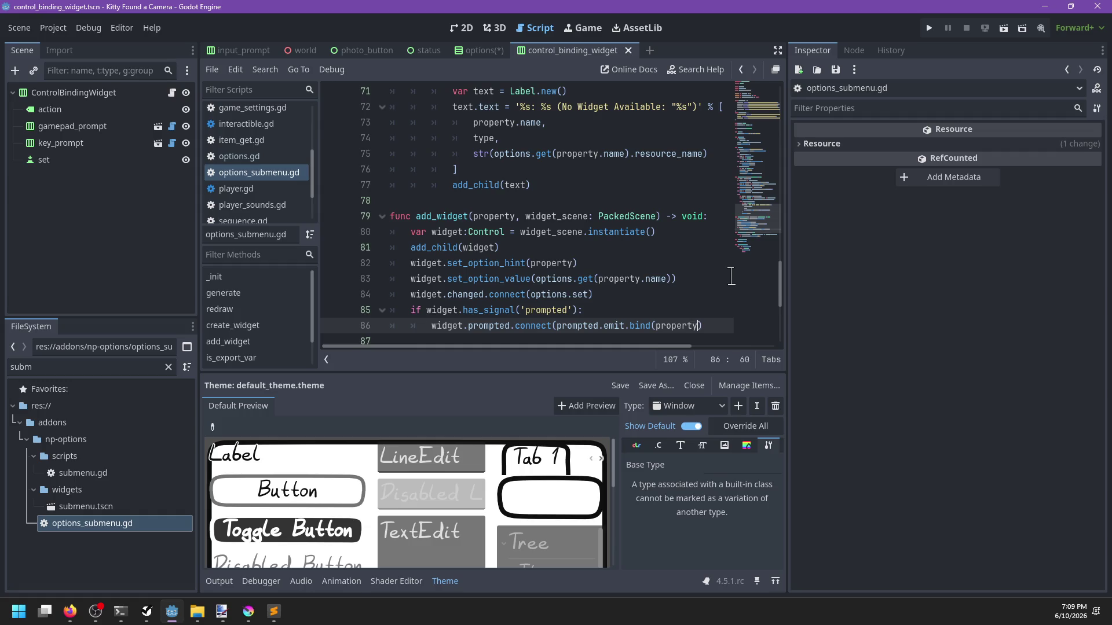
{"action": "type", "text": ".name)"}
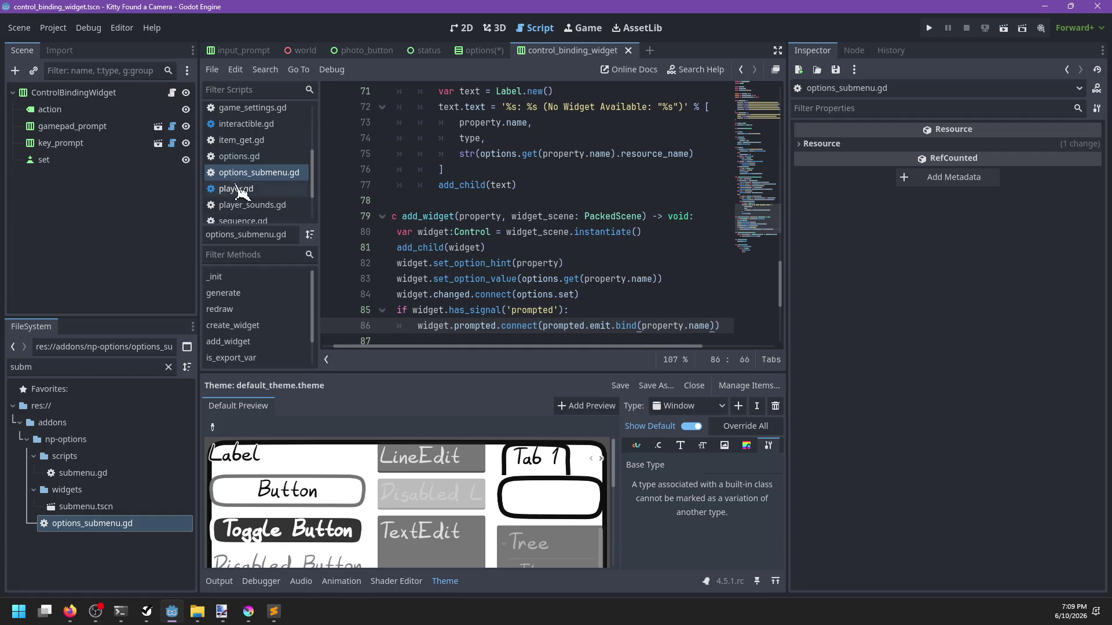
{"action": "left_click", "coordinate": [246, 158]}
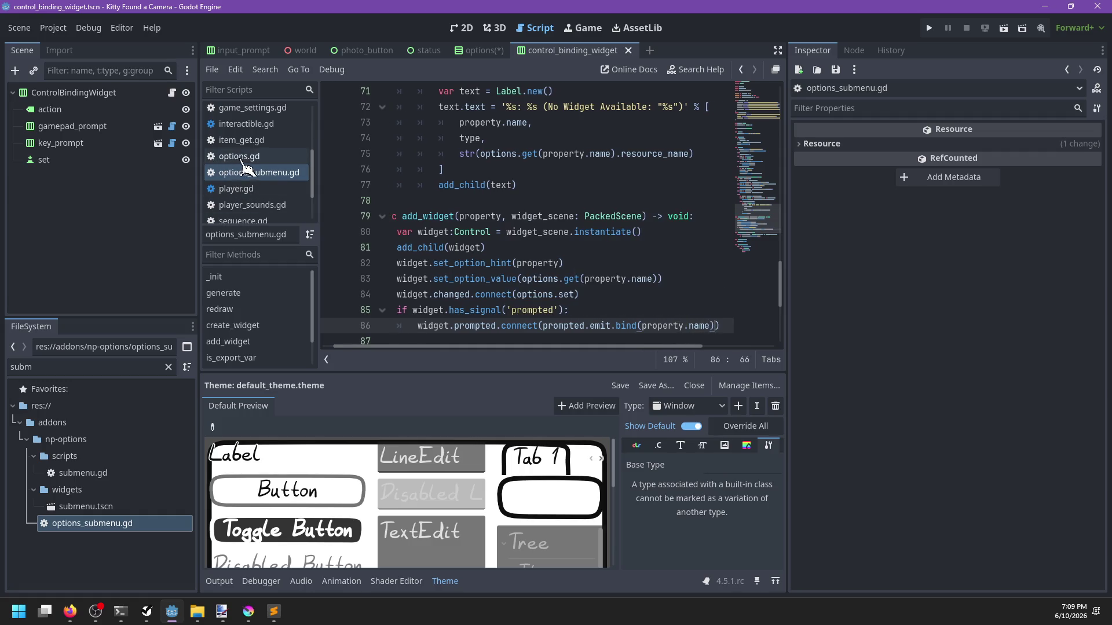
{"action": "left_click", "coordinate": [247, 192]}
Step: Remove and then restore the prompted signal's opt_name parameter and emit argument, then save
{"action": "scroll", "coordinate": [267, 174], "scroll_direction": "up", "scroll_amount": 3}
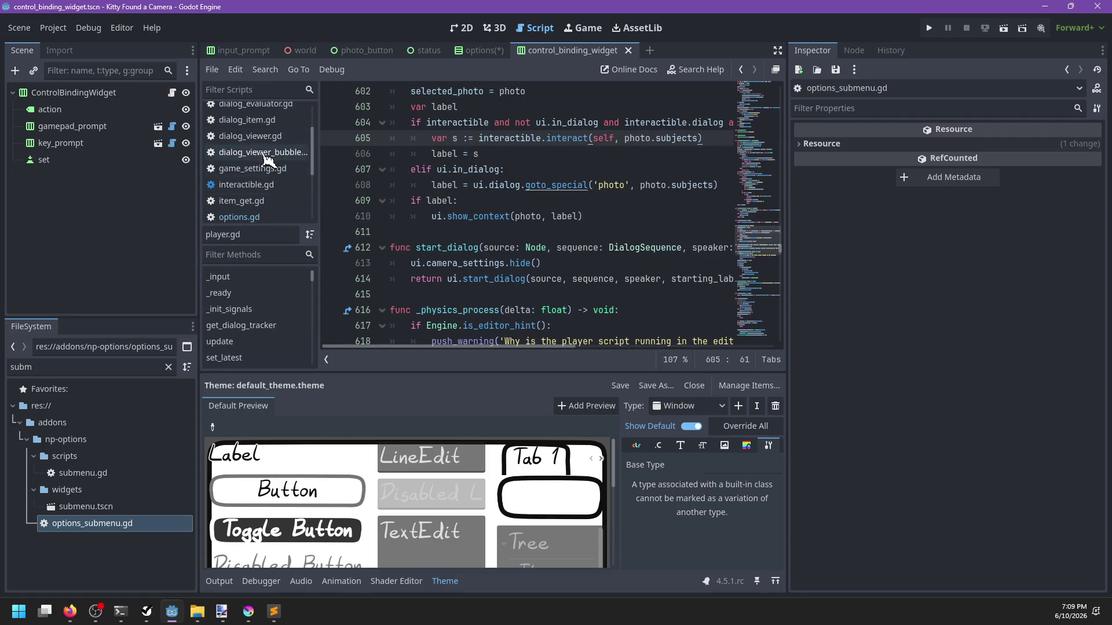
{"action": "left_click", "coordinate": [259, 117]}
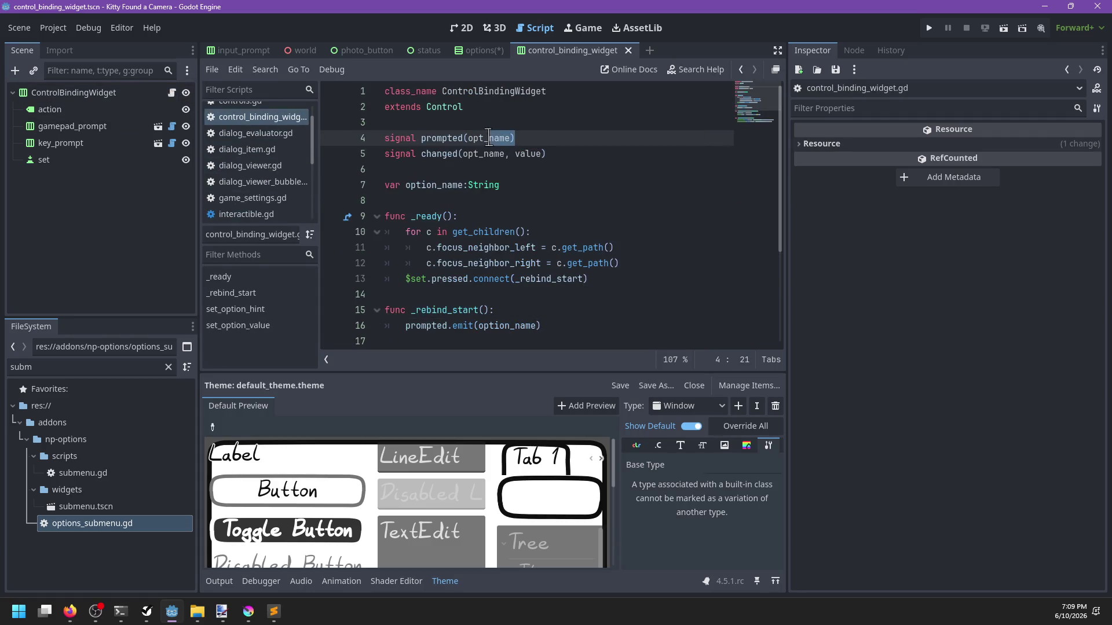
{"action": "left_click_drag", "start_coordinate": [515, 138], "coordinate": [463, 138]}
{"action": "key", "text": "BackSpace"}
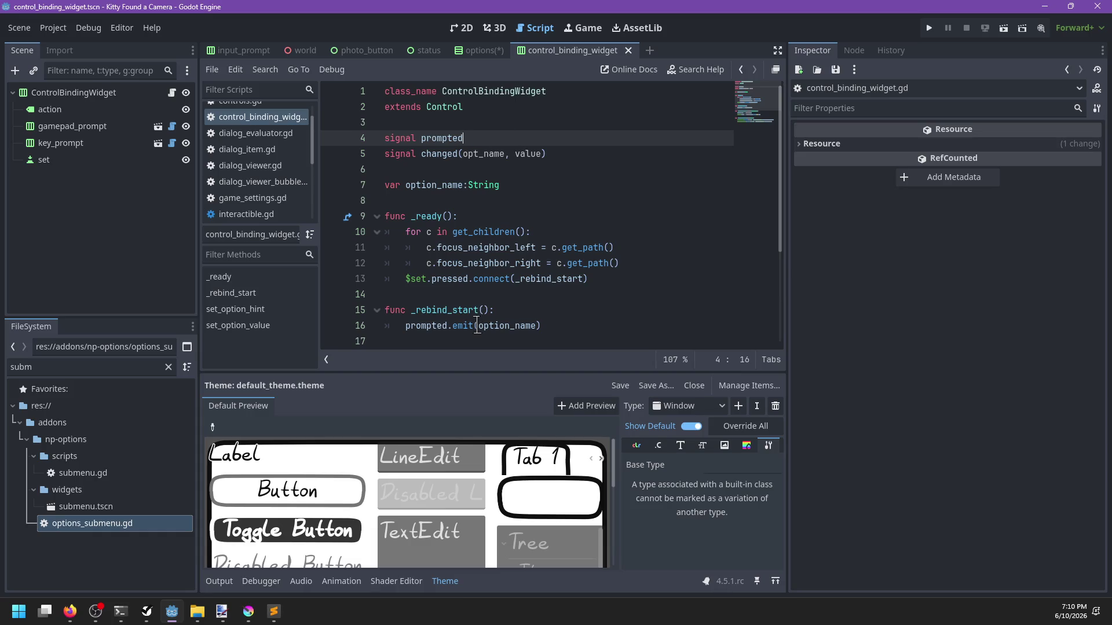
{"action": "left_click_drag", "start_coordinate": [477, 326], "coordinate": [536, 326]}
{"action": "key", "text": "BackSpace"}
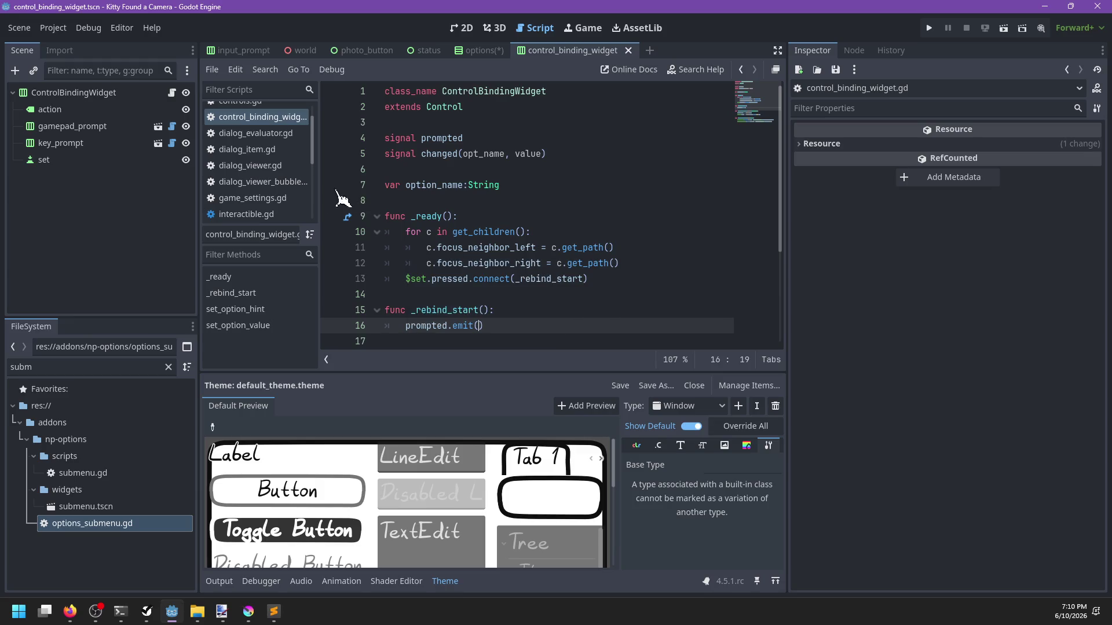
{"action": "scroll", "coordinate": [282, 179], "scroll_direction": "down", "scroll_amount": 5}
{"action": "scroll", "coordinate": [284, 179], "scroll_direction": "up", "scroll_amount": 5}
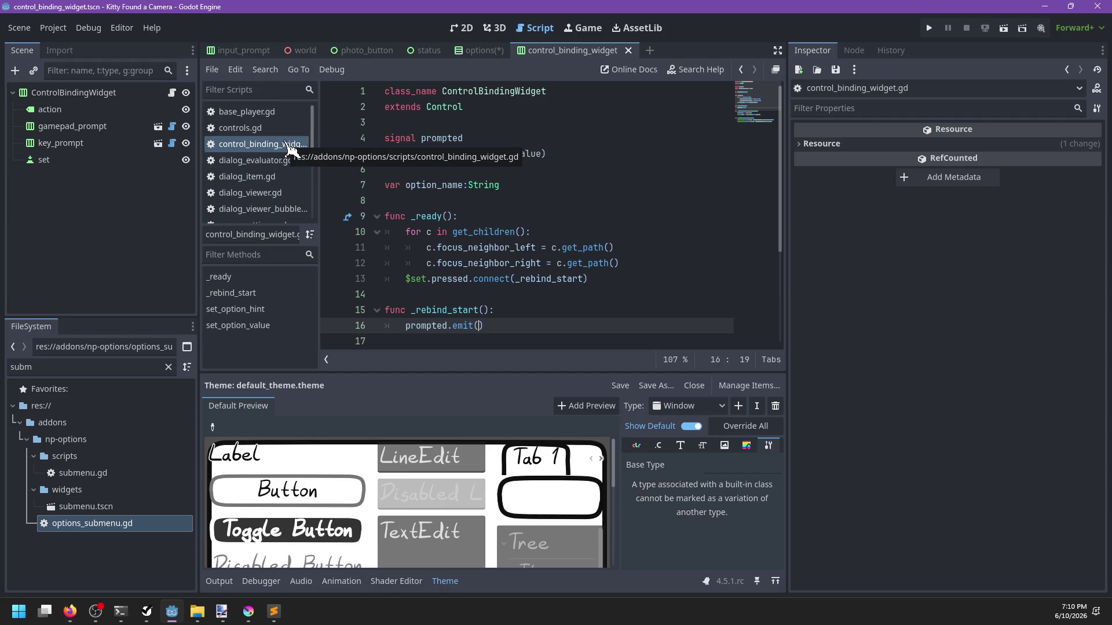
{"action": "left_click", "coordinate": [590, 195]}
{"action": "key", "text": "ctrl+shift+z"}
{"action": "key", "text": "ctrl+shift+z"}
{"action": "key", "text": "ctrl+s"}
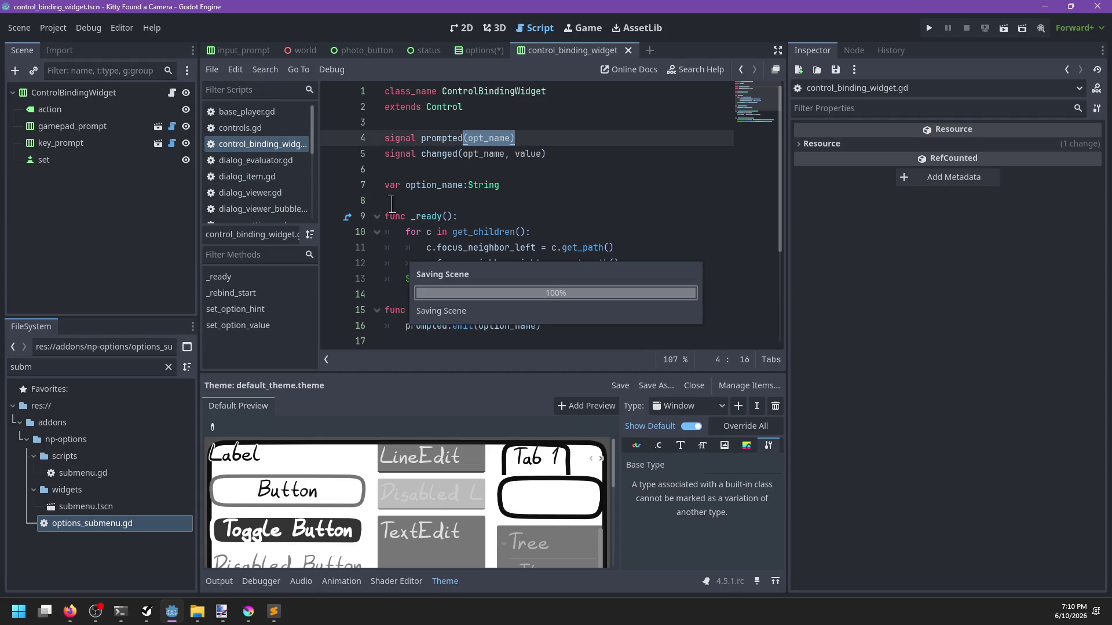
Step: Save options_submenu.gd and run the game with F5 to test rebinding
{"action": "scroll", "coordinate": [293, 174], "scroll_direction": "down", "scroll_amount": 8}
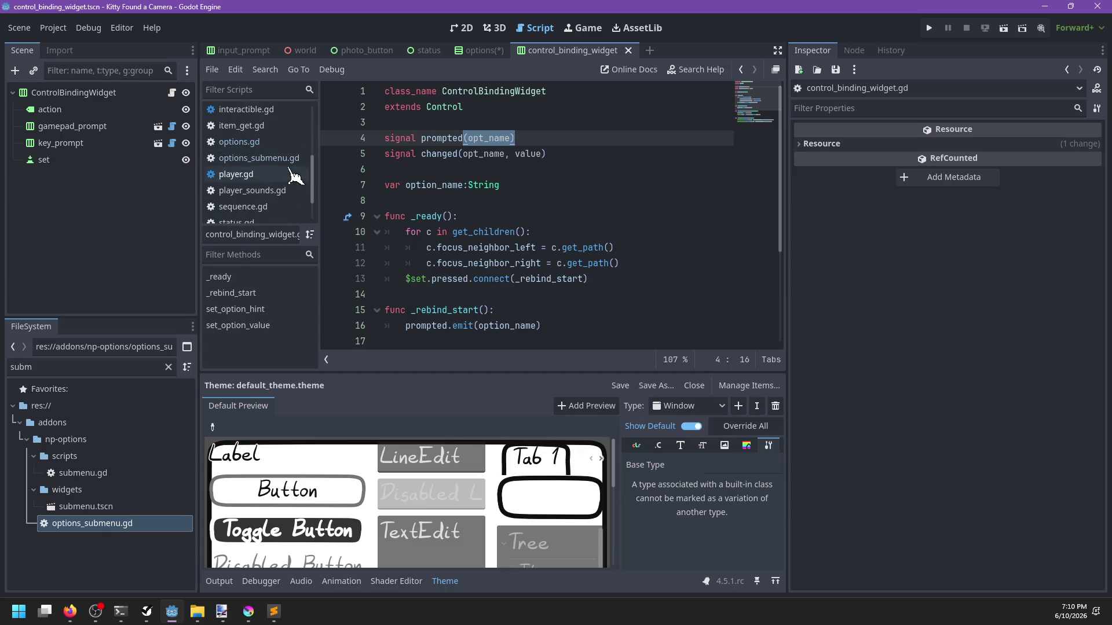
{"action": "scroll", "coordinate": [292, 174], "scroll_direction": "up", "scroll_amount": 2}
{"action": "left_click", "coordinate": [272, 161]}
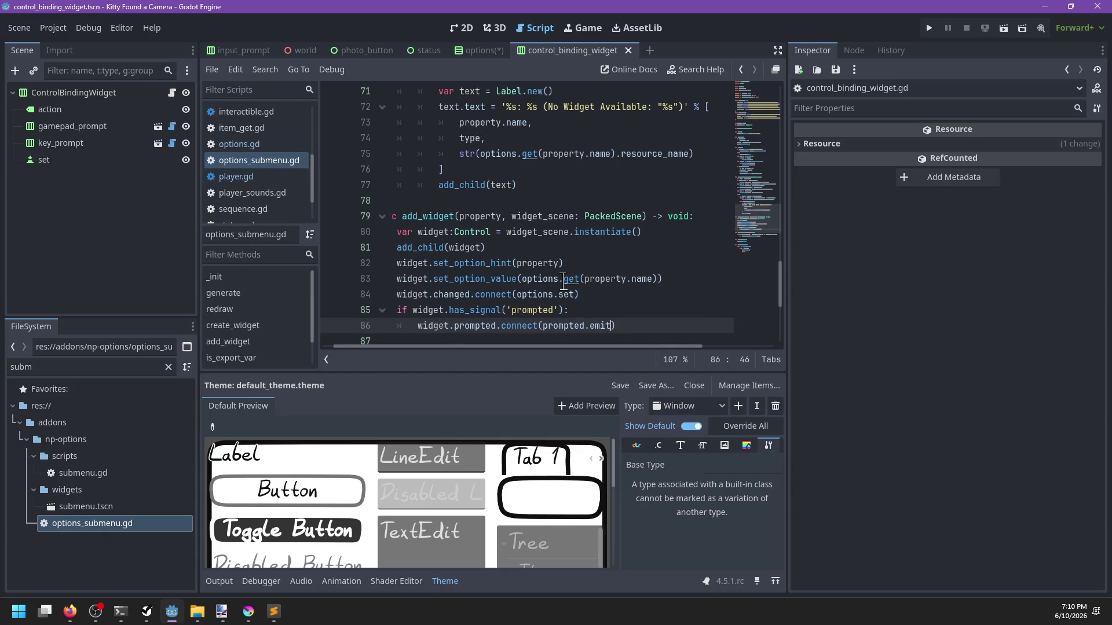
{"action": "key", "text": "ctrl+s"}
{"action": "left_click", "coordinate": [615, 311]}
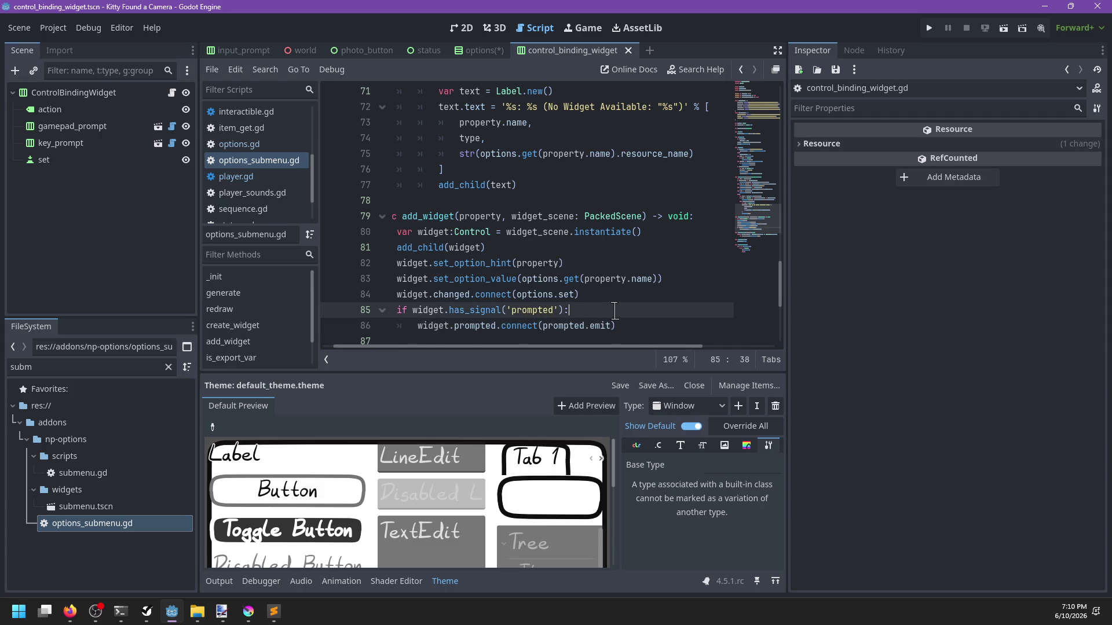
{"action": "key", "text": "F5"}
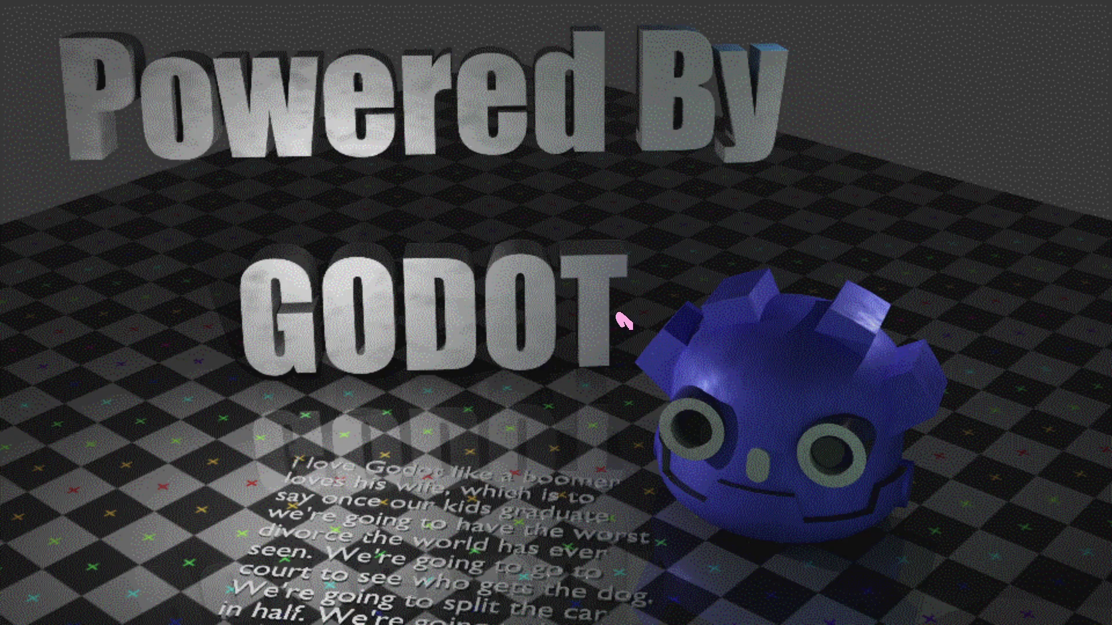
Step: Stop the game and start a new line after the dialog connections in options.gd _ready
{"action": "key", "text": "F8"}
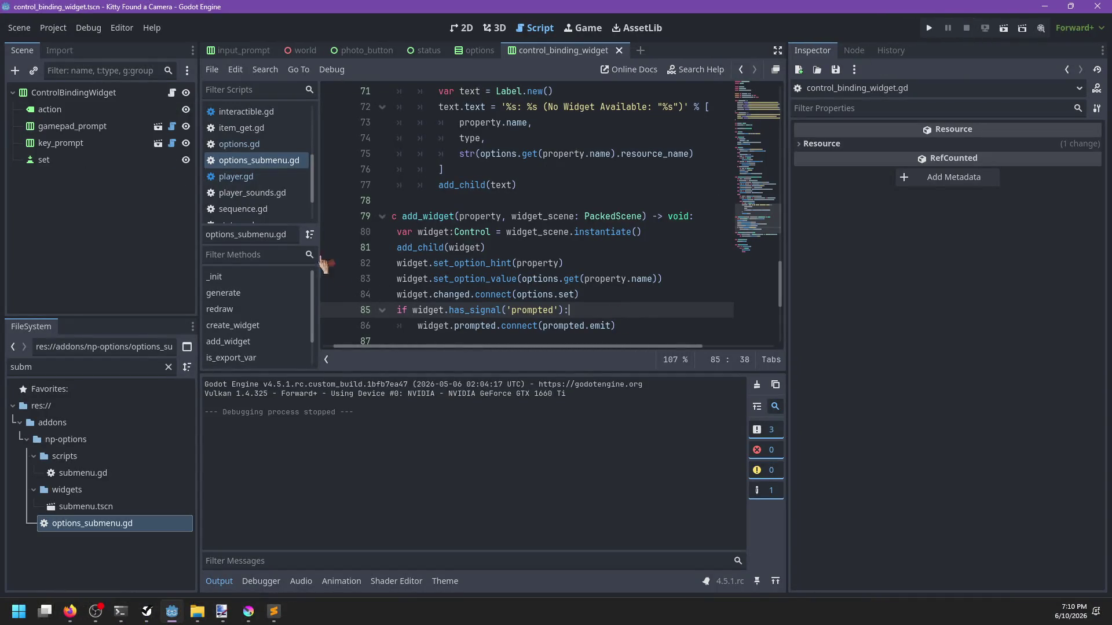
{"action": "left_click", "coordinate": [259, 144]}
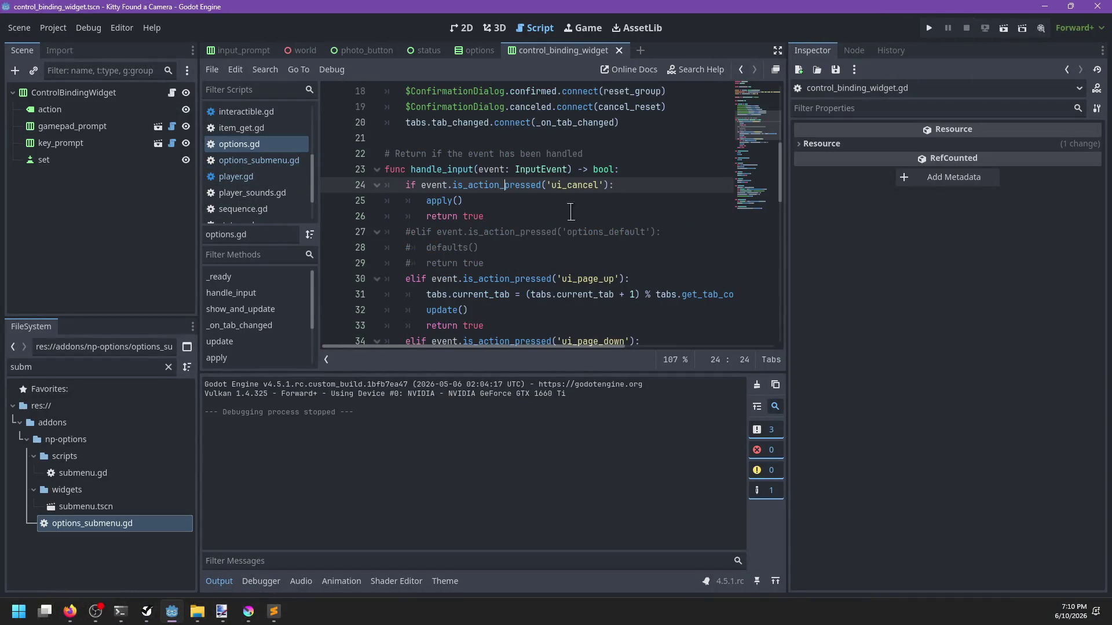
{"action": "scroll", "coordinate": [644, 232], "scroll_direction": "up", "scroll_amount": 4}
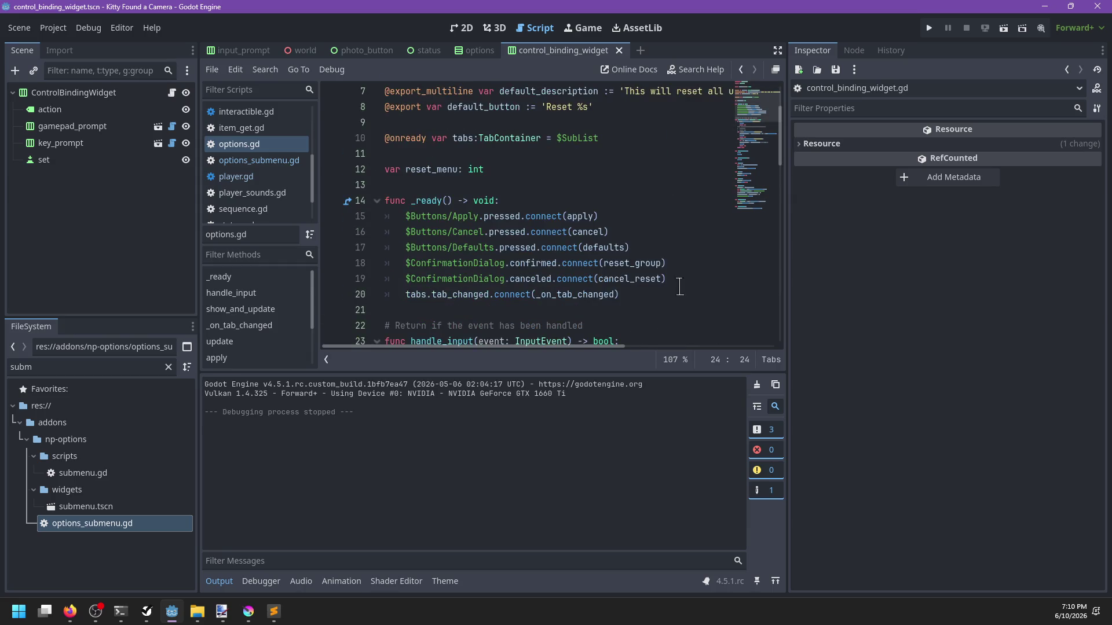
{"action": "left_click", "coordinate": [689, 247]}
{"action": "key", "text": "Down"}
{"action": "key", "text": "Down"}
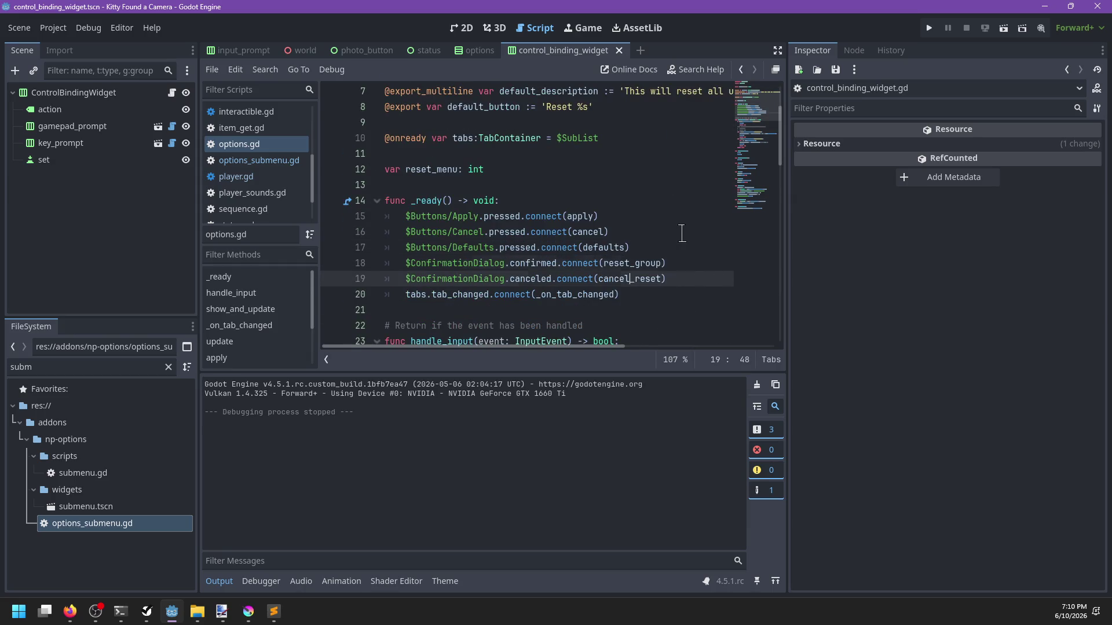
{"action": "scroll", "coordinate": [632, 218], "scroll_direction": "up", "scroll_amount": 2}
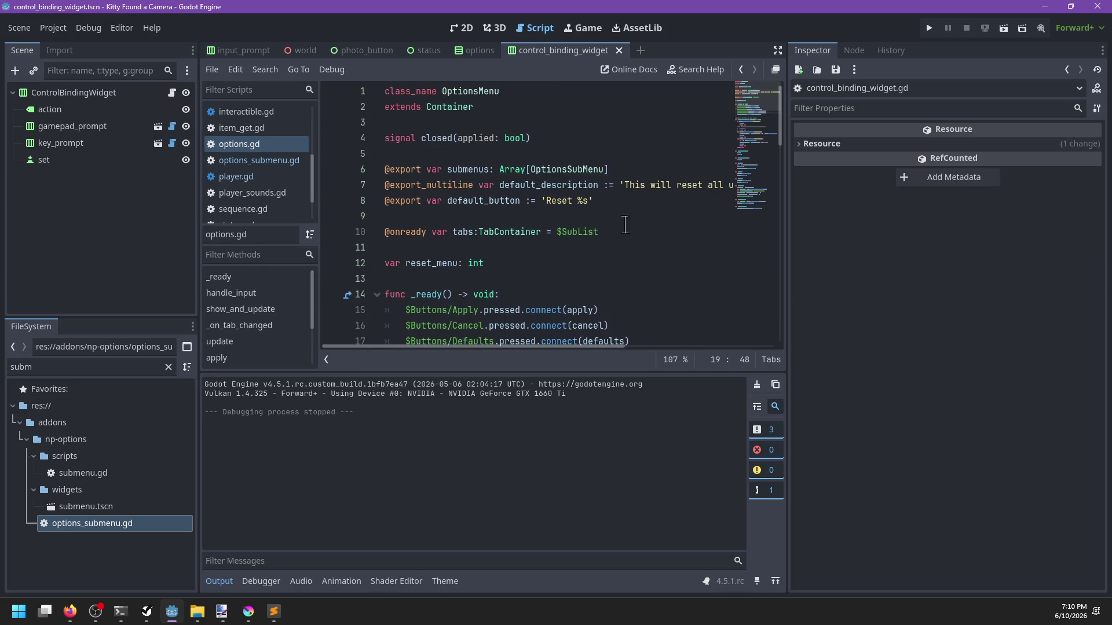
{"action": "scroll", "coordinate": [626, 225], "scroll_direction": "down", "scroll_amount": 3}
{"action": "key", "text": "Return"}
{"action": "type", "text": "$"}
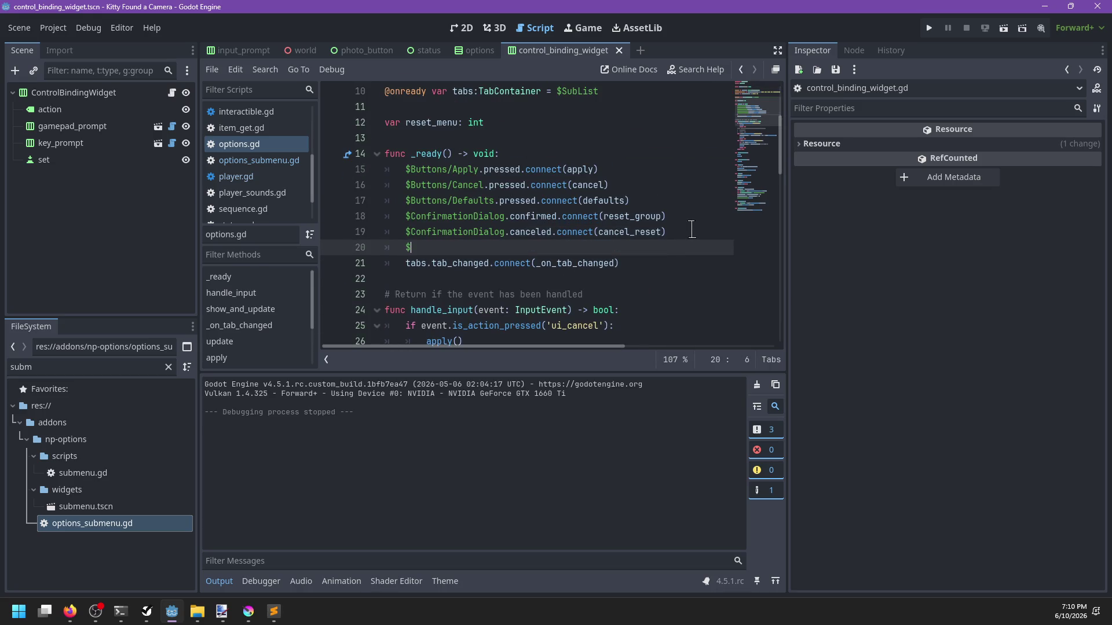
Step: Write $SubList/Controls/VBoxContainer.prompted.connect(_on_rebind_prompted) on line 20
{"action": "left_click", "coordinate": [475, 50]}
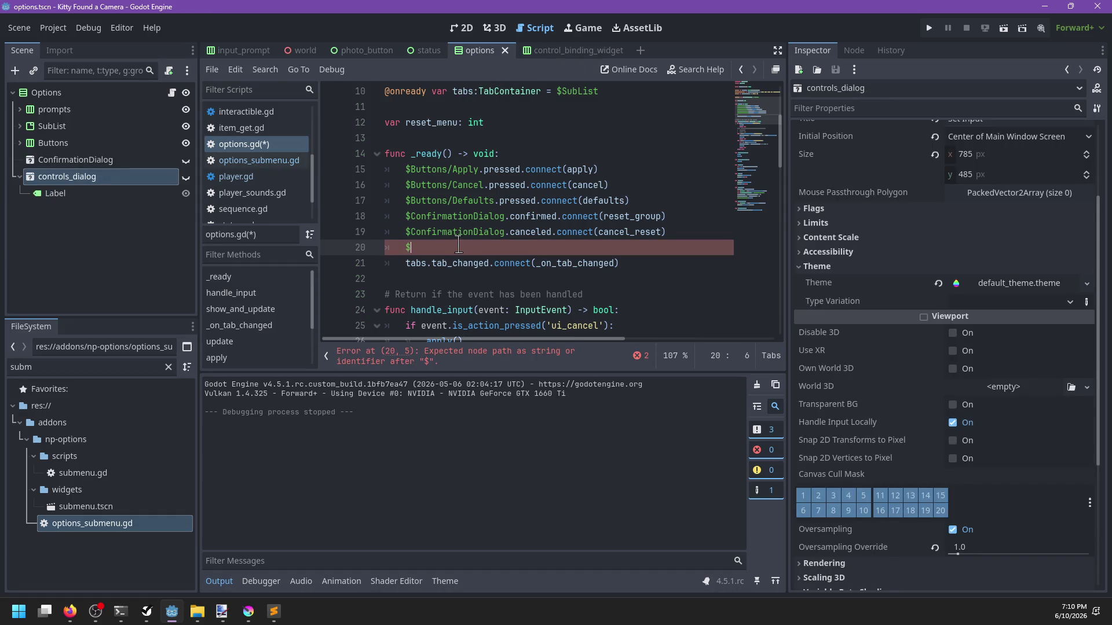
{"action": "type", "text": "ub"}
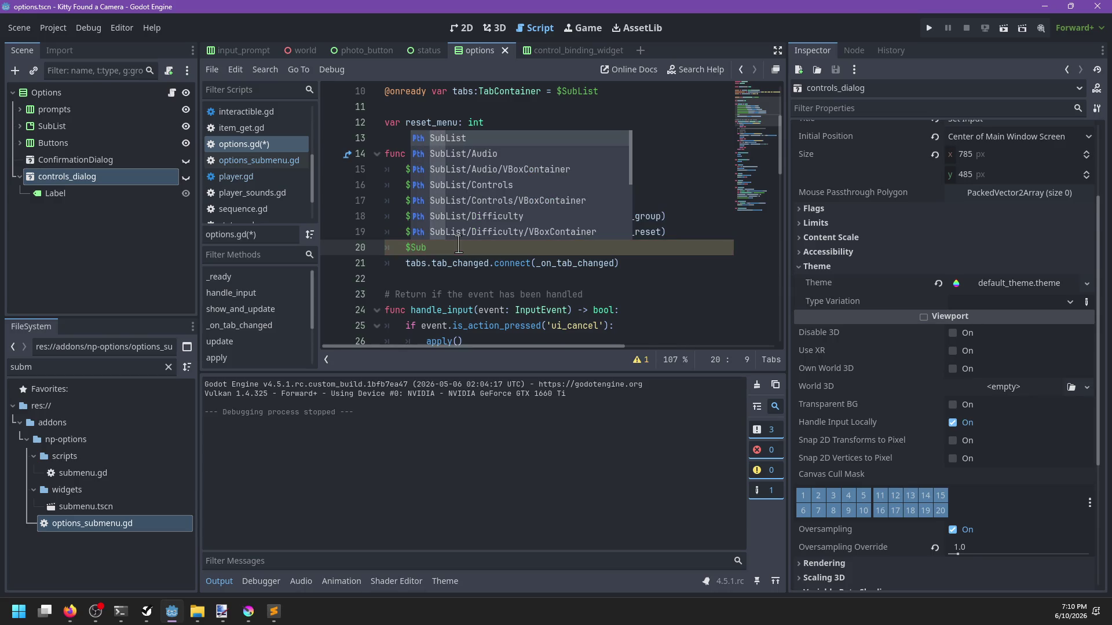
{"action": "key", "text": "Down"}
{"action": "key", "text": "Down"}
{"action": "key", "text": "Down"}
{"action": "key", "text": "Return"}
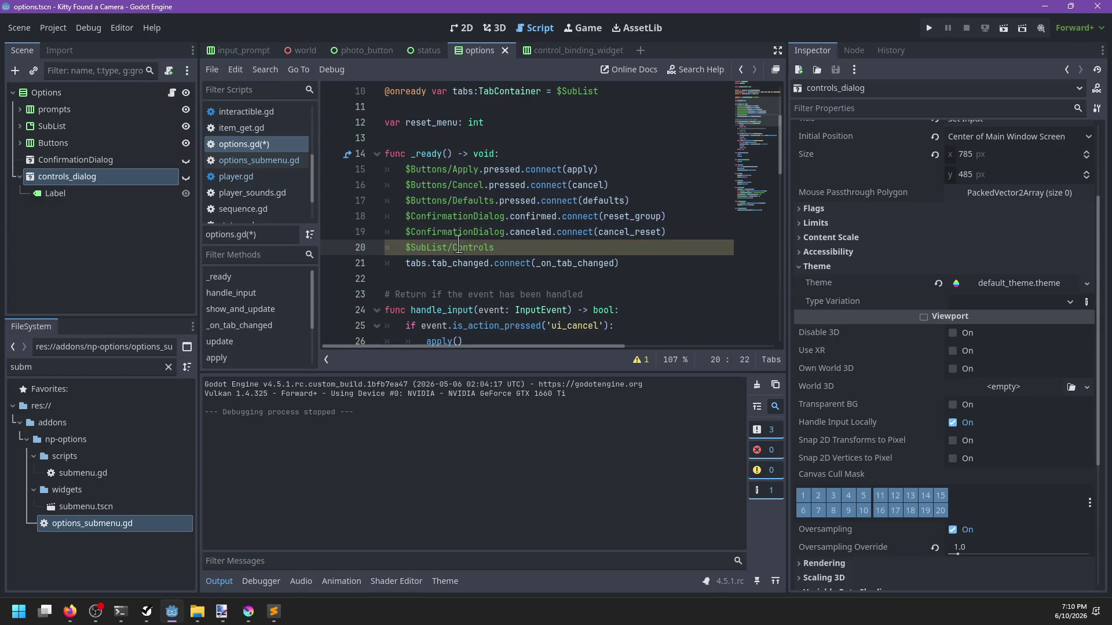
{"action": "type", "text": "prompted"}
{"action": "left_click", "coordinate": [20, 126]}
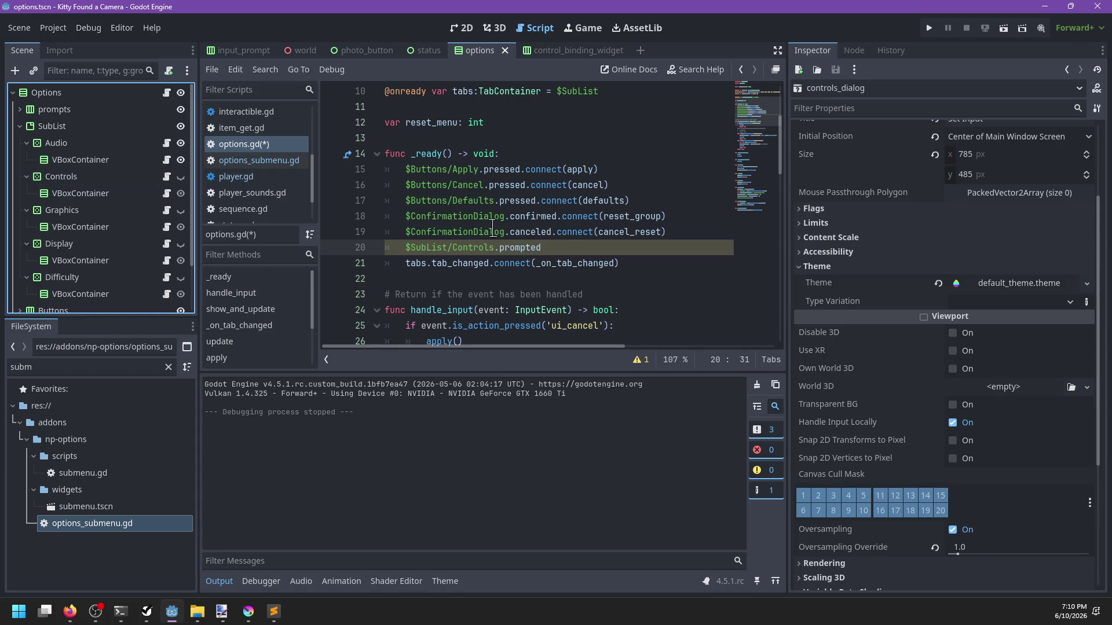
{"action": "left_click", "coordinate": [579, 244]}
{"action": "key", "text": "ctrl+BackSpace"}
{"action": "key", "text": "BackSpace"}
{"action": "type", "text": "/"}
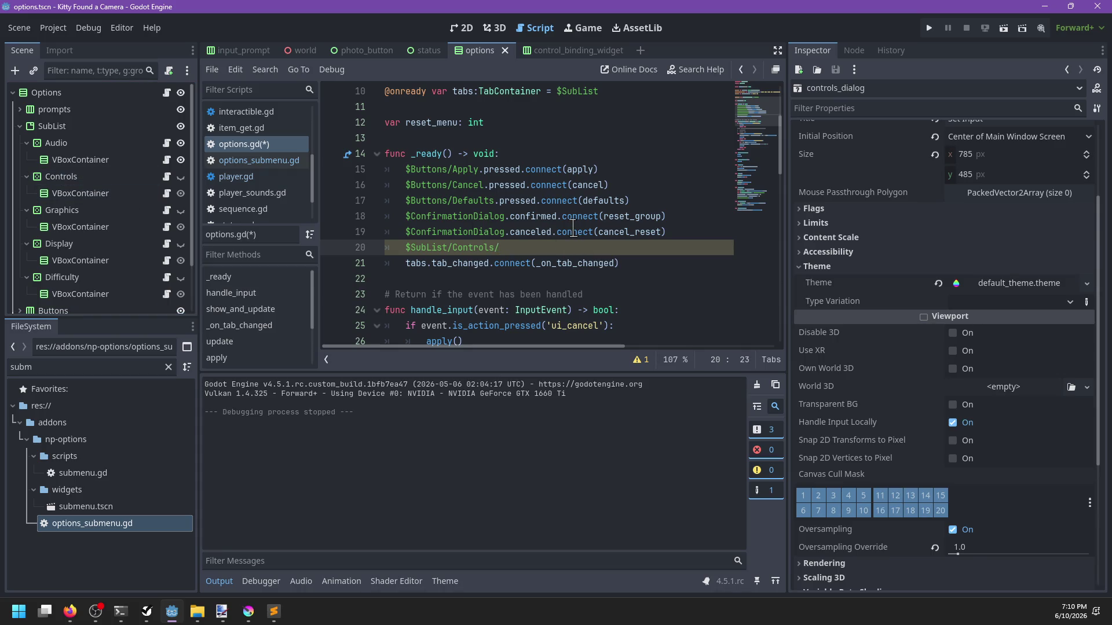
{"action": "type", "text": "VBo"}
{"action": "key", "text": "Return"}
{"action": "type", "text": ".prompted.connect(_on_rebin"}
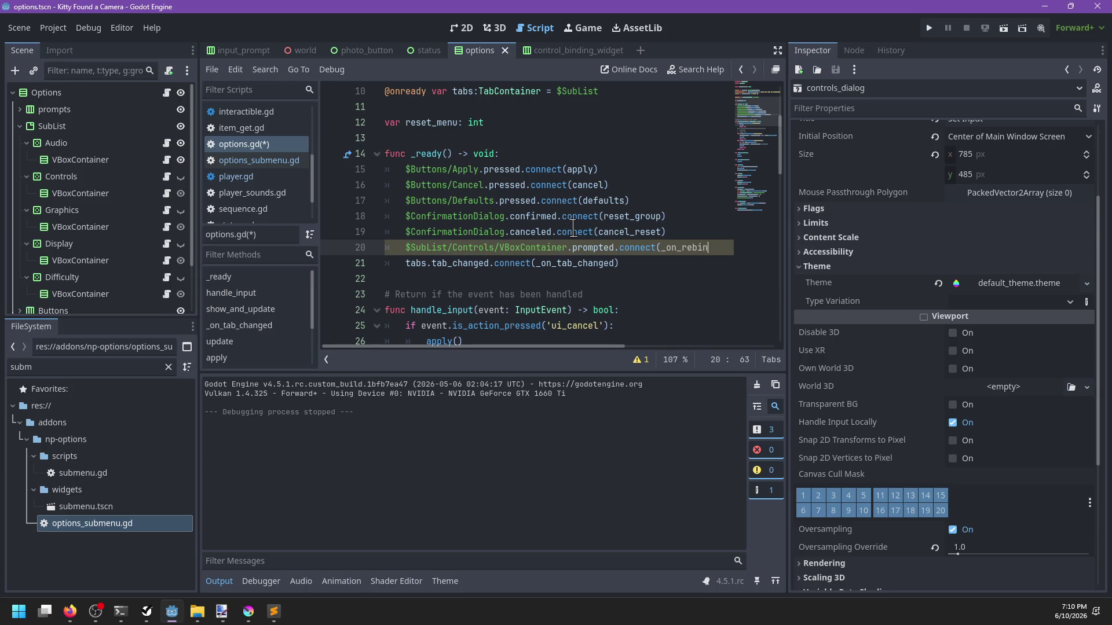
{"action": "type", "text": "d_prompted)"}
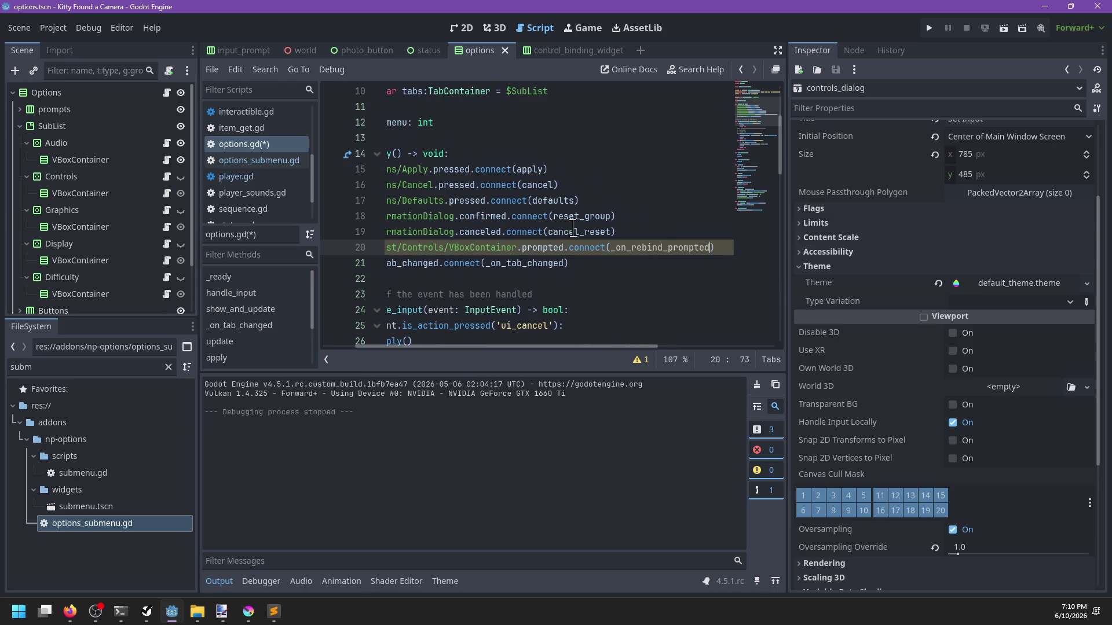
{"action": "key", "text": "ctrl+shift+Left"}
{"action": "key", "text": "ctrl+c"}
{"action": "scroll", "coordinate": [485, 265], "scroll_direction": "down", "scroll_amount": 5}
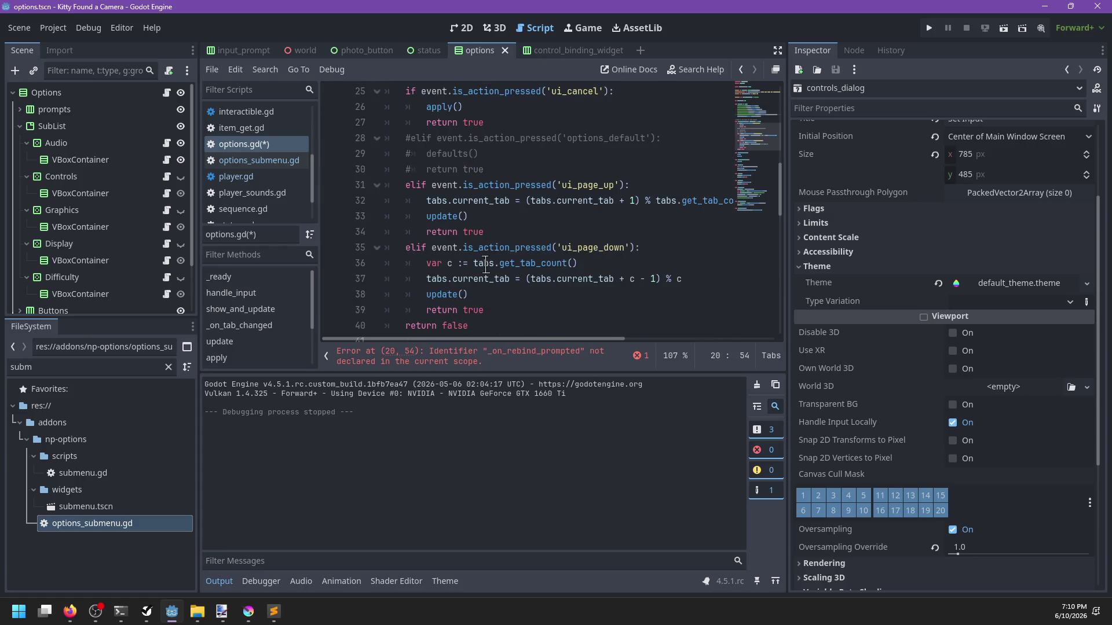
{"action": "scroll", "coordinate": [486, 265], "scroll_direction": "down", "scroll_amount": 6}
Step: Create func _on_rebind_prompted(): below _on_tab_changed in options.gd
{"action": "left_click", "coordinate": [496, 179]}
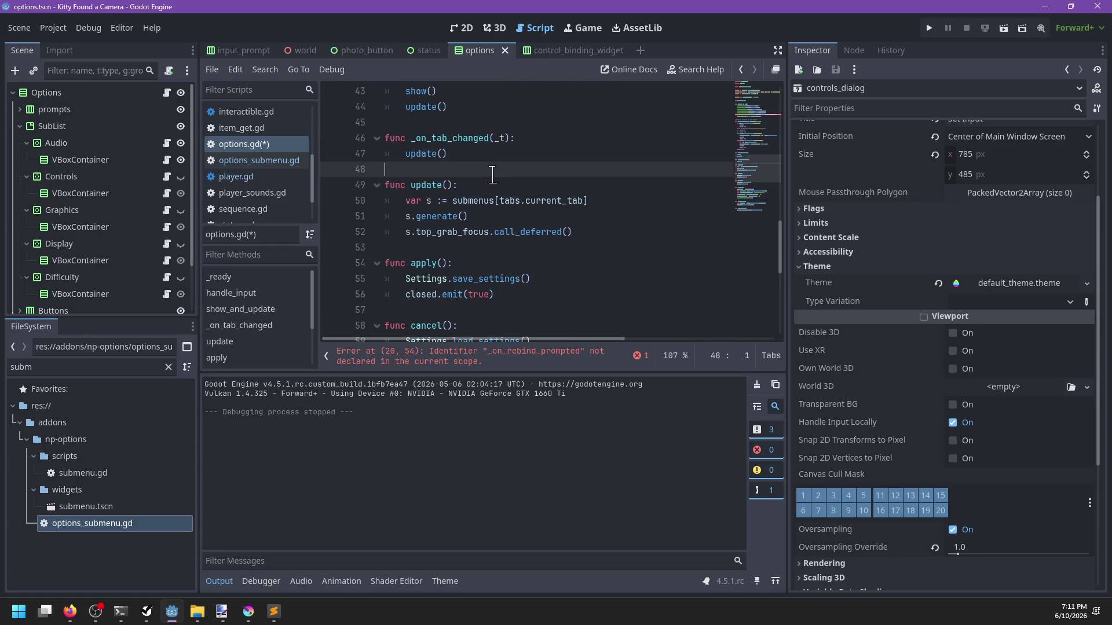
{"action": "key", "text": "Return"}
{"action": "key", "text": "Return"}
{"action": "key", "text": "Up"}
{"action": "type", "text": "func"}
{"action": "key", "text": "ctrl+v"}
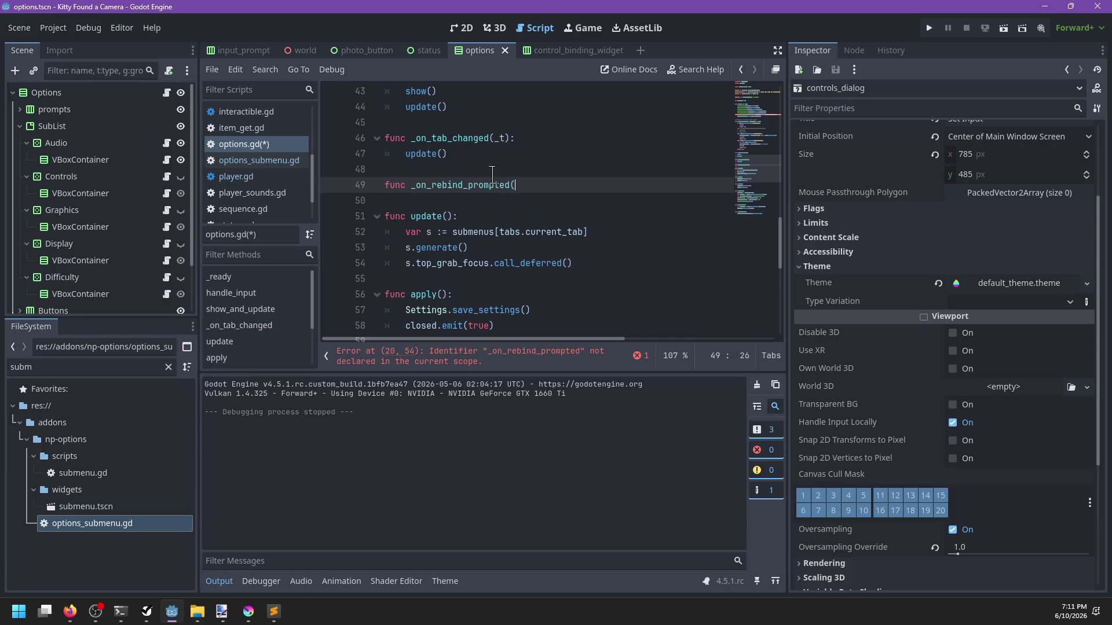
{"action": "type", "text": "):"}
{"action": "key", "text": "Return"}
Step: Give it the body $controls_dialog.popup(), then open the built-in help search
{"action": "scroll", "coordinate": [92, 203], "scroll_direction": "down", "scroll_amount": 2}
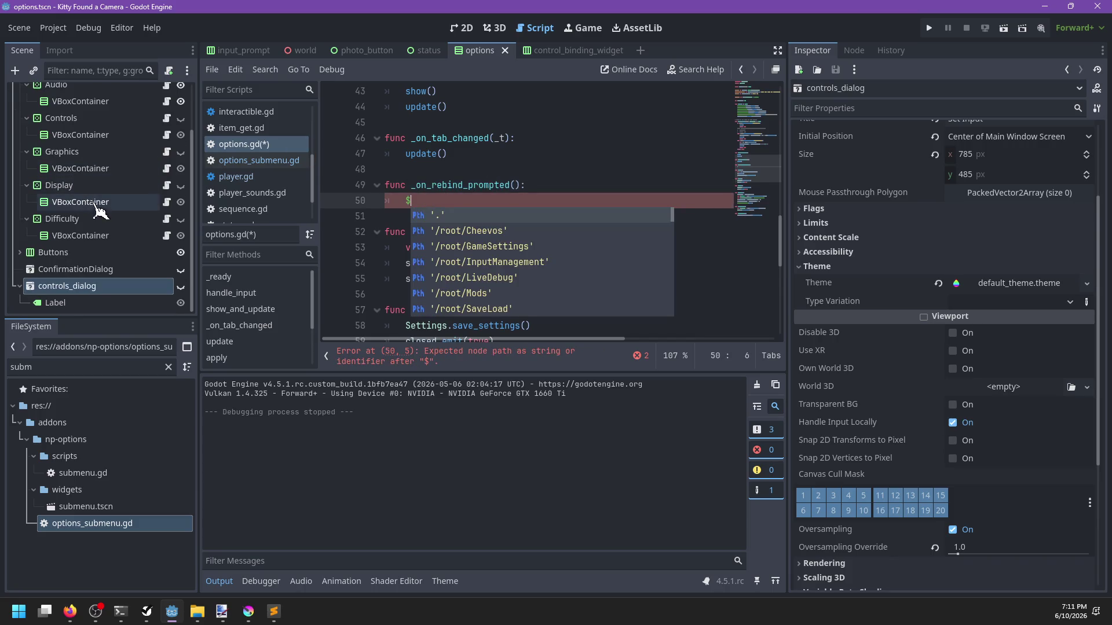
{"action": "type", "text": "con"}
{"action": "key", "text": "Return"}
{"action": "type", "text": ".popupt"}
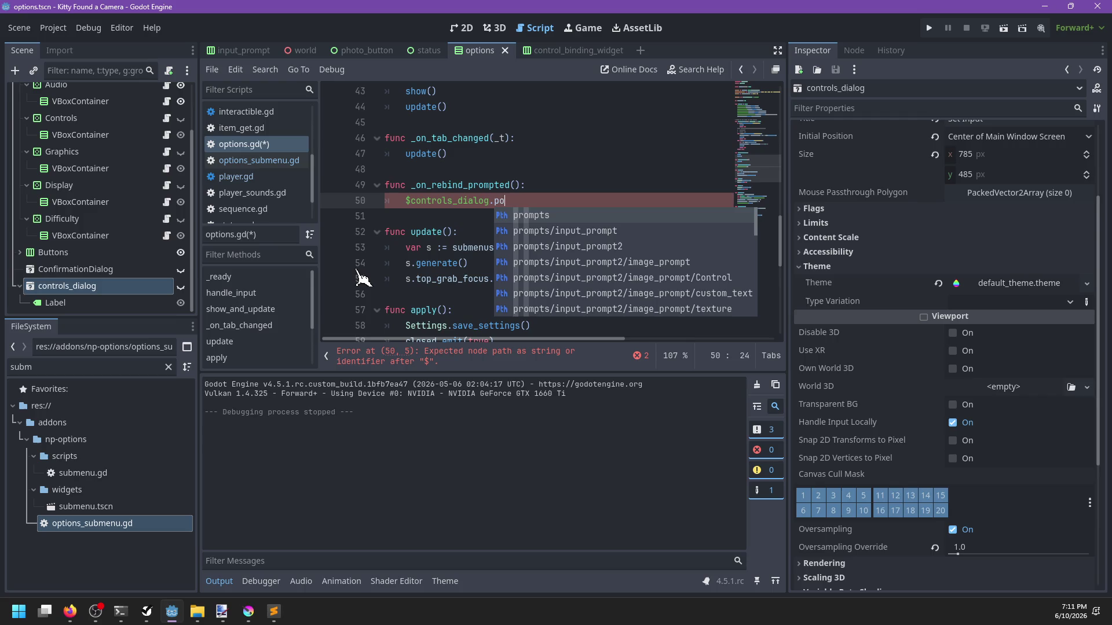
{"action": "key", "text": "BackSpace"}
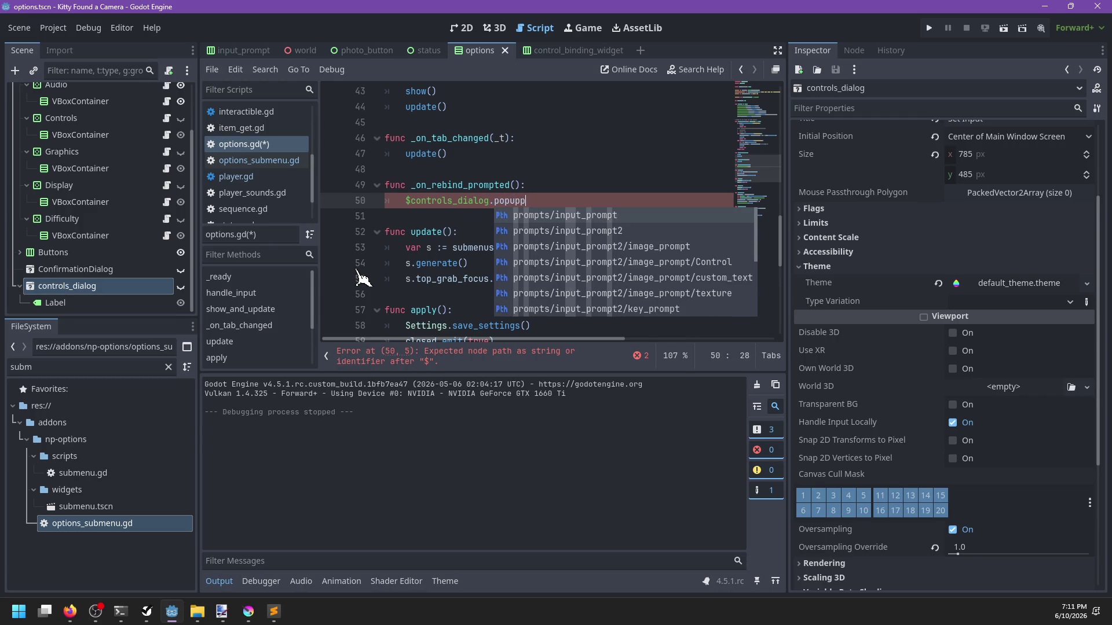
{"action": "type", "text": "()"}
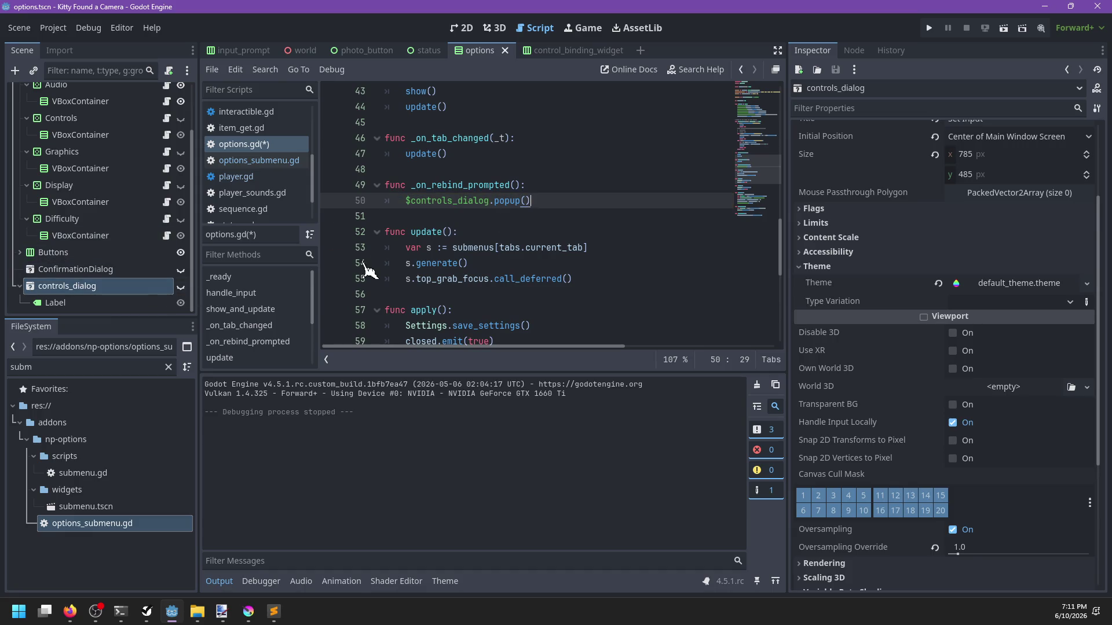
{"action": "key", "text": "F1"}
Step: Look up the ConfirmationDialog class reference in the Help search
{"action": "type", "text": "window"}
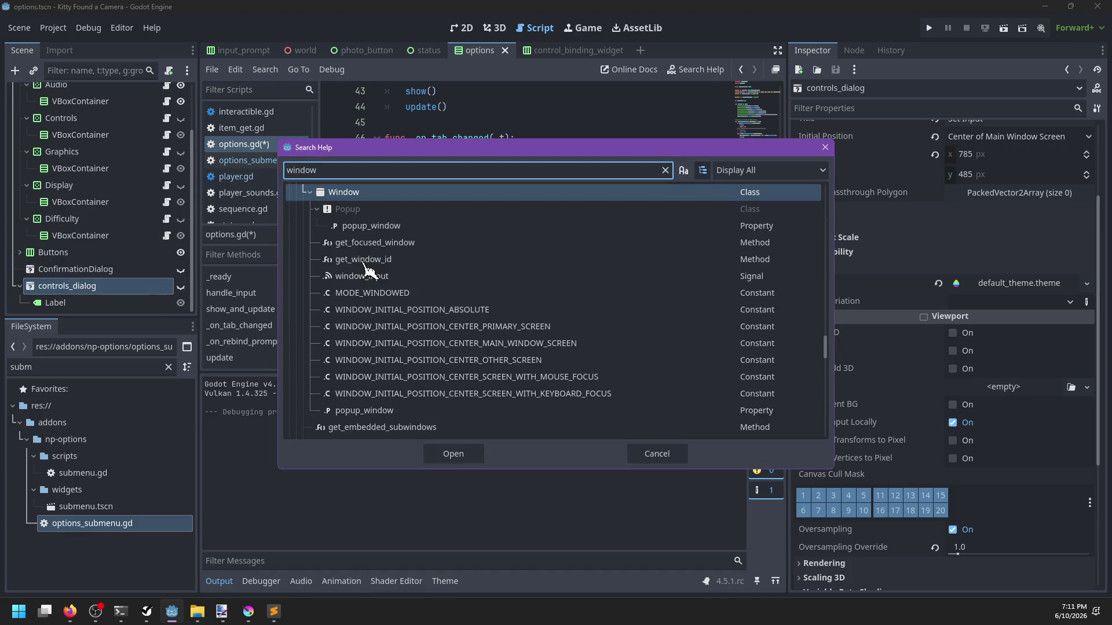
{"action": "key", "text": "Escape"}
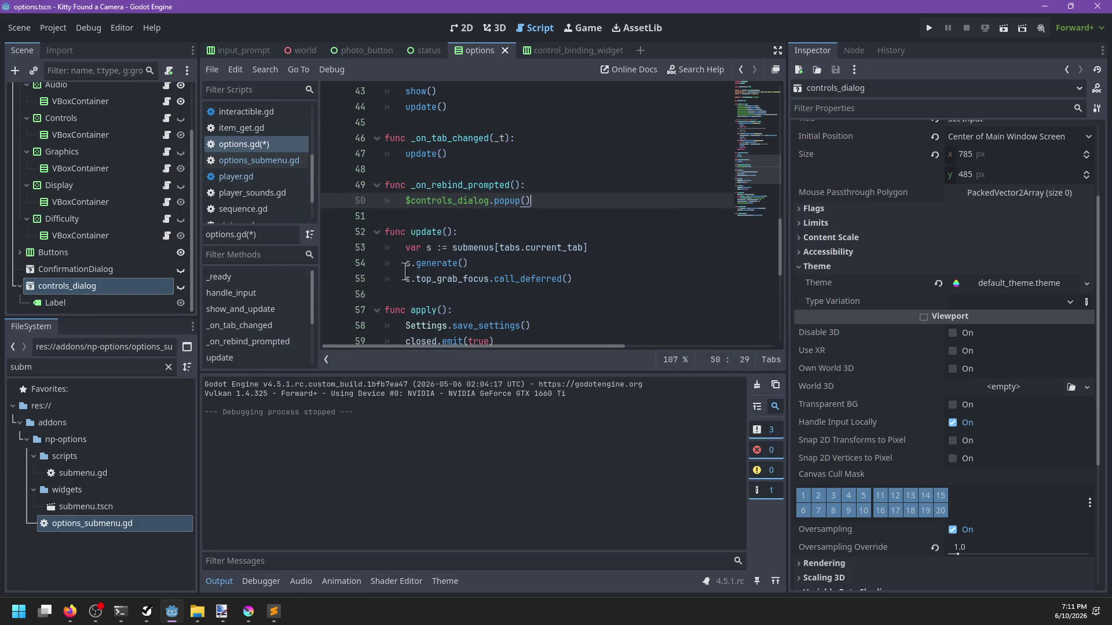
{"action": "key", "text": "F1"}
{"action": "type", "text": "confirmationdialog"}
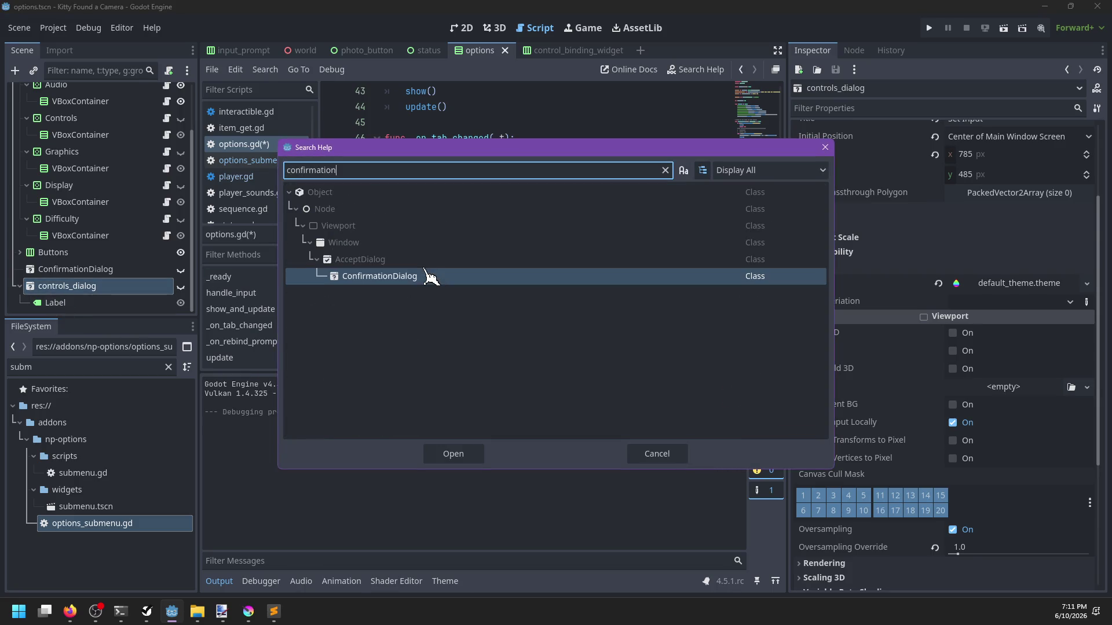
{"action": "key", "text": "Escape"}
{"action": "scroll", "coordinate": [440, 272], "scroll_direction": "down", "scroll_amount": 8}
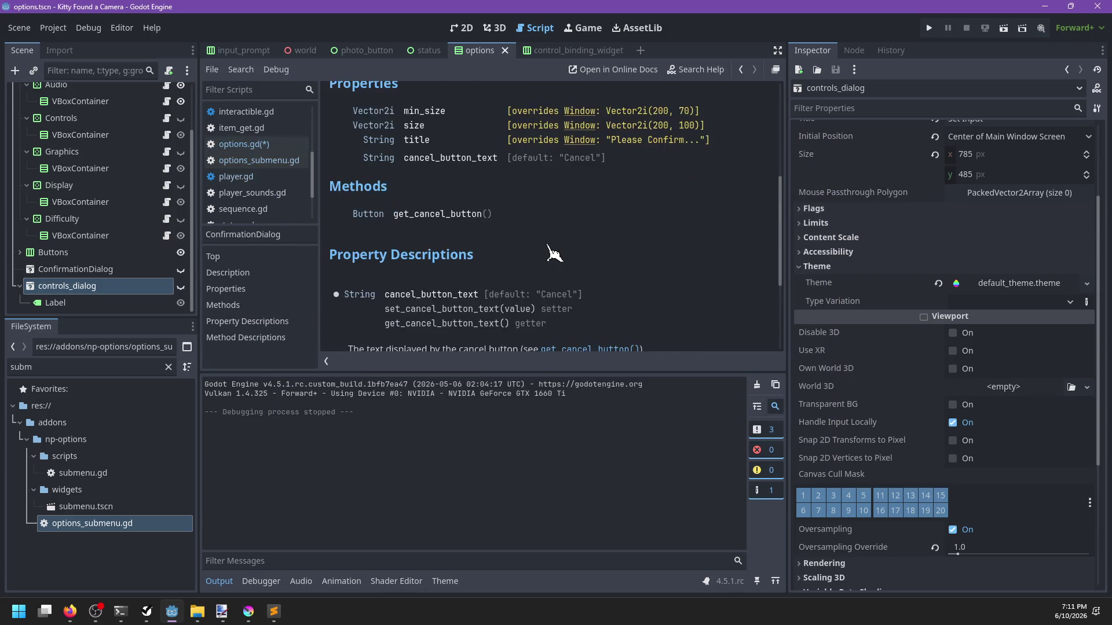
{"action": "scroll", "coordinate": [550, 250], "scroll_direction": "up", "scroll_amount": 10}
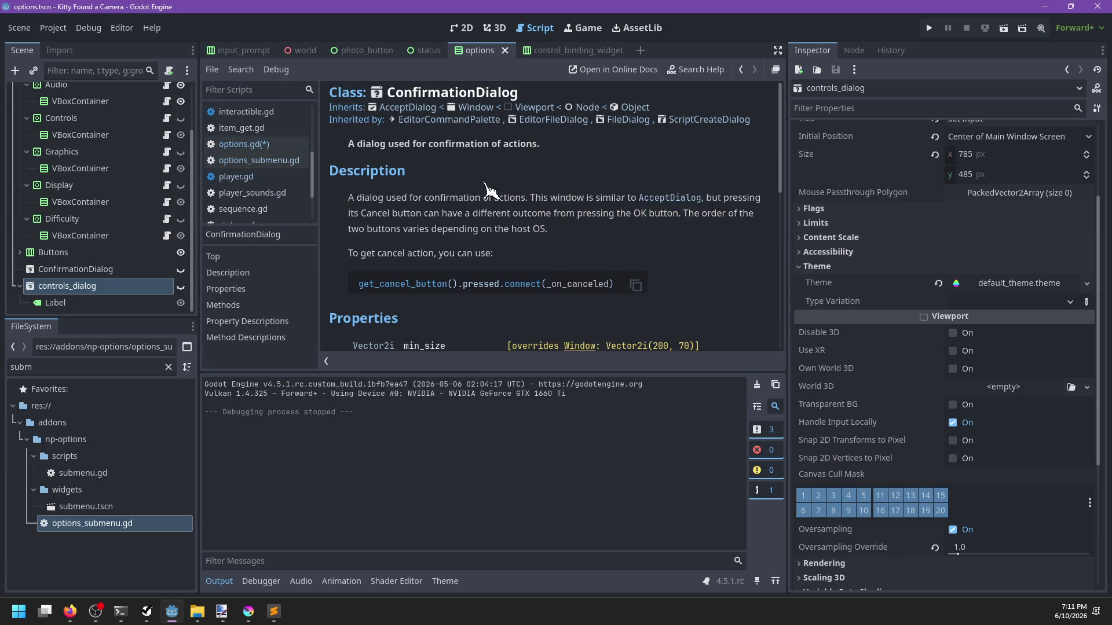
Step: Read the inherited AcceptDialog class reference for its popup methods
{"action": "left_click", "coordinate": [402, 109]}
{"action": "scroll", "coordinate": [550, 250], "scroll_direction": "down", "scroll_amount": 5}
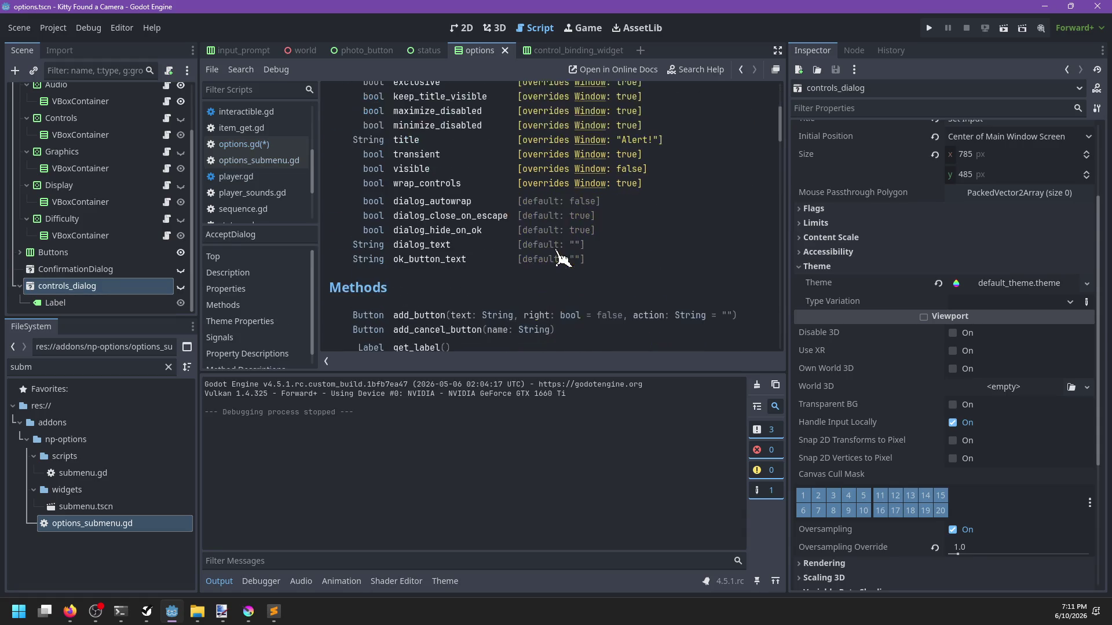
{"action": "scroll", "coordinate": [544, 250], "scroll_direction": "down", "scroll_amount": 4}
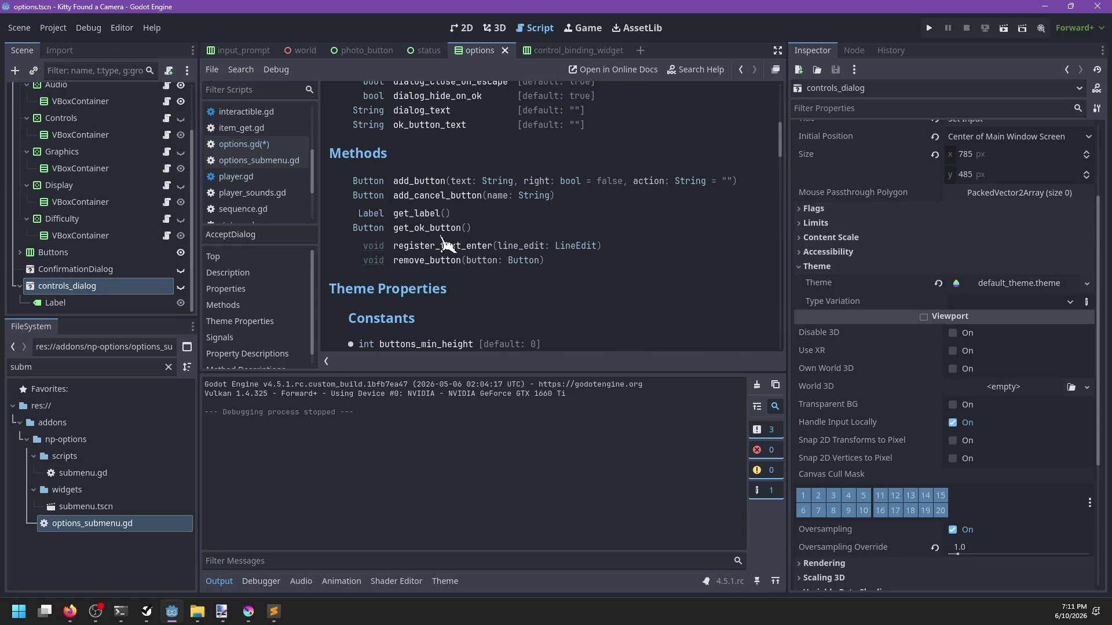
{"action": "scroll", "coordinate": [467, 269], "scroll_direction": "up", "scroll_amount": 9}
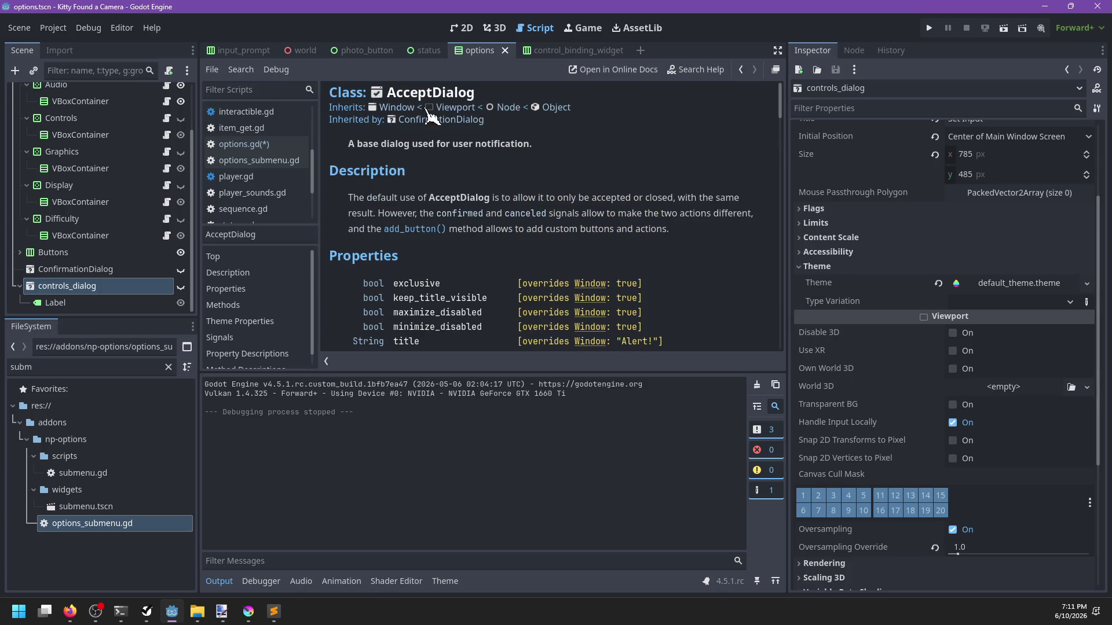
Step: Read the Window class reference down to its popup_* methods, including popup_centered
{"action": "left_click", "coordinate": [399, 109]}
{"action": "scroll", "coordinate": [536, 237], "scroll_direction": "down", "scroll_amount": 10}
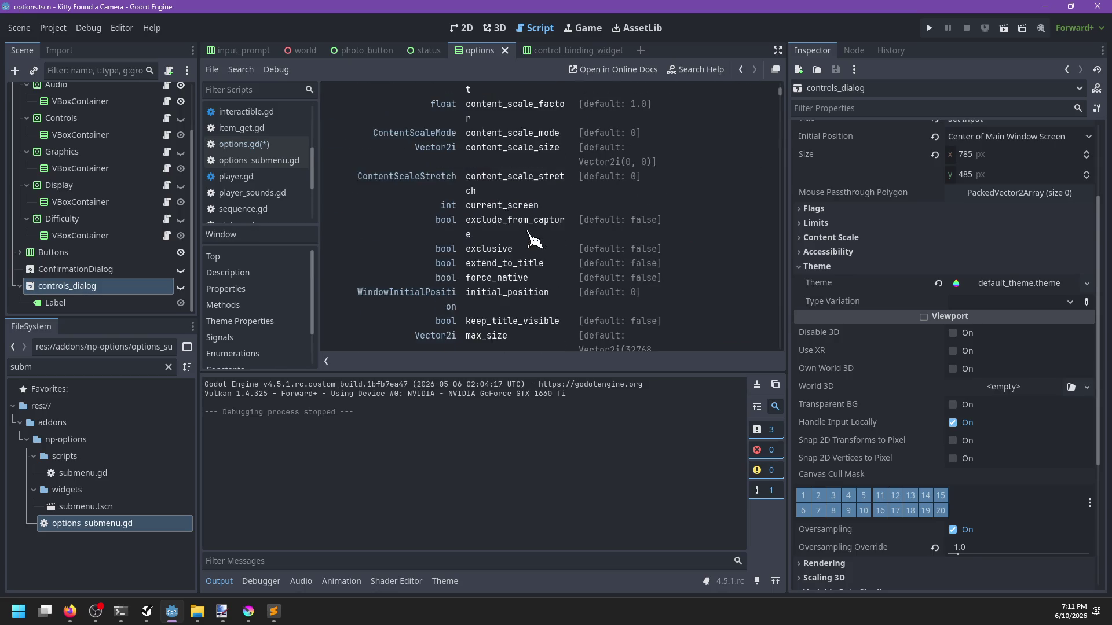
{"action": "scroll", "coordinate": [536, 241], "scroll_direction": "down", "scroll_amount": 15}
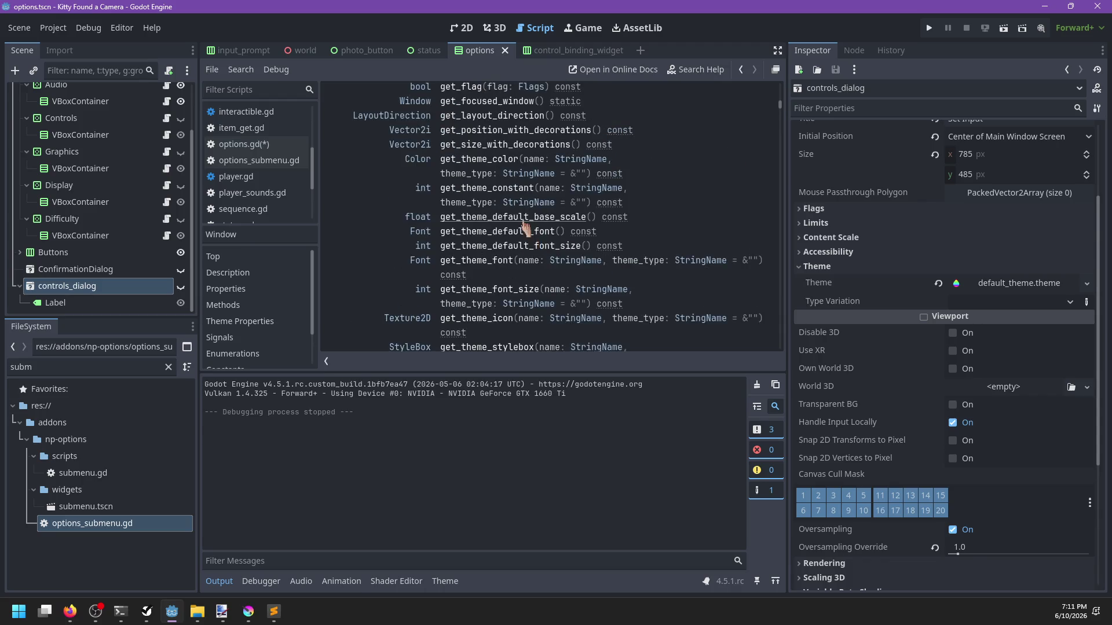
{"action": "scroll", "coordinate": [533, 238], "scroll_direction": "down", "scroll_amount": 12}
{"action": "scroll", "coordinate": [541, 249], "scroll_direction": "up", "scroll_amount": 4}
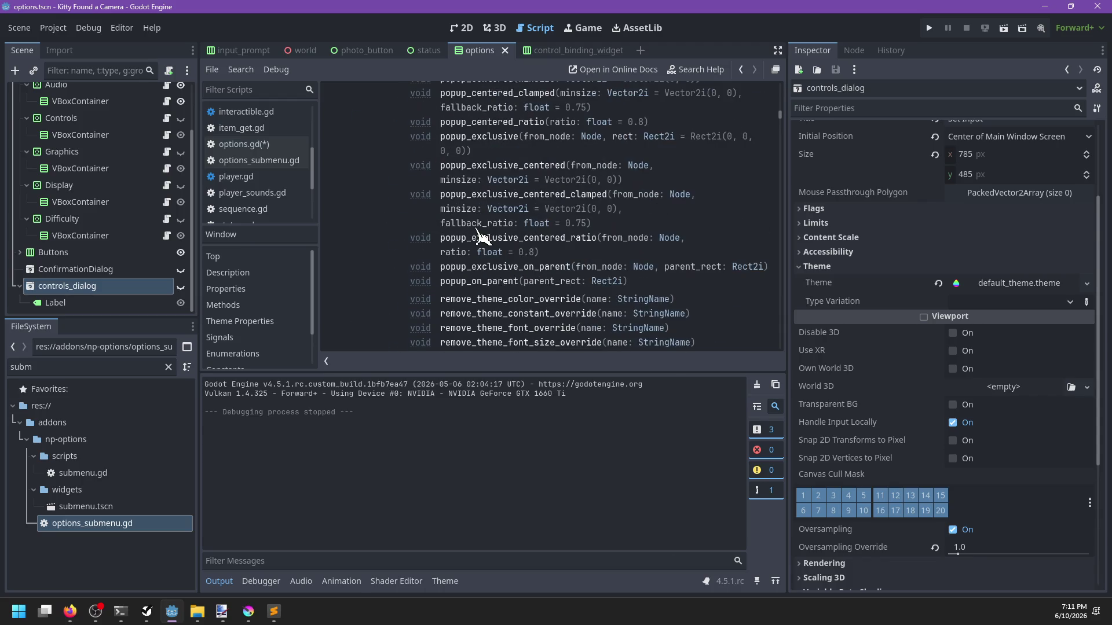
{"action": "scroll", "coordinate": [463, 188], "scroll_direction": "up", "scroll_amount": 2}
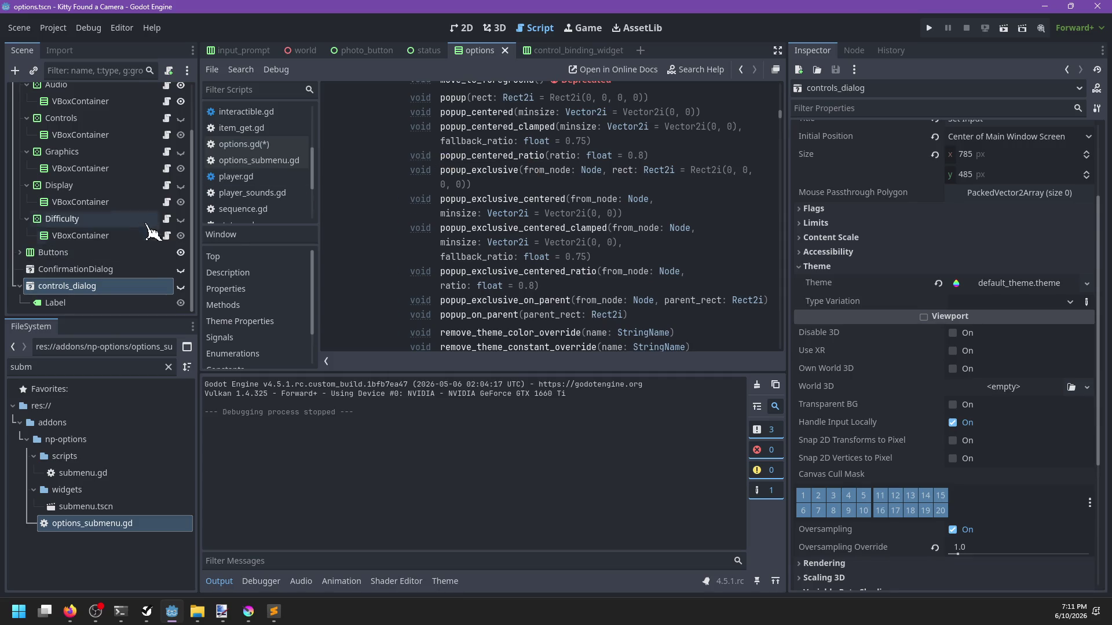
{"action": "scroll", "coordinate": [174, 220], "scroll_direction": "up", "scroll_amount": 3}
Step: Change line 50 to $controls_dialog.popup_centered(), save, and run the game to test it
{"action": "left_click", "coordinate": [166, 93]}
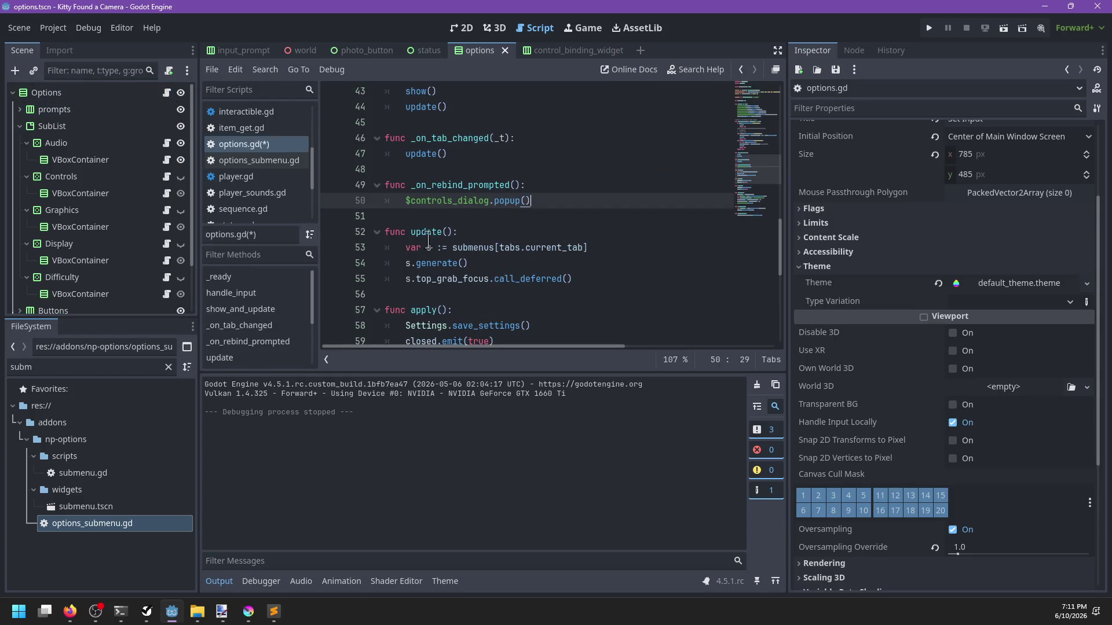
{"action": "type", "text": "_centered"}
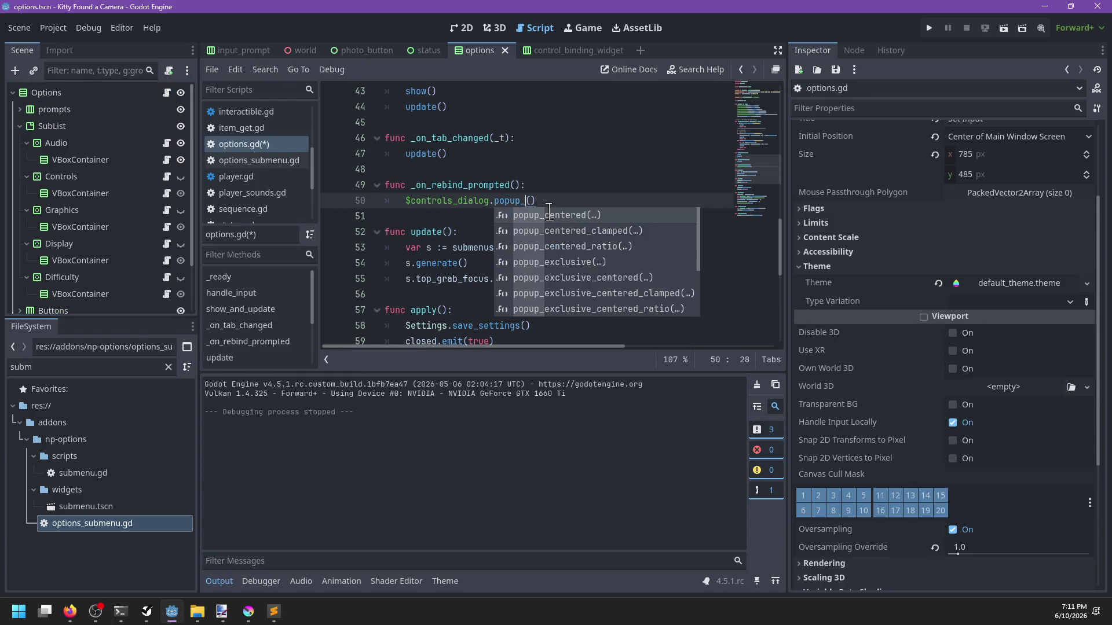
{"action": "key", "text": "ctrl+s"}
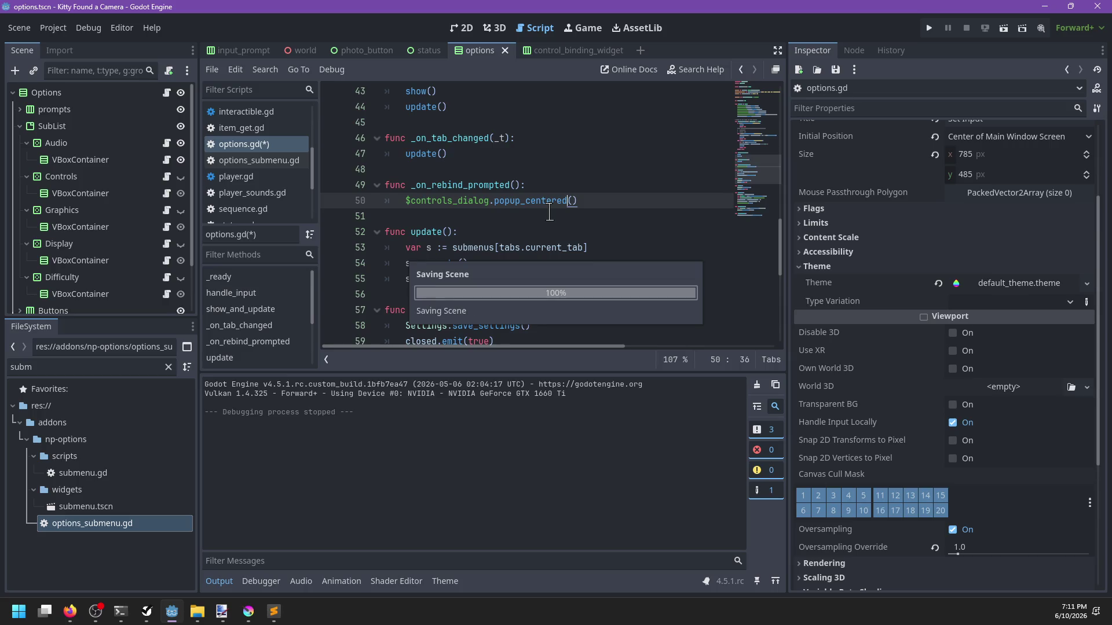
{"action": "key", "text": "F5"}
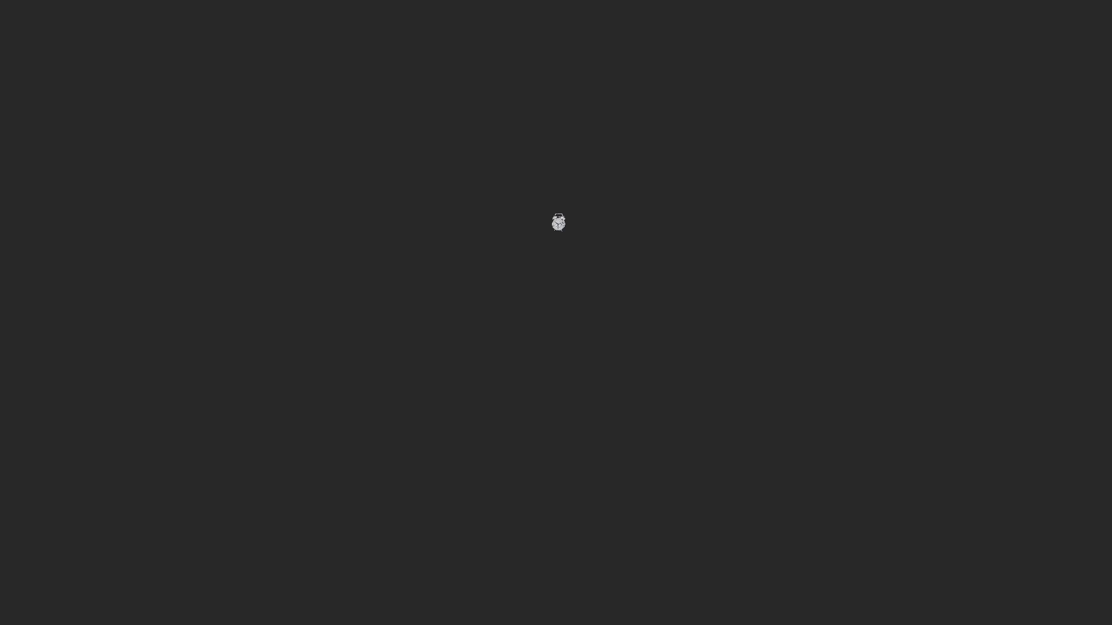
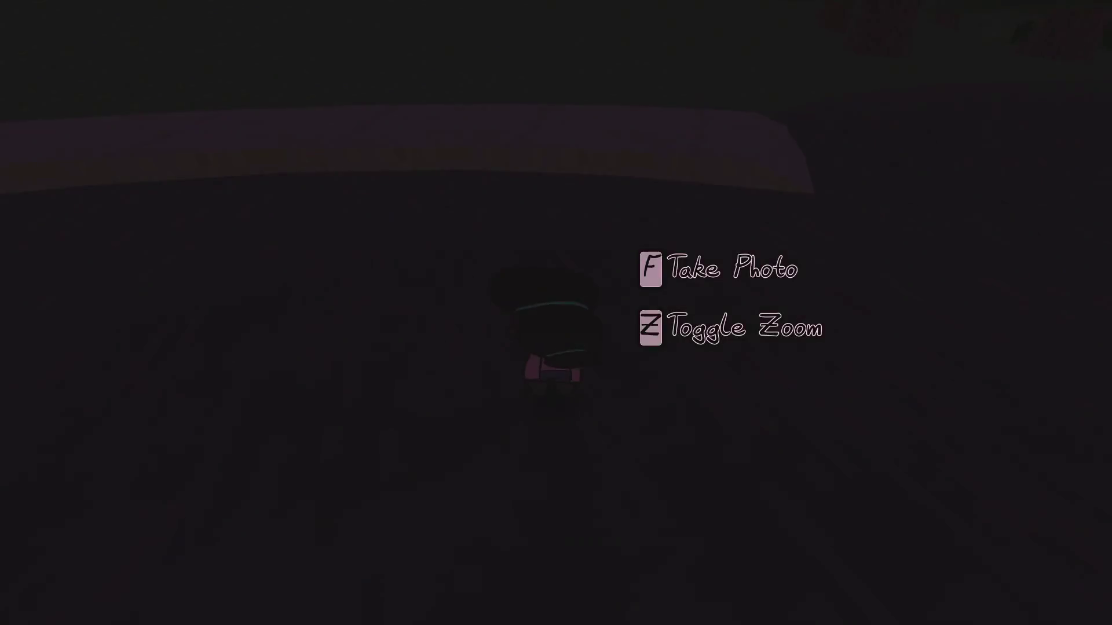
Step: Pause the game, open Options on the Controls tab, and focus the photo row's Set Input
{"action": "key", "text": "Escape"}
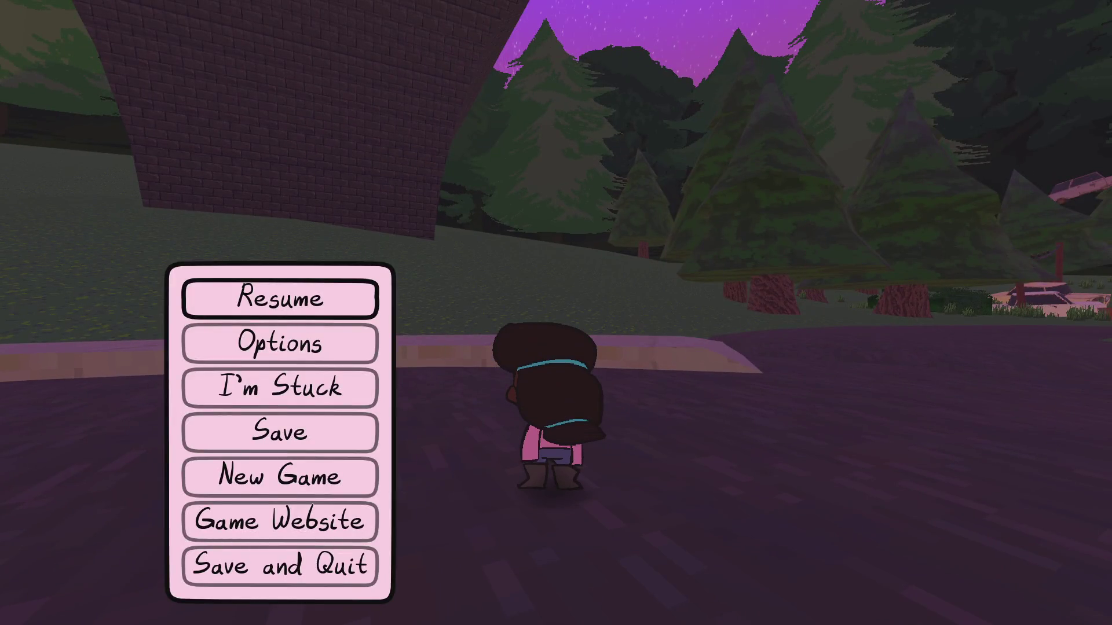
{"action": "key", "text": "Down"}
{"action": "key", "text": "Return"}
{"action": "key", "text": "Tab"}
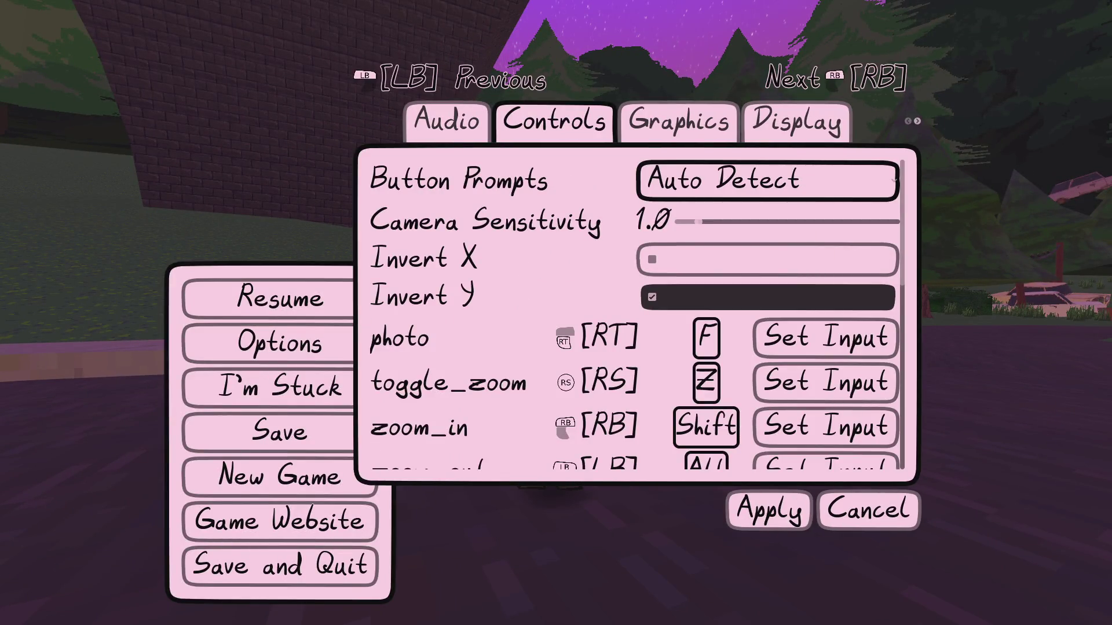
{"action": "key", "text": "Down"}
{"action": "key", "text": "Down"}
{"action": "key", "text": "Down"}
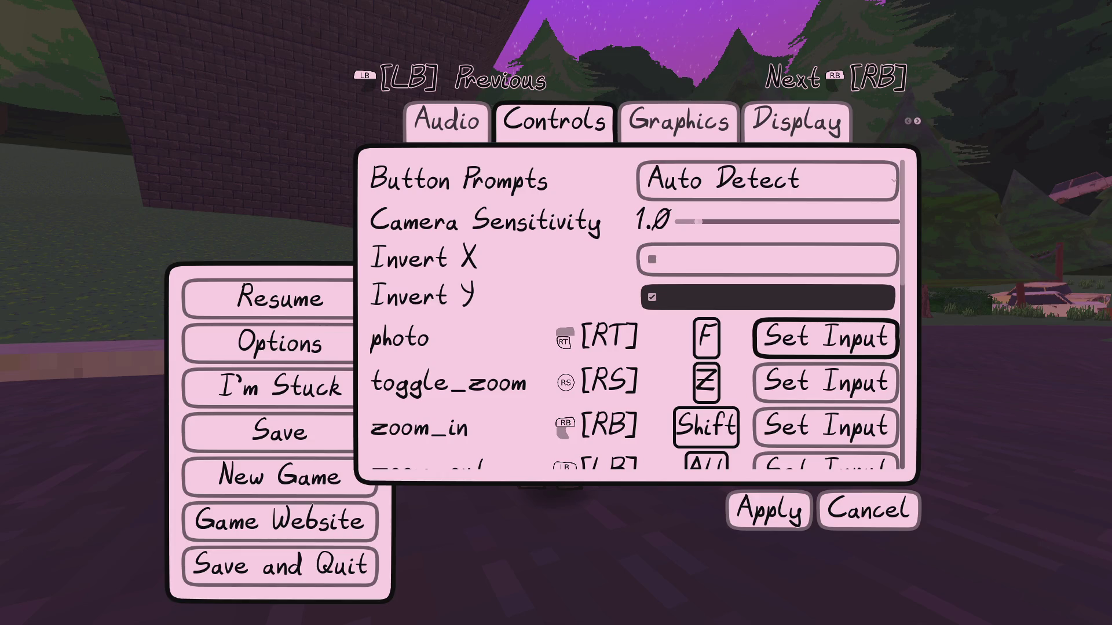
Step: Trigger the photo rebind and review the argument-count error under Debugger > Errors
{"action": "key", "text": "Return"}
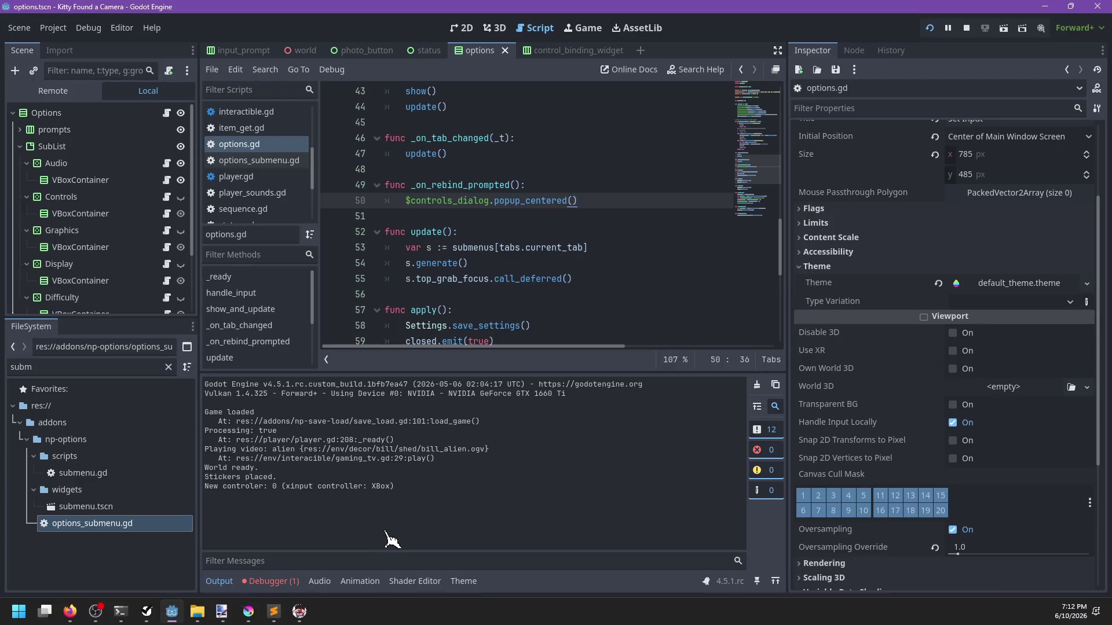
{"action": "left_click", "coordinate": [300, 581]}
{"action": "left_click", "coordinate": [298, 383]}
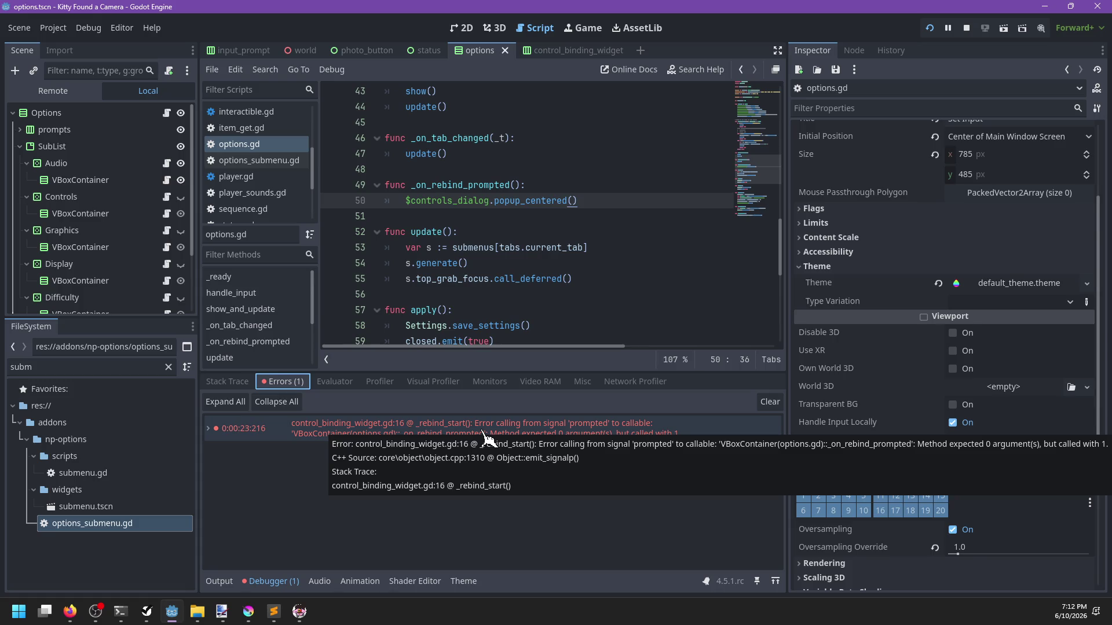
Step: Add an option_name: String parameter to _on_rebind_prompted and rerun the game with F5
{"action": "left_click", "coordinate": [516, 184]}
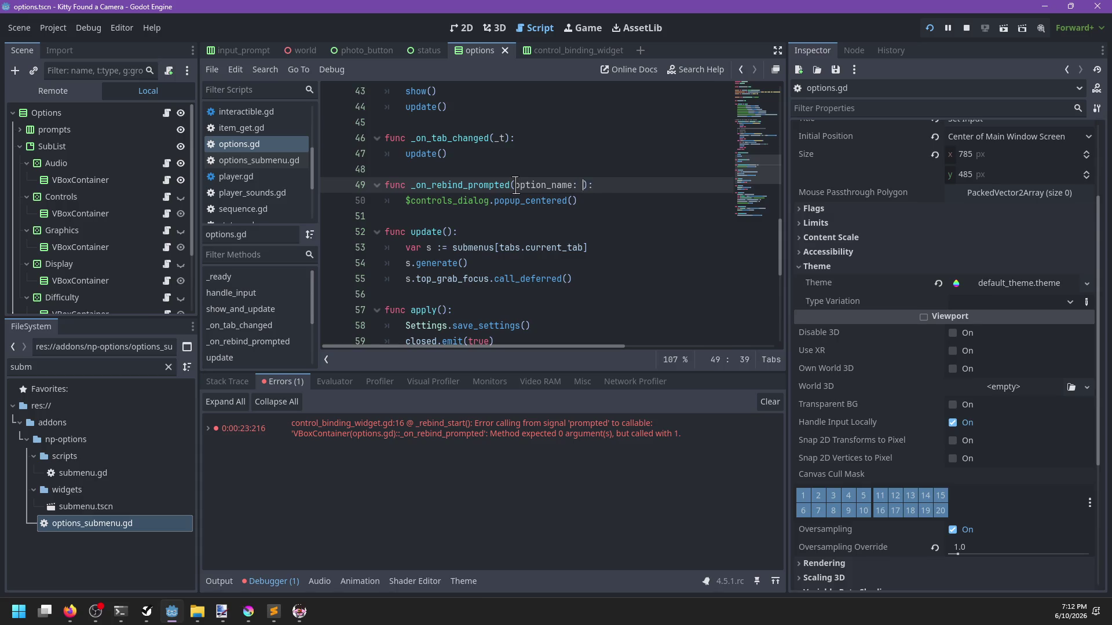
{"action": "type", "text": "g"}
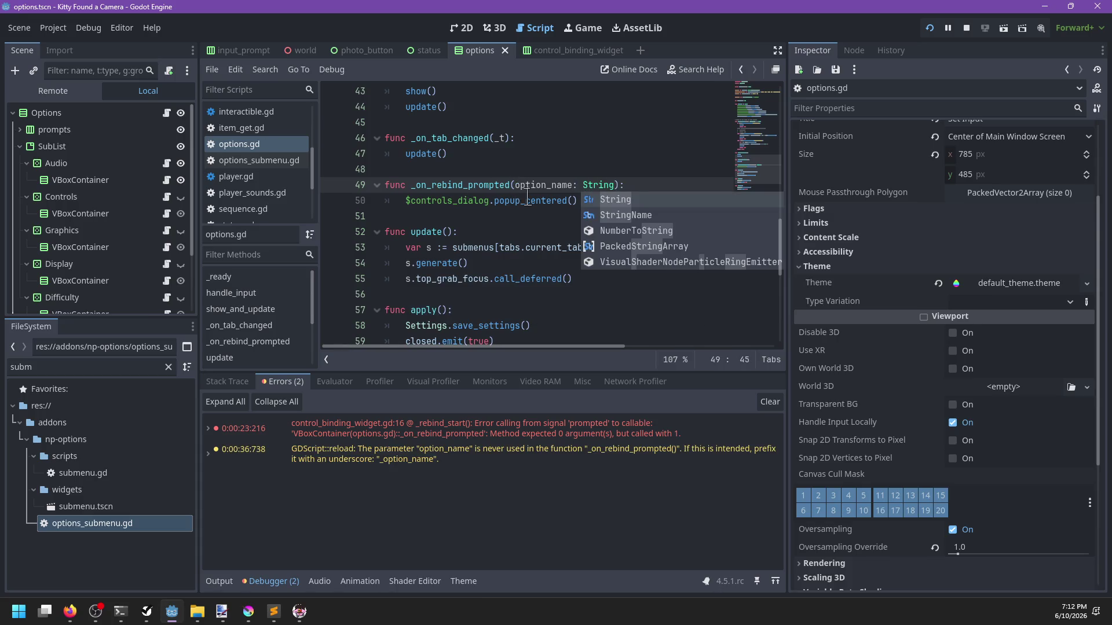
{"action": "key", "text": "F5"}
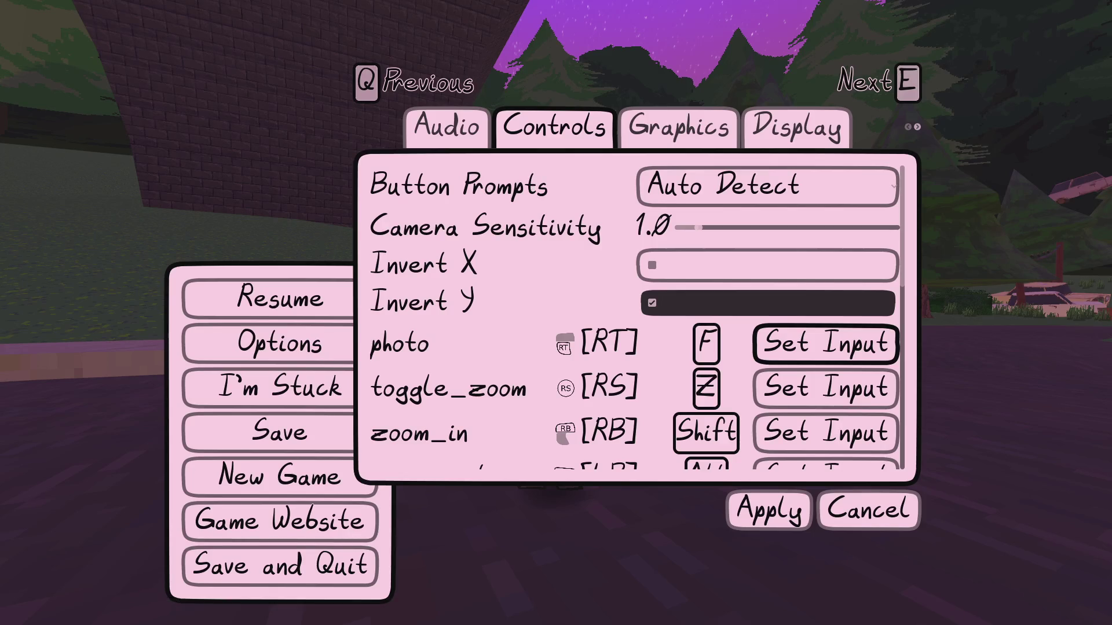
Step: Open the photo action's Set Input dialog and move focus back and forth between OK and Cancel
{"action": "key", "text": "Return"}
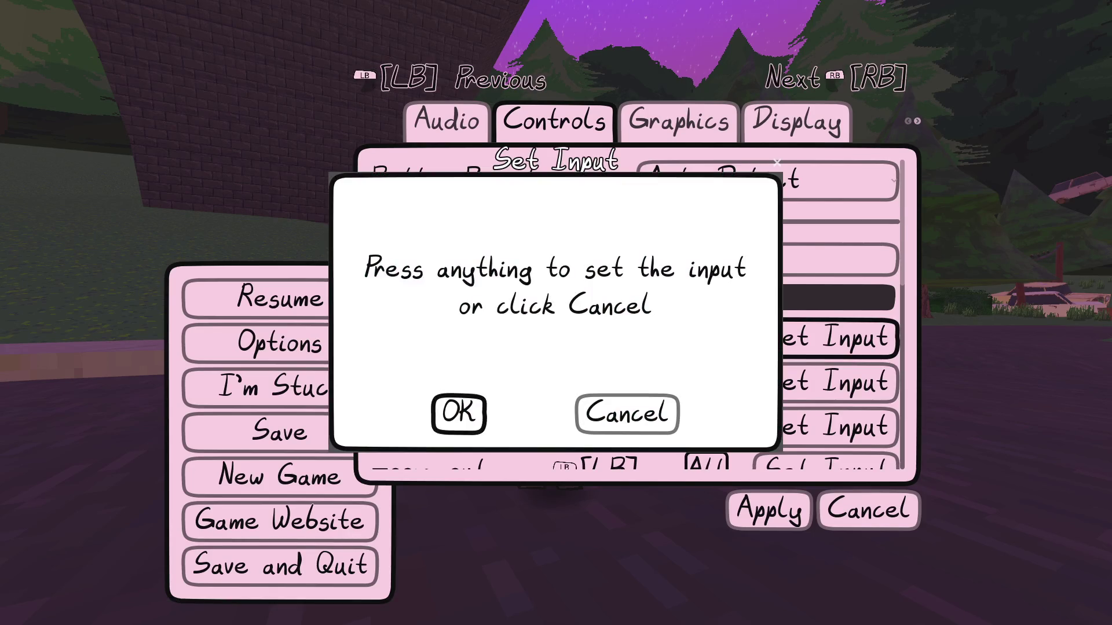
{"action": "key", "text": "Right"}
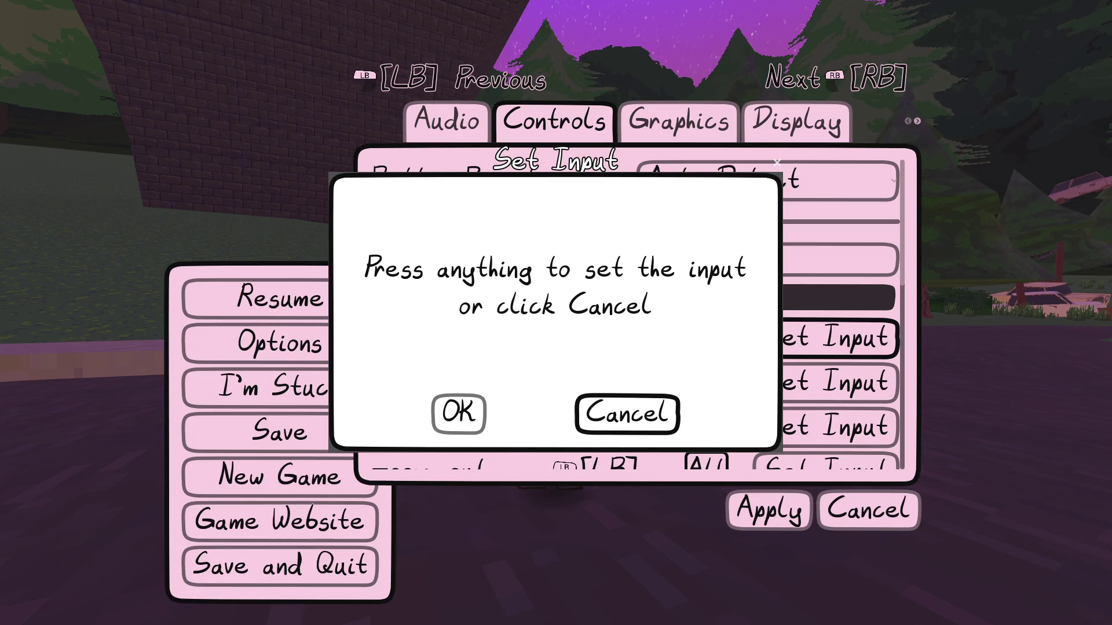
{"action": "key", "text": "Left"}
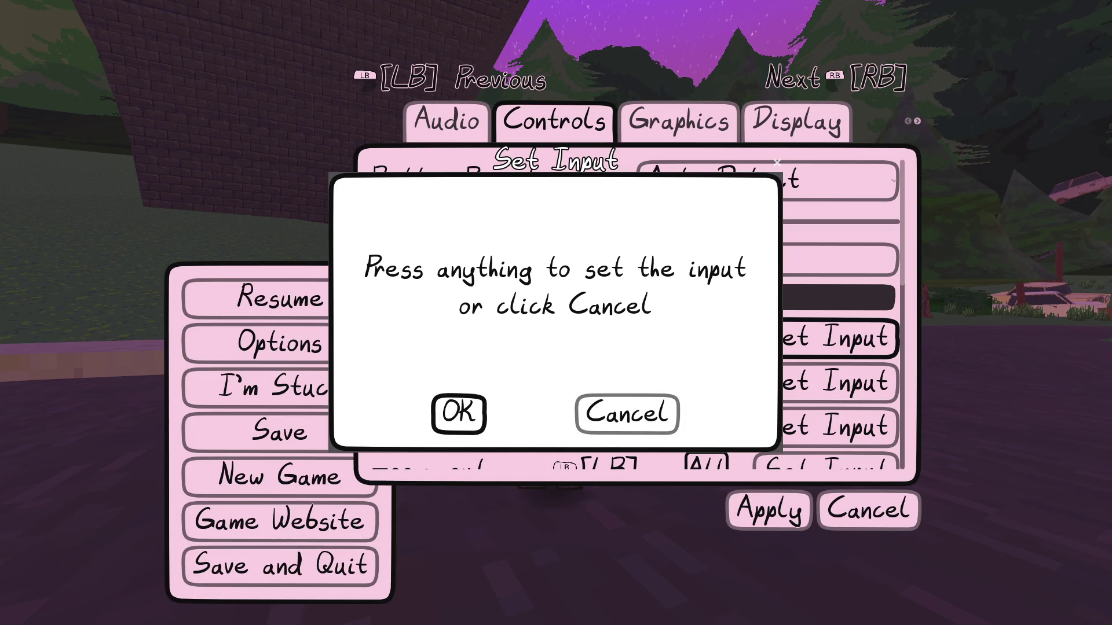
{"action": "key", "text": "Right"}
{"action": "key", "text": "Left"}
Step: Add a new line 50 in _on_rebind_prompted, trying InputManagement and NPInputManager release calls
{"action": "key", "text": "alt+Tab"}
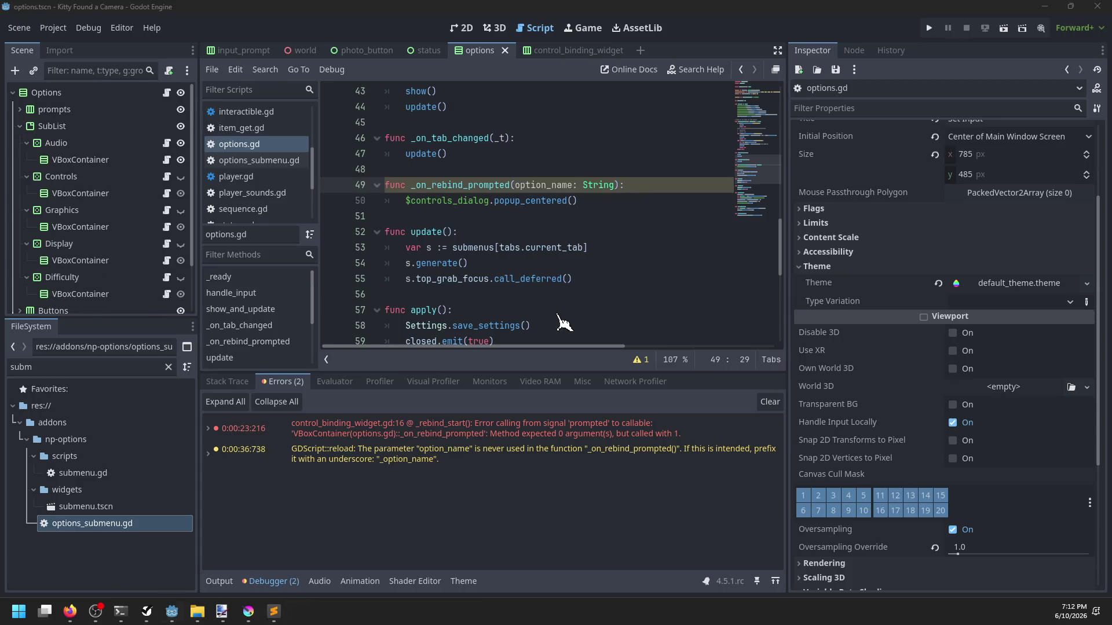
{"action": "left_click", "coordinate": [651, 185]}
{"action": "key", "text": "Return"}
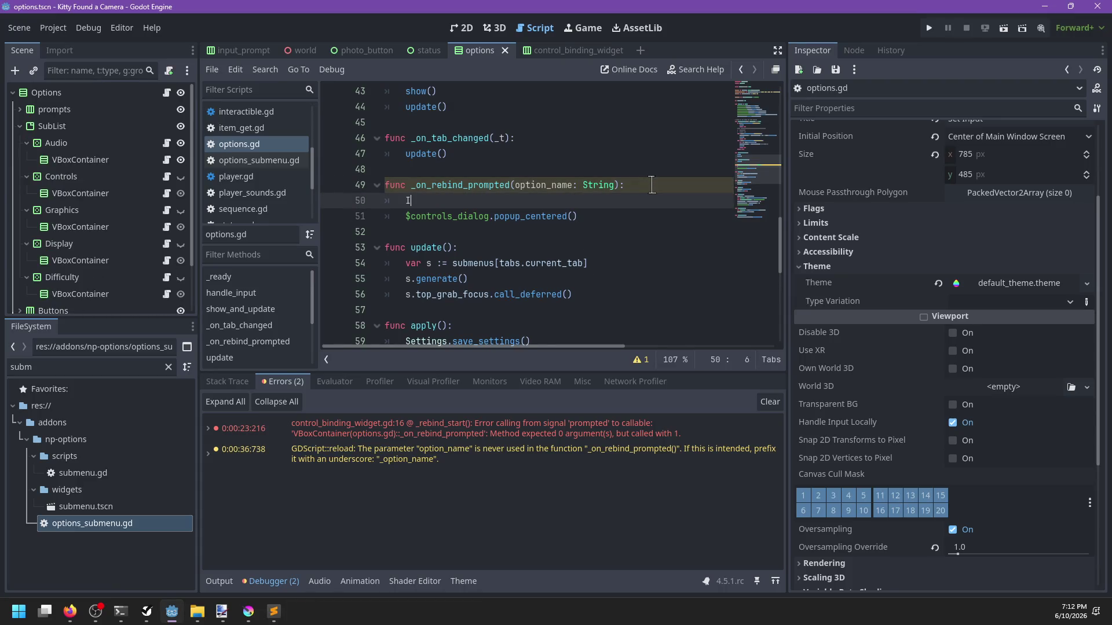
{"action": "type", "text": "M"}
{"action": "key", "text": "Return"}
{"action": "type", "text": ".relea"}
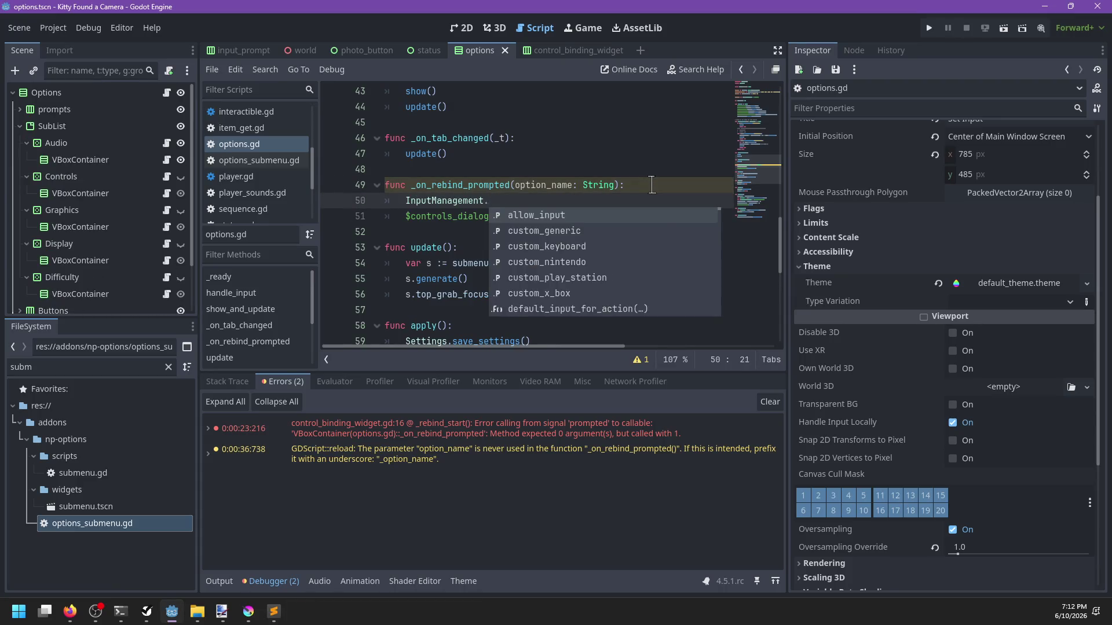
{"action": "key", "text": "BackSpace"}
{"action": "key", "text": "BackSpace"}
{"action": "key", "text": "BackSpace"}
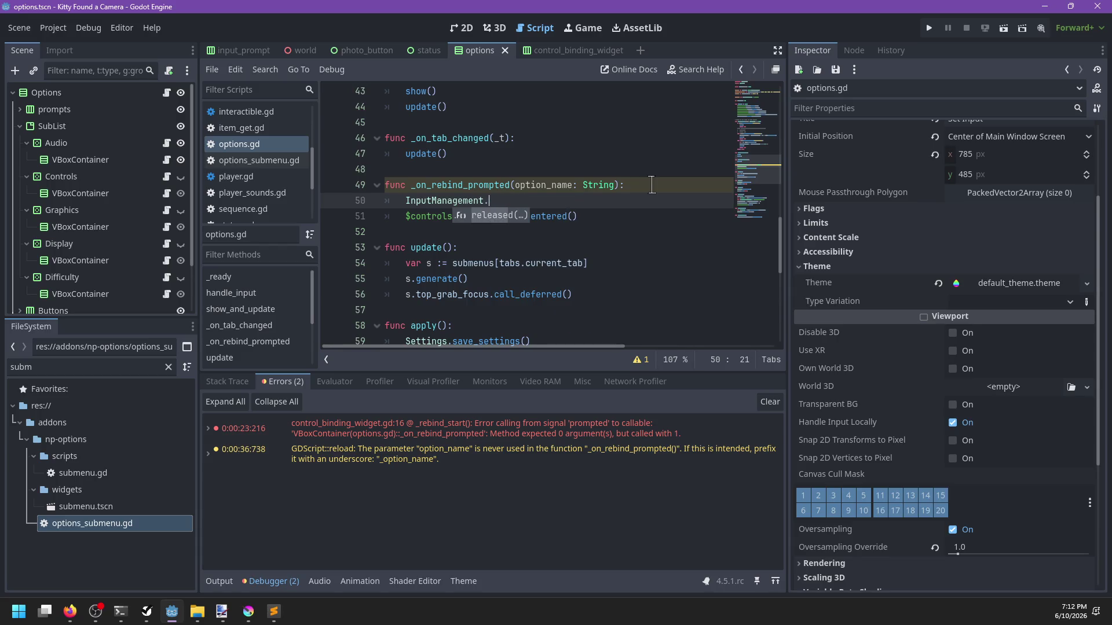
{"action": "type", "text": "nputMana"}
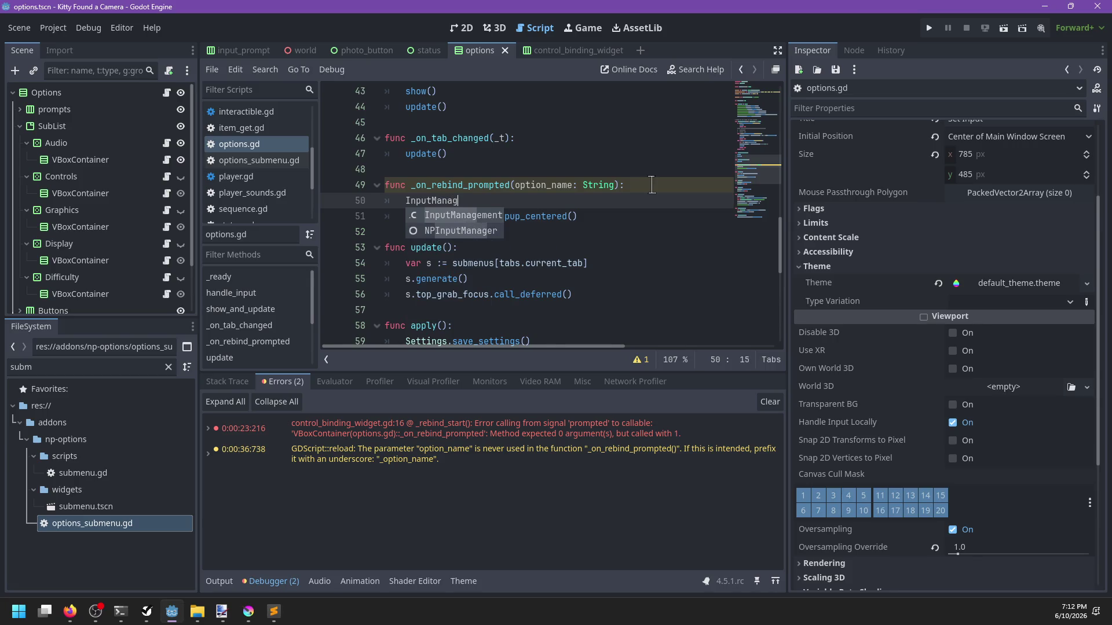
{"action": "key", "text": "Down"}
{"action": "key", "text": "Return"}
{"action": "type", "text": ".releas"}
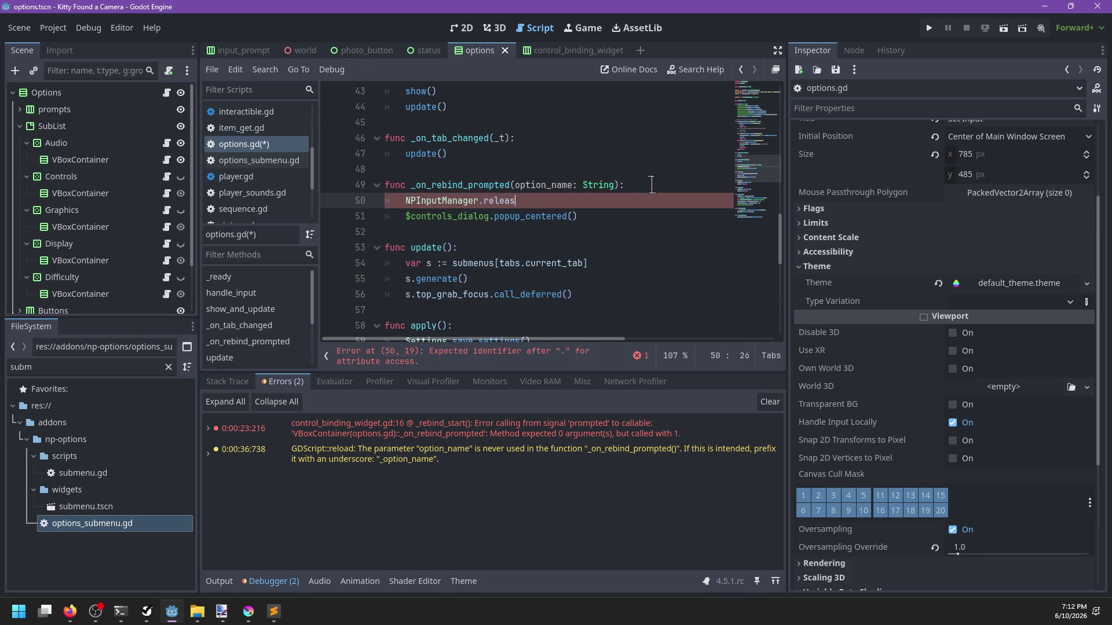
{"action": "key", "text": "BackSpace"}
{"action": "key", "text": "BackSpace"}
{"action": "key", "text": "BackSpace"}
{"action": "type", "text": "Management."}
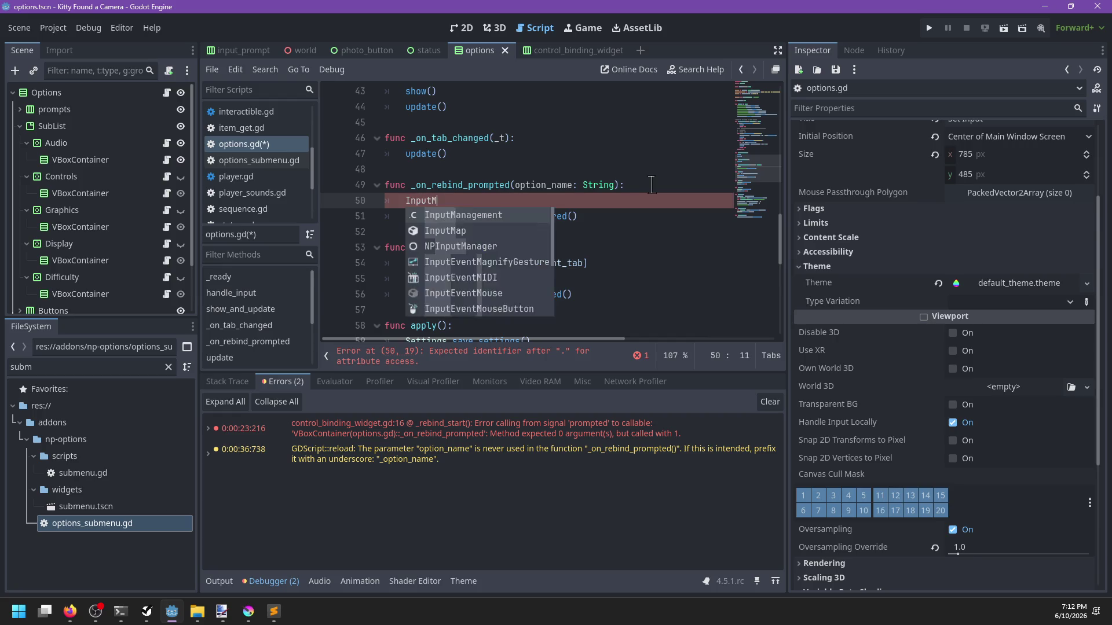
Step: Look up the InputManagement definition in input_management.gd, then return to options.gd line 50
{"action": "left_click", "coordinate": [462, 202], "text": "ctrl"}
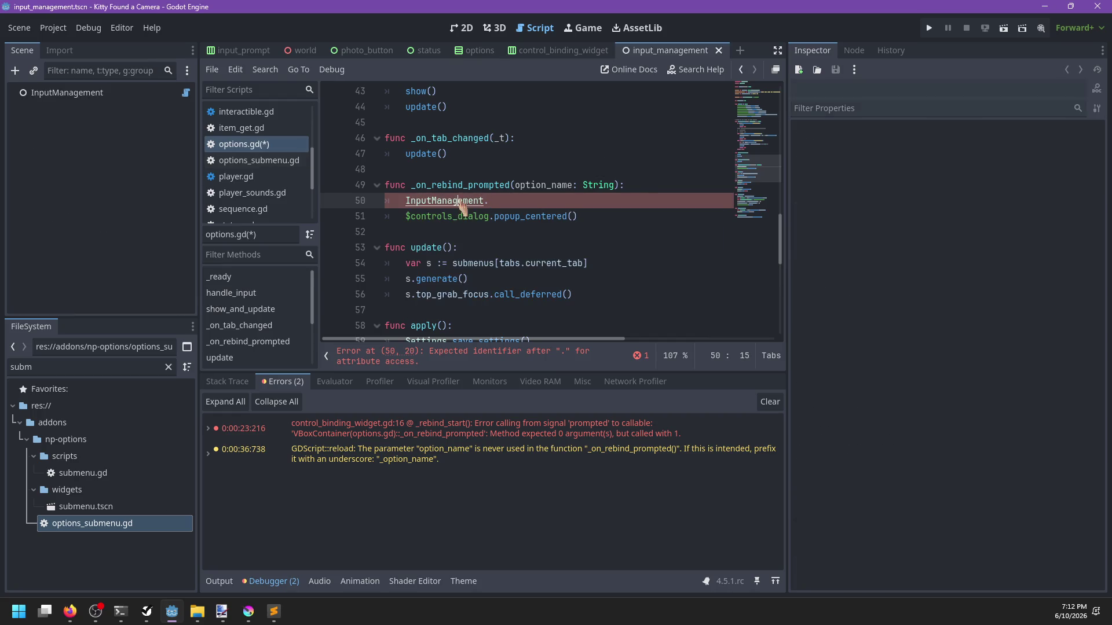
{"action": "left_click", "coordinate": [186, 92]}
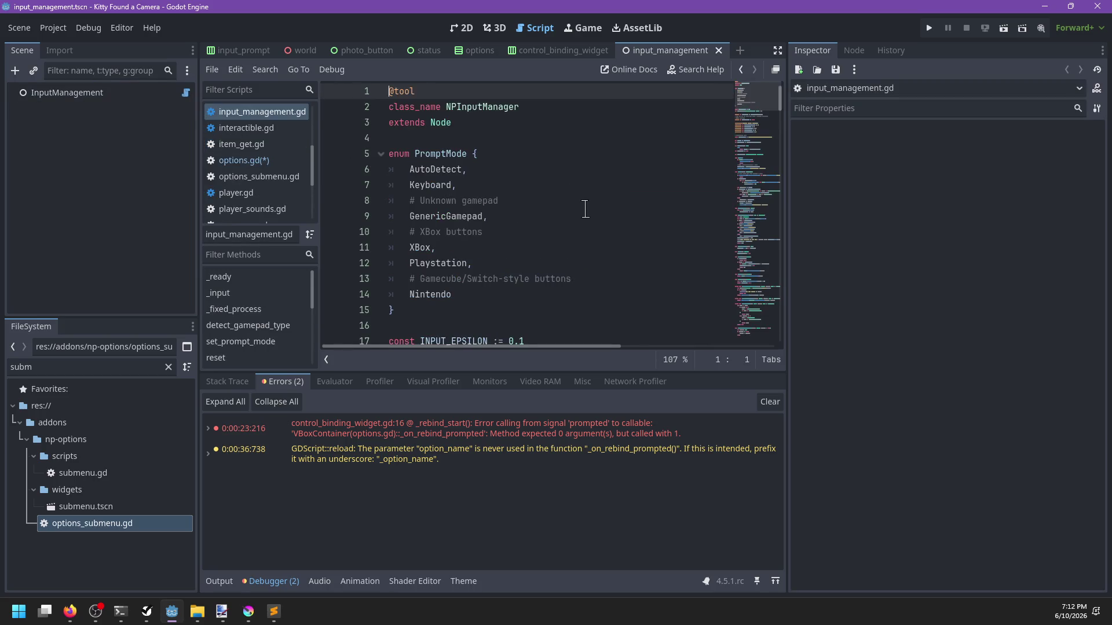
{"action": "scroll", "coordinate": [579, 207], "scroll_direction": "down", "scroll_amount": 10}
{"action": "scroll", "coordinate": [577, 206], "scroll_direction": "down", "scroll_amount": 12}
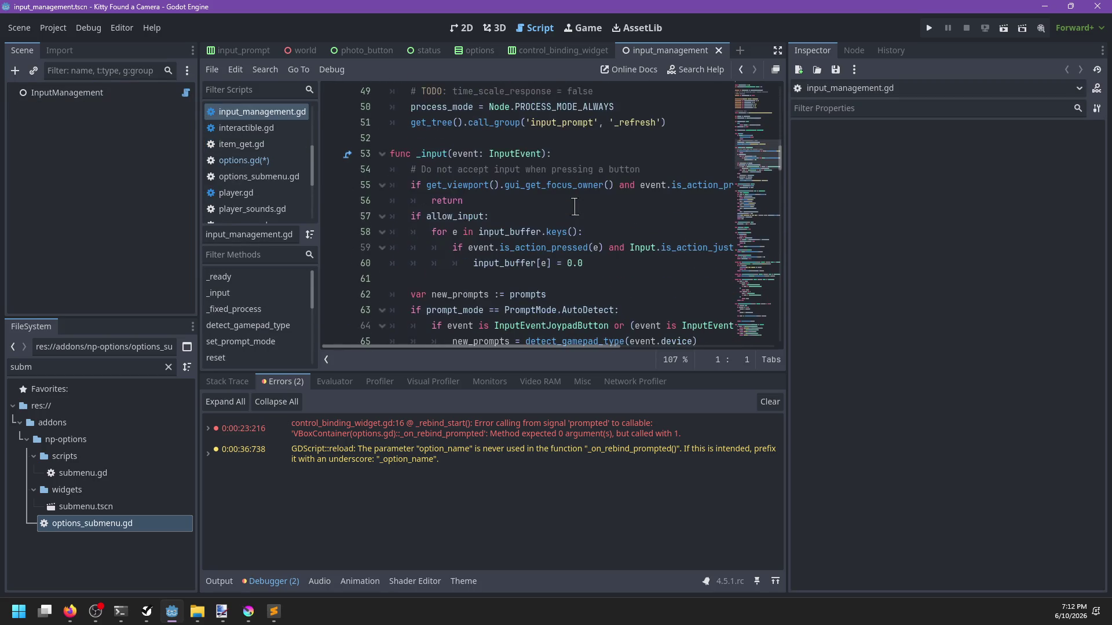
{"action": "scroll", "coordinate": [575, 206], "scroll_direction": "down", "scroll_amount": 10}
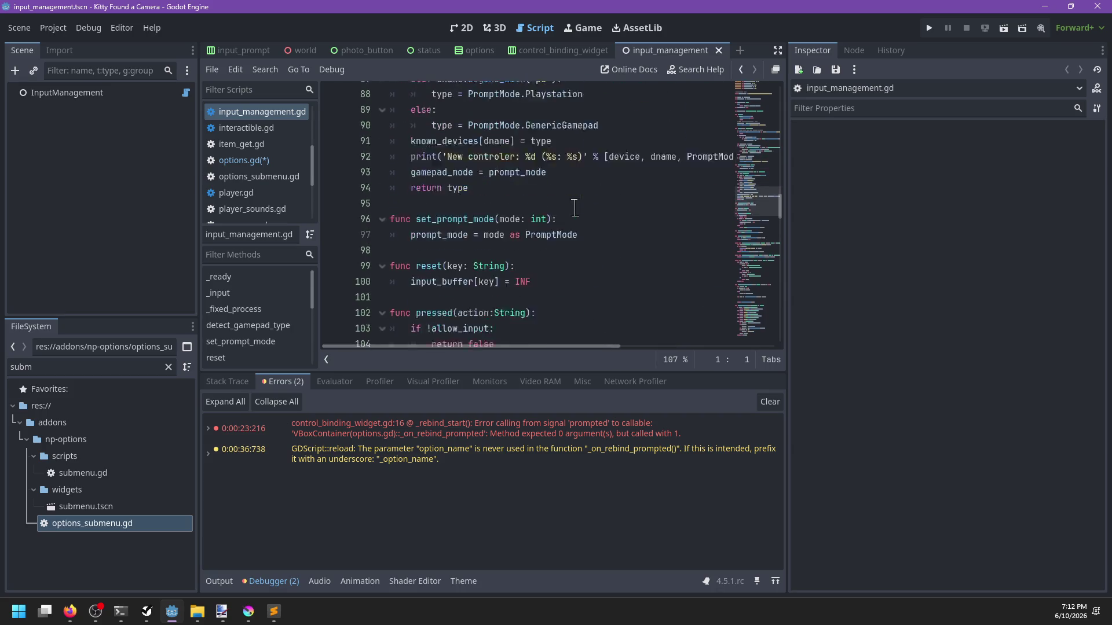
{"action": "left_click", "coordinate": [495, 27]}
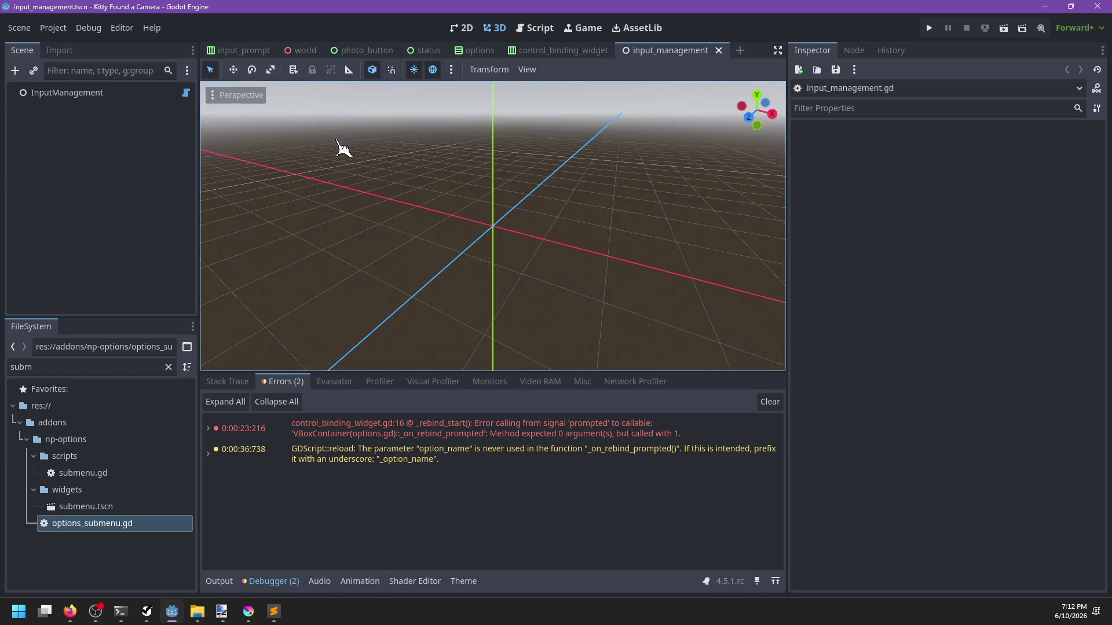
{"action": "left_click", "coordinate": [535, 28]}
{"action": "left_click", "coordinate": [270, 162]}
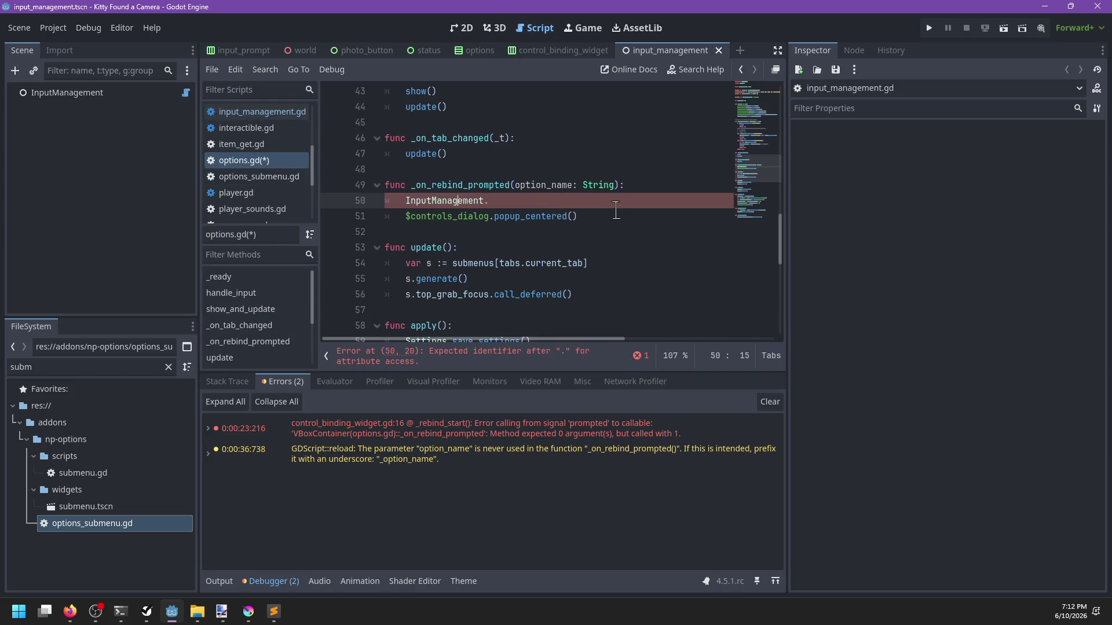
Step: Replace line 50 with Input.mouse_mode = Input.MOUSE_MODE_VISIBLE and save options.gd
{"action": "left_click_drag", "start_coordinate": [490, 201], "coordinate": [406, 201]}
{"action": "type", "text": "Input.Mou"}
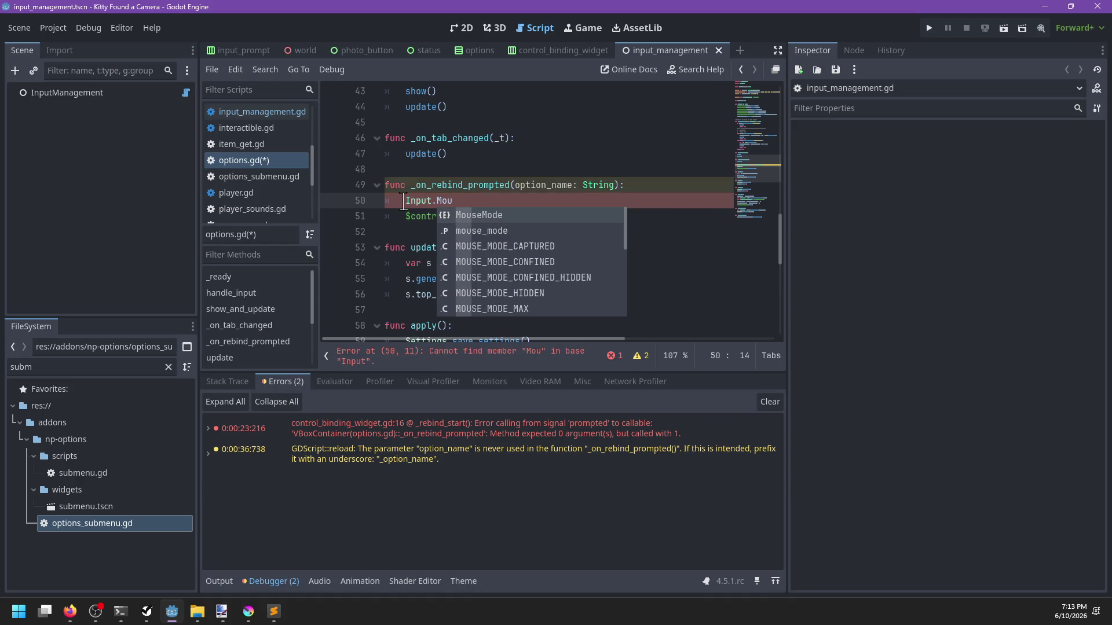
{"action": "key", "text": "Down"}
{"action": "key", "text": "Return"}
{"action": "type", "text": "= I"}
{"action": "type", "text": "nput.MOU"}
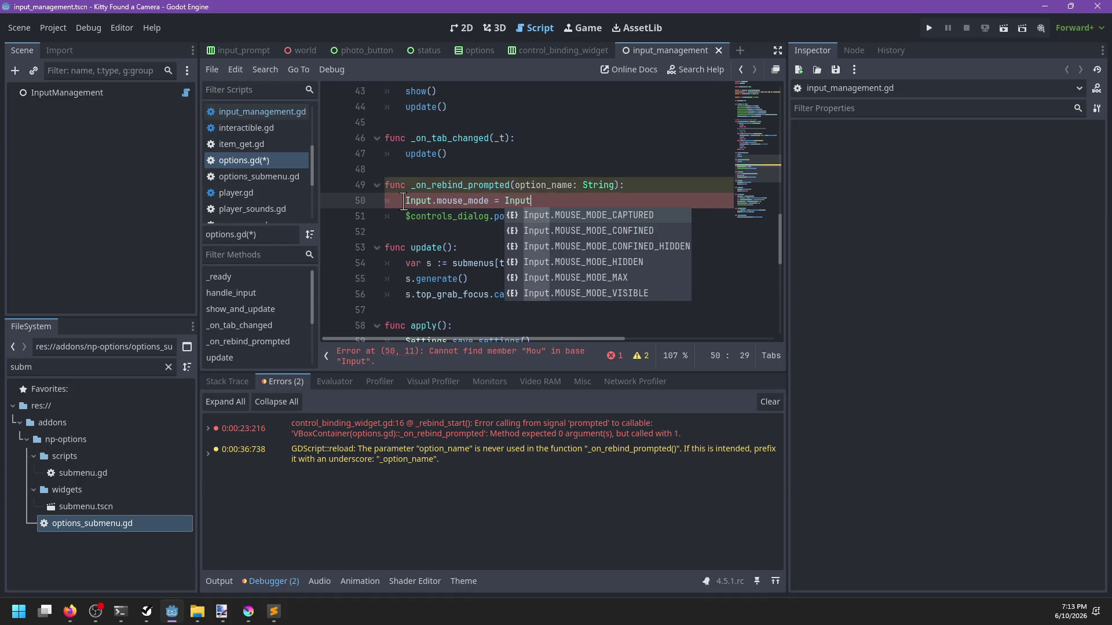
{"action": "type", "text": "SE_MODE"}
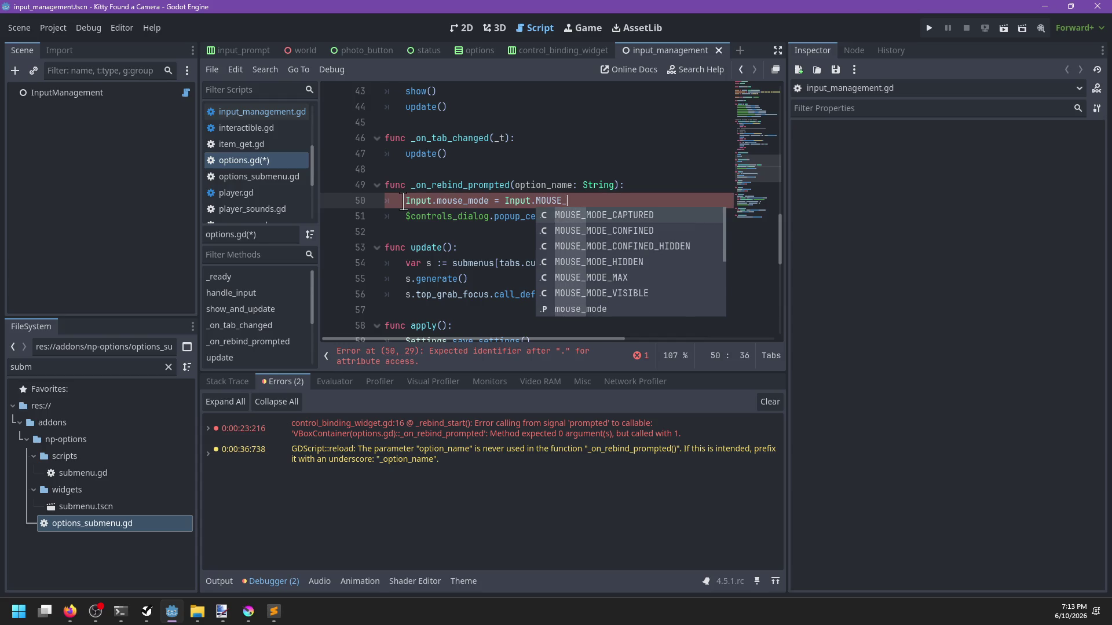
{"action": "key", "text": "Down"}
{"action": "key", "text": "Down"}
{"action": "key", "text": "Down"}
{"action": "key", "text": "Return"}
{"action": "key", "text": "ctrl+s"}
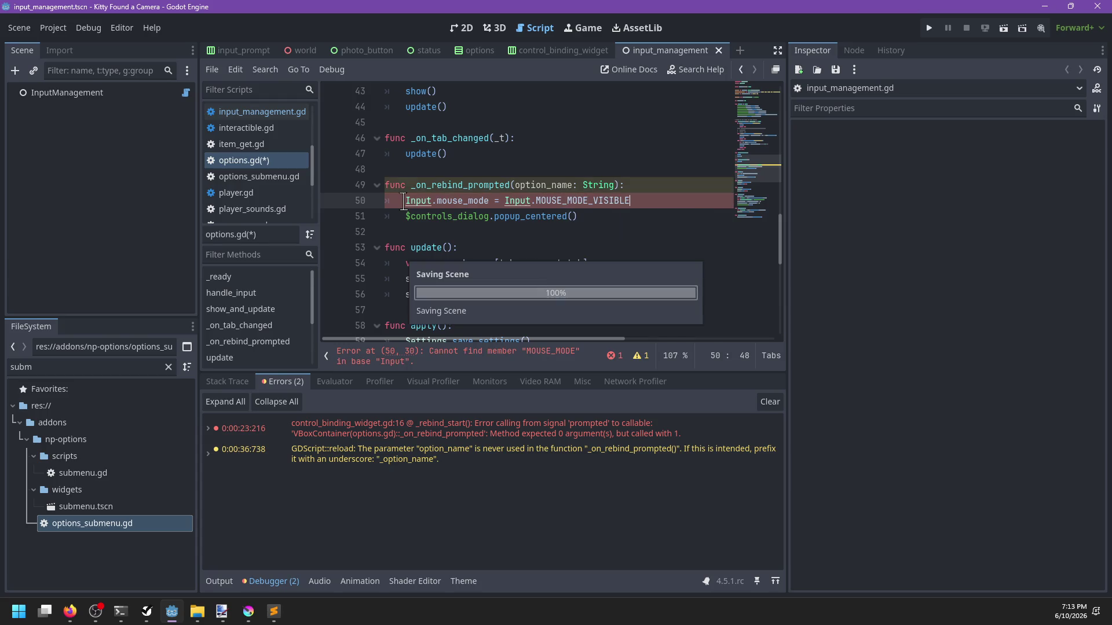
Step: Run the game, open Options from the pause menu, and cycle tabs back to Controls' photo row
{"action": "key", "text": "F5"}
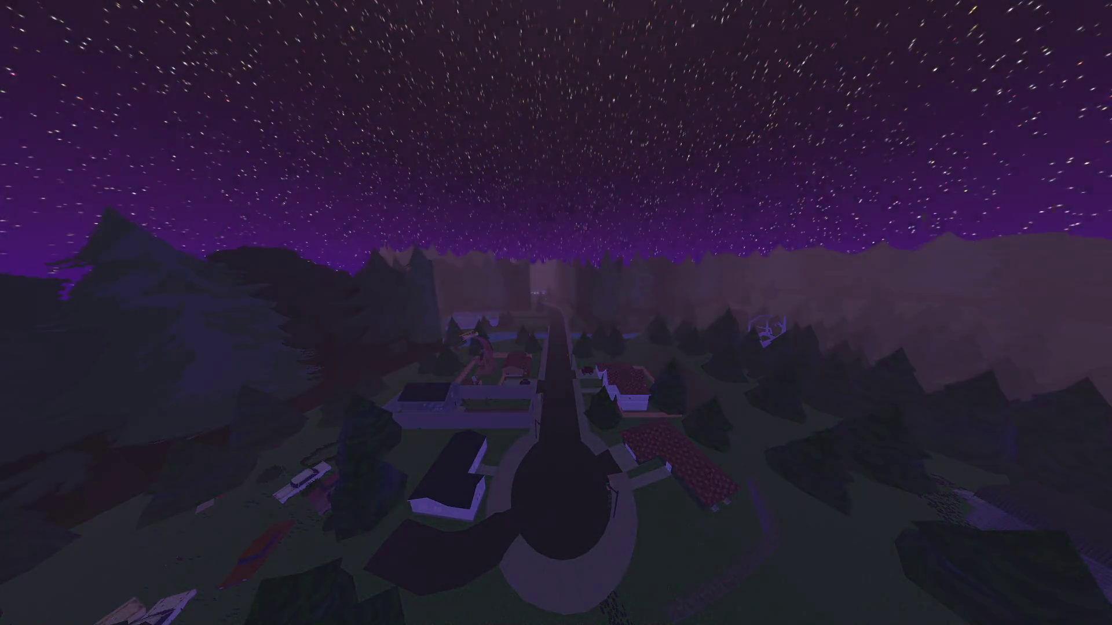
{"action": "key", "text": "Escape"}
{"action": "key", "text": "Down"}
{"action": "key", "text": "Down"}
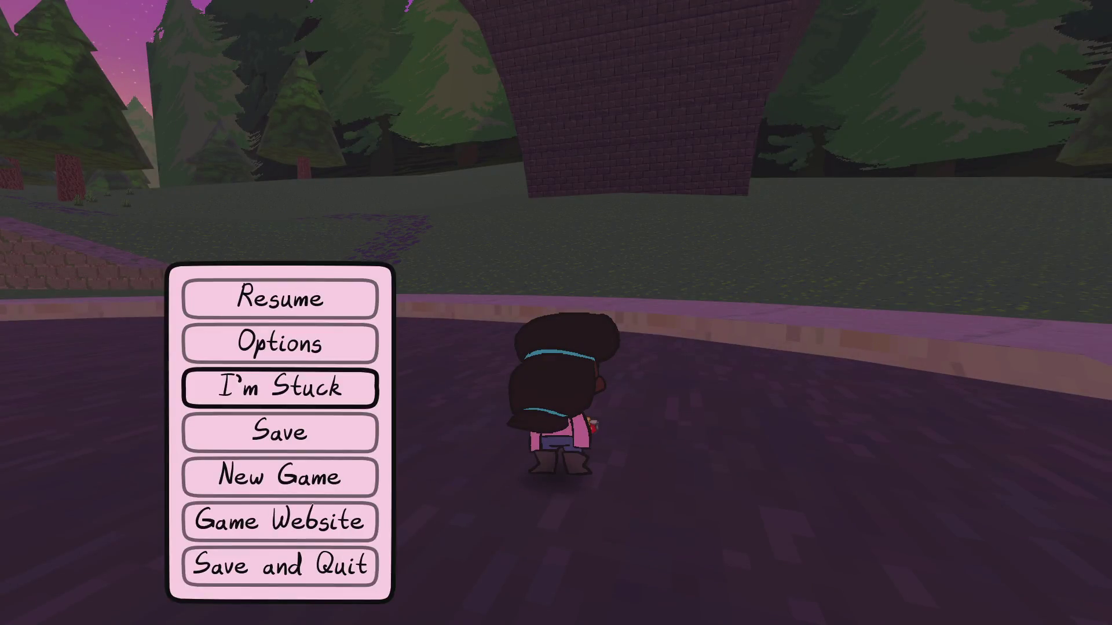
{"action": "key", "text": "Up"}
{"action": "key", "text": "Return"}
{"action": "key", "text": "e"}
{"action": "key", "text": "e"}
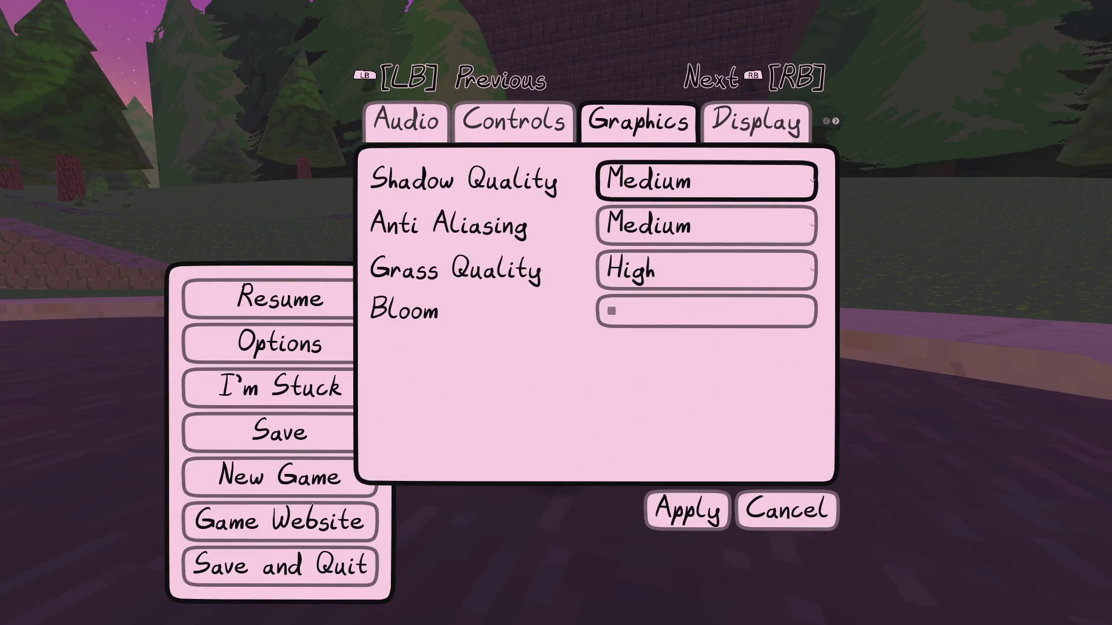
{"action": "key", "text": "e"}
{"action": "key", "text": "Down"}
{"action": "key", "text": "Down"}
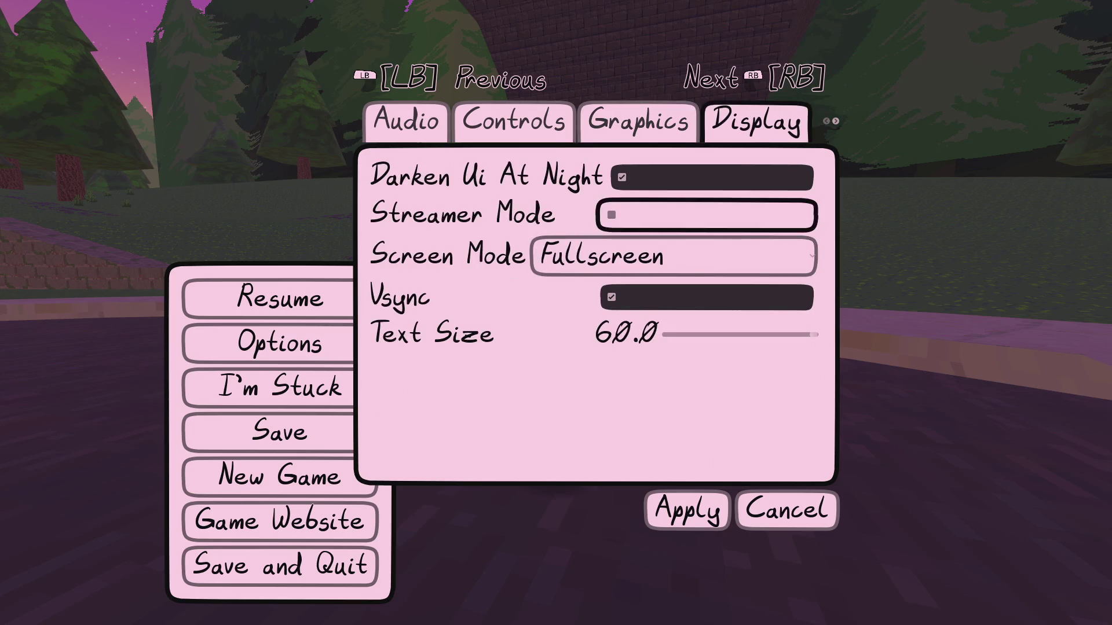
{"action": "key", "text": "q"}
{"action": "key", "text": "q"}
{"action": "key", "text": "Down"}
{"action": "key", "text": "Down"}
{"action": "key", "text": "Down"}
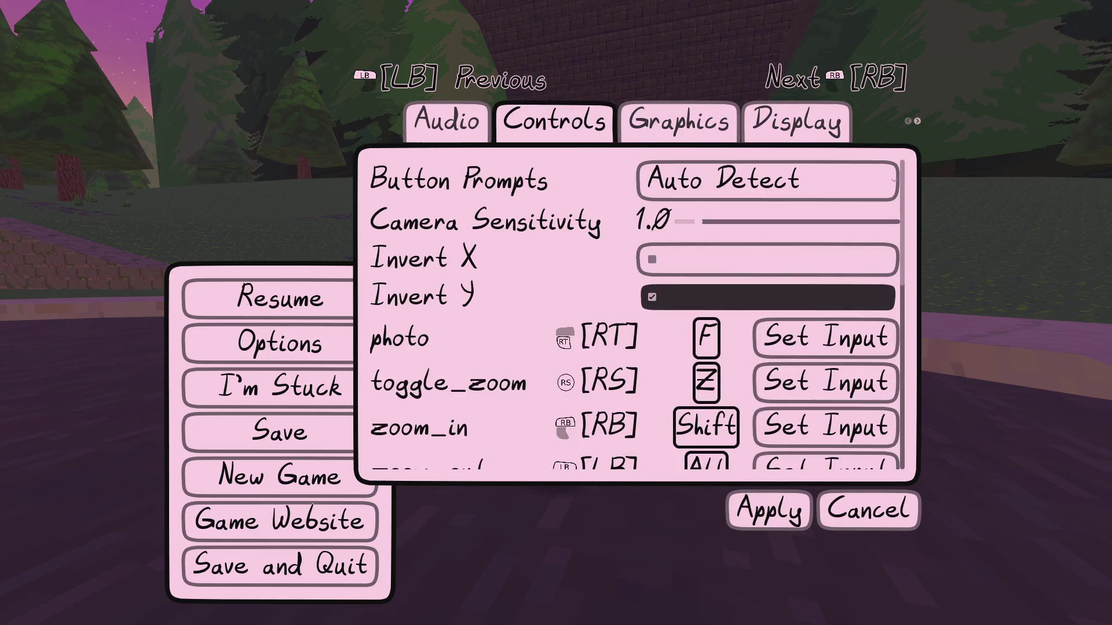
Step: Open the photo rebind prompt, press f, reopen it, cancel, and stop the game with F8
{"action": "key", "text": "Return"}
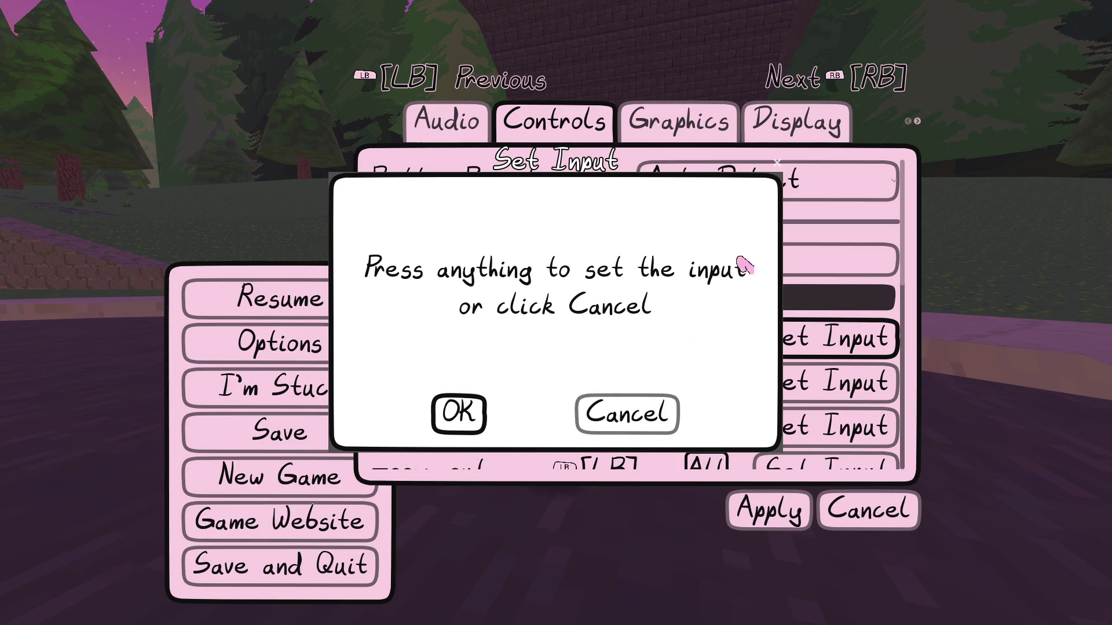
{"action": "key", "text": "f"}
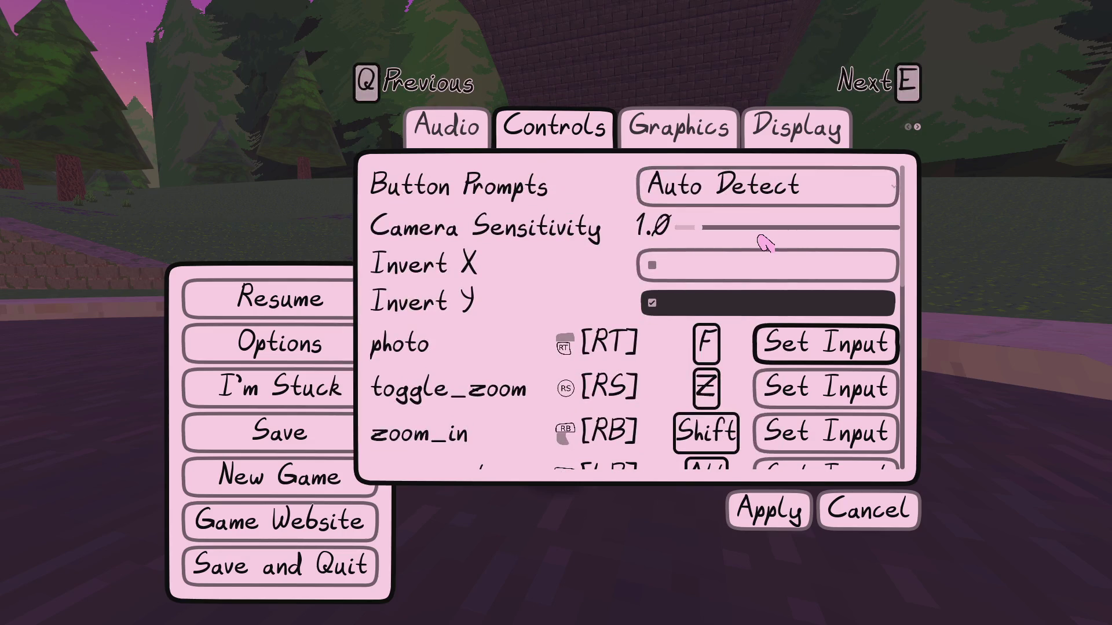
{"action": "left_click", "coordinate": [805, 348]}
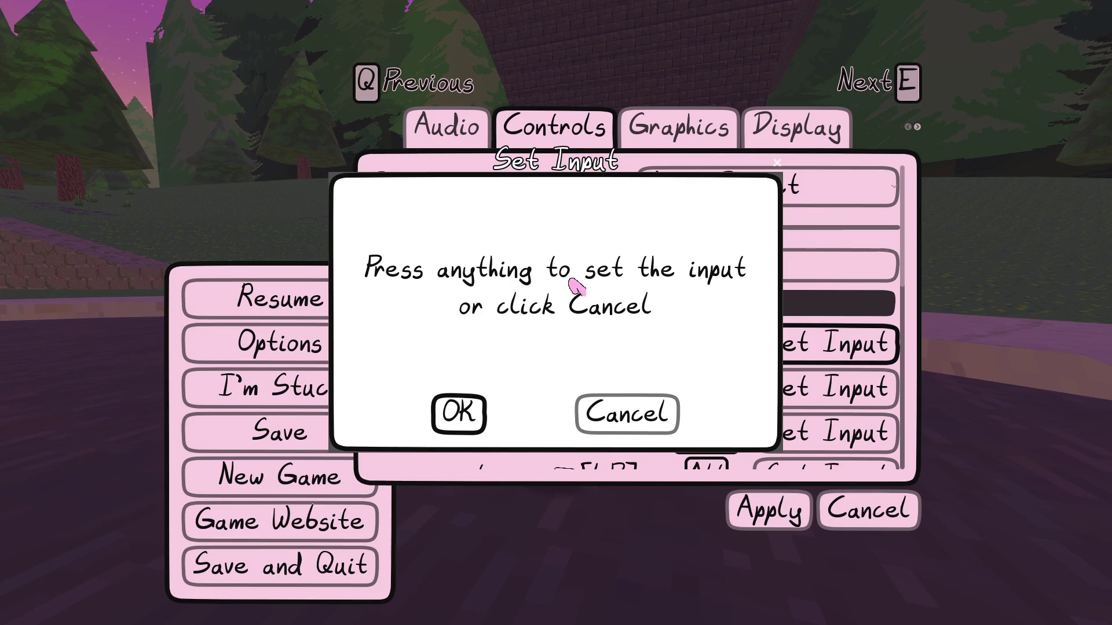
{"action": "left_click", "coordinate": [630, 427]}
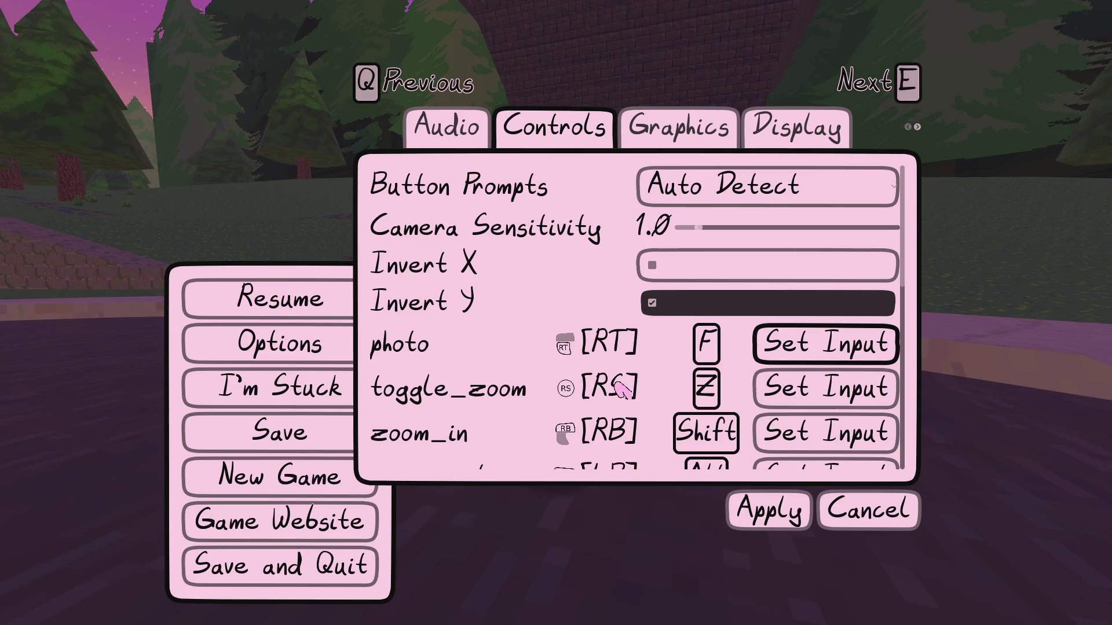
{"action": "key", "text": "F8"}
Step: Check the InputManagement node, then move through the control_binding_widget scene to the options scene
{"action": "left_click", "coordinate": [618, 217]}
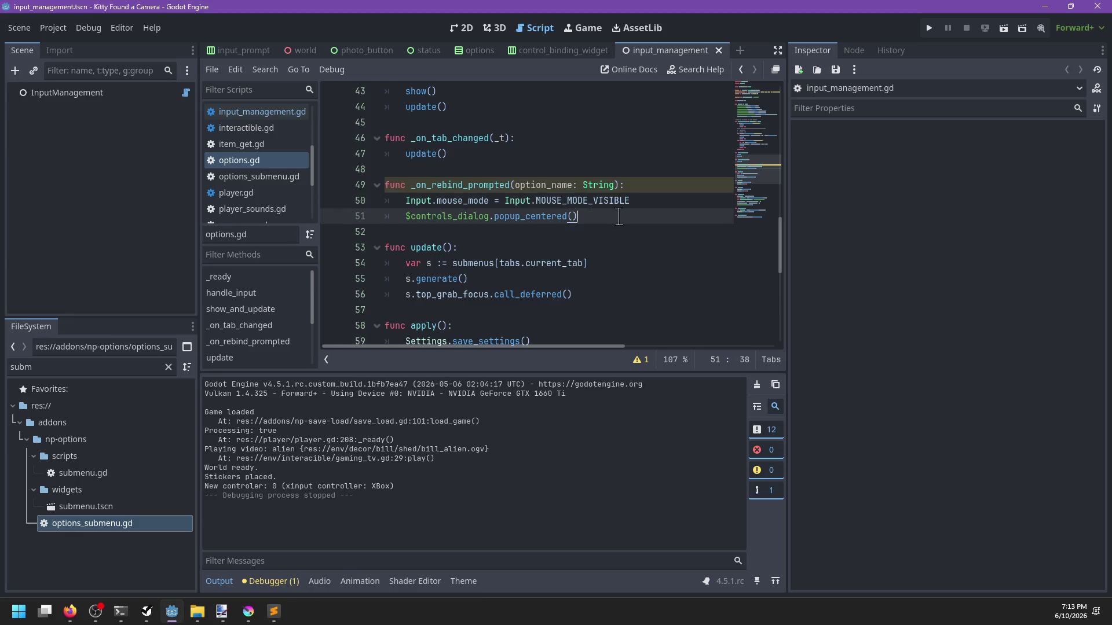
{"action": "left_click", "coordinate": [134, 94]}
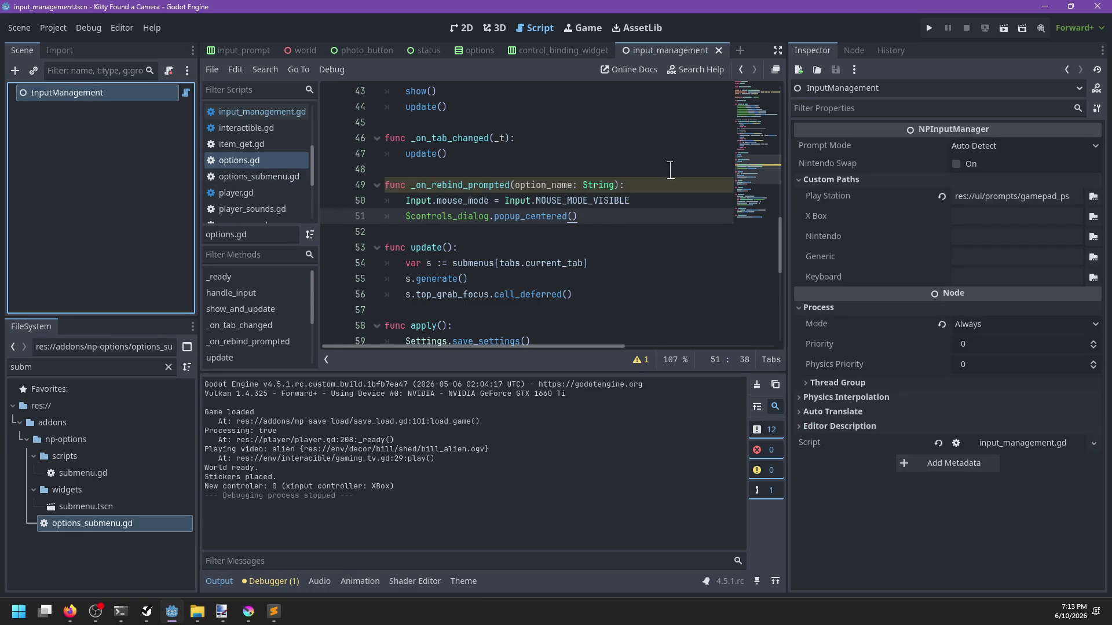
{"action": "left_click", "coordinate": [562, 57]}
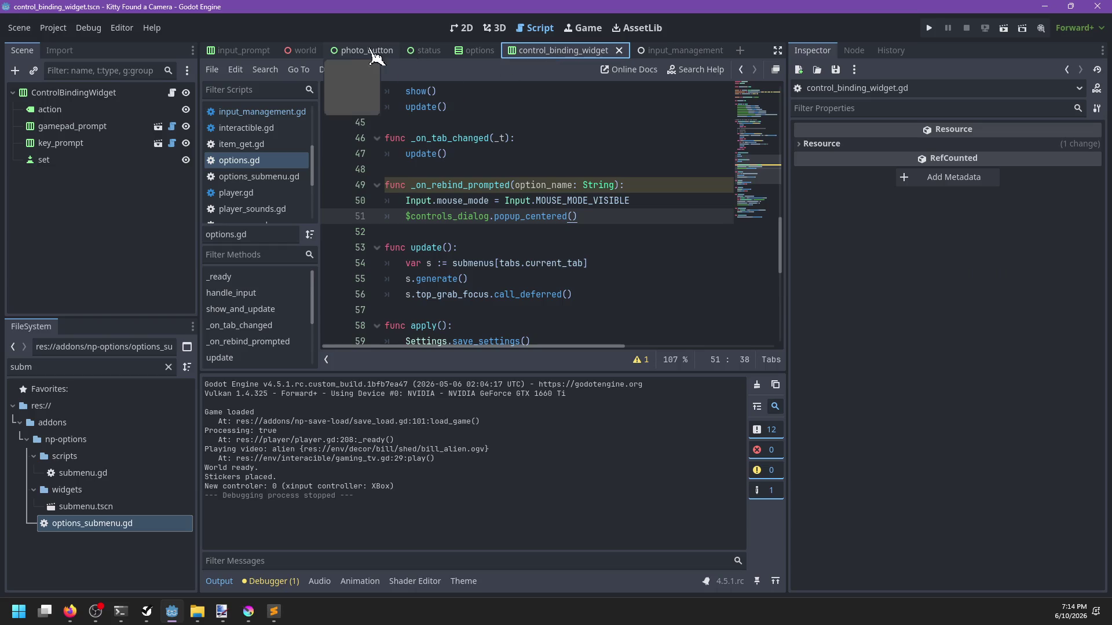
{"action": "left_click", "coordinate": [478, 51]}
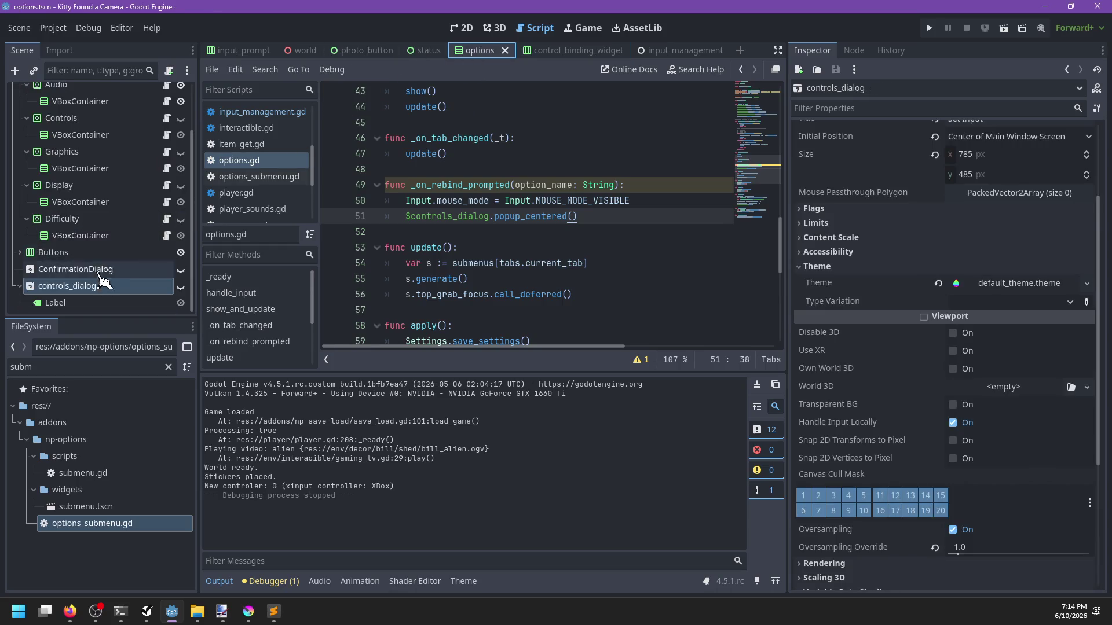
Step: Expand controls_dialog's Dialog settings to view its Set Input title, then select its Label node
{"action": "scroll", "coordinate": [823, 250], "scroll_direction": "up", "scroll_amount": 3}
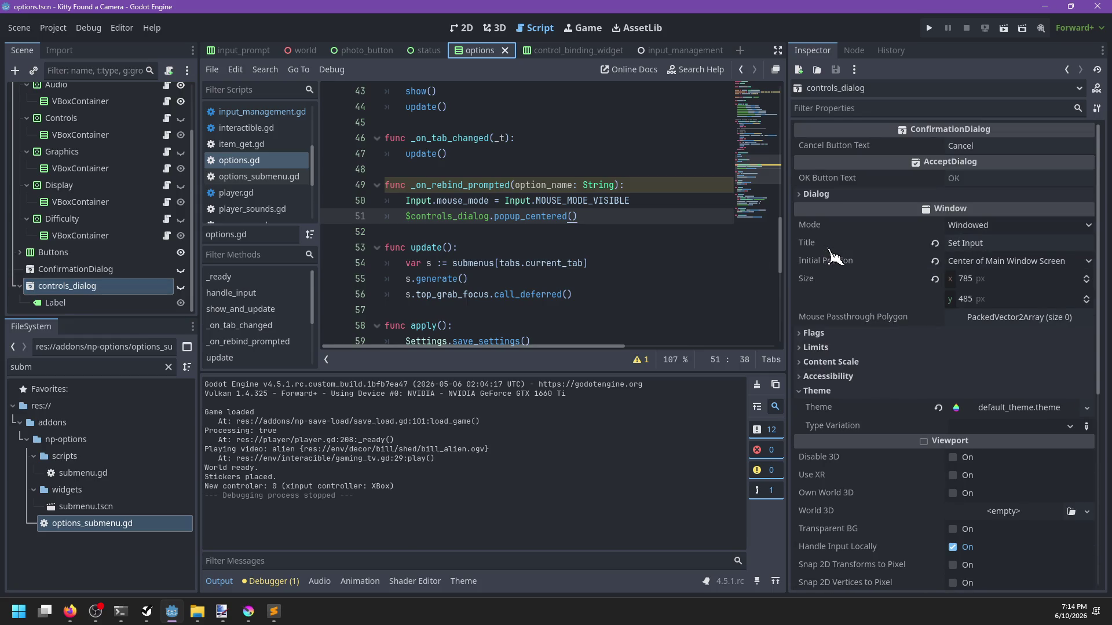
{"action": "mouse_move", "coordinate": [832, 255]}
{"action": "left_click", "coordinate": [817, 194]}
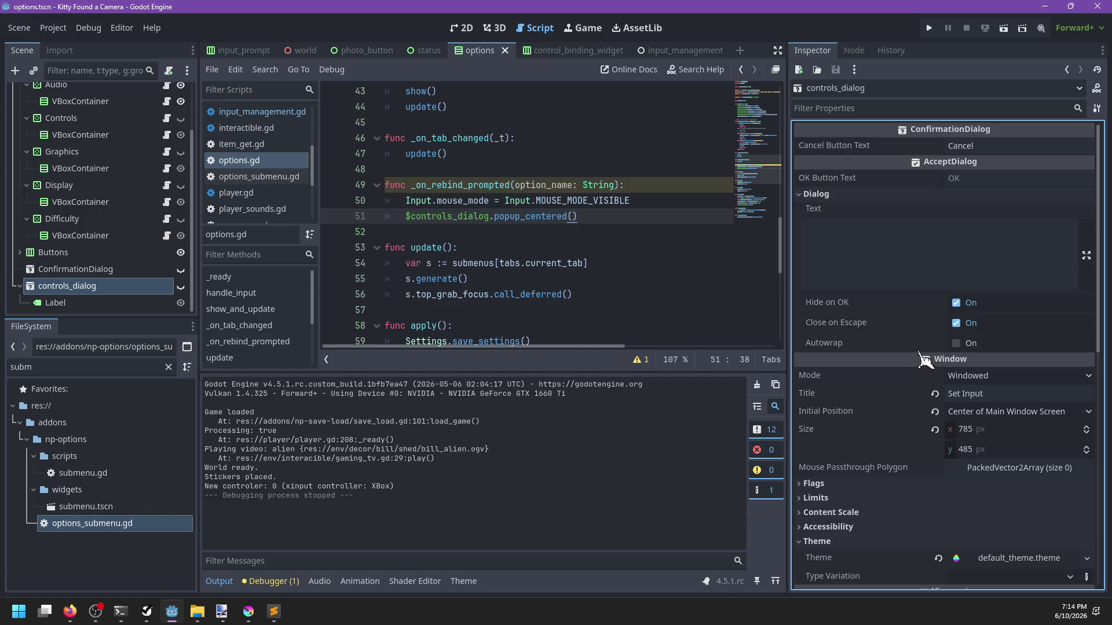
{"action": "left_click", "coordinate": [1004, 393]}
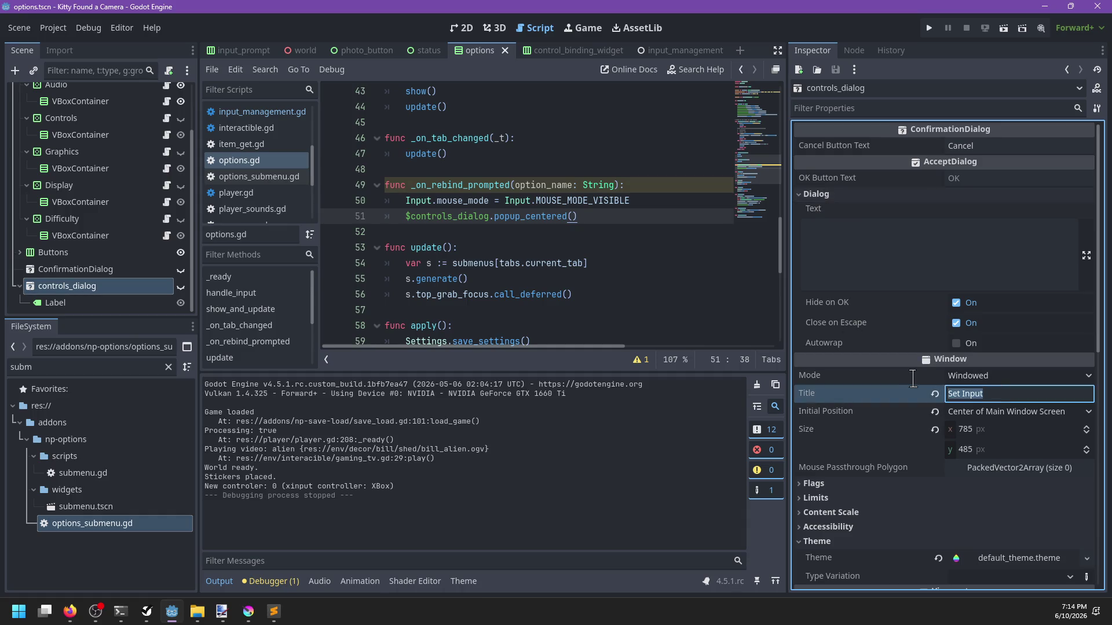
{"action": "left_click", "coordinate": [116, 303]}
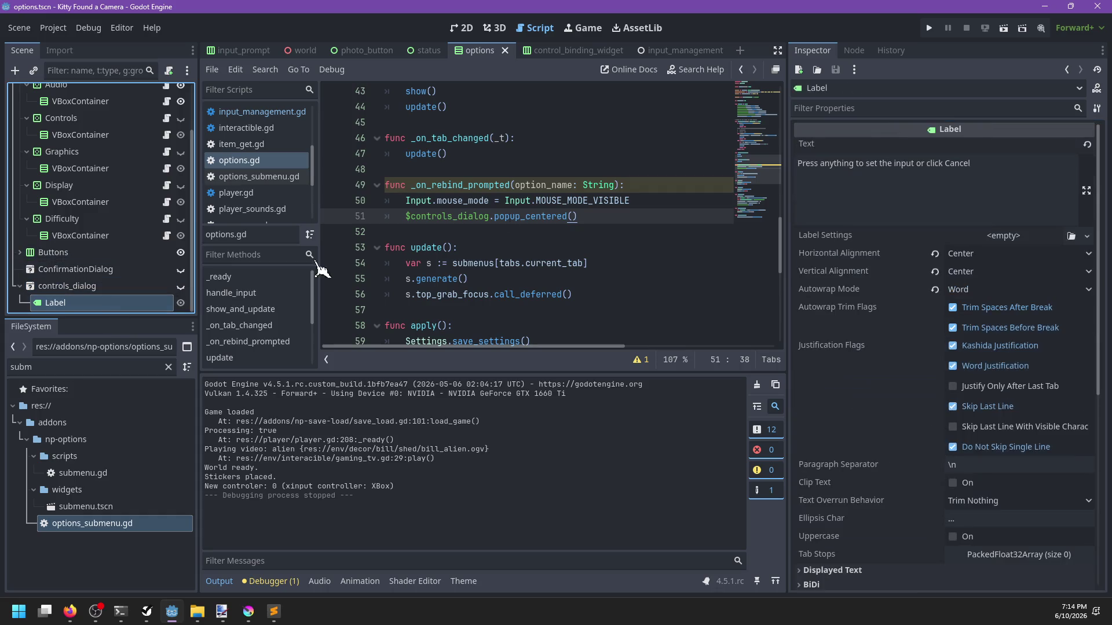
Step: Show the options scene in 2D and add a VBoxContainer under controls_dialog
{"action": "left_click", "coordinate": [1014, 175]}
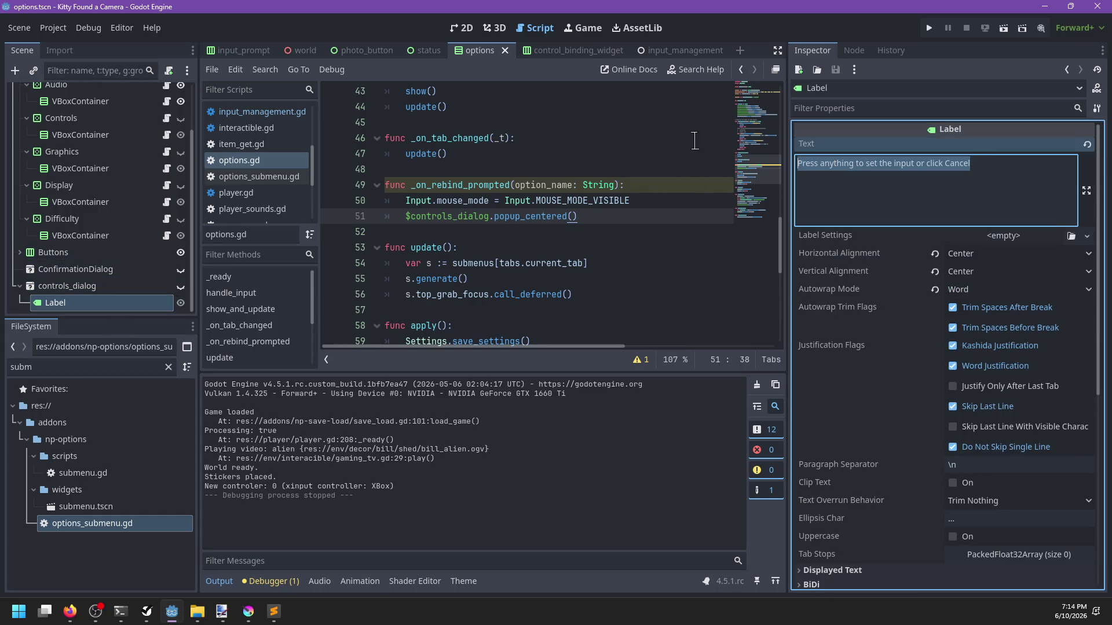
{"action": "left_click", "coordinate": [494, 28]}
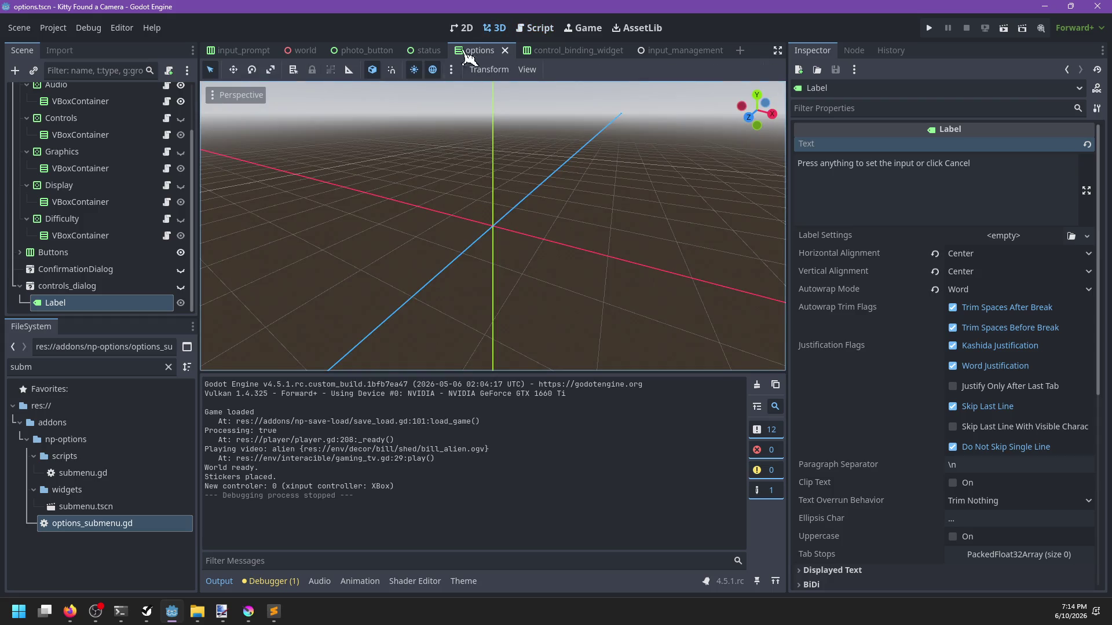
{"action": "left_click", "coordinate": [461, 28]}
{"action": "left_click", "coordinate": [74, 286]}
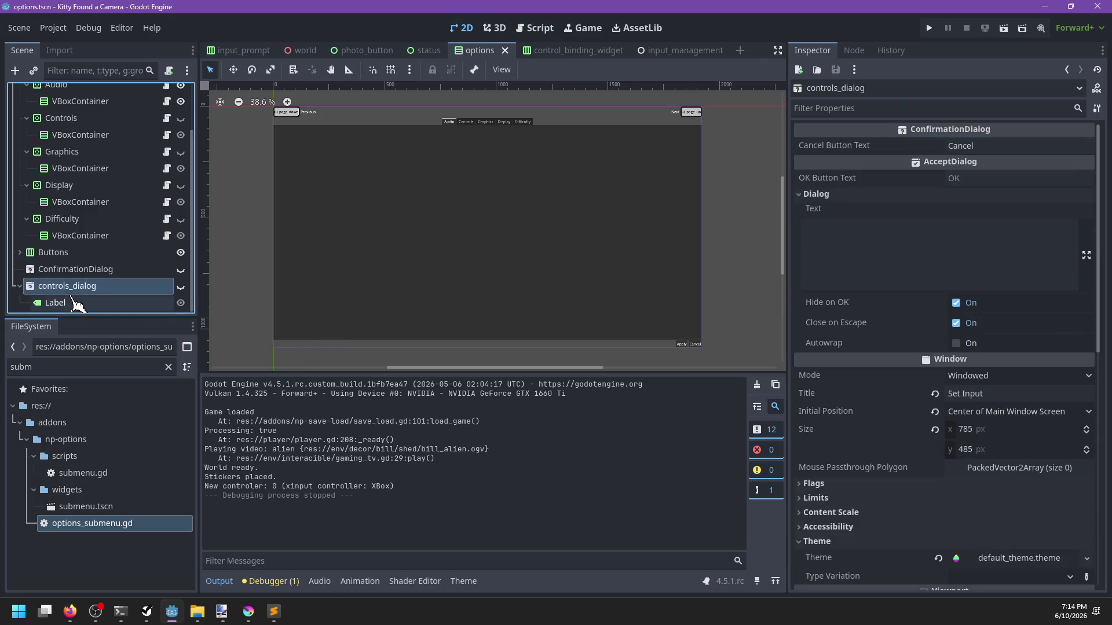
{"action": "key", "text": "ctrl+a"}
{"action": "type", "text": "VBox"}
{"action": "key", "text": "Return"}
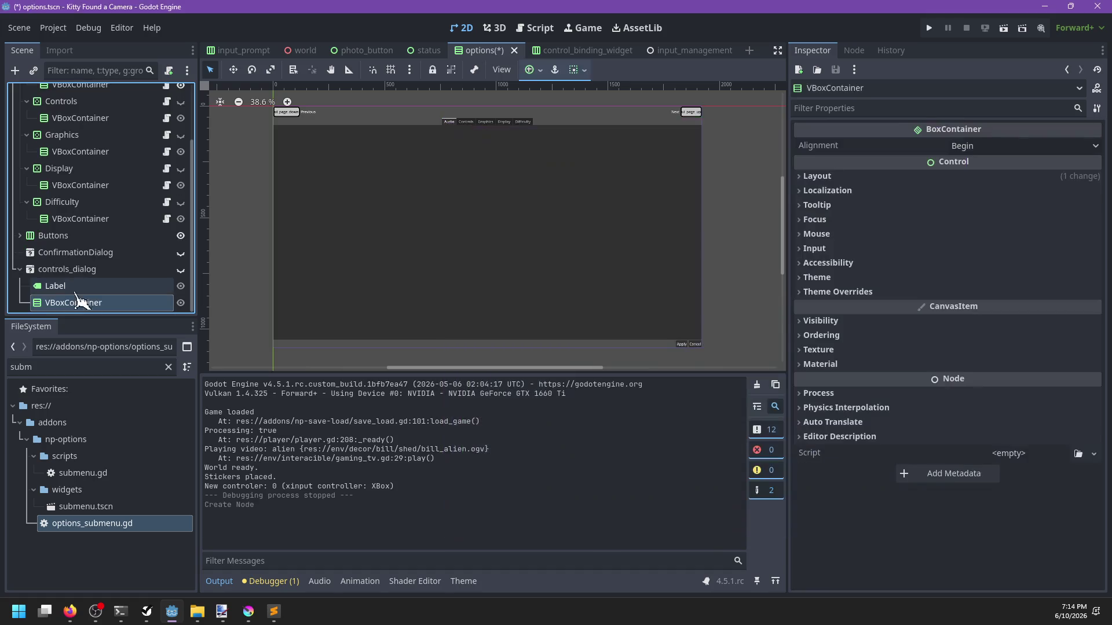
Step: Move the Label into the VBoxContainer and stretch the container with Full Rect anchors
{"action": "left_click_drag", "start_coordinate": [87, 287], "coordinate": [92, 301]}
{"action": "left_click", "coordinate": [181, 269]}
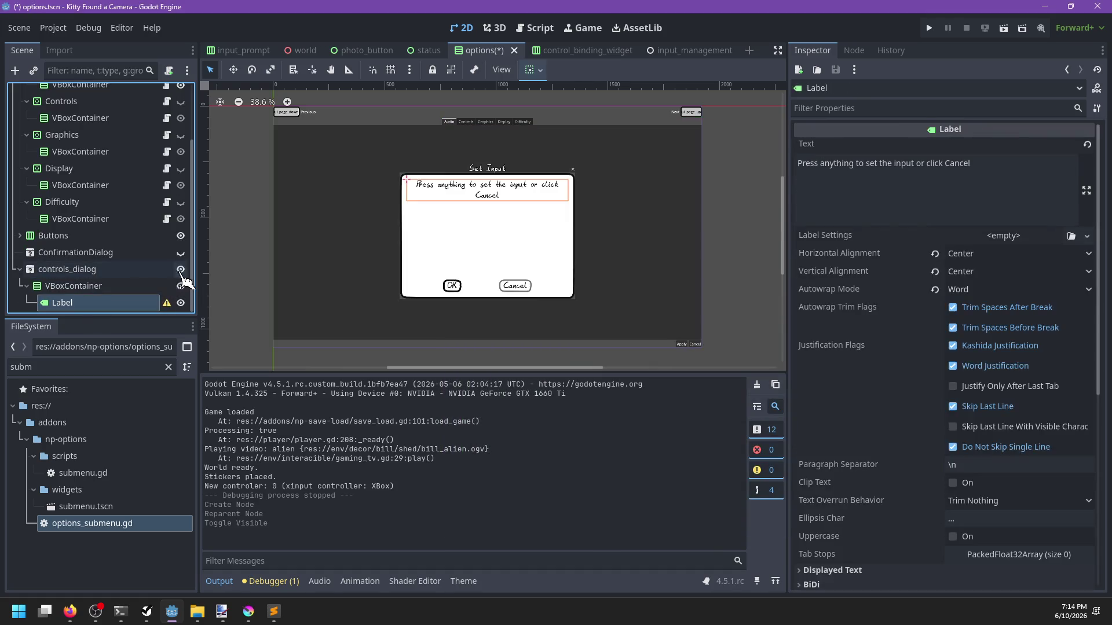
{"action": "left_click", "coordinate": [96, 287]}
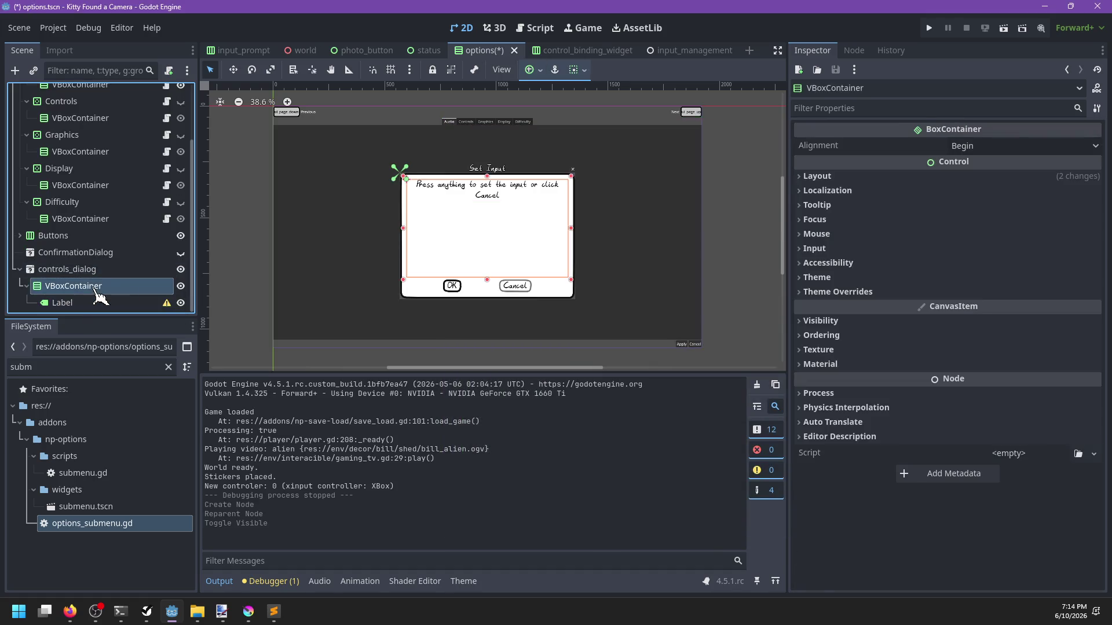
{"action": "left_click", "coordinate": [534, 70]}
{"action": "left_click", "coordinate": [600, 177]}
Step: Give the Label a custom minimum height of 100 px
{"action": "left_click", "coordinate": [116, 305]}
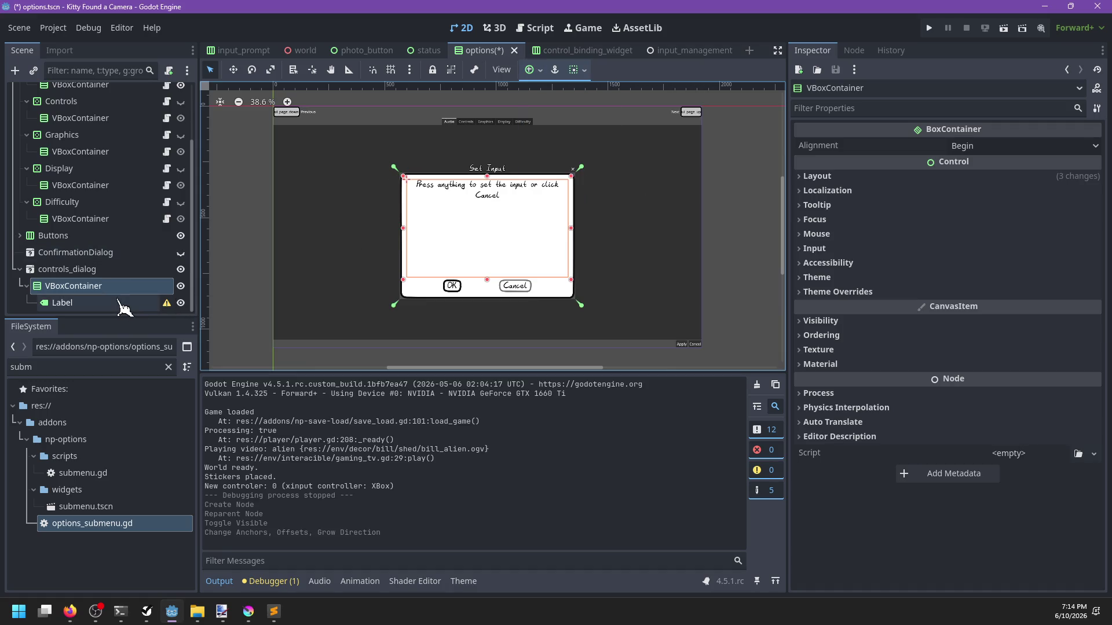
{"action": "left_click", "coordinate": [115, 308]}
{"action": "scroll", "coordinate": [897, 363], "scroll_direction": "down", "scroll_amount": 5}
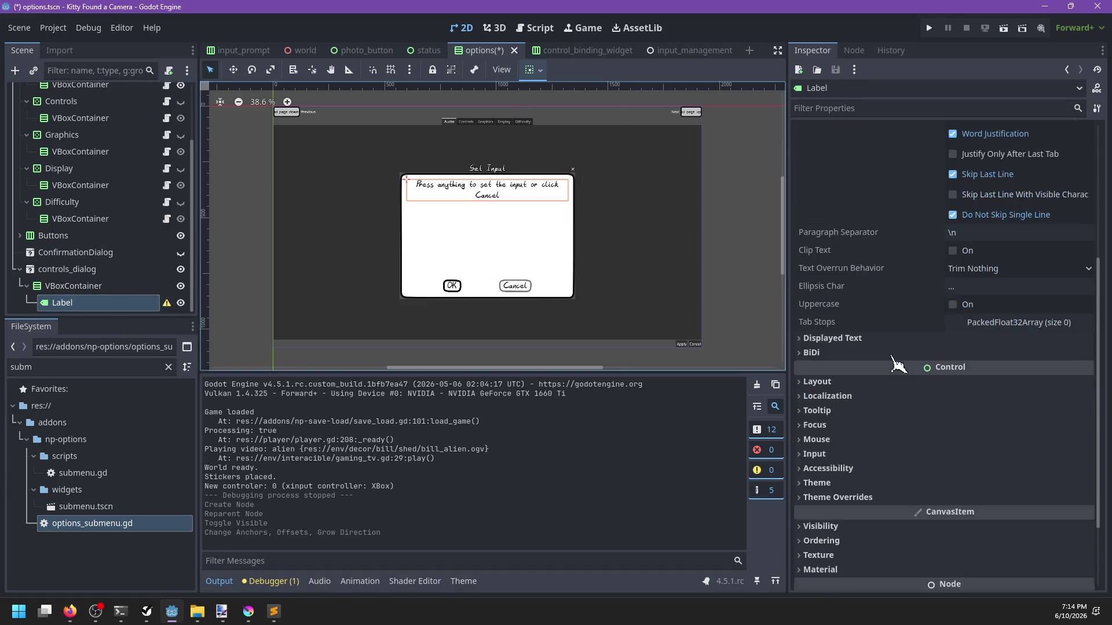
{"action": "left_click", "coordinate": [834, 382]}
{"action": "left_click", "coordinate": [983, 462]}
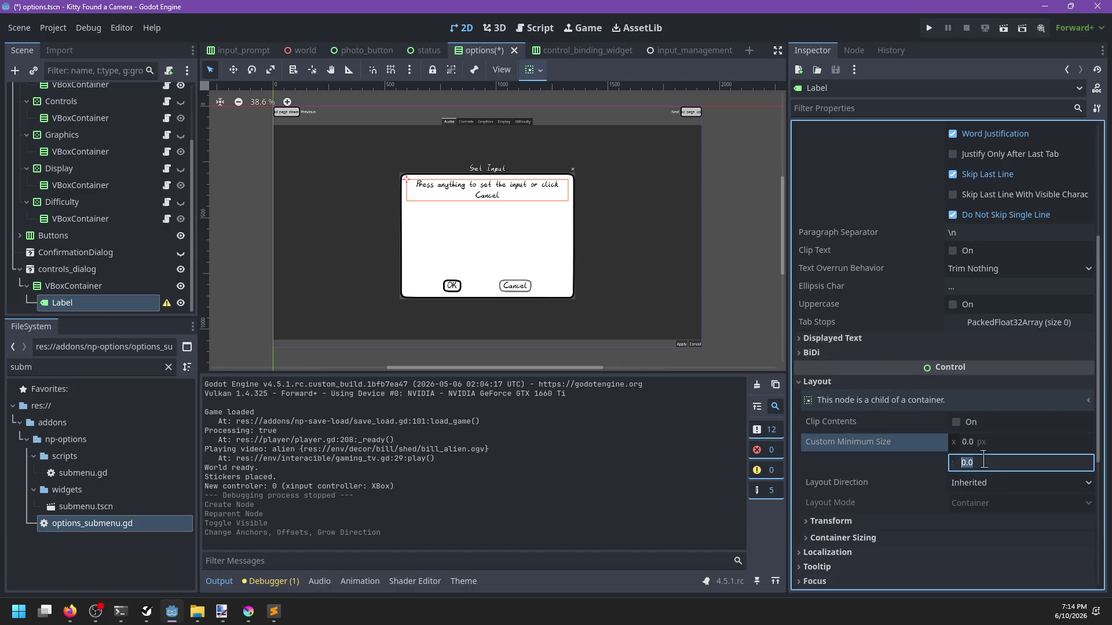
{"action": "key", "text": "Return"}
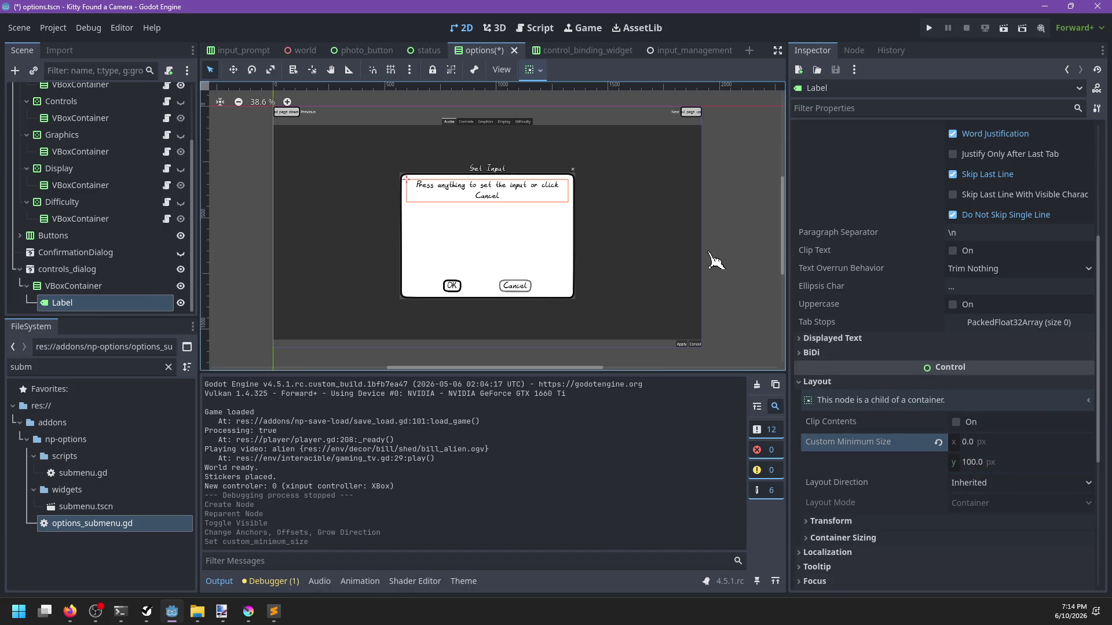
Step: Search for a 'prompt' node under the VBoxContainer, cancel it, and select the FileSystem filter text
{"action": "scroll", "coordinate": [926, 271], "scroll_direction": "up", "scroll_amount": 5}
{"action": "scroll", "coordinate": [632, 265], "scroll_direction": "up", "scroll_amount": 1}
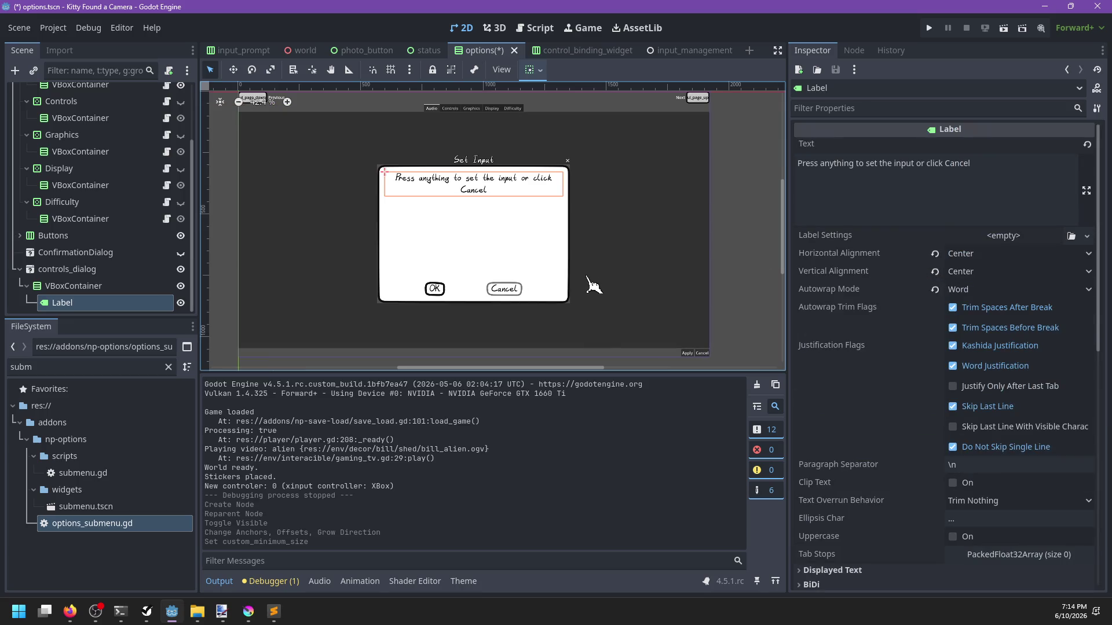
{"action": "left_click", "coordinate": [142, 286]}
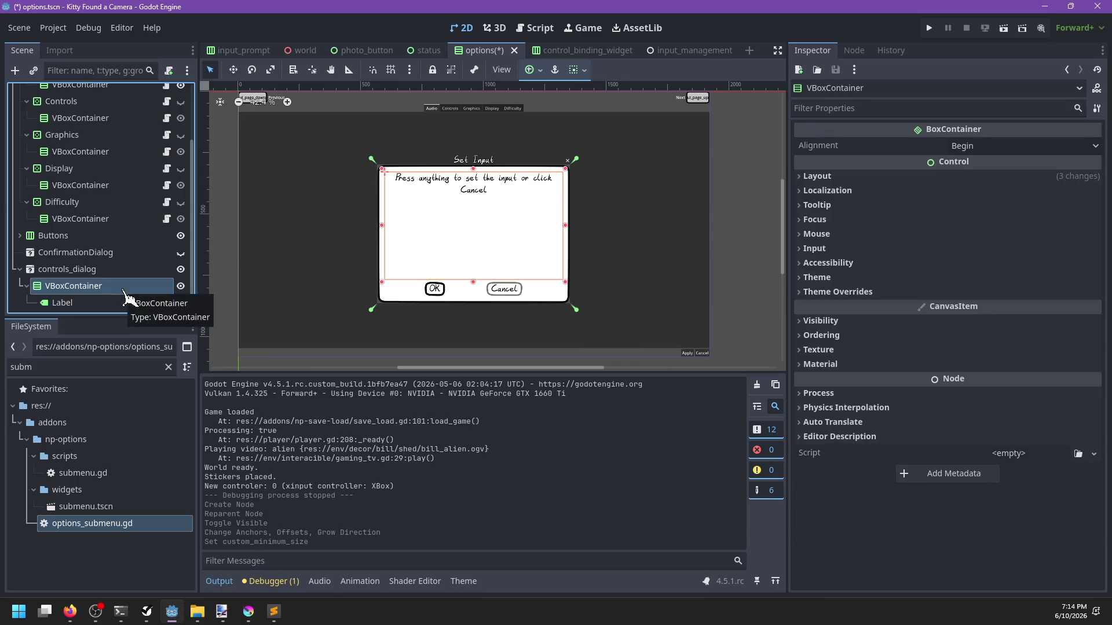
{"action": "key", "text": "ctrl+a"}
{"action": "type", "text": "prompt"}
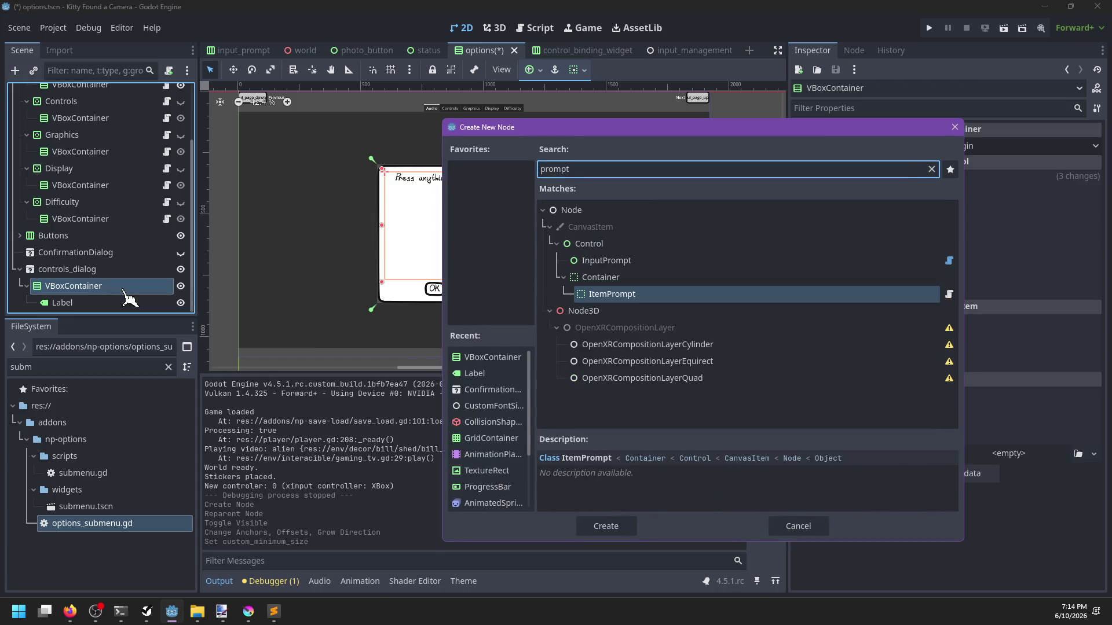
{"action": "key", "text": "Escape"}
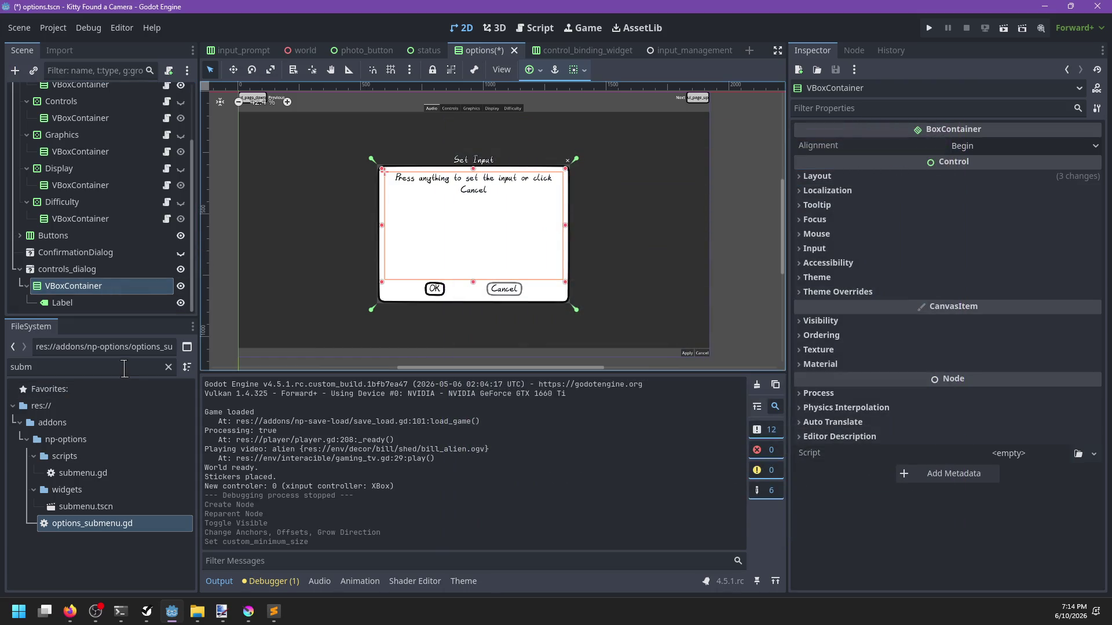
{"action": "double_click", "coordinate": [123, 368]}
Step: Filter the FileSystem by 'input' and drop an input_prompt instance into the VBoxContainer
{"action": "type", "text": "input"}
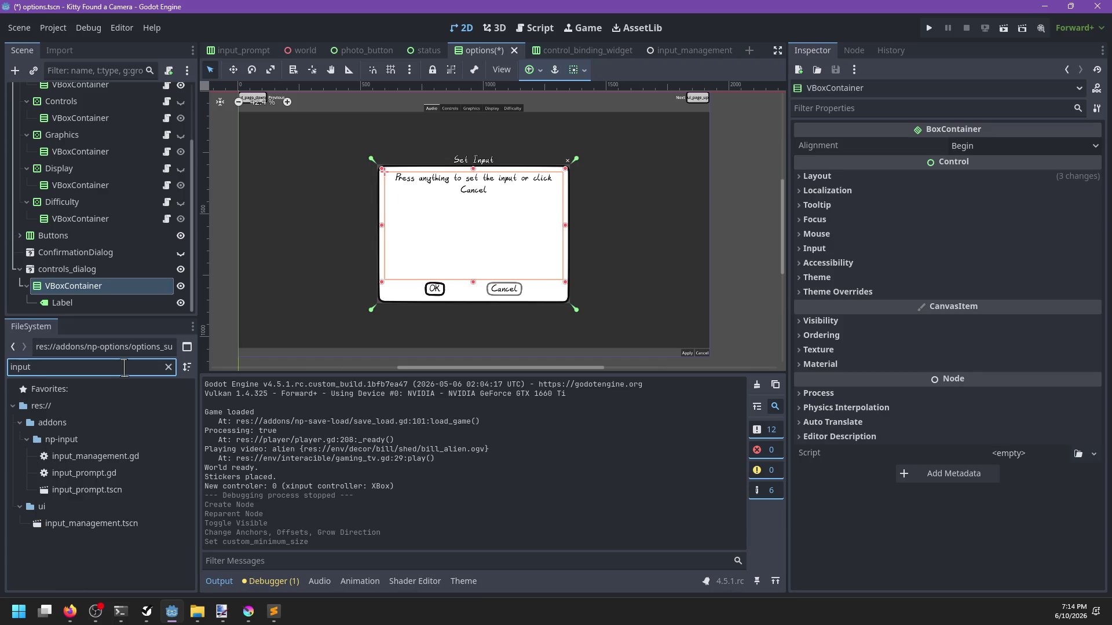
{"action": "mouse_move", "coordinate": [119, 489]}
{"action": "left_mouse_down"}
{"action": "mouse_move", "coordinate": [99, 268]}
{"action": "mouse_move", "coordinate": [81, 283]}
{"action": "mouse_move", "coordinate": [102, 288]}
{"action": "left_mouse_up"}
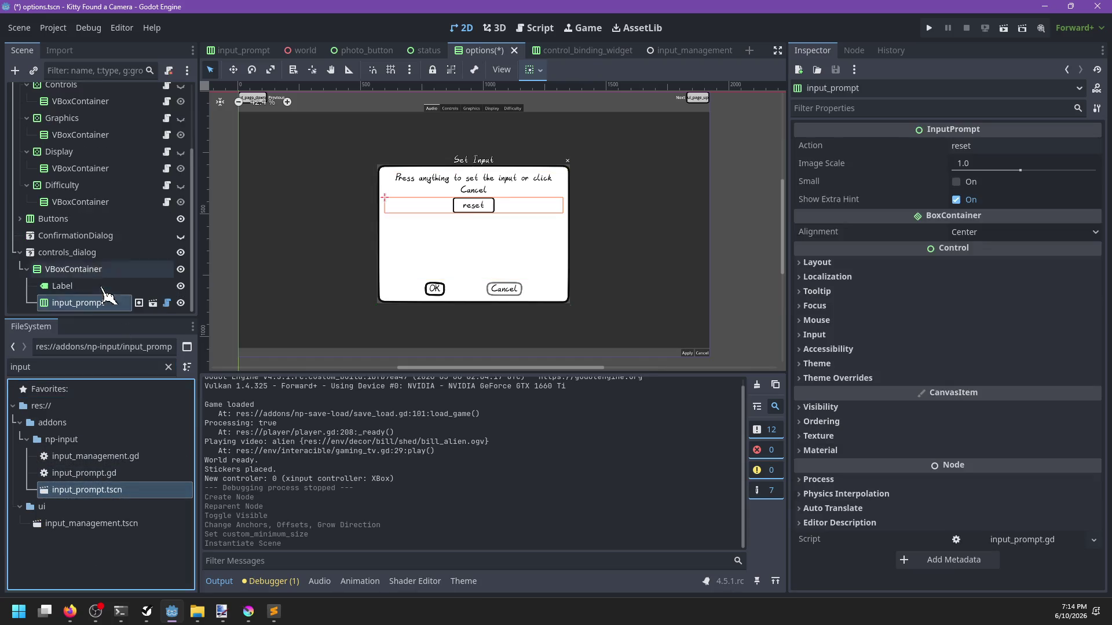
{"action": "scroll", "coordinate": [454, 265], "scroll_direction": "up", "scroll_amount": 1}
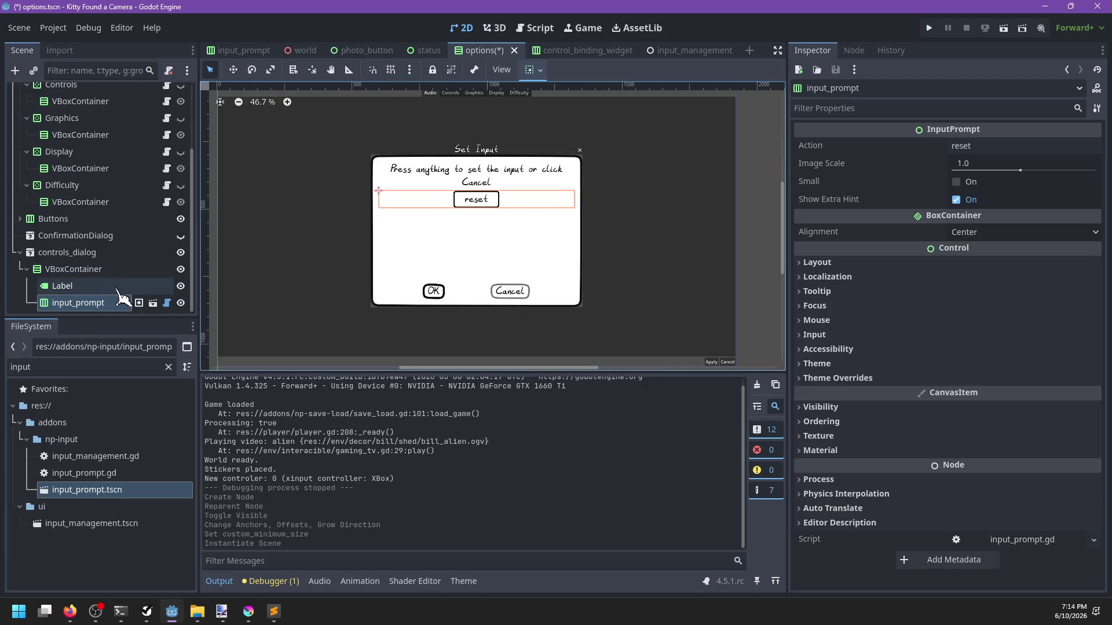
{"action": "left_click", "coordinate": [100, 286]}
Step: Add a new Label above input_prompt and start typing its 'Current Input:' text
{"action": "left_click", "coordinate": [97, 271]}
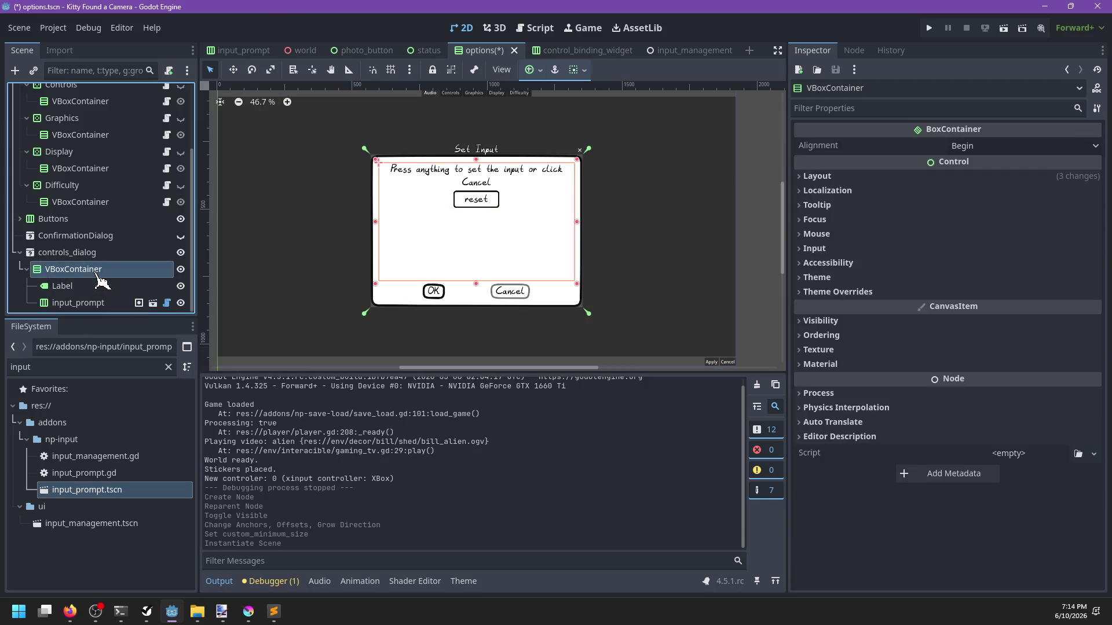
{"action": "key", "text": "ctrl+a"}
{"action": "type", "text": "label"}
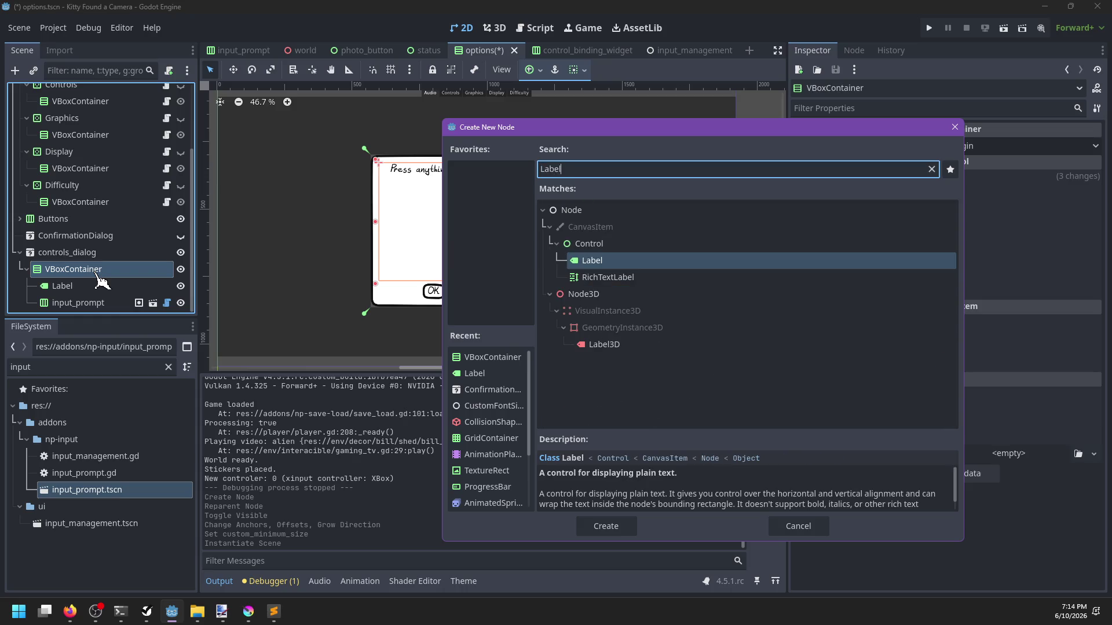
{"action": "key", "text": "Return"}
{"action": "left_click_drag", "start_coordinate": [99, 305], "coordinate": [95, 288]}
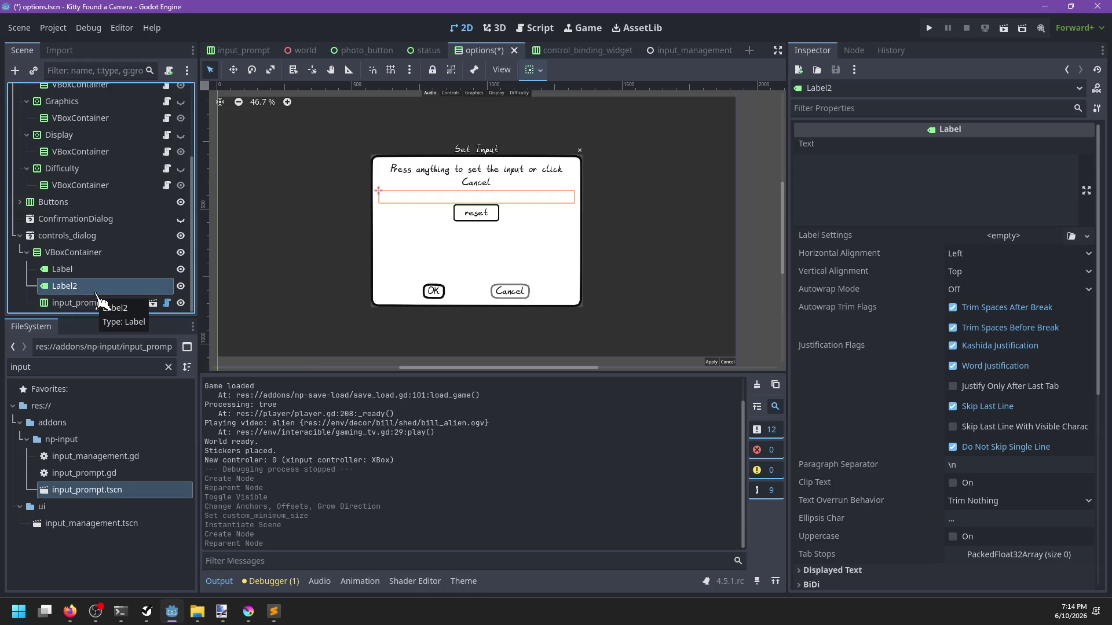
{"action": "left_click", "coordinate": [804, 194]}
{"action": "type", "text": "Current Input:"}
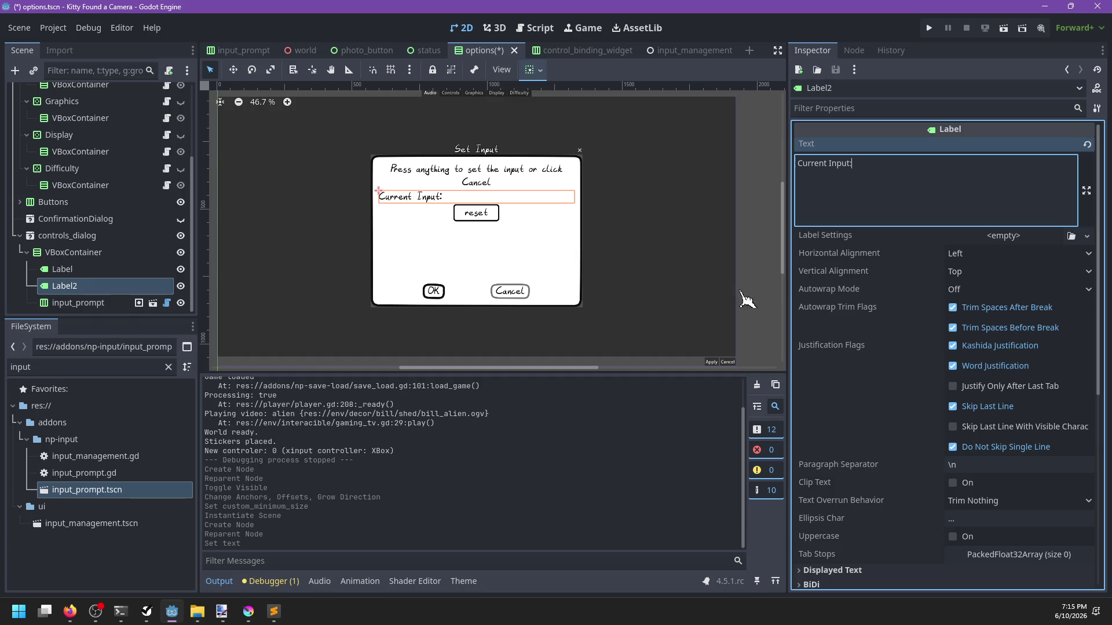
Step: Delete the trial Label2 and start adding a new child node under VBoxContainer
{"action": "left_click", "coordinate": [116, 286]}
{"action": "key", "text": "Delete"}
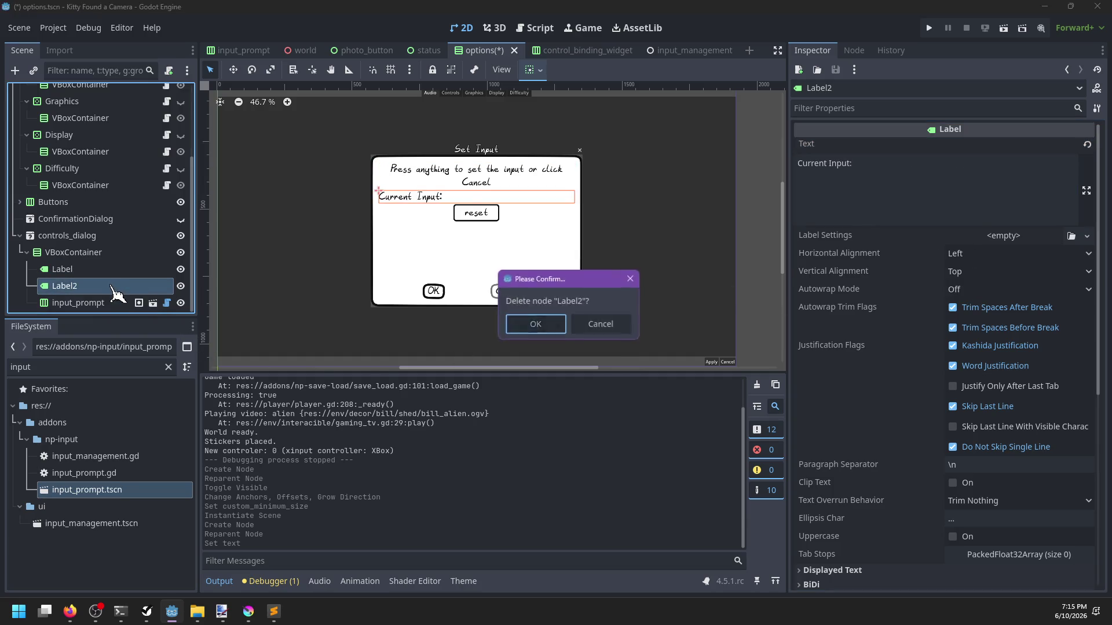
{"action": "key", "text": "Return"}
{"action": "left_click", "coordinate": [81, 273]}
{"action": "key", "text": "ctrl+a"}
Step: Create an HBoxContainer holding input_prompt, with a Label reading 'Action Name' placed before it
{"action": "type", "text": "HB"}
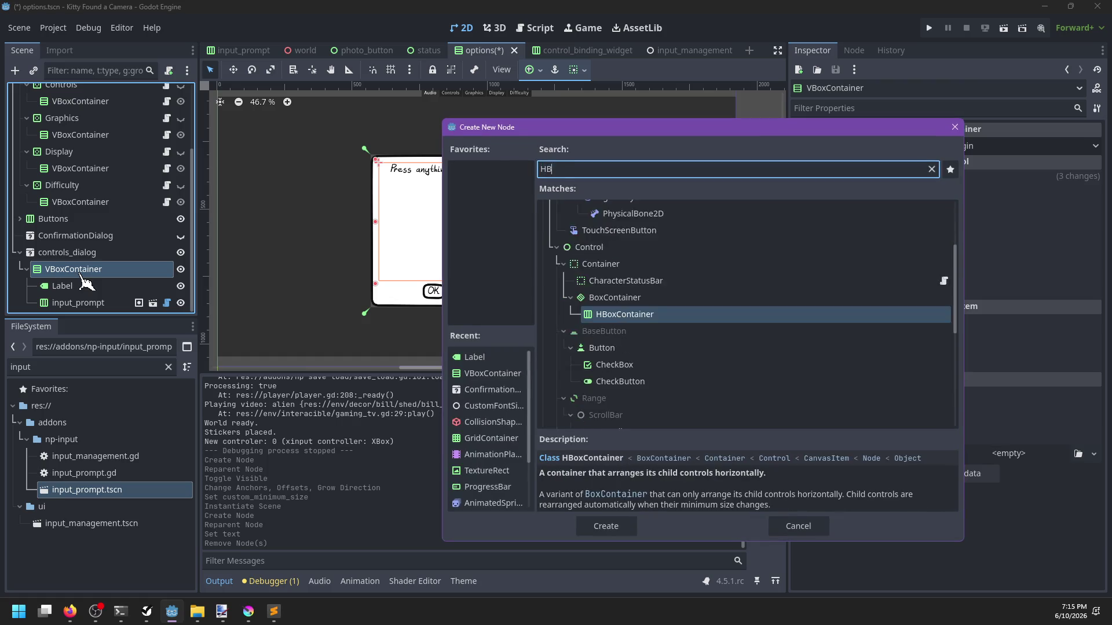
{"action": "type", "text": "ox"}
{"action": "key", "text": "Return"}
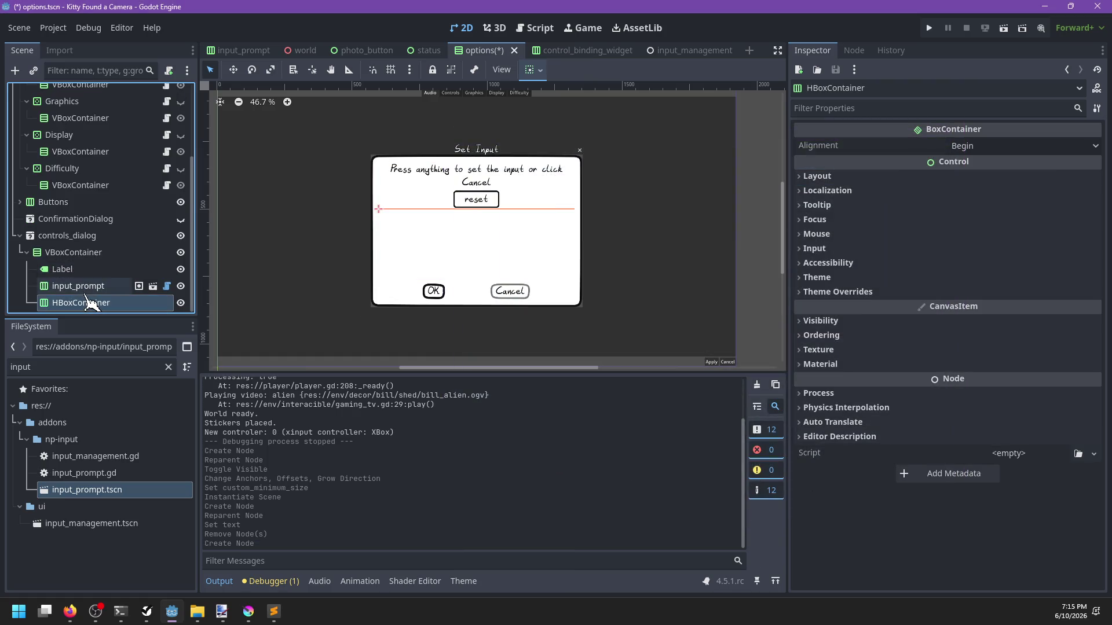
{"action": "left_click_drag", "start_coordinate": [87, 288], "coordinate": [67, 302]}
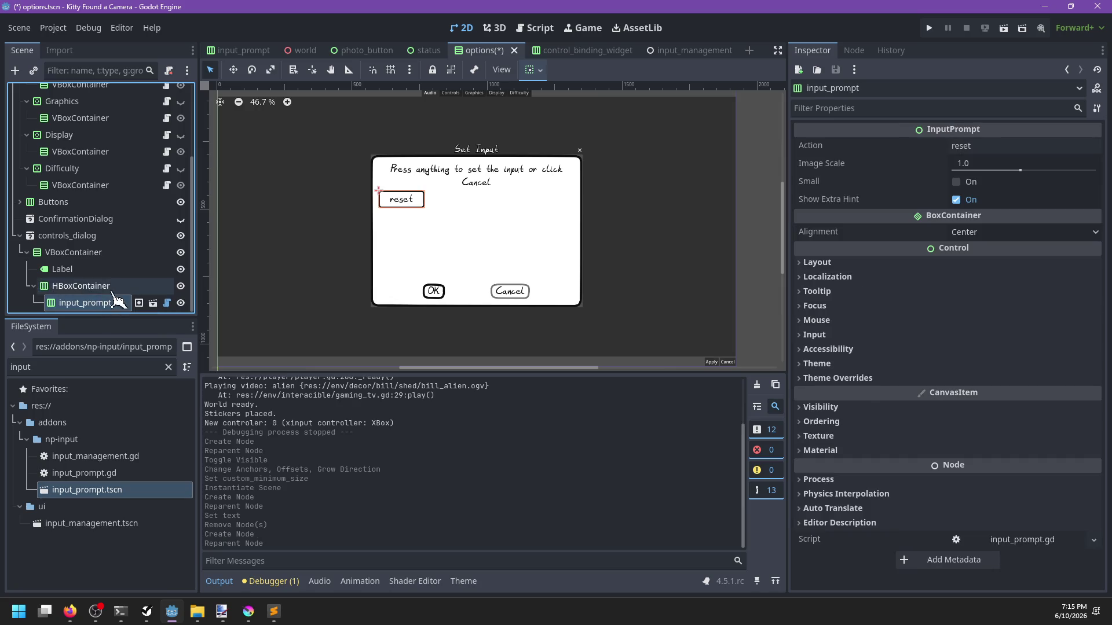
{"action": "left_click", "coordinate": [107, 287]}
{"action": "key", "text": "ctrl+a"}
{"action": "type", "text": "Label"}
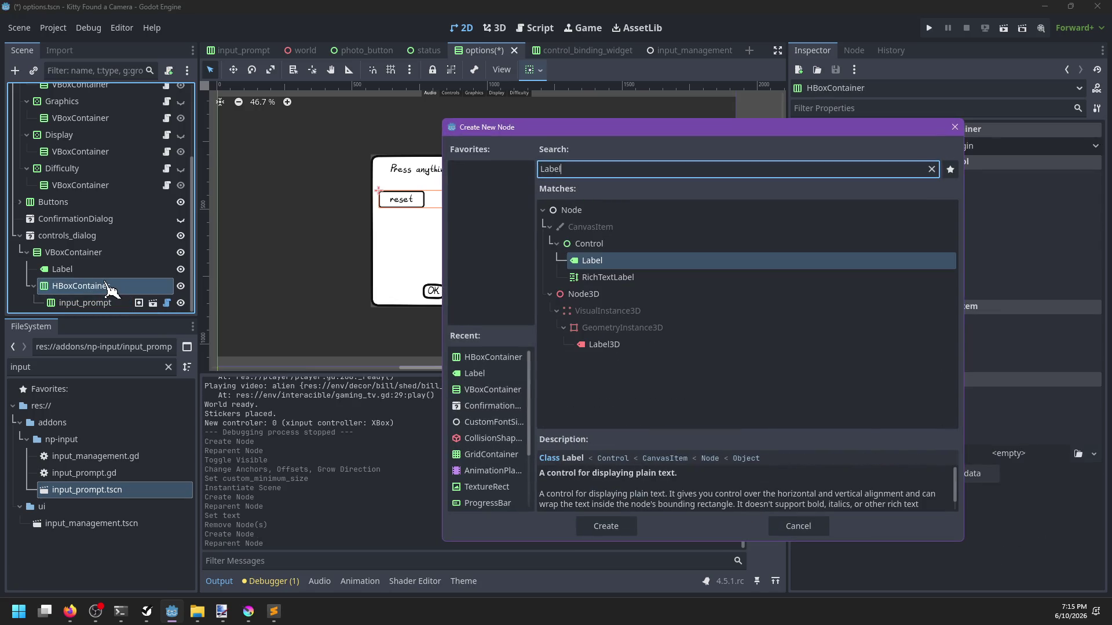
{"action": "key", "text": "Return"}
{"action": "left_click_drag", "start_coordinate": [98, 303], "coordinate": [91, 284]}
{"action": "left_click", "coordinate": [935, 199]}
{"action": "type", "text": "Action N"}
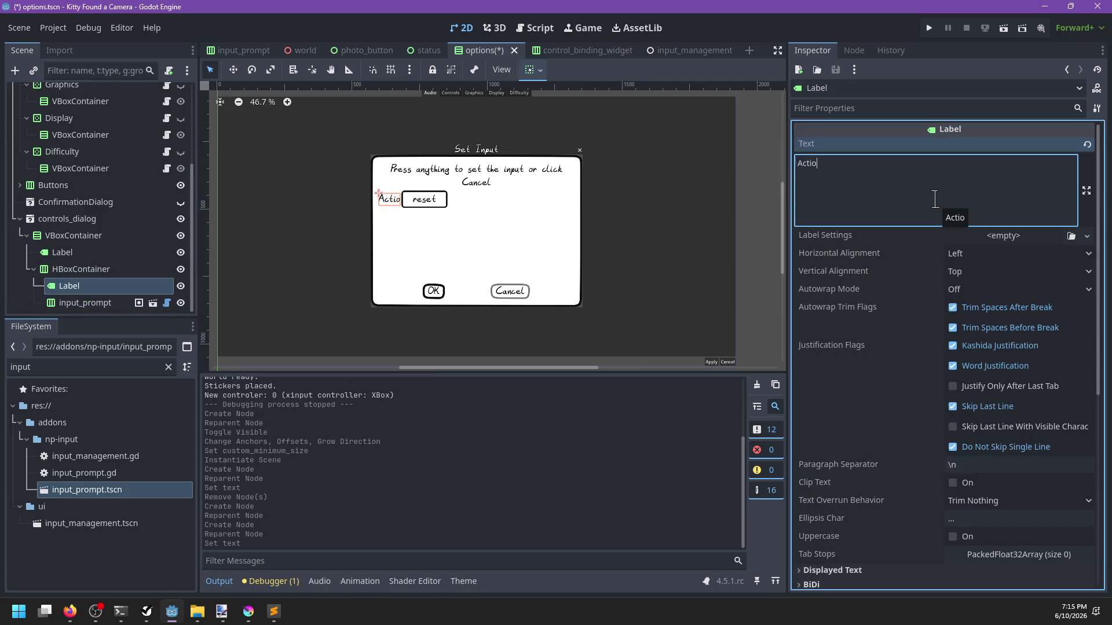
{"action": "type", "text": "ame"}
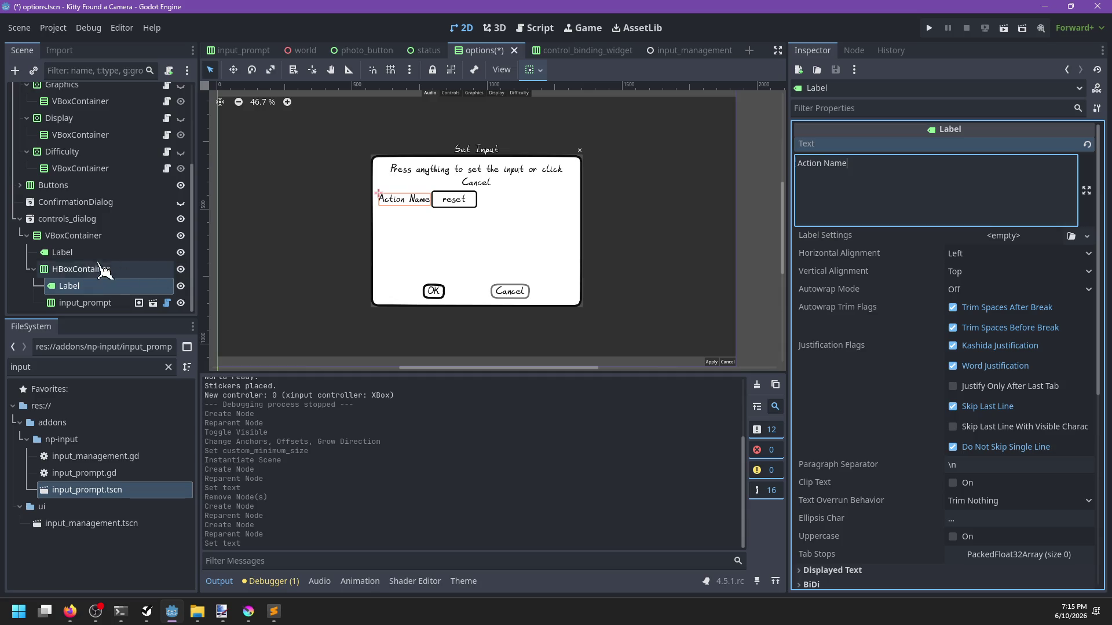
{"action": "left_click", "coordinate": [90, 274]}
Step: Browse the HBoxContainer's layout, sizing and transform properties, leaving them unchanged
{"action": "left_click", "coordinate": [856, 178]}
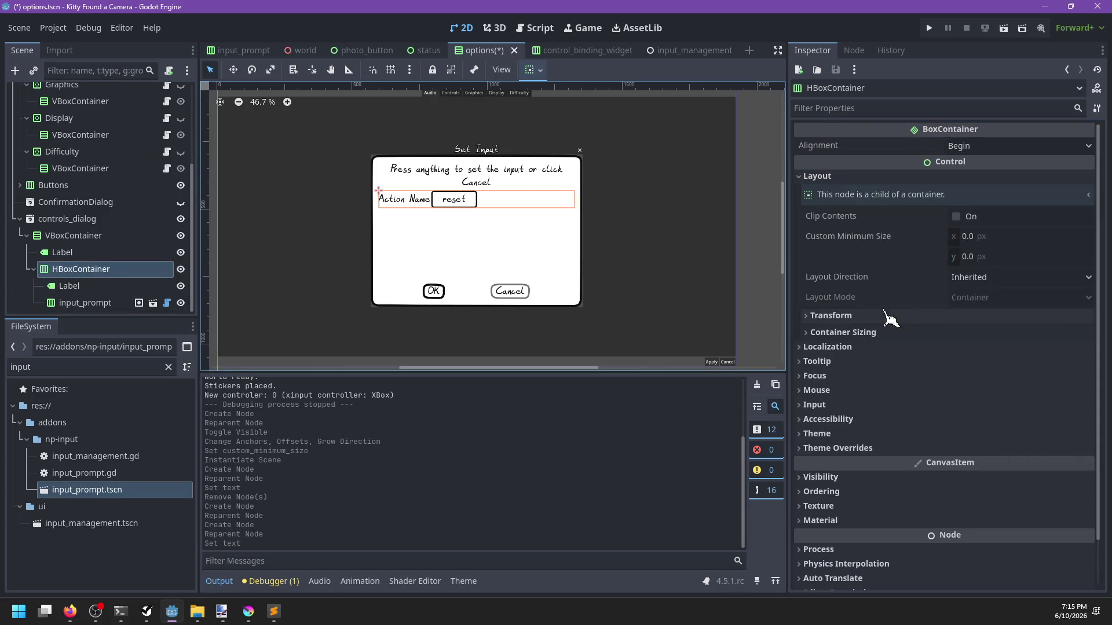
{"action": "left_click", "coordinate": [862, 333]}
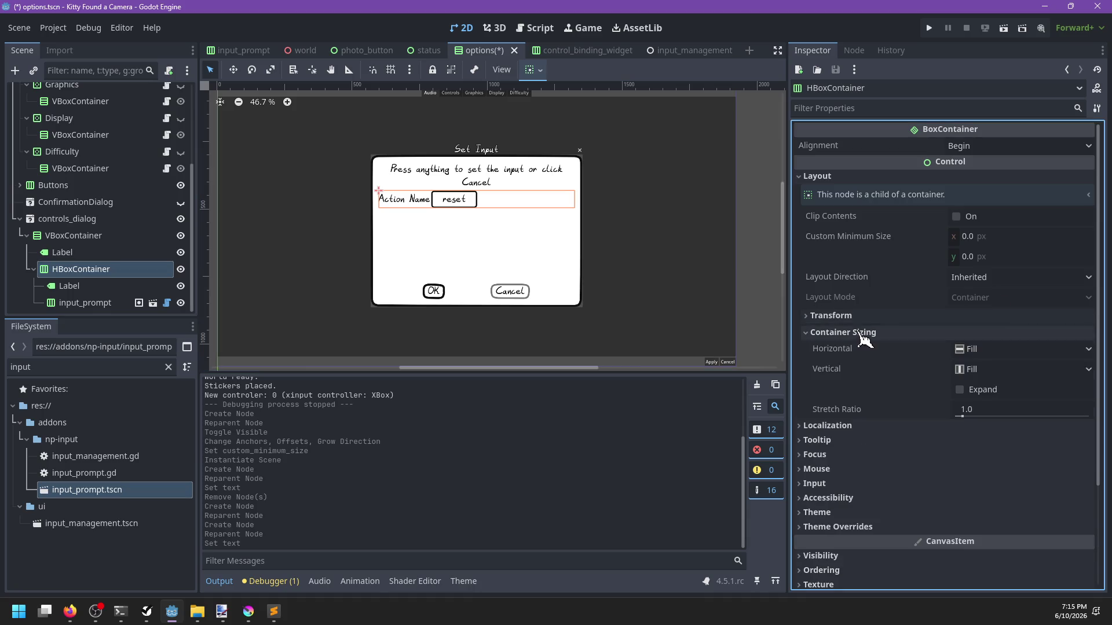
{"action": "left_click", "coordinate": [877, 317]}
{"action": "left_click", "coordinate": [880, 318]}
{"action": "left_click", "coordinate": [960, 390]}
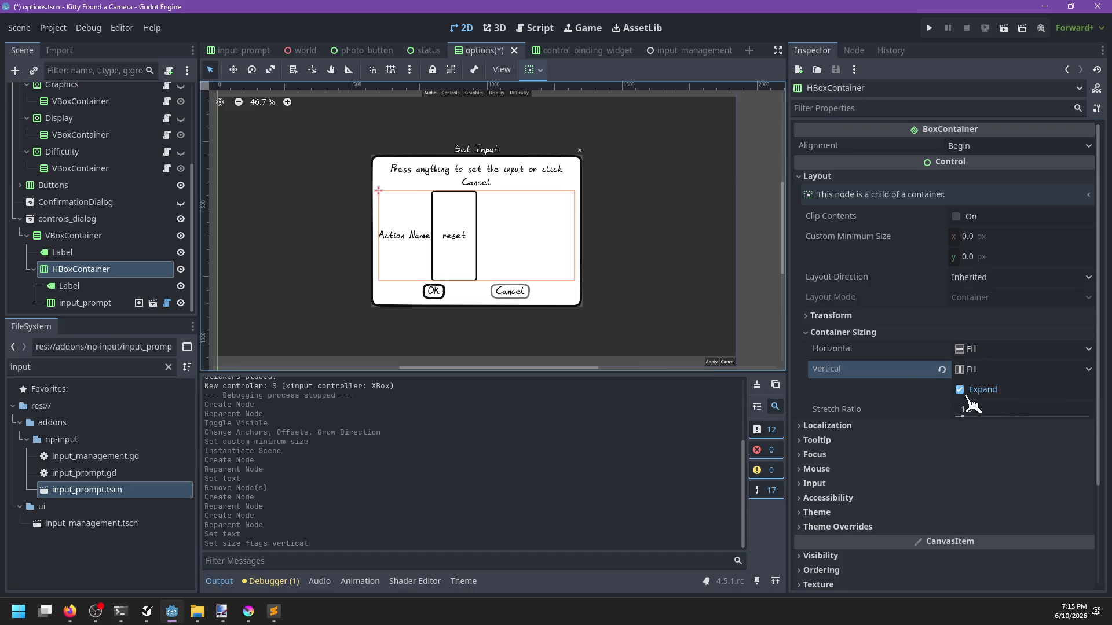
{"action": "left_click", "coordinate": [960, 391]}
{"action": "key", "text": "alt+Tab"}
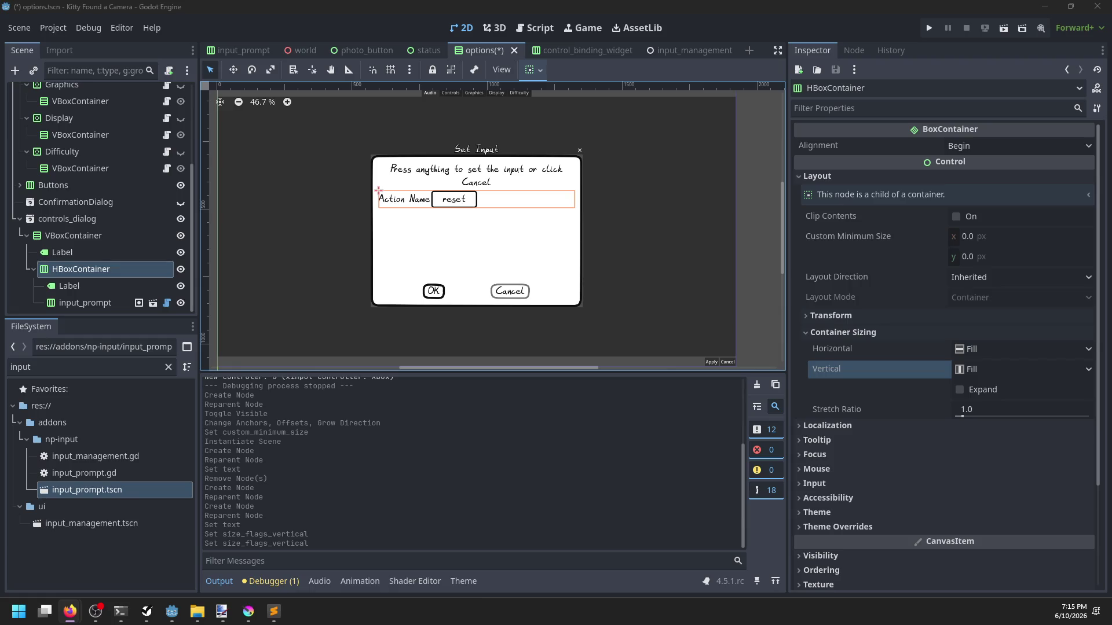
{"action": "key", "text": "alt+Tab"}
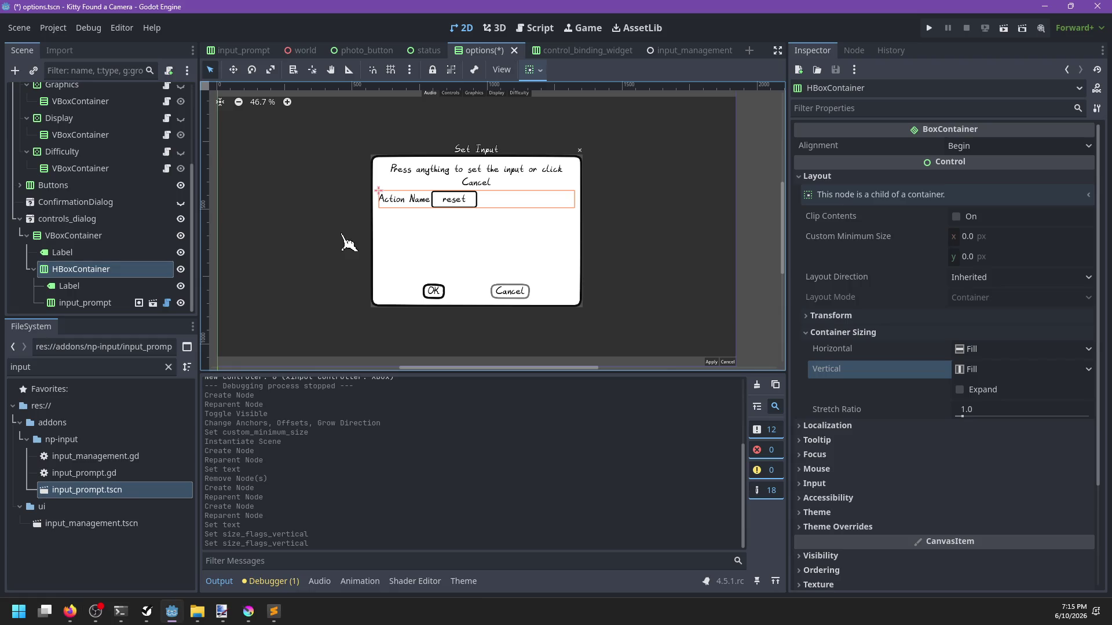
Step: Set the HBoxContainer's Alignment to Center
{"action": "scroll", "coordinate": [889, 422], "scroll_direction": "down", "scroll_amount": 2}
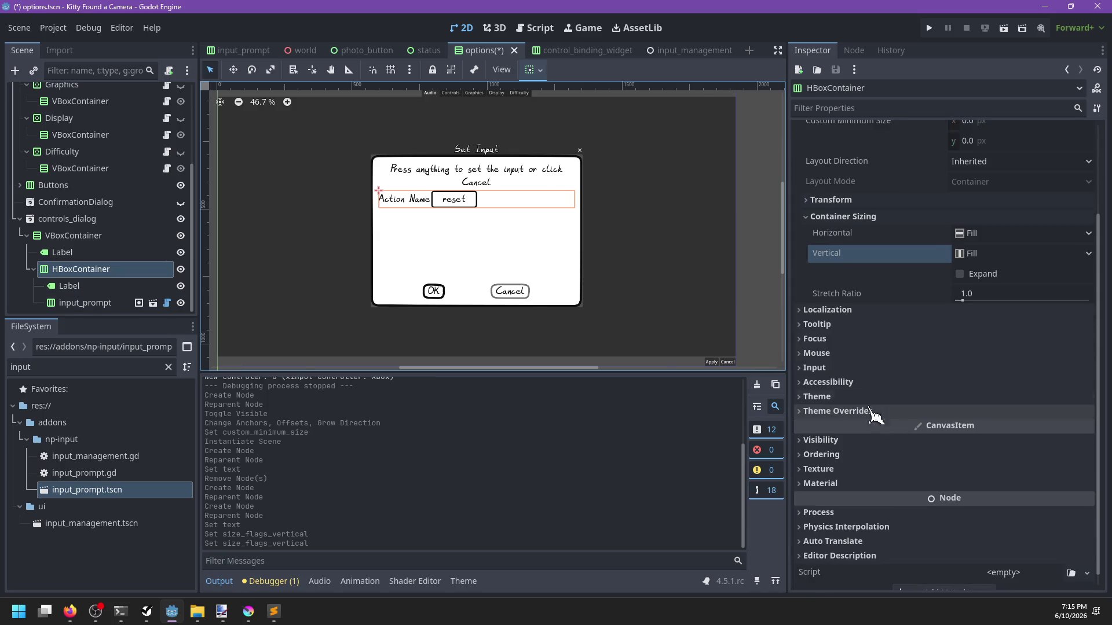
{"action": "left_click", "coordinate": [64, 286]}
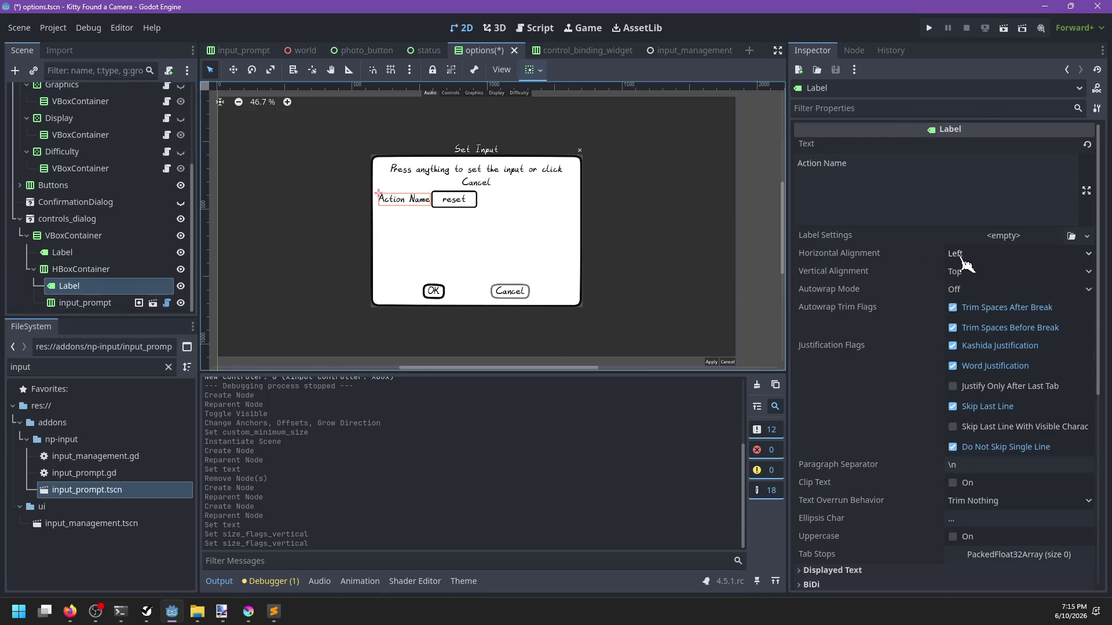
{"action": "left_click", "coordinate": [132, 271]}
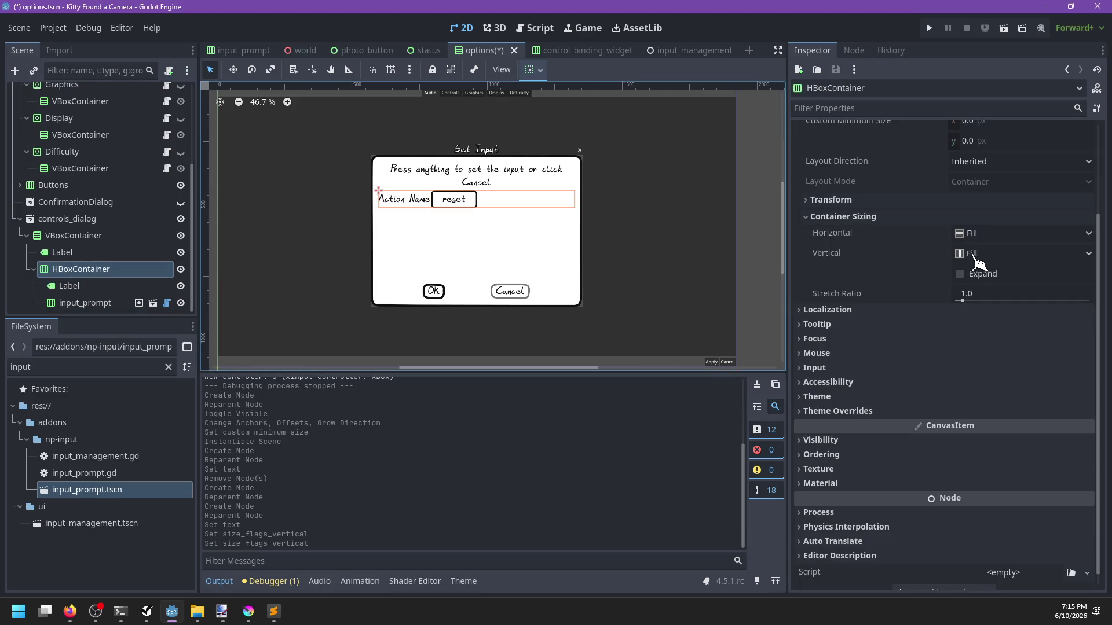
{"action": "scroll", "coordinate": [956, 267], "scroll_direction": "up", "scroll_amount": 5}
{"action": "left_click", "coordinate": [974, 148]}
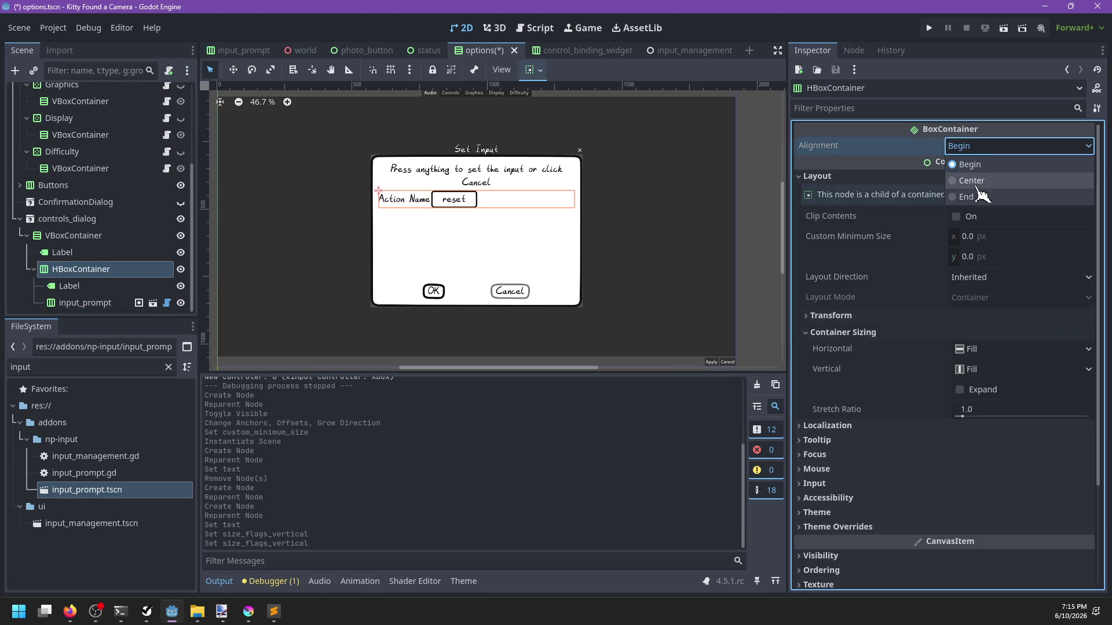
{"action": "left_click", "coordinate": [976, 181]}
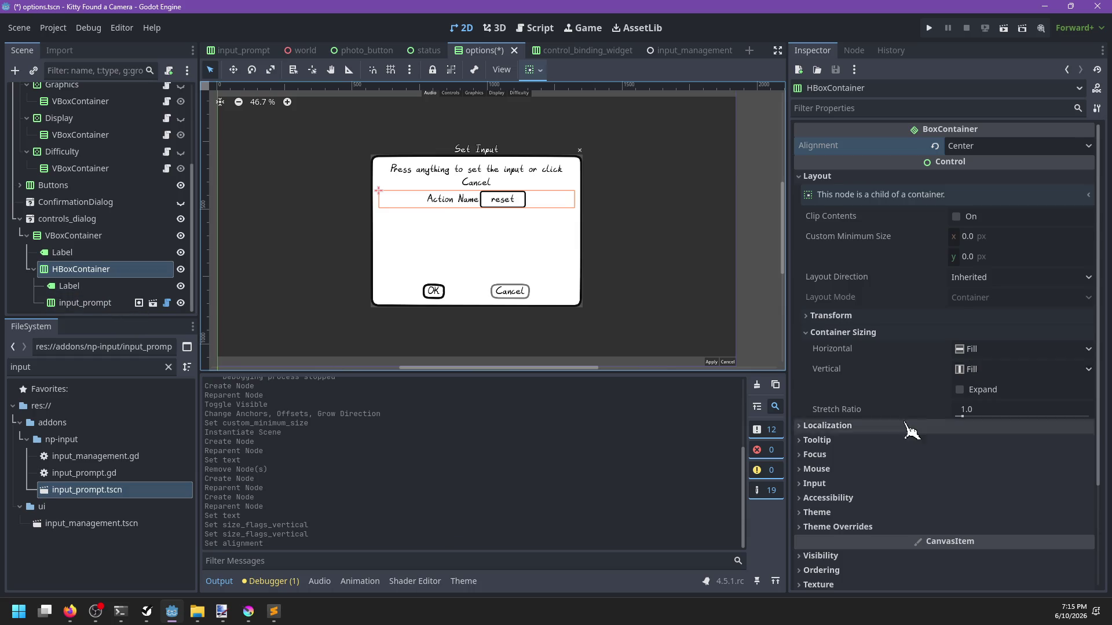
Step: Set the row's theme override Separation to 30 and save the options scene
{"action": "scroll", "coordinate": [869, 405], "scroll_direction": "down", "scroll_amount": 5}
{"action": "left_click", "coordinate": [857, 397]}
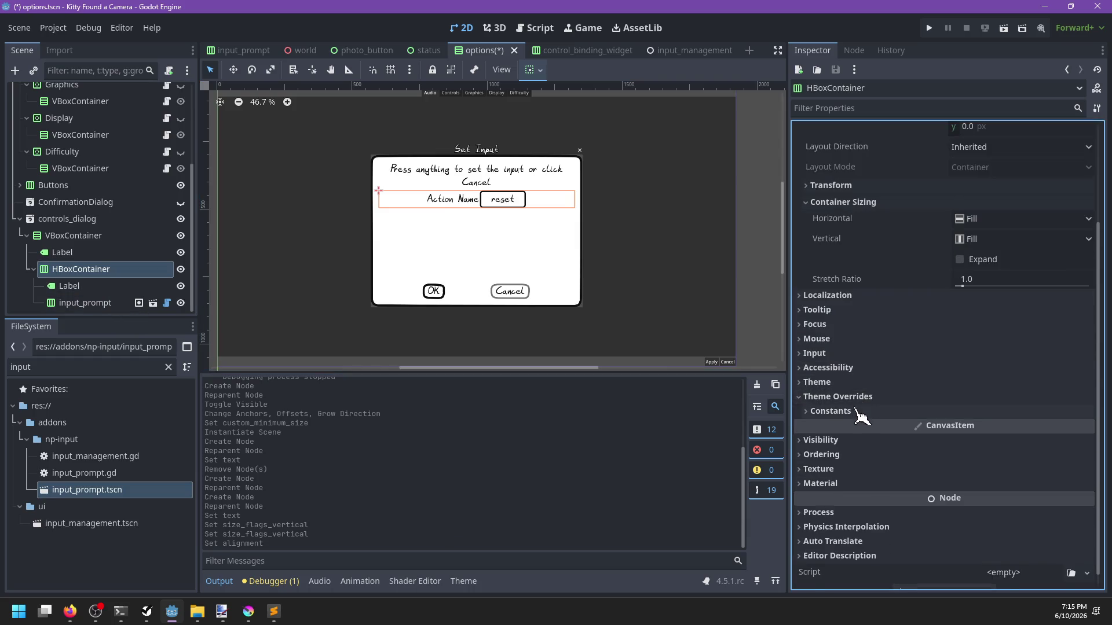
{"action": "left_click", "coordinate": [863, 411]}
{"action": "left_click", "coordinate": [990, 428]}
{"action": "type", "text": "15"}
{"action": "key", "text": "Return"}
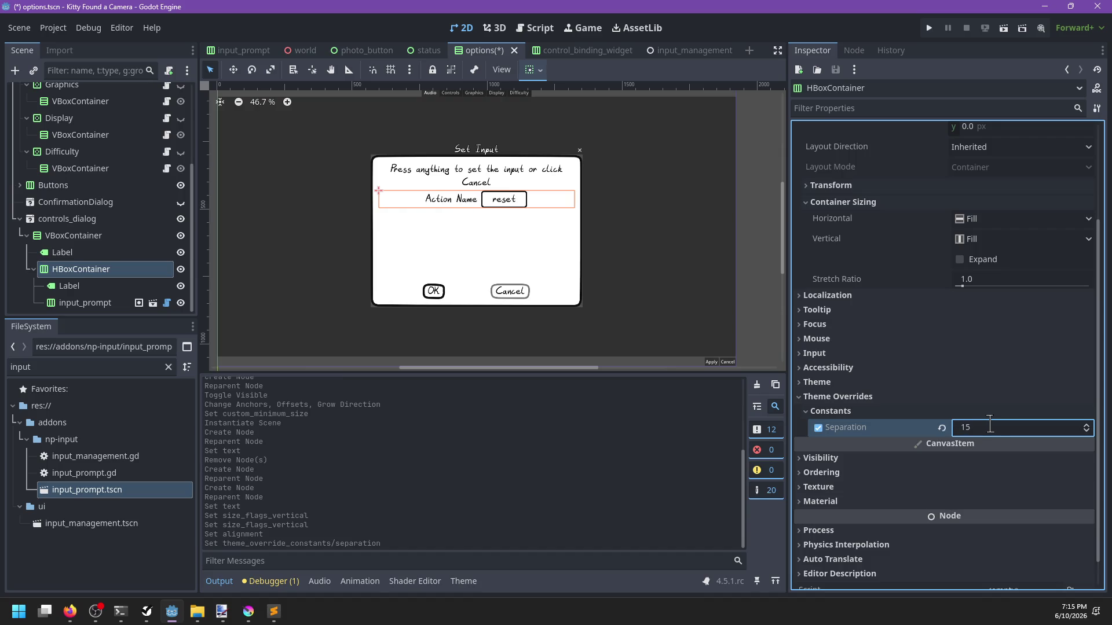
{"action": "double_click", "coordinate": [975, 427]}
{"action": "type", "text": "30"}
{"action": "key", "text": "Return"}
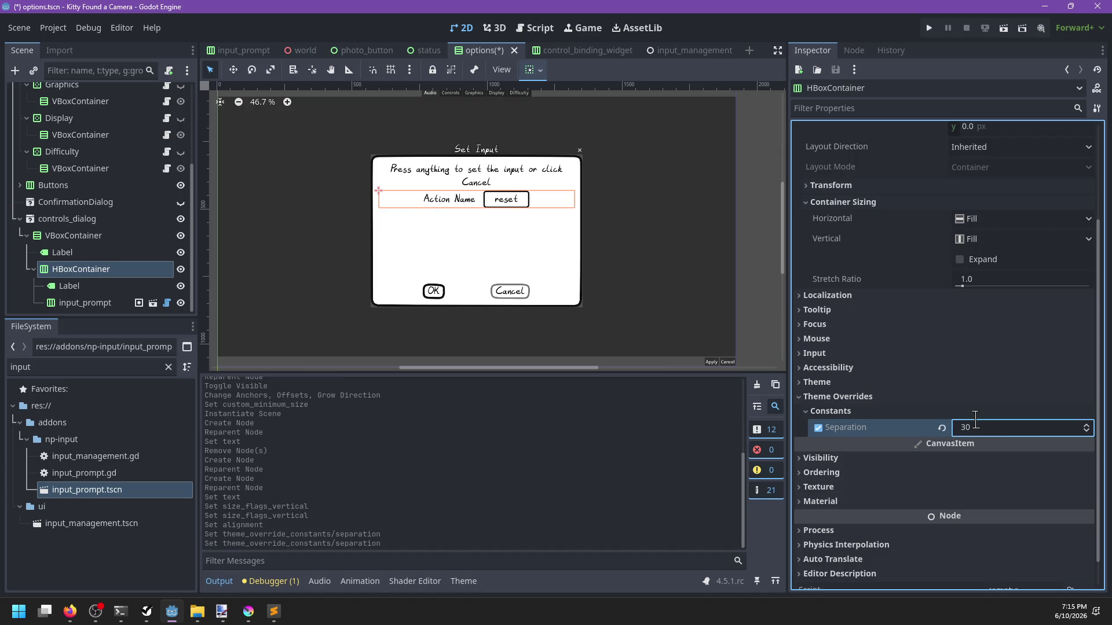
{"action": "key", "text": "ctrl+s"}
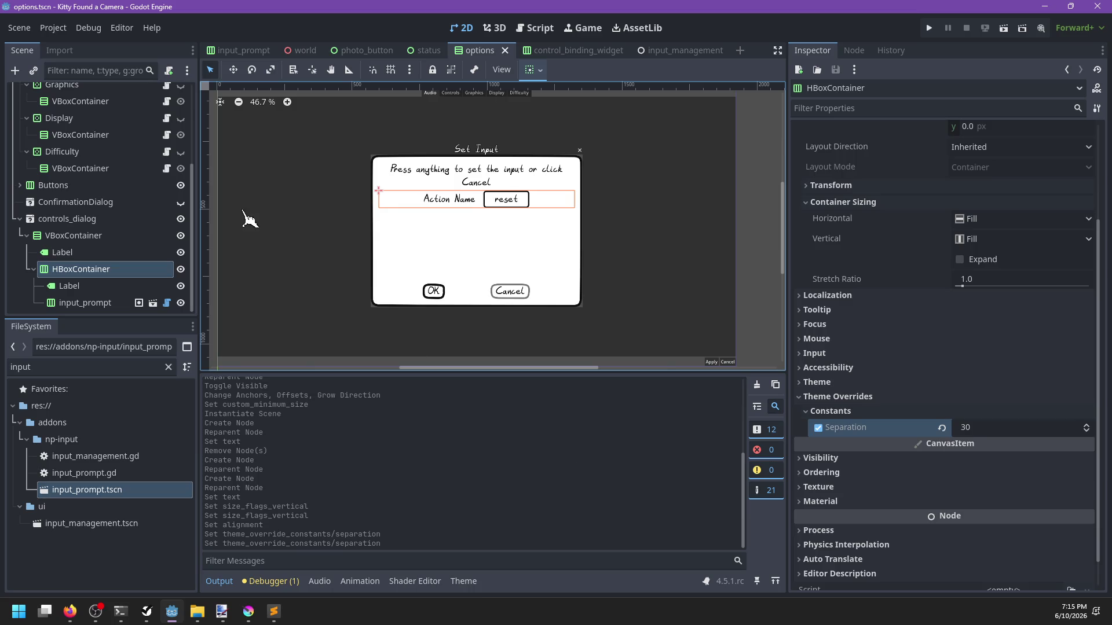
{"action": "left_click", "coordinate": [75, 235]}
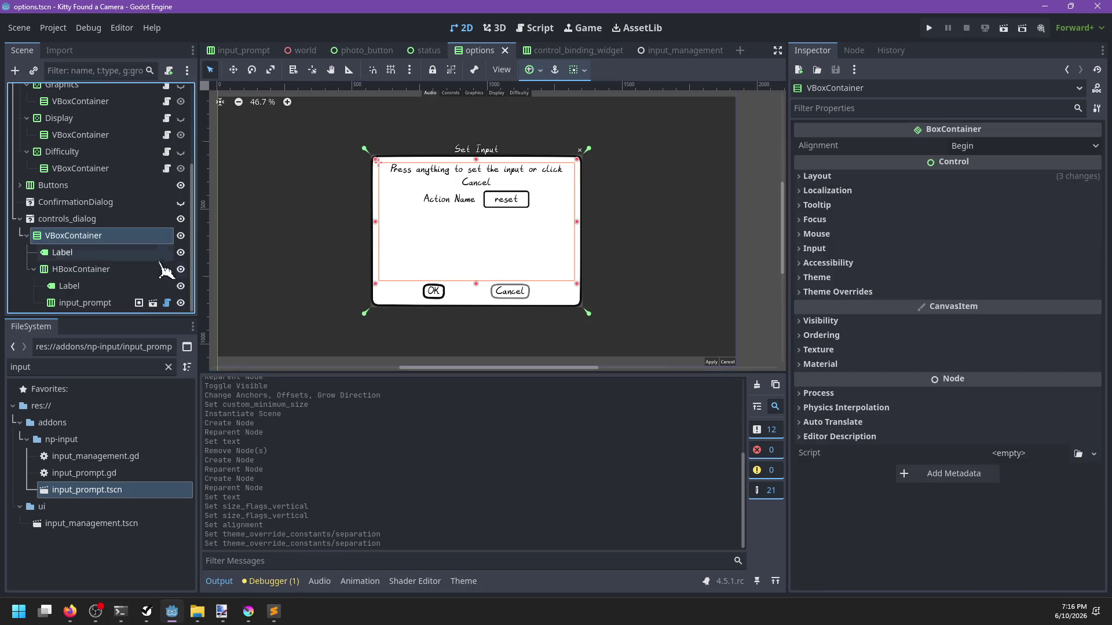
Step: Resize controls_dialog to 900 × 750 px and save the options scene
{"action": "left_click", "coordinate": [127, 219]}
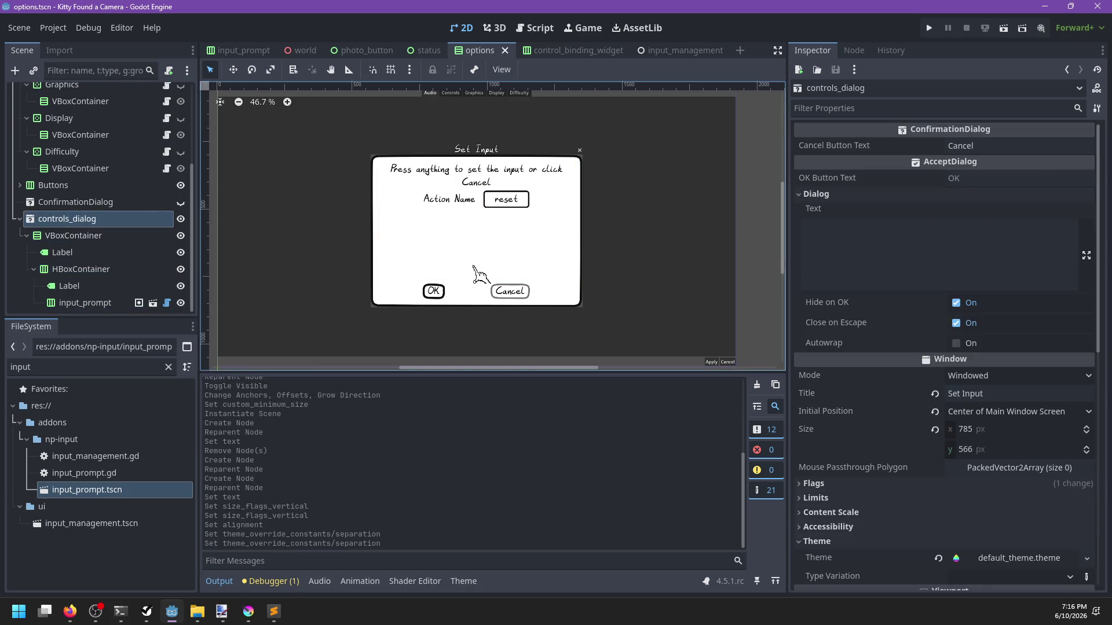
{"action": "left_click", "coordinate": [987, 429]}
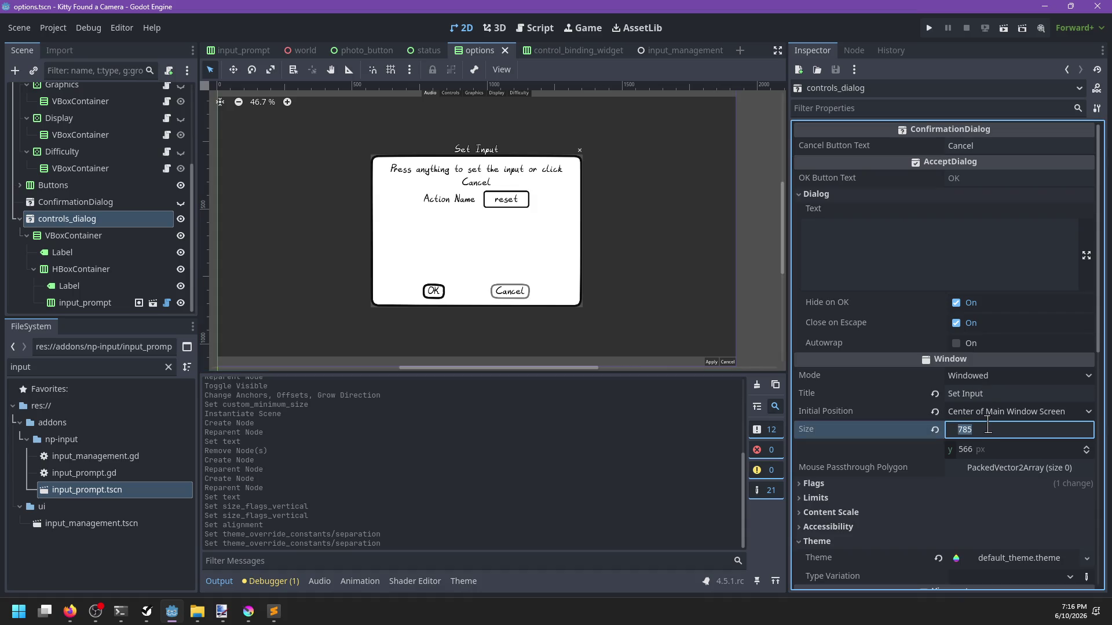
{"action": "type", "text": "900"}
{"action": "key", "text": "Tab"}
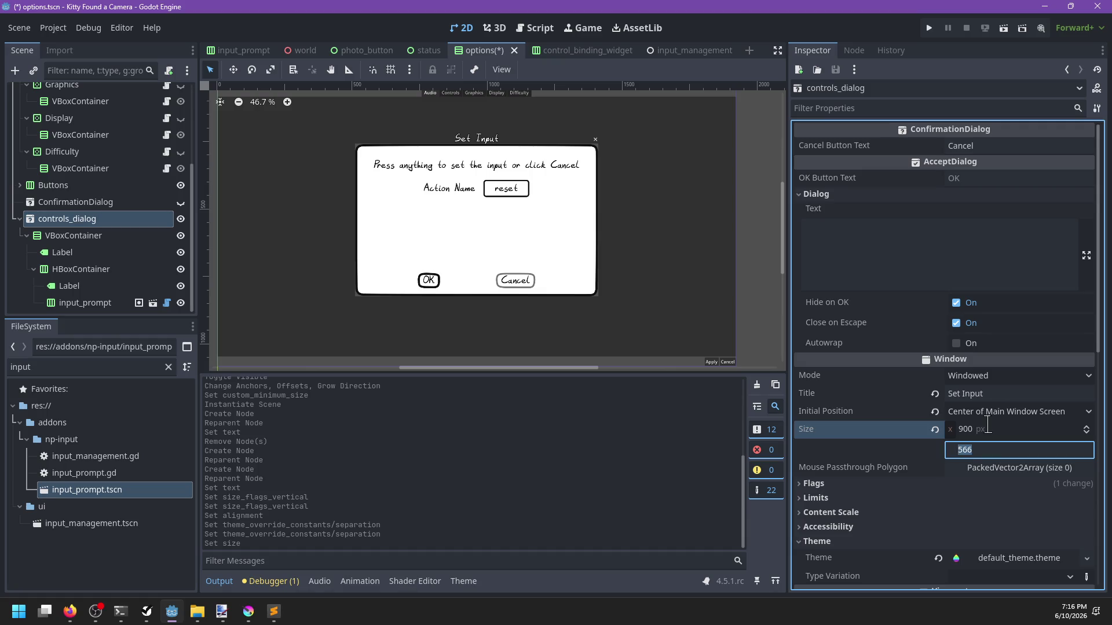
{"action": "type", "text": "600"}
{"action": "key", "text": "Return"}
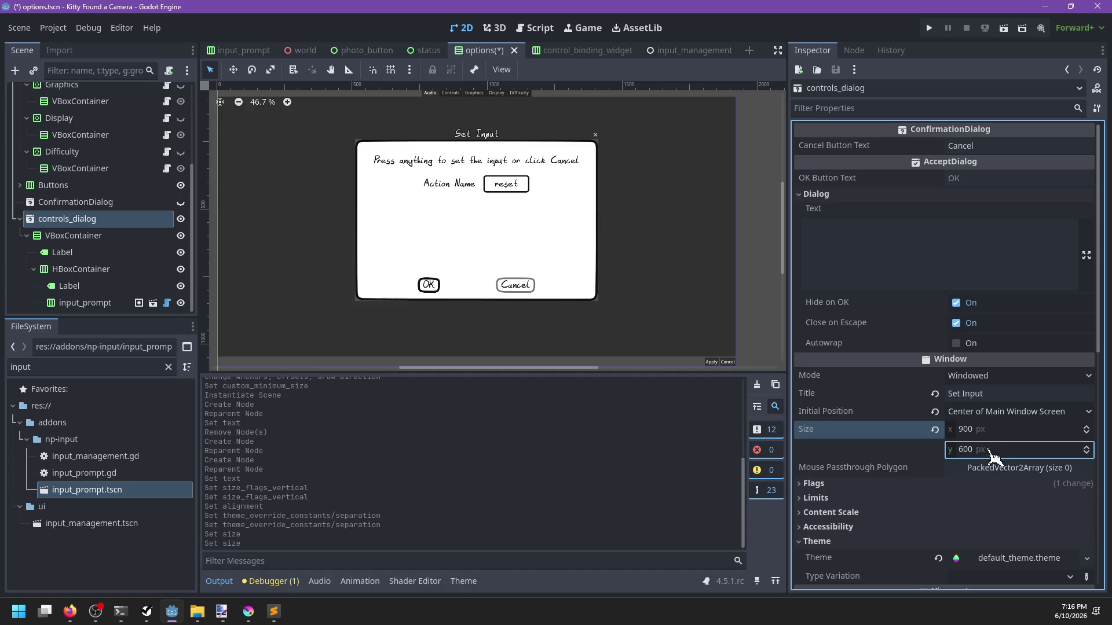
{"action": "left_click", "coordinate": [990, 450]}
{"action": "type", "text": "750"}
{"action": "key", "text": "Return"}
{"action": "scroll", "coordinate": [665, 198], "scroll_direction": "down", "scroll_amount": 3}
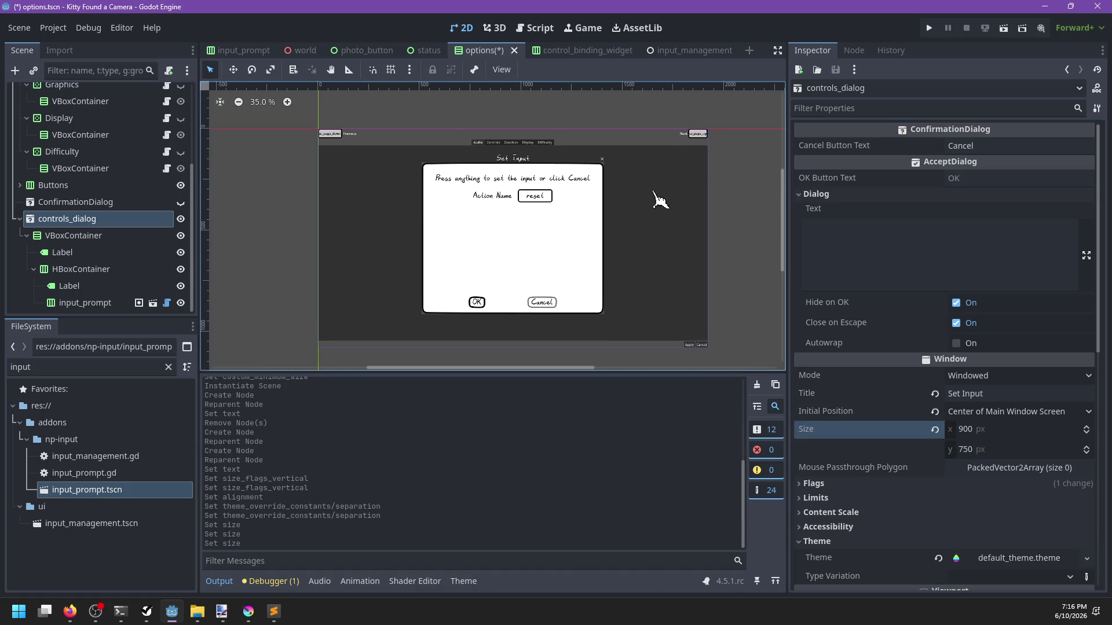
{"action": "key", "text": "ctrl+s"}
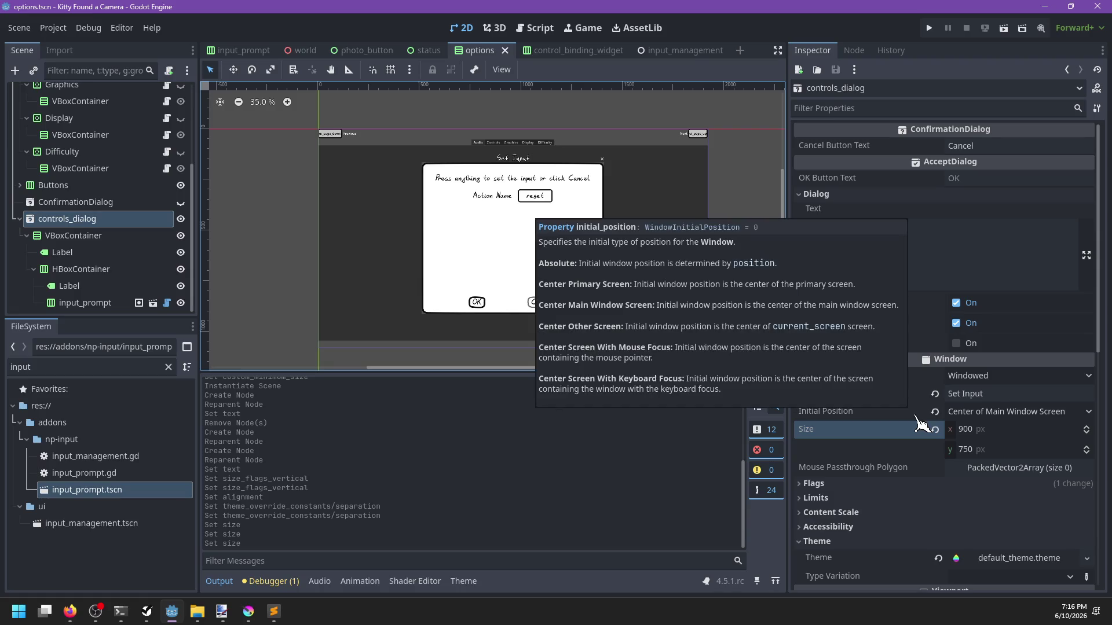
Step: Run the game with F5, cancel the Set Input dialog, and quit back to the editor
{"action": "key", "text": "F5"}
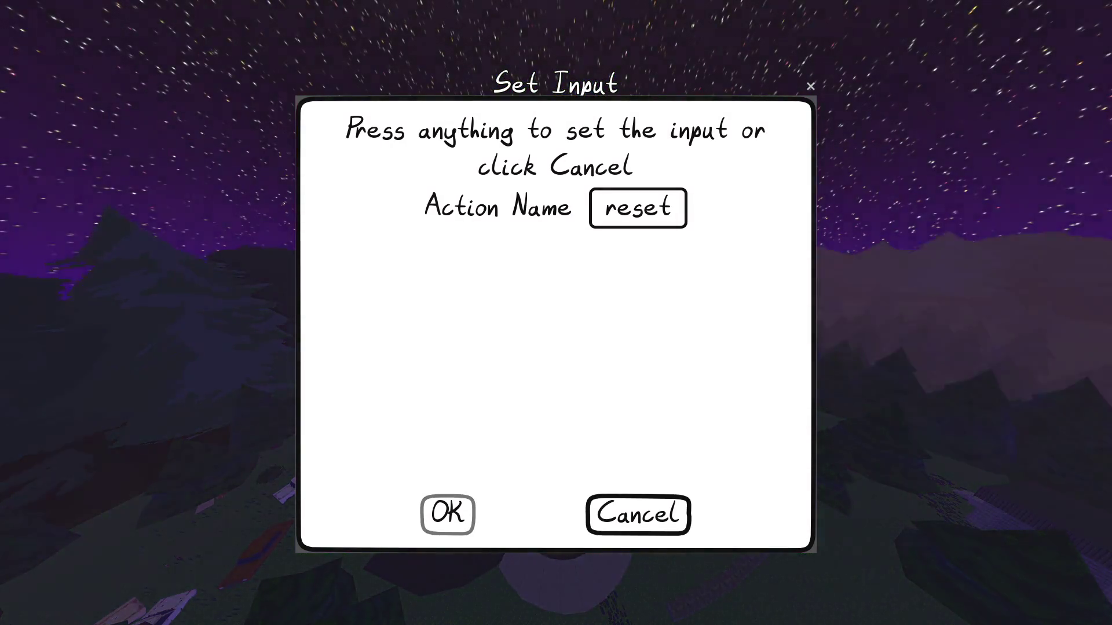
{"action": "left_click", "coordinate": [638, 515]}
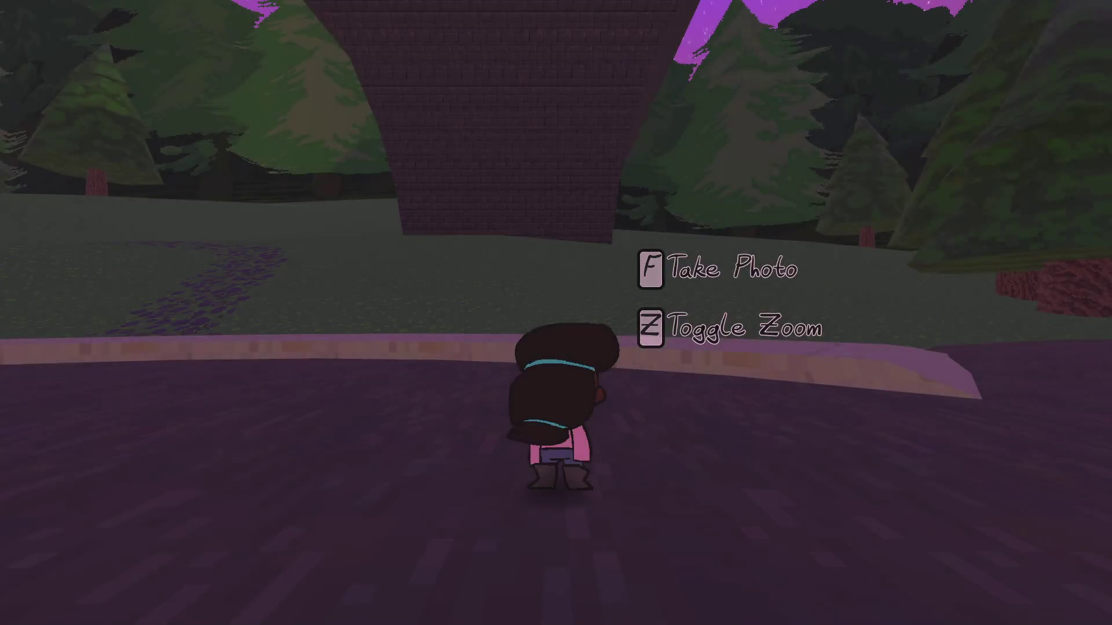
{"action": "key", "text": "w"}
{"action": "key", "text": "alt+F4"}
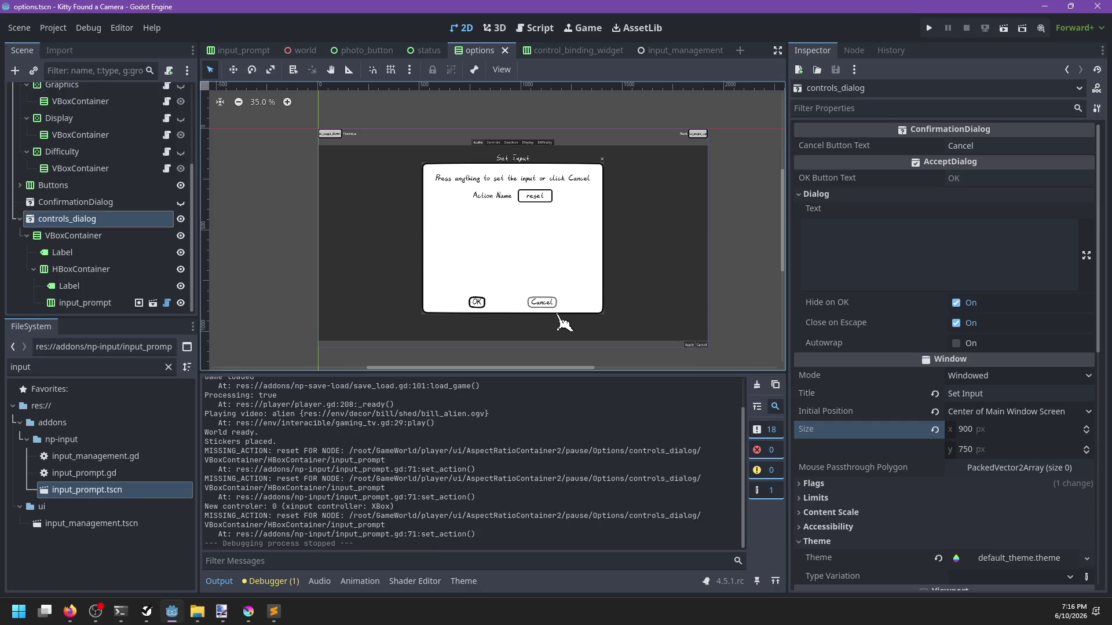
Step: Hide controls_dialog in the editor and open the Options node's script, options.gd
{"action": "left_click", "coordinate": [181, 219]}
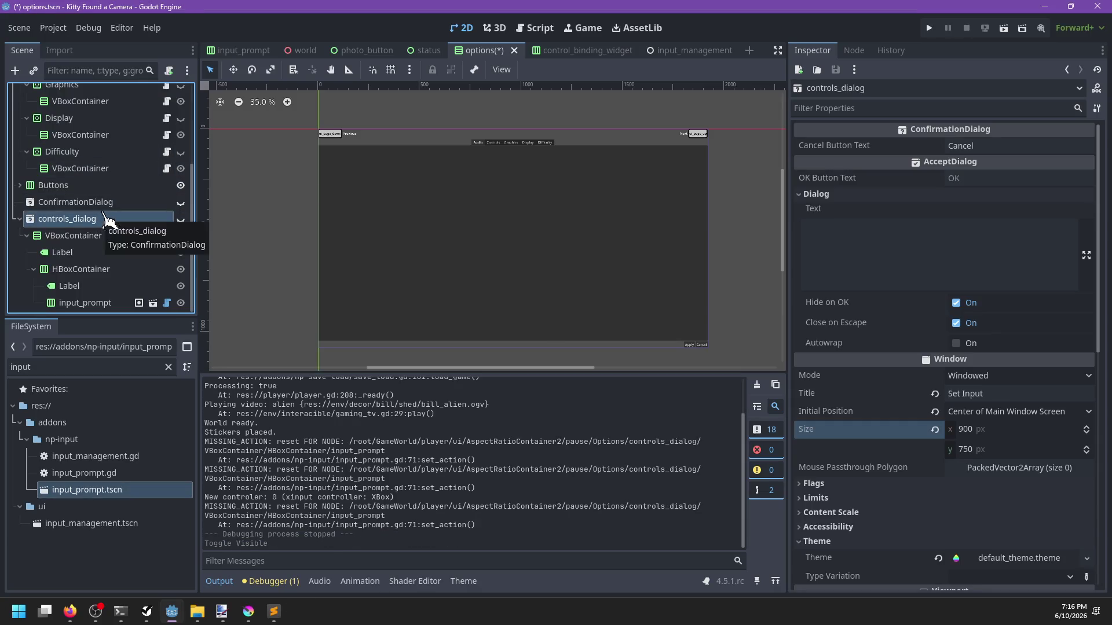
{"action": "scroll", "coordinate": [124, 220], "scroll_direction": "up", "scroll_amount": 5}
{"action": "left_click", "coordinate": [167, 94]}
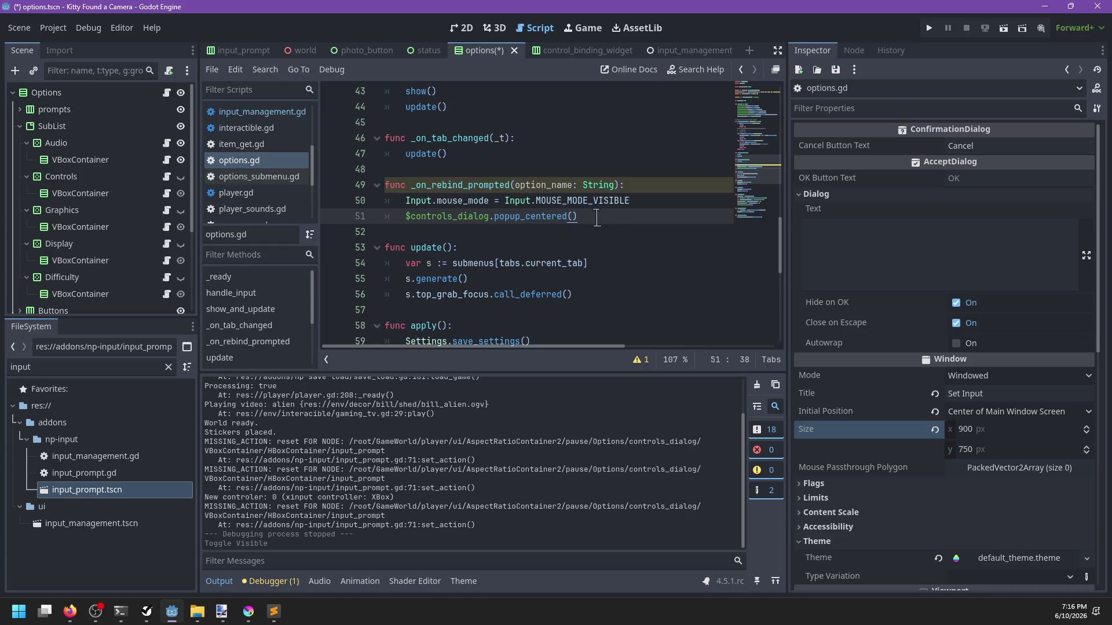
{"action": "scroll", "coordinate": [589, 216], "scroll_direction": "up", "scroll_amount": 10}
{"action": "scroll", "coordinate": [590, 216], "scroll_direction": "up", "scroll_amount": 2}
{"action": "scroll", "coordinate": [589, 216], "scroll_direction": "down", "scroll_amount": 2}
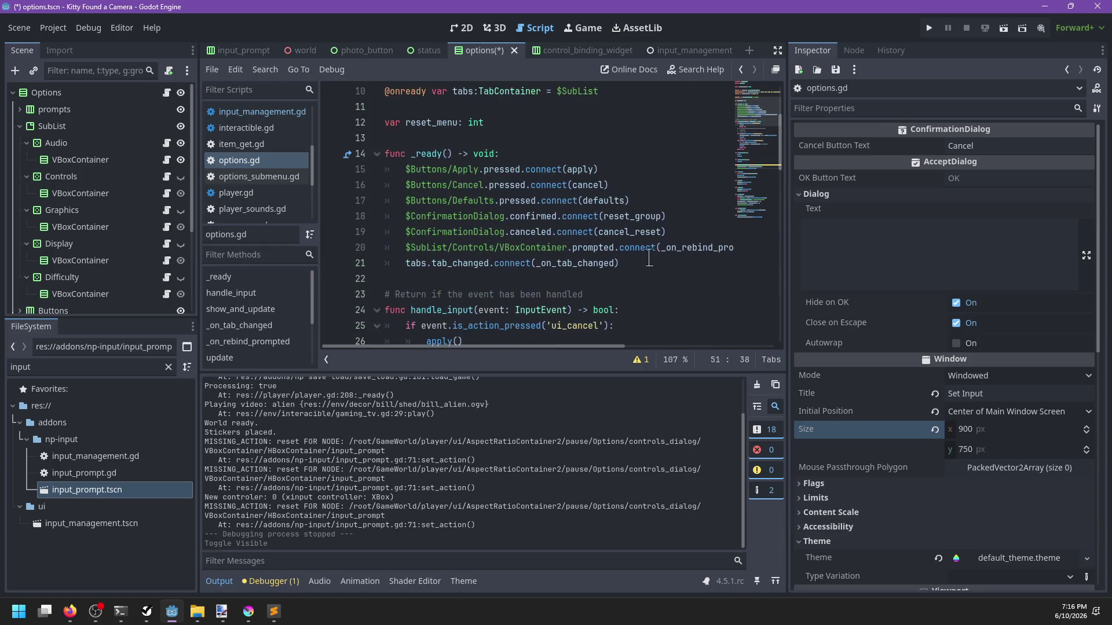
Step: Write $controls_dialog.hide() and $ConfirmationDialog.hide() after the signal connections
{"action": "left_click", "coordinate": [634, 259]}
{"action": "key", "text": "Return"}
{"action": "type", "text": "$"}
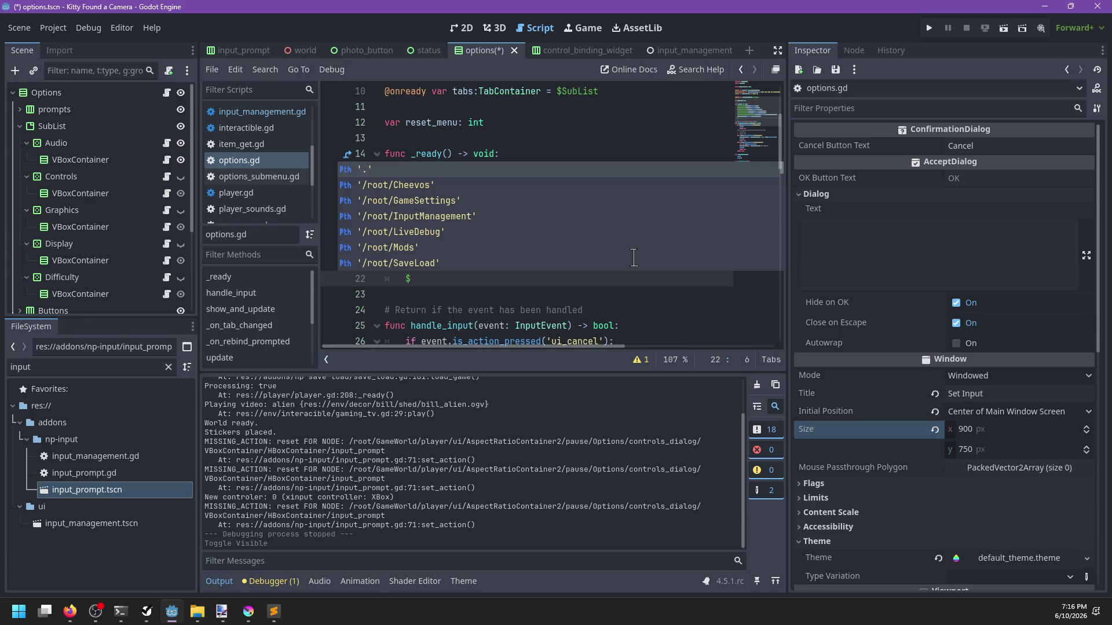
{"action": "type", "text": "controls_dialog.h"}
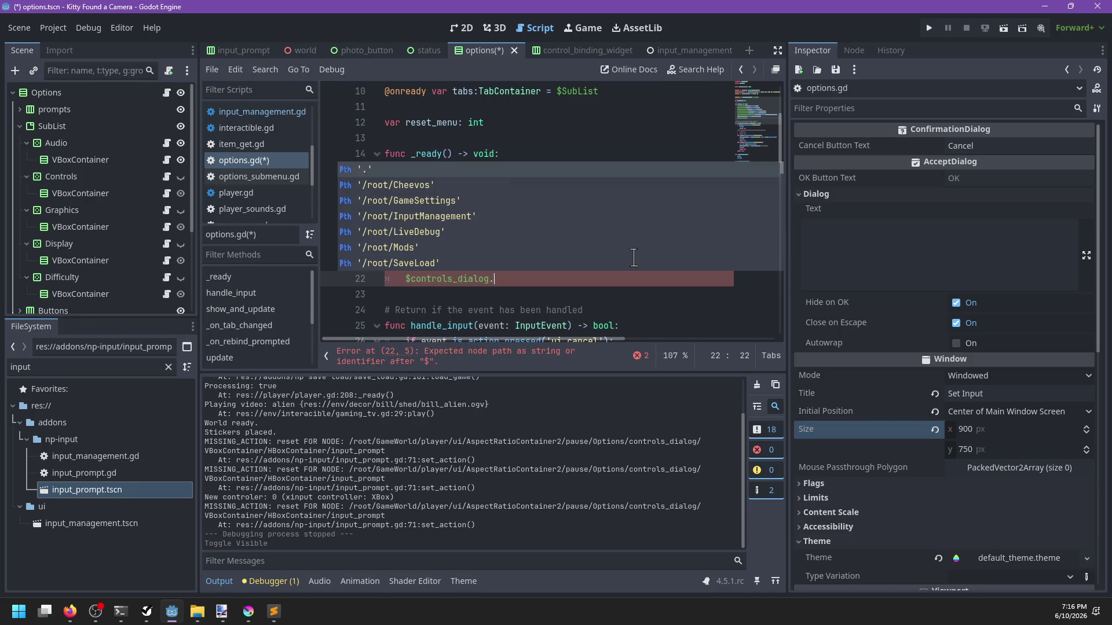
{"action": "type", "text": "ide()"}
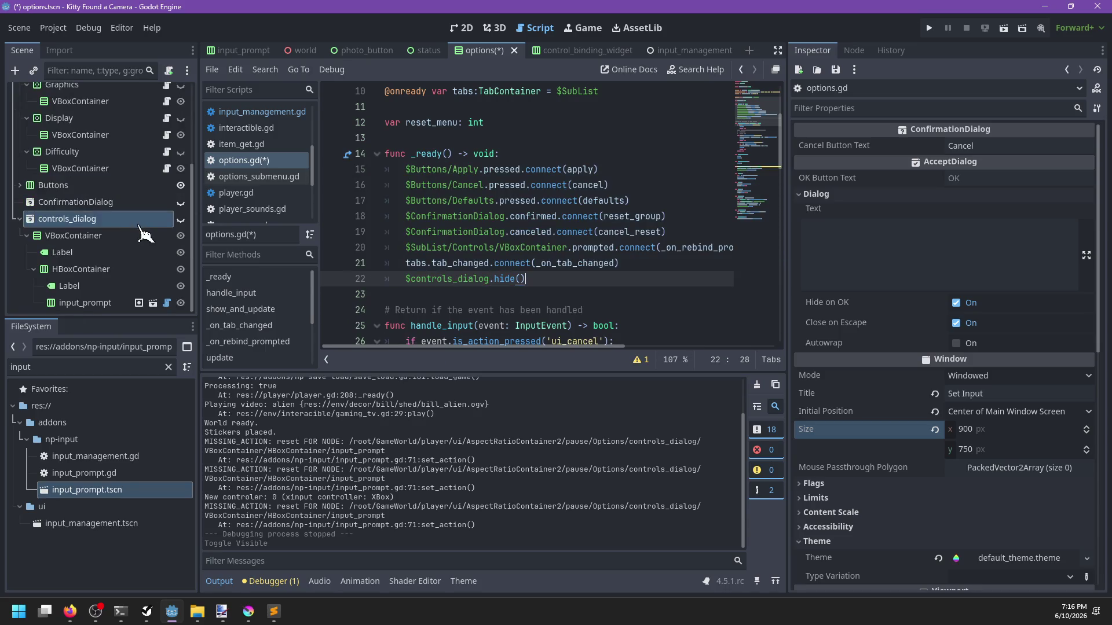
{"action": "key", "text": "Return"}
{"action": "type", "text": "$Con"}
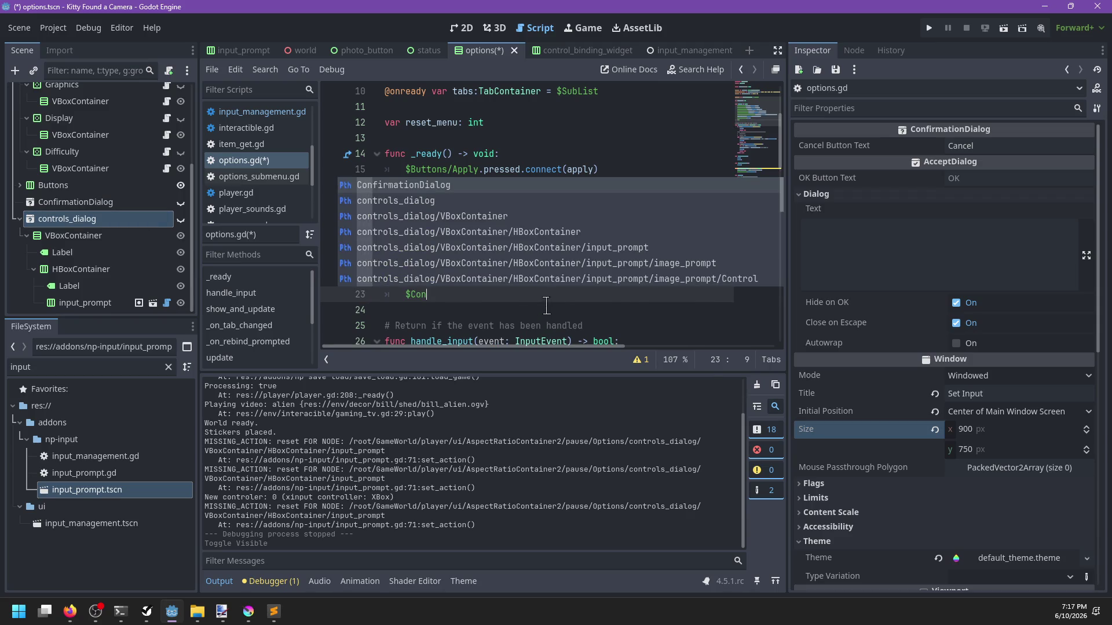
{"action": "key", "text": "Return"}
{"action": "type", "text": ".hide()"}
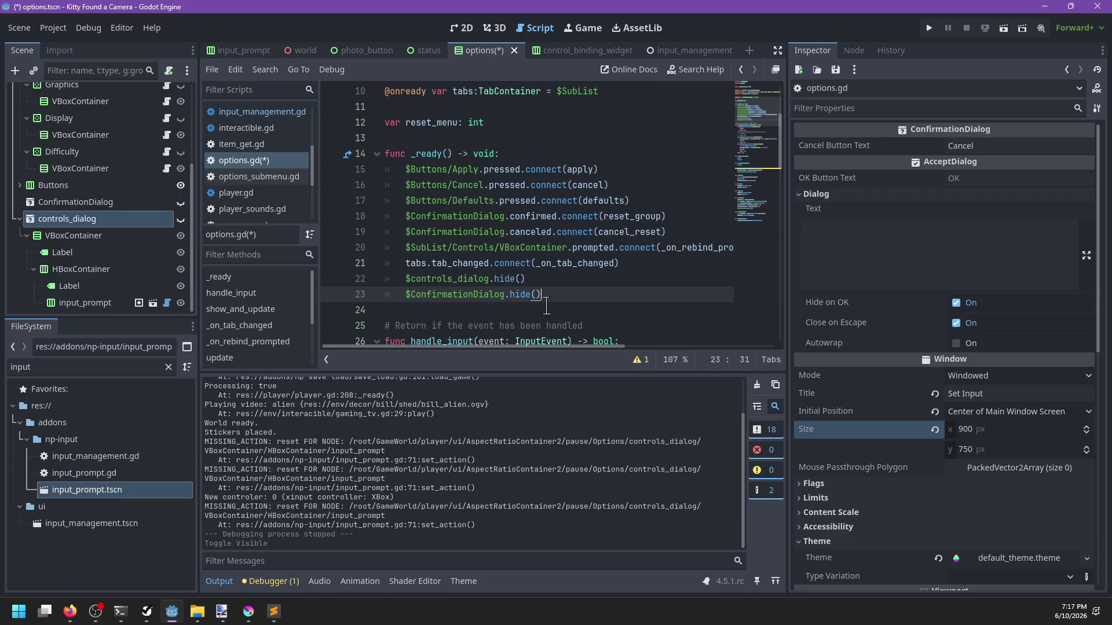
Step: Move the two hide calls to the top of _ready() and save the script
{"action": "left_click_drag", "start_coordinate": [568, 296], "coordinate": [657, 264]}
{"action": "key", "text": "ctrl+c"}
{"action": "key", "text": "BackSpace"}
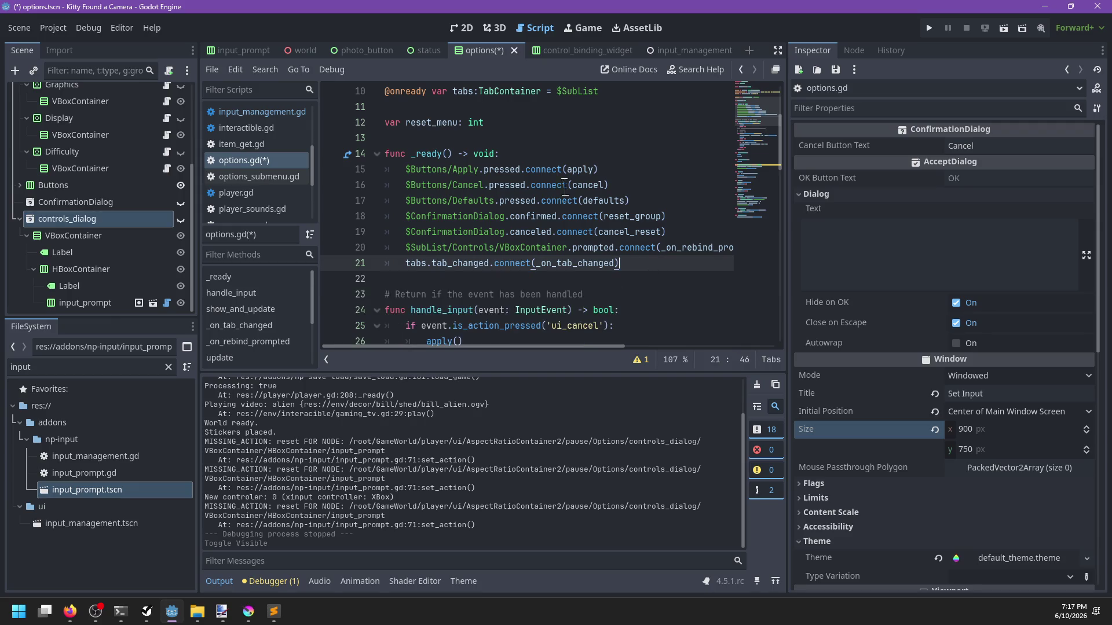
{"action": "left_click", "coordinate": [556, 154]}
{"action": "key", "text": "Return"}
{"action": "key", "text": "ctrl+v"}
{"action": "key", "text": "Return"}
{"action": "key", "text": "ctrl+s"}
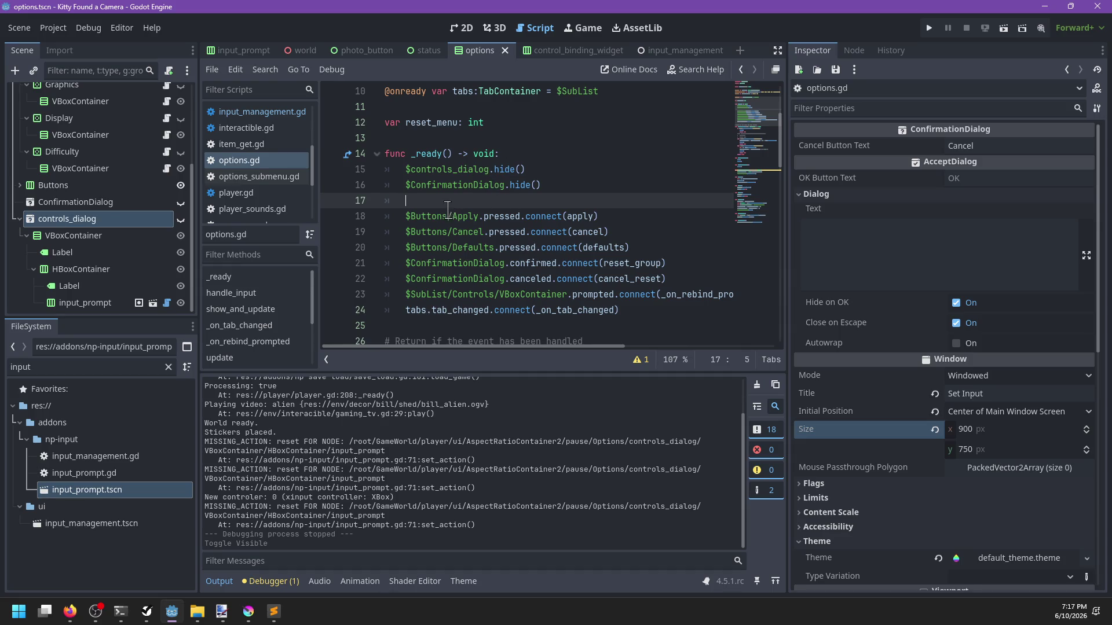
Step: In options_submenu.gd, highlight the options variable's uses and jump to the Settings definition
{"action": "scroll", "coordinate": [643, 307], "scroll_direction": "down", "scroll_amount": 2}
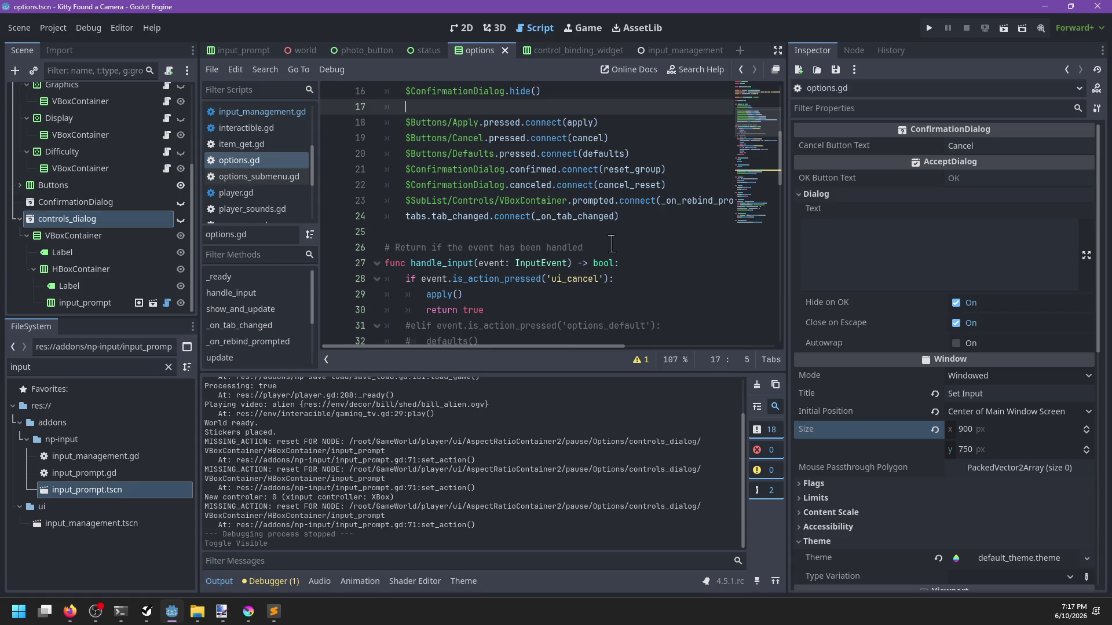
{"action": "scroll", "coordinate": [116, 203], "scroll_direction": "up", "scroll_amount": 5}
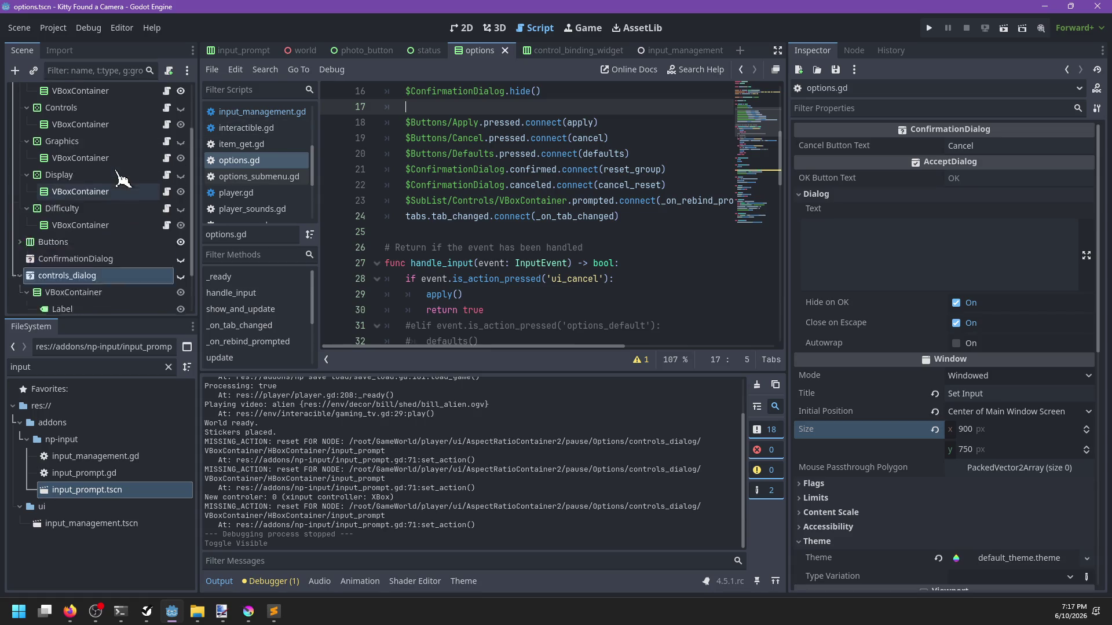
{"action": "left_click", "coordinate": [259, 176]}
{"action": "scroll", "coordinate": [622, 238], "scroll_direction": "up", "scroll_amount": 8}
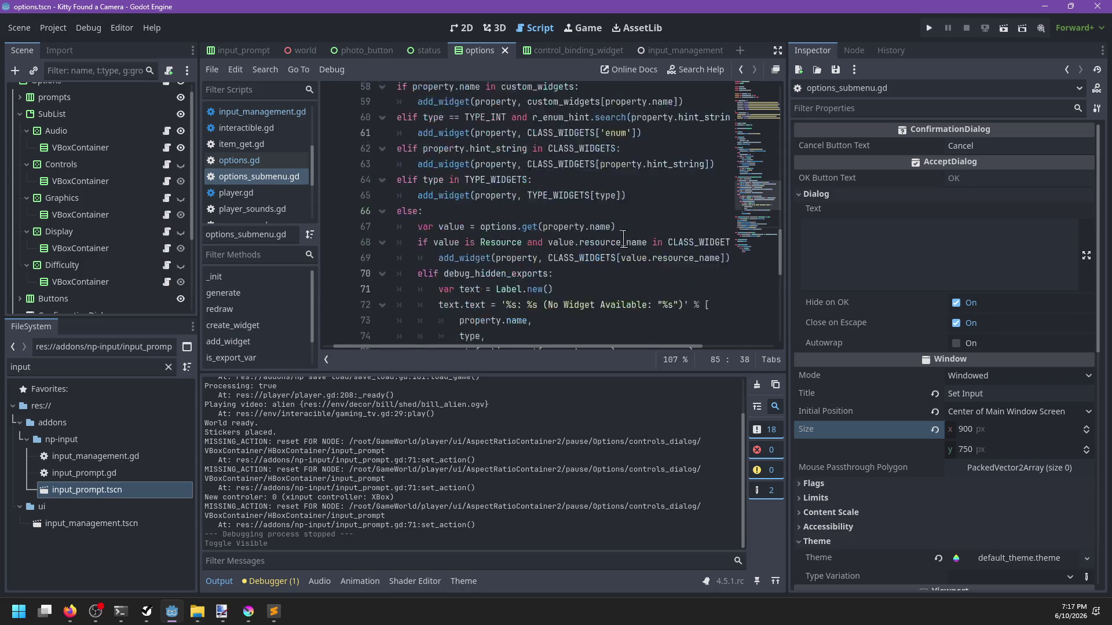
{"action": "scroll", "coordinate": [618, 240], "scroll_direction": "up", "scroll_amount": 14}
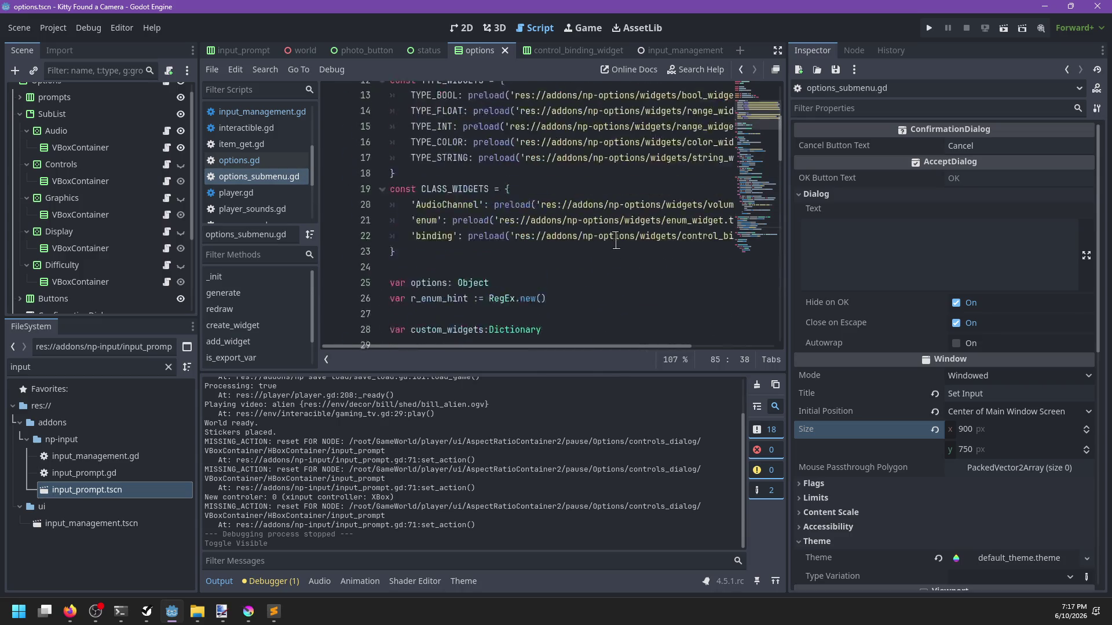
{"action": "scroll", "coordinate": [616, 240], "scroll_direction": "down", "scroll_amount": 3}
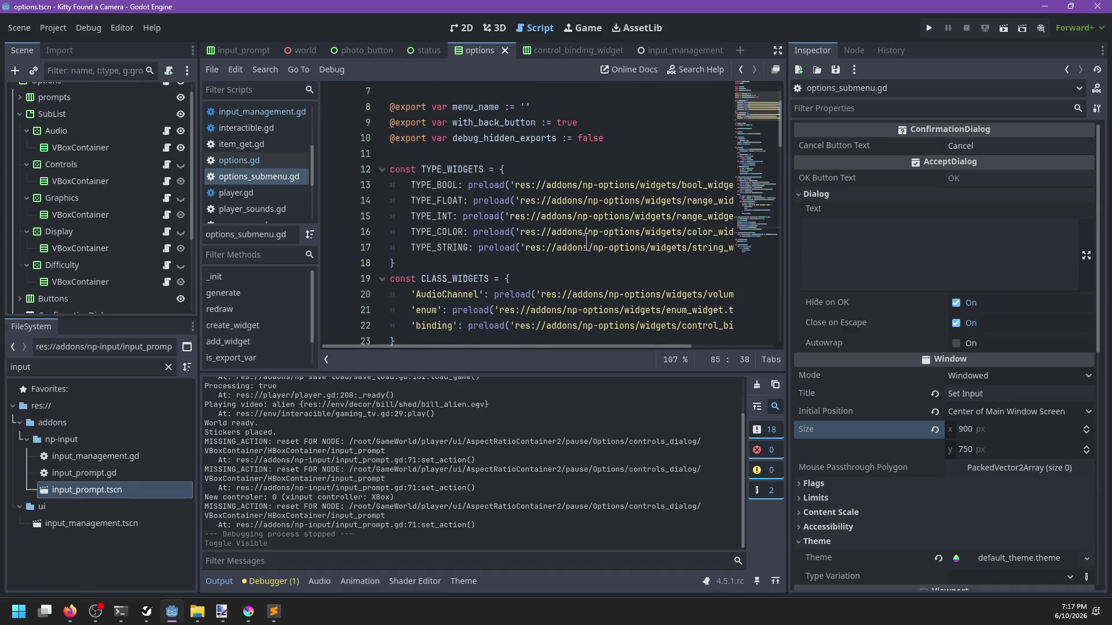
{"action": "scroll", "coordinate": [573, 237], "scroll_direction": "up", "scroll_amount": 3}
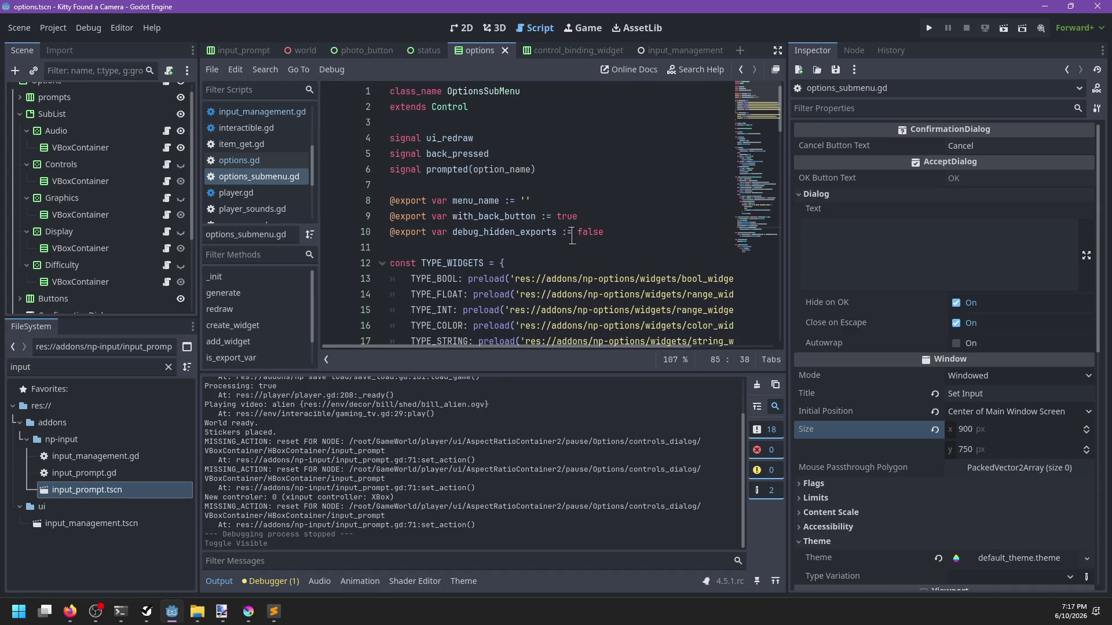
{"action": "scroll", "coordinate": [572, 236], "scroll_direction": "down", "scroll_amount": 5}
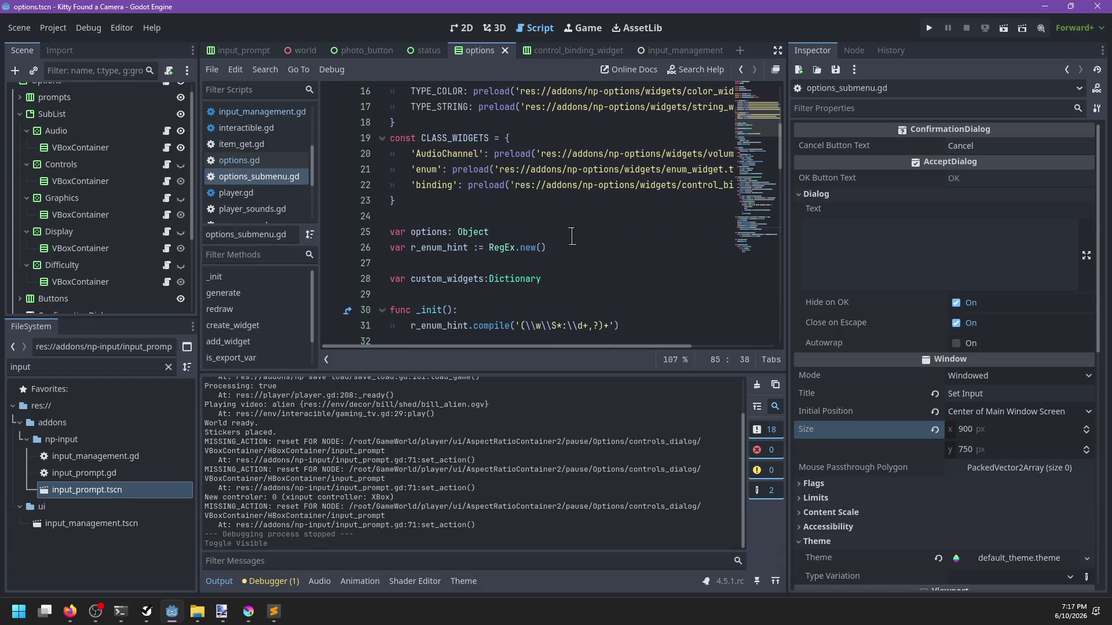
{"action": "left_click", "coordinate": [437, 231]}
{"action": "double_click", "coordinate": [437, 231]}
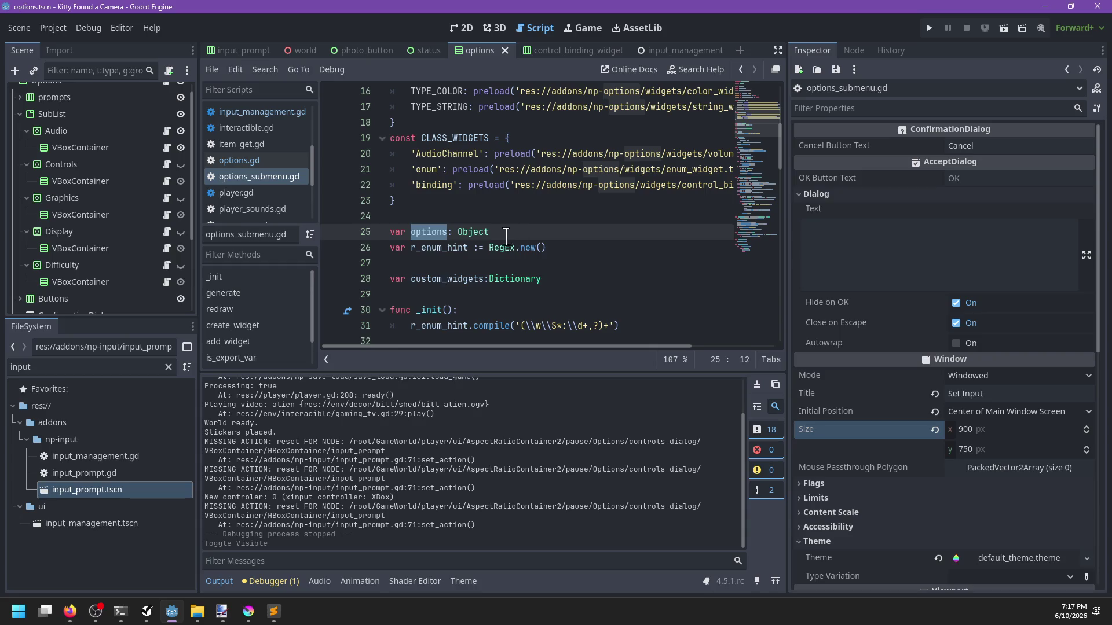
{"action": "scroll", "coordinate": [557, 238], "scroll_direction": "down", "scroll_amount": 5}
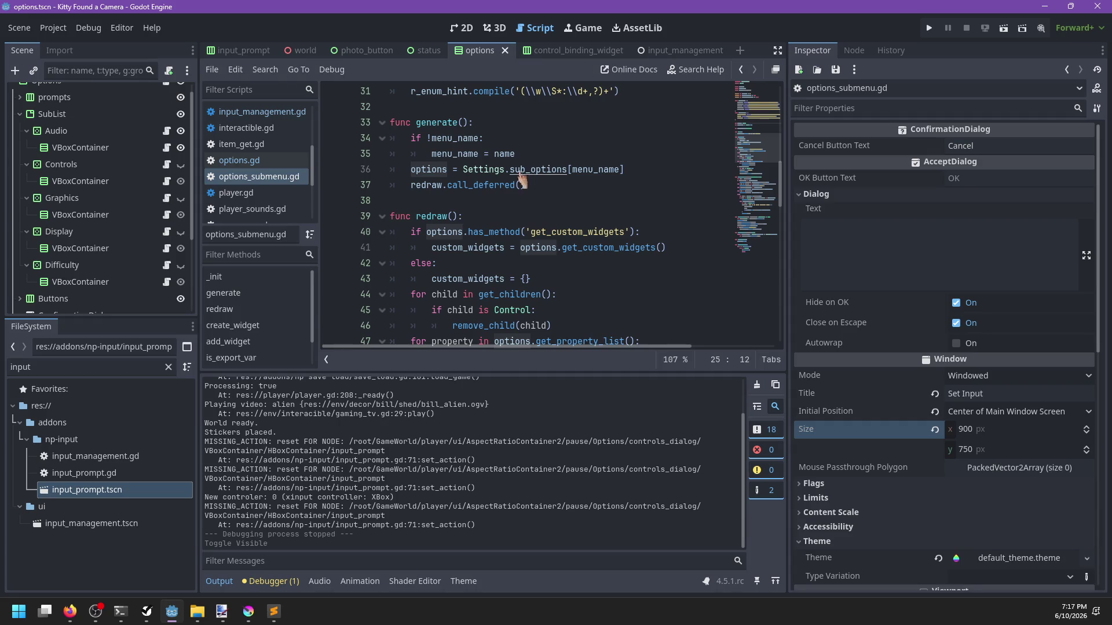
{"action": "left_click", "coordinate": [498, 169], "text": "ctrl"}
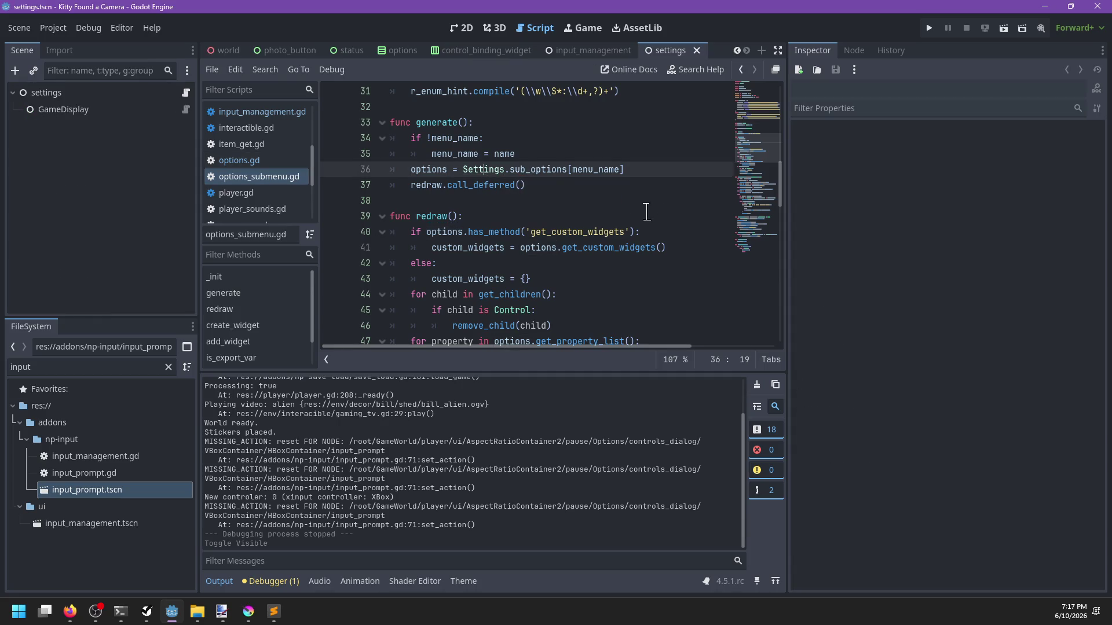
Step: Open settings.gd and inspect the option_scripts and option_scripts_dict variables
{"action": "left_click", "coordinate": [185, 92]}
{"action": "scroll", "coordinate": [565, 250], "scroll_direction": "up", "scroll_amount": 10}
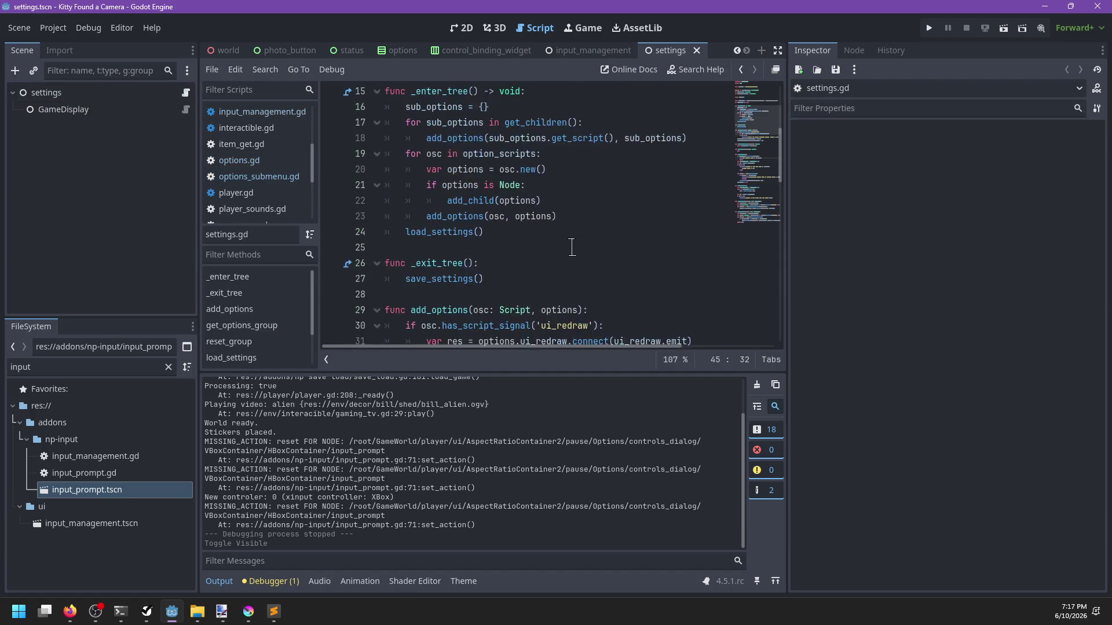
{"action": "double_click", "coordinate": [490, 169]}
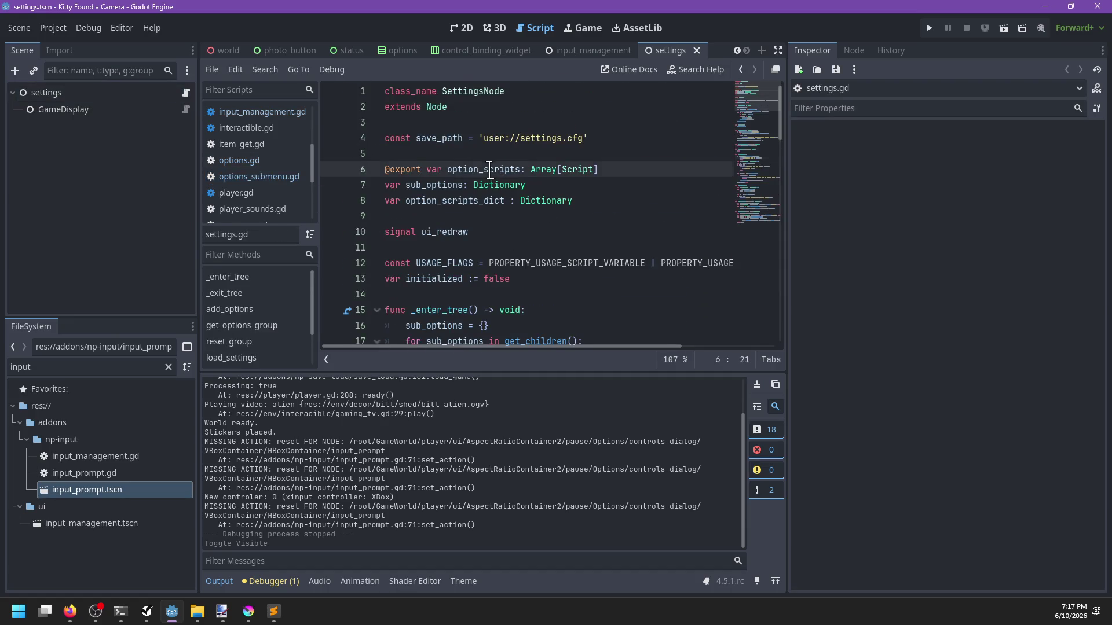
{"action": "double_click", "coordinate": [577, 169]}
{"action": "double_click", "coordinate": [455, 200]}
{"action": "scroll", "coordinate": [610, 212], "scroll_direction": "down", "scroll_amount": 4}
{"action": "scroll", "coordinate": [610, 212], "scroll_direction": "down", "scroll_amount": 8}
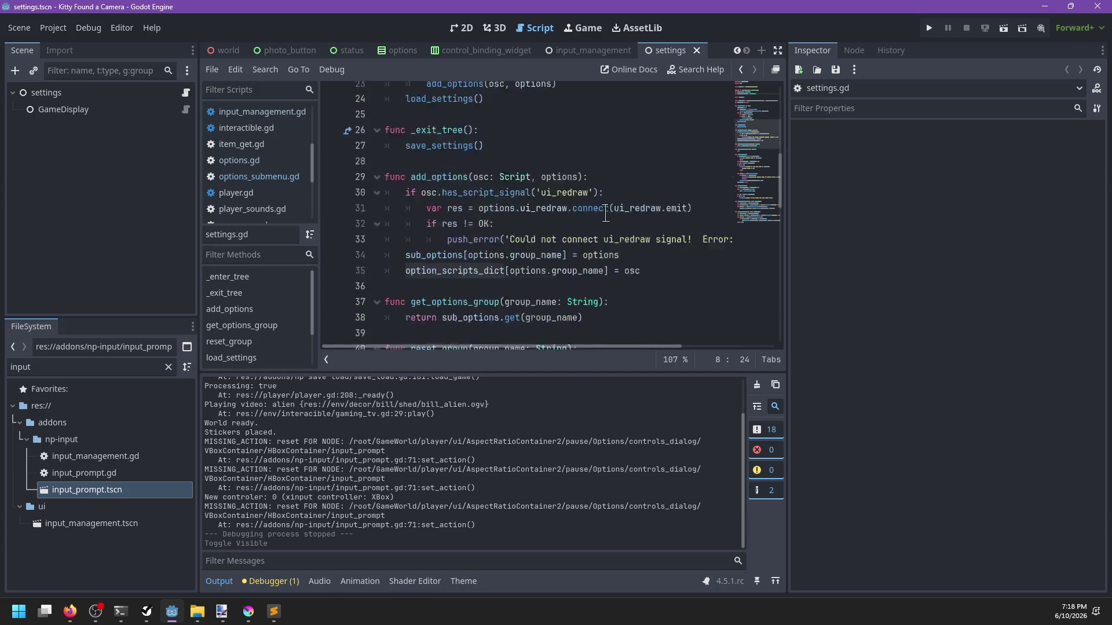
{"action": "scroll", "coordinate": [604, 213], "scroll_direction": "up", "scroll_amount": 3}
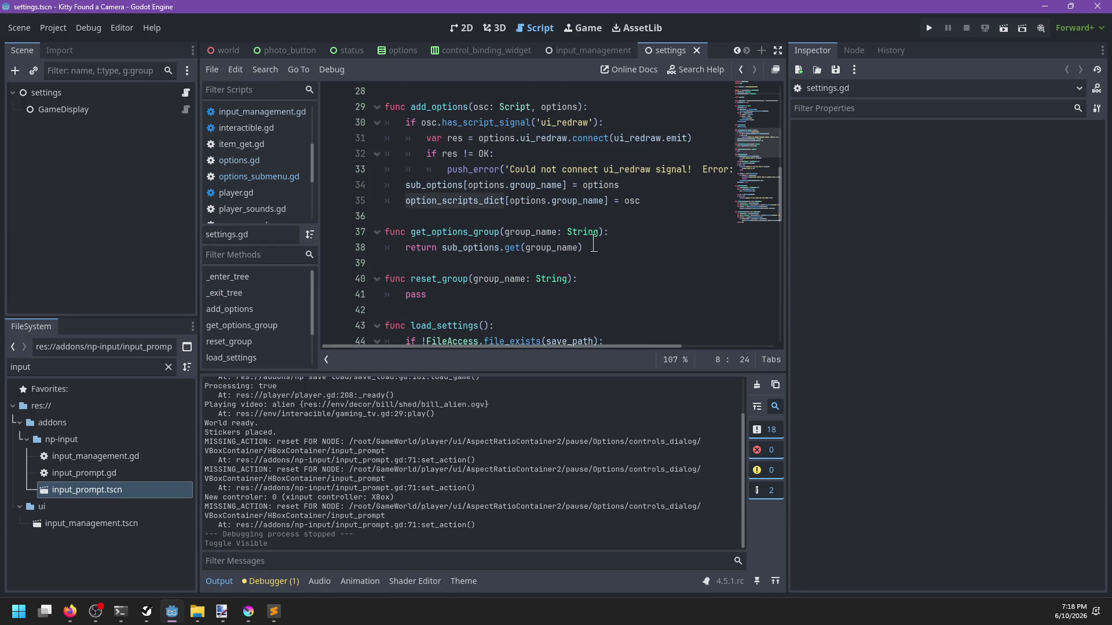
Step: Start a get_default_option function below get_options_group, then erase it again
{"action": "left_click", "coordinate": [498, 263]}
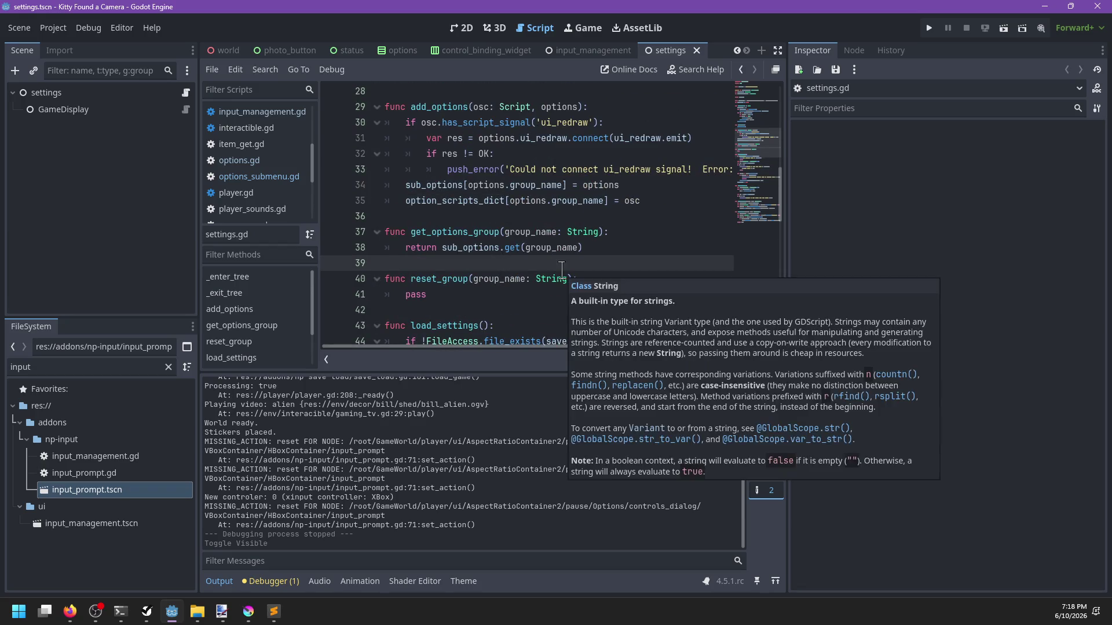
{"action": "key", "text": "Return"}
{"action": "key", "text": "Return"}
{"action": "key", "text": "Up"}
{"action": "type", "text": "unc "}
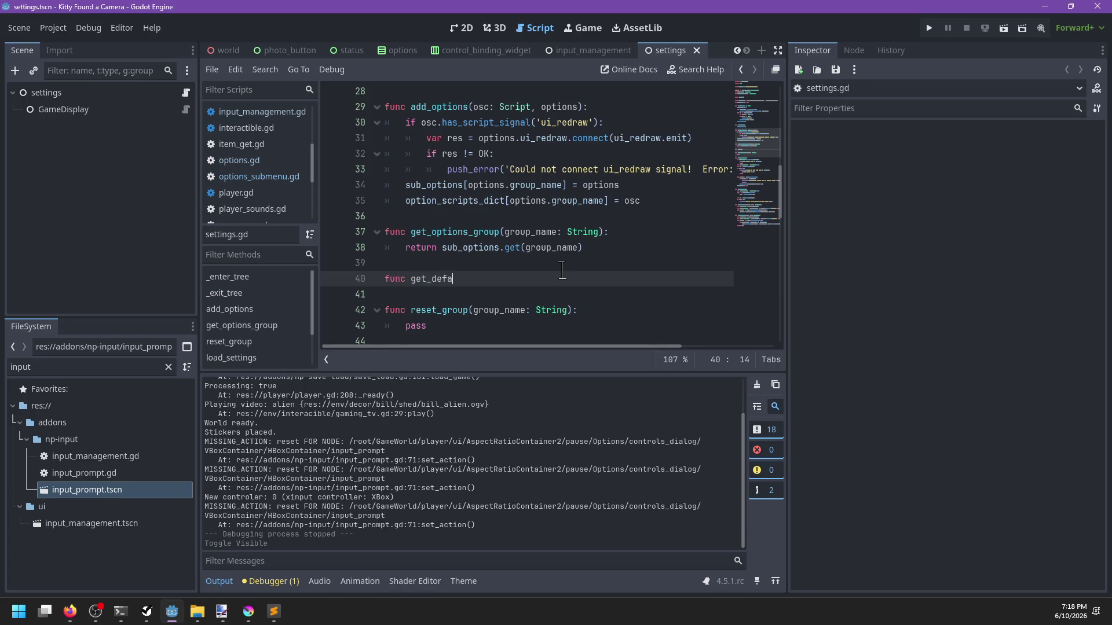
{"action": "type", "text": "ult"}
{"action": "key", "text": "BackSpace"}
{"action": "type", "text": "ult_option"}
{"action": "key", "text": "BackSpace"}
{"action": "key", "text": "BackSpace"}
{"action": "key", "text": "BackSpace"}
{"action": "key", "text": "Delete"}
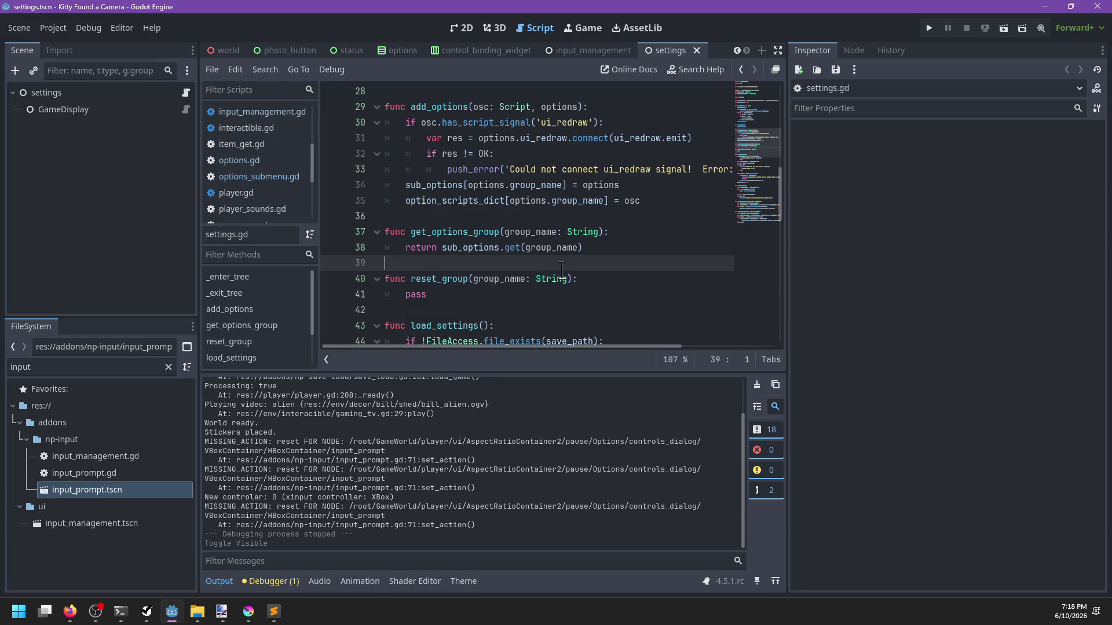
{"action": "left_click", "coordinate": [146, 611]}
Step: Move 'Set defaults for given tab' under Satellite dish and save camera_game.npt
{"action": "left_click_drag", "start_coordinate": [536, 476], "coordinate": [510, 278]}
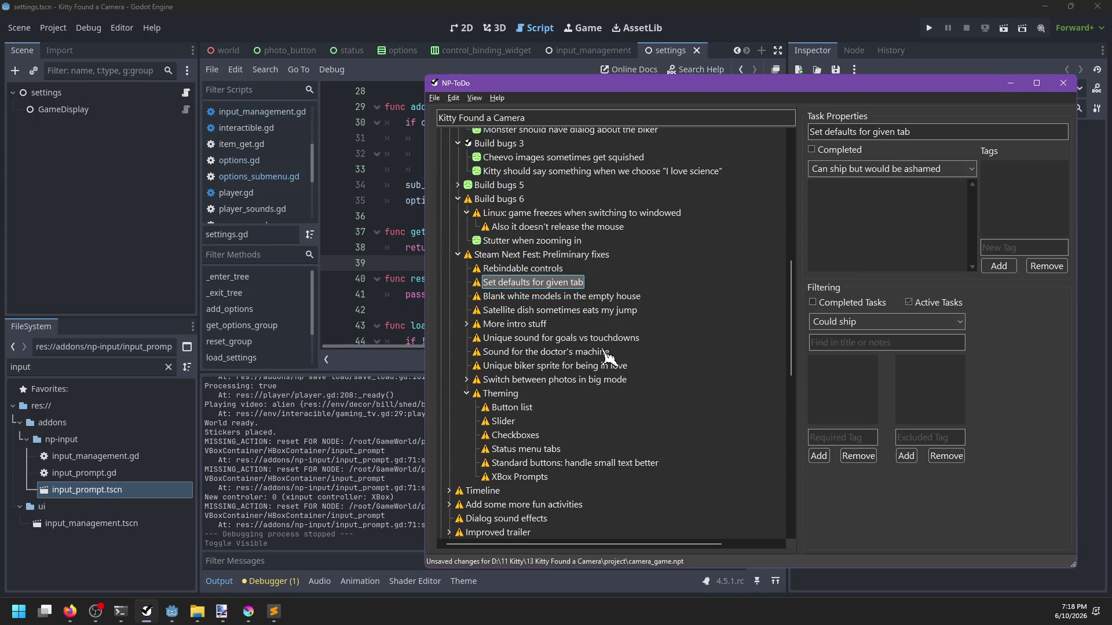
{"action": "key", "text": "ctrl+s"}
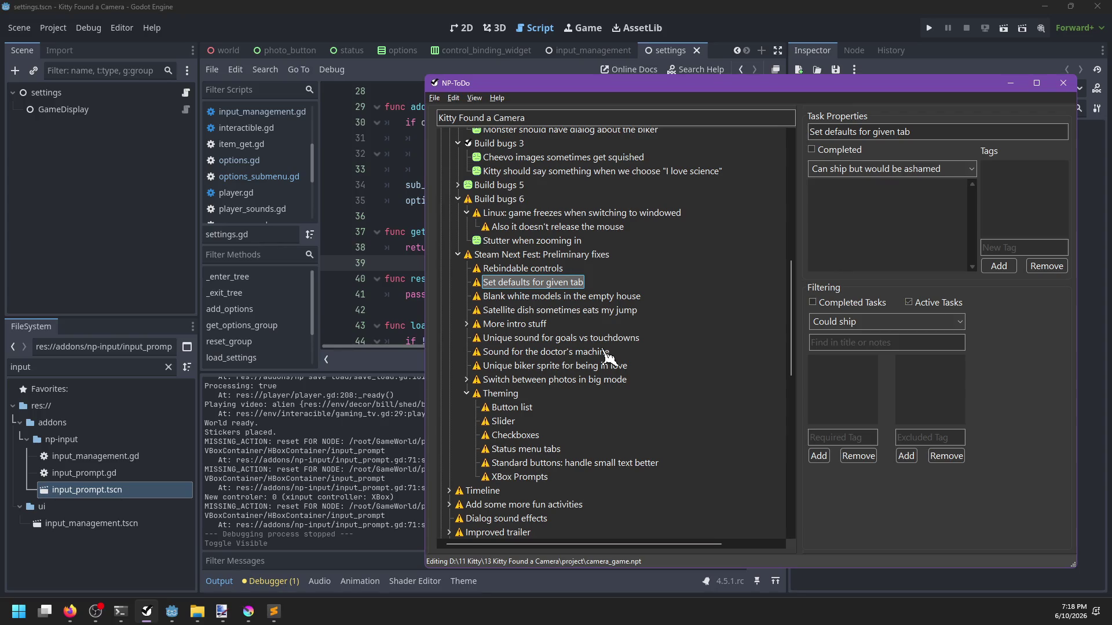
Step: Back in Godot, open options_submenu.gd, then controls.gd to view _set and _set_binding
{"action": "left_click", "coordinate": [381, 399]}
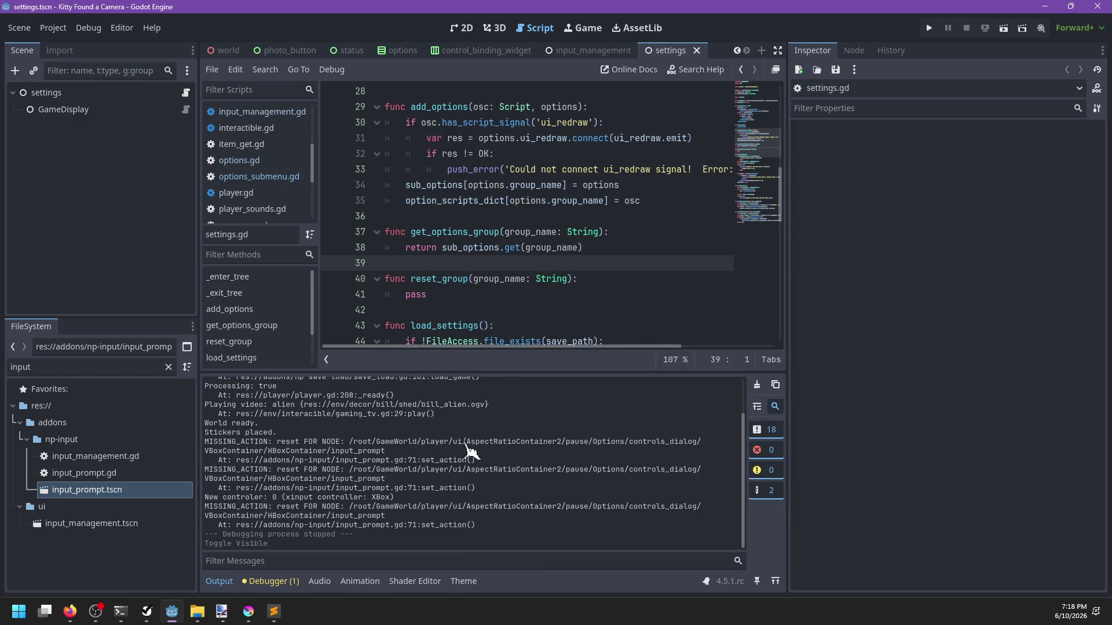
{"action": "scroll", "coordinate": [273, 306], "scroll_direction": "down", "scroll_amount": 1}
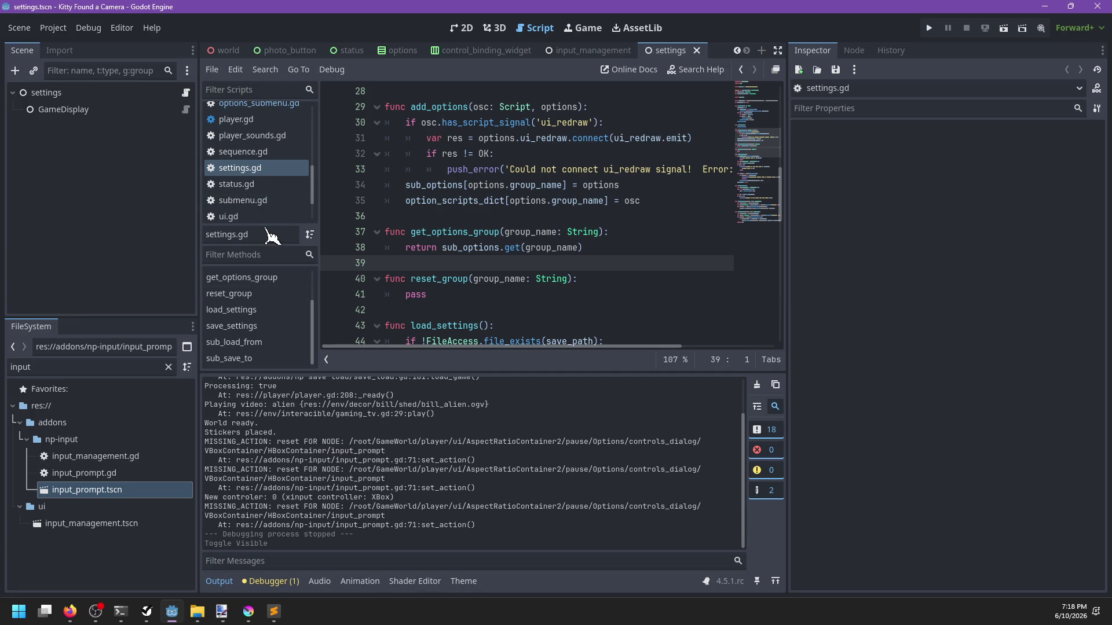
{"action": "scroll", "coordinate": [283, 168], "scroll_direction": "up", "scroll_amount": 10}
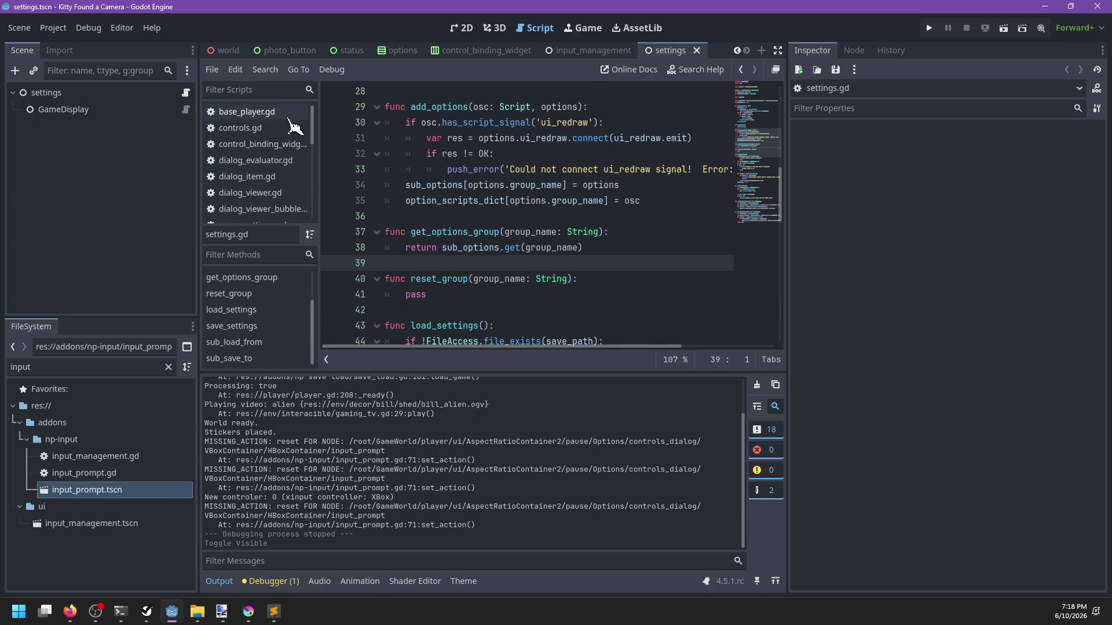
{"action": "scroll", "coordinate": [286, 151], "scroll_direction": "down", "scroll_amount": 5}
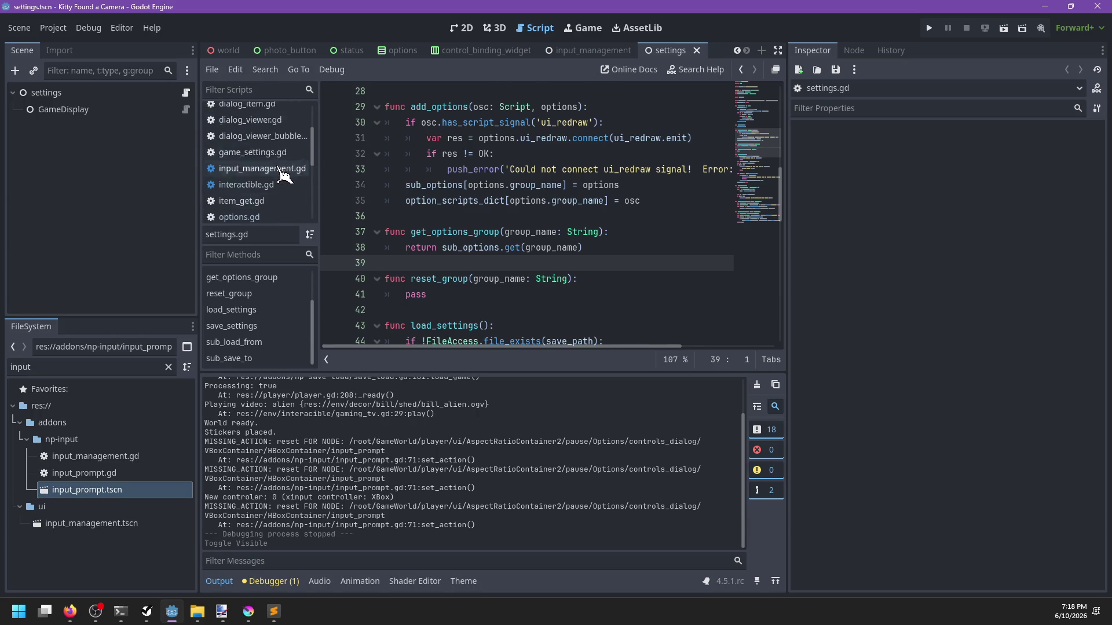
{"action": "scroll", "coordinate": [277, 191], "scroll_direction": "down", "scroll_amount": 2}
{"action": "left_click", "coordinate": [273, 184]}
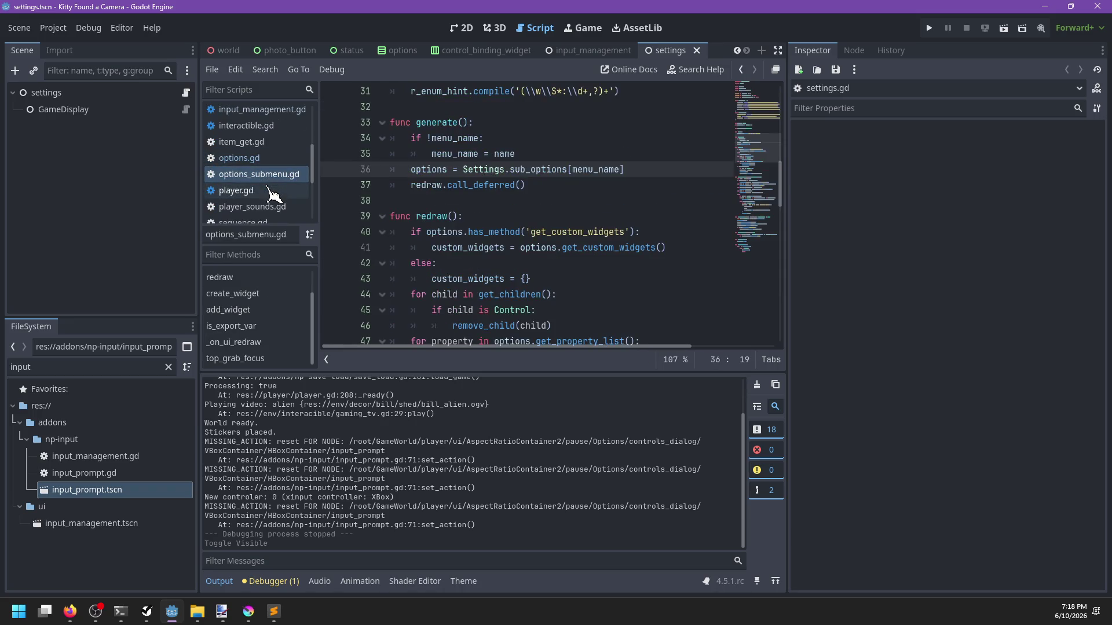
{"action": "scroll", "coordinate": [278, 197], "scroll_direction": "down", "scroll_amount": 3}
{"action": "scroll", "coordinate": [278, 185], "scroll_direction": "up", "scroll_amount": 2}
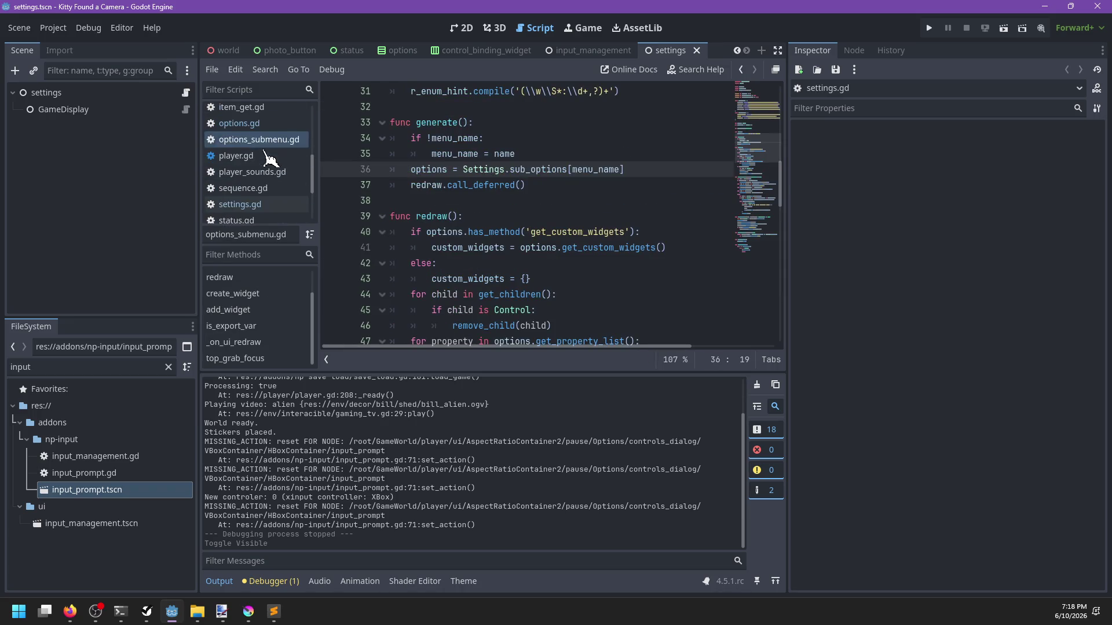
{"action": "scroll", "coordinate": [268, 191], "scroll_direction": "up", "scroll_amount": 8}
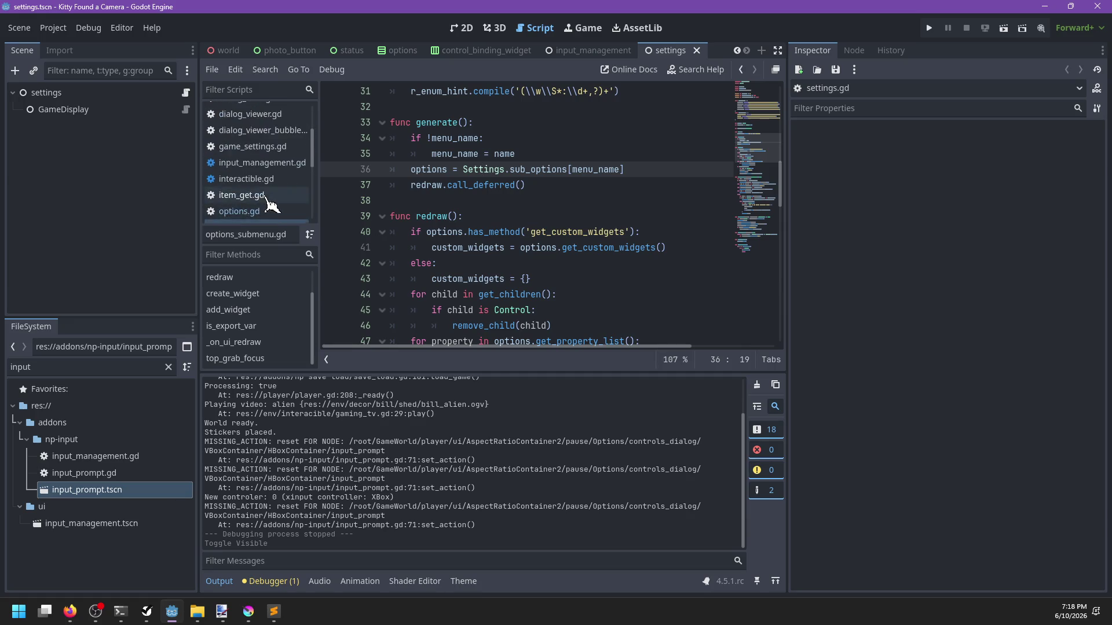
{"action": "left_click", "coordinate": [273, 129]}
{"action": "scroll", "coordinate": [537, 214], "scroll_direction": "up", "scroll_amount": 10}
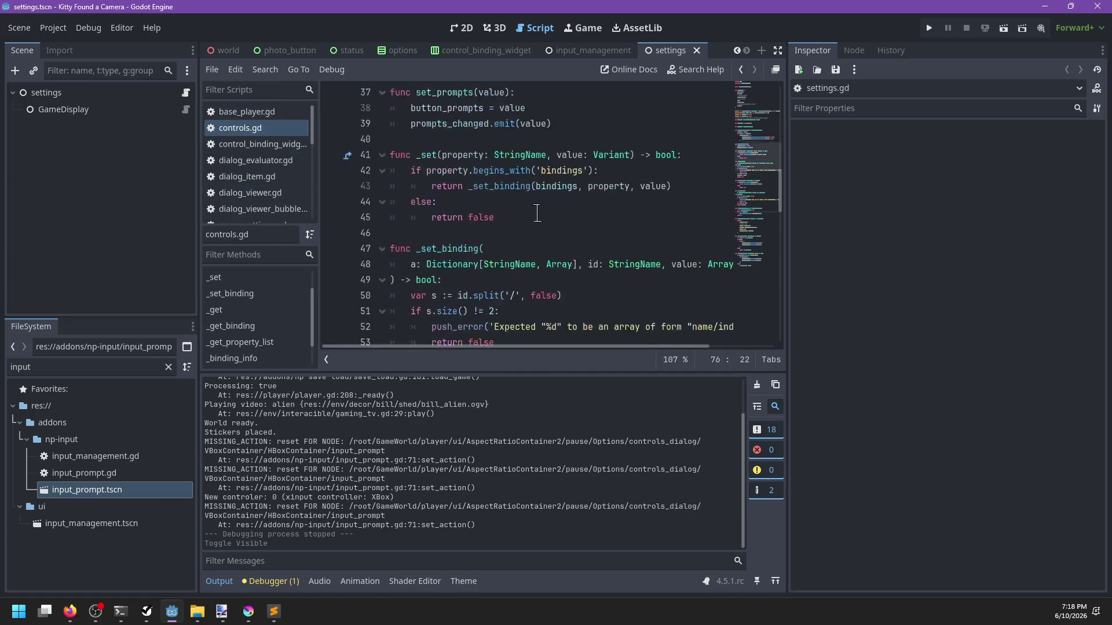
Step: Run Kitty Found a Camera with F5 and open Options from the pause menu
{"action": "scroll", "coordinate": [536, 215], "scroll_direction": "up", "scroll_amount": 5}
{"action": "key", "text": "F5"}
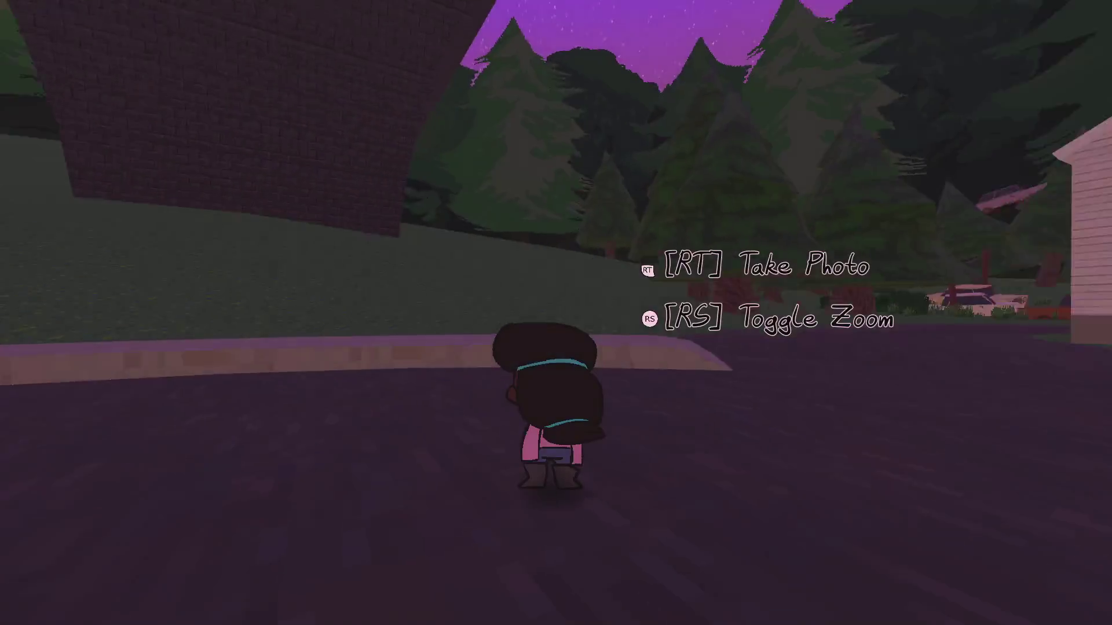
{"action": "key", "text": "Escape"}
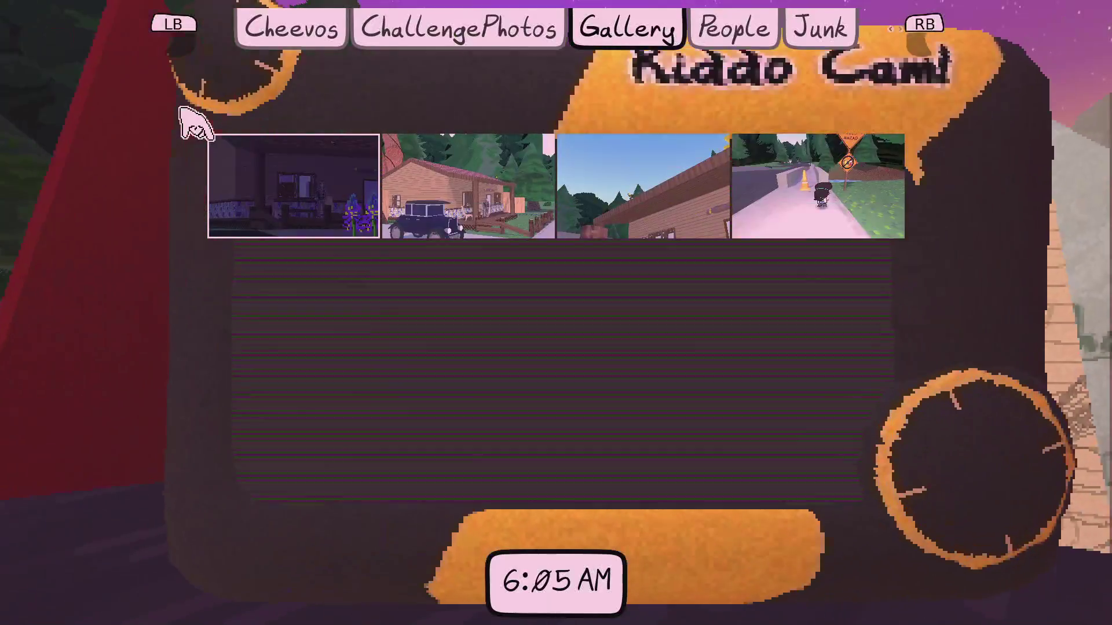
{"action": "key", "text": "Escape"}
{"action": "key", "text": "Down"}
{"action": "key", "text": "Return"}
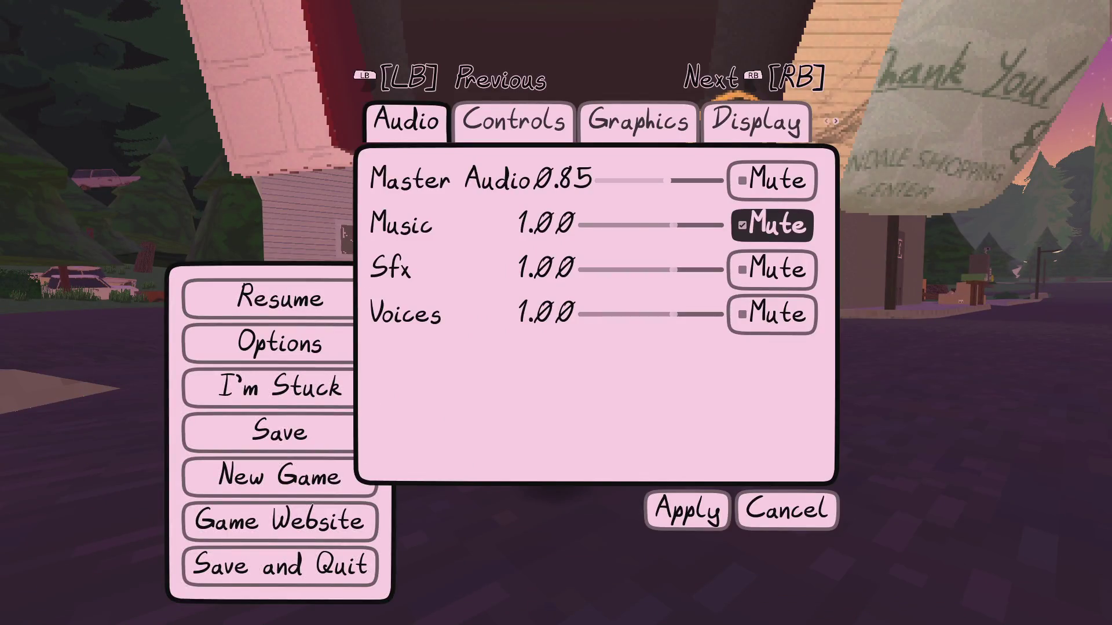
Step: Cycle the Options pages through Graphics and Display, ending on Controls
{"action": "key", "text": "e"}
{"action": "key", "text": "e"}
{"action": "key", "text": "q"}
{"action": "key", "text": "q"}
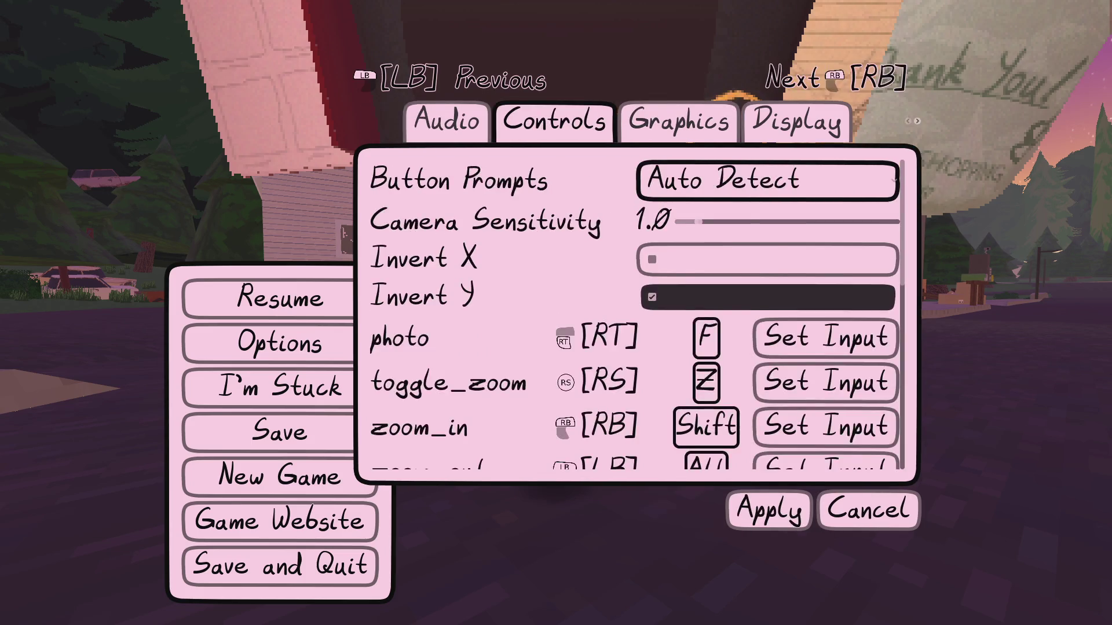
{"action": "key", "text": "e"}
{"action": "key", "text": "e"}
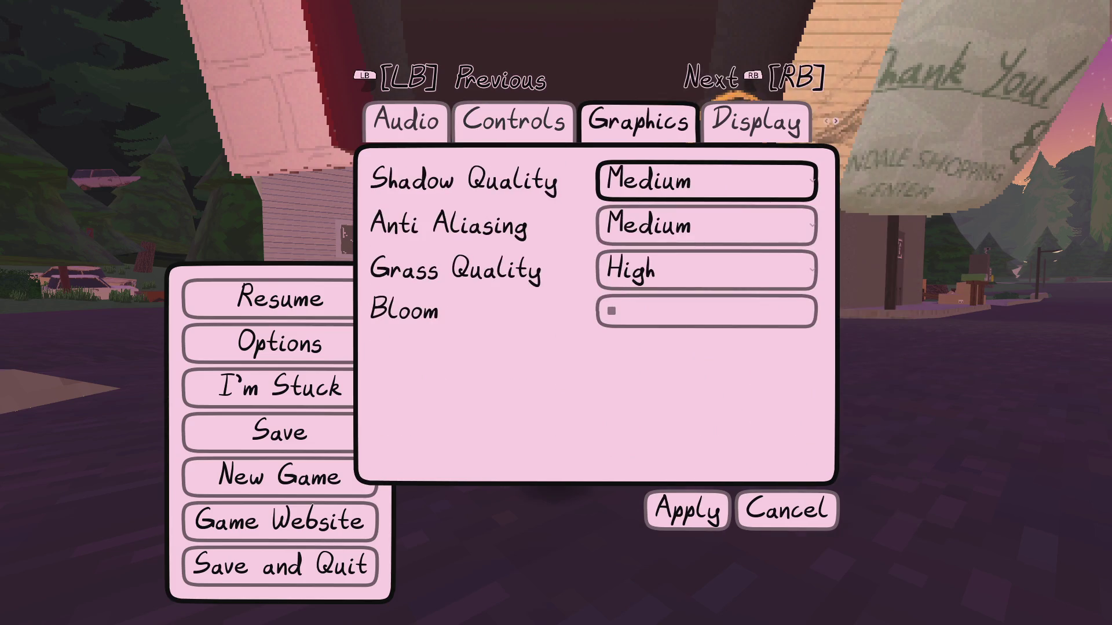
{"action": "key", "text": "e"}
{"action": "key", "text": "q"}
{"action": "key", "text": "e"}
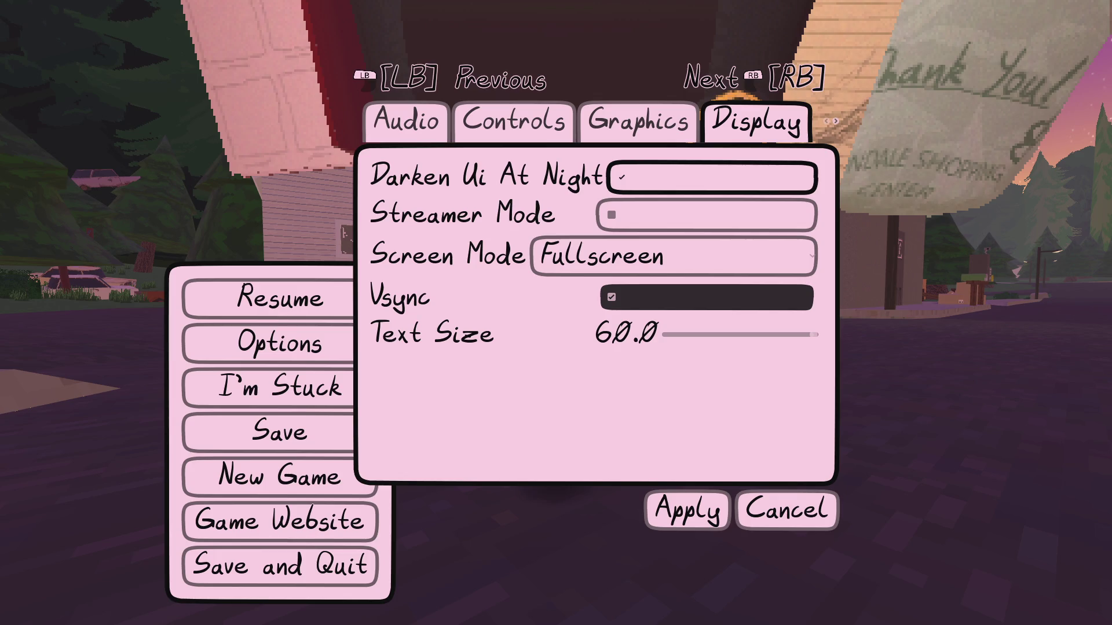
{"action": "key", "text": "q"}
{"action": "key", "text": "q"}
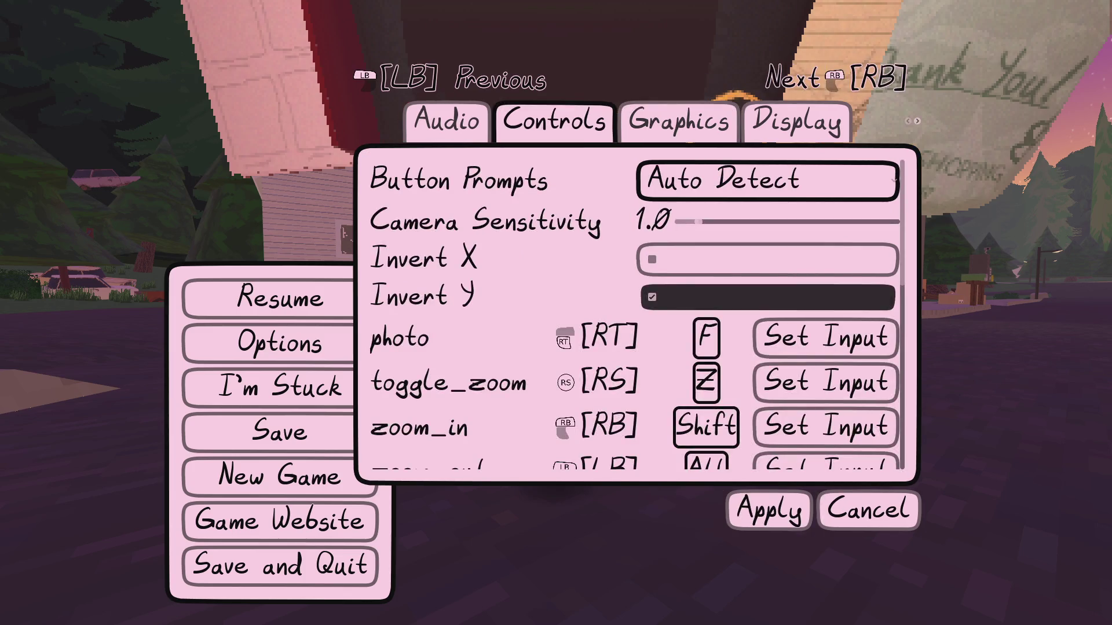
{"action": "key", "text": "e"}
{"action": "key", "text": "q"}
Step: Scroll through the Controls bindings, such as photo on F and zoom_reset on R
{"action": "key", "text": "Down"}
{"action": "key", "text": "Down"}
{"action": "key", "text": "Down"}
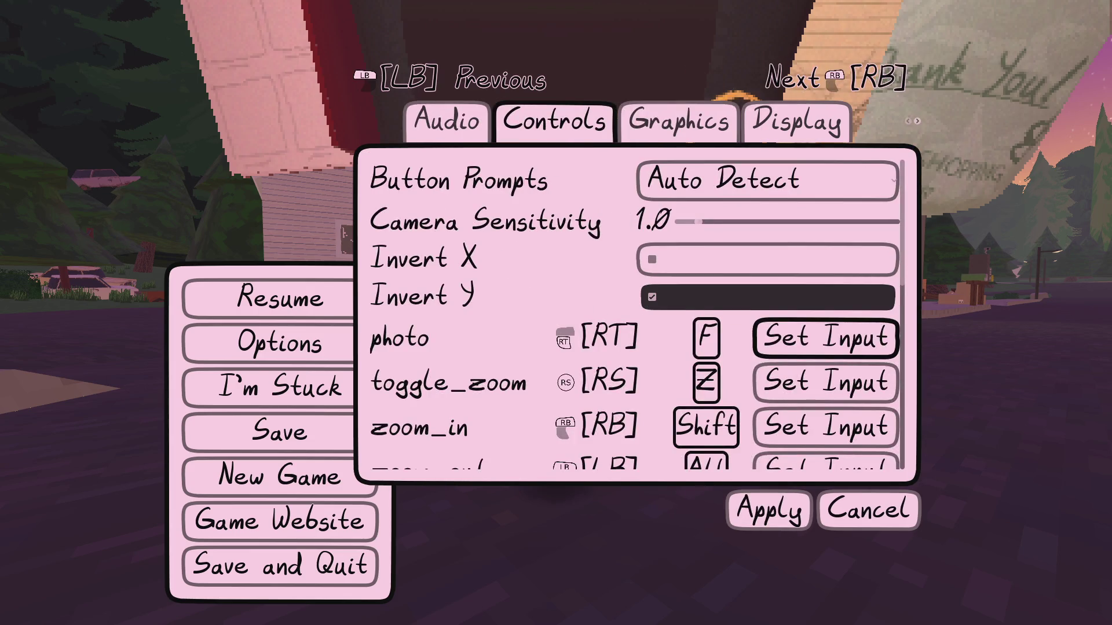
{"action": "scroll", "coordinate": [637, 313], "scroll_direction": "down", "scroll_amount": 3}
{"action": "scroll", "coordinate": [637, 313], "scroll_direction": "down", "scroll_amount": 9}
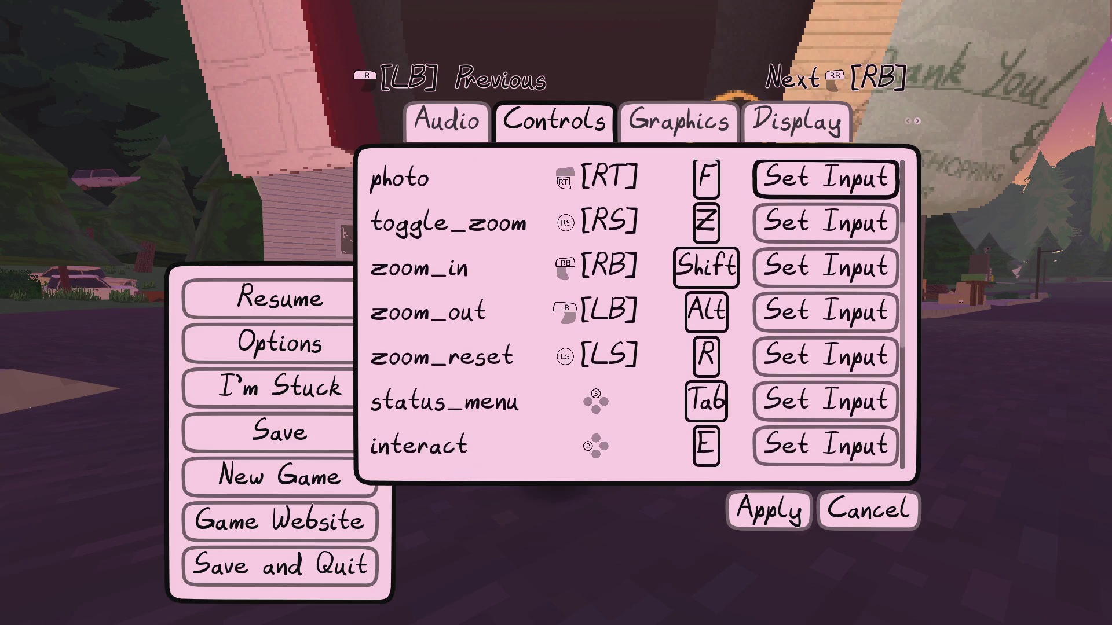
{"action": "scroll", "coordinate": [637, 312], "scroll_direction": "down", "scroll_amount": 3}
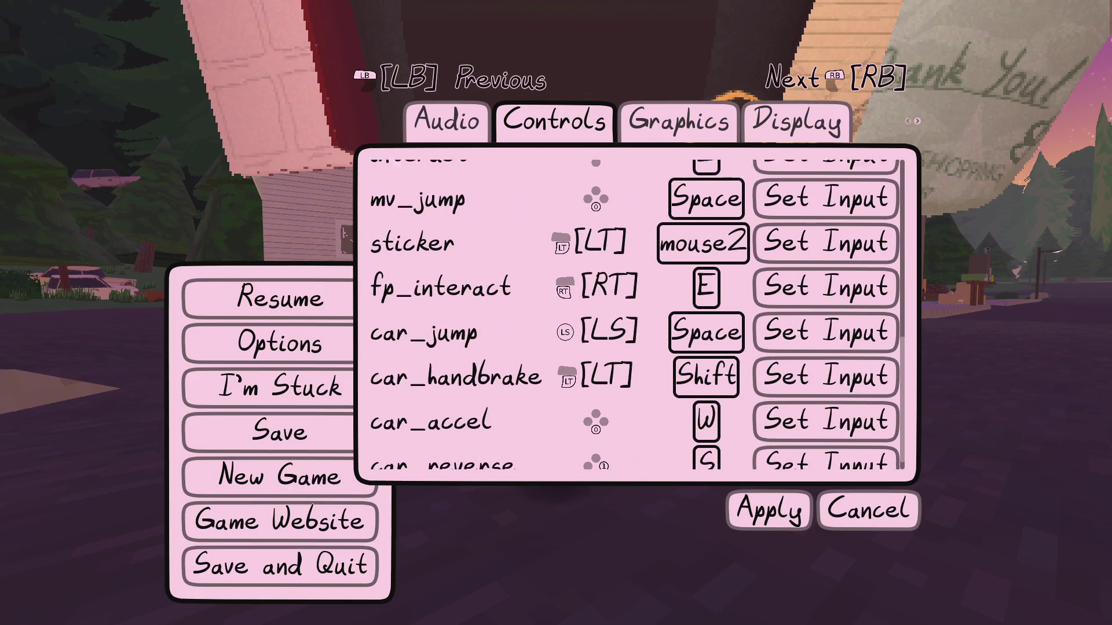
{"action": "scroll", "coordinate": [638, 312], "scroll_direction": "up", "scroll_amount": 10}
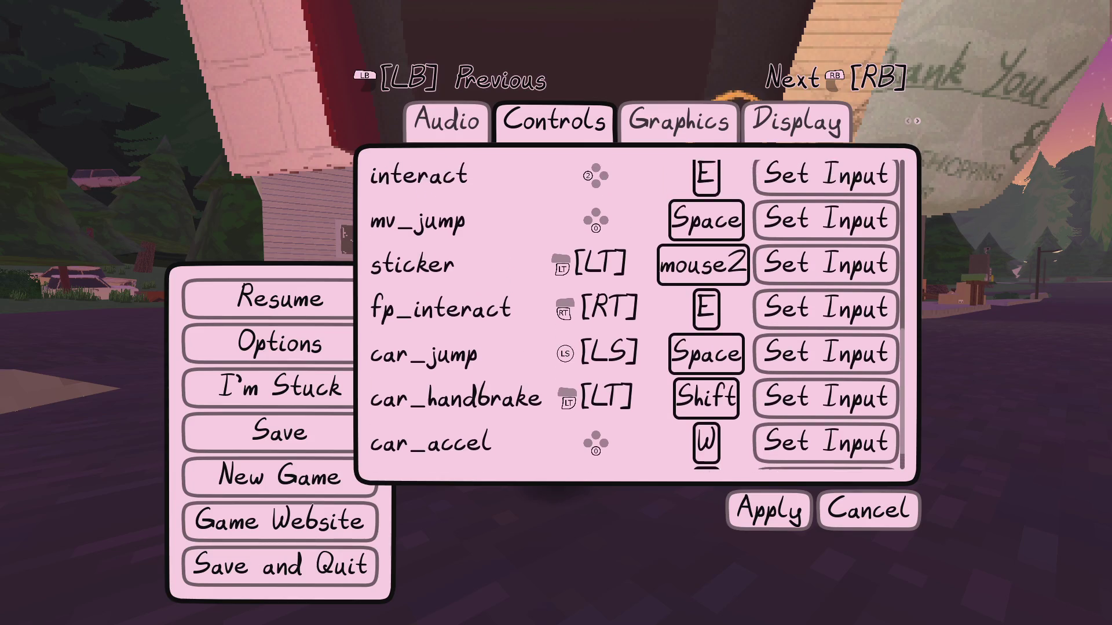
{"action": "scroll", "coordinate": [637, 313], "scroll_direction": "up", "scroll_amount": 4}
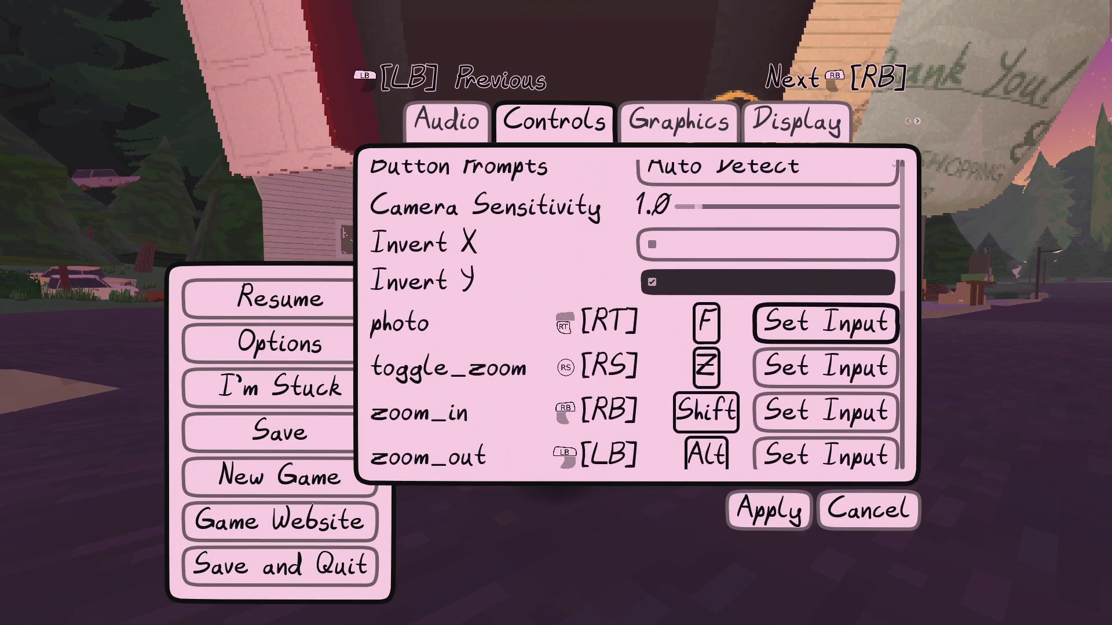
{"action": "scroll", "coordinate": [637, 313], "scroll_direction": "down", "scroll_amount": 12}
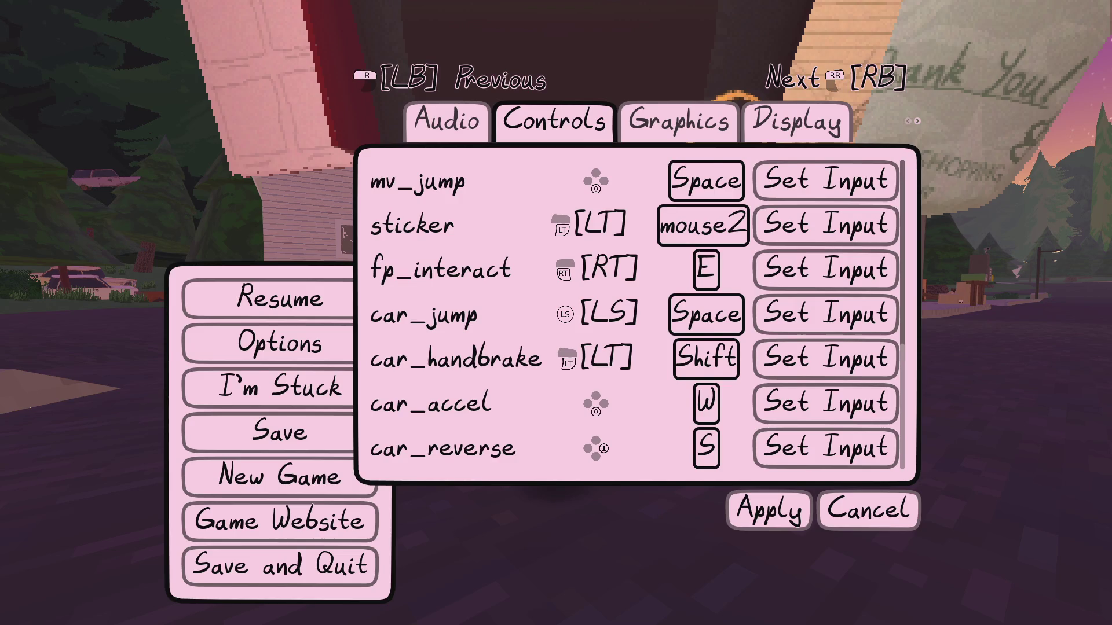
{"action": "scroll", "coordinate": [637, 313], "scroll_direction": "up", "scroll_amount": 10}
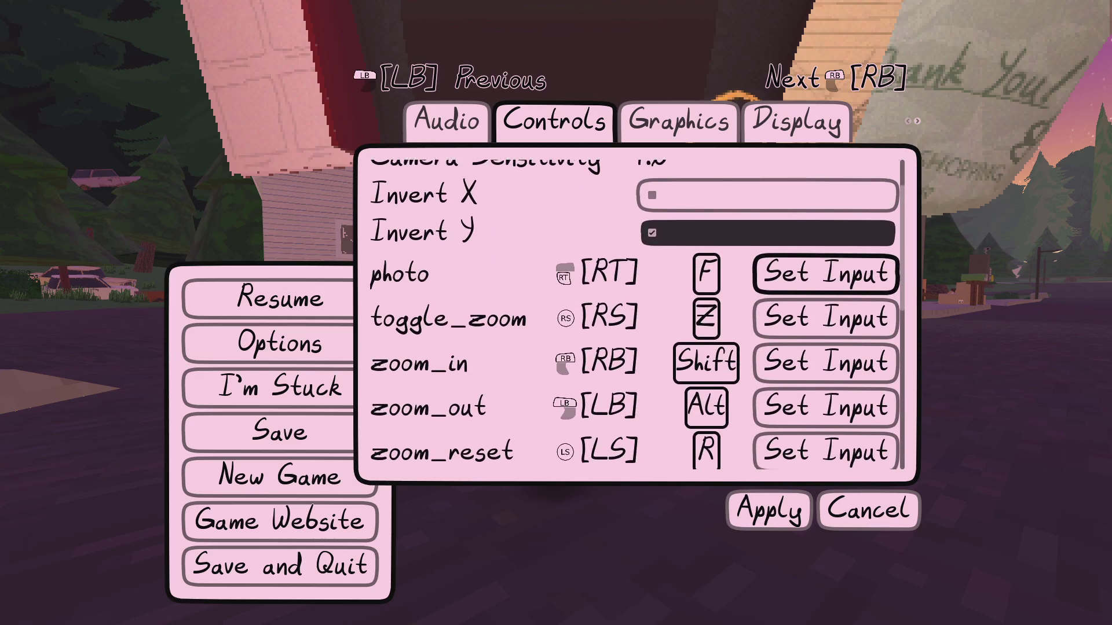
{"action": "scroll", "coordinate": [637, 313], "scroll_direction": "down", "scroll_amount": 8}
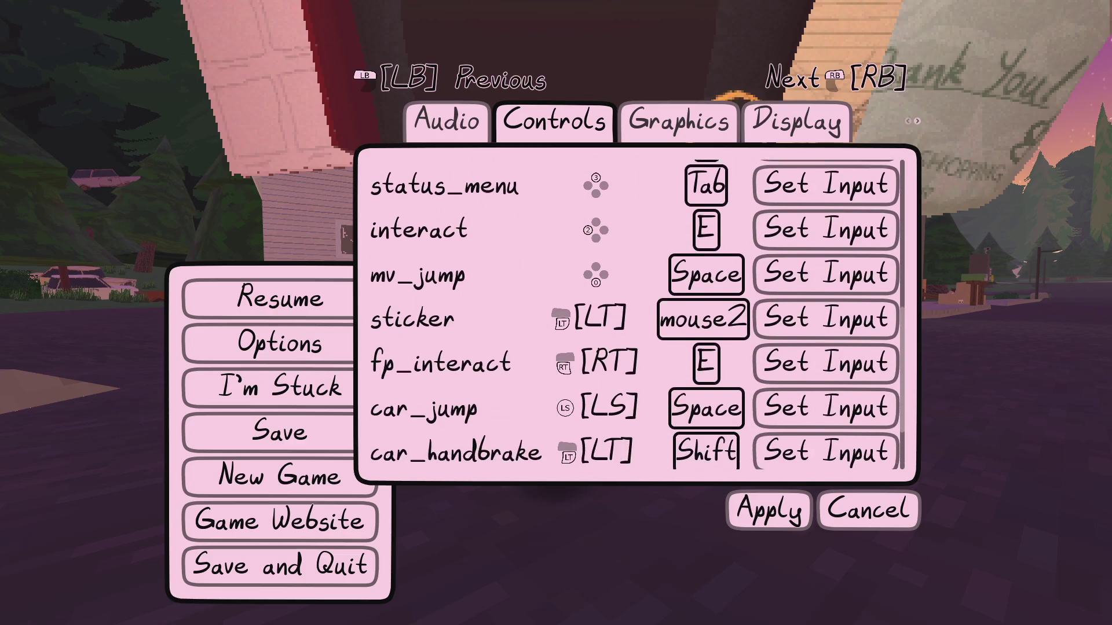
{"action": "scroll", "coordinate": [637, 313], "scroll_direction": "down", "scroll_amount": 2}
{"action": "scroll", "coordinate": [637, 313], "scroll_direction": "up", "scroll_amount": 7}
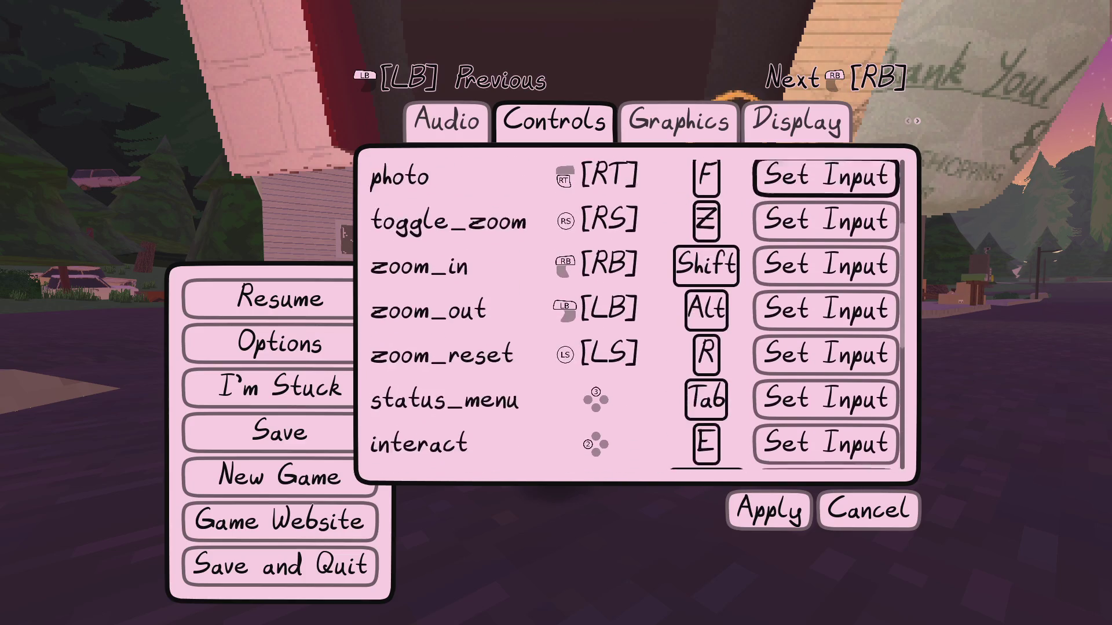
{"action": "scroll", "coordinate": [765, 271], "scroll_direction": "up", "scroll_amount": 3}
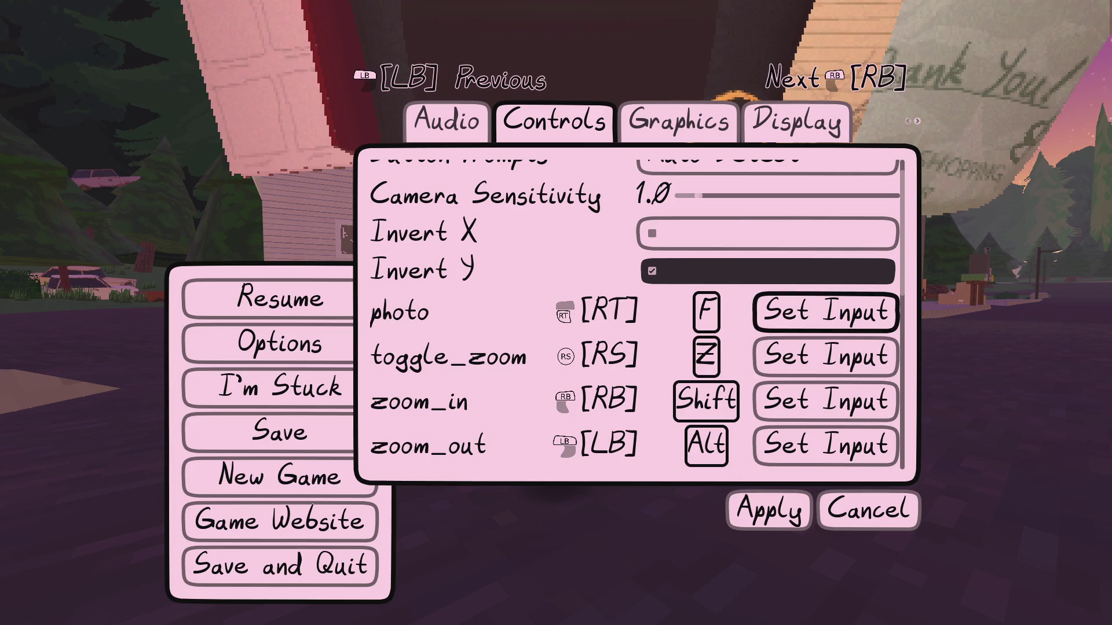
{"action": "scroll", "coordinate": [637, 316], "scroll_direction": "down", "scroll_amount": 2}
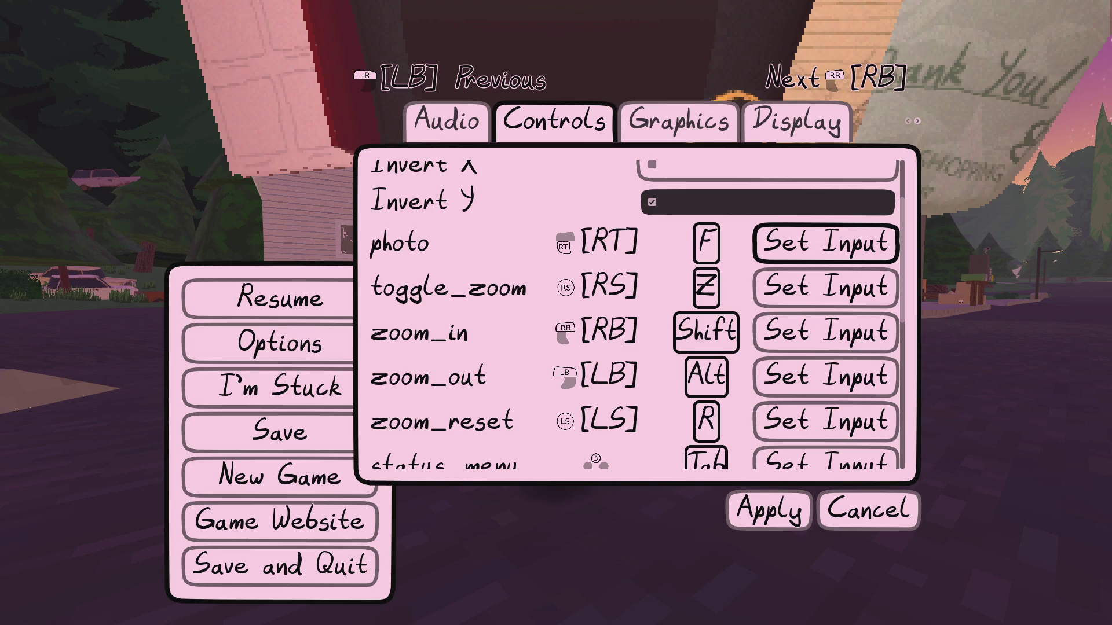
Step: Quit the game with F8 and clear the output log
{"action": "key", "text": "F8"}
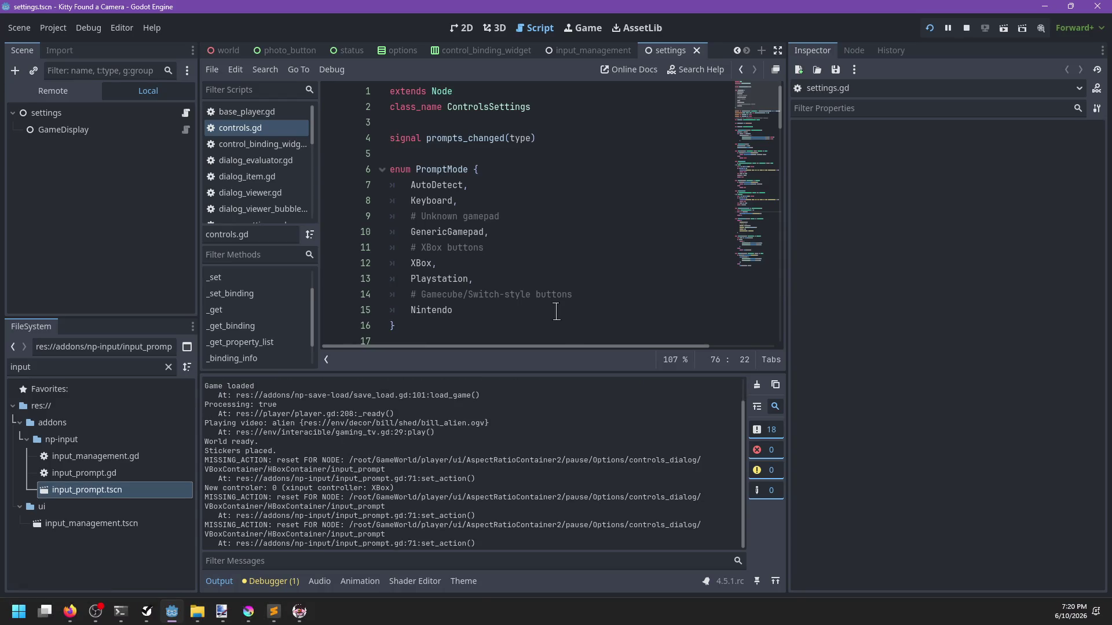
{"action": "left_click", "coordinate": [757, 386]}
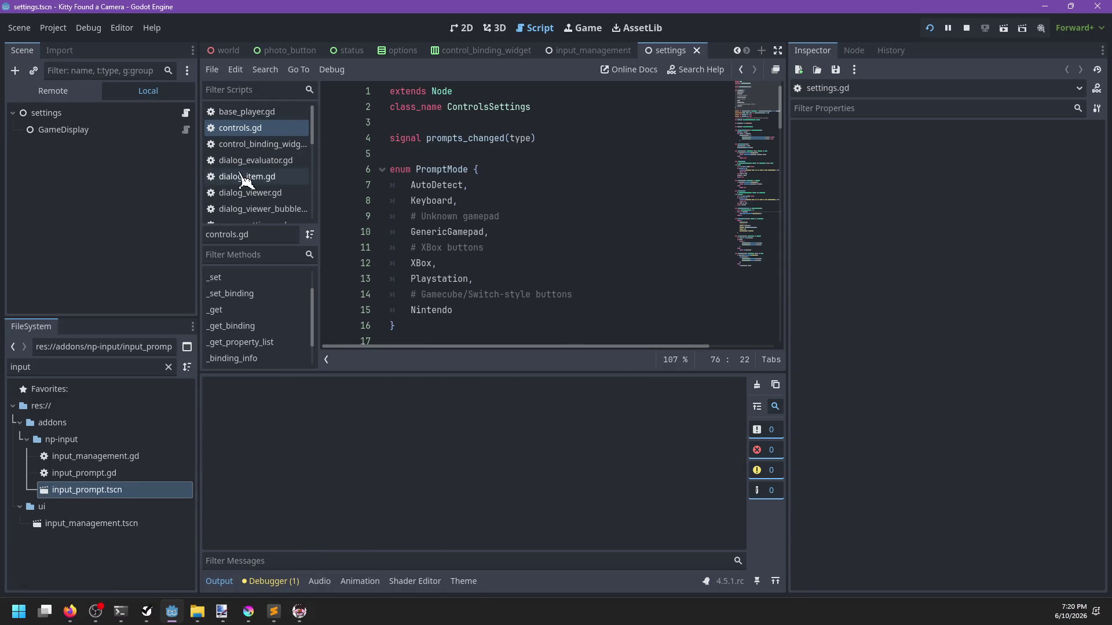
{"action": "scroll", "coordinate": [255, 174], "scroll_direction": "down", "scroll_amount": 3}
{"action": "scroll", "coordinate": [278, 175], "scroll_direction": "up", "scroll_amount": 3}
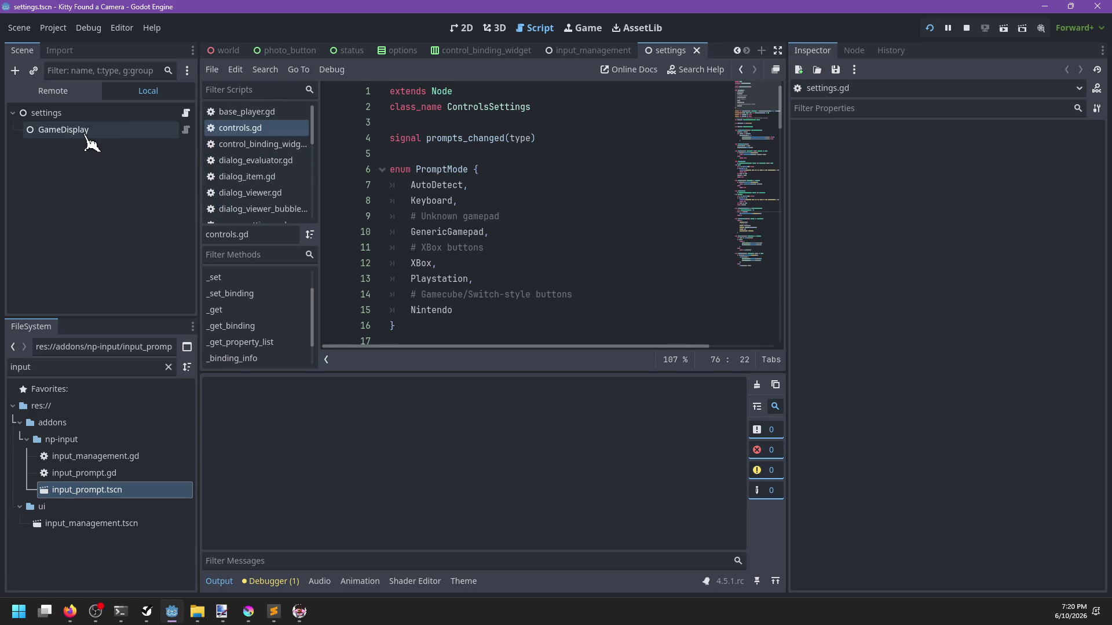
Step: Select and copy the gamepad_prompt and key_prompt nodes in ControlBindingWidget
{"action": "left_click", "coordinate": [523, 50]}
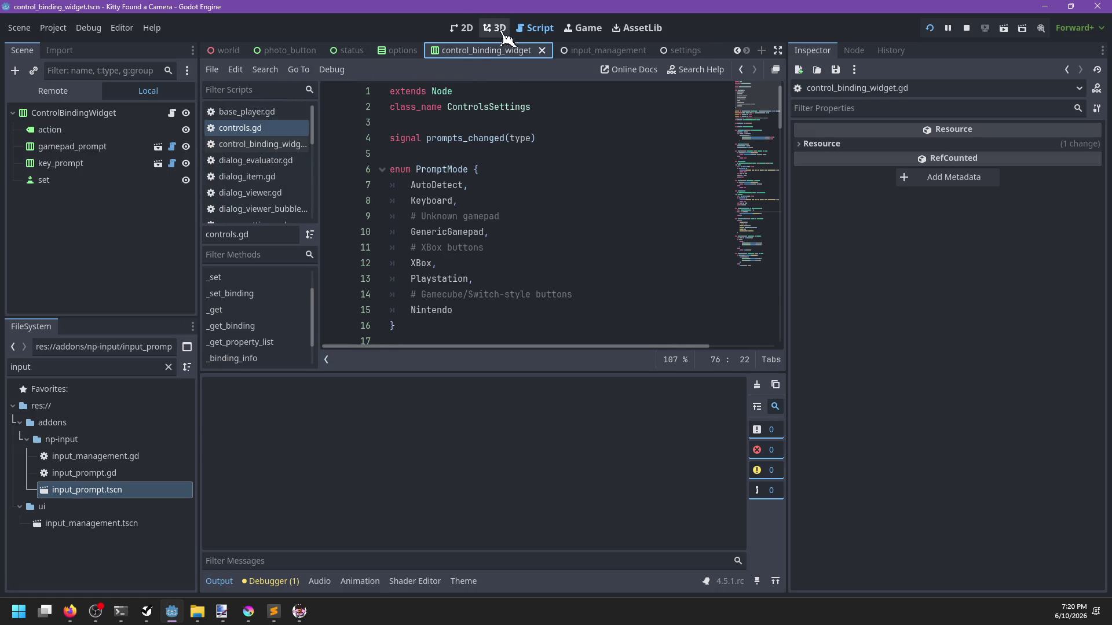
{"action": "left_click", "coordinate": [106, 163]}
{"action": "left_click", "coordinate": [104, 152], "text": "shift"}
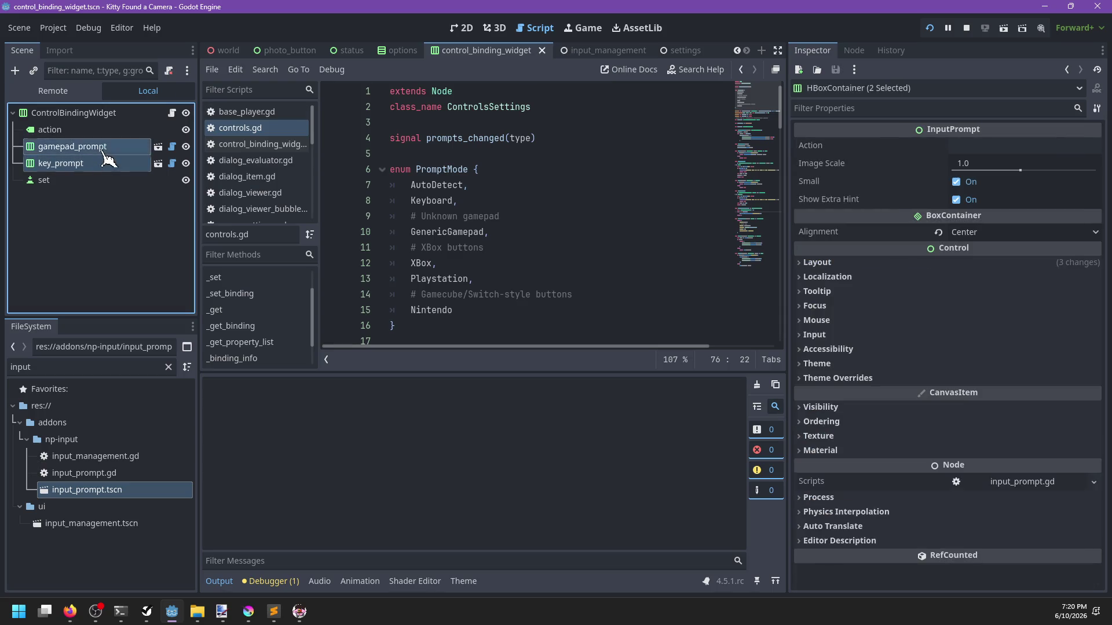
{"action": "left_click", "coordinate": [96, 113]}
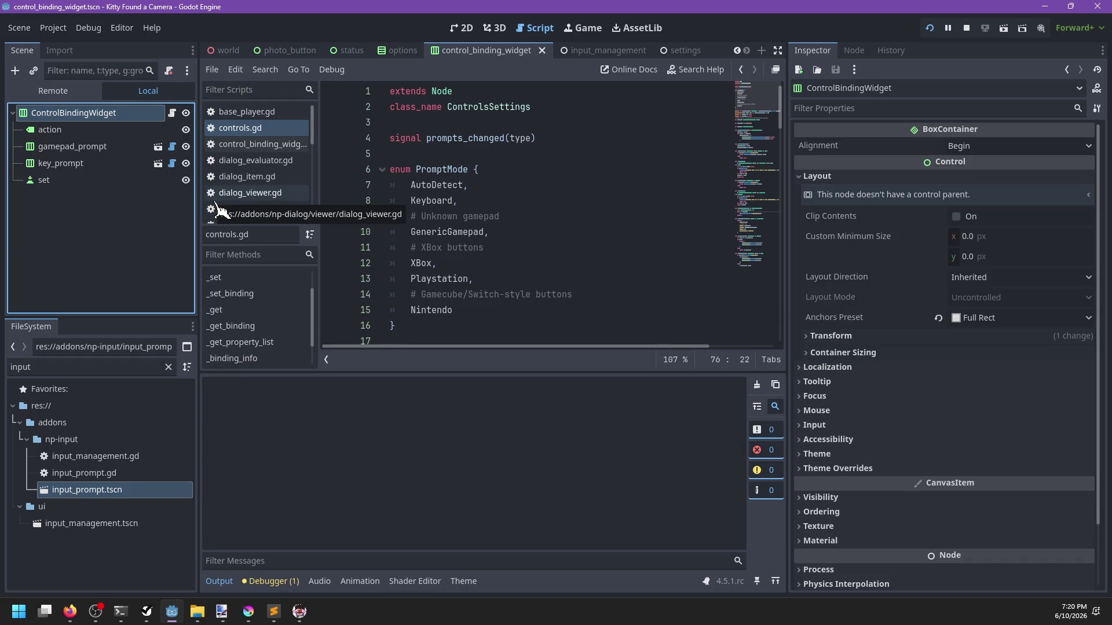
{"action": "left_click", "coordinate": [116, 146]}
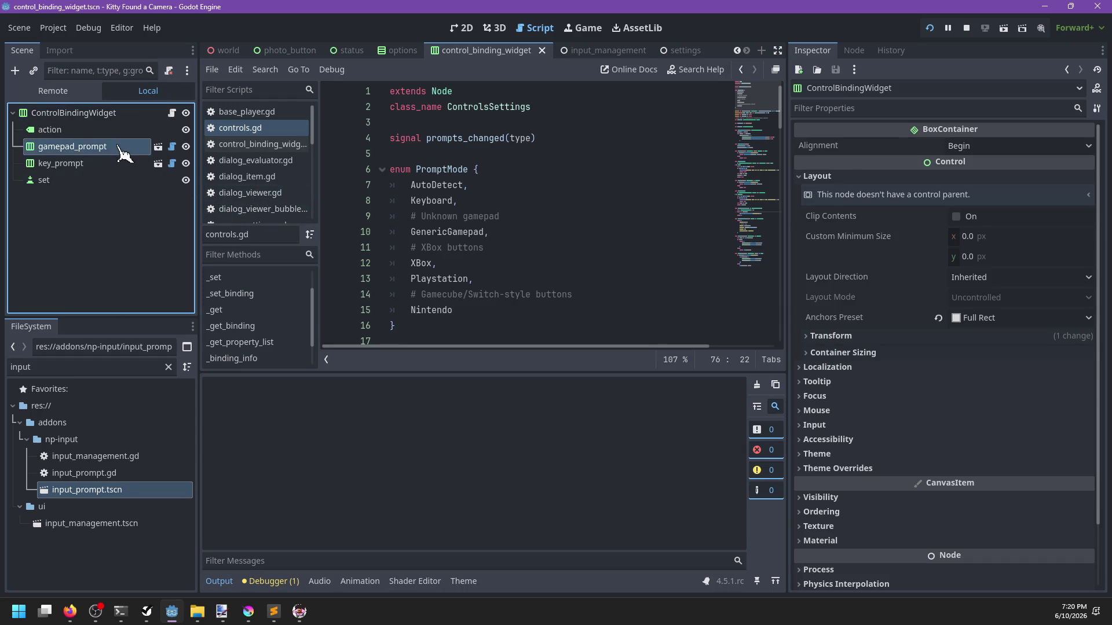
{"action": "left_click", "coordinate": [131, 167], "text": "shift"}
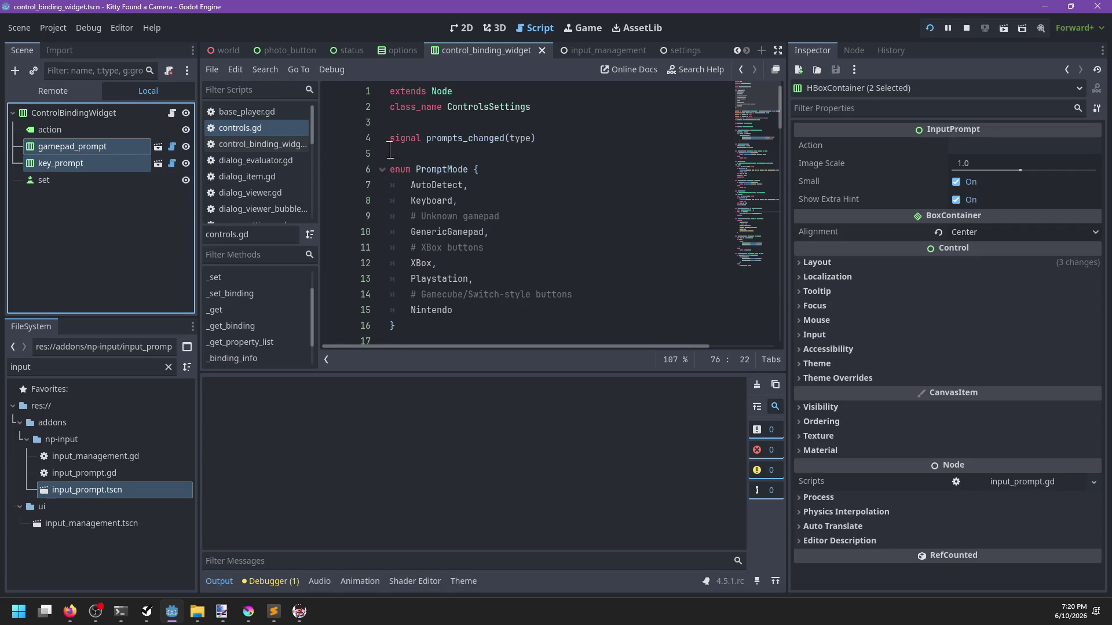
Step: Stop the running game and close every scene tab except options
{"action": "left_click", "coordinate": [966, 28]}
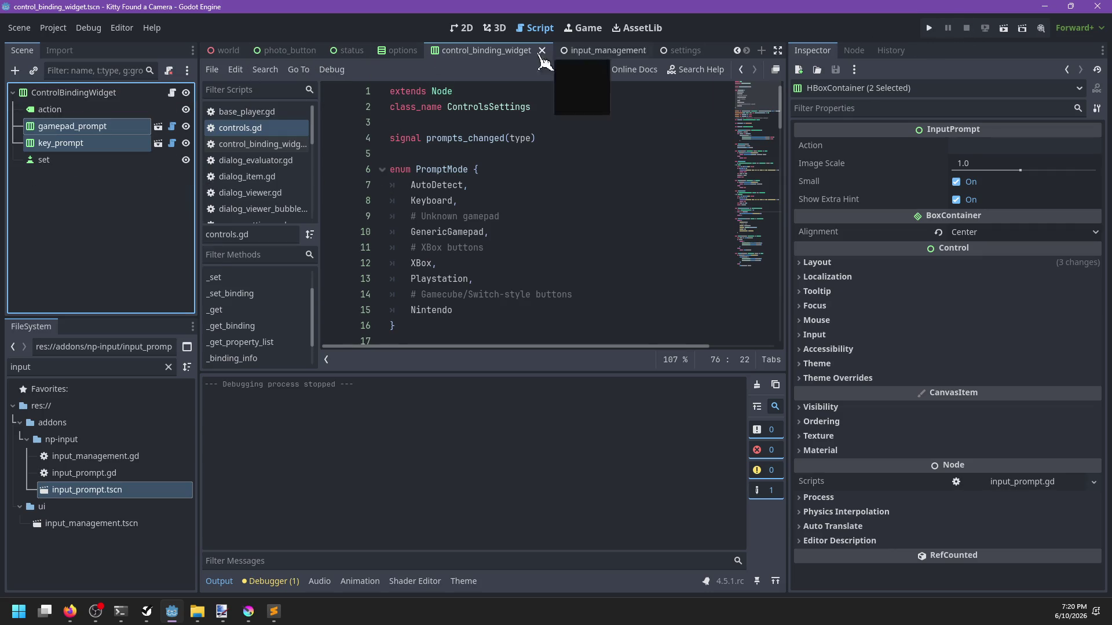
{"action": "left_click", "coordinate": [399, 50]}
{"action": "left_click", "coordinate": [287, 51]}
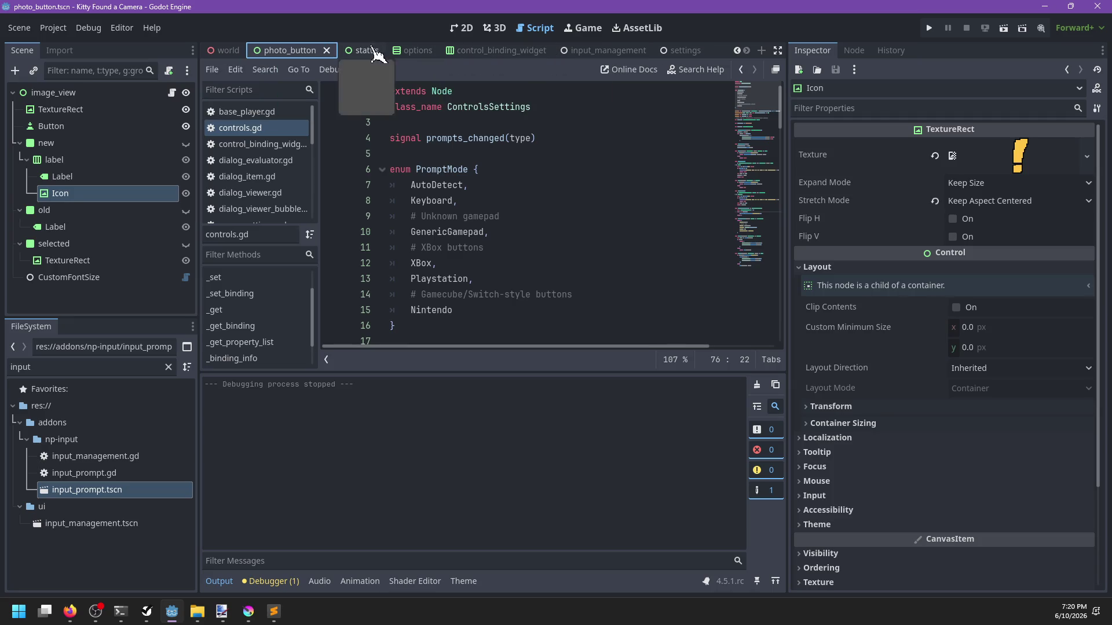
{"action": "left_click", "coordinate": [400, 50]}
{"action": "right_click", "coordinate": [389, 53]}
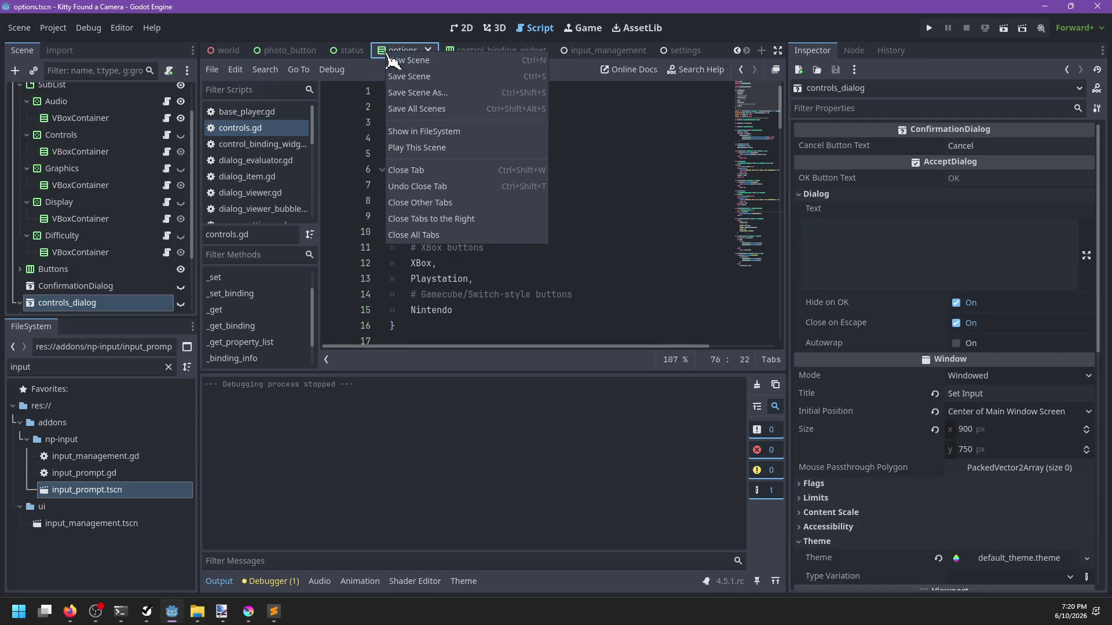
{"action": "left_click", "coordinate": [443, 203]}
Step: Paste both prompts into controls_dialog's HBoxContainer, delete input_prompt, and save the scene
{"action": "scroll", "coordinate": [144, 307], "scroll_direction": "down", "scroll_amount": 3}
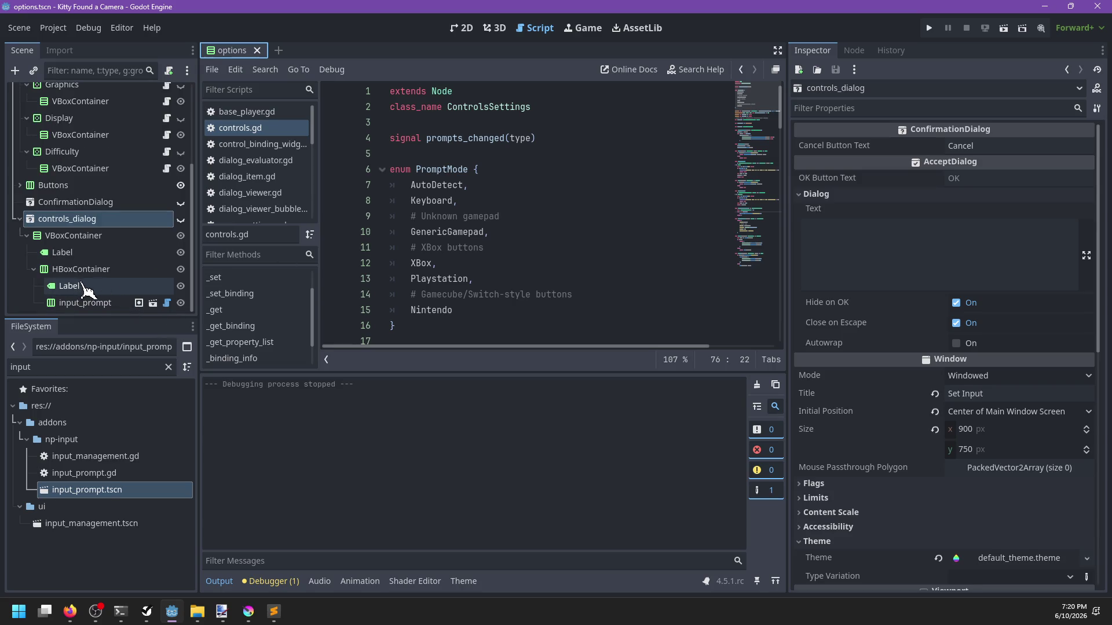
{"action": "left_click", "coordinate": [87, 267]}
{"action": "key", "text": "ctrl+v"}
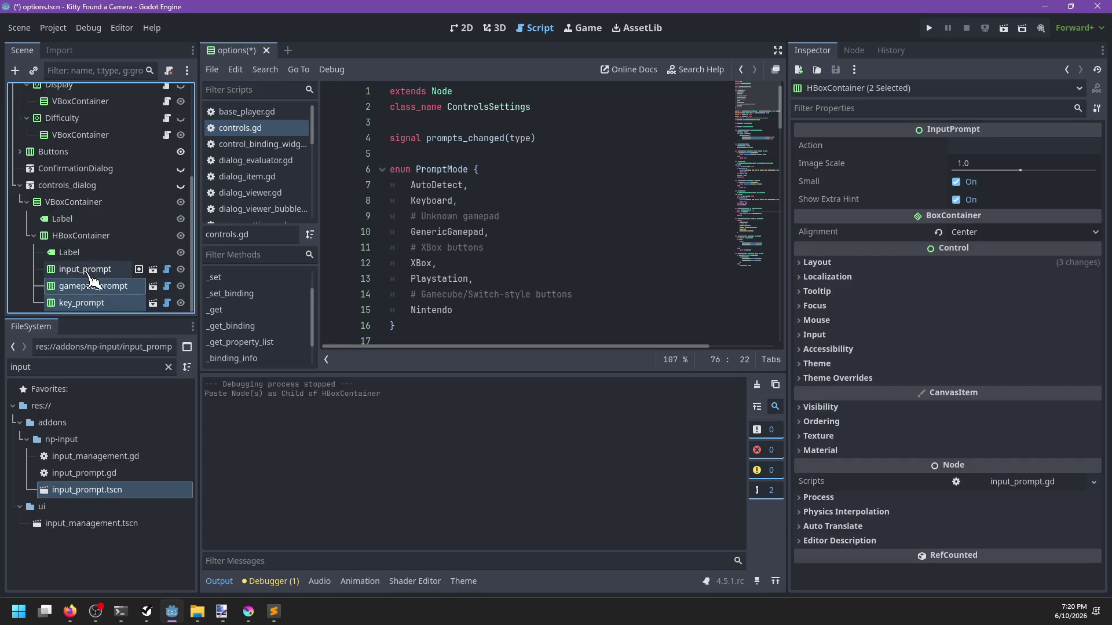
{"action": "left_click", "coordinate": [89, 276]}
{"action": "key", "text": "Delete"}
{"action": "key", "text": "Return"}
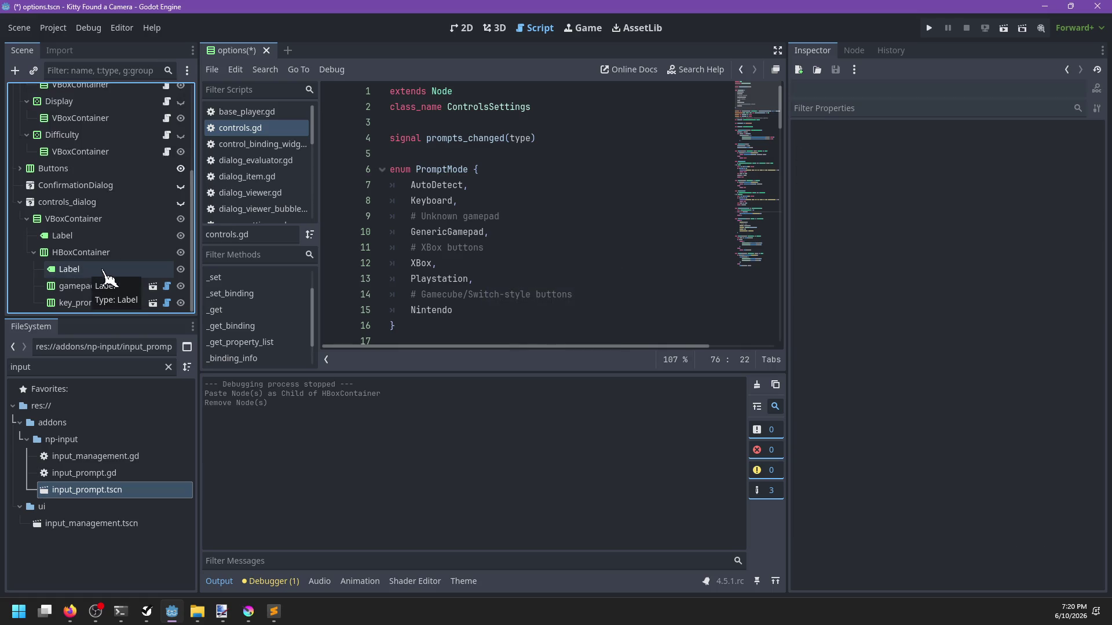
{"action": "key", "text": "ctrl+s"}
{"action": "scroll", "coordinate": [151, 253], "scroll_direction": "up", "scroll_amount": 3}
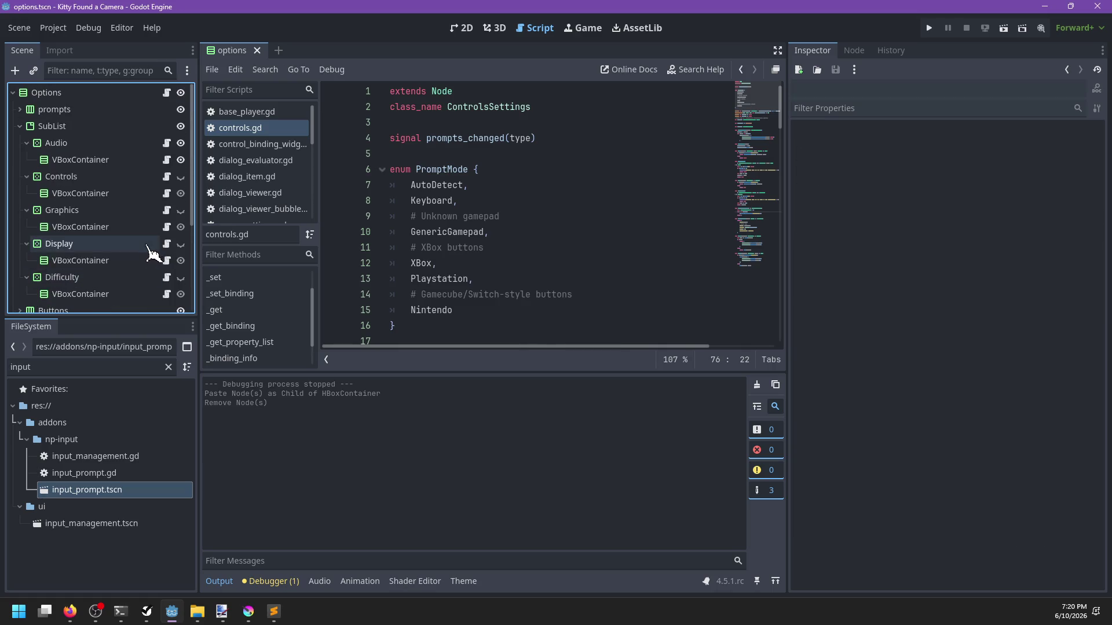
Step: Open options.gd and search for 'prom' to reach _on_rebind_prompted
{"action": "left_click", "coordinate": [167, 93]}
{"action": "scroll", "coordinate": [87, 249], "scroll_direction": "down", "scroll_amount": 5}
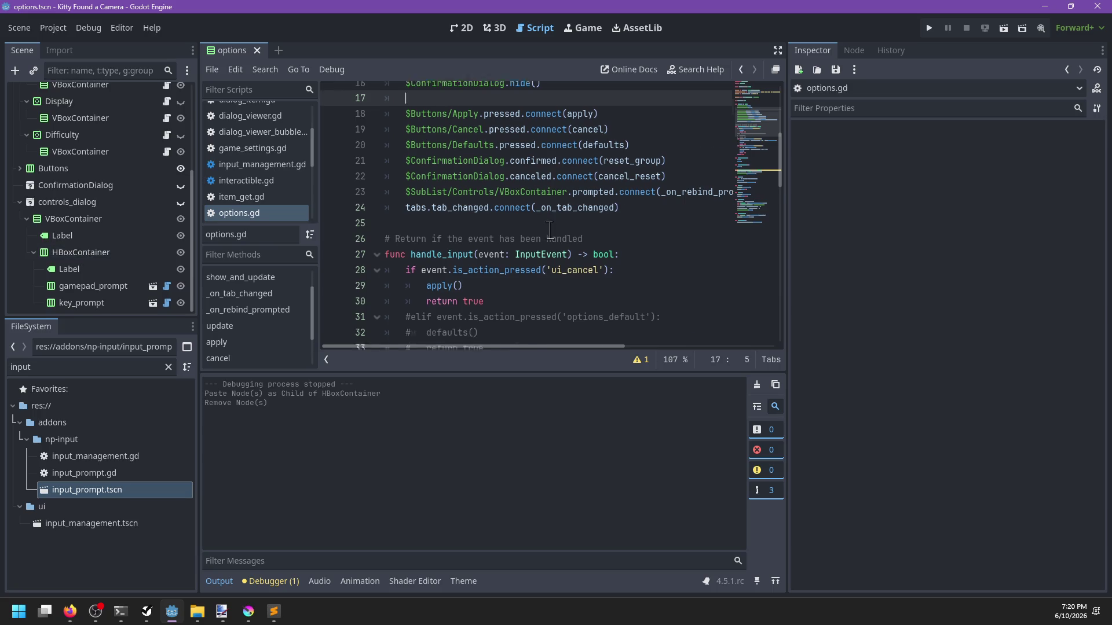
{"action": "scroll", "coordinate": [550, 230], "scroll_direction": "down", "scroll_amount": 3}
{"action": "left_click", "coordinate": [625, 202]}
{"action": "key", "text": "ctrl+f"}
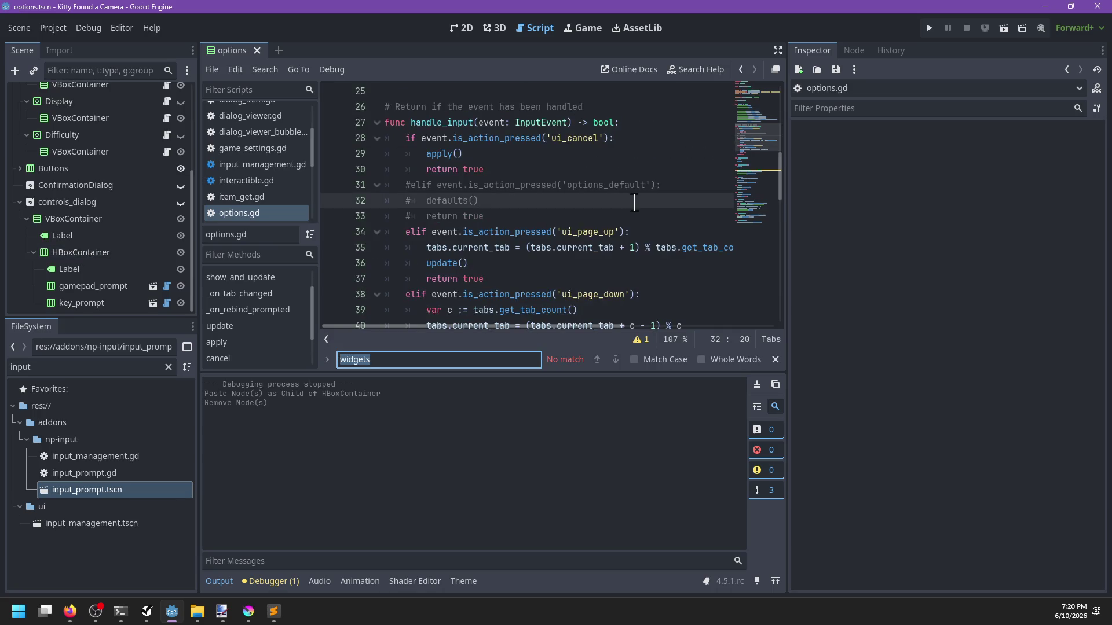
{"action": "type", "text": "handle_input"}
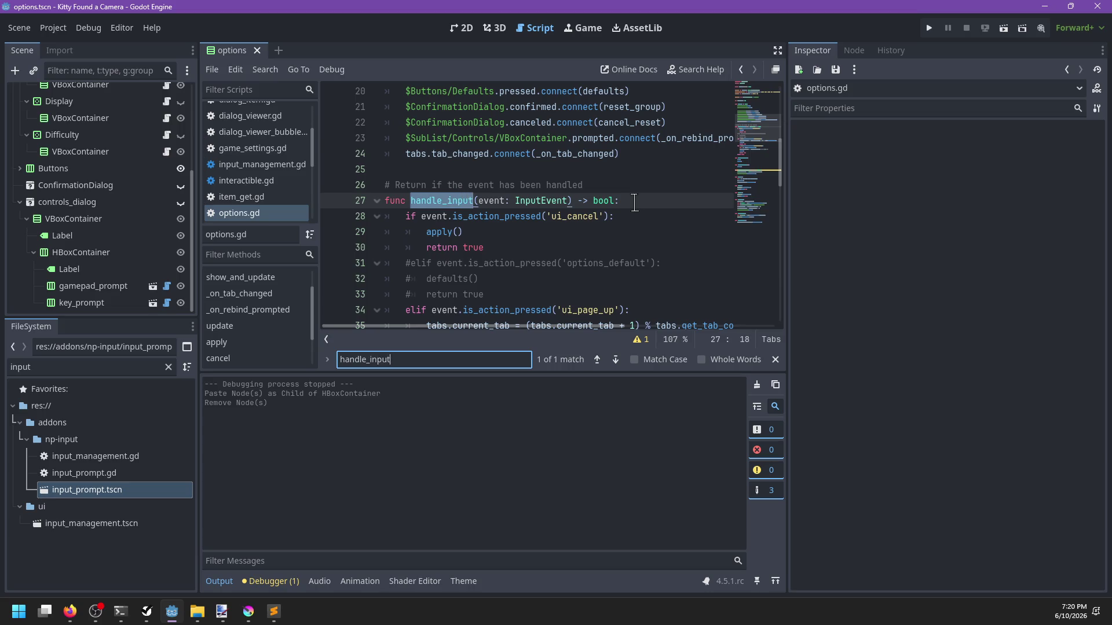
{"action": "key", "text": "Escape"}
{"action": "key", "text": "ctrl+f"}
{"action": "key", "text": "Escape"}
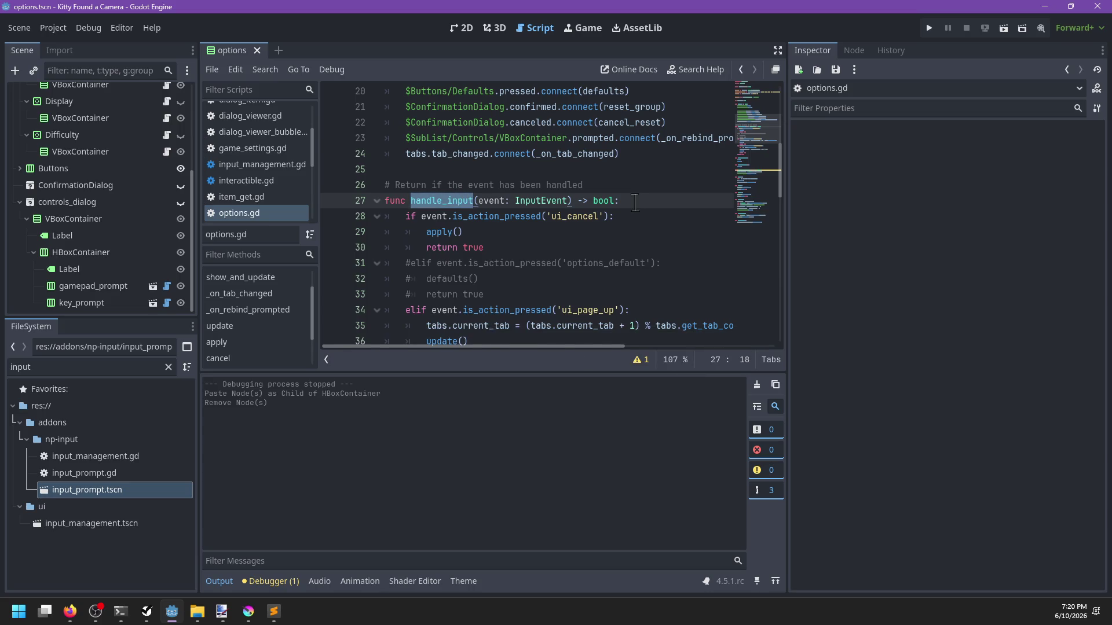
{"action": "key", "text": "ctrl+f"}
{"action": "type", "text": "prompt"}
{"action": "key", "text": "Escape"}
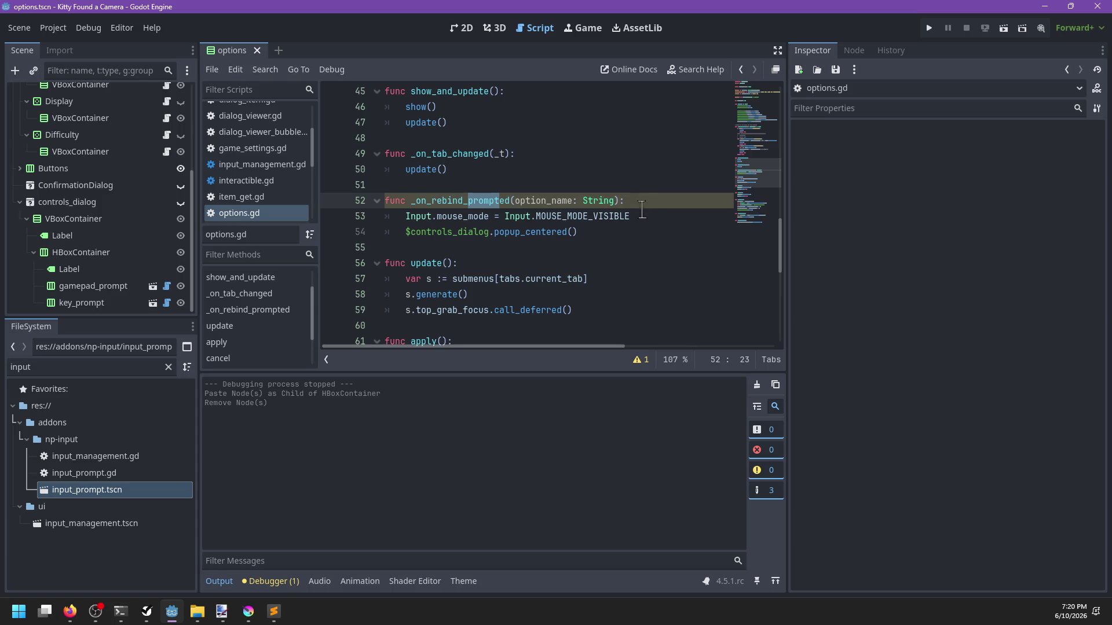
Step: Add print(option_name) on line 53 with a breakpoint there, then run the project
{"action": "key", "text": "Return"}
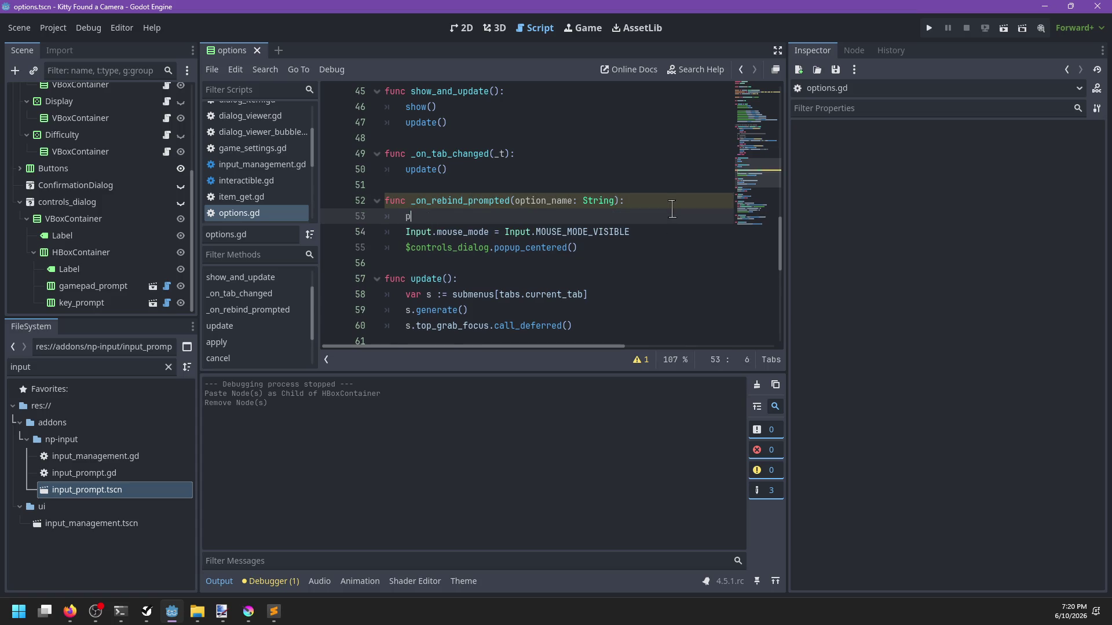
{"action": "type", "text": ";"}
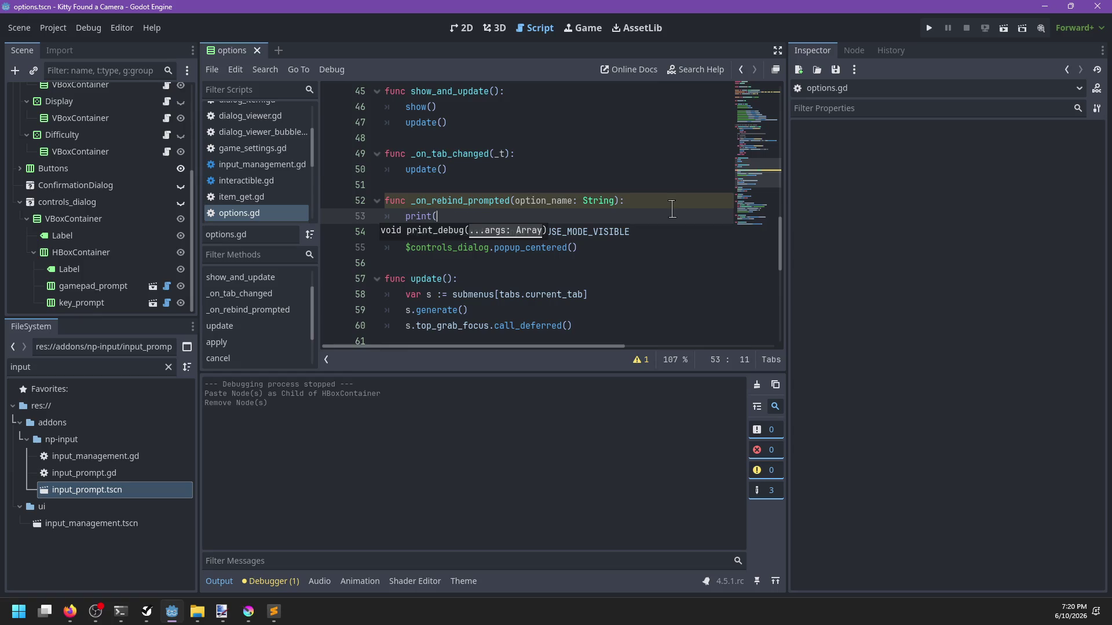
{"action": "type", "text": "p["}
{"action": "key", "text": "BackSpace"}
{"action": "type", "text": "option_name"}
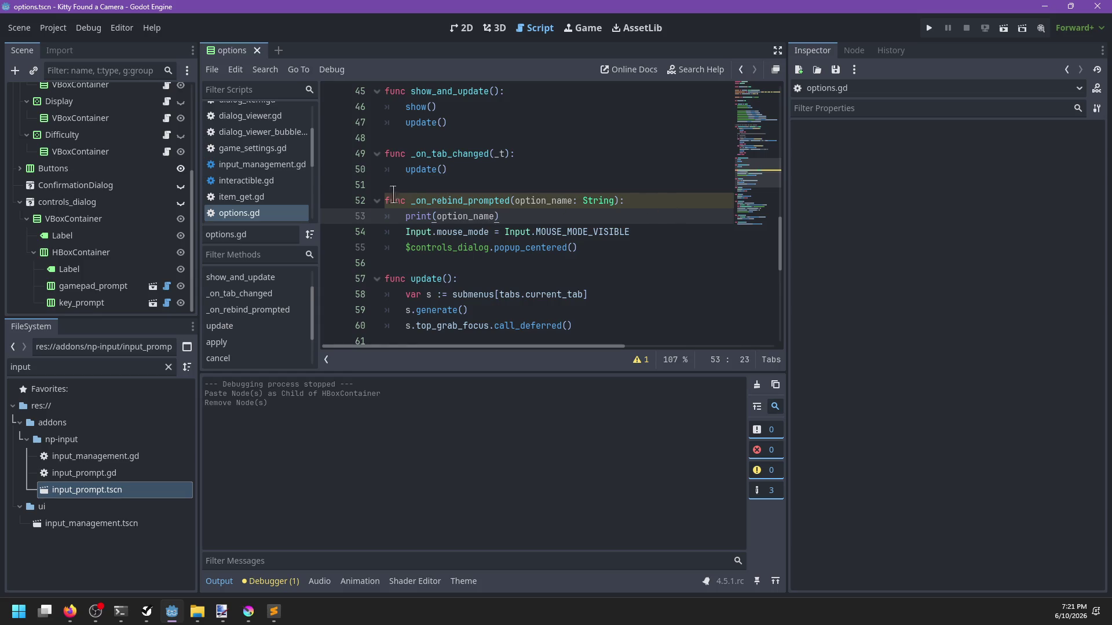
{"action": "left_click", "coordinate": [332, 218]}
{"action": "left_click", "coordinate": [508, 232]}
{"action": "key", "text": "F5"}
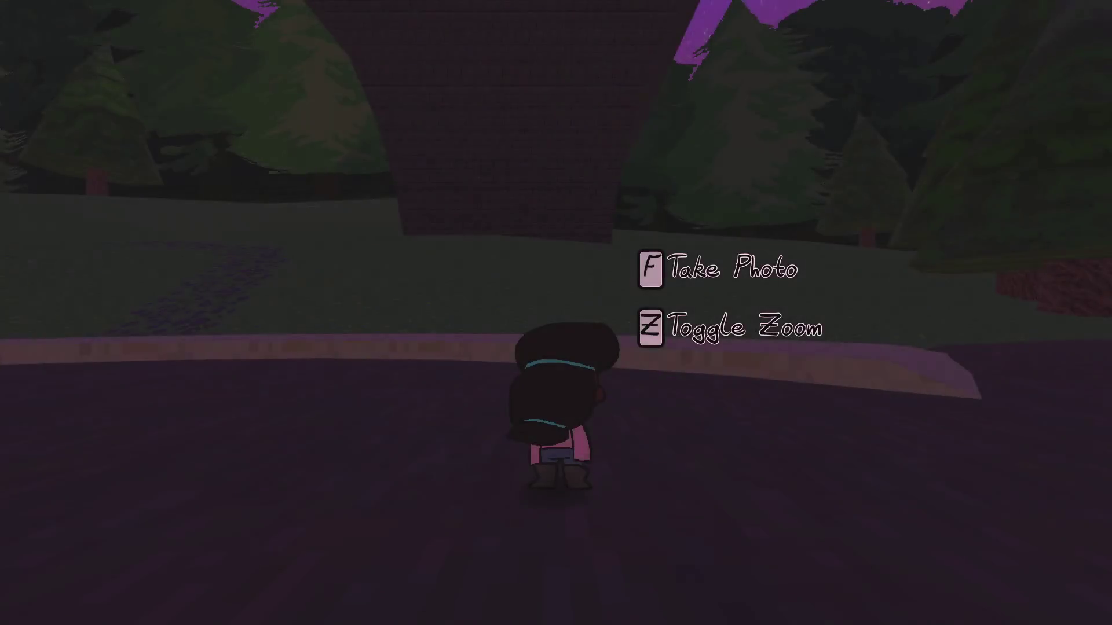
Step: Browse the Kiddo Cam menu's People and Junk pages, then close it
{"action": "key", "text": "Tab"}
{"action": "key", "text": "e"}
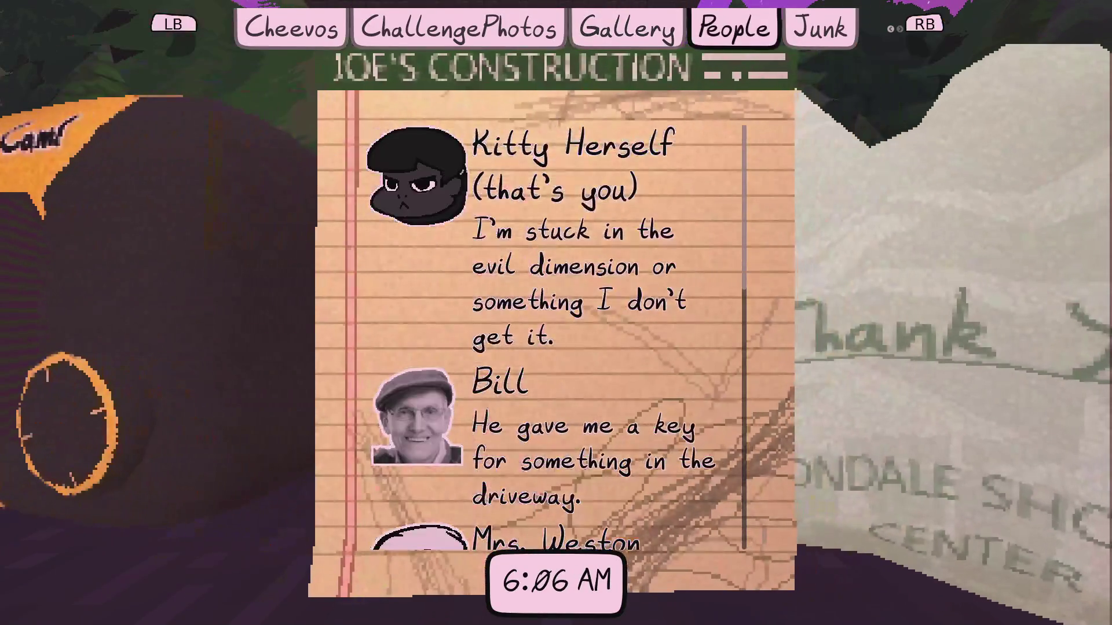
{"action": "key", "text": "e"}
{"action": "key", "text": "Tab"}
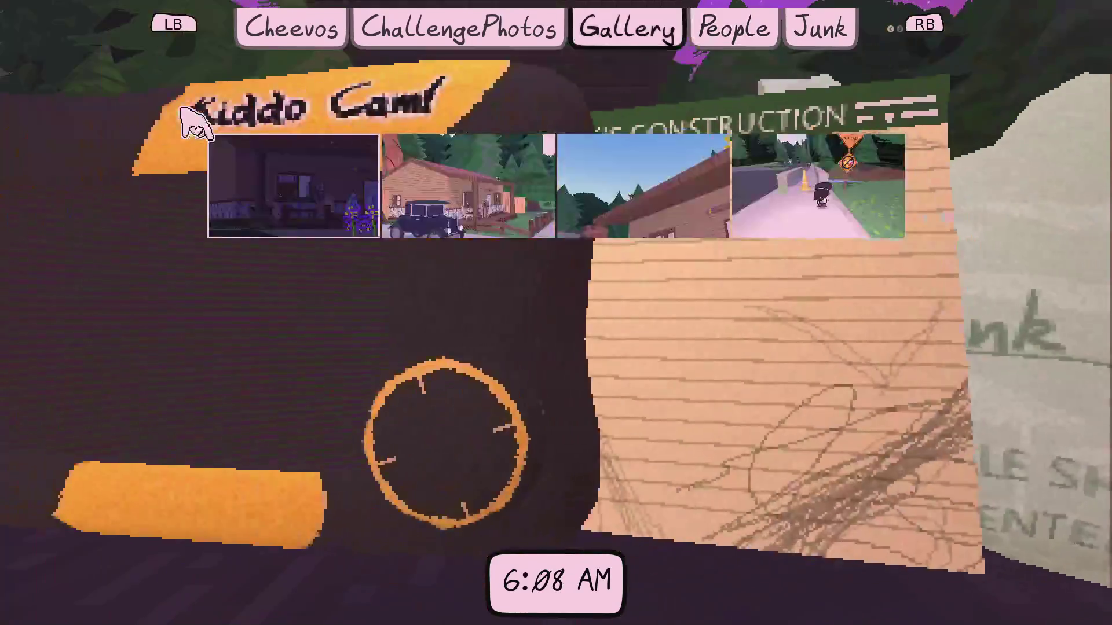
Step: From Pause > Options > Controls, start rebinding photo to hit the breakpoint
{"action": "key", "text": "Escape"}
{"action": "key", "text": "Down"}
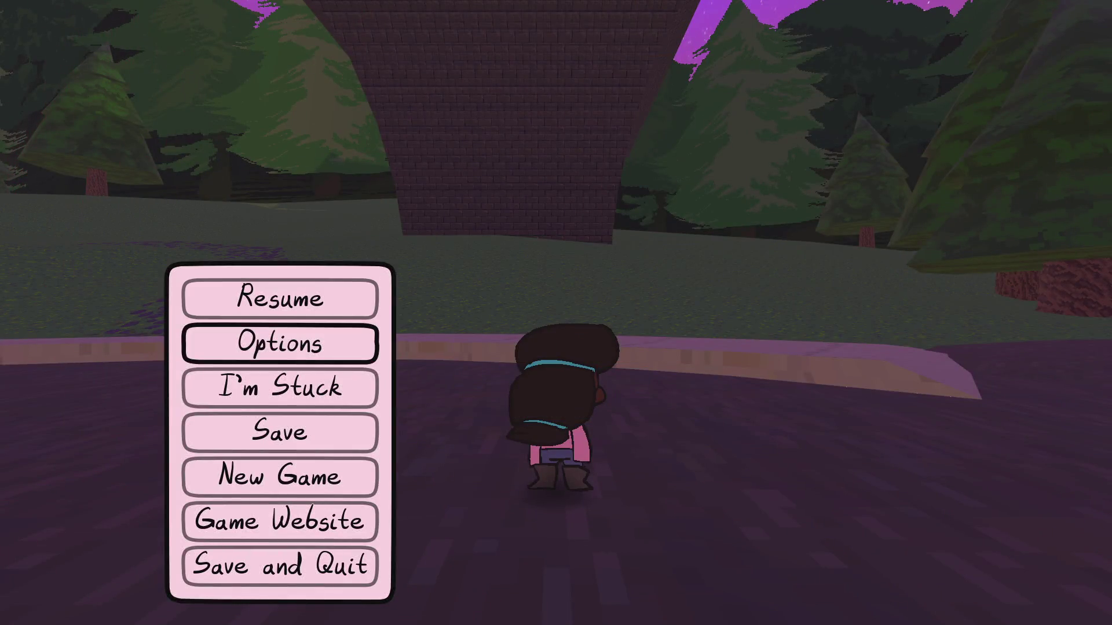
{"action": "key", "text": "Return"}
{"action": "key", "text": "e"}
{"action": "key", "text": "Up"}
{"action": "key", "text": "Down"}
{"action": "key", "text": "Down"}
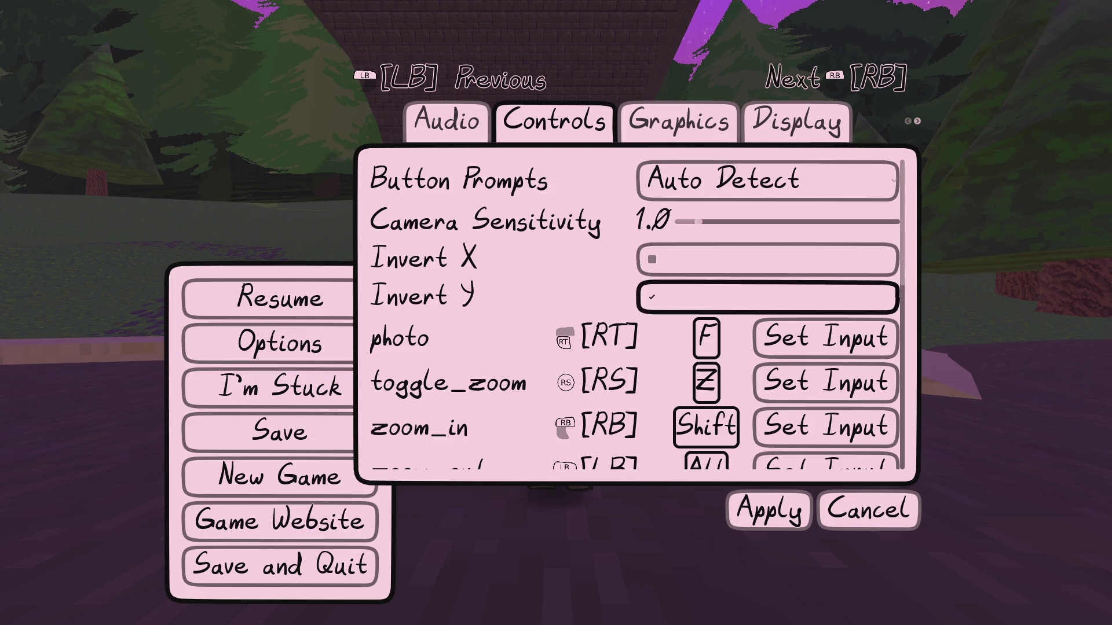
{"action": "key", "text": "Return"}
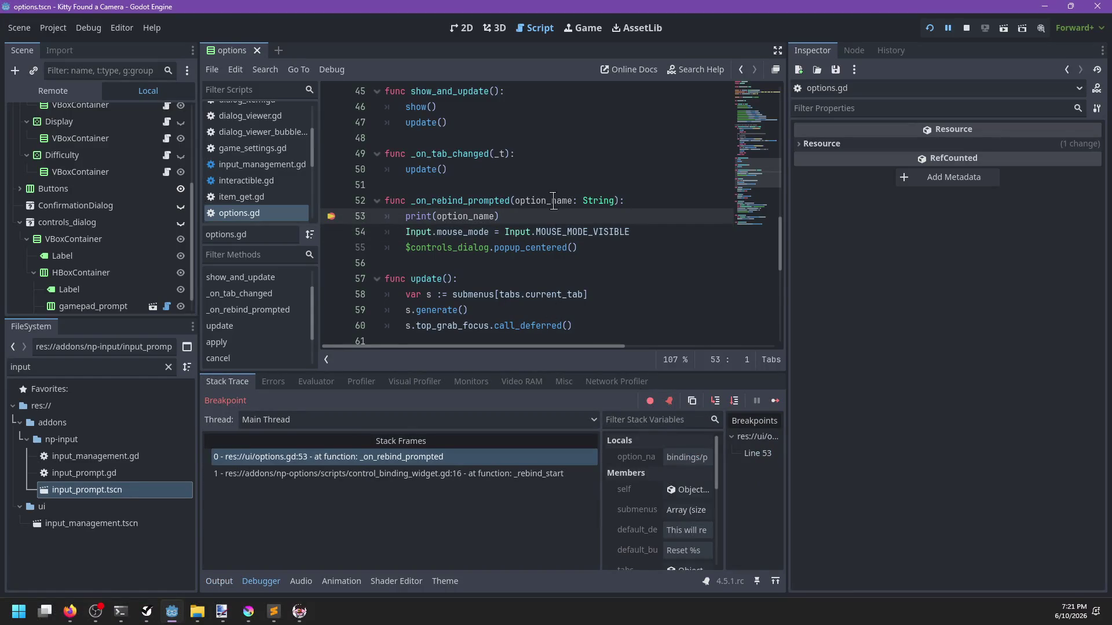
{"action": "mouse_move", "coordinate": [553, 202]}
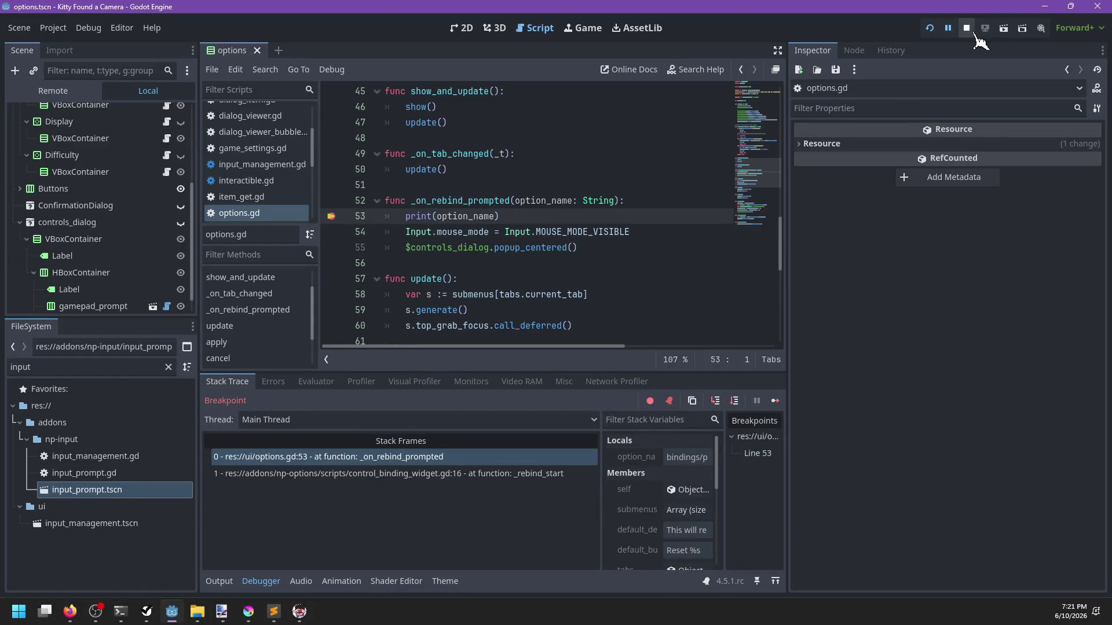